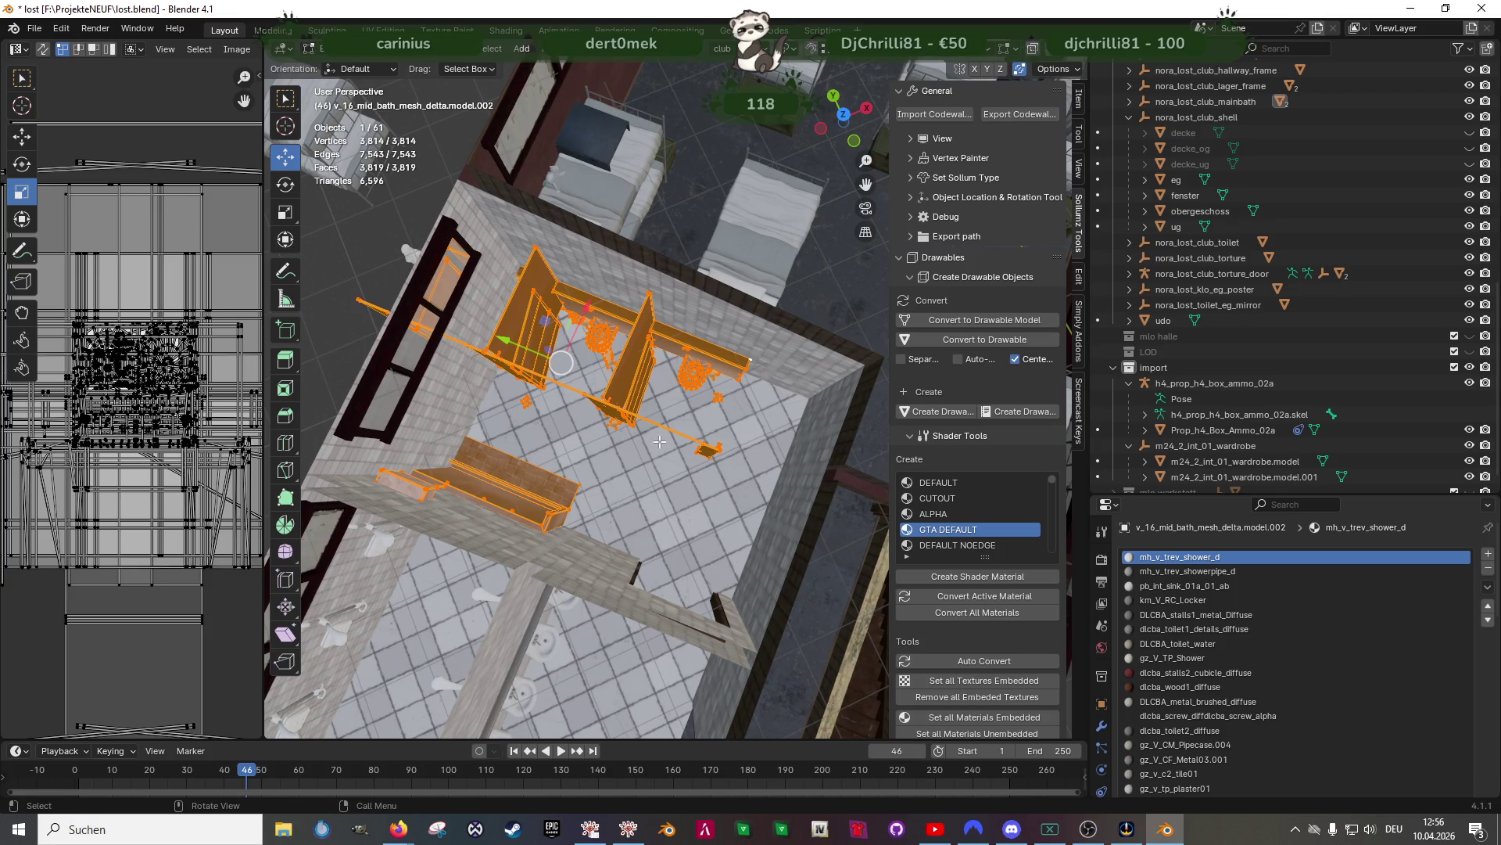
# Move the selected shower stall fittings about 0.97 m along the Y axis
pyautogui.moveTo(519, 346); pyautogui.dragTo(784, 366)
pyautogui.moveTo(668, 351)
pyautogui.mouseDown()
pyautogui.moveTo(782, 453)
pyautogui.moveTo(594, 376)
pyautogui.mouseUp()
pyautogui.moveTo(594, 376)
pyautogui.mouseDown(button='middle')
pyautogui.moveTo(580, 414)
pyautogui.moveTo(635, 472)
pyautogui.moveTo(669, 458)
pyautogui.moveTo(731, 484)
pyautogui.moveTo(706, 506)
pyautogui.moveTo(748, 549)
pyautogui.mouseUp(button='middle')
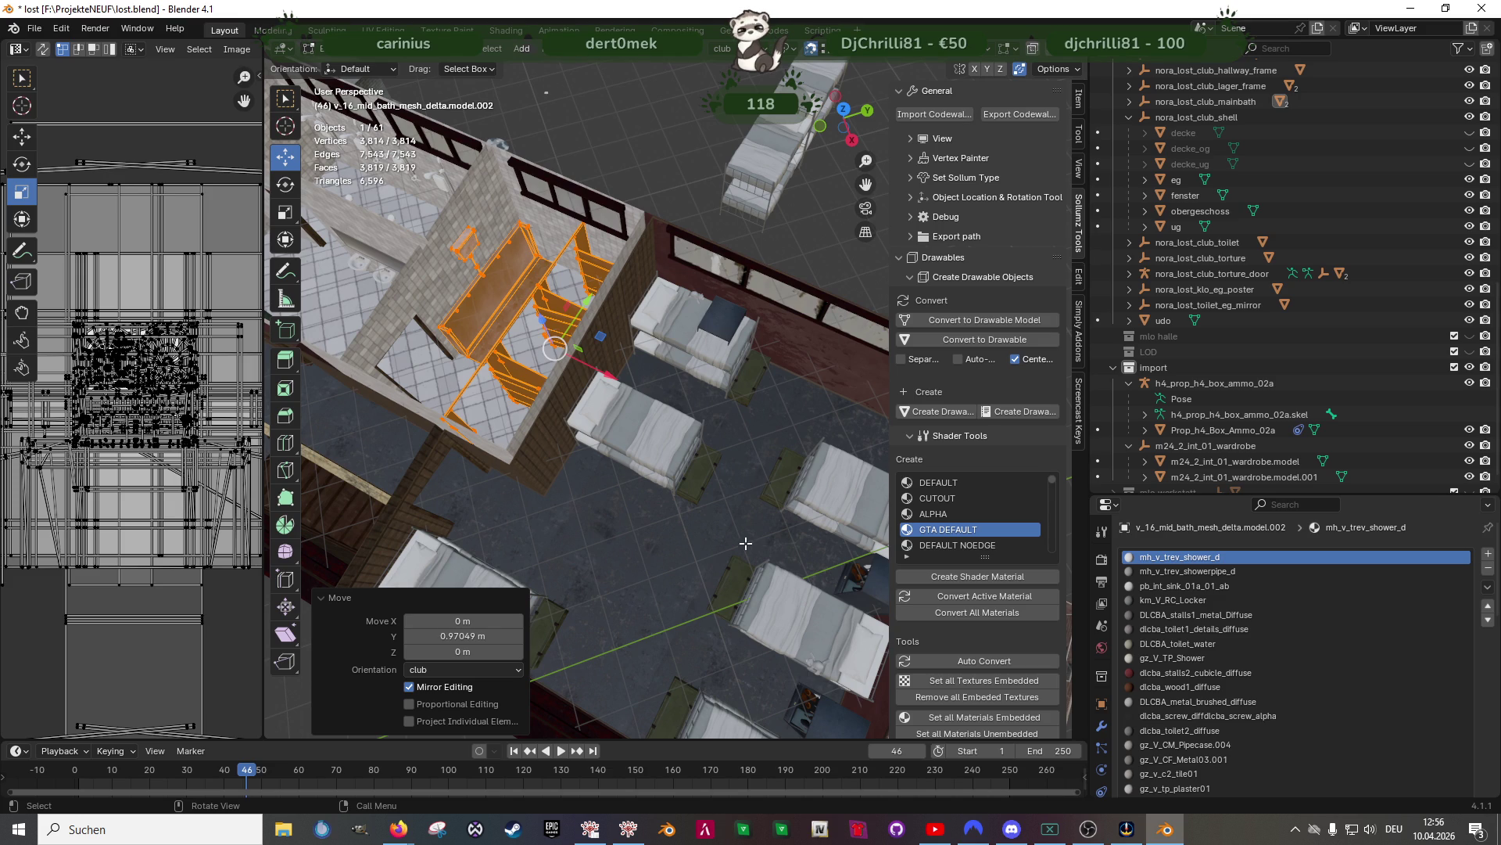
# Orbit over the dormitory and select one of the middle bunk beds
pyautogui.scroll(-5, 745, 543)
pyautogui.moveTo(745, 543)
pyautogui.mouseDown(button='middle')
pyautogui.moveTo(735, 468)
pyautogui.moveTo(773, 496)
pyautogui.moveTo(635, 512)
pyautogui.moveTo(663, 506)
pyautogui.mouseUp(button='middle')
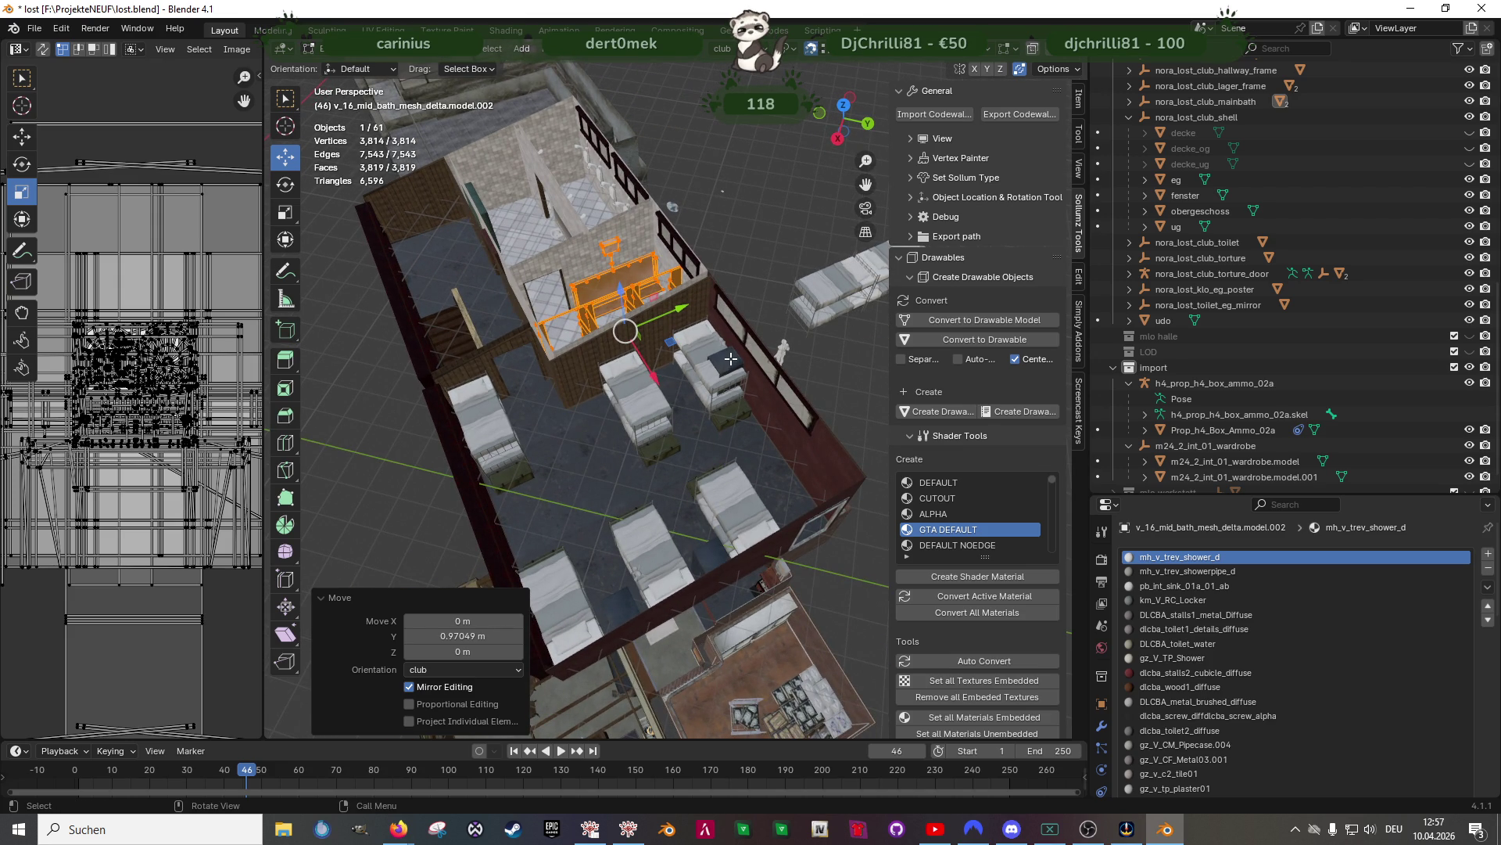
pyautogui.moveTo(674, 407); pyautogui.dragTo(780, 408, button='middle')
pyautogui.moveTo(669, 439); pyautogui.dragTo(621, 450, button='middle')
pyautogui.click(631, 432)
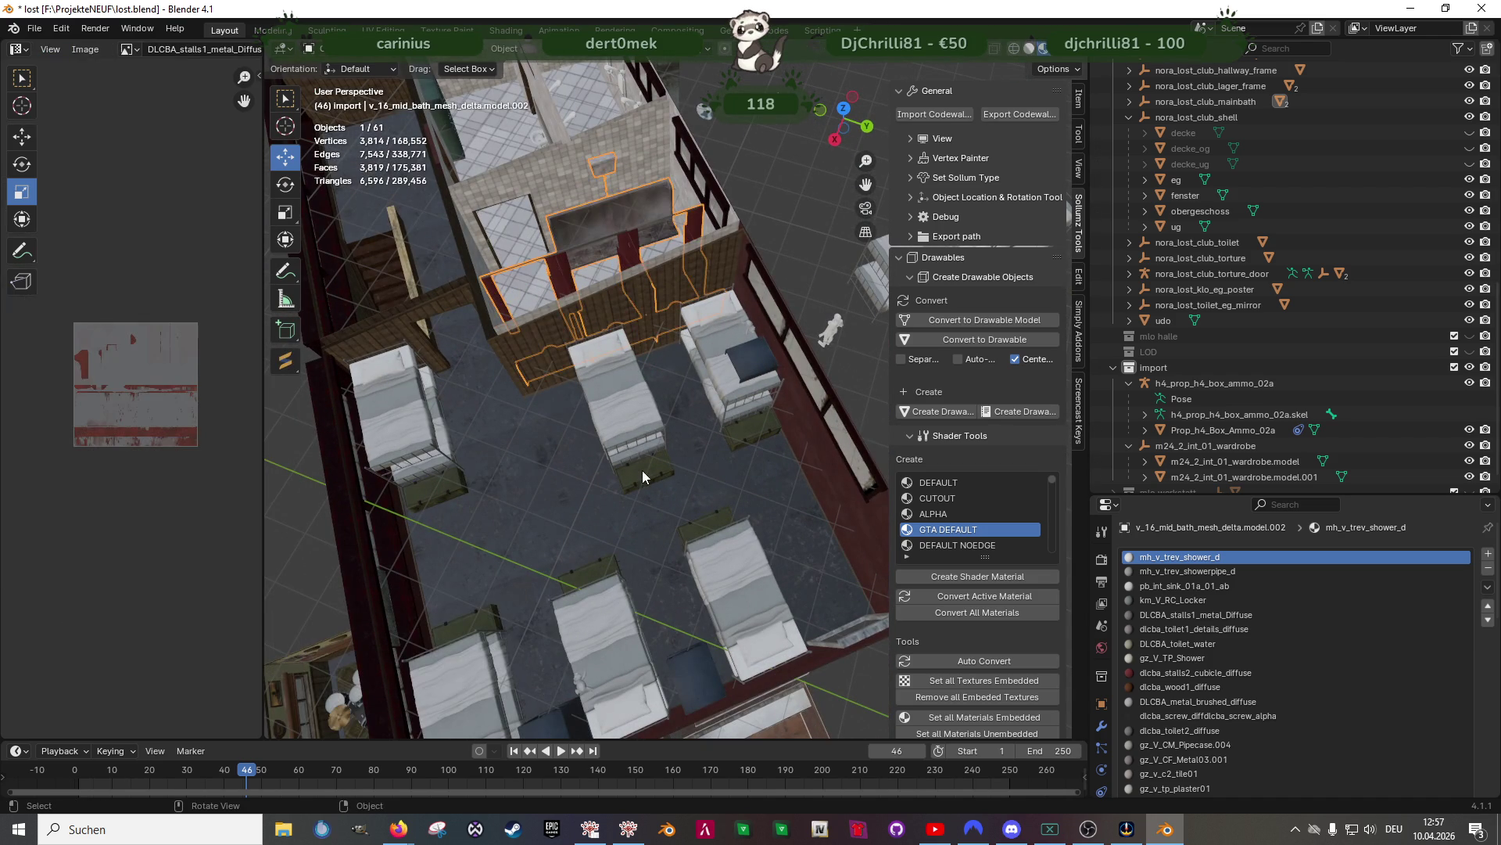
# Select both middle bunk beds, using wireframe view to pick the ones outside the building
pyautogui.keyDown('shift'); pyautogui.click(720, 461); pyautogui.keyUp('shift')
pyautogui.moveTo(720, 466); pyautogui.dragTo(688, 473, button='middle')
pyautogui.rightClick(678, 477)
pyautogui.click(625, 643)
pyautogui.moveTo(625, 643); pyautogui.dragTo(615, 445, button='middle')
pyautogui.scroll(-3, 813, 344)
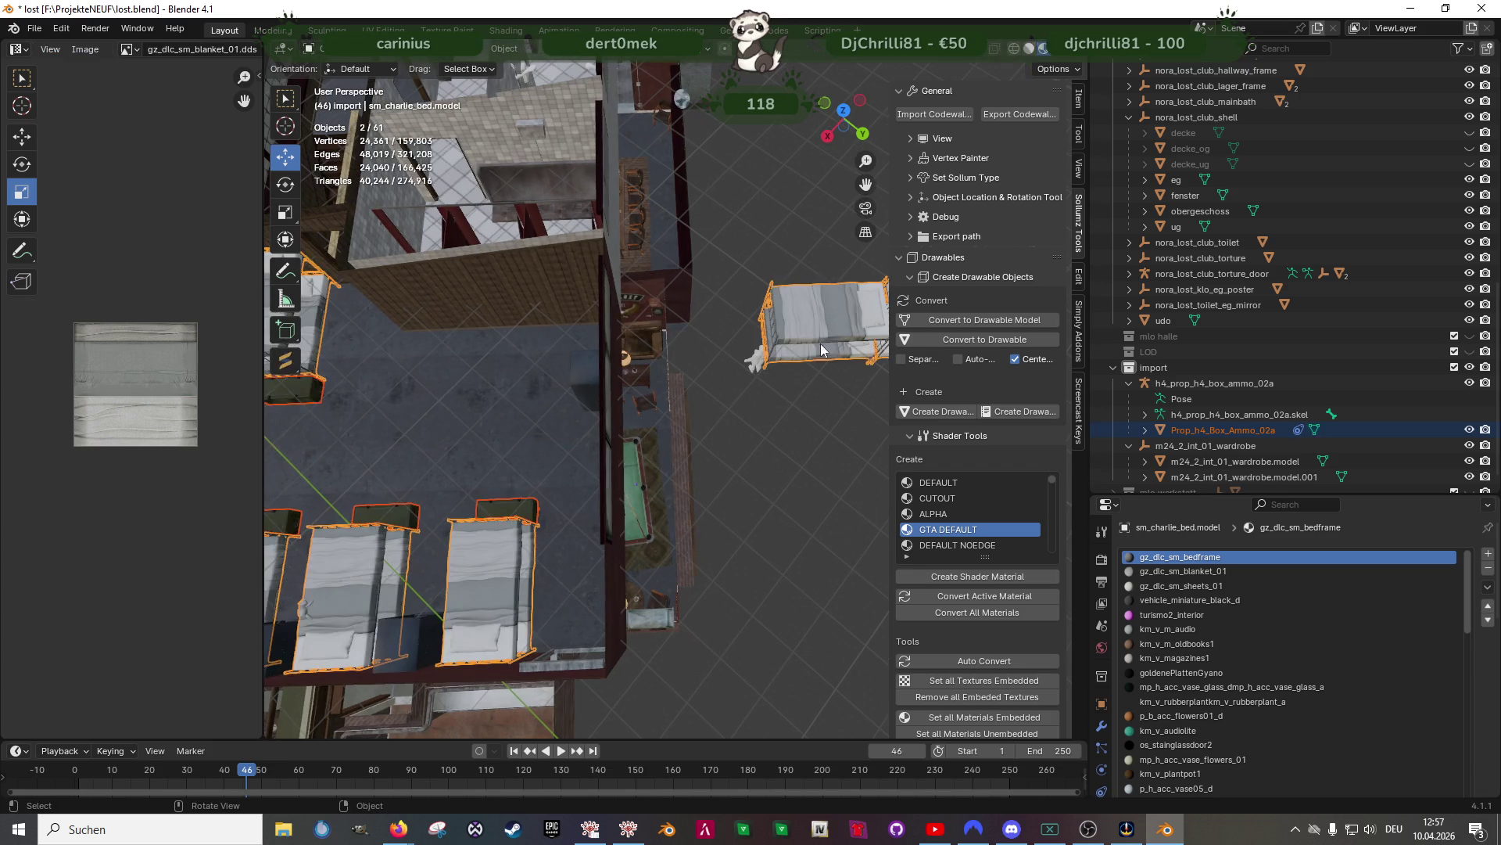
pyautogui.scroll(-3, 788, 335)
pyautogui.hotkey('shift', 'z')
pyautogui.click(737, 352)
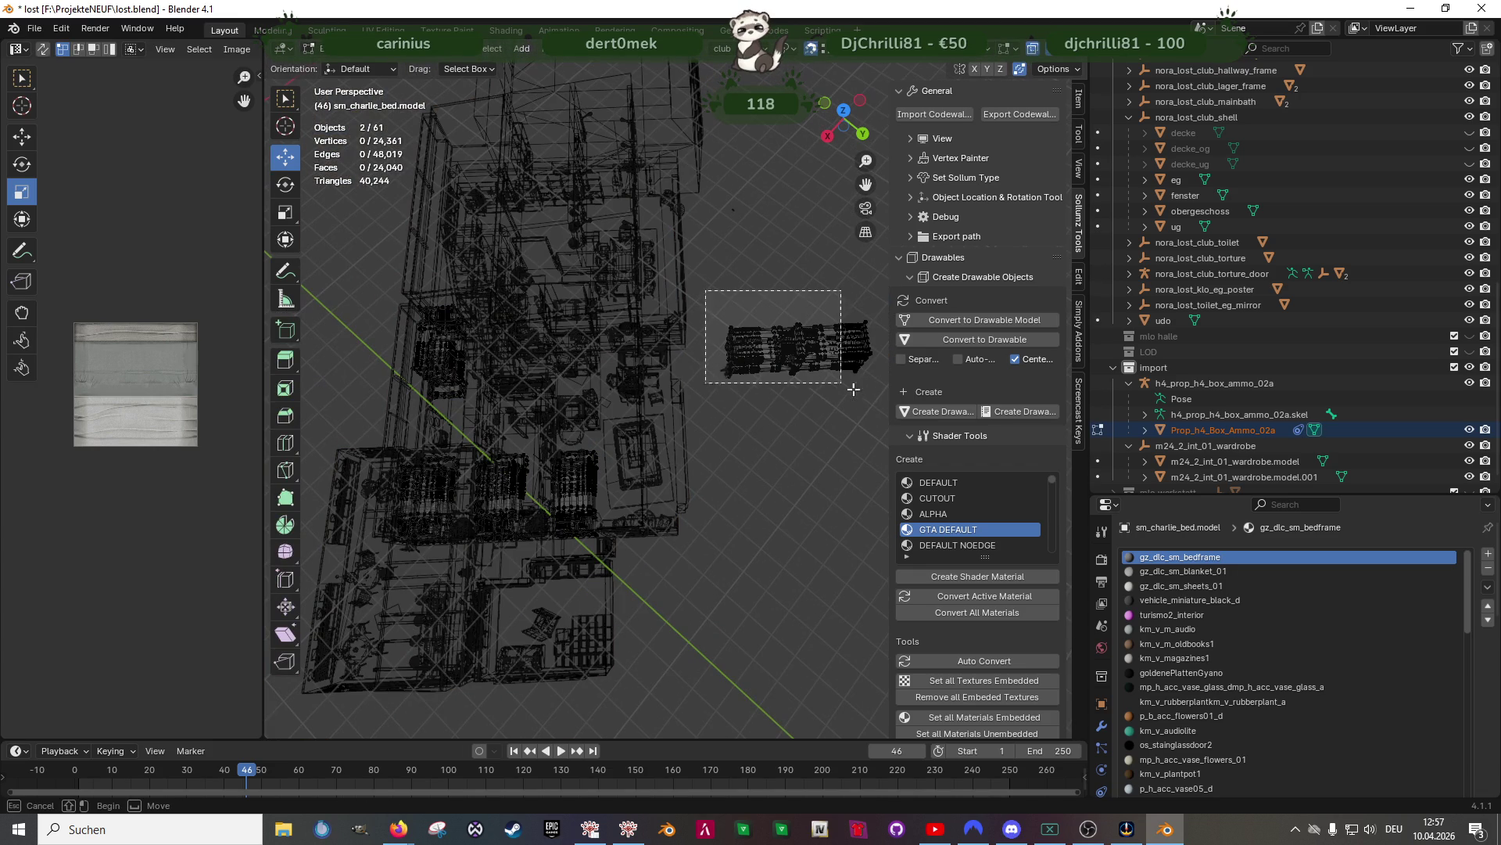
pyautogui.hotkey('shift', 'z')
# Move the bunk beds 8.1 m back into the dormitory, then 0.75 m plus a small nudge along Y
pyautogui.moveTo(833, 352)
pyautogui.mouseDown()
pyautogui.moveTo(578, 353)
pyautogui.moveTo(630, 357)
pyautogui.mouseUp()
pyautogui.scroll(6, 592, 358)
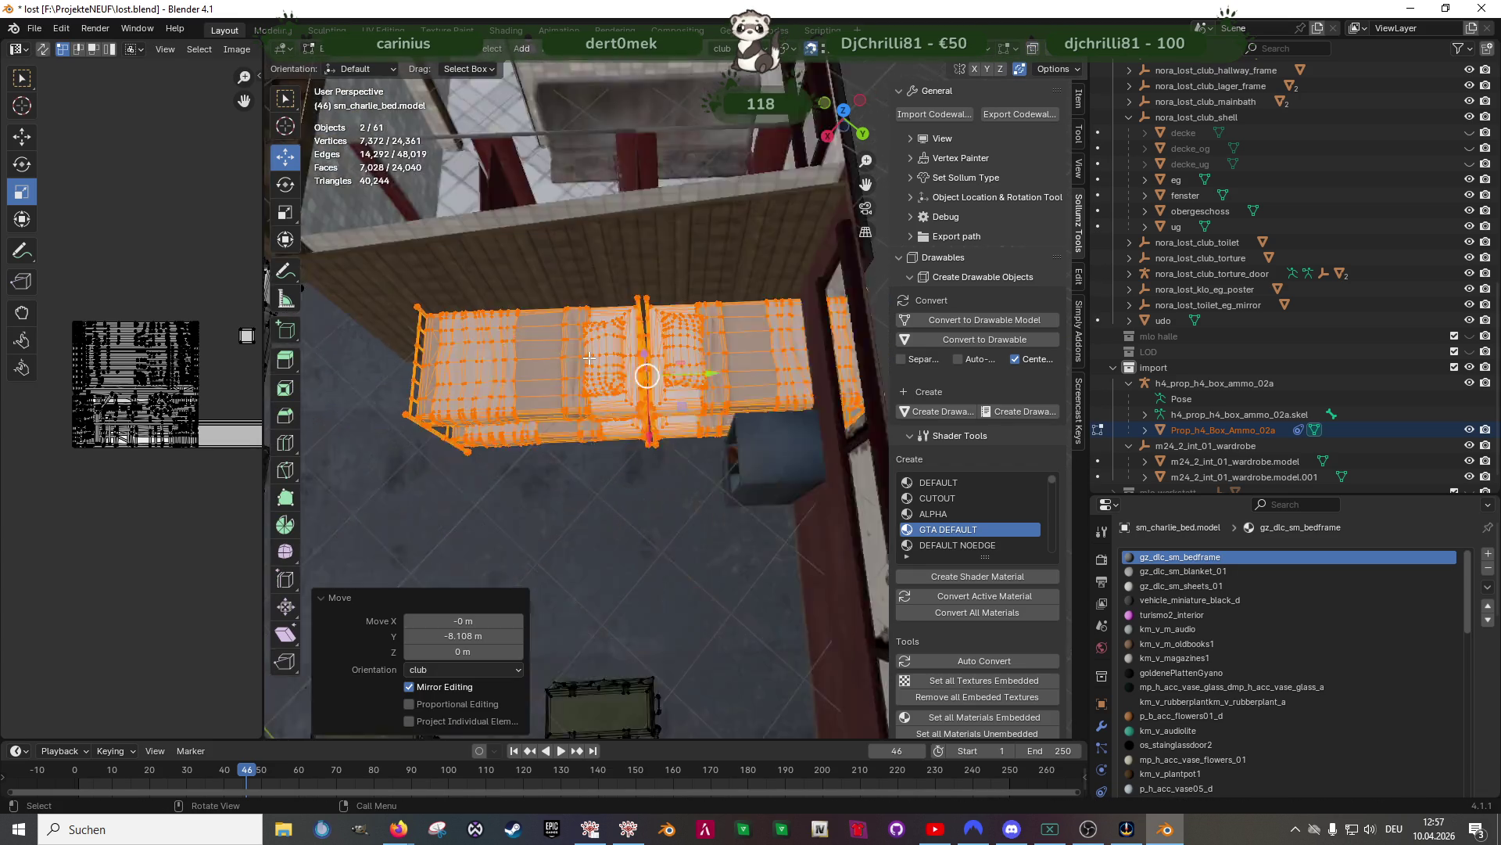
pyautogui.scroll(-3, 715, 396)
pyautogui.moveTo(715, 396)
pyautogui.mouseDown()
pyautogui.moveTo(548, 438)
pyautogui.moveTo(570, 462)
pyautogui.mouseUp()
pyautogui.moveTo(571, 462)
pyautogui.mouseDown(button='middle')
pyautogui.moveTo(588, 420)
pyautogui.moveTo(618, 442)
pyautogui.mouseUp(button='middle')
pyautogui.scroll(3, 582, 438)
pyautogui.scroll(3, 637, 436)
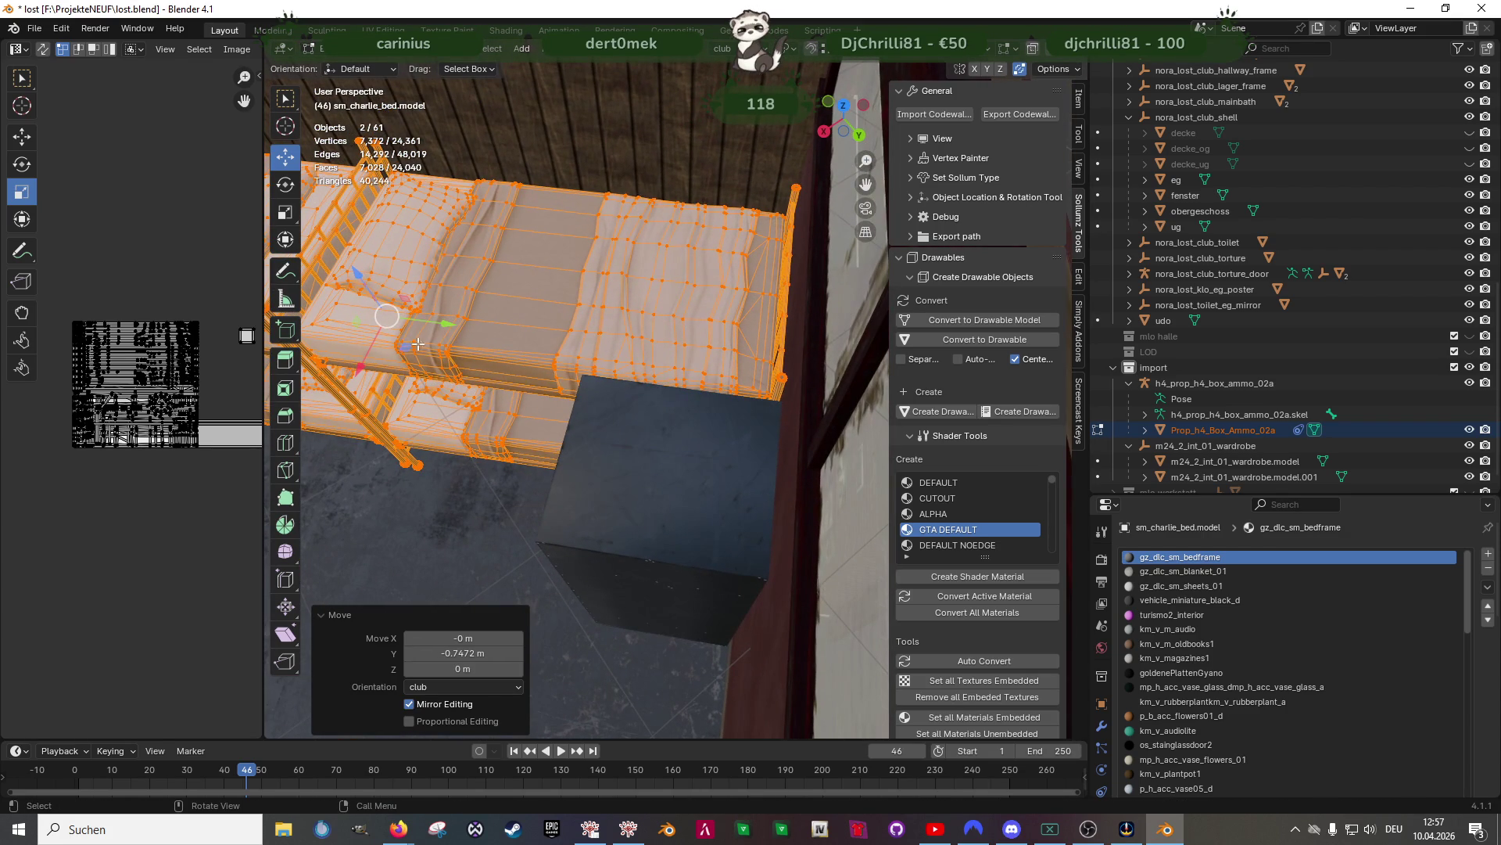
pyautogui.moveTo(443, 326); pyautogui.dragTo(447, 322)
pyautogui.moveTo(447, 322)
pyautogui.mouseDown(button='middle')
pyautogui.moveTo(694, 391)
pyautogui.moveTo(708, 445)
pyautogui.mouseUp(button='middle')
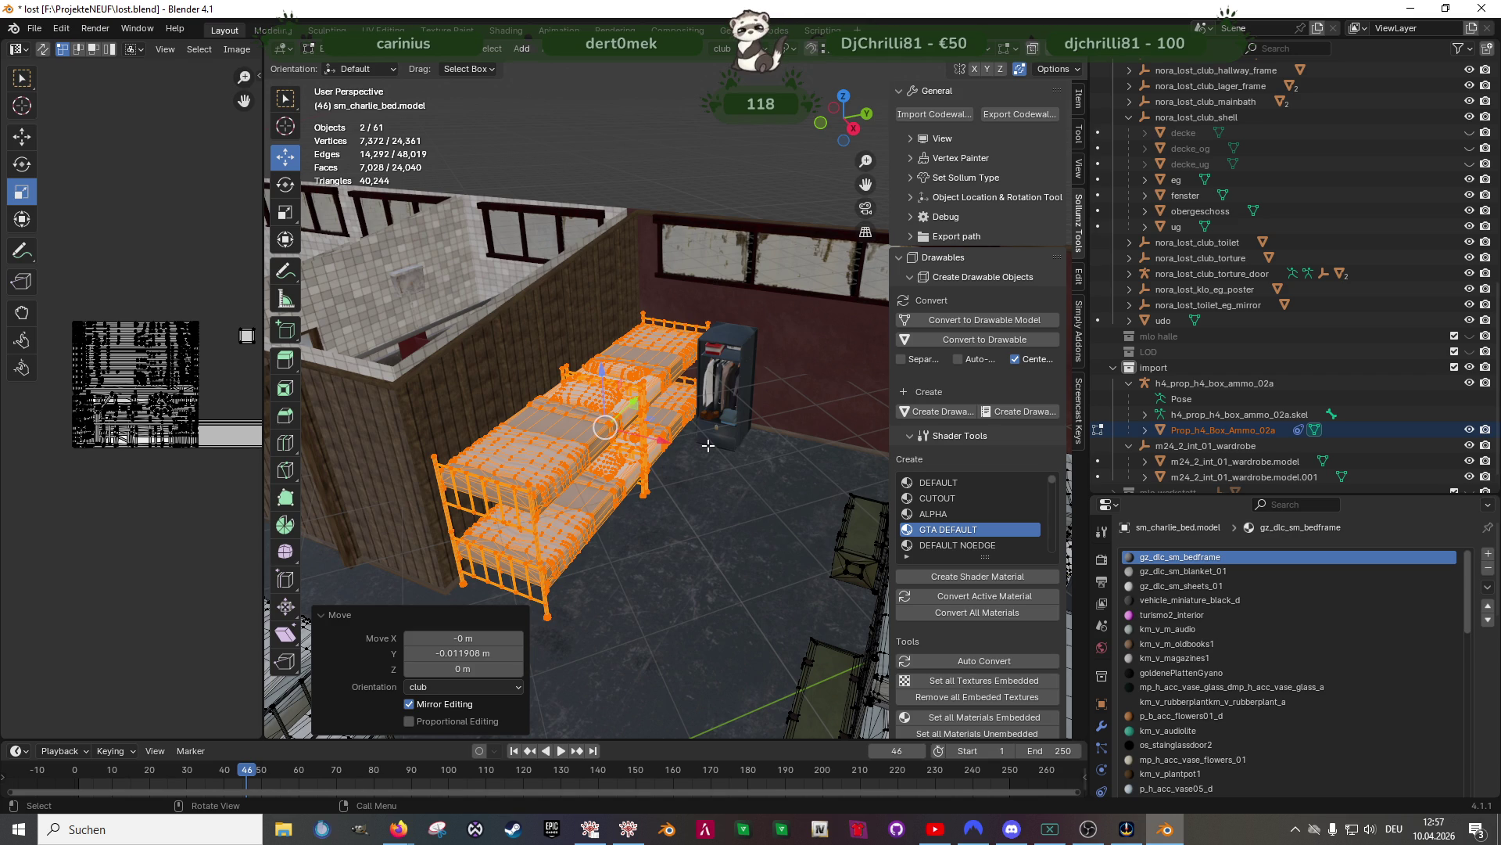
# Return to Object Mode and deselect everything
pyautogui.moveTo(707, 445)
pyautogui.mouseDown(button='middle')
pyautogui.moveTo(672, 539)
pyautogui.moveTo(574, 618)
pyautogui.moveTo(660, 506)
pyautogui.moveTo(594, 490)
pyautogui.moveTo(695, 481)
pyautogui.moveTo(536, 457)
pyautogui.moveTo(594, 437)
pyautogui.moveTo(415, 280)
pyautogui.moveTo(538, 424)
pyautogui.moveTo(701, 444)
pyautogui.moveTo(688, 469)
pyautogui.moveTo(729, 448)
pyautogui.moveTo(649, 434)
pyautogui.moveTo(747, 419)
pyautogui.moveTo(607, 452)
pyautogui.moveTo(691, 447)
pyautogui.moveTo(627, 429)
pyautogui.mouseUp(button='middle')
pyautogui.press('Tab')
pyautogui.hotkey('alt', 'a')
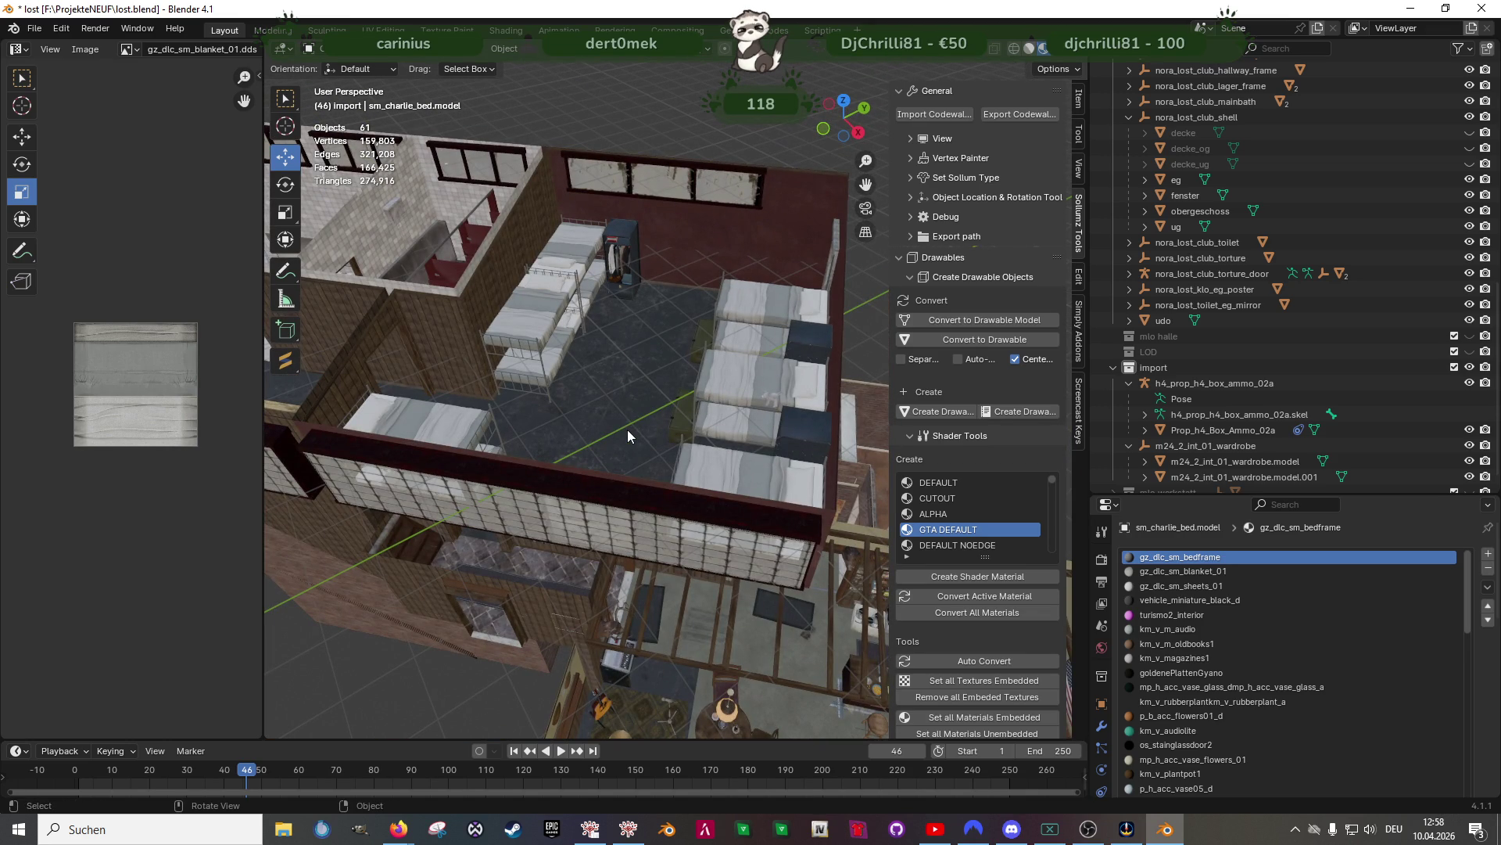
pyautogui.moveTo(613, 425)
pyautogui.mouseDown(button='middle')
pyautogui.moveTo(799, 402)
pyautogui.moveTo(539, 461)
pyautogui.moveTo(547, 349)
pyautogui.moveTo(635, 410)
pyautogui.moveTo(613, 421)
pyautogui.mouseUp(button='middle')
pyautogui.scroll(4, 613, 421)
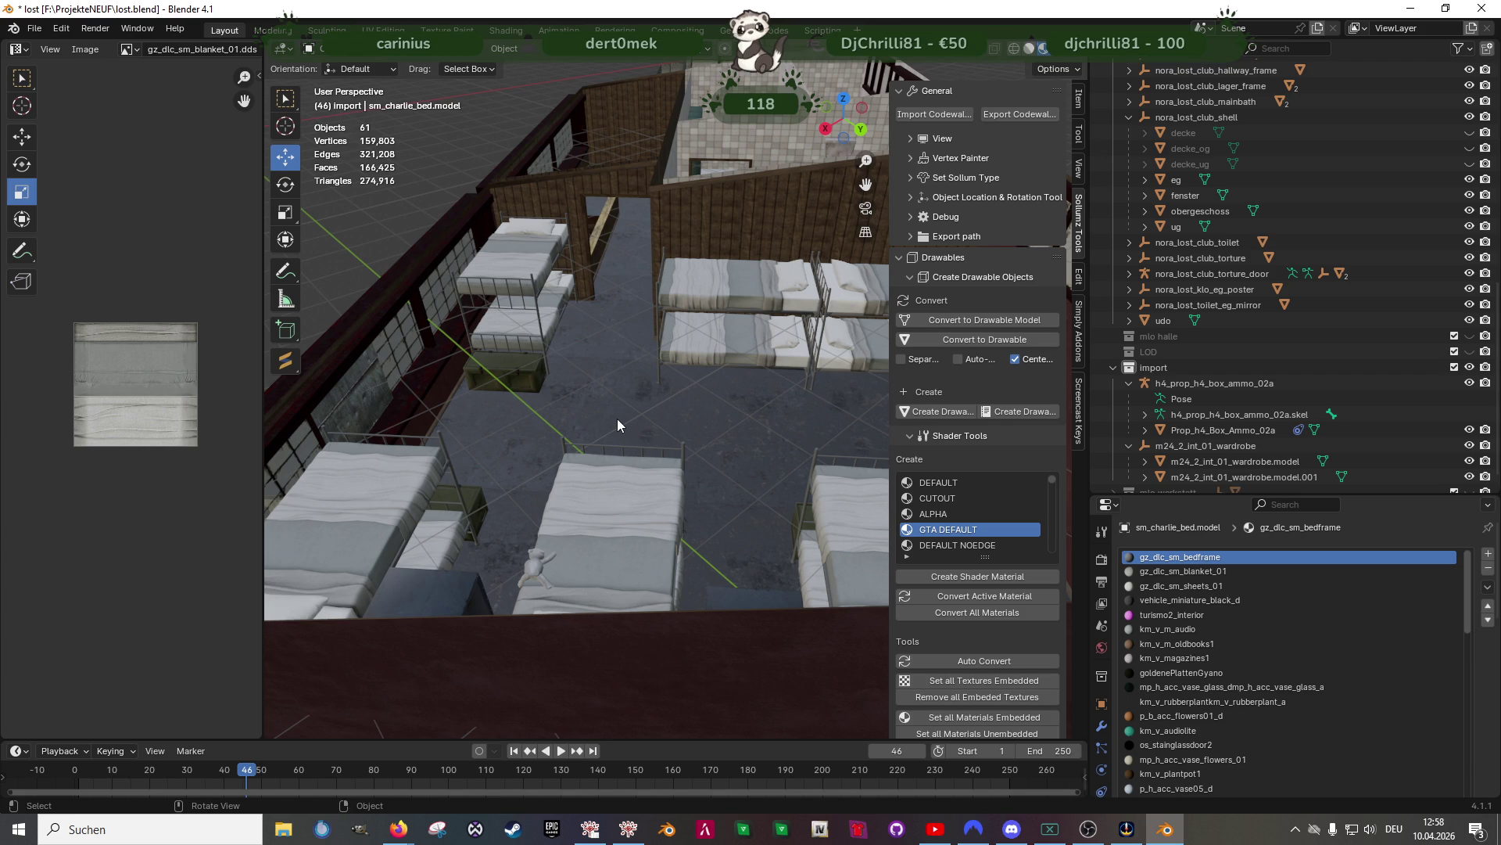
pyautogui.scroll(-3, 602, 435)
pyautogui.moveTo(631, 479)
pyautogui.mouseDown(button='middle')
pyautogui.moveTo(785, 478)
pyautogui.moveTo(658, 472)
pyautogui.moveTo(827, 452)
pyautogui.moveTo(730, 453)
pyautogui.mouseUp(button='middle')
pyautogui.scroll(6, 739, 446)
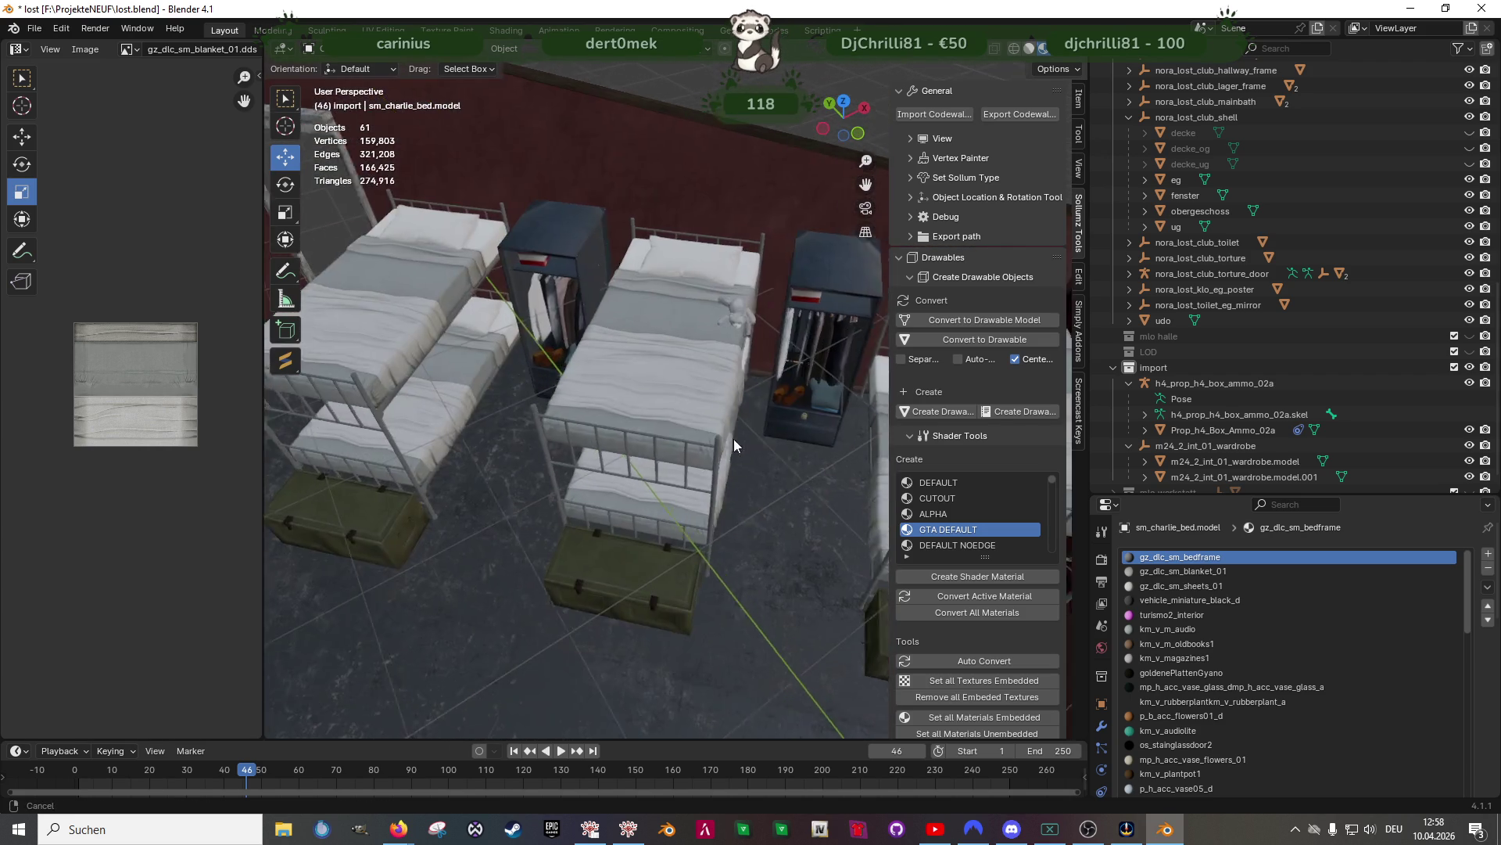
pyautogui.moveTo(735, 400); pyautogui.dragTo(772, 346, button='middle')
pyautogui.press('Tab')
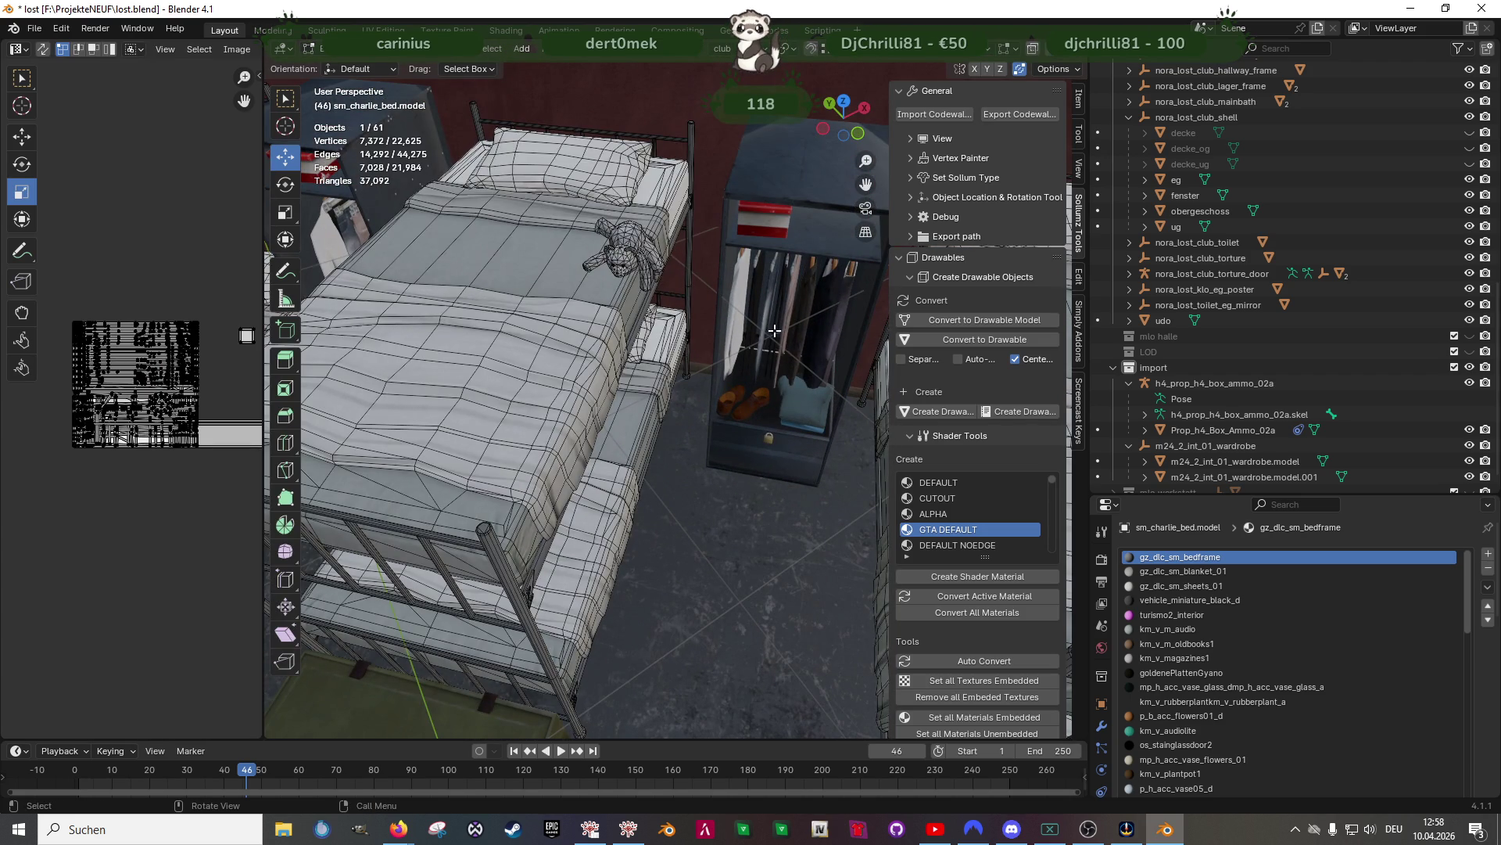
pyautogui.press('Tab')
pyautogui.click(779, 306)
# Enter Edit Mode on the wardrobe and pick its interior floor and back wall faces
pyautogui.press('Tab')
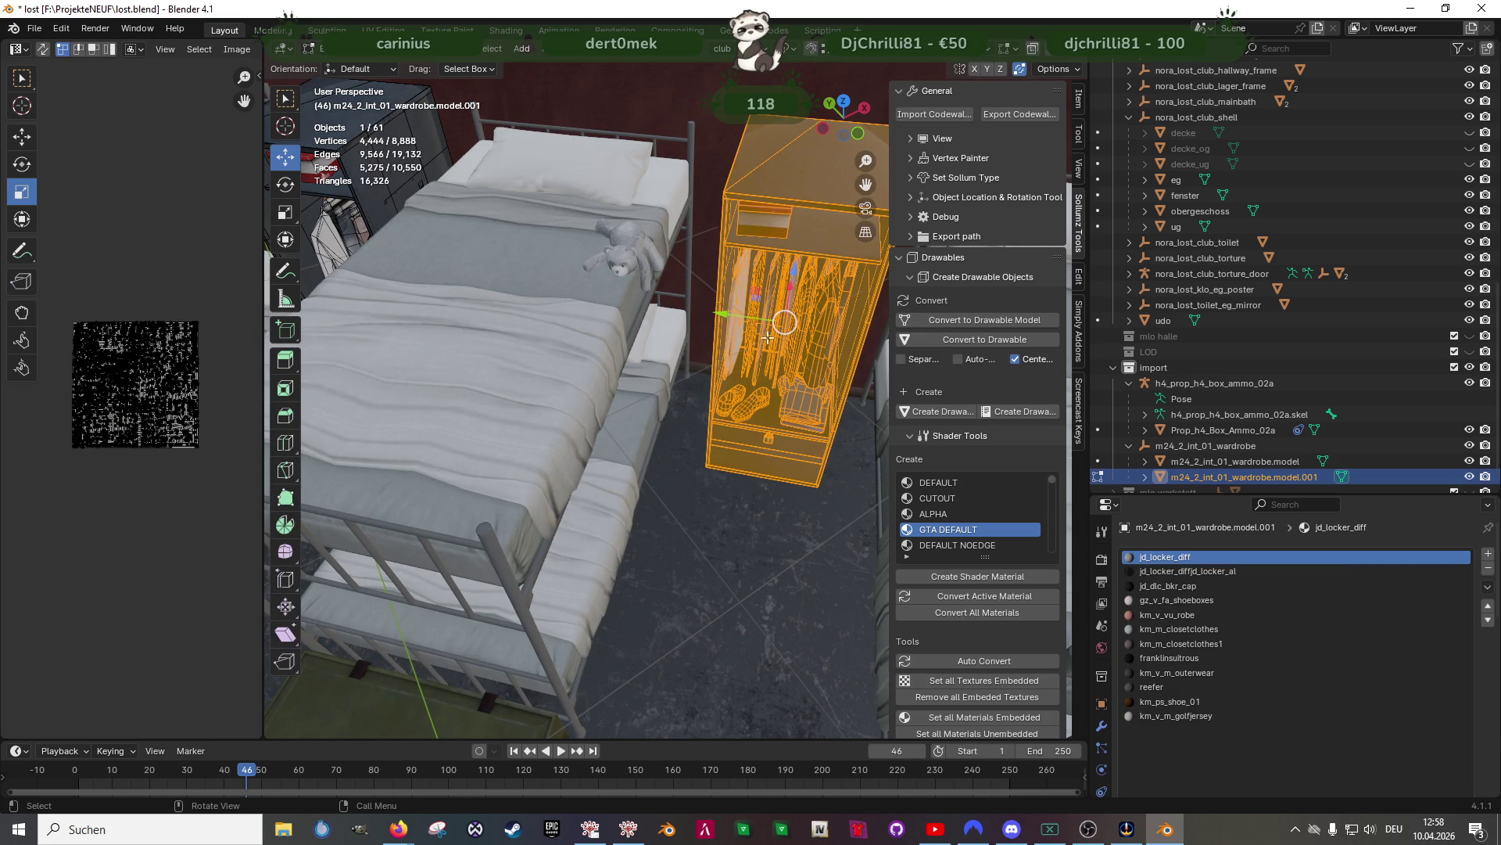
pyautogui.click(774, 403)
pyautogui.click(833, 337)
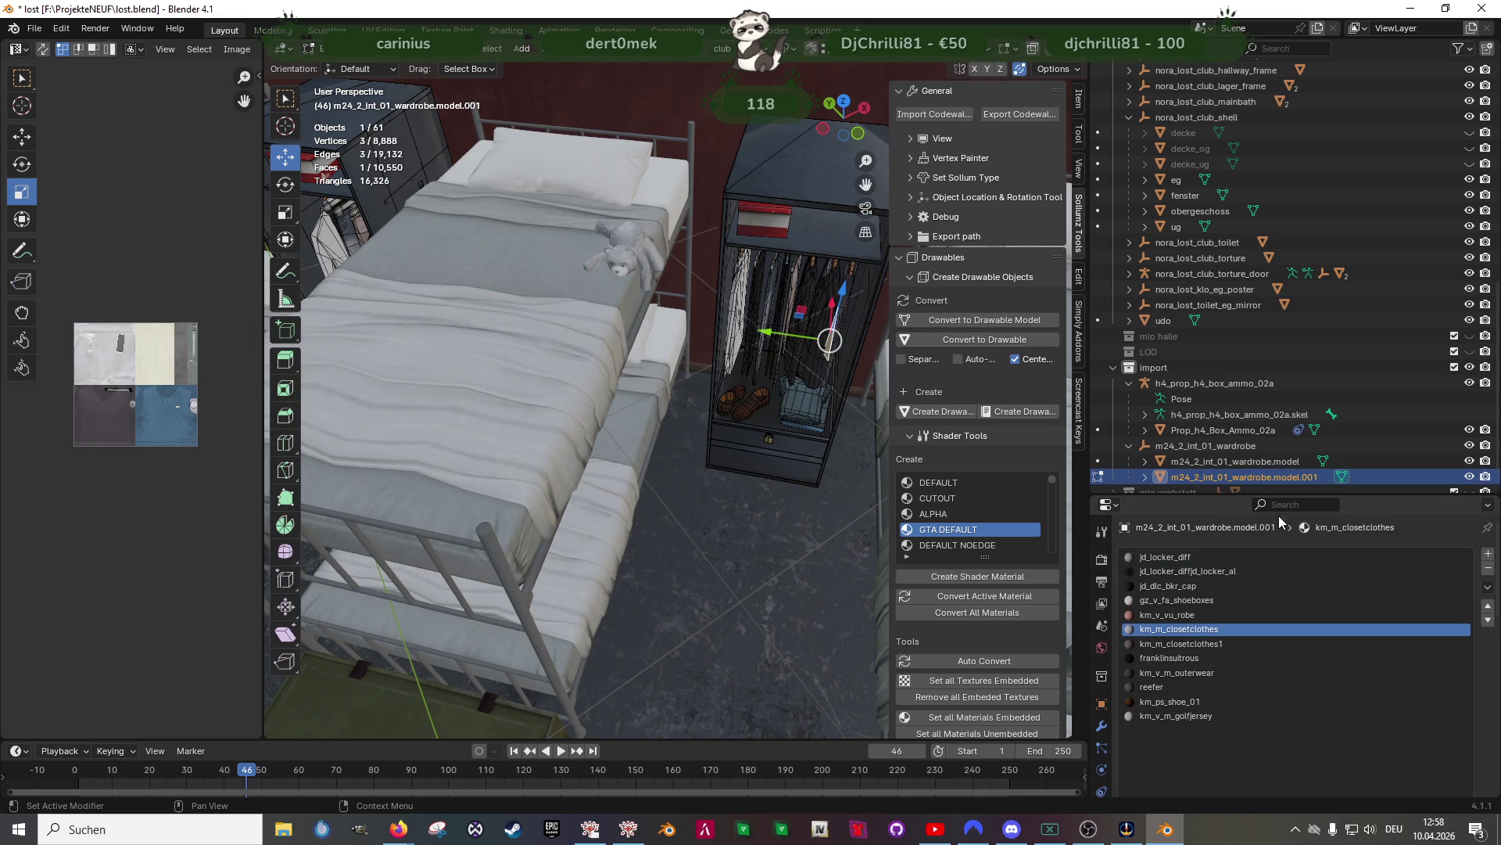
# Select all wardrobe faces assigned to the jd_locker_diff material slot
pyautogui.click(1166, 557)
pyautogui.scroll(-5, 1344, 740)
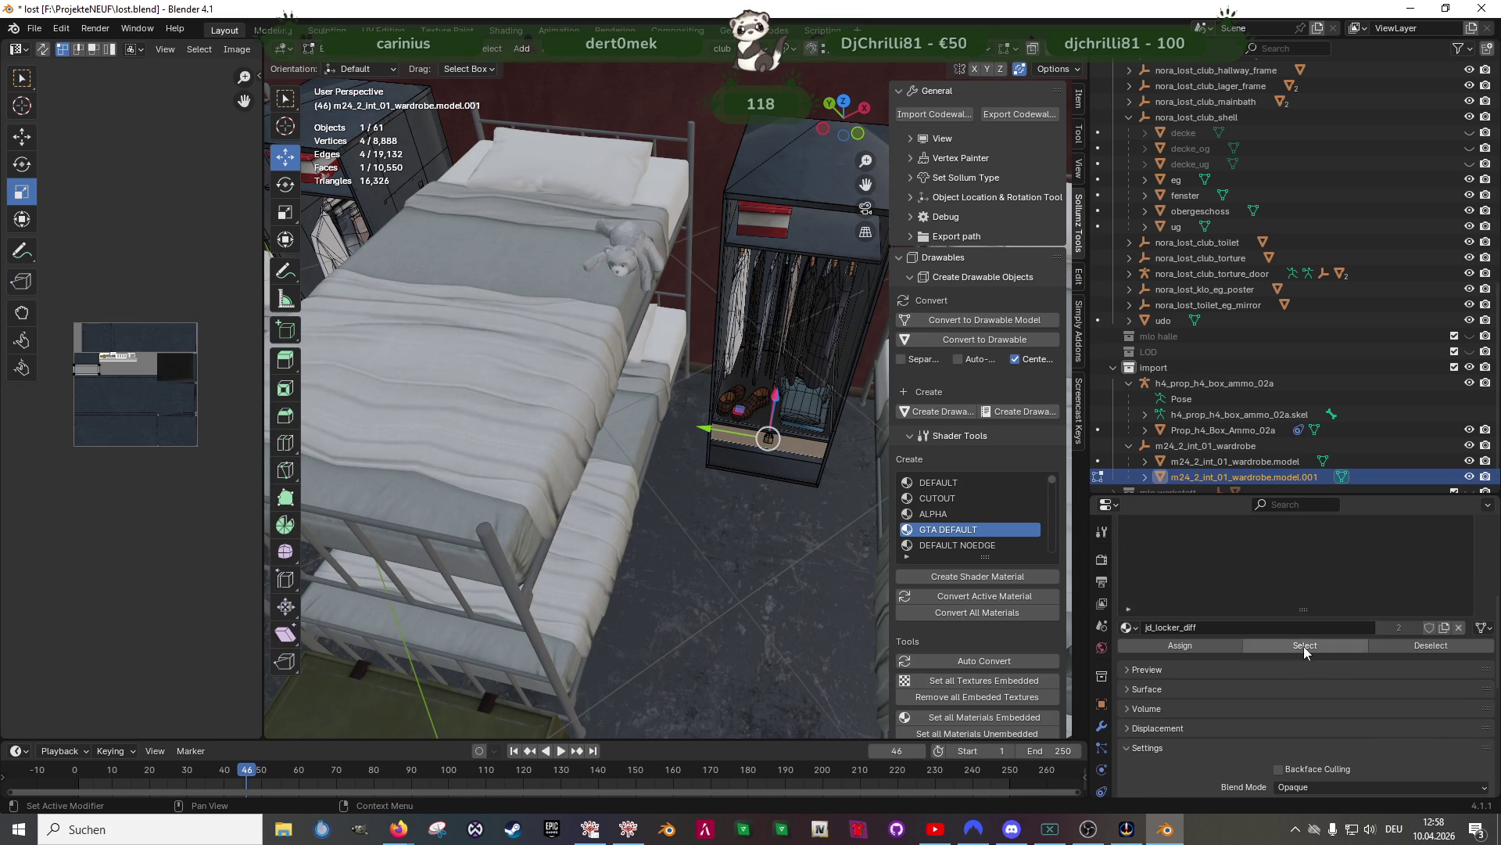
pyautogui.click(1301, 647)
pyautogui.scroll(3, 799, 469)
pyautogui.moveTo(799, 479)
pyautogui.keyDown('shift'); pyautogui.mouseDown(button='middle')
pyautogui.moveTo(526, 393)
pyautogui.moveTo(733, 488)
pyautogui.mouseUp(button='middle'); pyautogui.keyUp('shift')
pyautogui.scroll(-4, 688, 441)
pyautogui.scroll(-3, 688, 440)
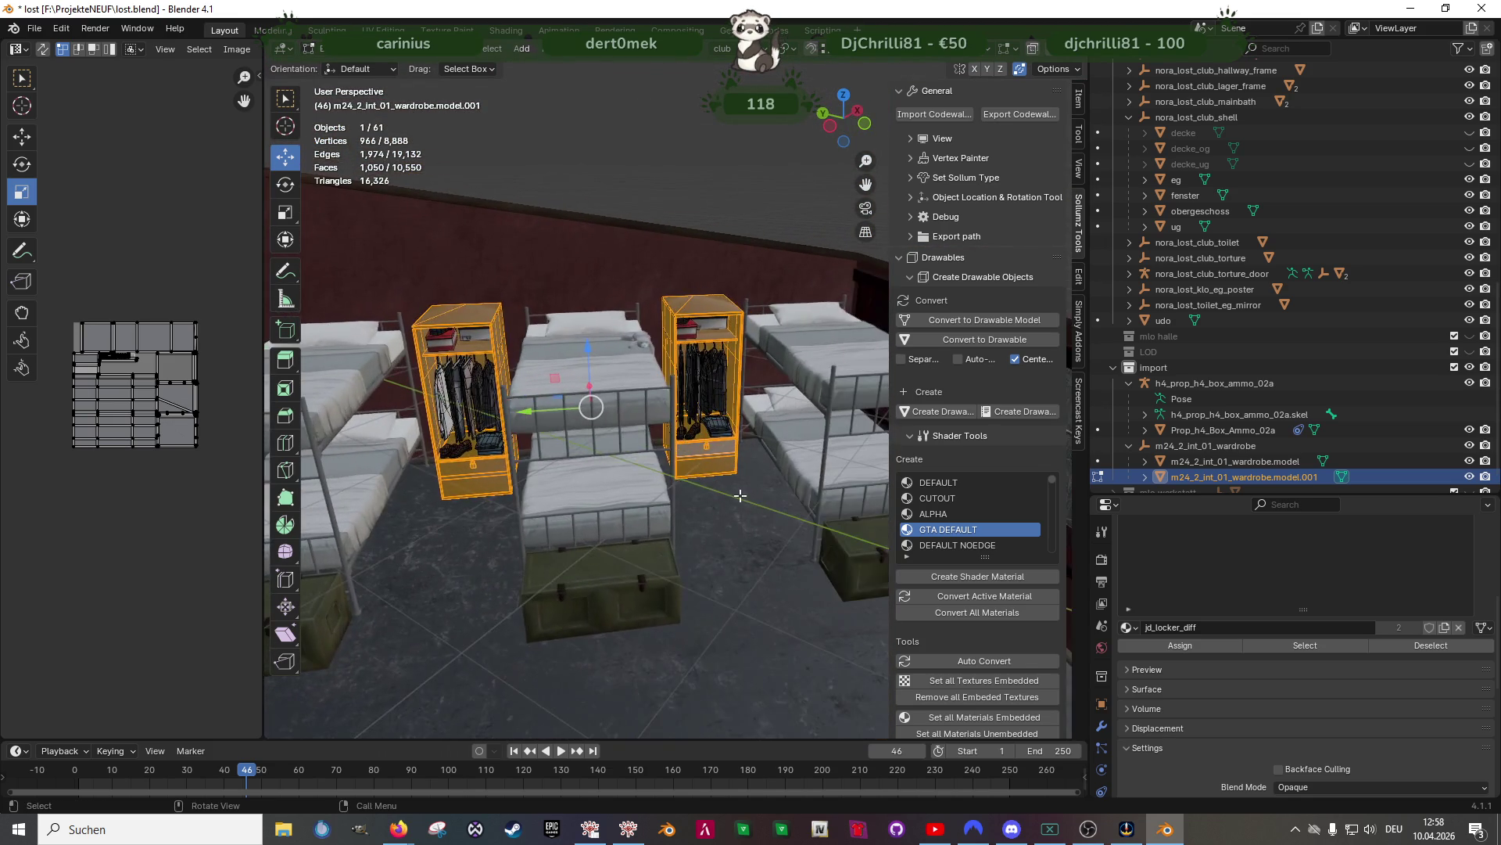
pyautogui.scroll(4, 733, 488)
# Delete everything except the locker body and shift a locker part along Y
pyautogui.rightClick(748, 541)
pyautogui.click(712, 537)
pyautogui.press('Tab')
pyautogui.press('g')
pyautogui.press('y')
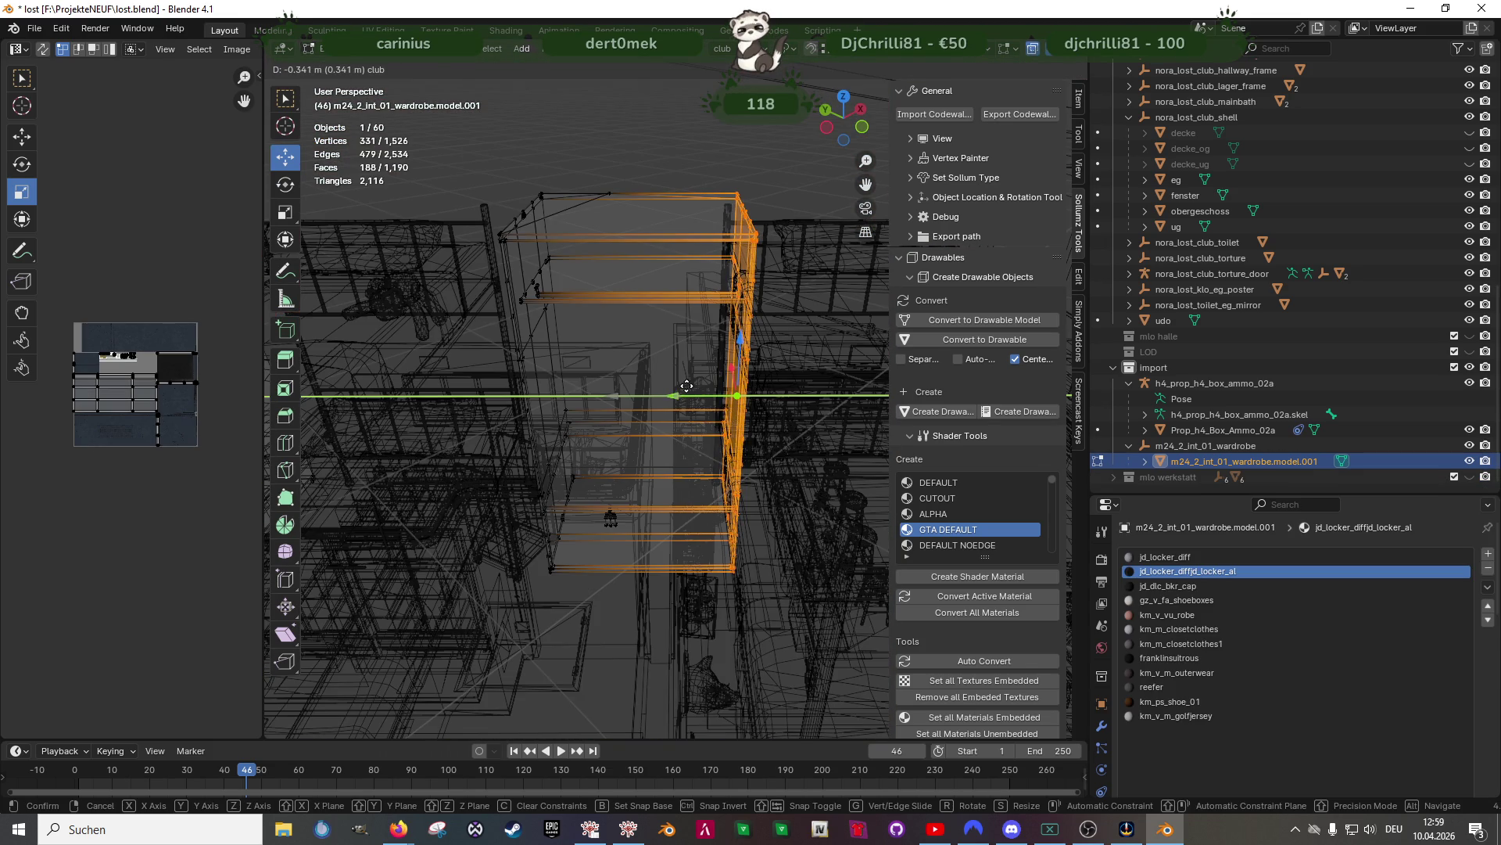
pyautogui.click(686, 385)
# Select the locker's lower section and slide it sideways
pyautogui.moveTo(687, 385); pyautogui.dragTo(696, 445, button='middle')
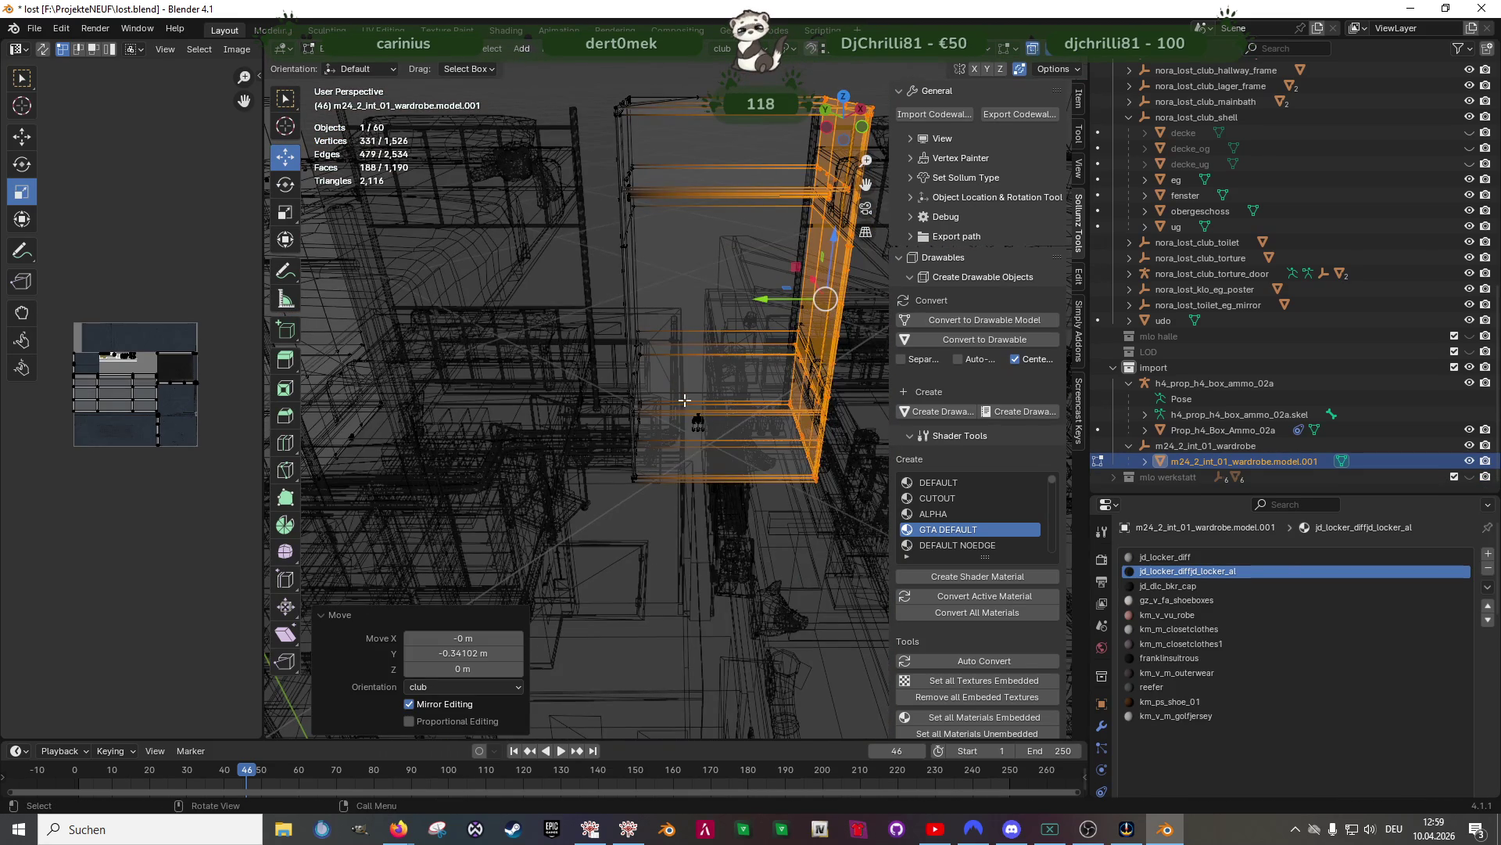
pyautogui.click(692, 407)
pyautogui.hotkey('shift', 'z')
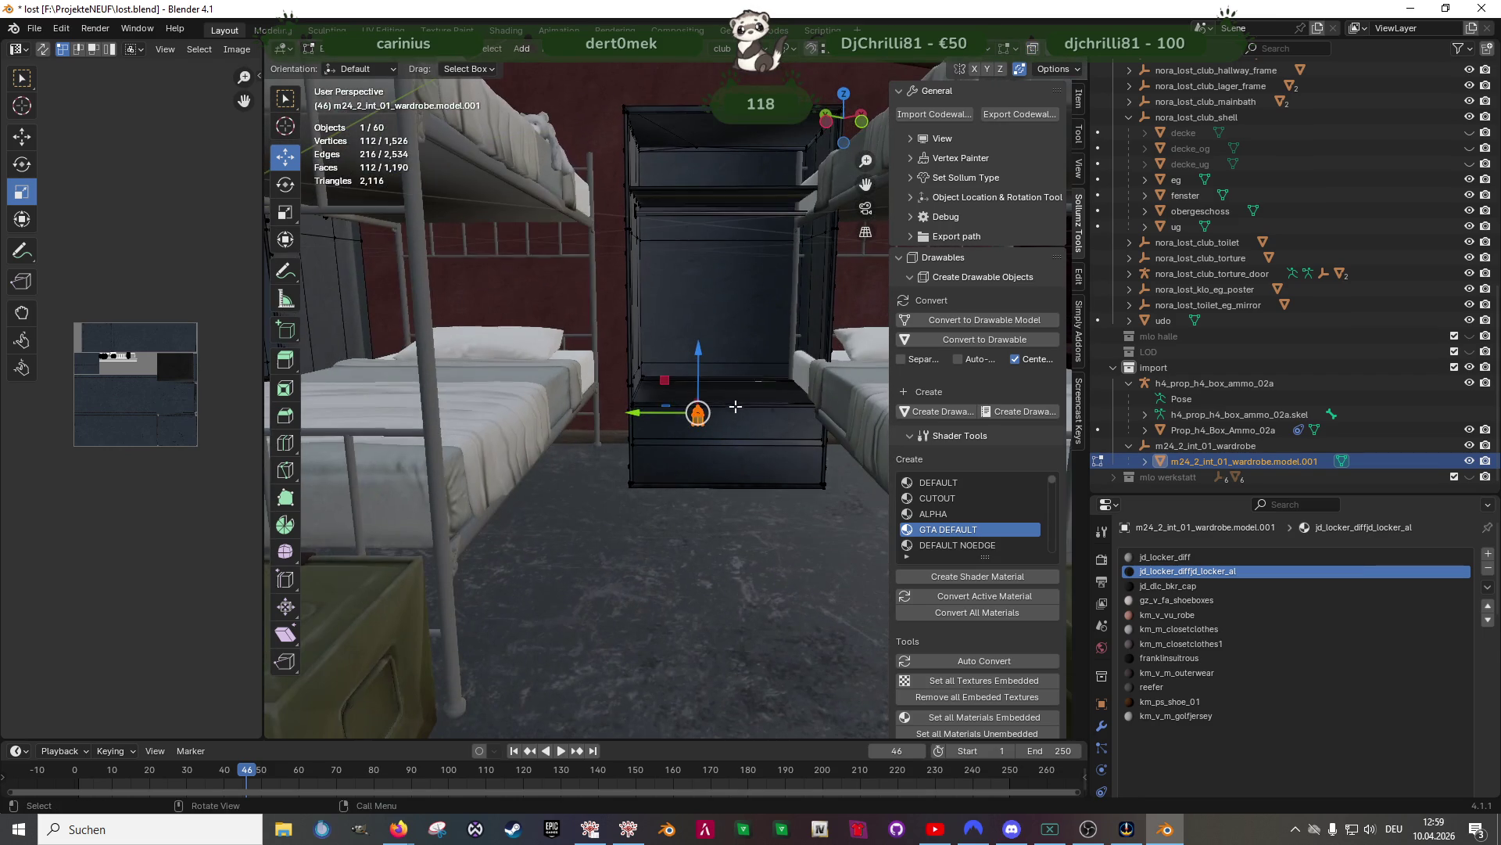
pyautogui.moveTo(663, 412); pyautogui.dragTo(700, 408)
pyautogui.moveTo(700, 407); pyautogui.dragTo(688, 458, button='middle')
# In wireframe, delete the duplicated locker copy and select the remaining locker mesh
pyautogui.hotkey('shift', 'z')
pyautogui.moveTo(508, 221); pyautogui.dragTo(713, 486)
pyautogui.press('x')
pyautogui.click(703, 475)
pyautogui.moveTo(704, 475)
pyautogui.mouseDown(button='middle')
pyautogui.moveTo(635, 428)
pyautogui.moveTo(650, 362)
pyautogui.mouseUp(button='middle')
pyautogui.press('a')
pyautogui.hotkey('shift', 'z')
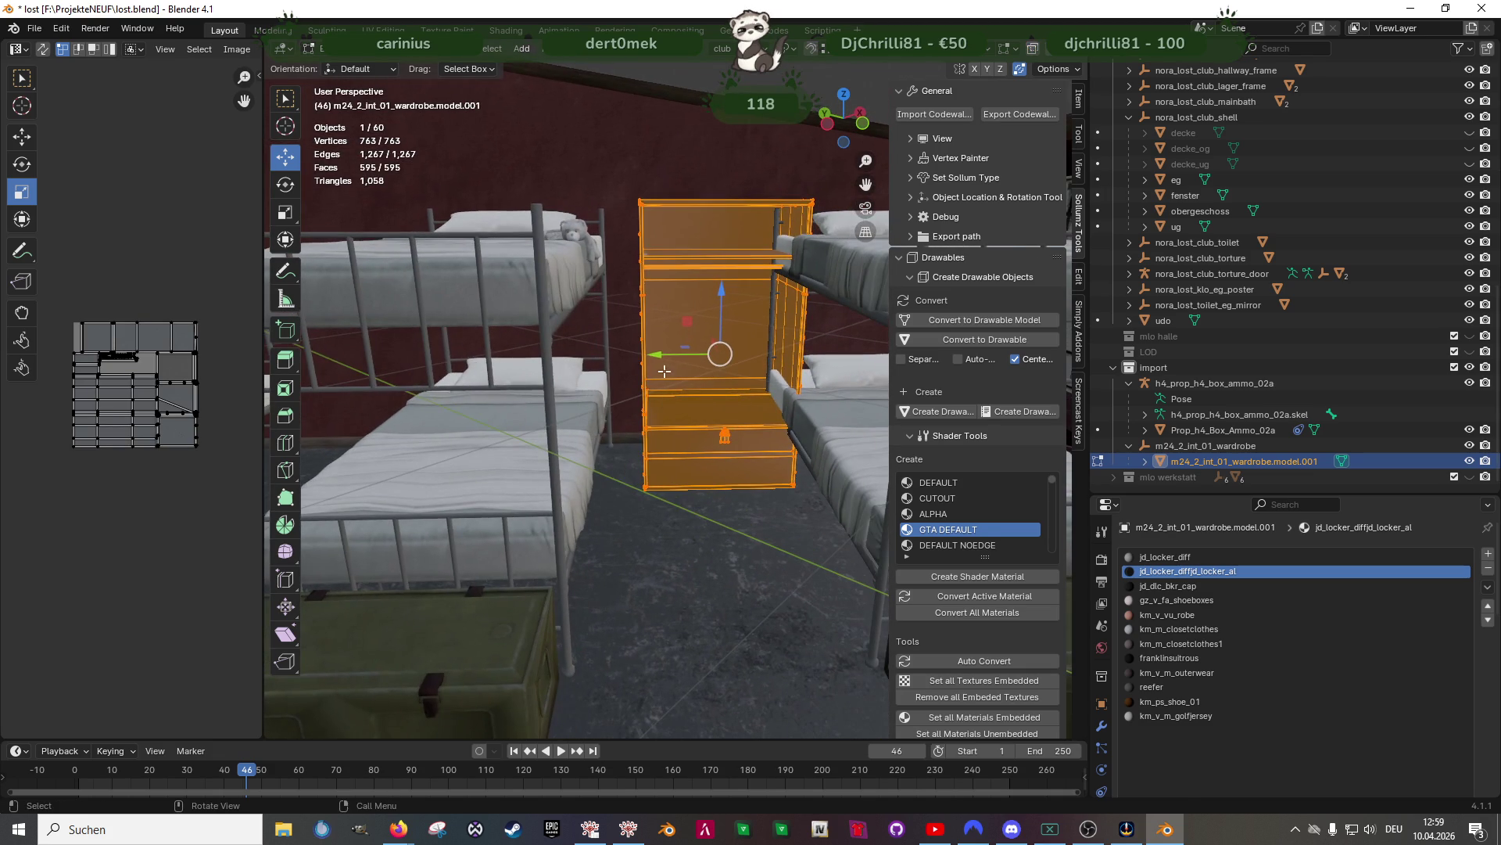
# Move the whole locker 0.198 m along the Y axis
pyautogui.press('g')
pyautogui.press('y')
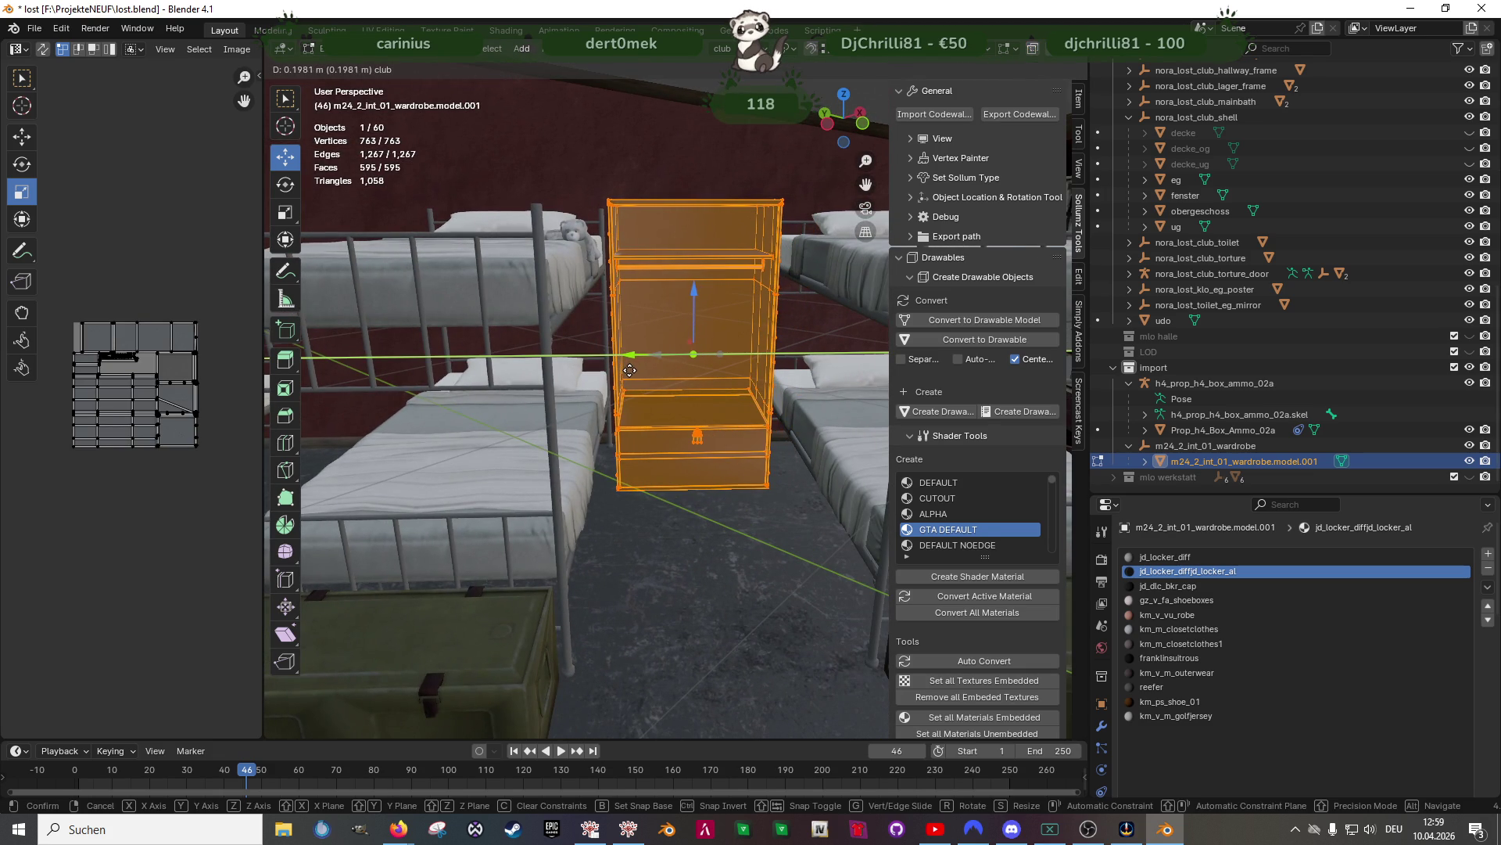
pyautogui.click(690, 397)
pyautogui.moveTo(690, 397)
pyautogui.mouseDown(button='middle')
pyautogui.moveTo(660, 470)
pyautogui.moveTo(708, 453)
pyautogui.moveTo(695, 413)
pyautogui.mouseUp(button='middle')
pyautogui.hotkey('shift', 'z')
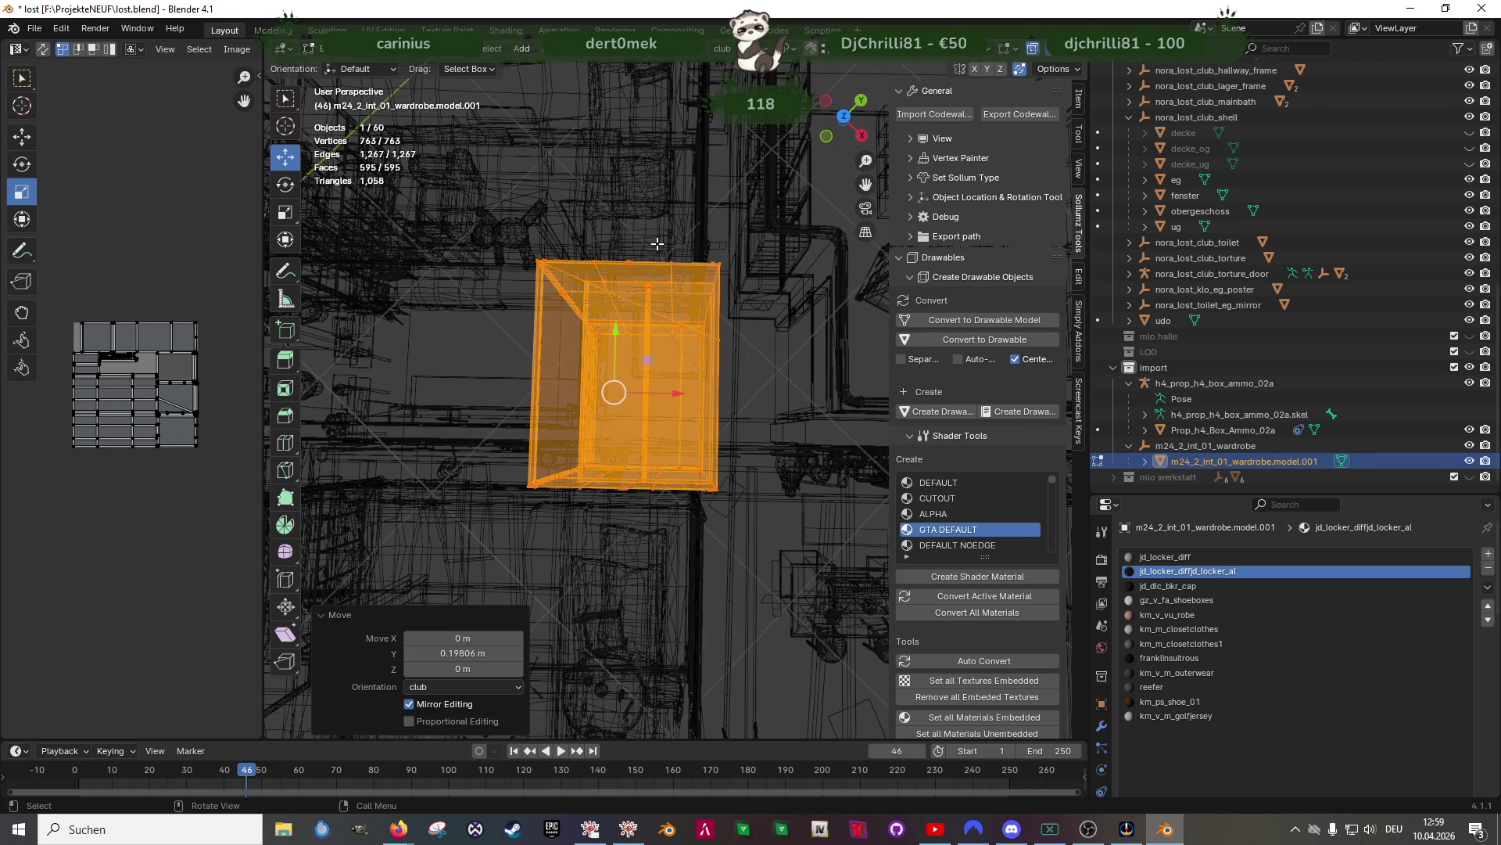
pyautogui.moveTo(638, 358)
pyautogui.mouseDown(button='middle')
pyautogui.moveTo(694, 359)
pyautogui.moveTo(650, 377)
pyautogui.mouseUp(button='middle')
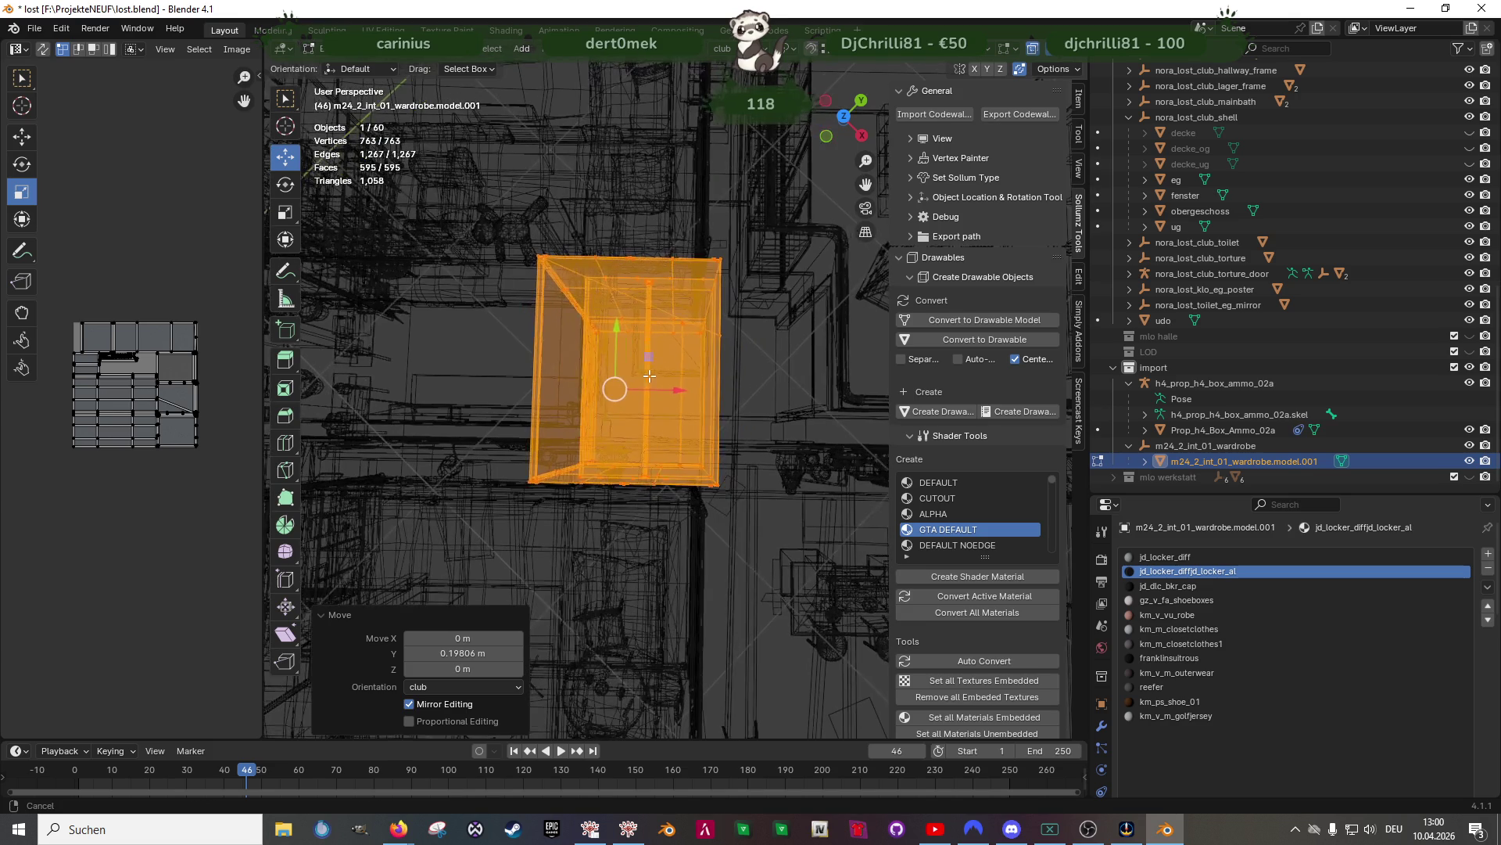
# Push the locker's right side face 0.11 m along X
pyautogui.moveTo(683, 237); pyautogui.dragTo(791, 529)
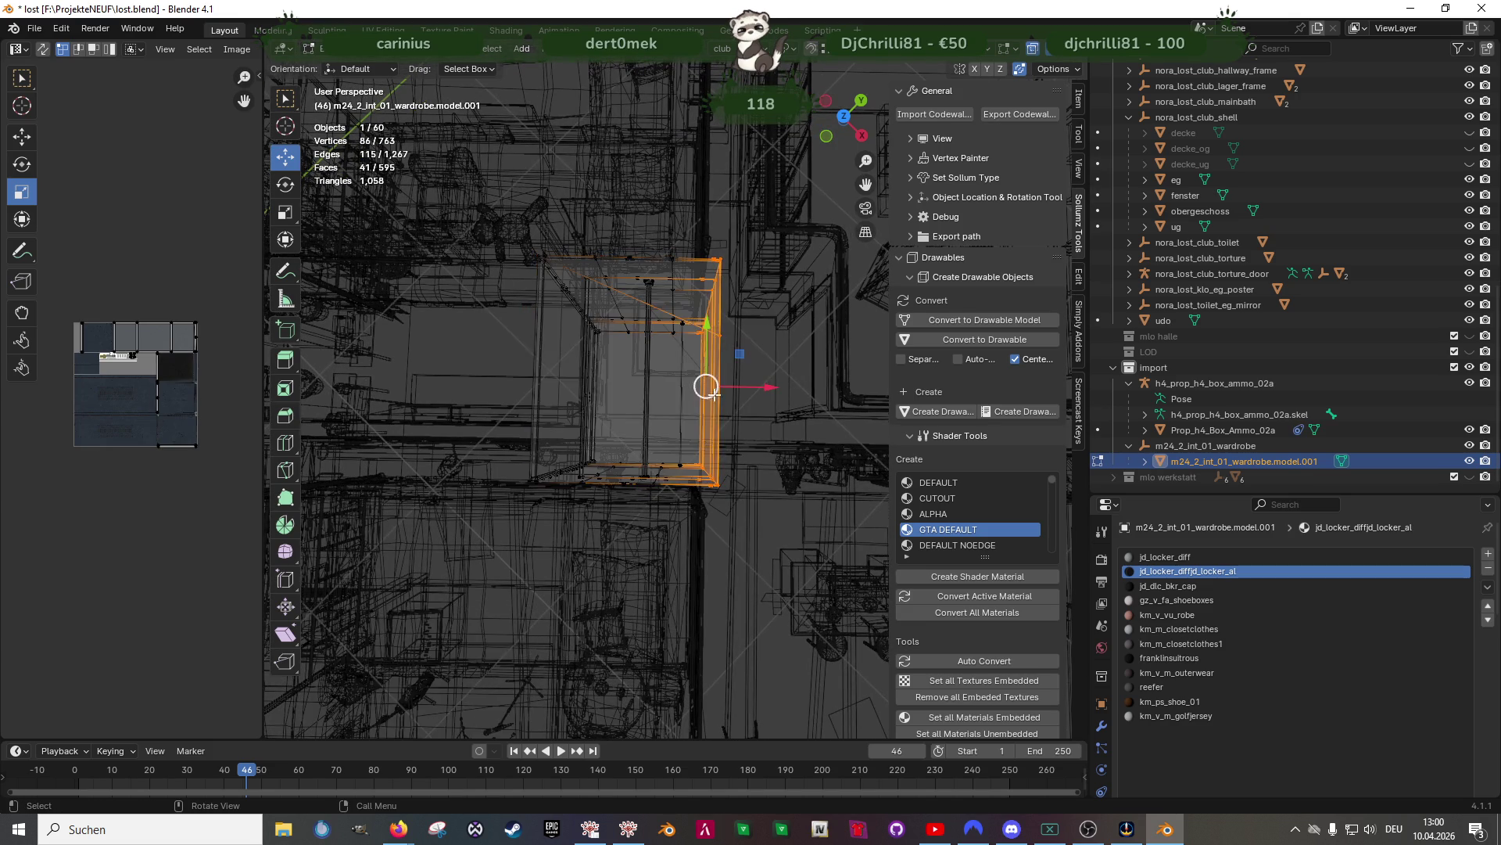
pyautogui.scroll(5, 718, 386)
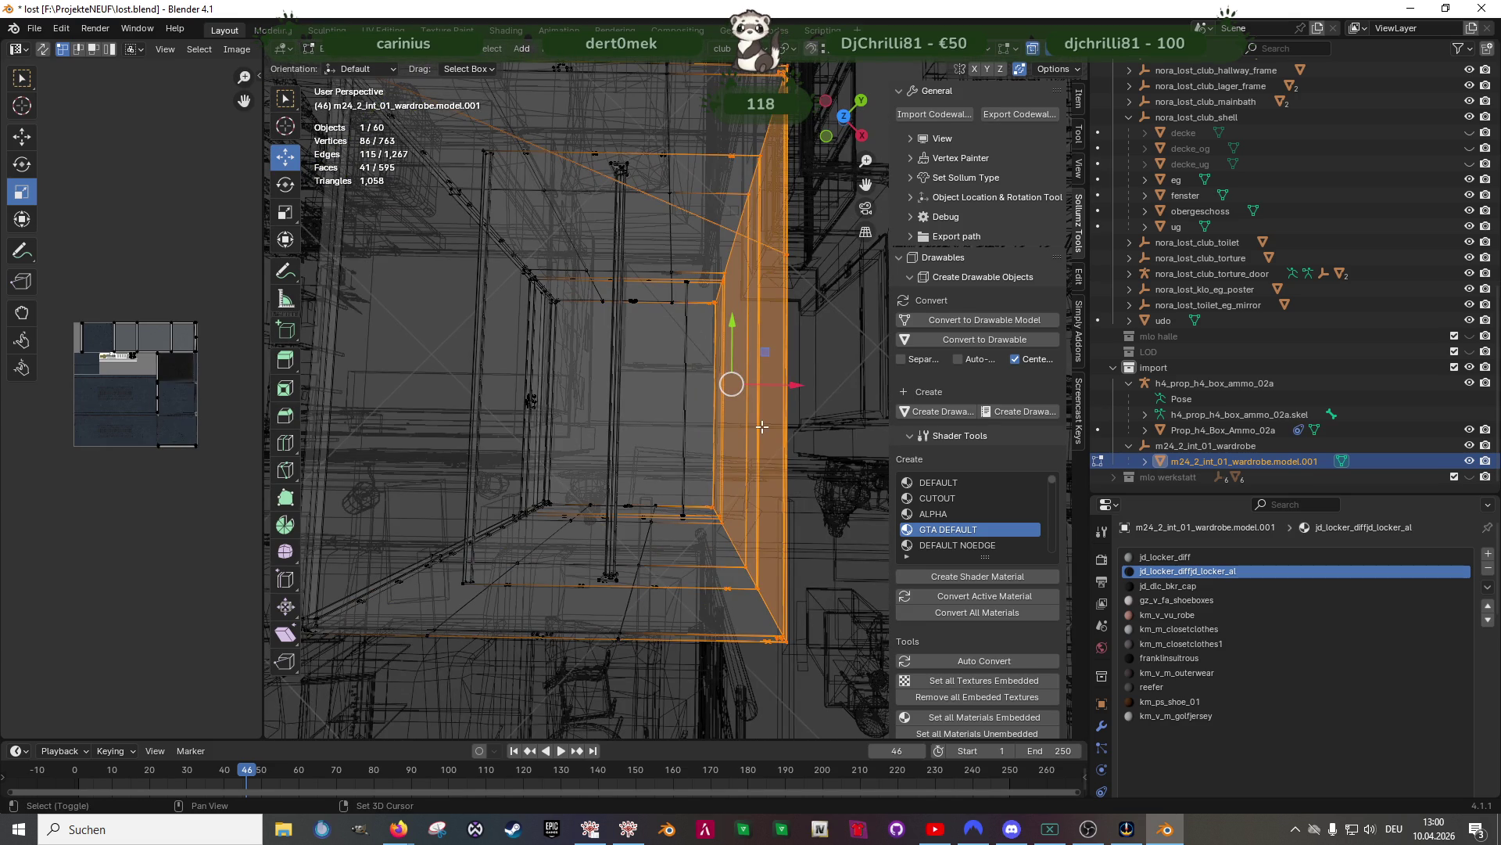
pyautogui.hotkey('shift', 'z')
pyautogui.moveTo(761, 426); pyautogui.dragTo(900, 338, button='middle')
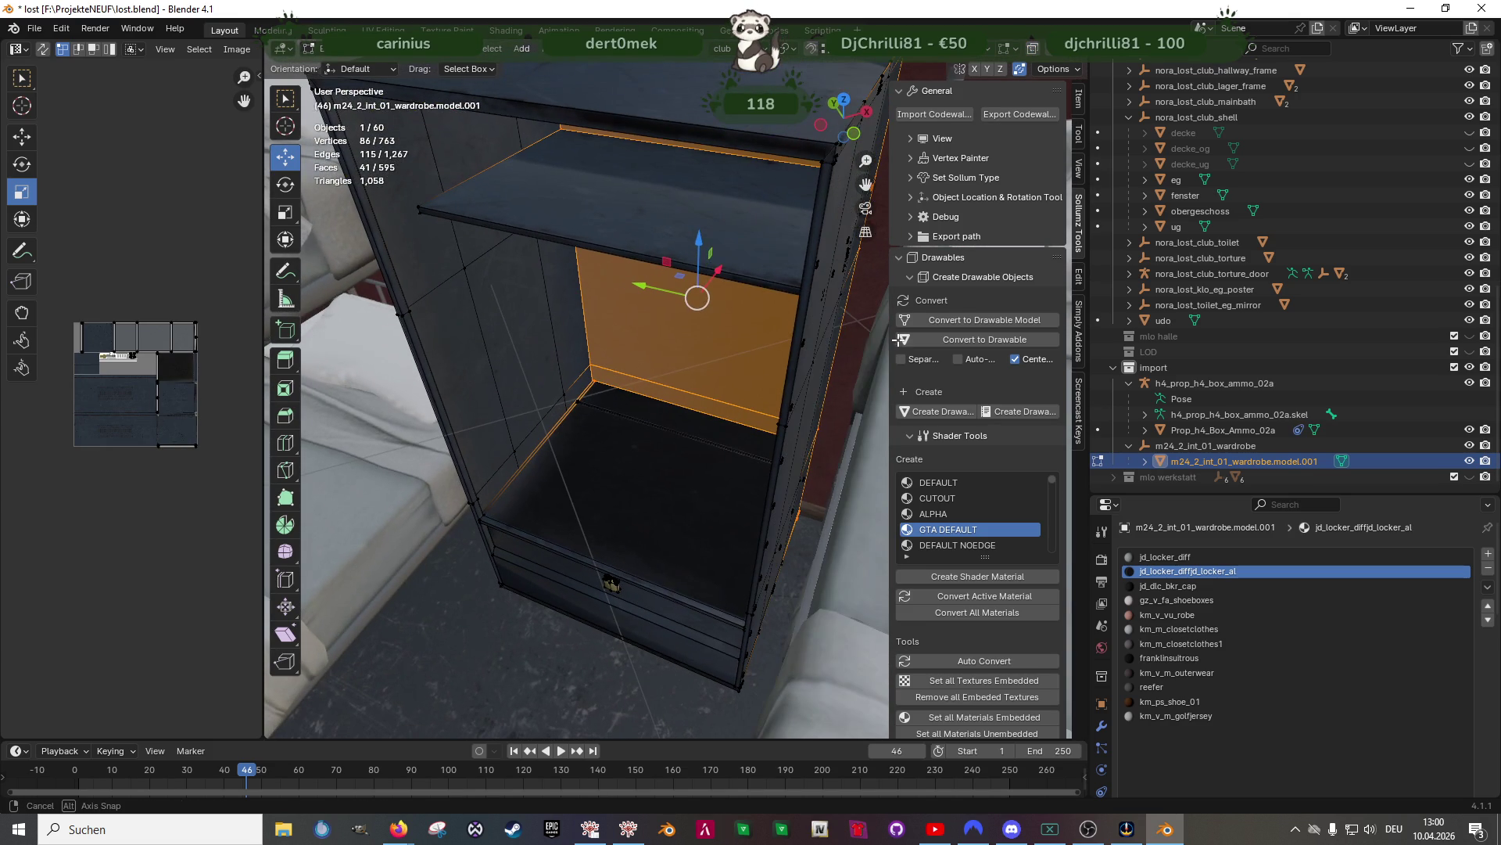
pyautogui.moveTo(715, 279); pyautogui.dragTo(782, 343)
# Select more locker faces and slide them about 0.1 m along X, shifting an edge slightly right
pyautogui.moveTo(783, 343)
pyautogui.mouseDown(button='middle')
pyautogui.moveTo(743, 329)
pyautogui.moveTo(667, 345)
pyautogui.moveTo(713, 429)
pyautogui.moveTo(677, 451)
pyautogui.mouseUp(button='middle')
pyautogui.hotkey('alt', 'z')
pyautogui.moveTo(553, 215)
pyautogui.mouseDown()
pyautogui.moveTo(685, 588)
pyautogui.moveTo(695, 581)
pyautogui.mouseUp()
pyautogui.moveTo(695, 580)
pyautogui.mouseDown(button='middle')
pyautogui.moveTo(704, 596)
pyautogui.moveTo(715, 491)
pyautogui.mouseUp(button='middle')
pyautogui.keyDown('shift'); pyautogui.click(715, 344); pyautogui.keyUp('shift')
pyautogui.hotkey('alt', 'z')
pyautogui.moveTo(721, 359); pyautogui.dragTo(704, 431, button='middle')
pyautogui.moveTo(699, 422); pyautogui.dragTo(727, 407)
pyautogui.moveTo(728, 407)
pyautogui.mouseDown(button='middle')
pyautogui.moveTo(781, 359)
pyautogui.moveTo(627, 349)
pyautogui.moveTo(726, 330)
pyautogui.moveTo(698, 434)
pyautogui.mouseUp(button='middle')
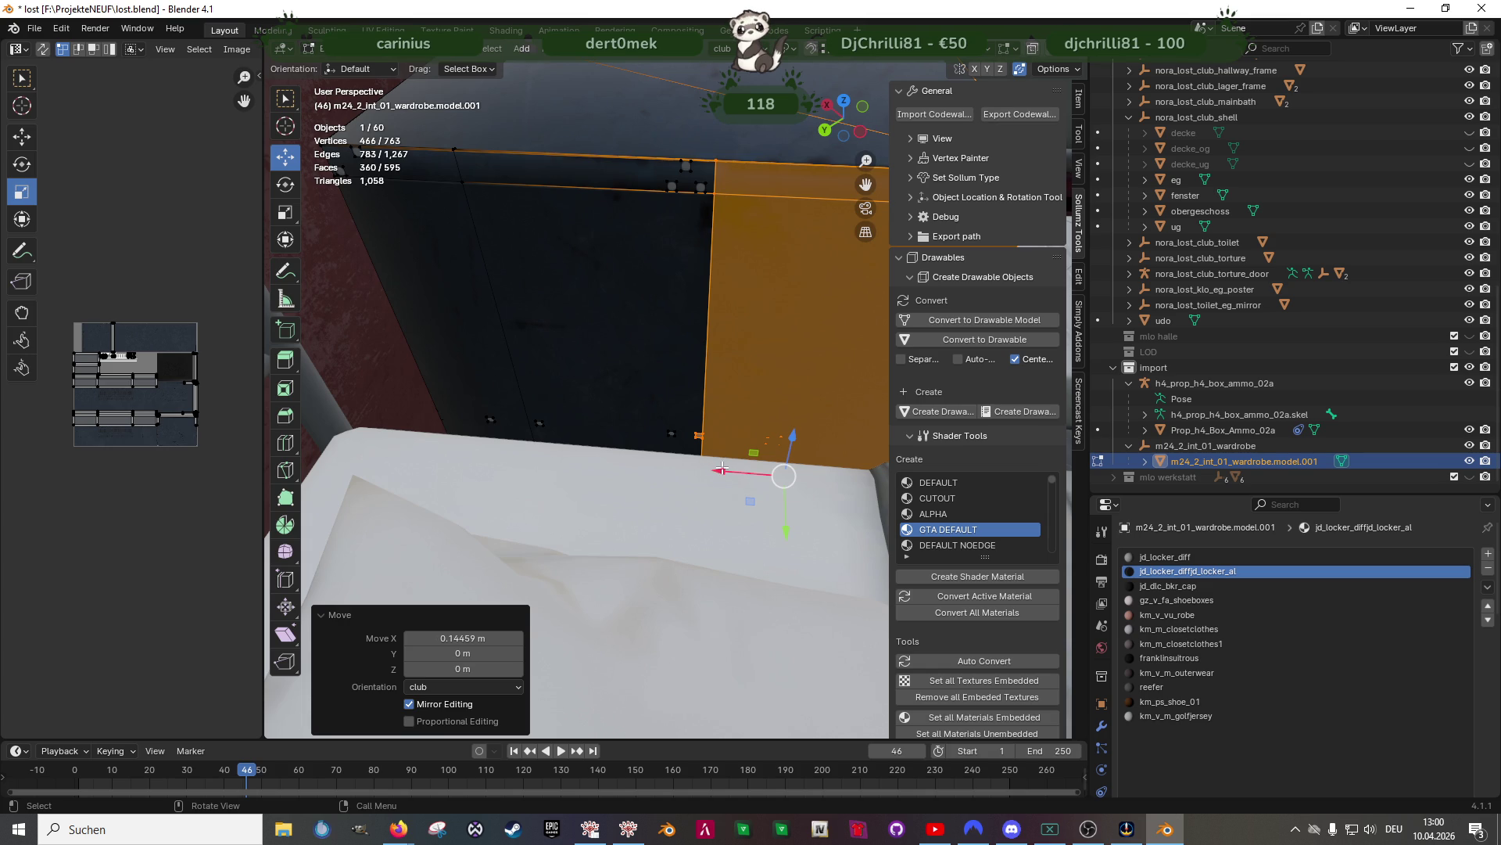
pyautogui.moveTo(689, 423)
pyautogui.mouseDown(button='middle')
pyautogui.moveTo(681, 439)
pyautogui.moveTo(623, 429)
pyautogui.moveTo(670, 469)
pyautogui.moveTo(705, 452)
pyautogui.moveTo(708, 473)
pyautogui.mouseUp(button='middle')
pyautogui.moveTo(715, 470); pyautogui.dragTo(706, 472)
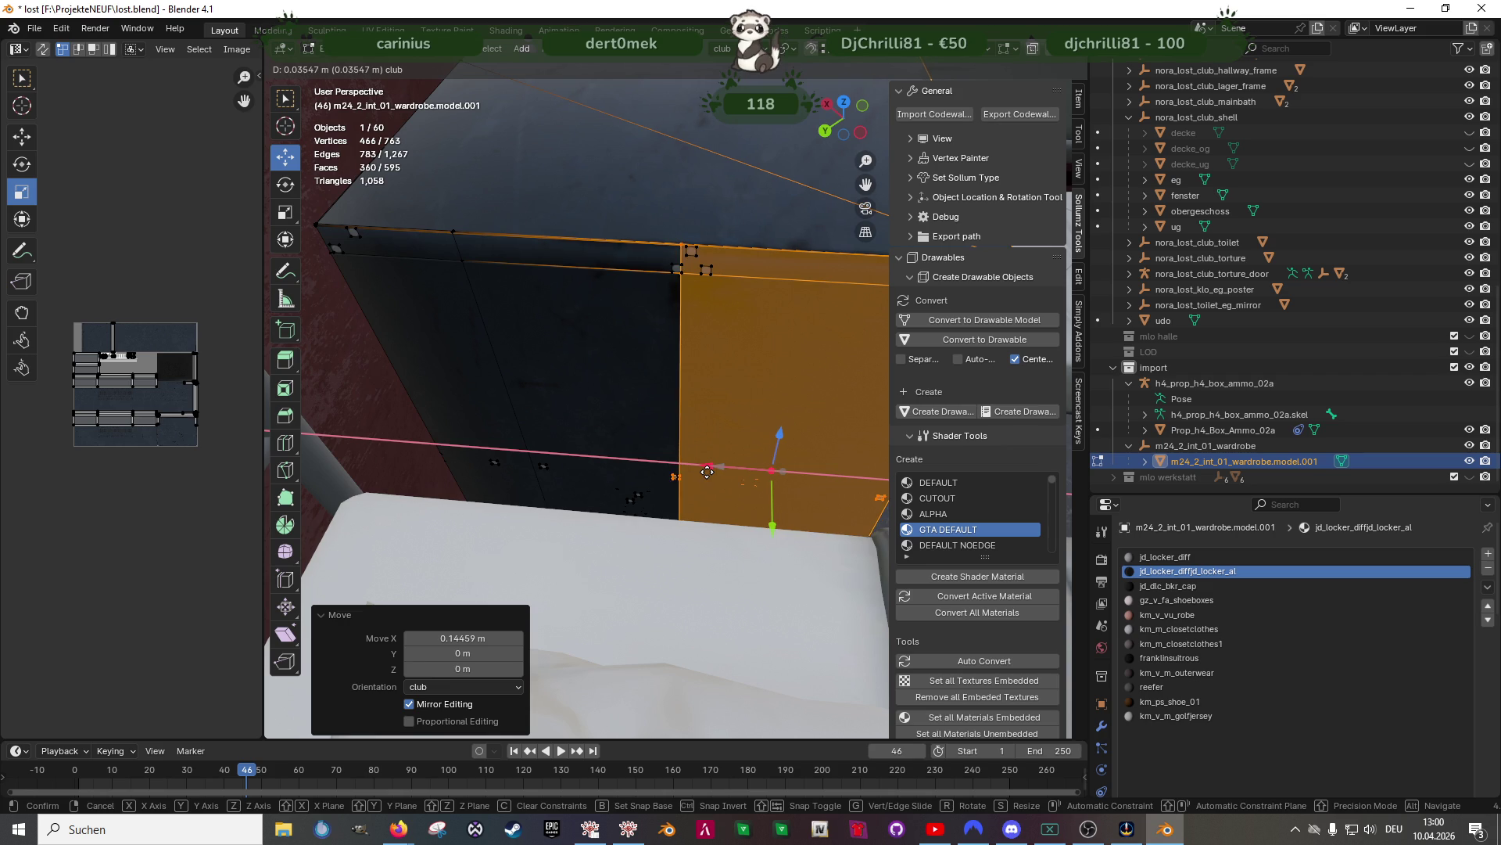
pyautogui.click(697, 485)
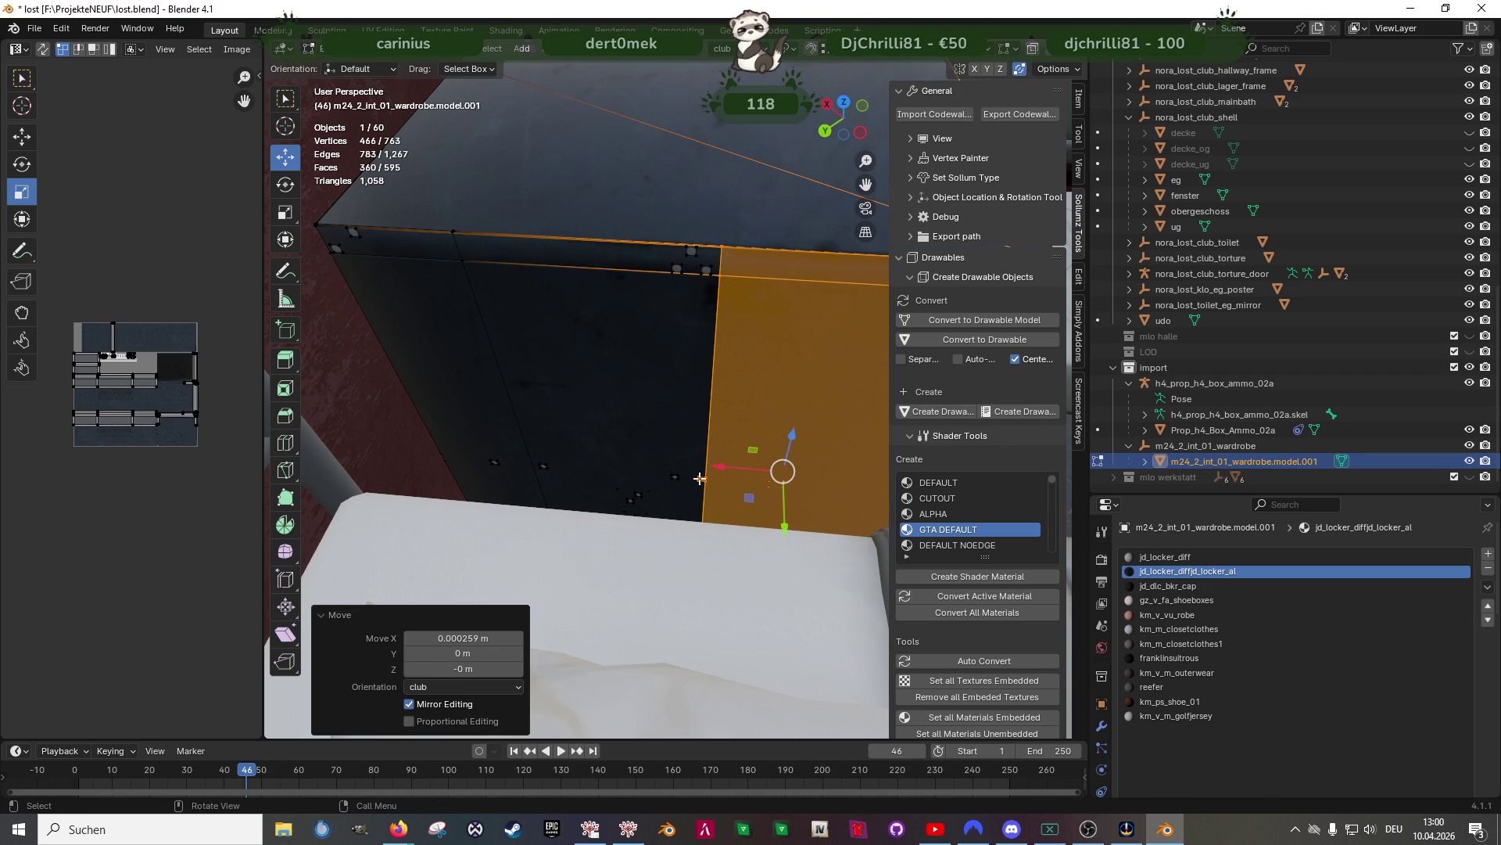
# Delete the vertices of the wardrobe's two front panel faces, then select the right corner vertex
pyautogui.click(702, 478)
pyautogui.press('KP_Decimal')
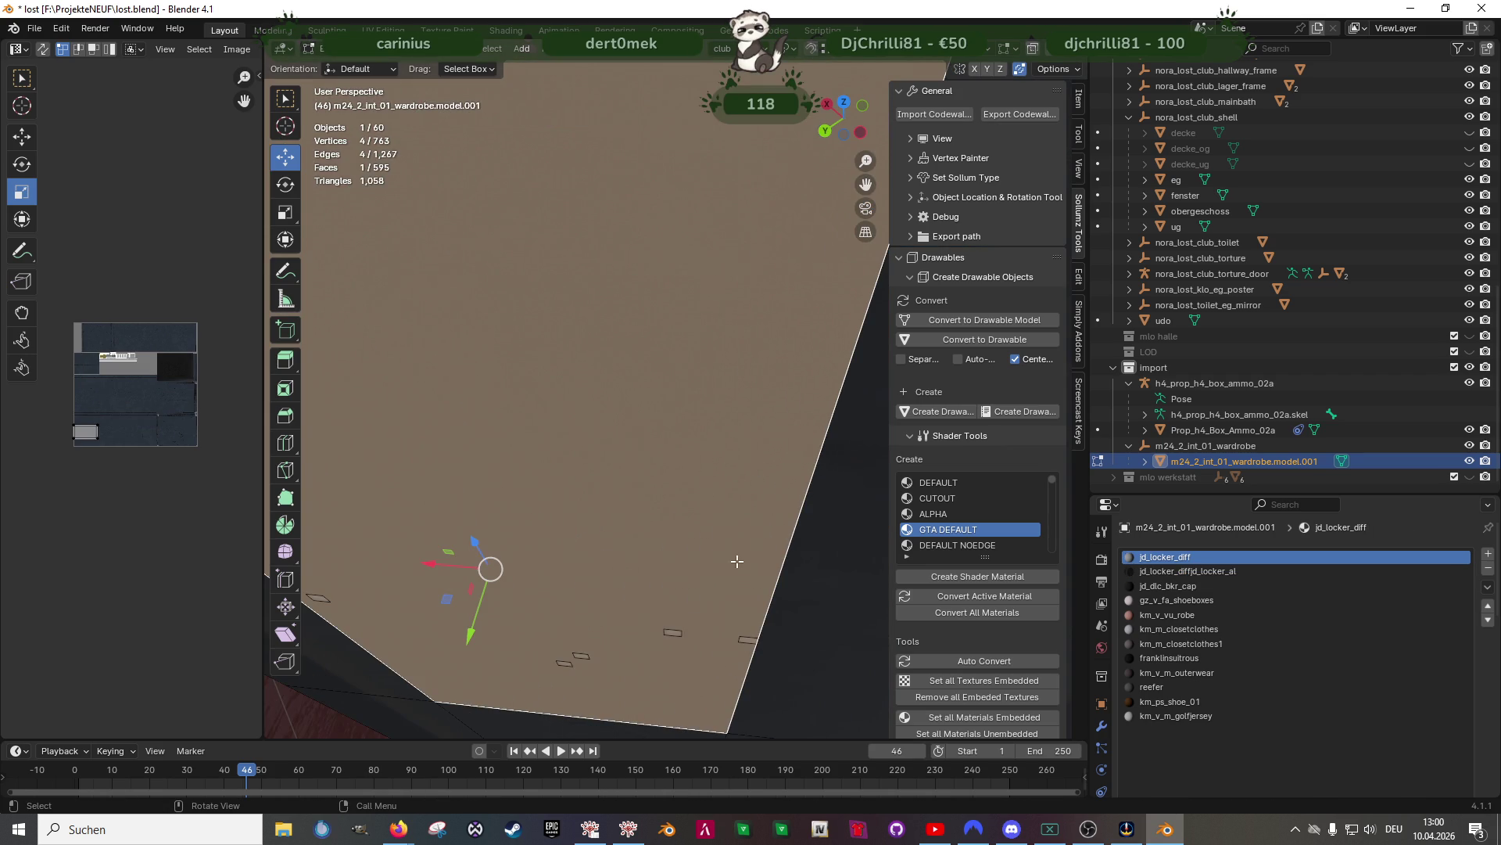
pyautogui.click(754, 640)
pyautogui.scroll(-5, 747, 631)
pyautogui.moveTo(747, 632); pyautogui.dragTo(603, 543, button='middle')
pyautogui.press('KP_Decimal')
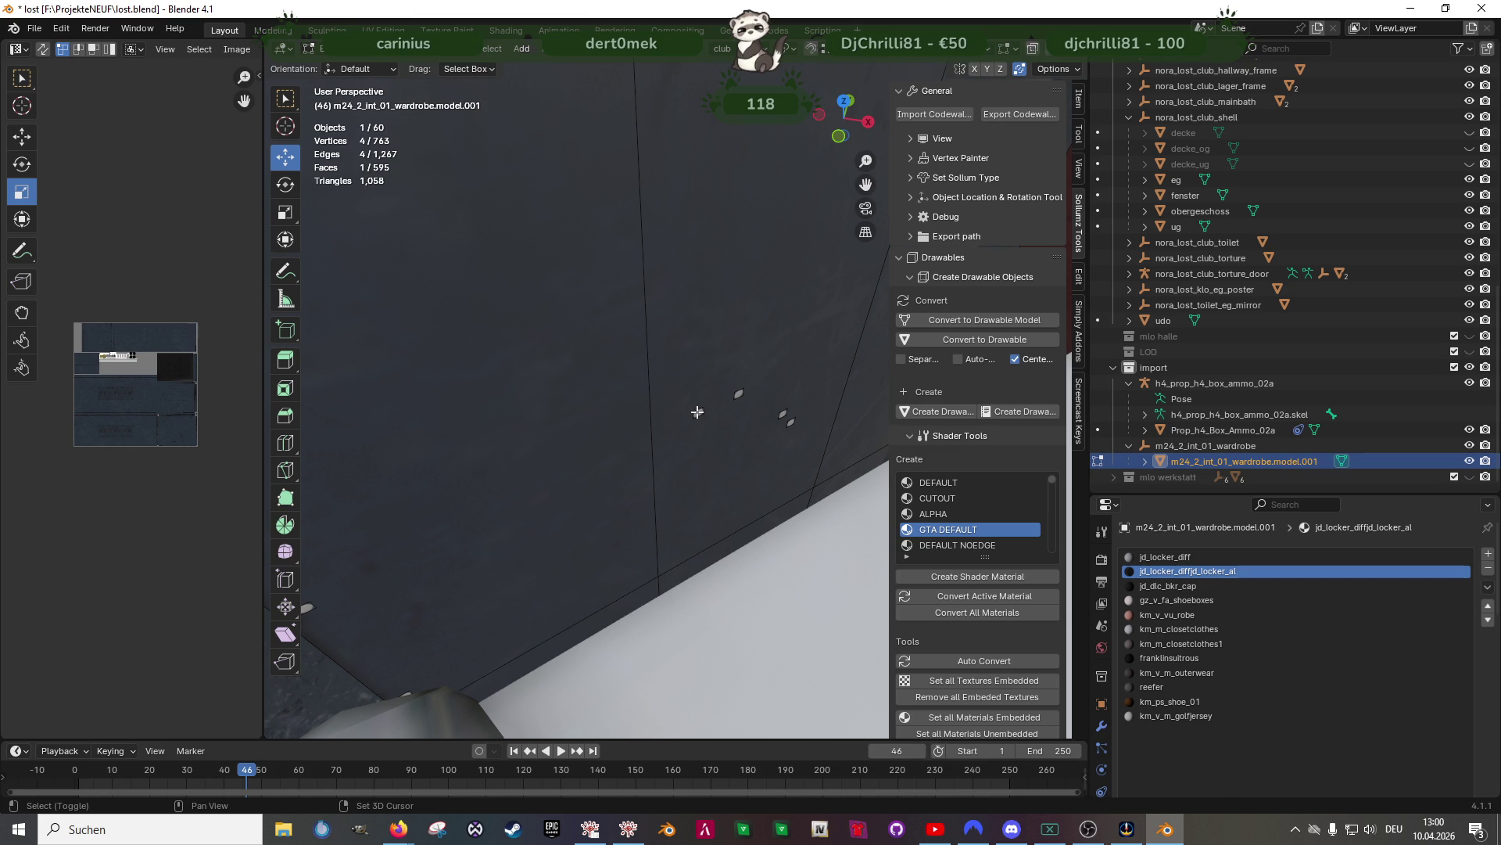
pyautogui.keyDown('shift'); pyautogui.click(696, 412); pyautogui.keyUp('shift')
pyautogui.scroll(-4, 696, 413)
pyautogui.moveTo(697, 412)
pyautogui.mouseDown(button='middle')
pyautogui.moveTo(845, 435)
pyautogui.moveTo(828, 438)
pyautogui.moveTo(847, 500)
pyautogui.moveTo(723, 363)
pyautogui.moveTo(703, 226)
pyautogui.mouseUp(button='middle')
pyautogui.press('x')
pyautogui.click(828, 436)
pyautogui.hotkey('shift', 'z')
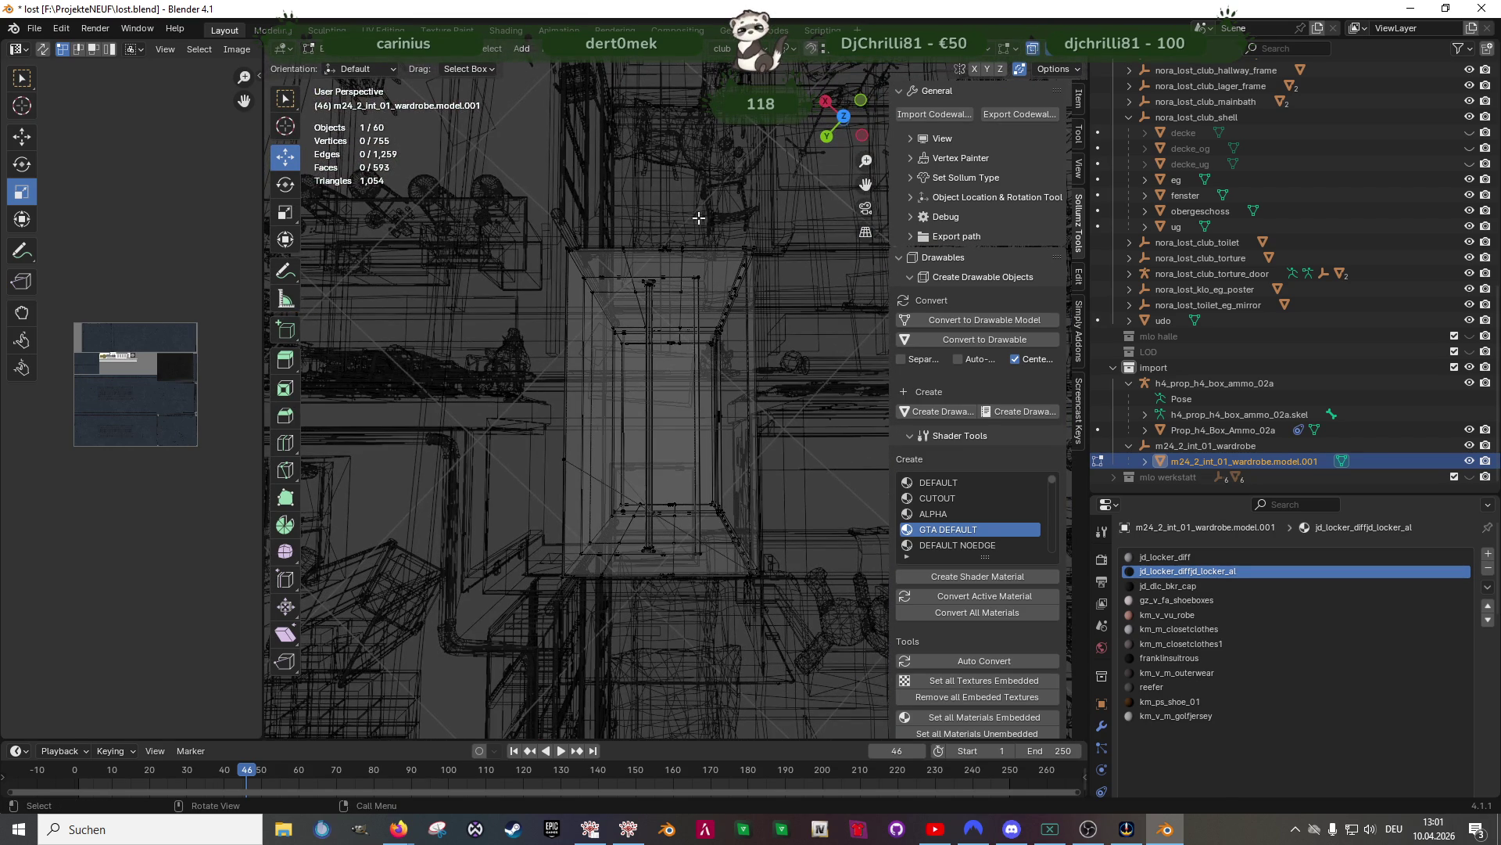
pyautogui.click(749, 250)
# Select the wardrobe's entire right wall and push it slightly outward along X
pyautogui.hotkey('ctrl', 'l')
pyautogui.moveTo(749, 250); pyautogui.dragTo(735, 311, button='middle')
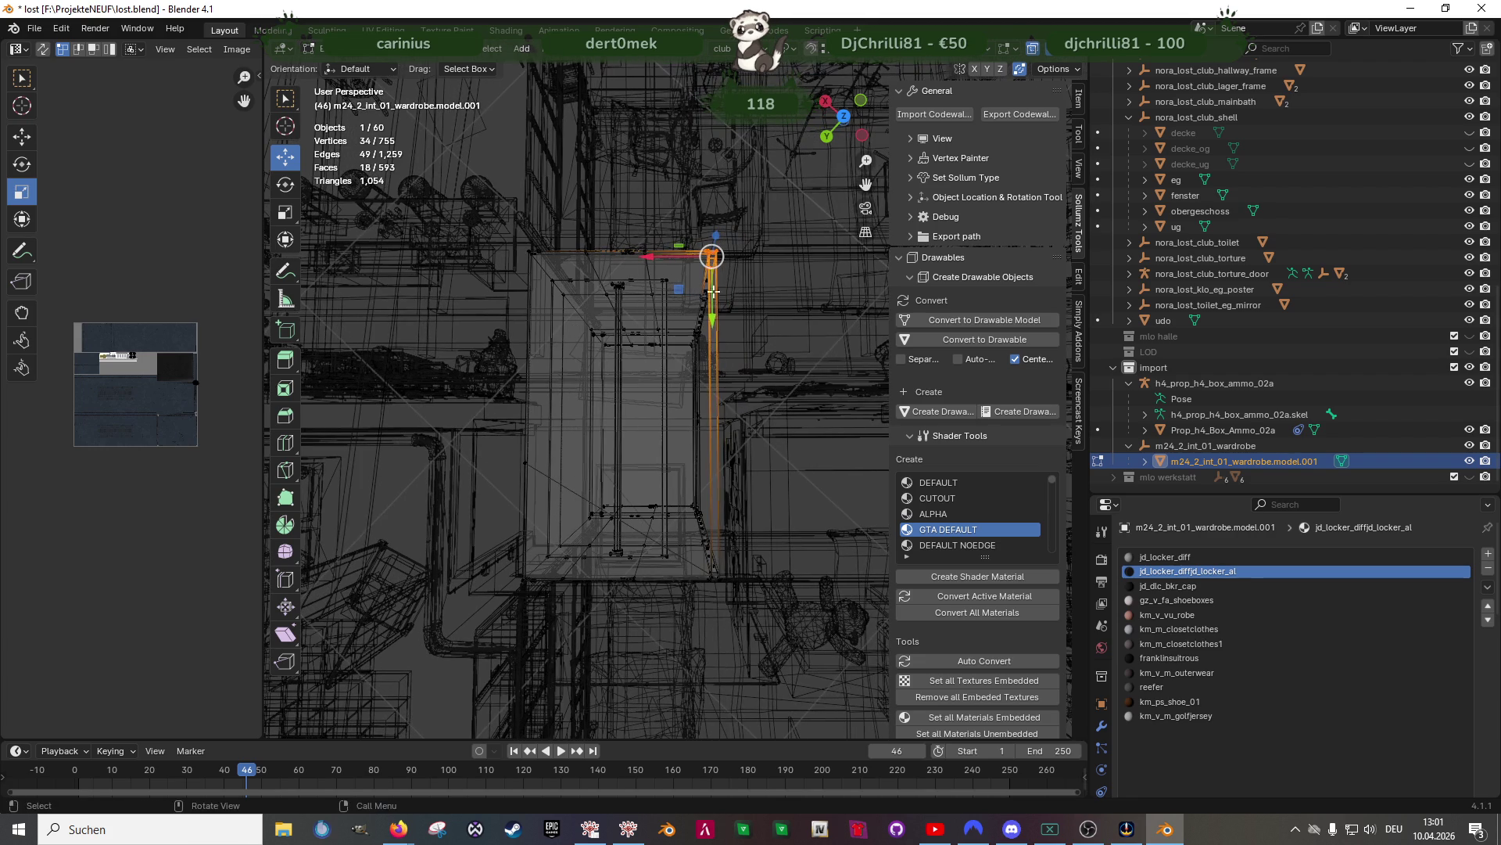
pyautogui.moveTo(685, 200); pyautogui.dragTo(797, 601)
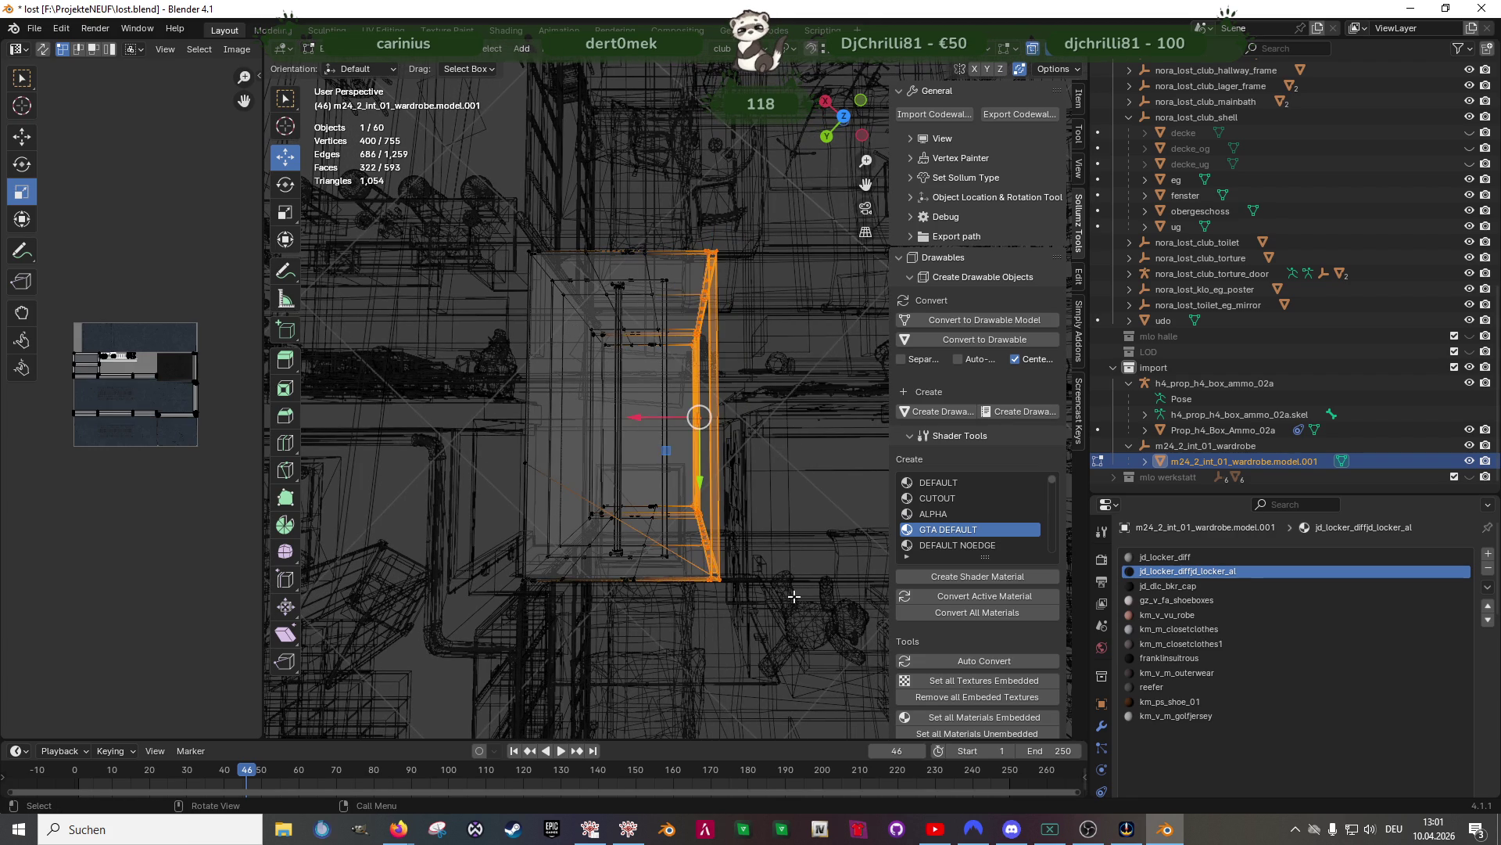
pyautogui.hotkey('shift', 'z')
pyautogui.moveTo(783, 592); pyautogui.dragTo(634, 470, button='middle')
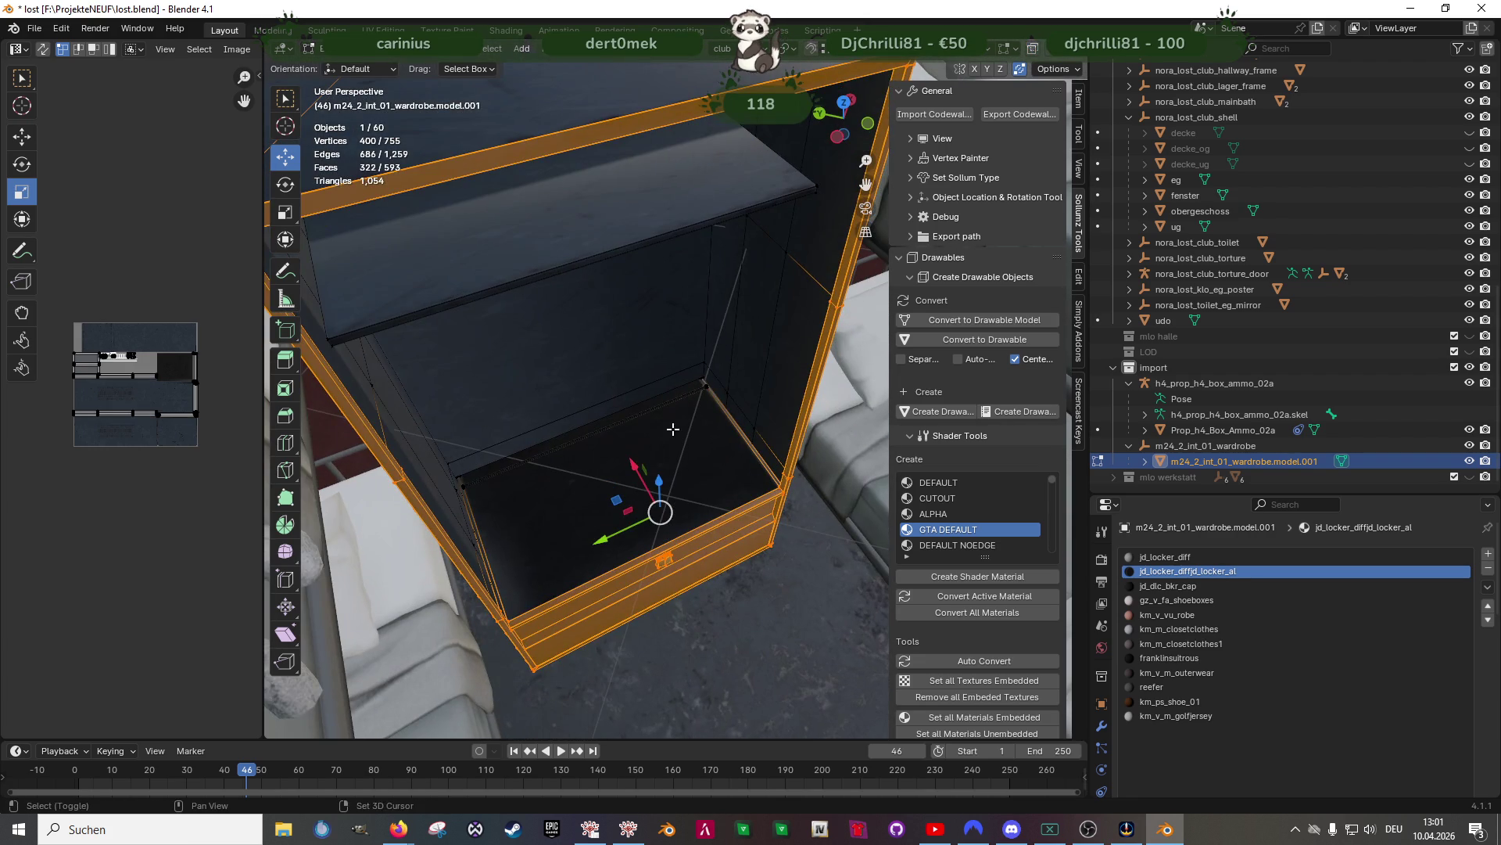
pyautogui.moveTo(631, 465); pyautogui.dragTo(642, 447)
pyautogui.moveTo(641, 448)
pyautogui.mouseDown(button='middle')
pyautogui.moveTo(659, 521)
pyautogui.moveTo(623, 496)
pyautogui.moveTo(673, 316)
pyautogui.mouseUp(button='middle')
# Shift the whole wardrobe mesh 0.11963 m along X and duplicate it
pyautogui.press('a')
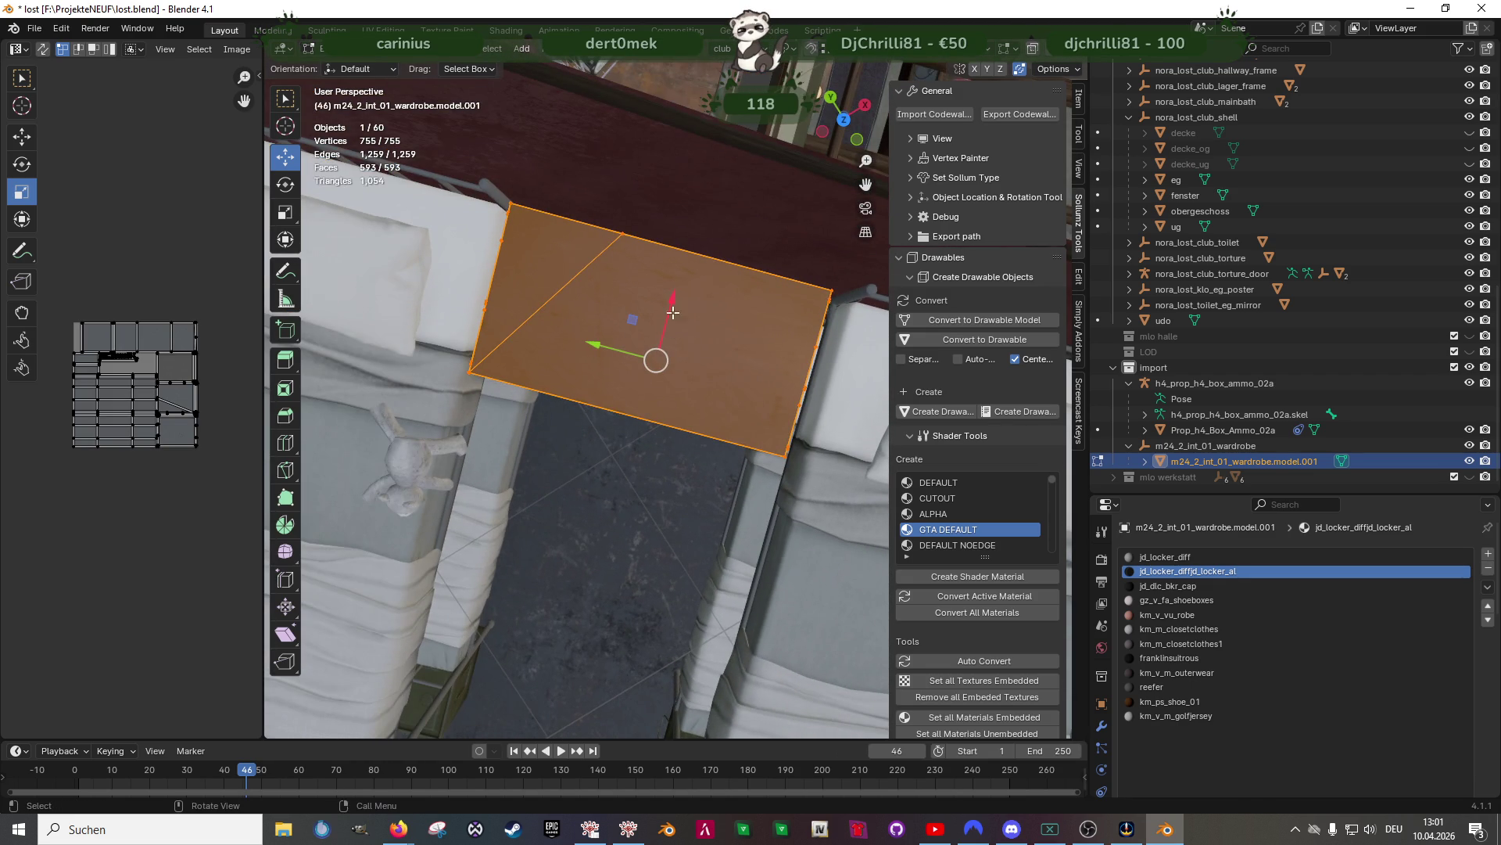
pyautogui.moveTo(672, 305); pyautogui.dragTo(696, 288)
pyautogui.moveTo(696, 288)
pyautogui.mouseDown(button='middle')
pyautogui.moveTo(633, 443)
pyautogui.moveTo(704, 457)
pyautogui.mouseUp(button='middle')
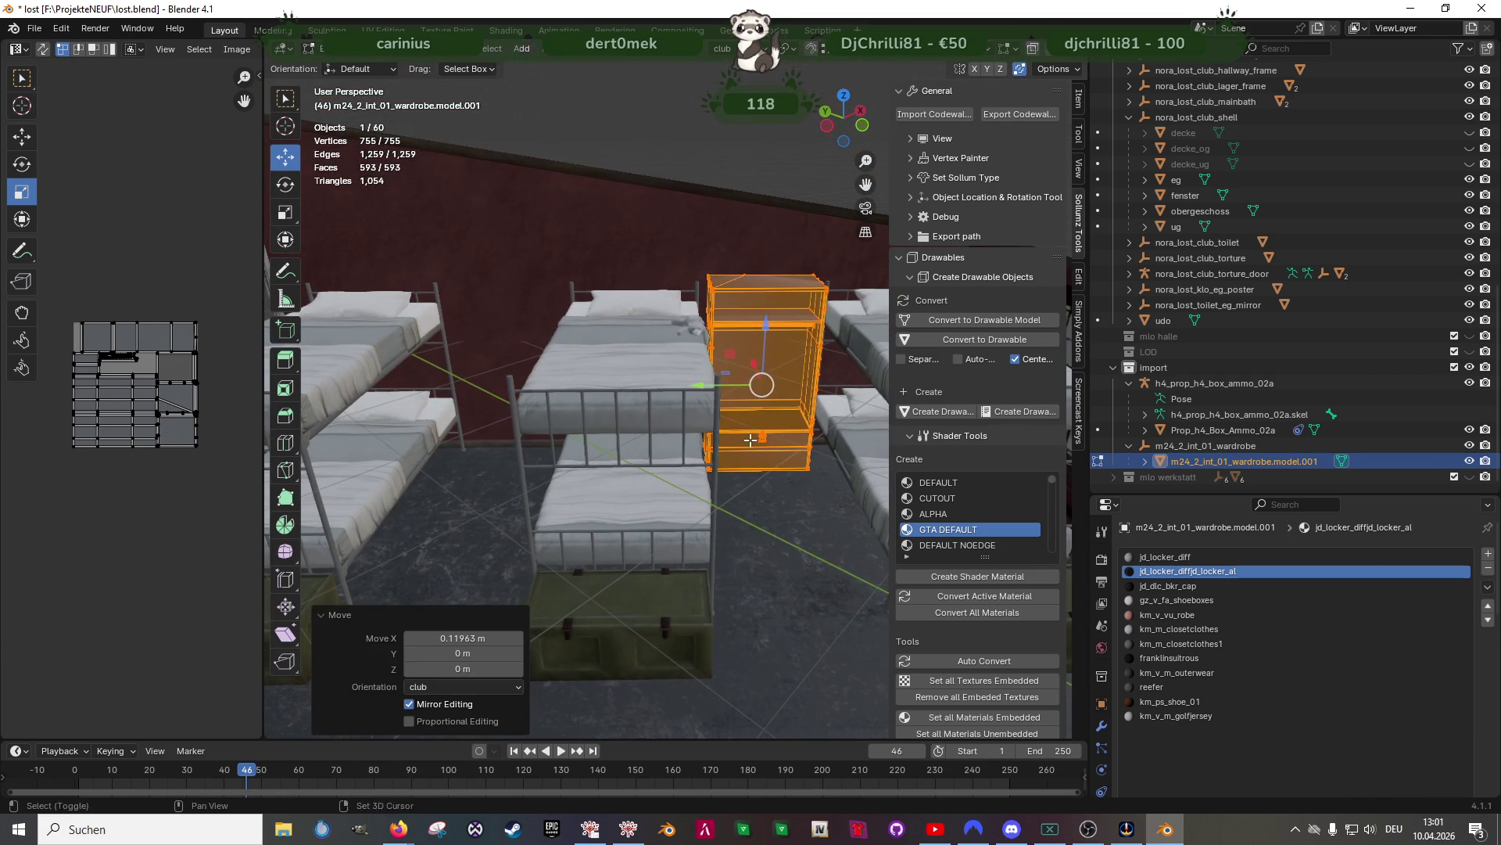
pyautogui.hotkey('shift', 'd')
# Place the wardrobe copy 2.6654 m along Y and return to Object Mode
pyautogui.scroll(-2, 724, 467)
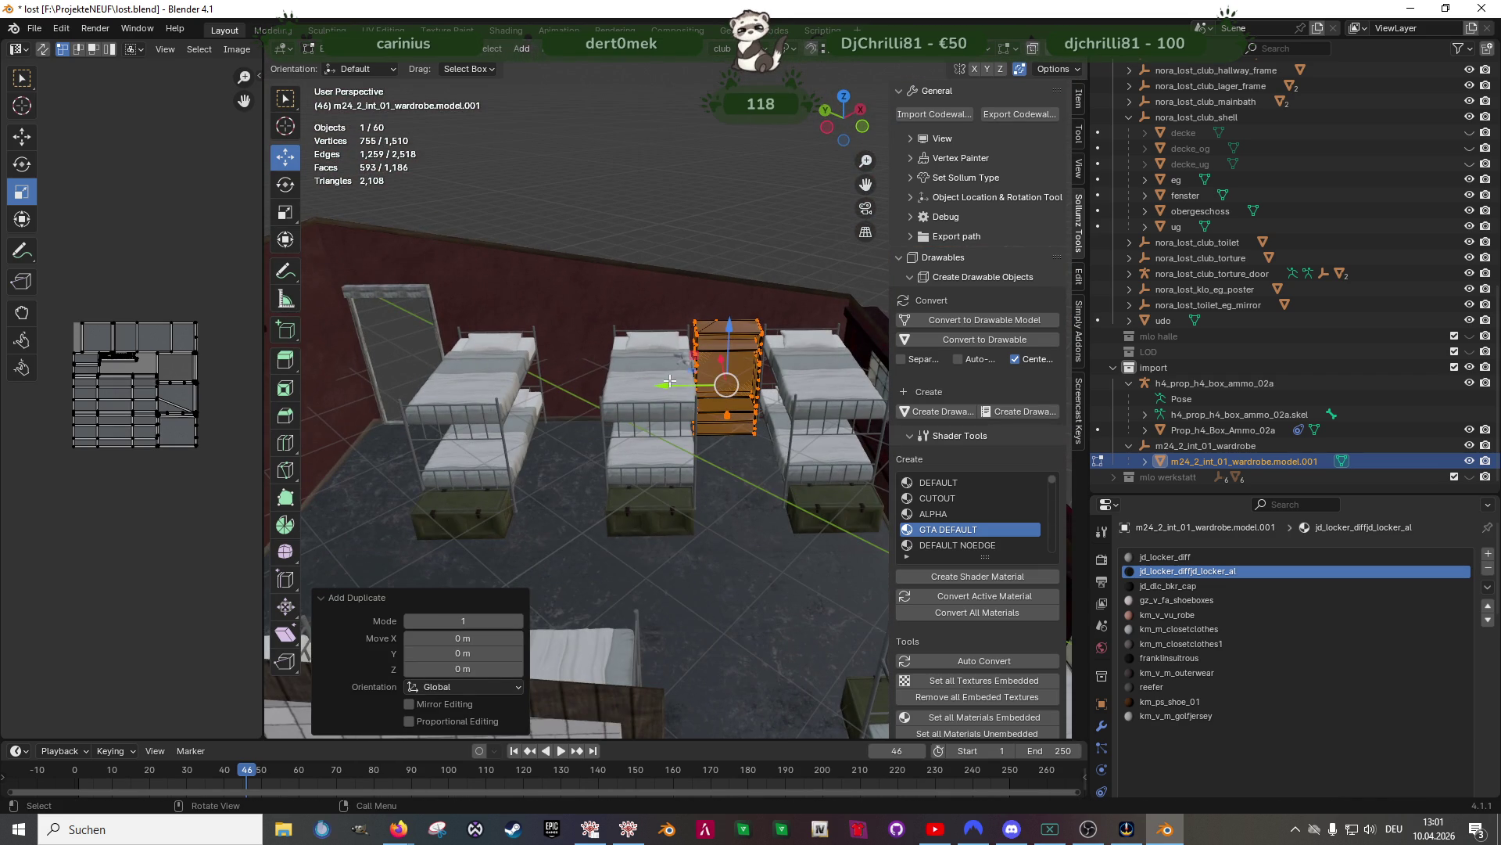
pyautogui.moveTo(671, 383); pyautogui.dragTo(524, 396)
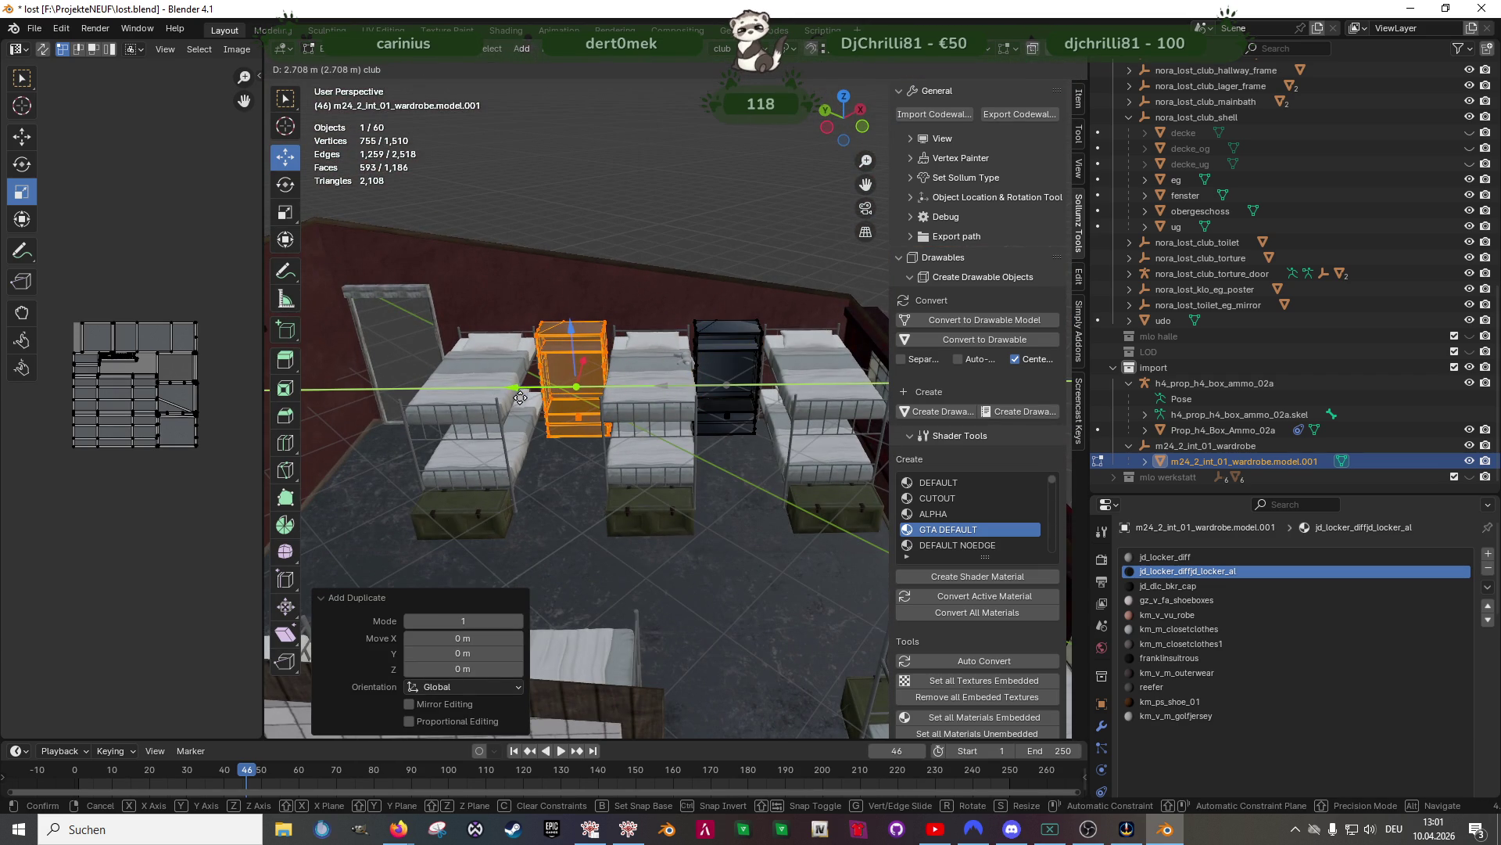
pyautogui.click(526, 395)
pyautogui.moveTo(525, 395)
pyautogui.mouseDown(button='middle')
pyautogui.moveTo(610, 468)
pyautogui.moveTo(618, 438)
pyautogui.moveTo(606, 469)
pyautogui.moveTo(644, 452)
pyautogui.moveTo(634, 495)
pyautogui.mouseUp(button='middle')
pyautogui.scroll(-3, 611, 468)
pyautogui.scroll(5, 614, 452)
pyautogui.press('Tab')
# Make the import collection active and open the CodeWalker XML import file browser
pyautogui.scroll(-3, 649, 445)
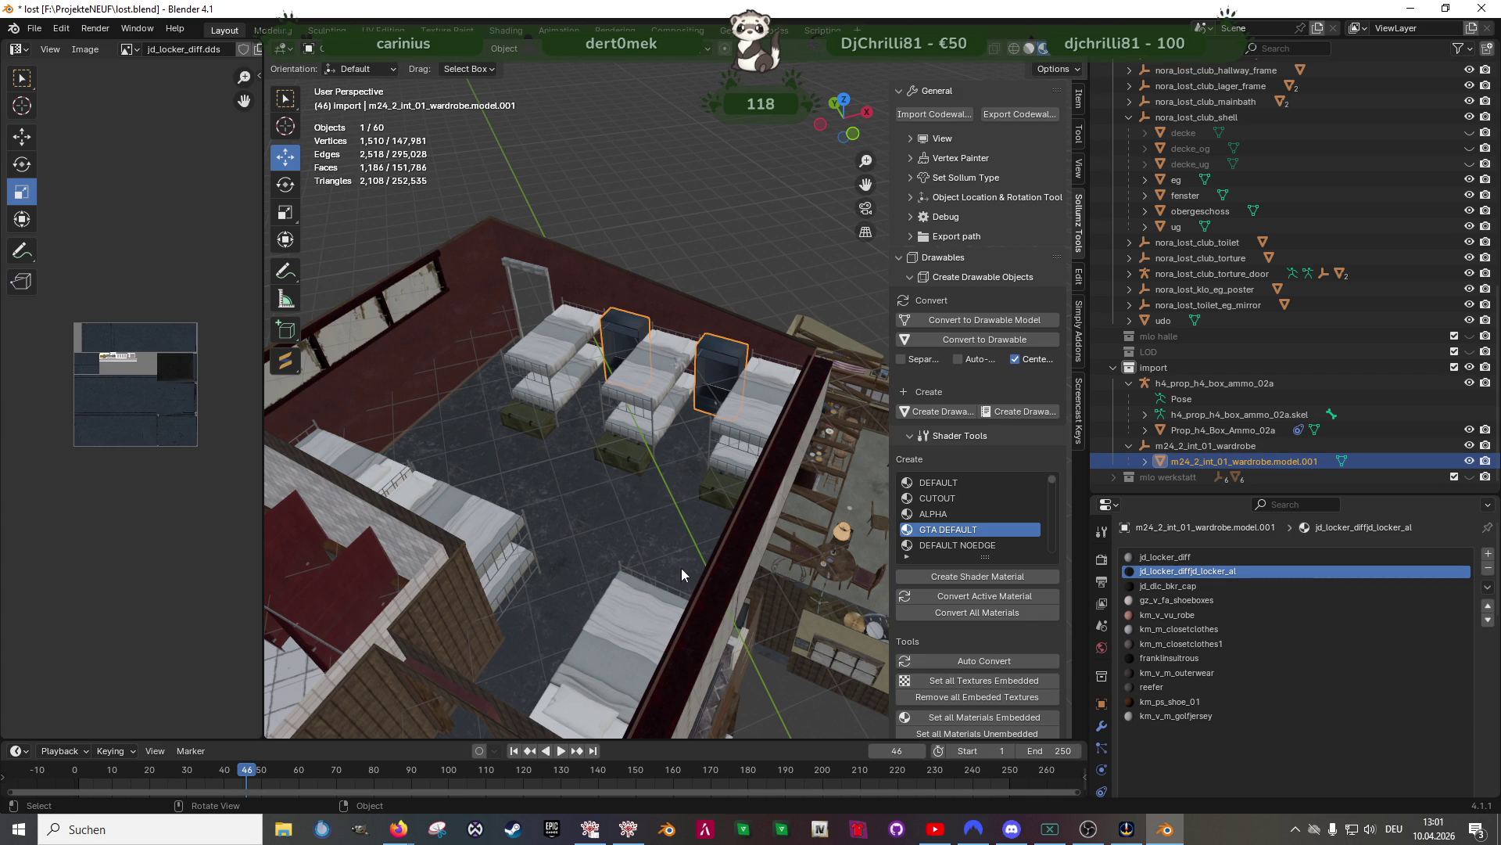
pyautogui.scroll(-8, 638, 589)
pyautogui.moveTo(654, 603)
pyautogui.mouseDown(button='middle')
pyautogui.moveTo(592, 560)
pyautogui.moveTo(677, 743)
pyautogui.mouseUp(button='middle')
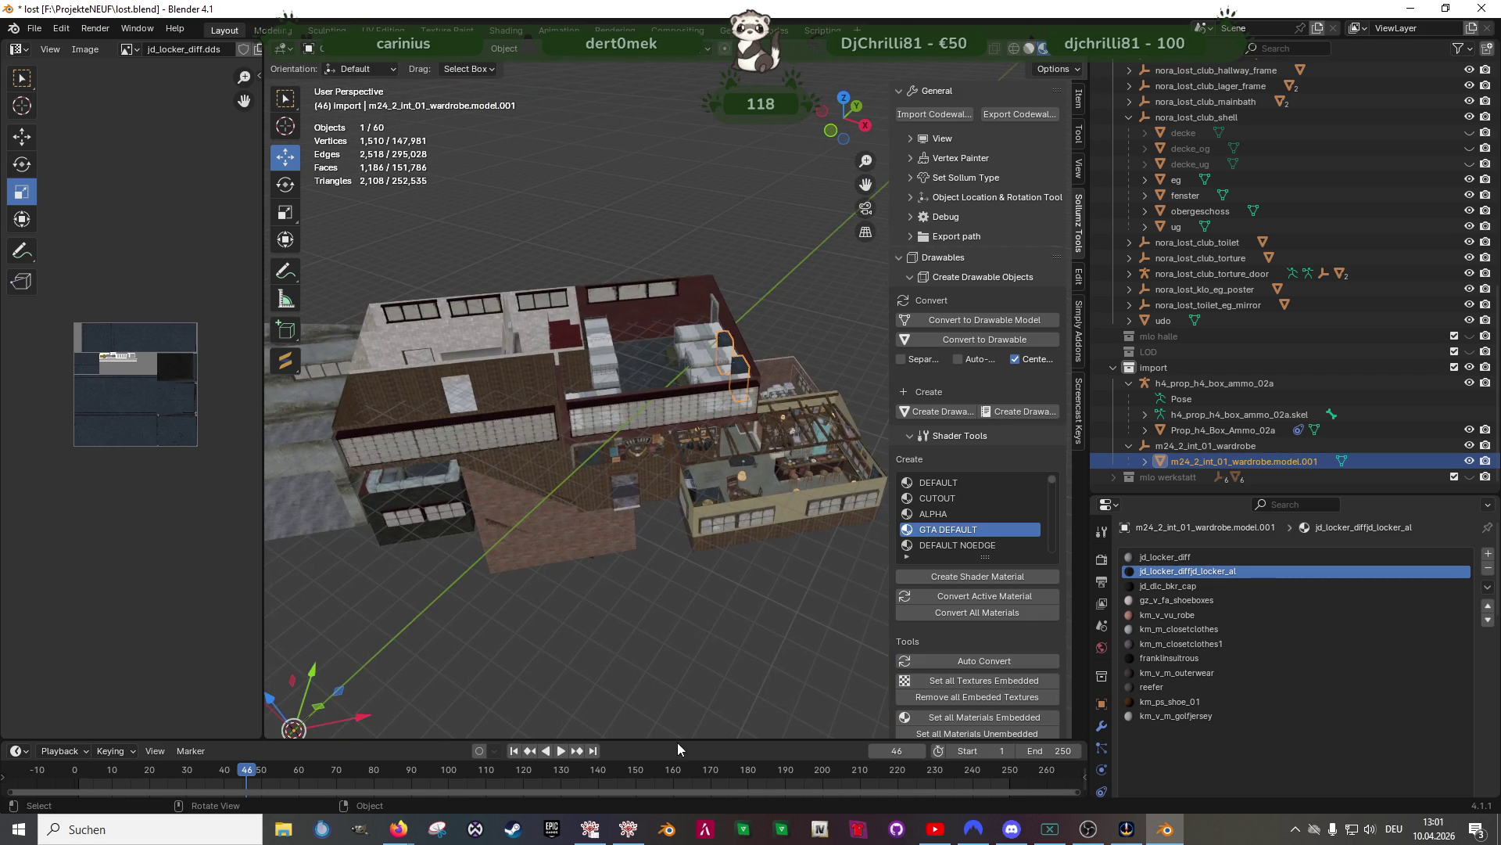
pyautogui.click(1157, 369)
pyautogui.click(934, 114)
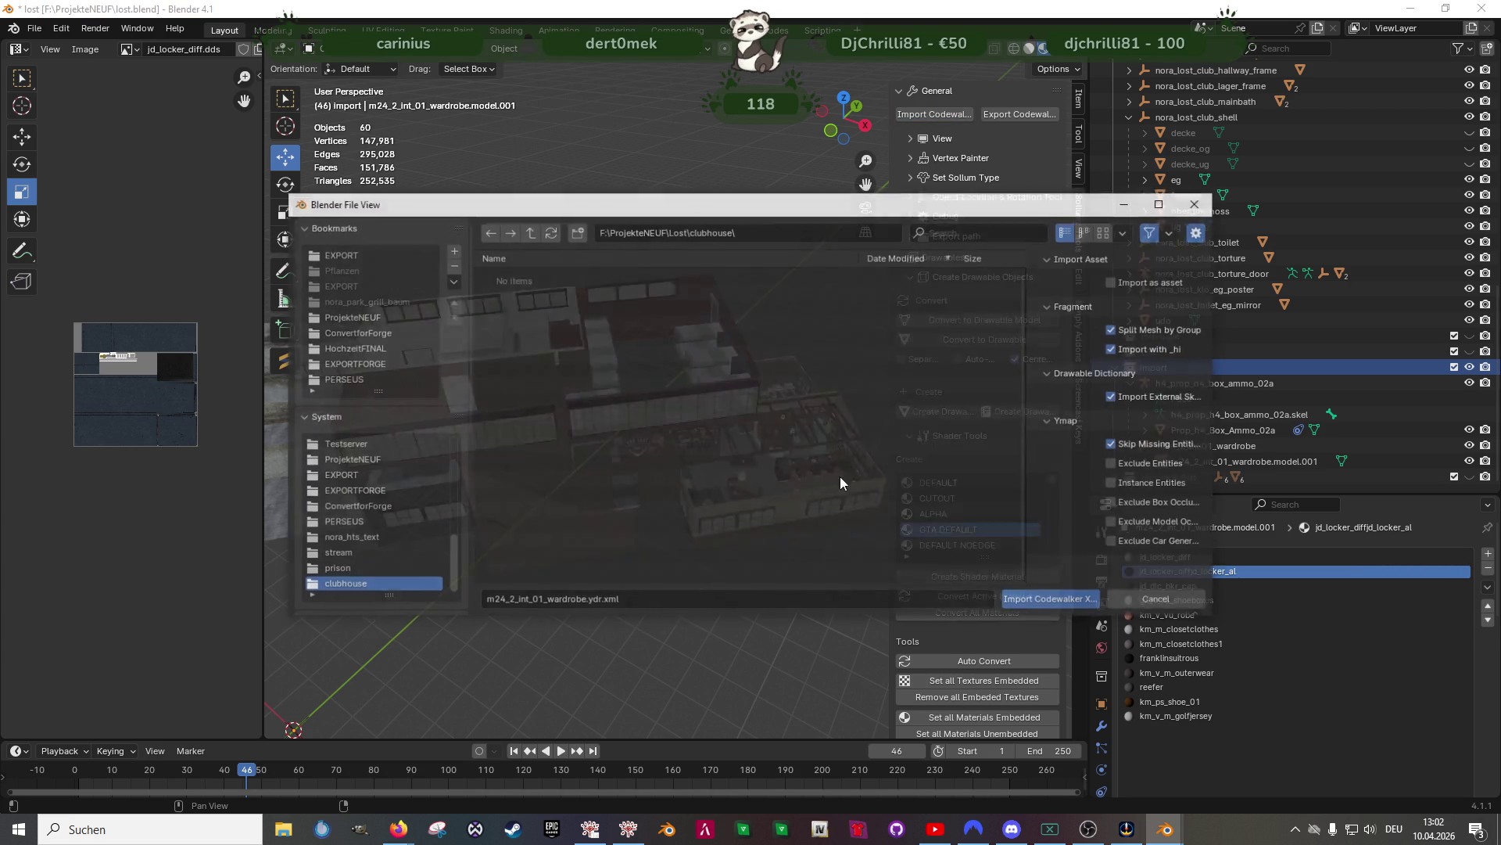
# Import hei_p_pre_heist_biker.ydr.xml from the clubhouse folder as CodeWalker XML
pyautogui.scroll(-10, 656, 469)
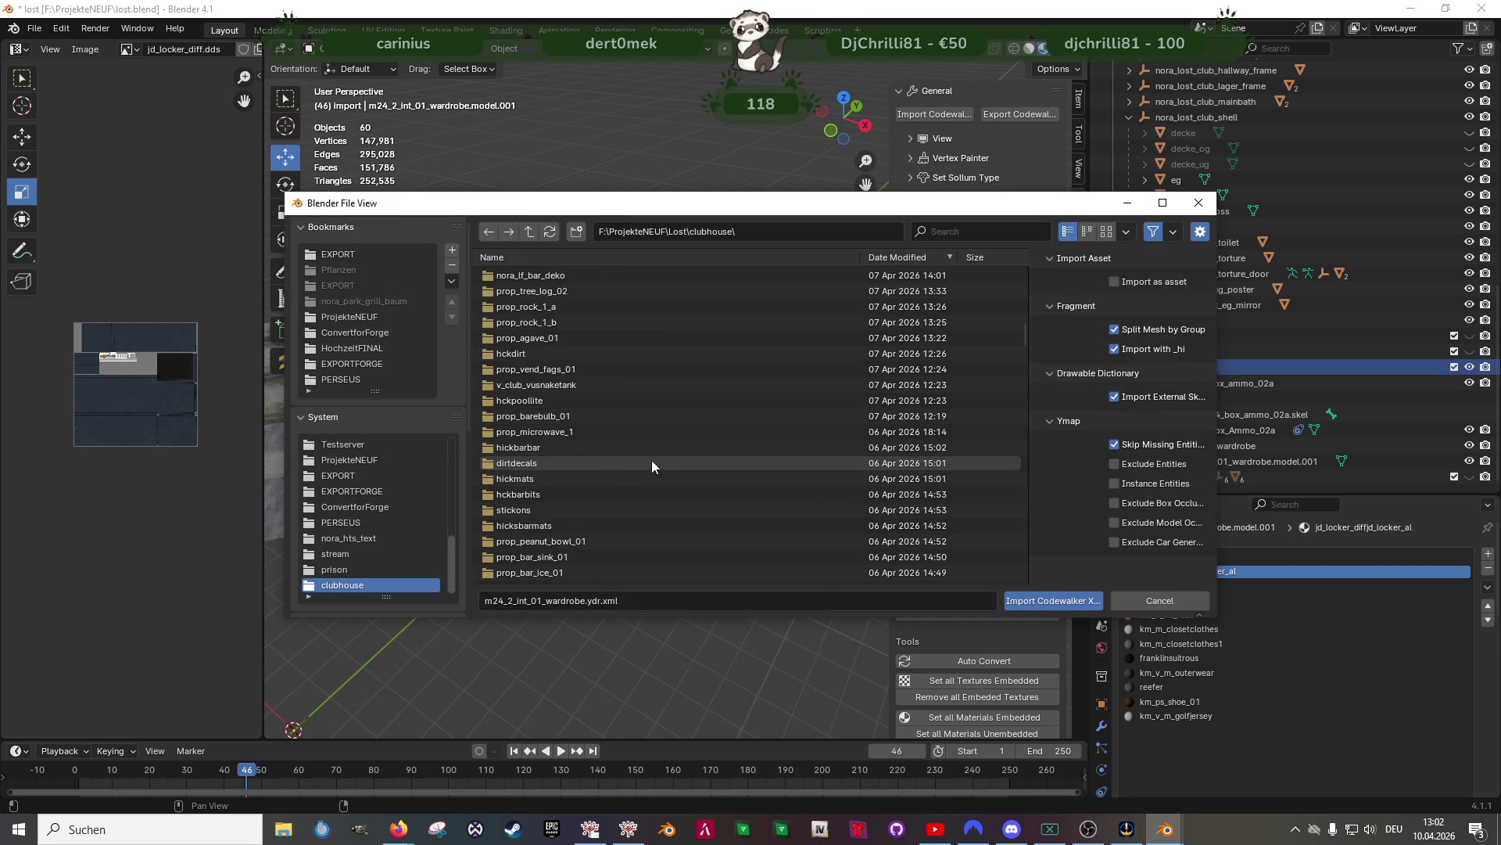
pyautogui.scroll(-10, 642, 469)
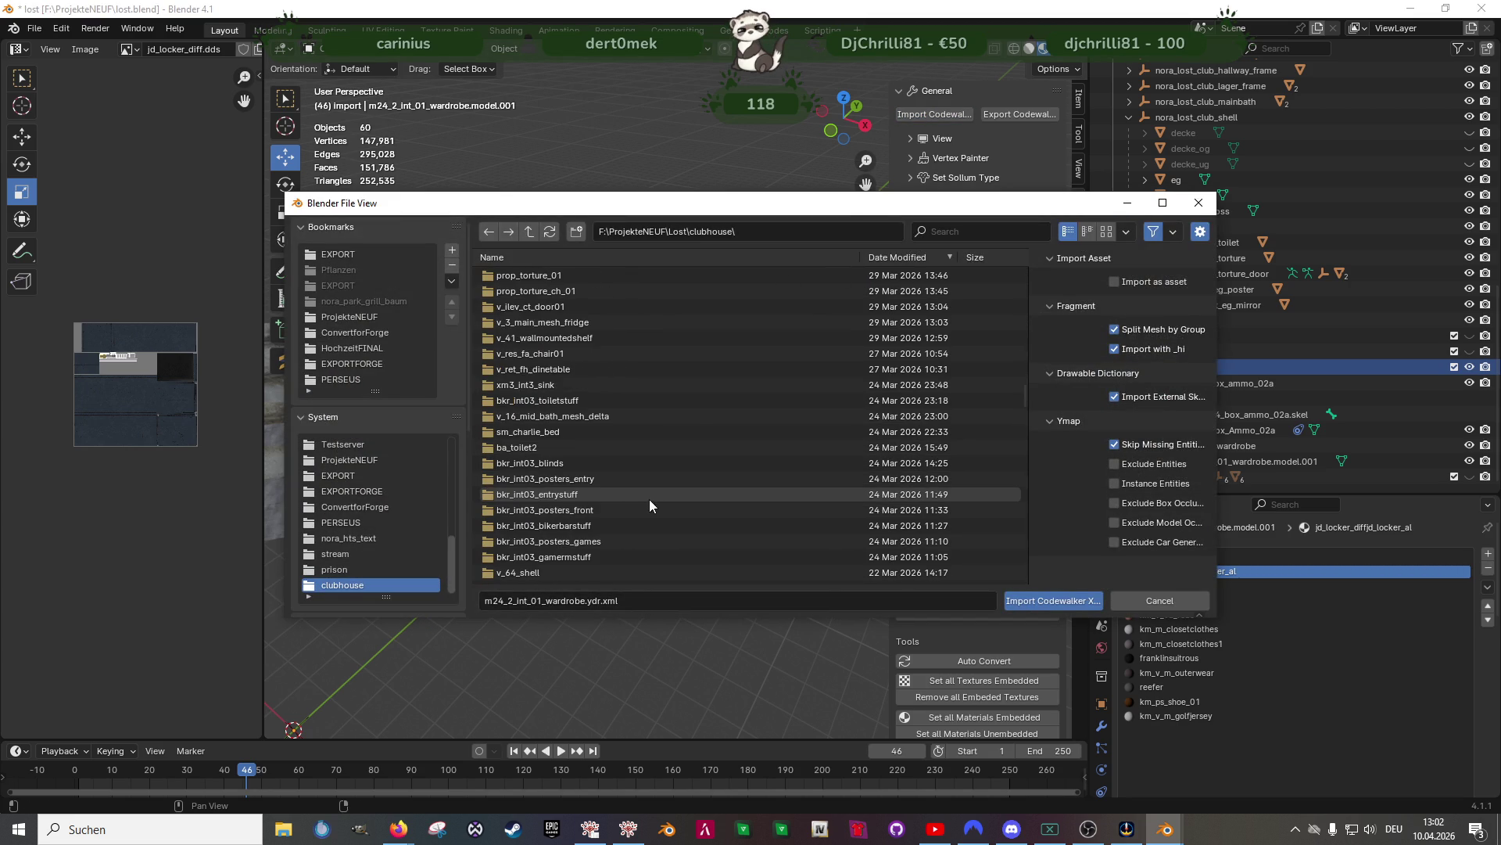
pyautogui.scroll(-8, 654, 491)
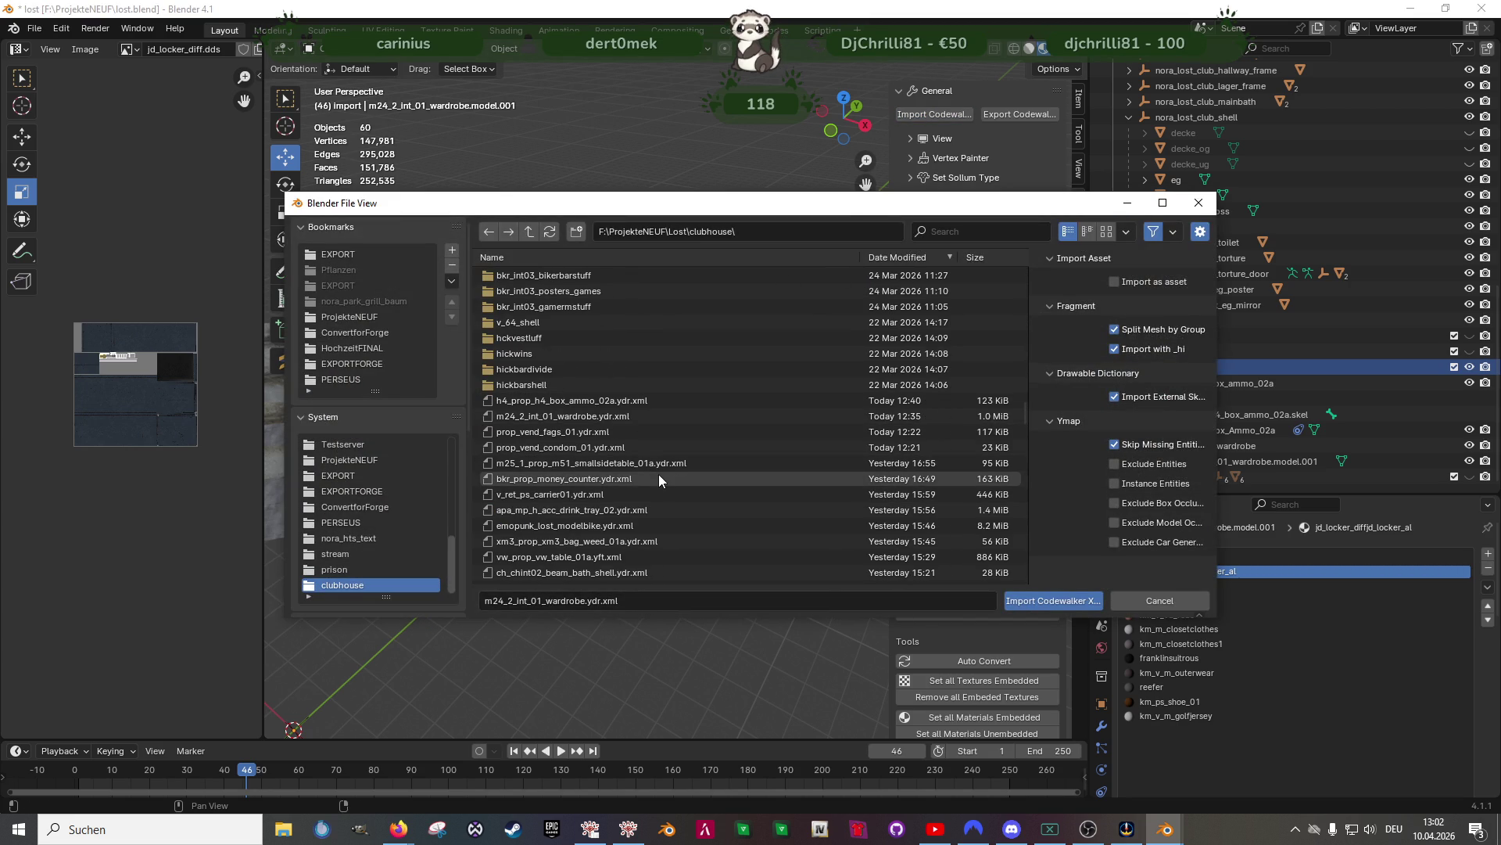
pyautogui.scroll(-2, 629, 508)
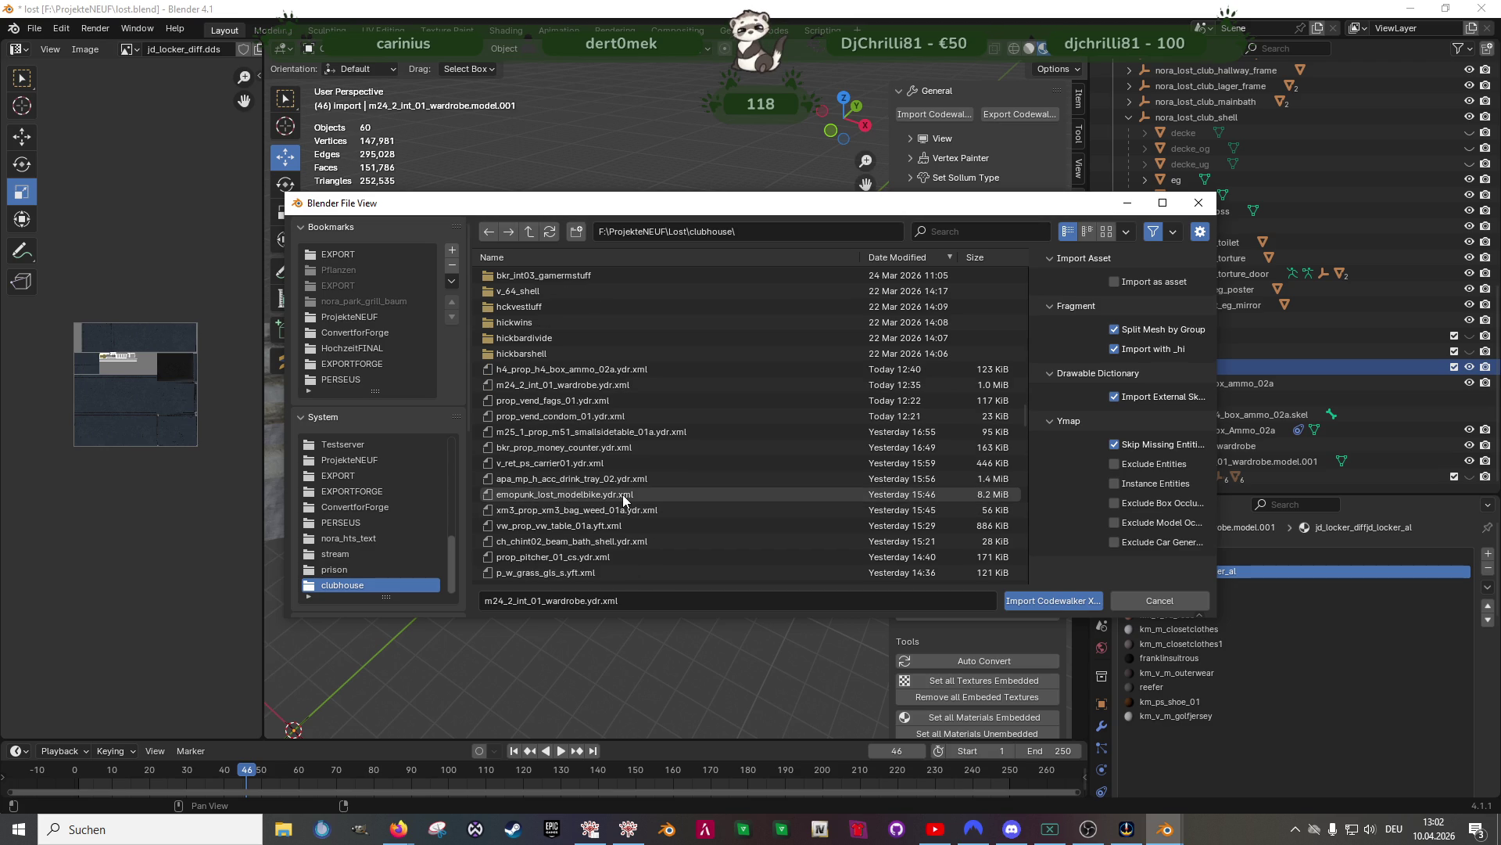
pyautogui.scroll(-1, 625, 501)
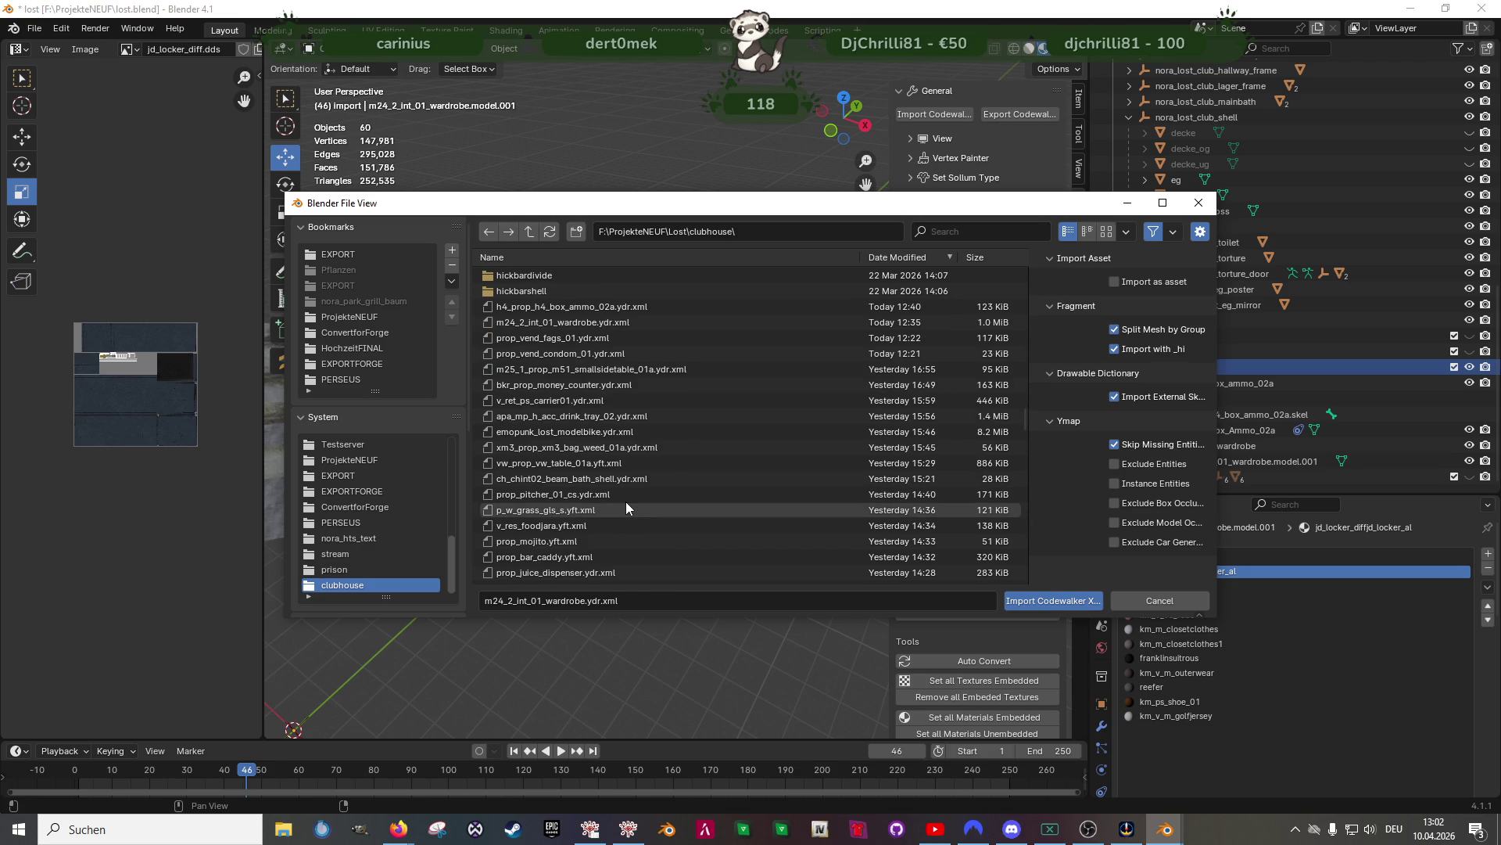
pyautogui.scroll(-3, 626, 509)
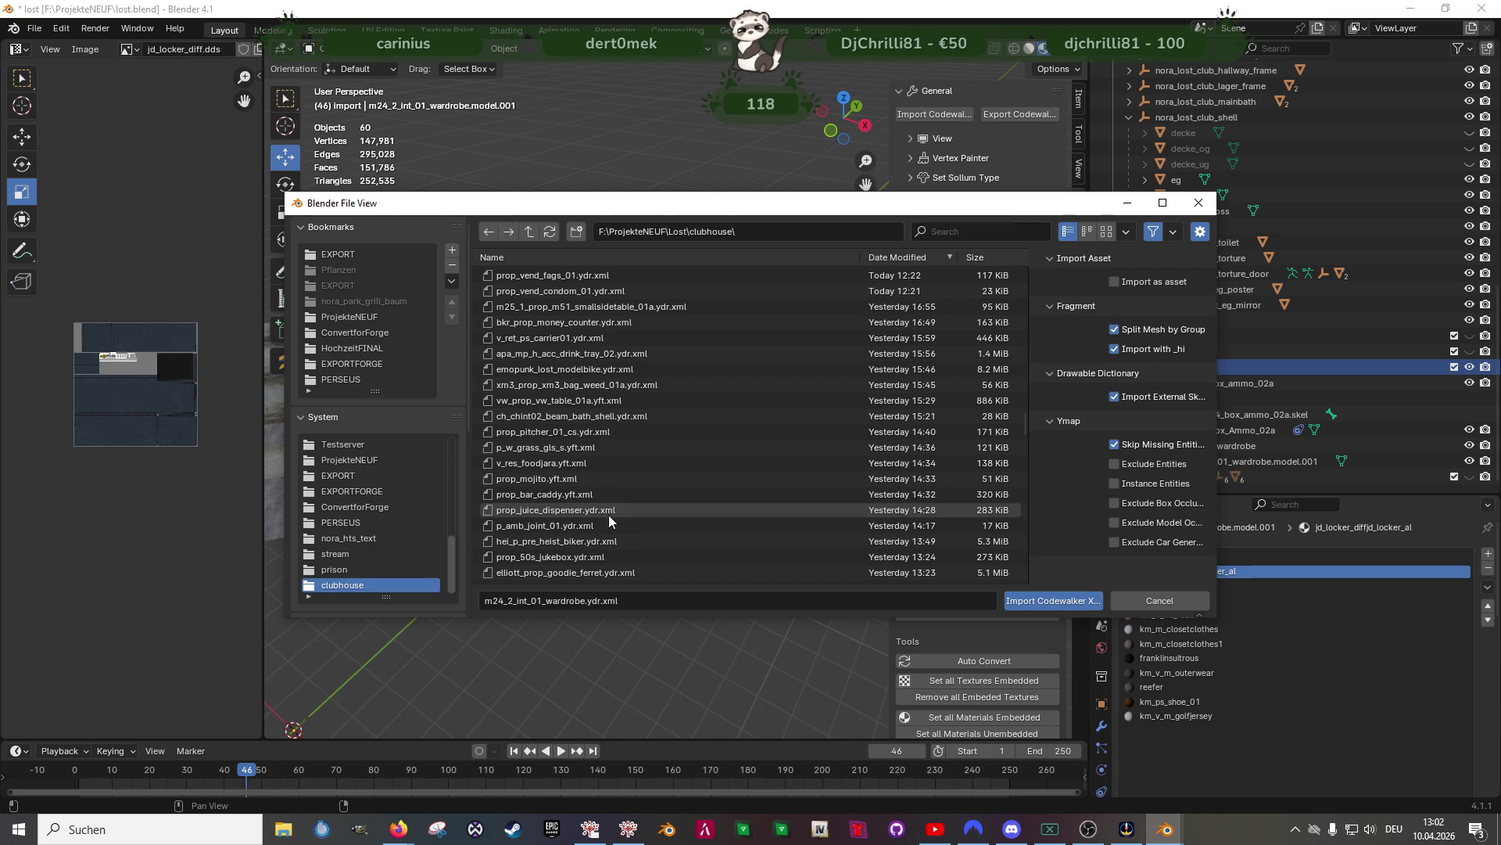
pyautogui.click(559, 539)
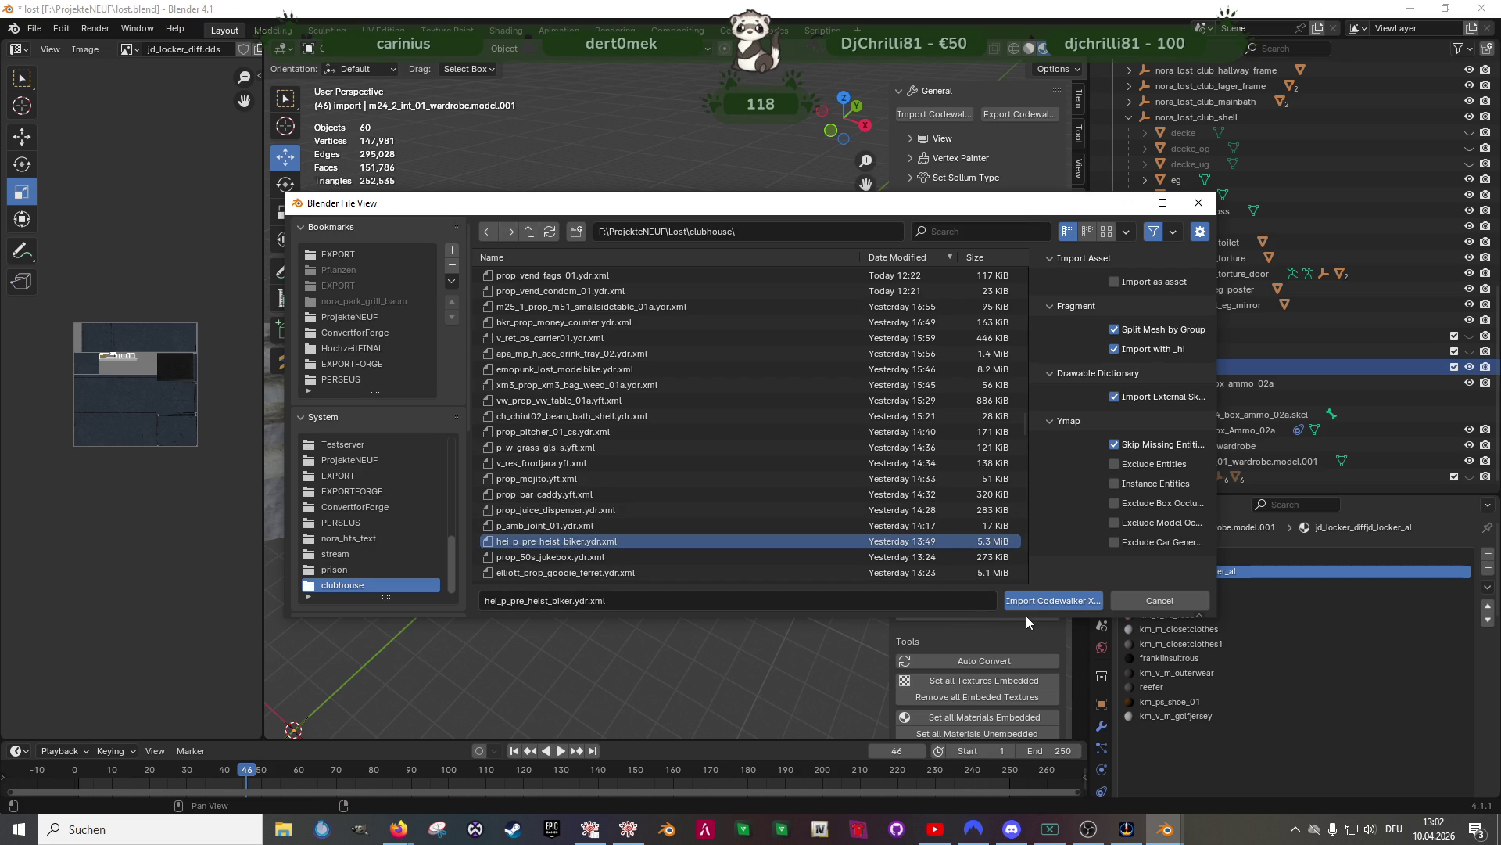
pyautogui.scroll(-2, 650, 538)
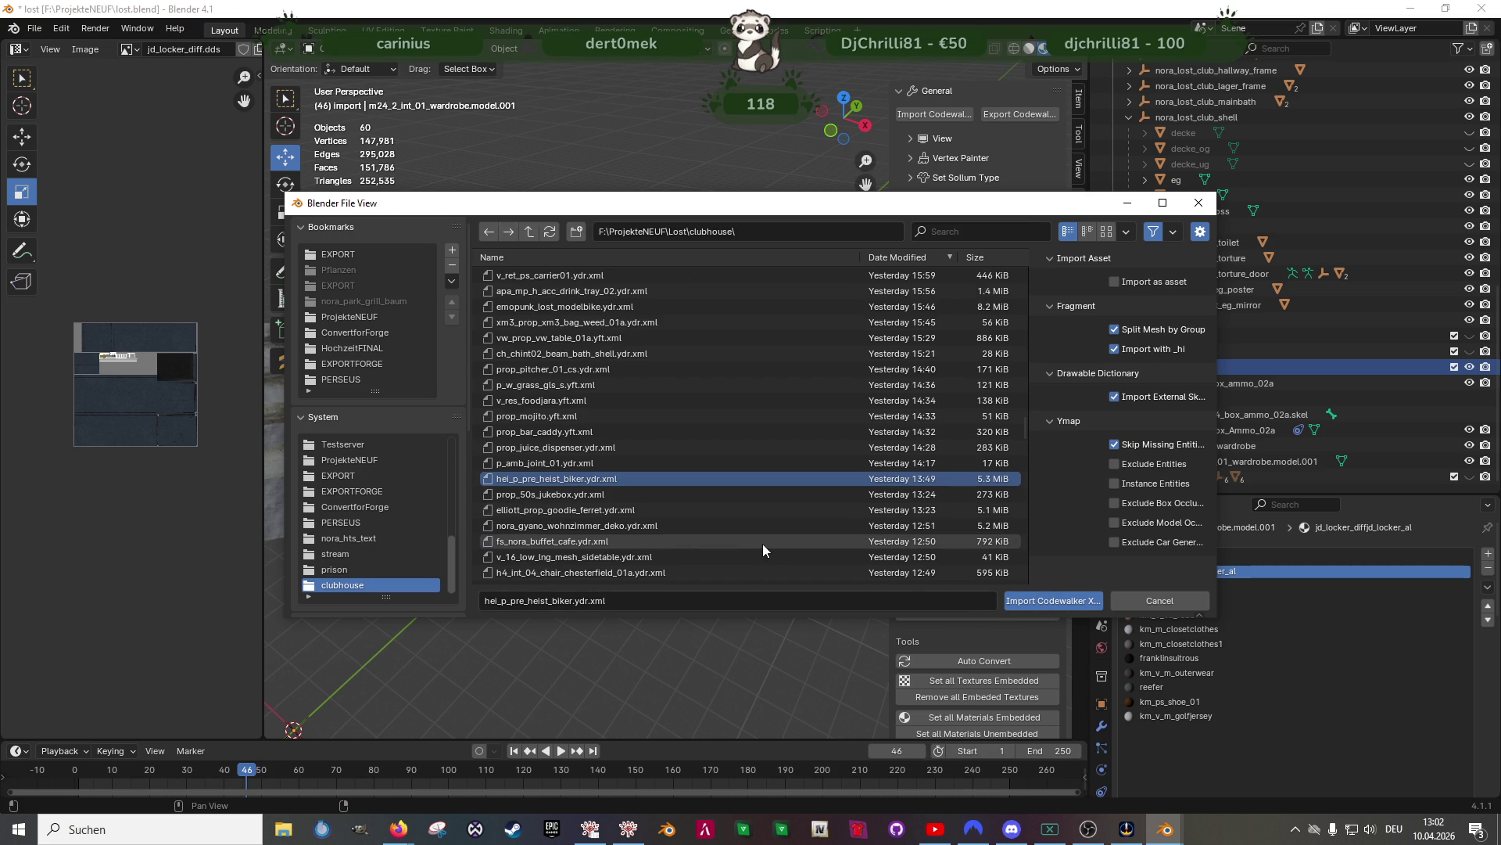
pyautogui.click(1012, 595)
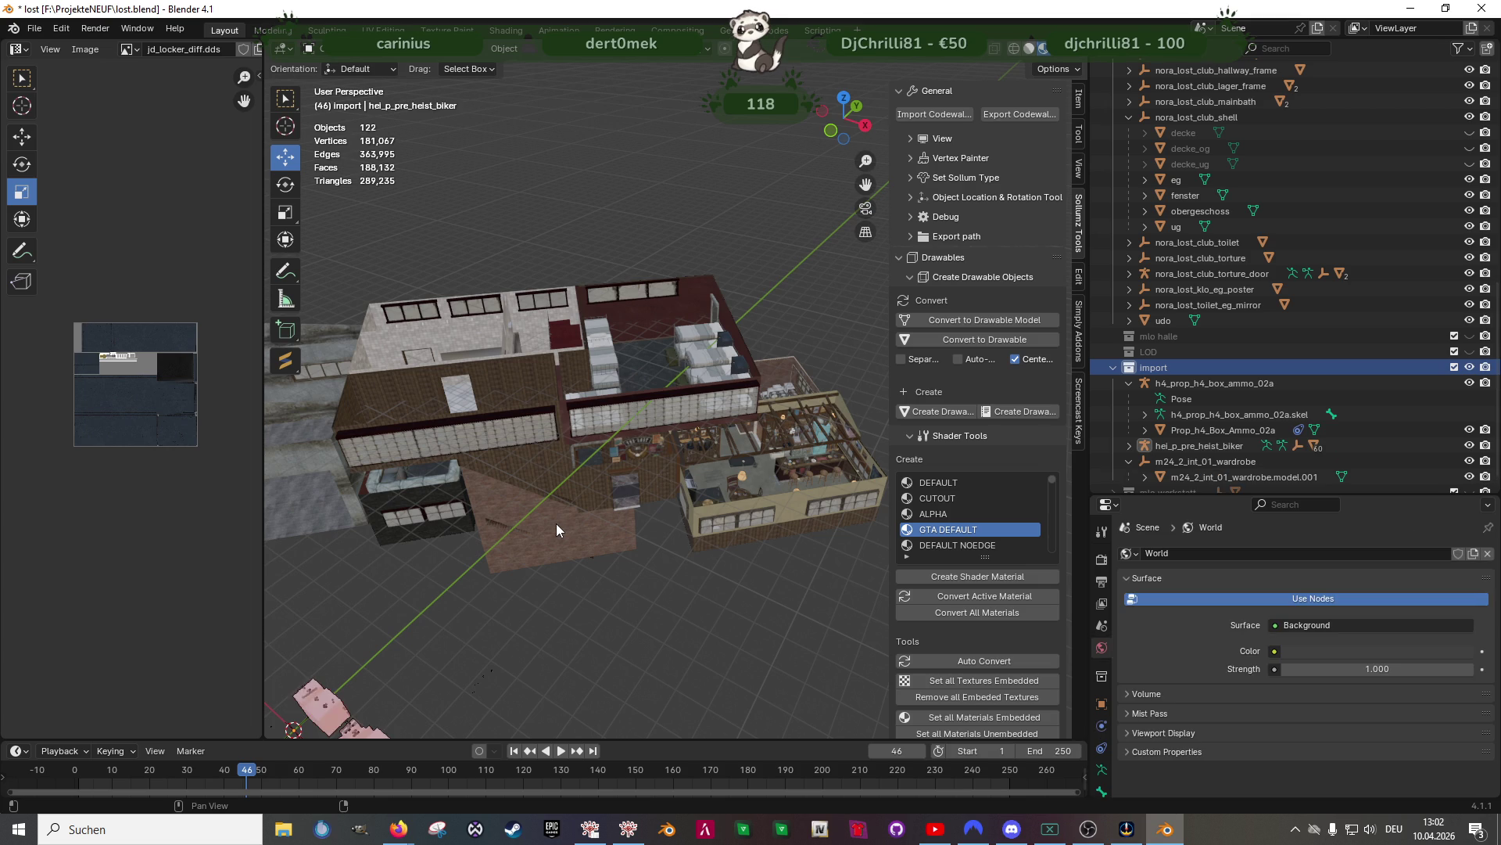
# Delete the hei_p_pre_heist_biker.col collision object with its hierarchy, keeping the clothes pile
pyautogui.scroll(-3, 547, 540)
pyautogui.click(539, 577)
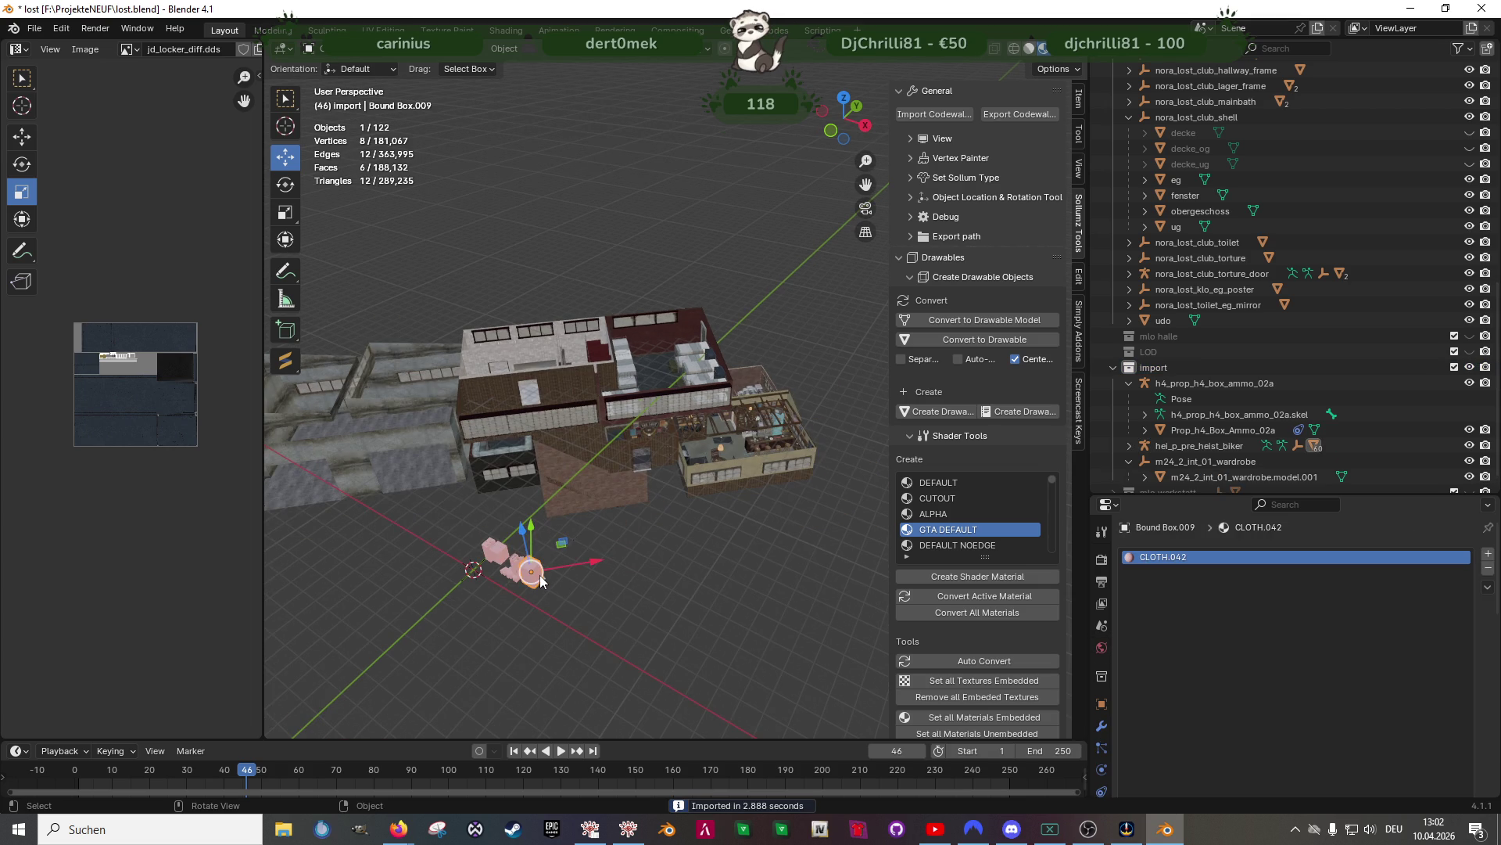
pyautogui.press('KP_Decimal')
pyautogui.click(1128, 445)
pyautogui.scroll(-2, 1220, 469)
pyautogui.click(1220, 430)
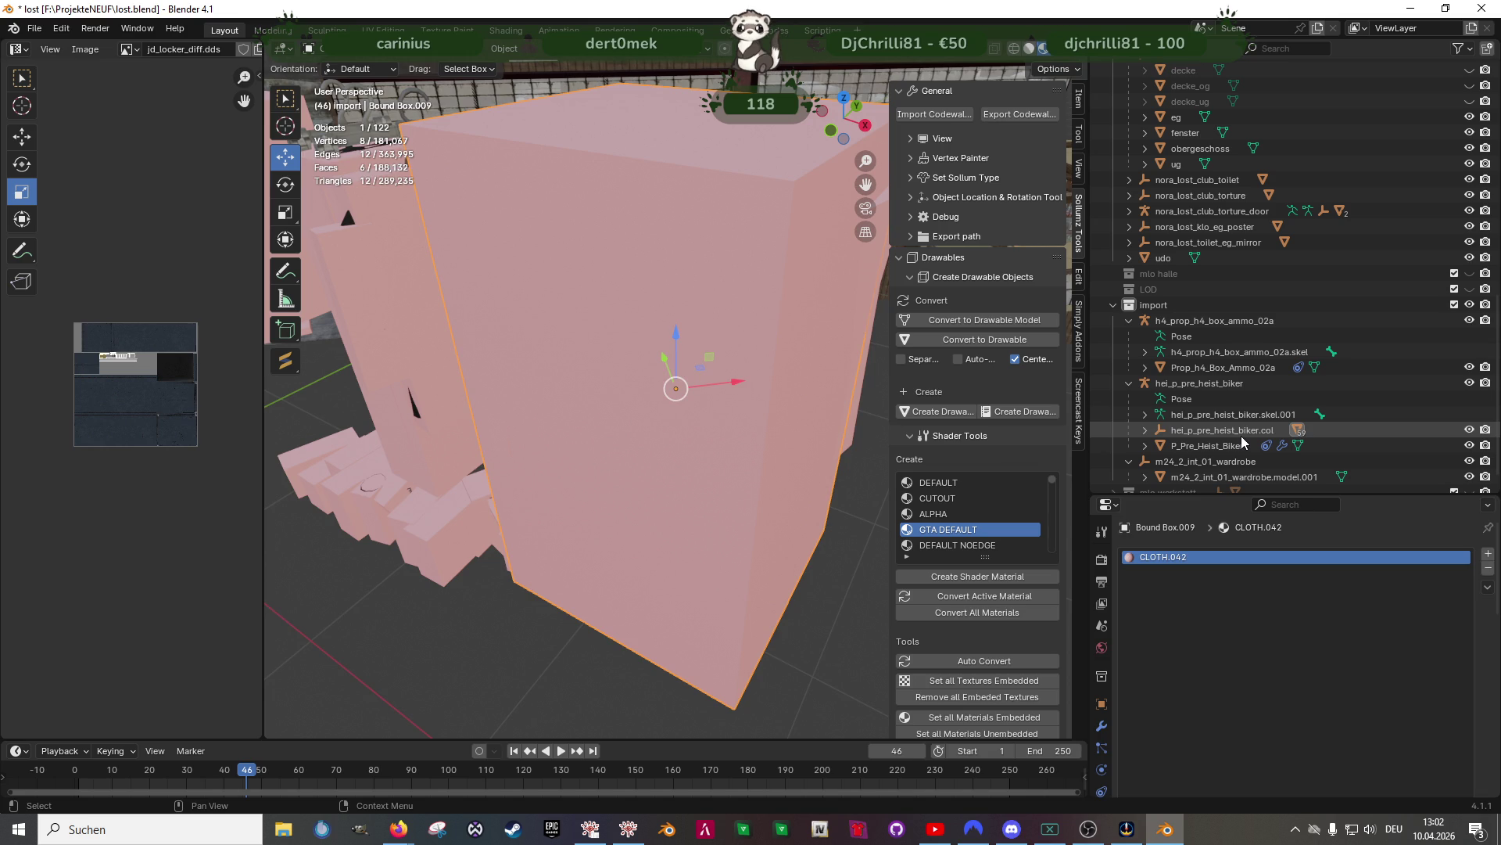
pyautogui.rightClick(1220, 439)
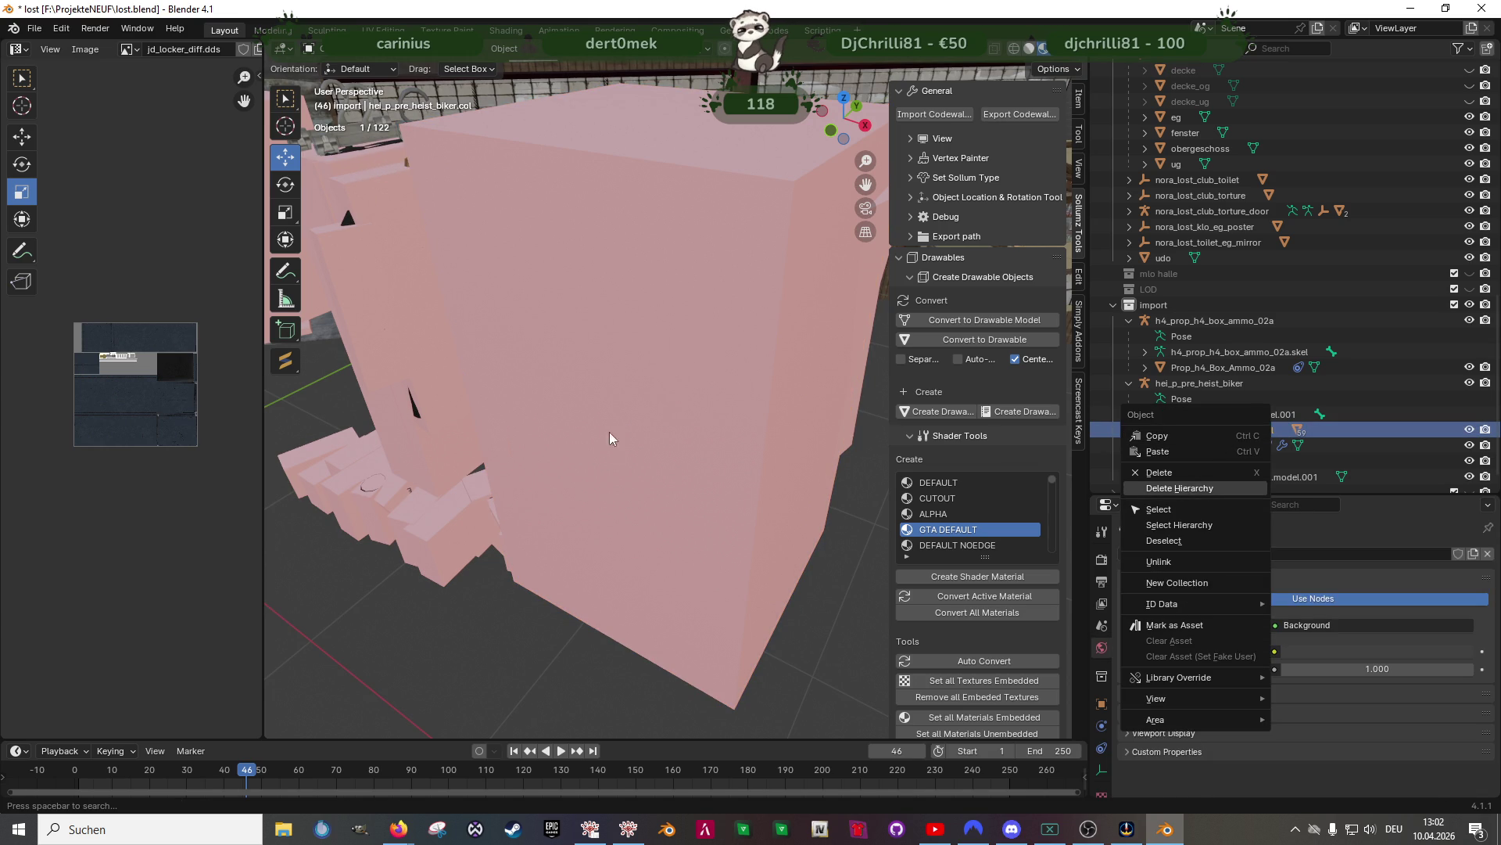
pyautogui.press('Return')
pyautogui.moveTo(752, 365)
pyautogui.mouseDown(button='middle')
pyautogui.moveTo(449, 317)
pyautogui.moveTo(754, 331)
pyautogui.moveTo(586, 382)
pyautogui.moveTo(679, 415)
pyautogui.moveTo(812, 405)
pyautogui.moveTo(610, 401)
pyautogui.moveTo(636, 402)
pyautogui.moveTo(594, 411)
pyautogui.moveTo(561, 456)
pyautogui.moveTo(492, 438)
pyautogui.moveTo(745, 448)
pyautogui.moveTo(700, 491)
pyautogui.moveTo(602, 429)
pyautogui.moveTo(707, 518)
pyautogui.moveTo(647, 458)
pyautogui.moveTo(683, 424)
pyautogui.moveTo(663, 347)
pyautogui.mouseUp(button='middle')
pyautogui.scroll(8, 663, 348)
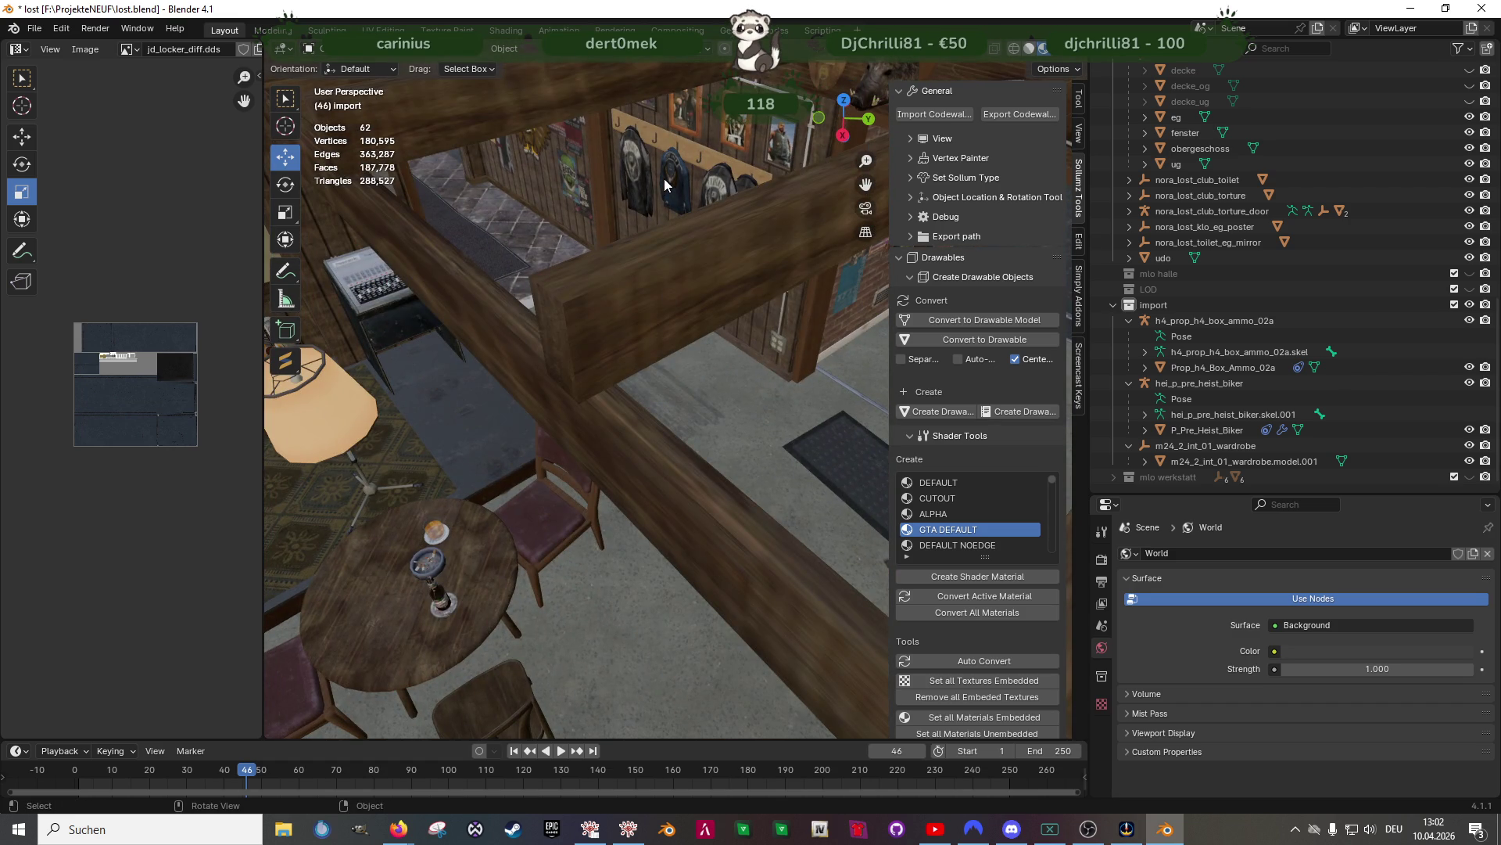
pyautogui.click(668, 184)
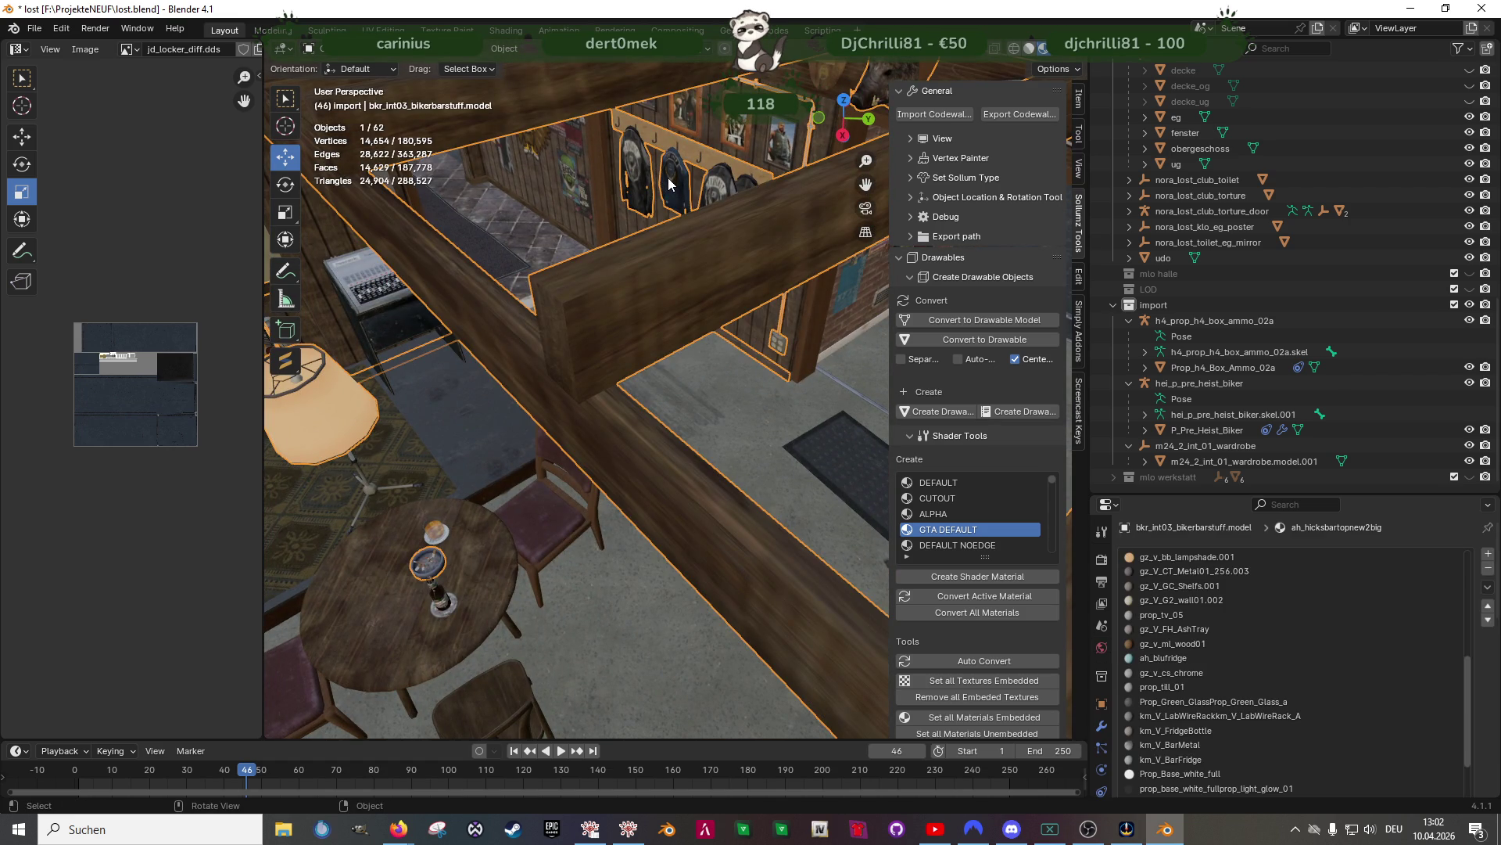
pyautogui.press('Tab')
pyautogui.click(670, 180)
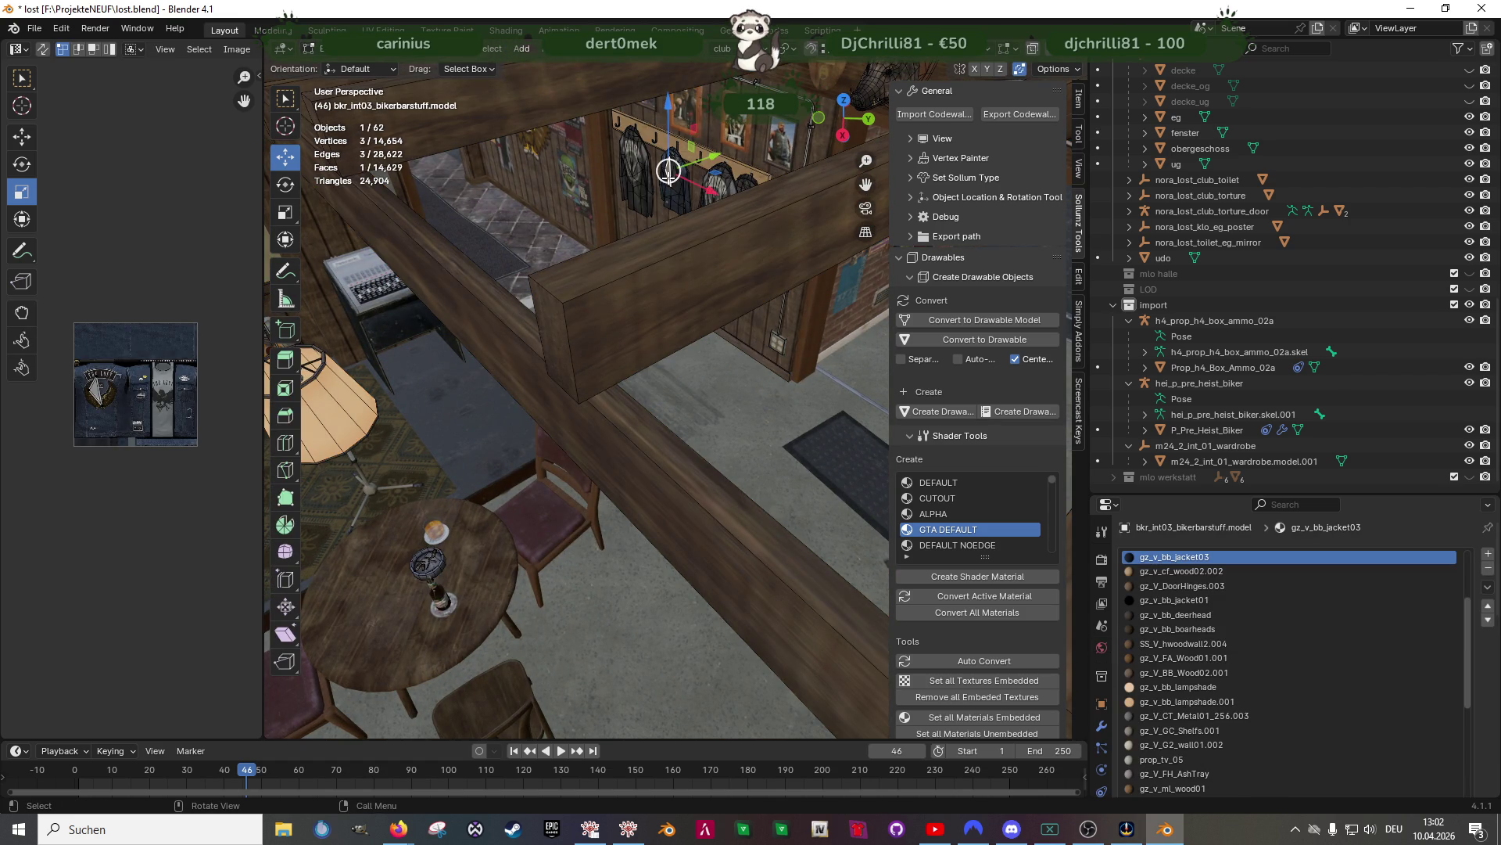
pyautogui.press('KP_Decimal')
pyautogui.scroll(-6, 668, 178)
pyautogui.moveTo(669, 178)
pyautogui.mouseDown(button='middle')
pyautogui.moveTo(735, 342)
pyautogui.moveTo(678, 308)
pyautogui.moveTo(688, 328)
pyautogui.moveTo(657, 362)
pyautogui.moveTo(728, 361)
pyautogui.moveTo(687, 321)
pyautogui.moveTo(720, 493)
pyautogui.moveTo(780, 447)
pyautogui.moveTo(582, 537)
pyautogui.moveTo(765, 391)
pyautogui.moveTo(721, 421)
pyautogui.moveTo(707, 403)
pyautogui.moveTo(733, 379)
pyautogui.mouseUp(button='middle')
pyautogui.press('Tab')
pyautogui.click(573, 562)
# In Edit Mode, box-select one ammo box's vertices in wireframe and frame the view on it
pyautogui.click(499, 414)
pyautogui.press('Tab')
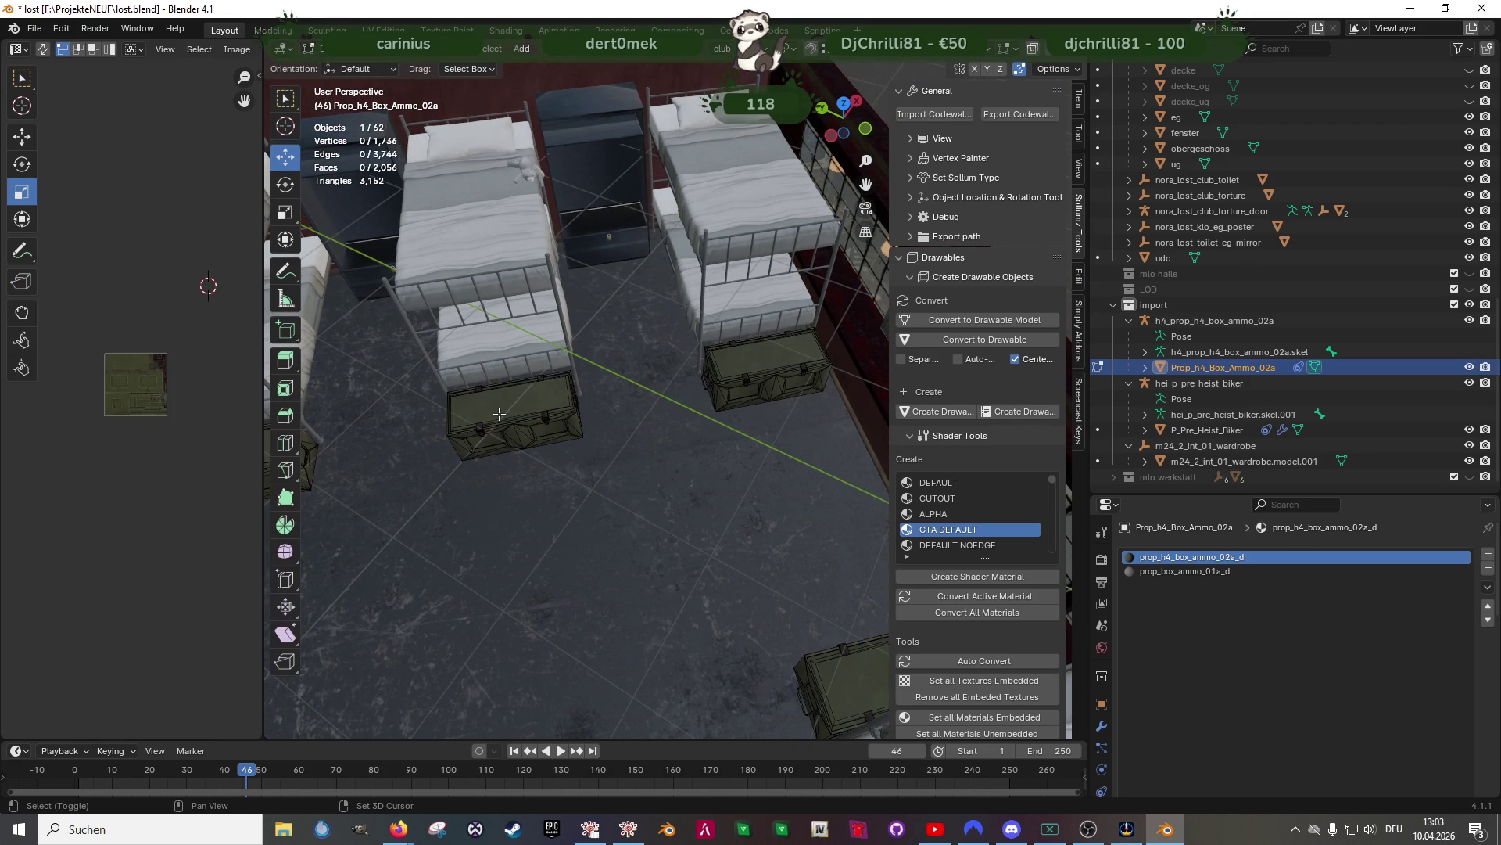
pyautogui.hotkey('shift', 'z')
pyautogui.moveTo(426, 365); pyautogui.dragTo(619, 502)
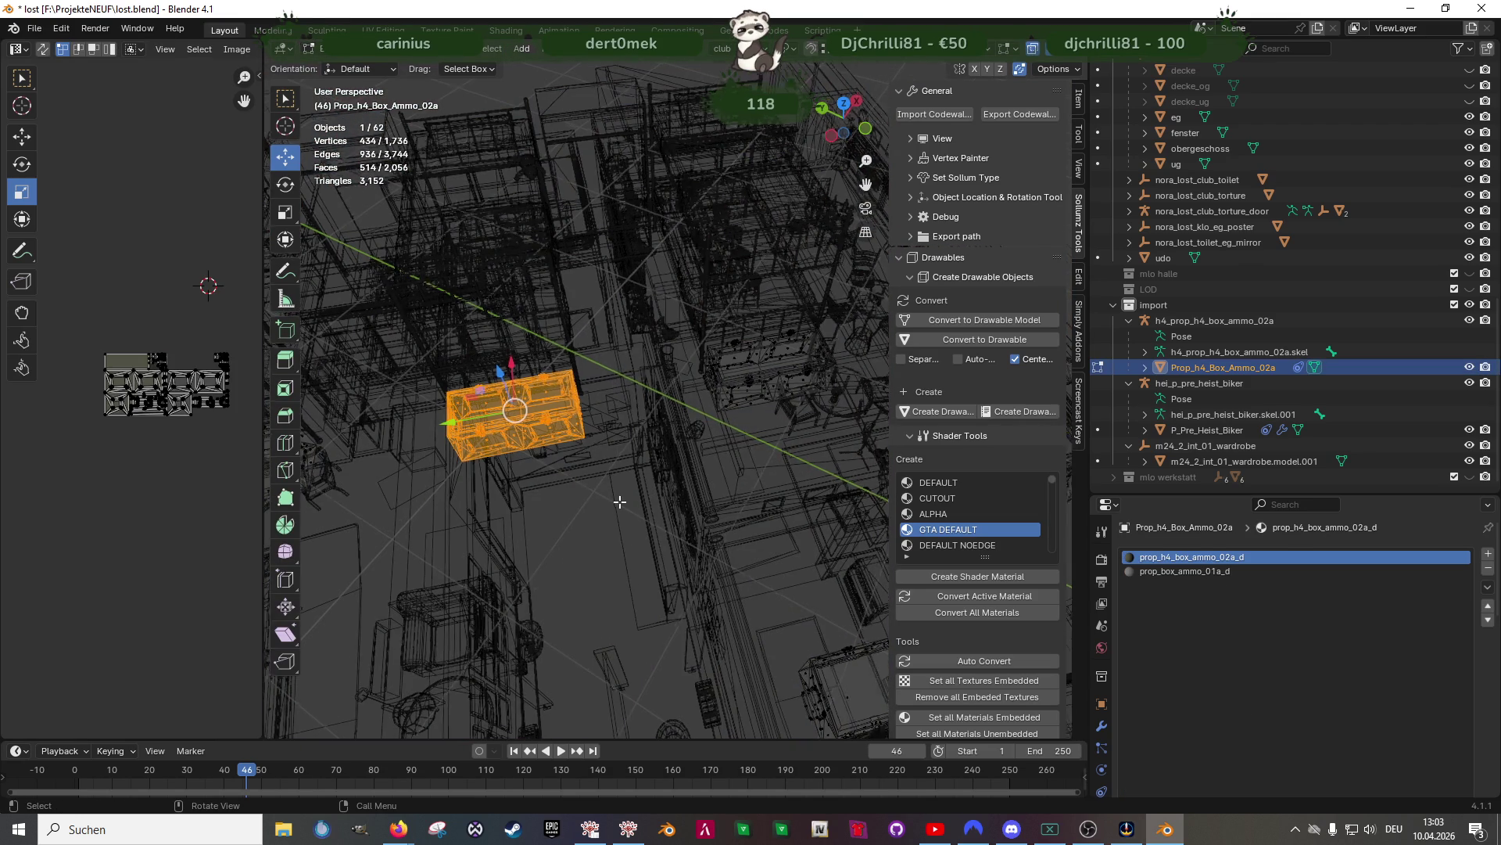
pyautogui.press('KP_Decimal')
pyautogui.hotkey('shift', 'z')
pyautogui.moveTo(639, 480); pyautogui.dragTo(651, 471, button='middle')
# Rotate the selected box 2.6° about its vertical Z axis with the Rotate tool
pyautogui.hotkey('shift', 'space')
pyautogui.click(651, 487)
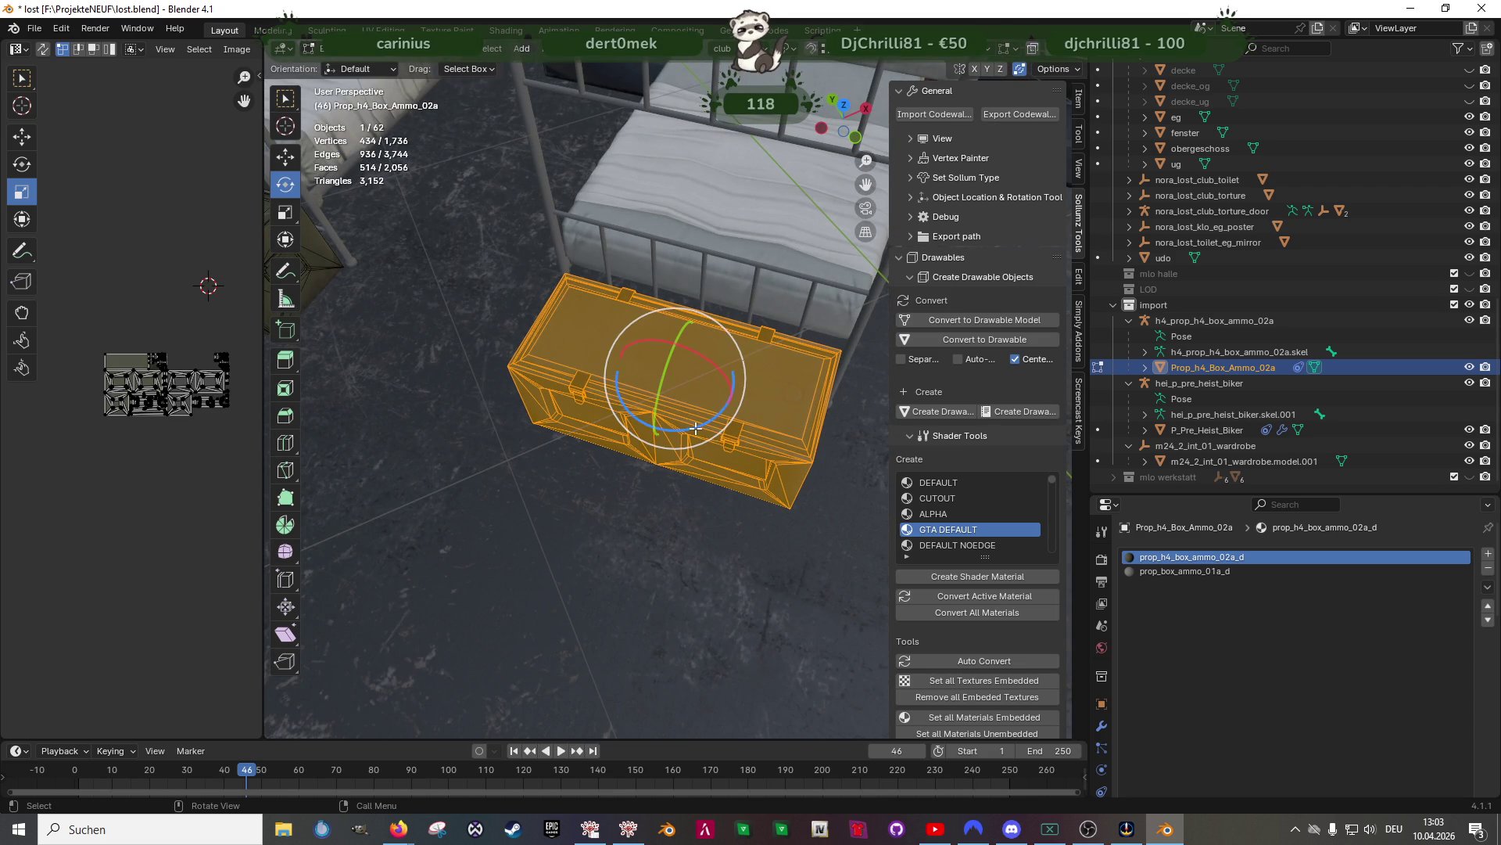
pyautogui.moveTo(696, 429); pyautogui.dragTo(701, 421)
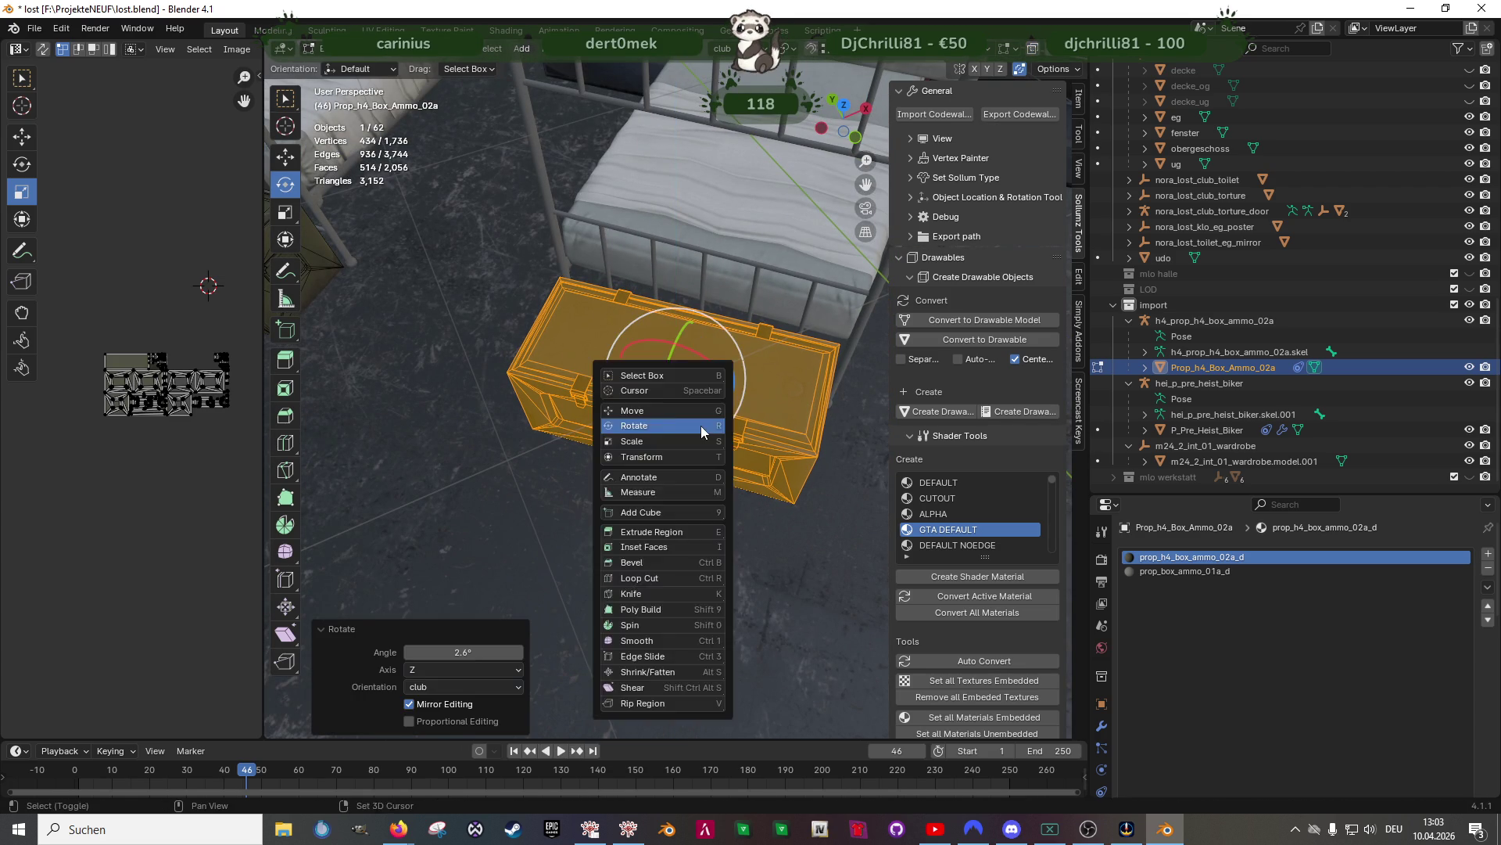
pyautogui.hotkey('shift', 'space')
# Shift the box slightly along X and exit Edit Mode
pyautogui.press('g')
pyautogui.moveTo(673, 407); pyautogui.dragTo(642, 423, button='middle')
pyautogui.moveTo(725, 366); pyautogui.dragTo(718, 372)
pyautogui.moveTo(718, 372)
pyautogui.mouseDown(button='middle')
pyautogui.moveTo(709, 327)
pyautogui.moveTo(741, 471)
pyautogui.moveTo(608, 457)
pyautogui.moveTo(757, 449)
pyautogui.moveTo(621, 454)
pyautogui.moveTo(640, 424)
pyautogui.mouseUp(button='middle')
pyautogui.press('Tab')
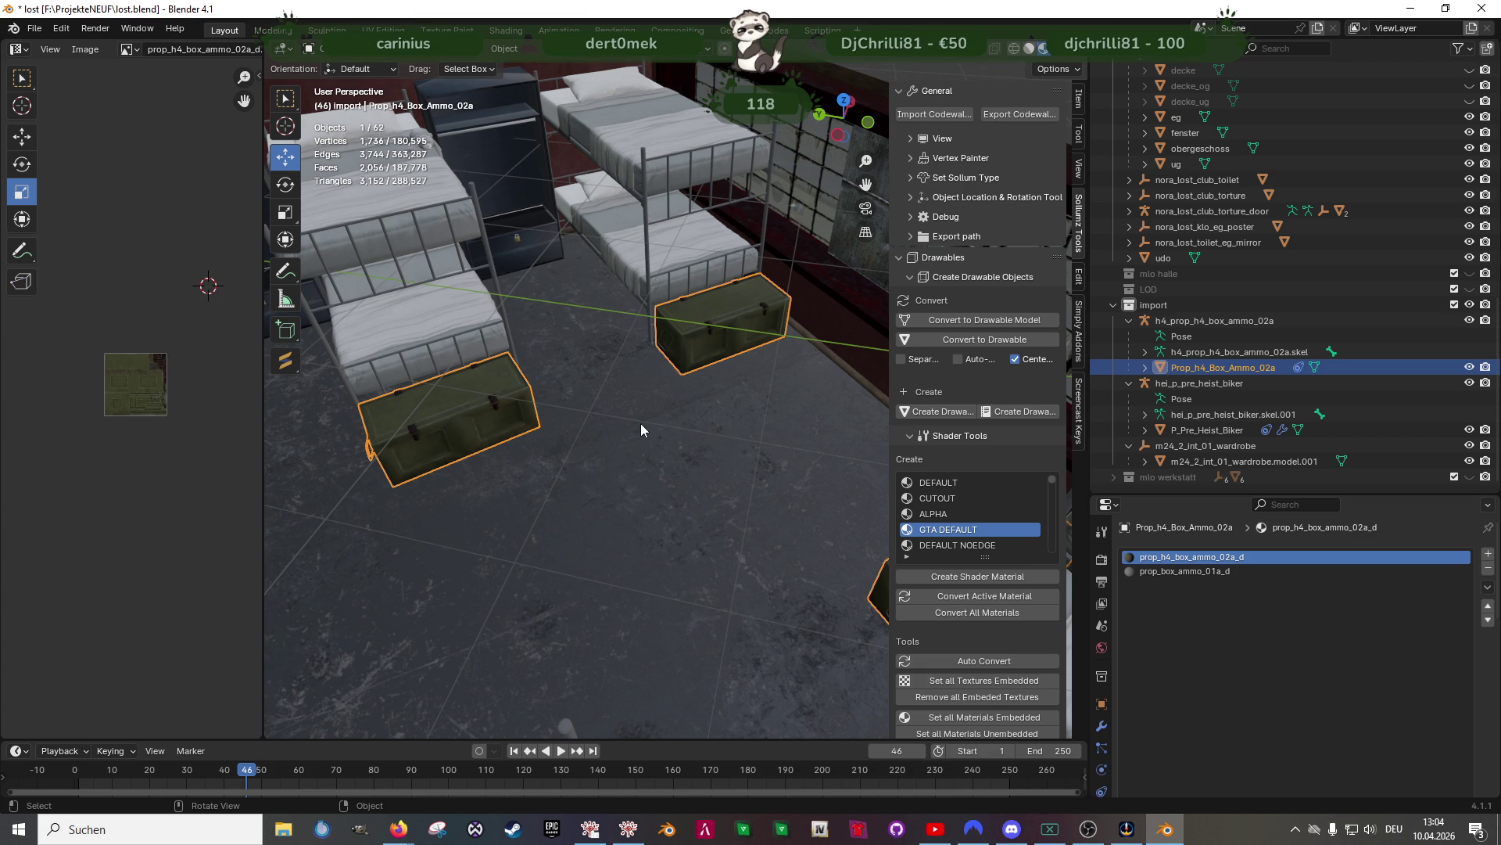
pyautogui.moveTo(640, 435)
pyautogui.mouseDown(button='middle')
pyautogui.moveTo(559, 423)
pyautogui.moveTo(740, 426)
pyautogui.mouseUp(button='middle')
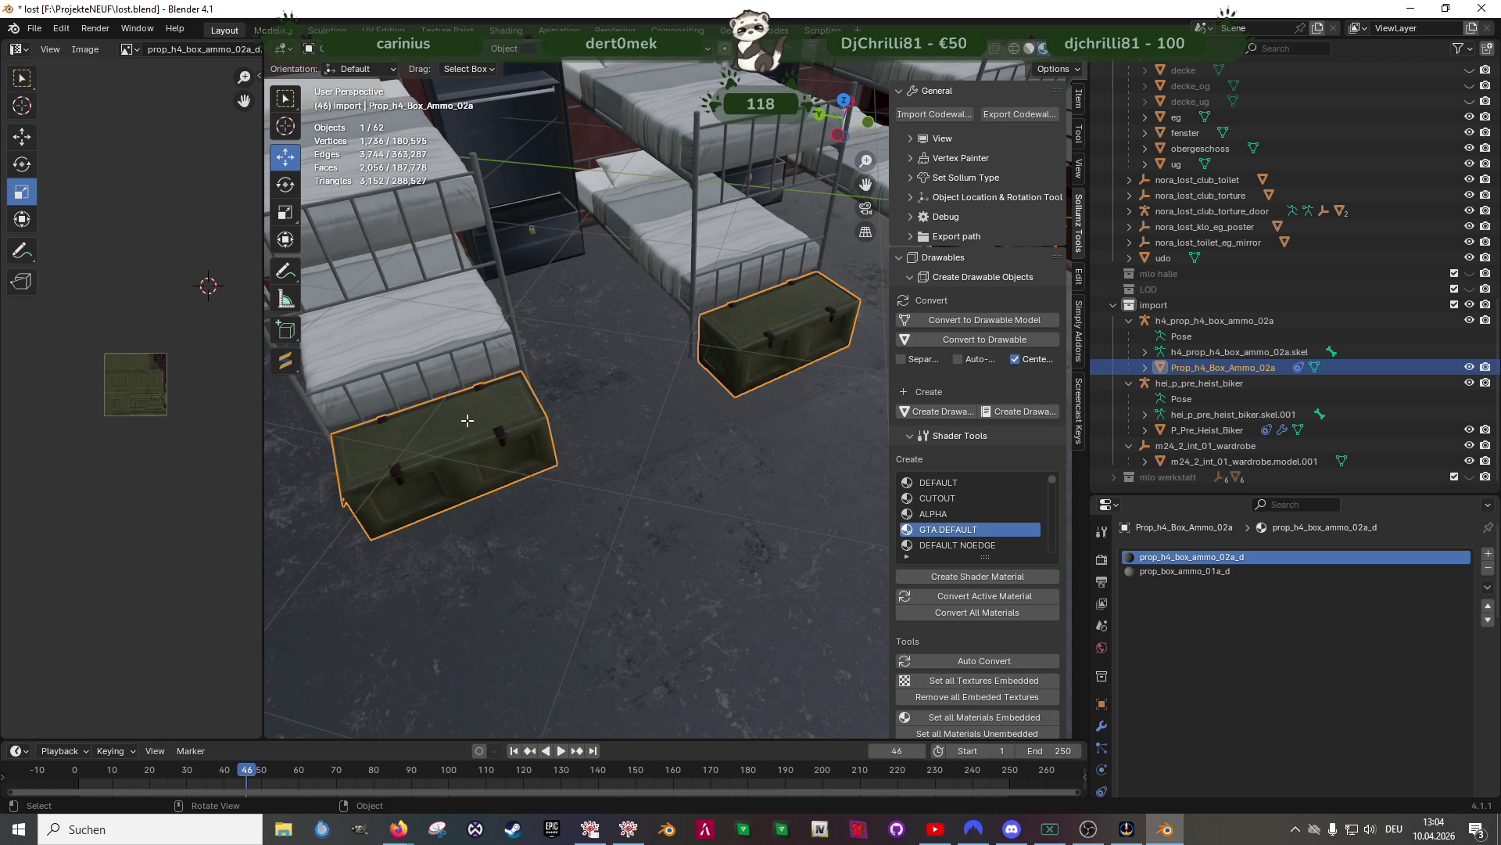
pyautogui.press('Tab')
pyautogui.click(465, 429)
pyautogui.press('KP_Decimal')
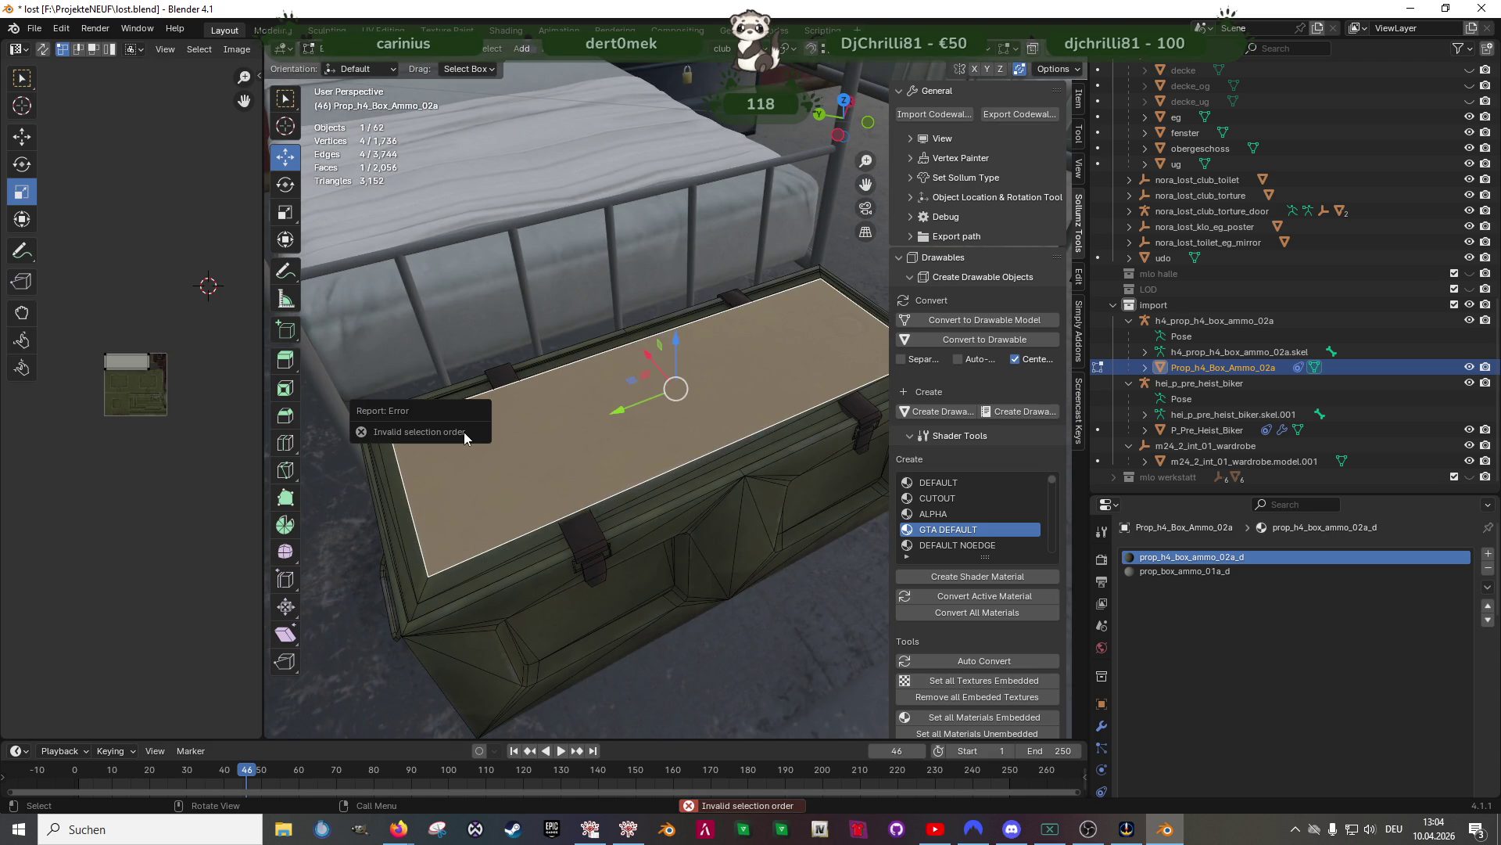
pyautogui.press('h')
pyautogui.moveTo(501, 430)
pyautogui.mouseDown(button='middle')
pyautogui.moveTo(753, 418)
pyautogui.moveTo(758, 369)
pyautogui.moveTo(710, 349)
pyautogui.moveTo(670, 368)
pyautogui.moveTo(693, 375)
pyautogui.moveTo(705, 469)
pyautogui.moveTo(677, 446)
pyautogui.moveTo(694, 425)
pyautogui.moveTo(738, 441)
pyautogui.moveTo(771, 479)
pyautogui.moveTo(613, 479)
pyautogui.moveTo(735, 496)
pyautogui.moveTo(645, 500)
pyautogui.moveTo(716, 499)
pyautogui.mouseUp(button='middle')
pyautogui.hotkey('alt', 'h')
pyautogui.press('Tab')
pyautogui.scroll(-6, 717, 499)
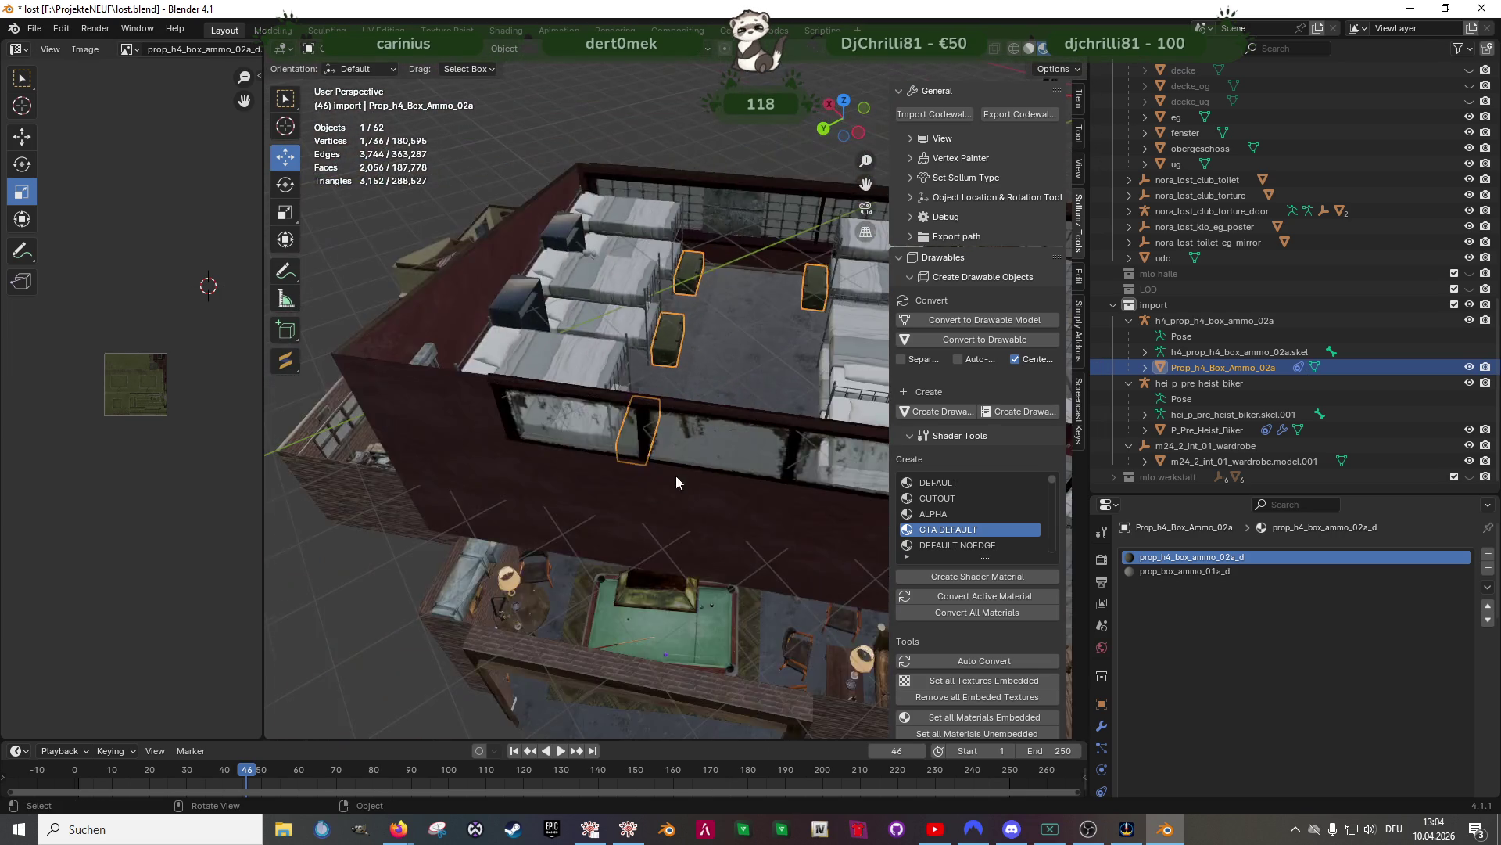
pyautogui.moveTo(682, 253); pyautogui.dragTo(781, 396, button='middle')
pyautogui.hotkey('alt', 'a')
pyautogui.scroll(6, 705, 391)
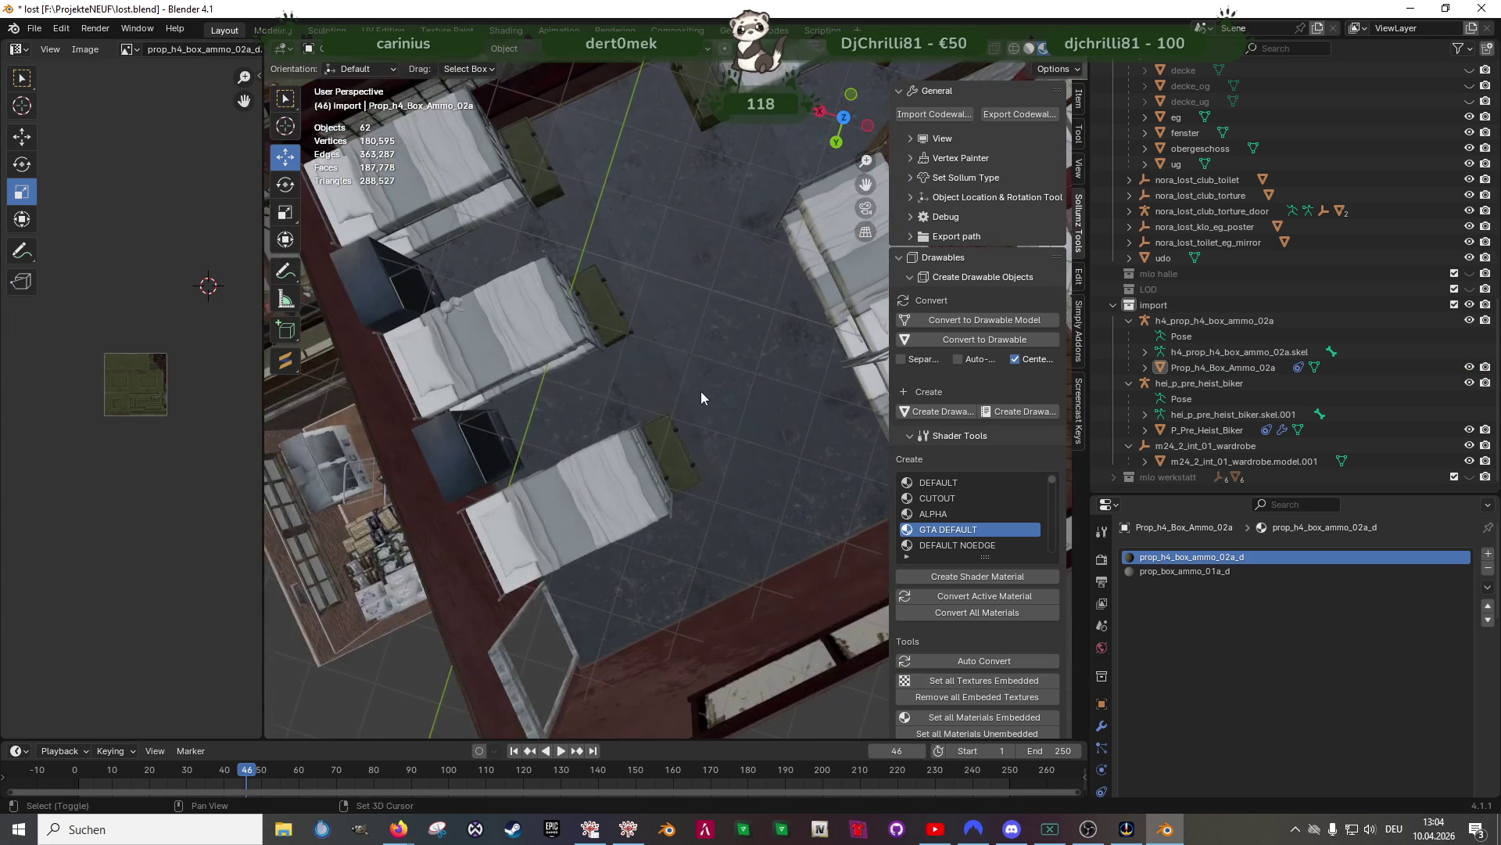
pyautogui.moveTo(649, 402)
pyautogui.mouseDown(button='middle')
pyautogui.moveTo(767, 372)
pyautogui.moveTo(730, 340)
pyautogui.moveTo(757, 333)
pyautogui.moveTo(680, 322)
pyautogui.moveTo(762, 308)
pyautogui.moveTo(725, 317)
pyautogui.moveTo(628, 417)
pyautogui.moveTo(685, 461)
pyautogui.moveTo(660, 453)
pyautogui.moveTo(638, 481)
pyautogui.mouseUp(button='middle')
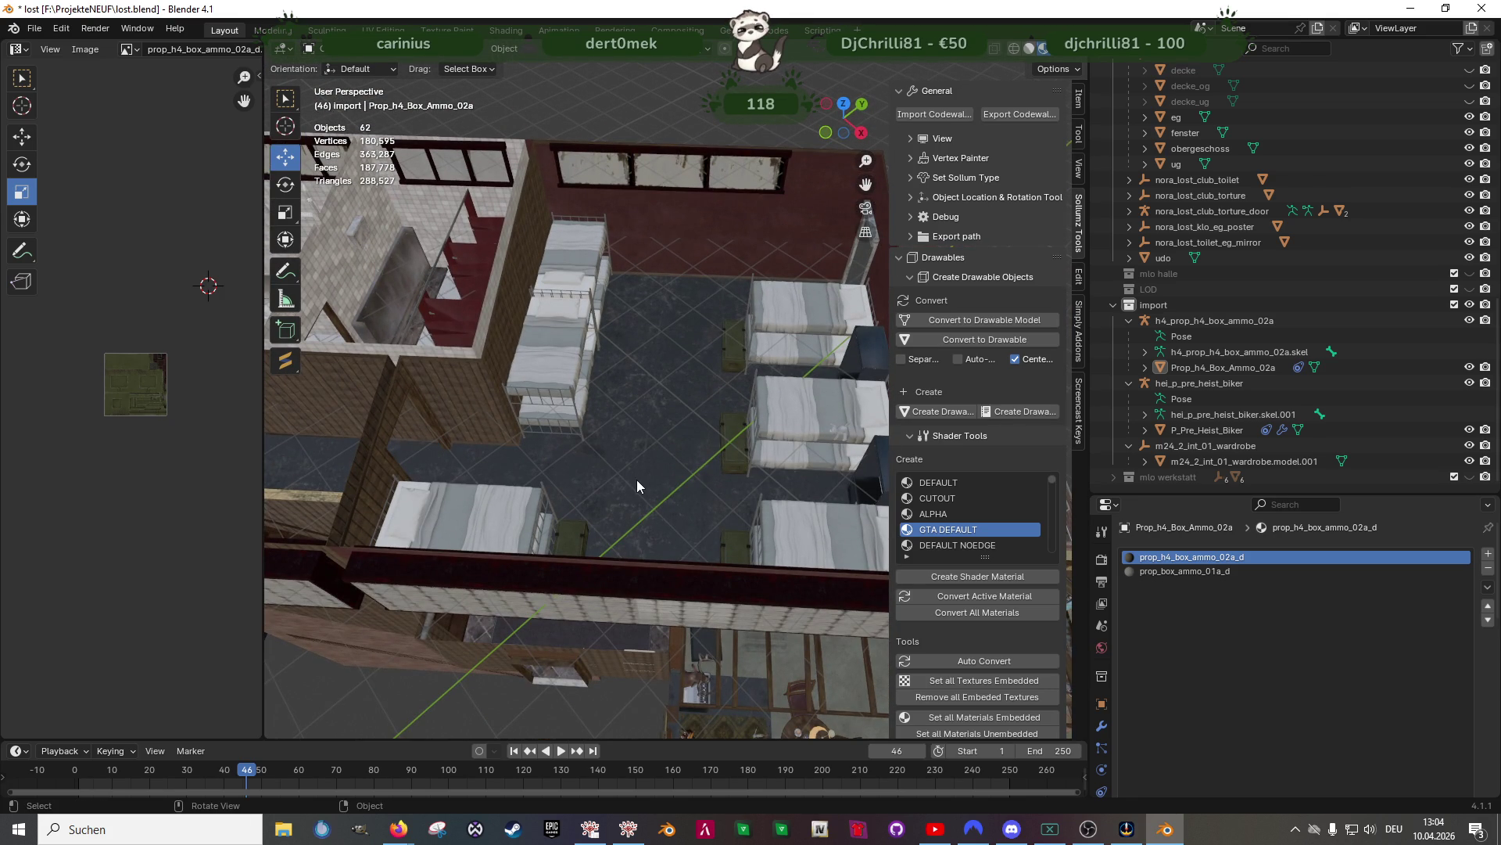
pyautogui.moveTo(637, 480)
pyautogui.mouseDown(button='middle')
pyautogui.moveTo(599, 472)
pyautogui.moveTo(717, 401)
pyautogui.moveTo(665, 414)
pyautogui.moveTo(693, 425)
pyautogui.moveTo(510, 526)
pyautogui.moveTo(654, 454)
pyautogui.moveTo(613, 493)
pyautogui.moveTo(729, 425)
pyautogui.moveTo(866, 434)
pyautogui.moveTo(504, 444)
pyautogui.moveTo(660, 434)
pyautogui.moveTo(615, 383)
pyautogui.mouseUp(button='middle')
pyautogui.scroll(3, 716, 400)
pyautogui.scroll(2, 758, 415)
pyautogui.scroll(-5, 786, 297)
pyautogui.scroll(6, 615, 383)
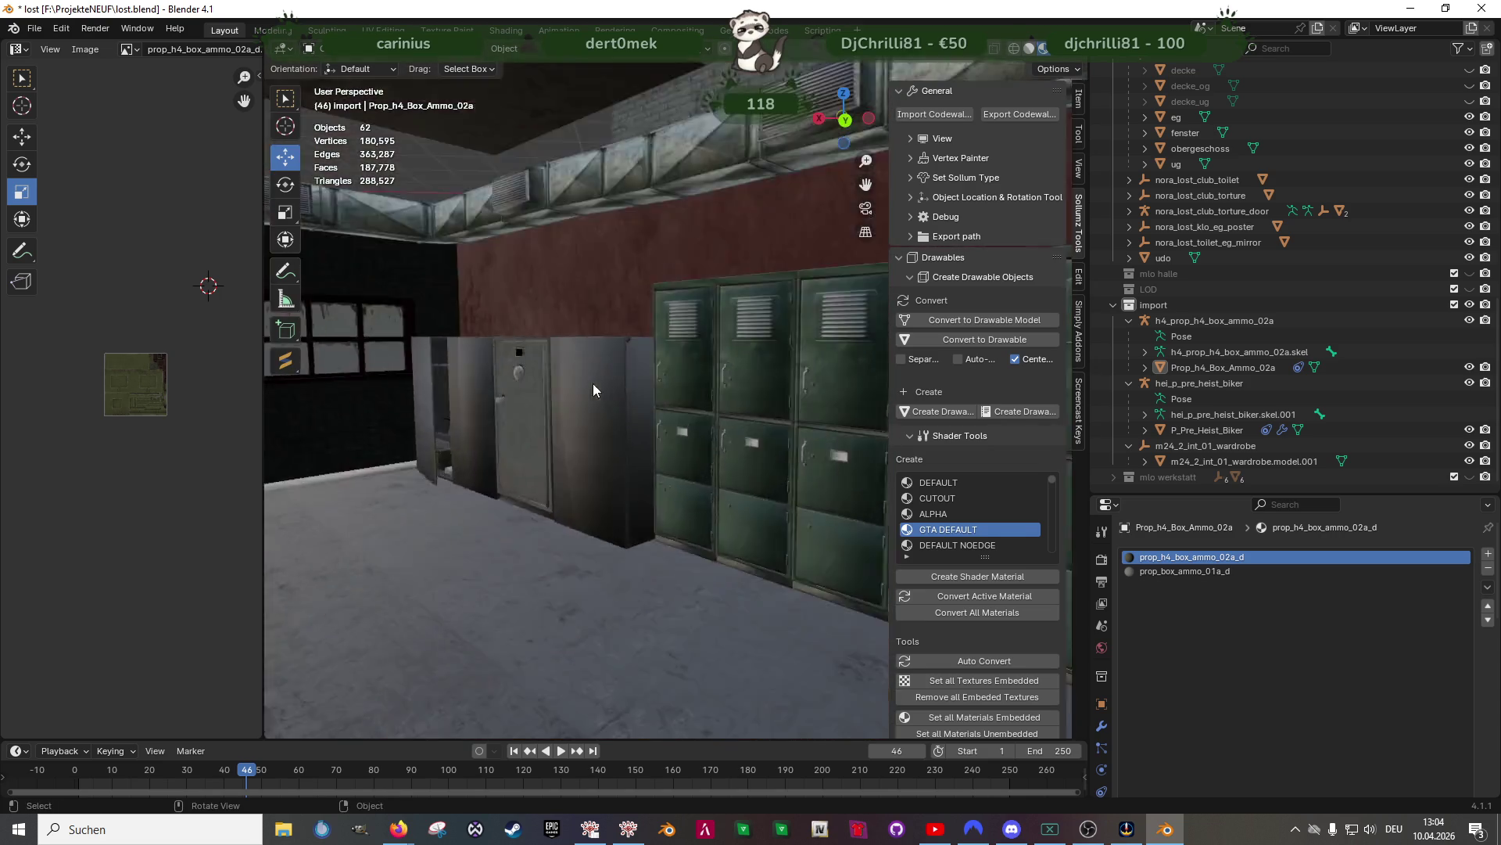
pyautogui.moveTo(443, 462)
pyautogui.mouseDown(button='middle')
pyautogui.moveTo(532, 416)
pyautogui.moveTo(530, 437)
pyautogui.moveTo(553, 425)
pyautogui.mouseUp(button='middle')
pyautogui.scroll(4, 533, 414)
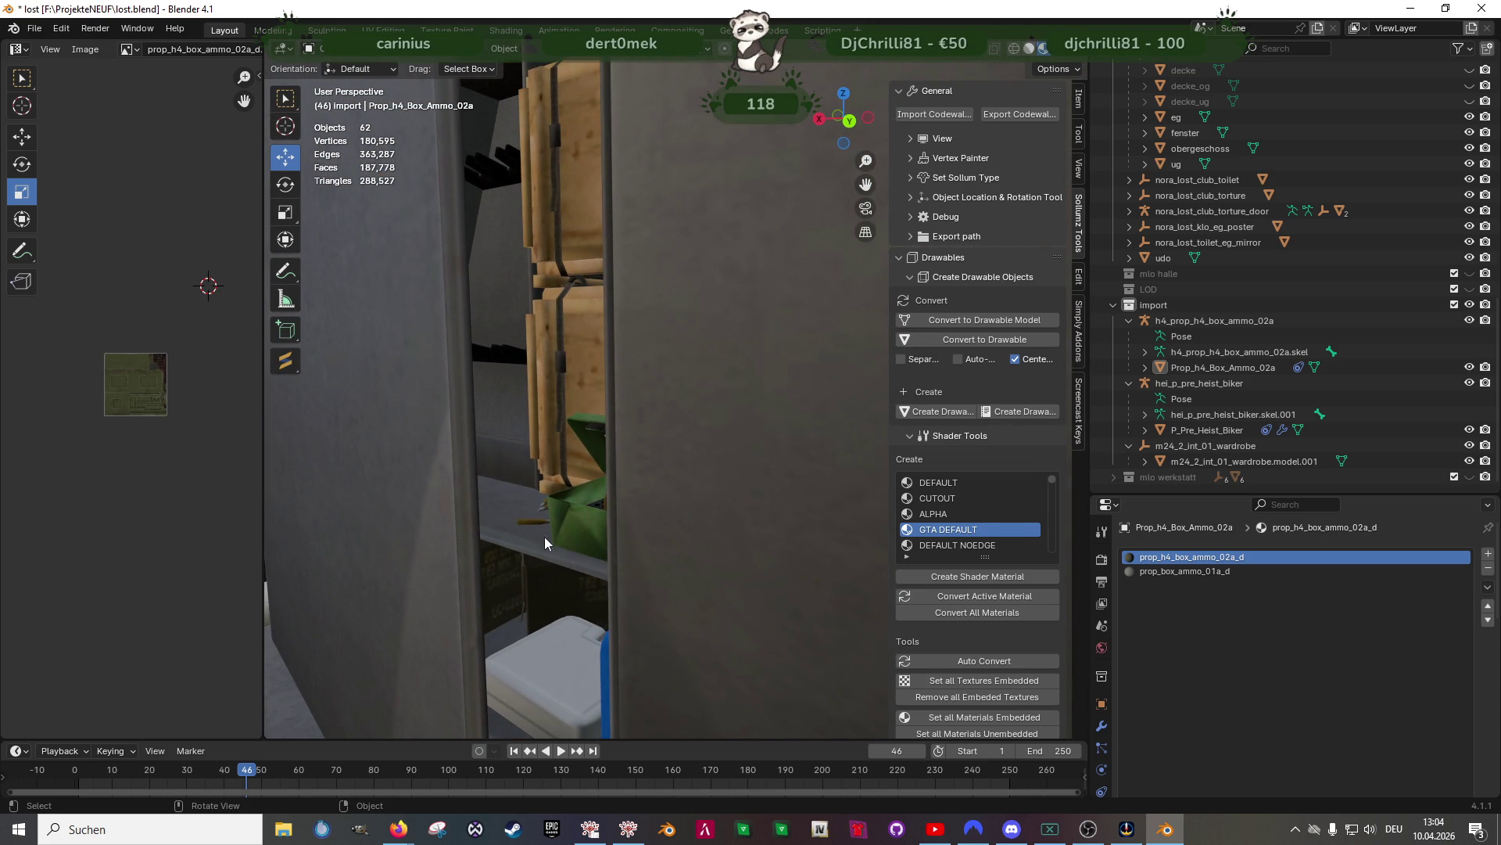
pyautogui.scroll(-5, 533, 604)
pyautogui.moveTo(669, 459)
pyautogui.mouseDown(button='middle')
pyautogui.moveTo(534, 505)
pyautogui.moveTo(600, 480)
pyautogui.moveTo(457, 508)
pyautogui.moveTo(648, 492)
pyautogui.moveTo(641, 450)
pyautogui.moveTo(677, 419)
pyautogui.moveTo(542, 500)
pyautogui.moveTo(699, 560)
pyautogui.moveTo(635, 554)
pyautogui.mouseUp(button='middle')
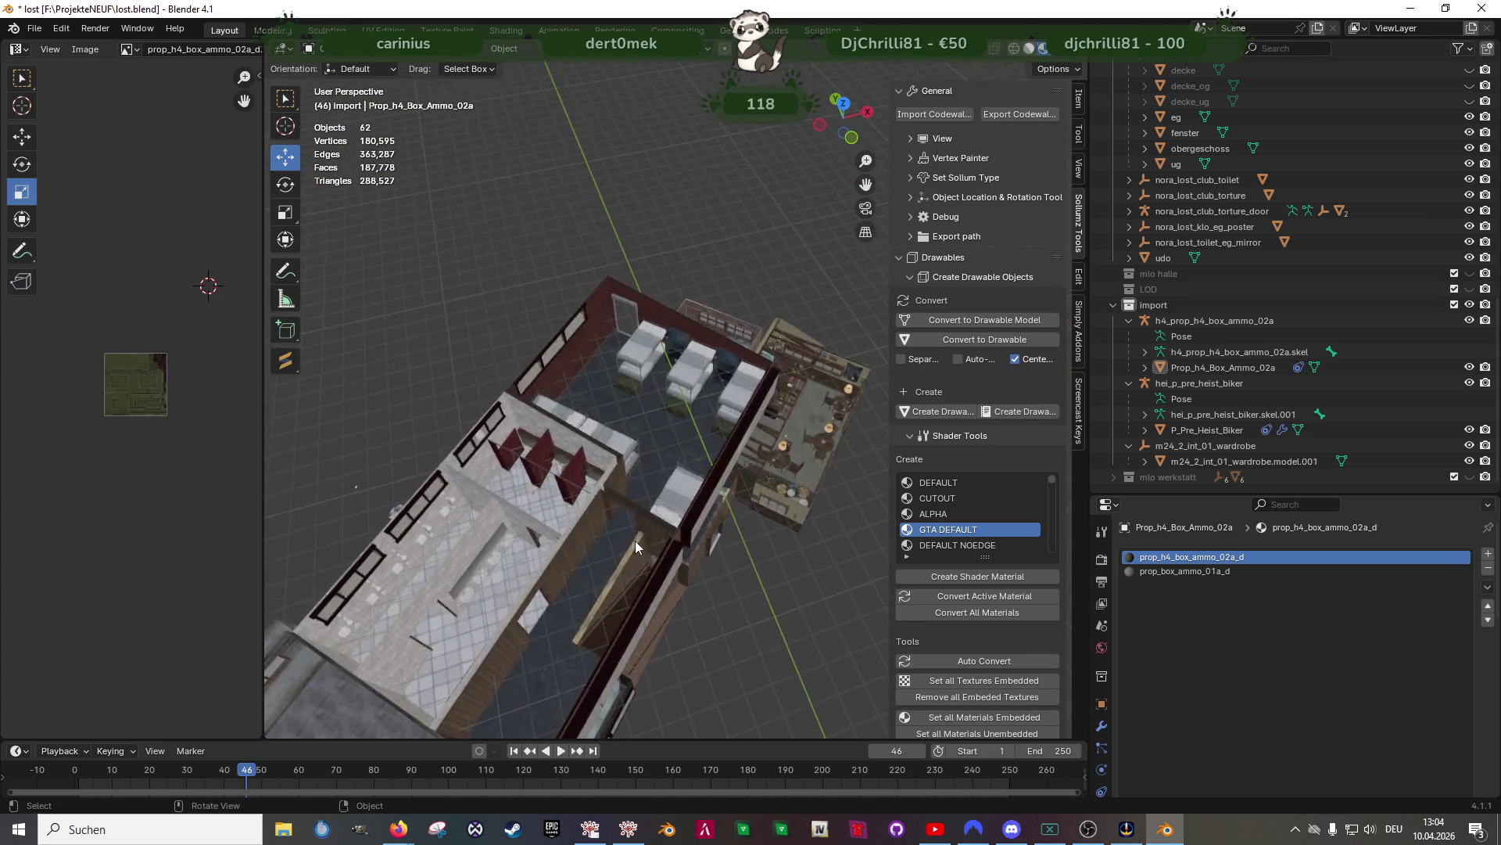
pyautogui.scroll(5, 635, 554)
pyautogui.moveTo(669, 483)
pyautogui.mouseDown(button='middle')
pyautogui.moveTo(525, 432)
pyautogui.moveTo(599, 526)
pyautogui.mouseUp(button='middle')
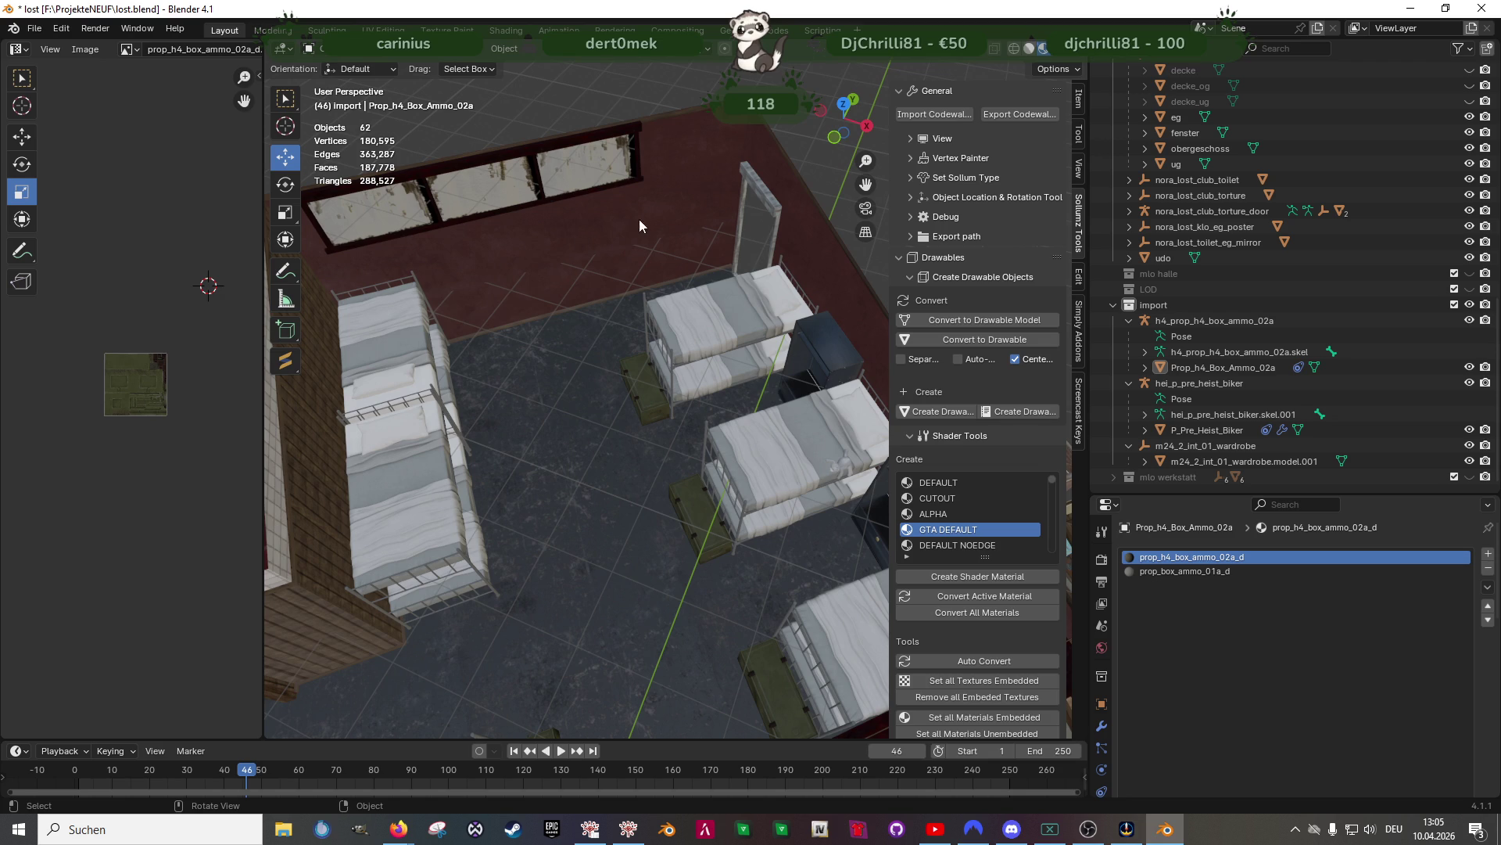
pyautogui.scroll(-3, 583, 303)
pyautogui.moveTo(583, 302)
pyautogui.mouseDown(button='middle')
pyautogui.moveTo(604, 471)
pyautogui.moveTo(532, 481)
pyautogui.mouseUp(button='middle')
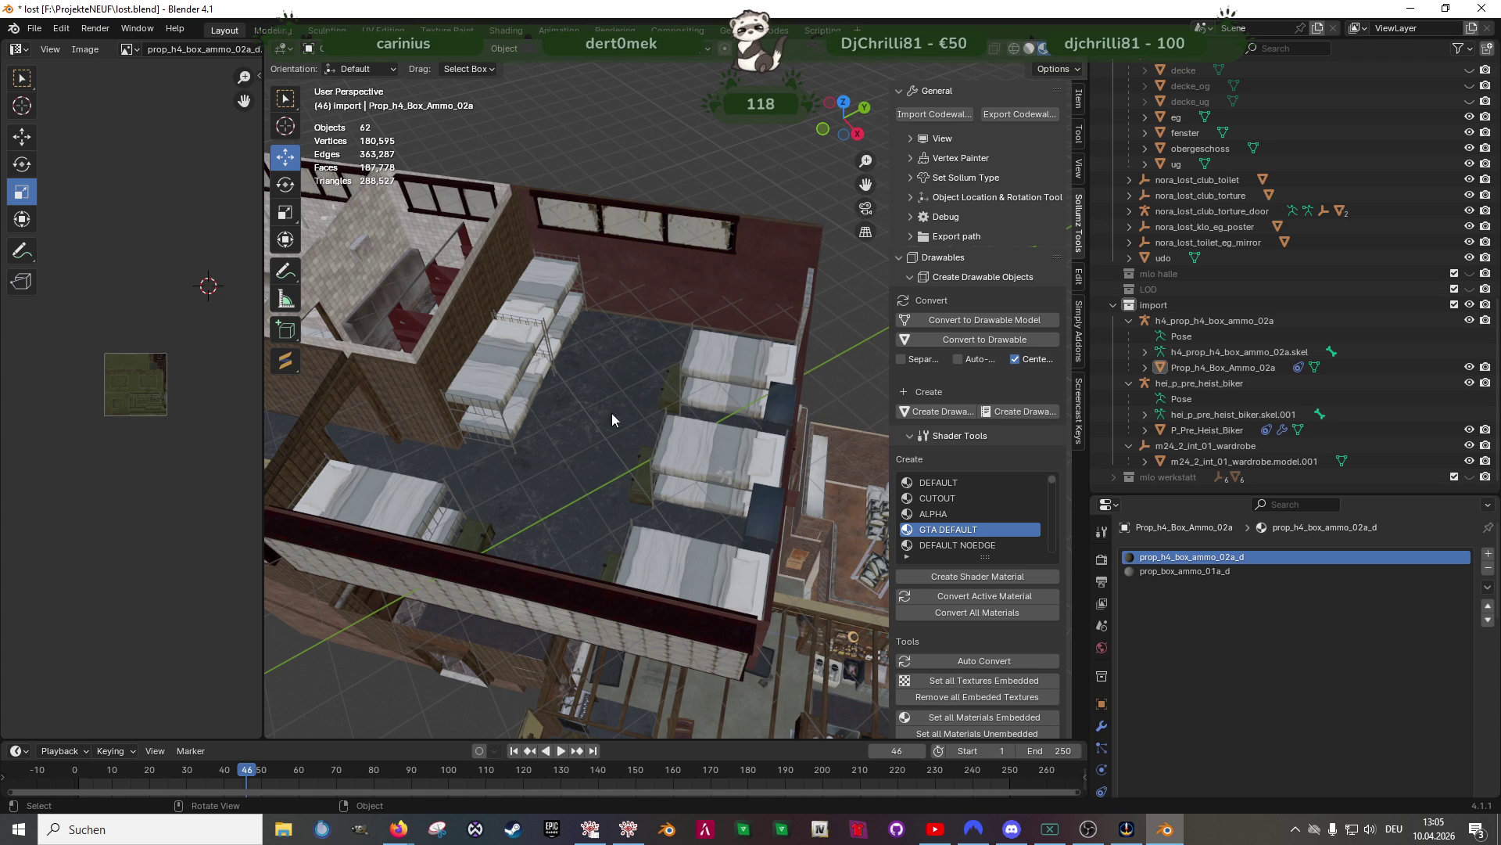
pyautogui.moveTo(607, 424); pyautogui.dragTo(538, 449, button='middle')
pyautogui.scroll(6, 622, 434)
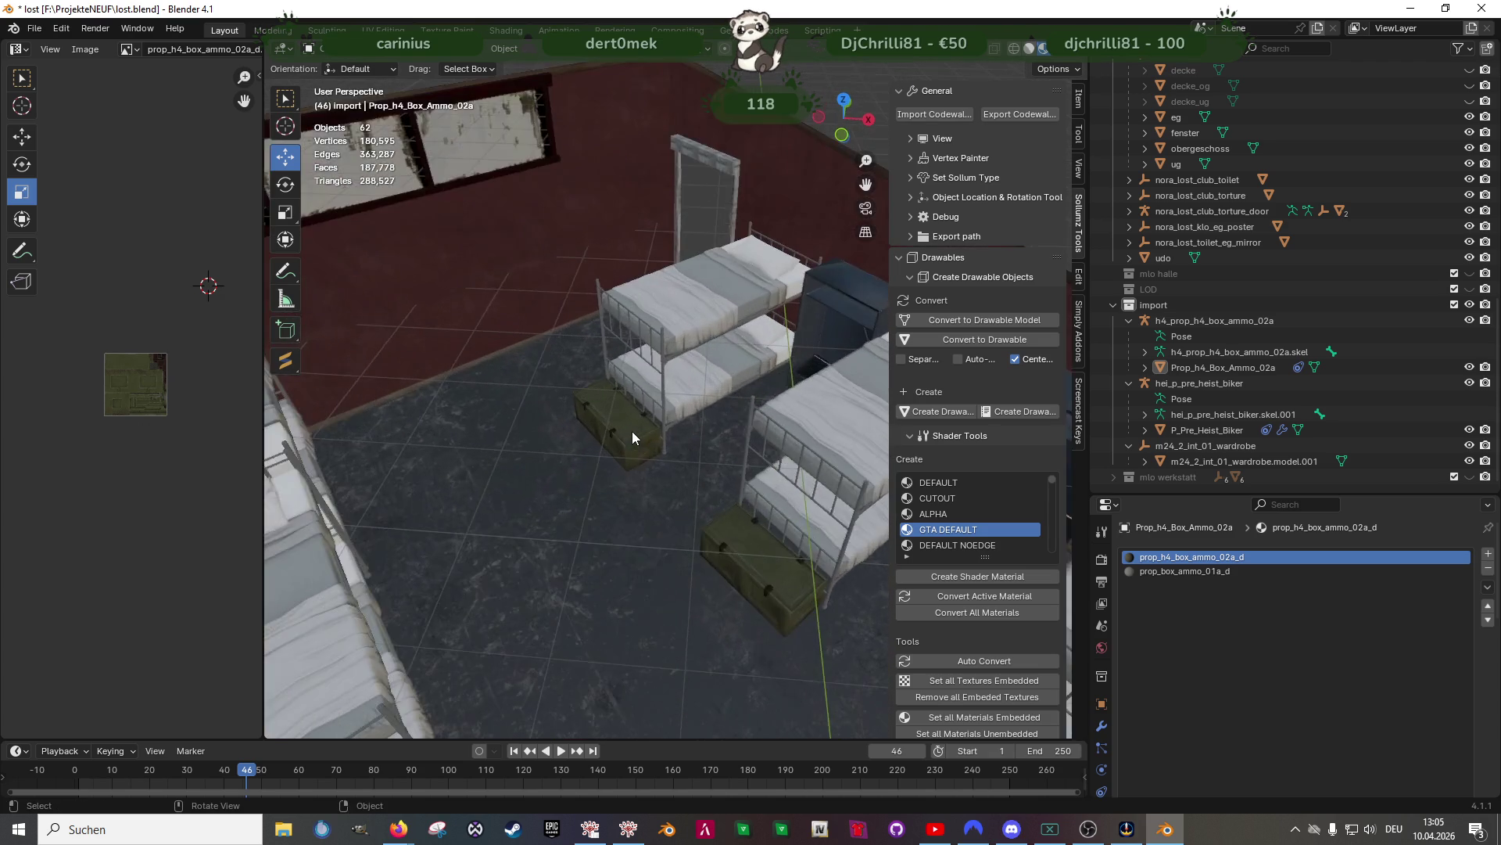
pyautogui.scroll(2, 632, 431)
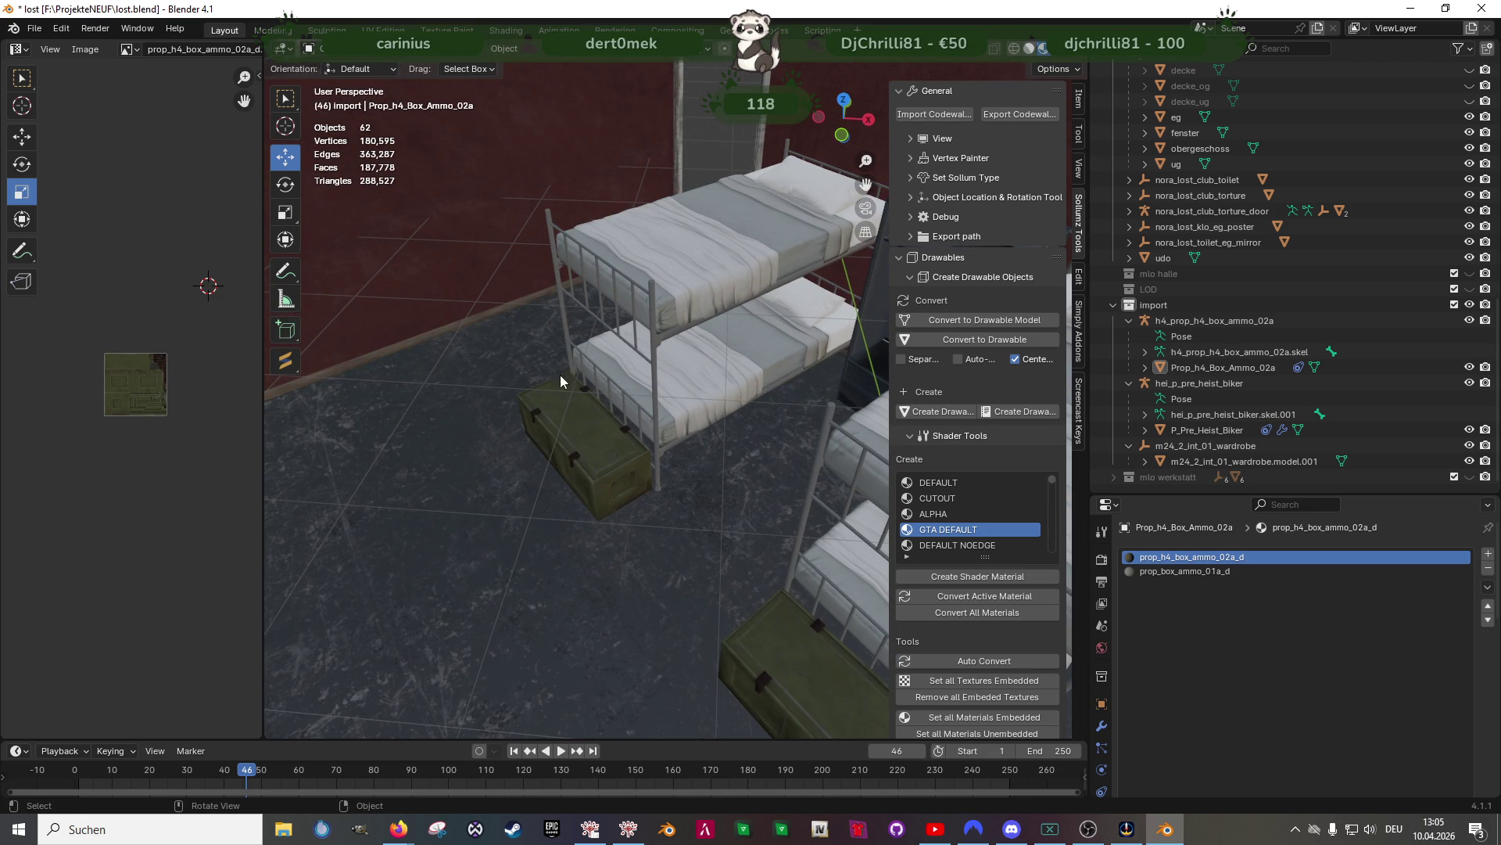
pyautogui.moveTo(598, 415)
pyautogui.mouseDown(button='middle')
pyautogui.moveTo(614, 429)
pyautogui.moveTo(748, 427)
pyautogui.moveTo(729, 428)
pyautogui.mouseUp(button='middle')
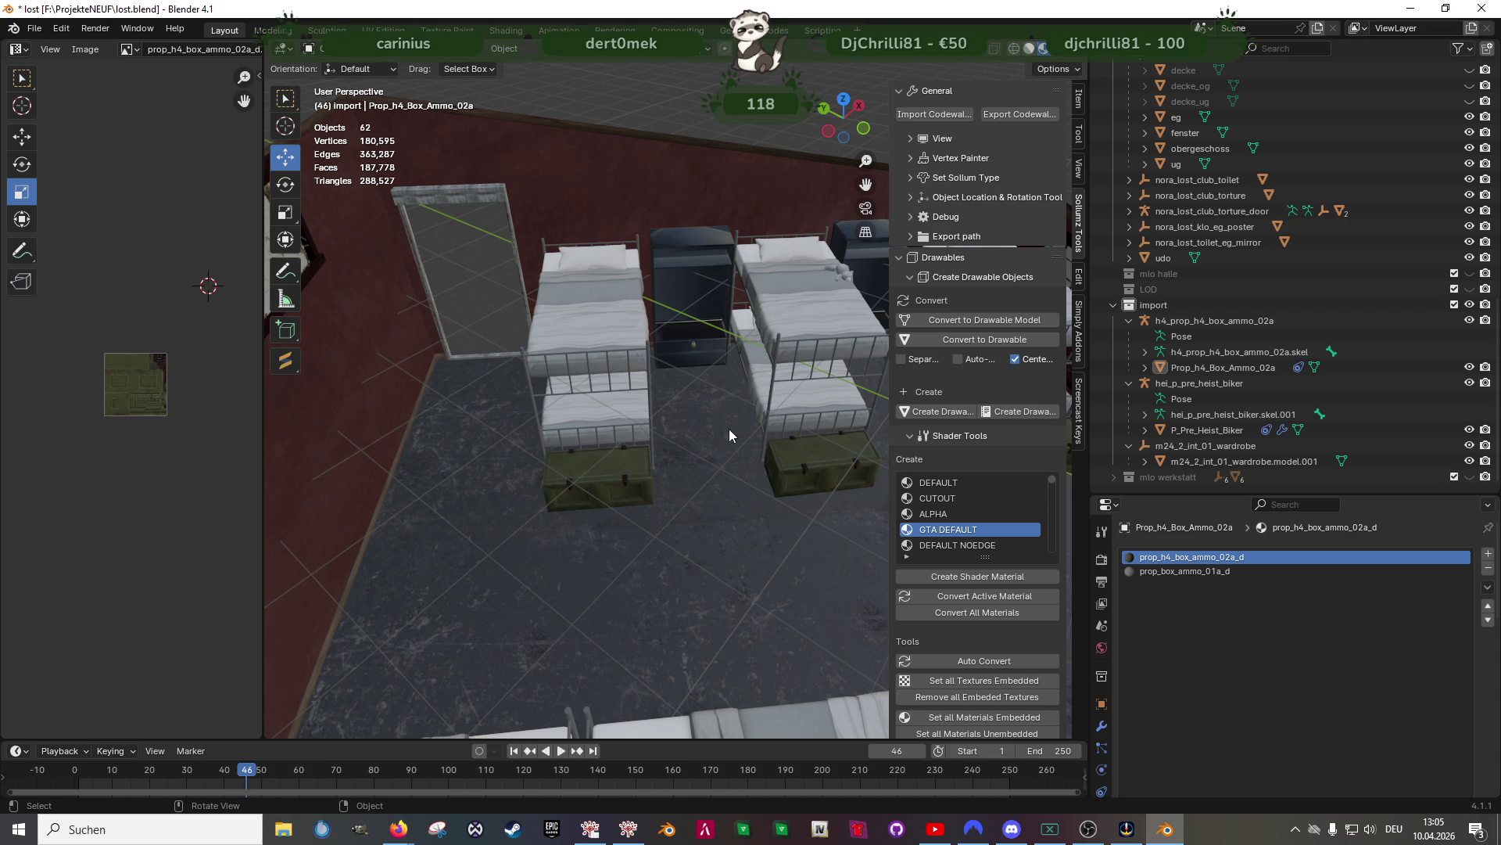
pyautogui.moveTo(399, 829)
pyautogui.click(519, 770)
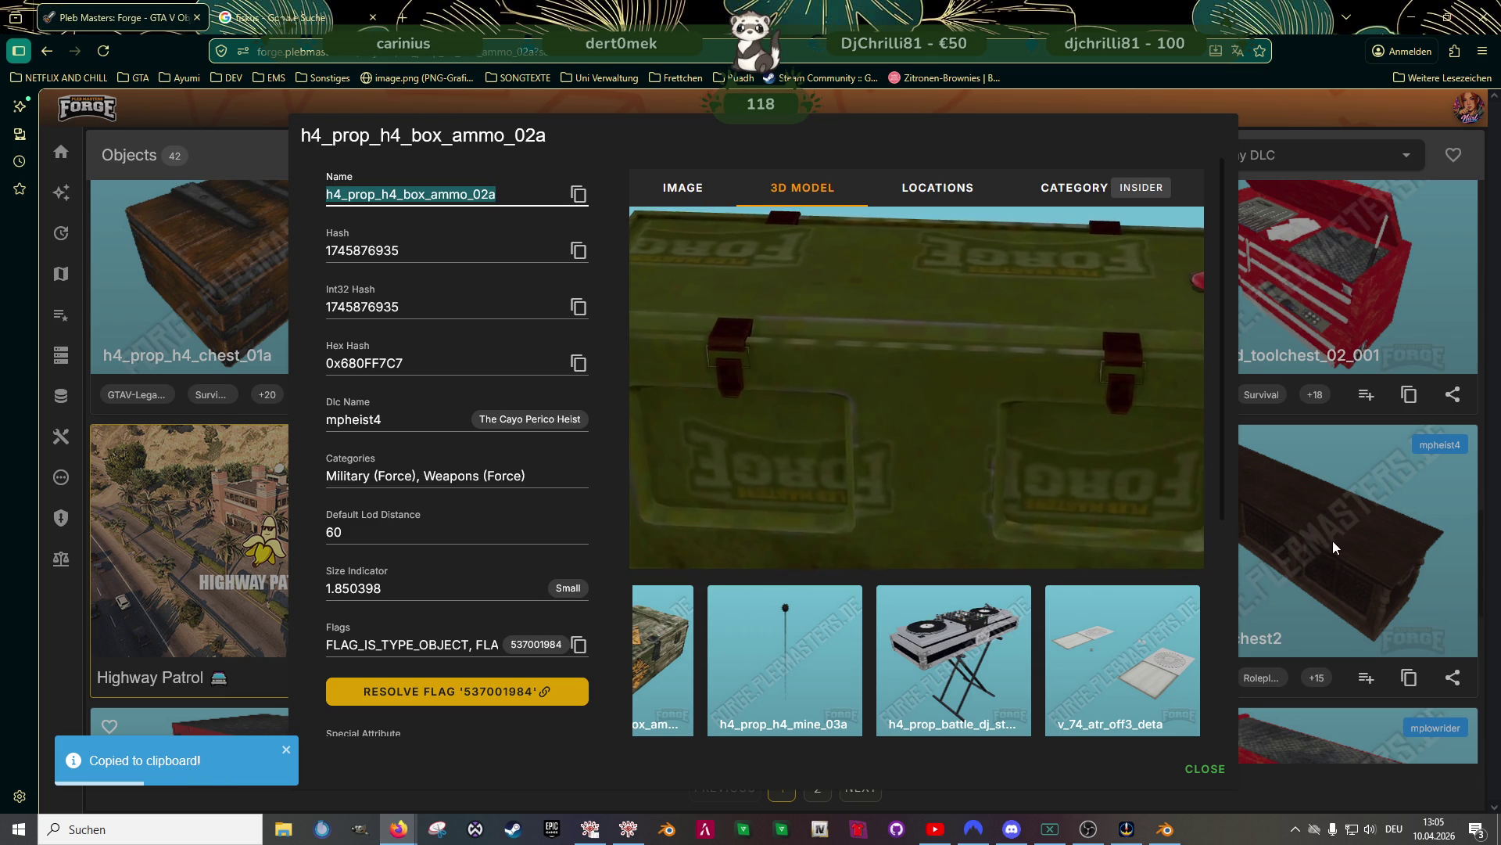
# Close the ammo box prop details and correct the Forge object search to 'cloth'
pyautogui.press('Escape')
pyautogui.write('underwaer')
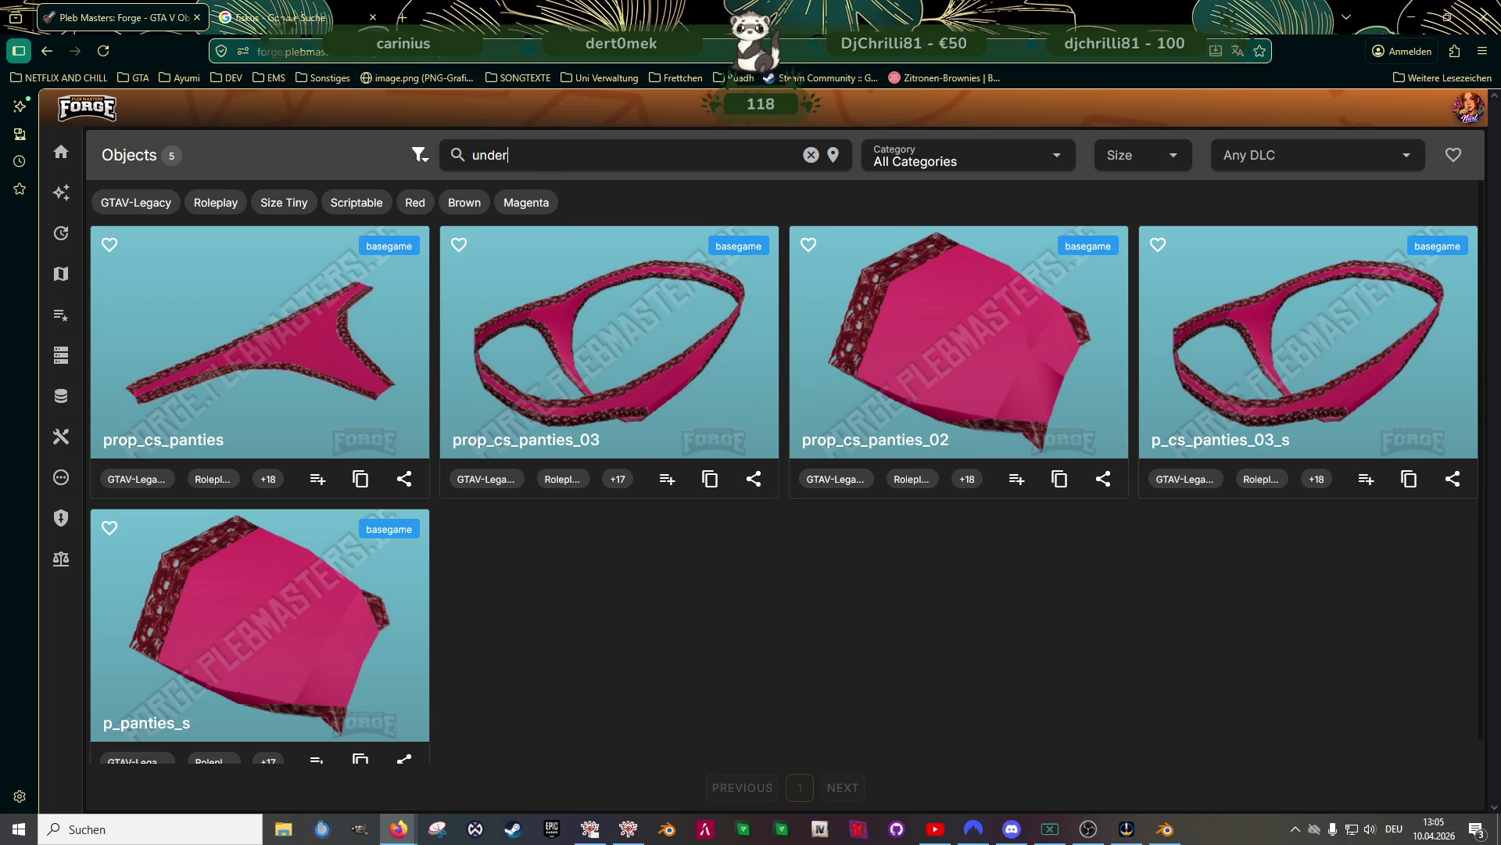
pyautogui.press('BackSpace')
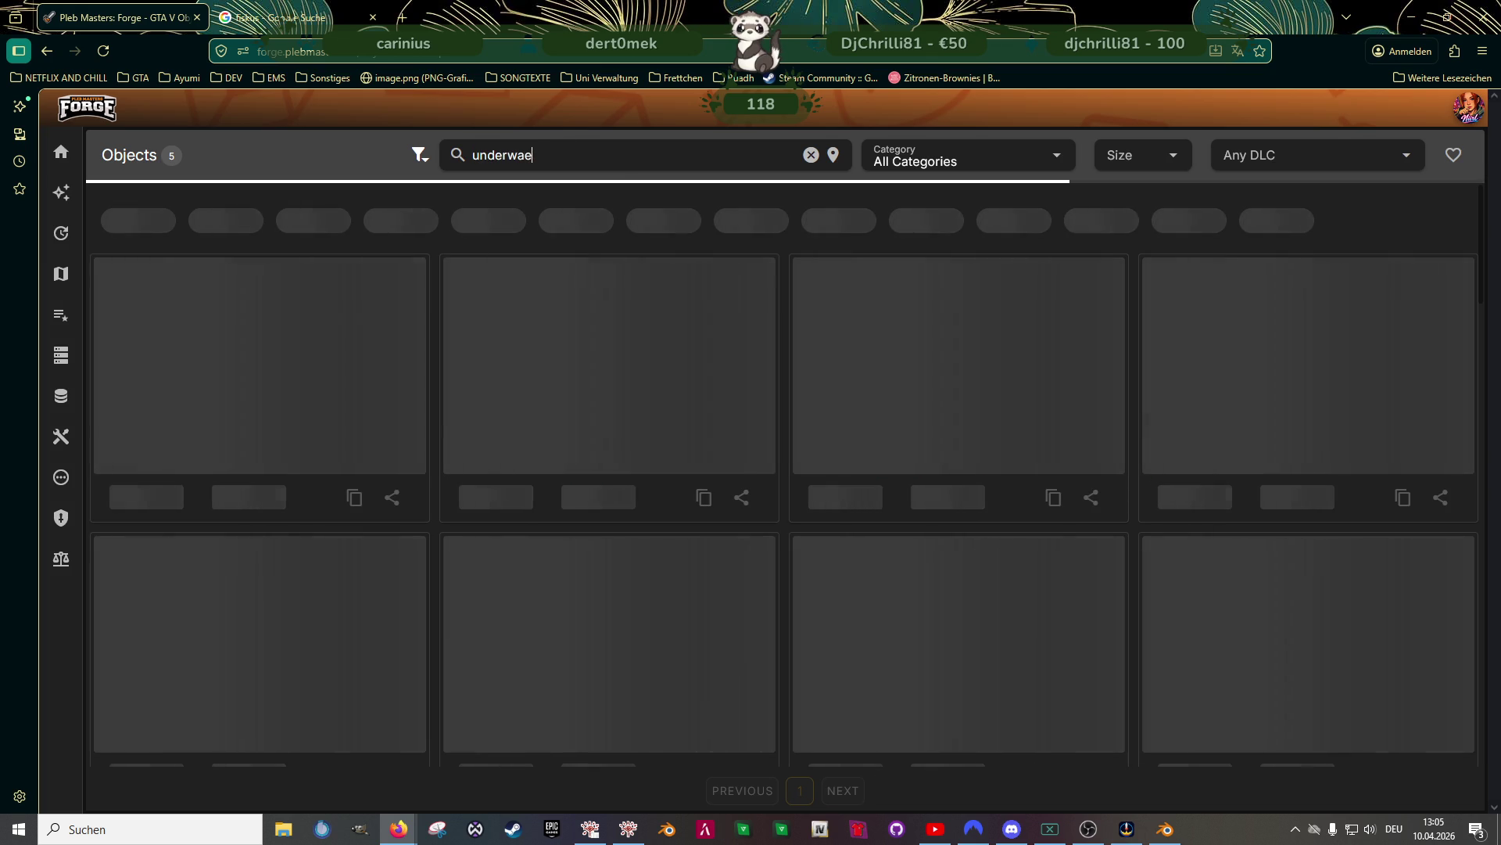
pyautogui.press('BackSpace')
pyautogui.press('BackSpace')
pyautogui.write('ea')
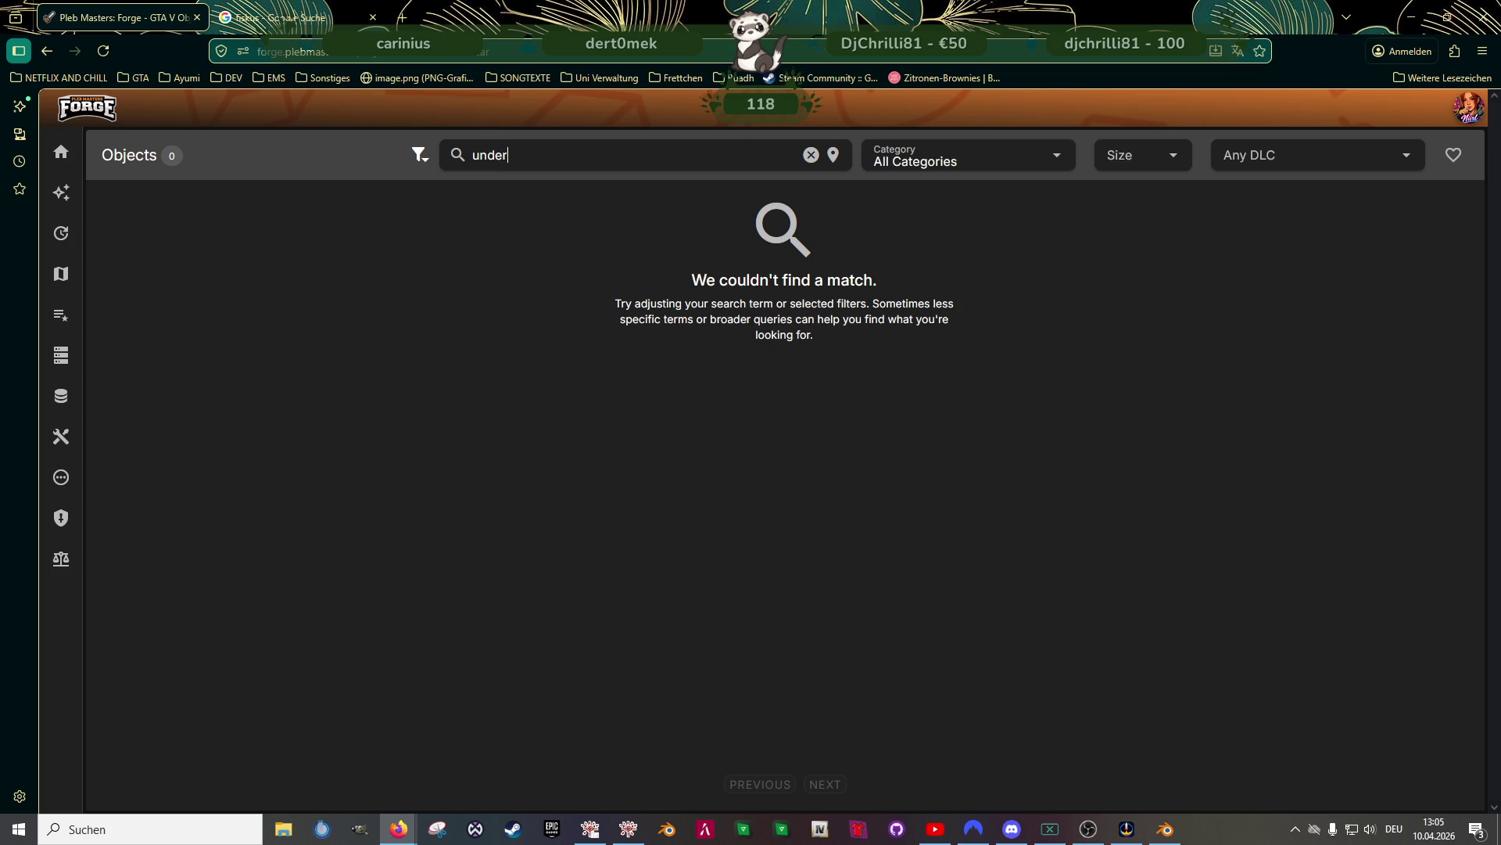
pyautogui.press('BackSpace')
pyautogui.press('BackSpace')
pyautogui.press('BackSpace')
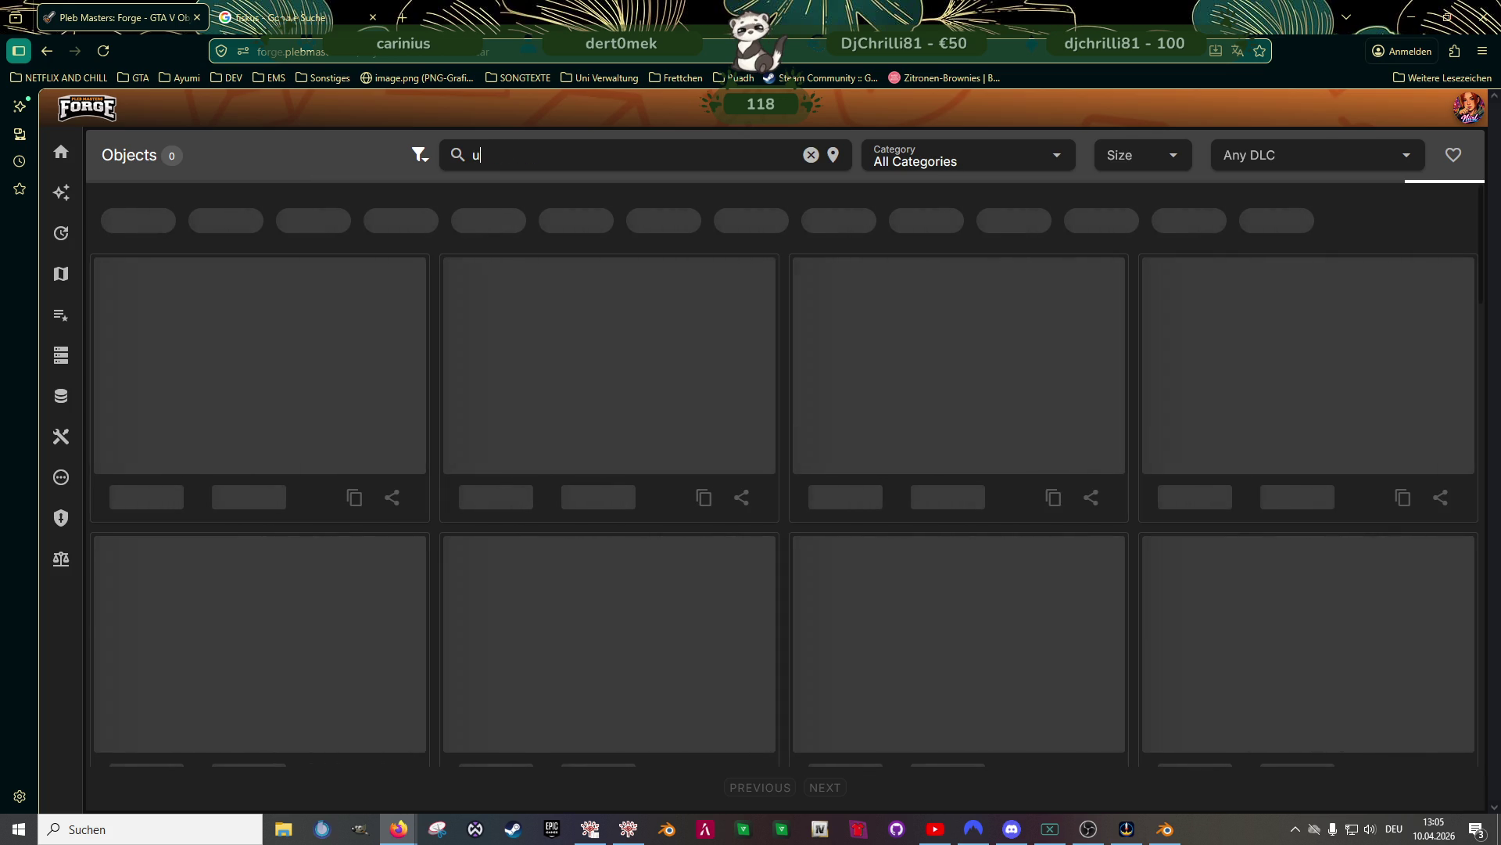
pyautogui.write('cloth')
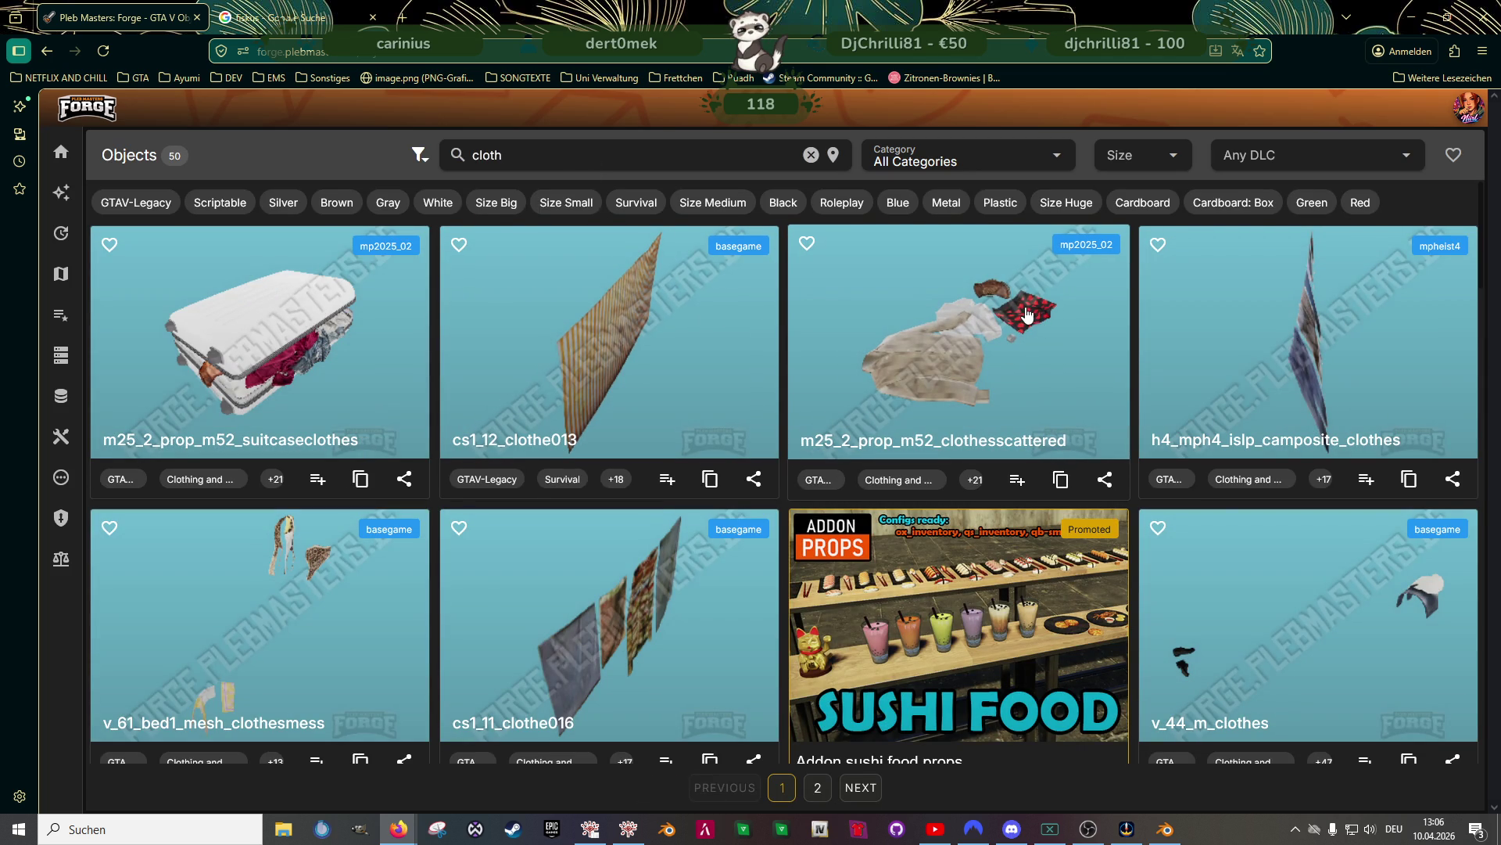
pyautogui.click(1023, 391)
pyautogui.click(802, 187)
pyautogui.scroll(5, 981, 399)
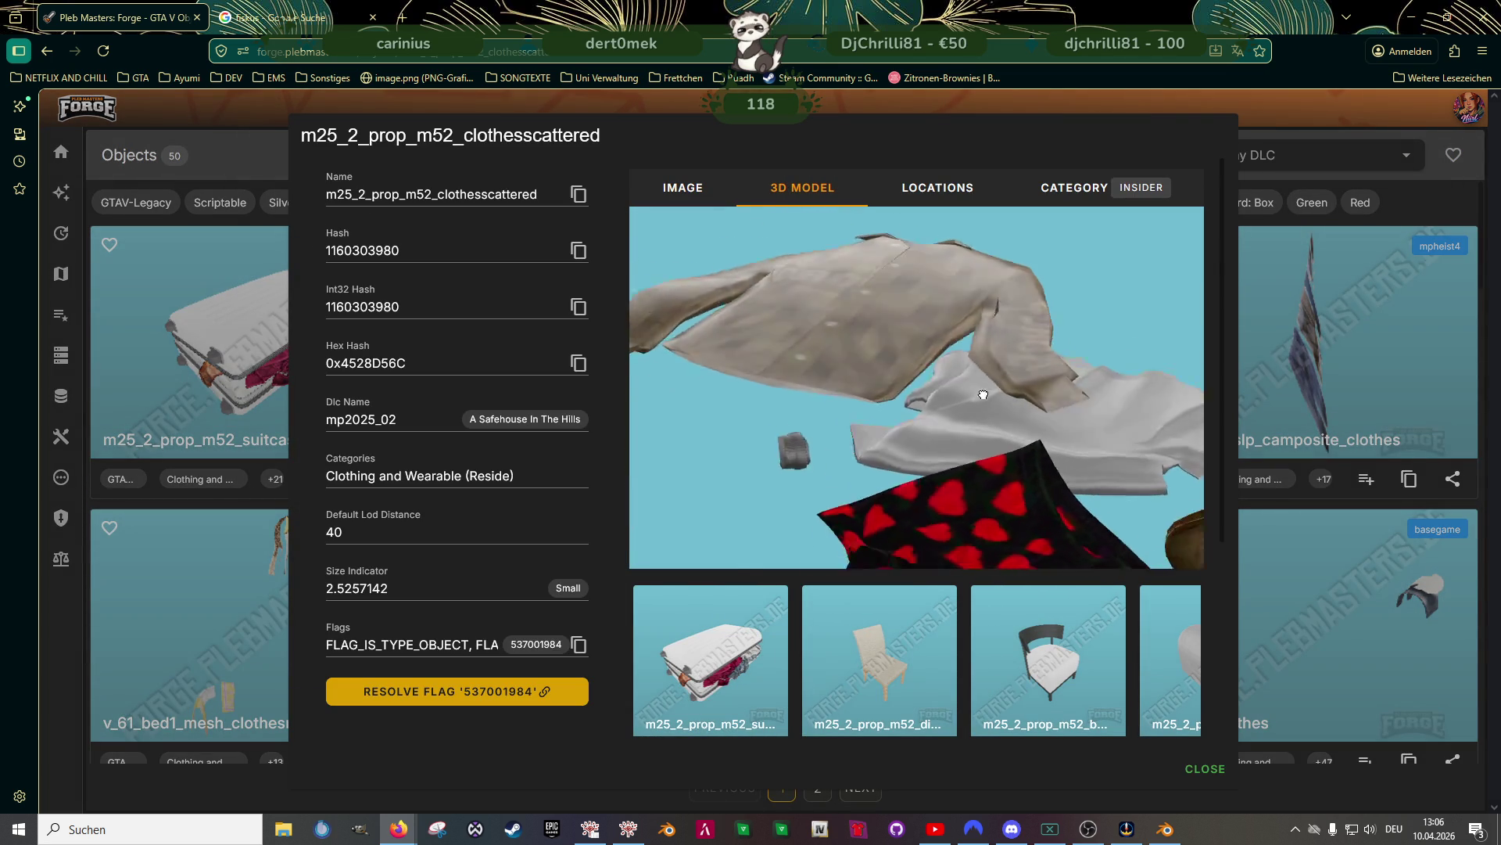
pyautogui.scroll(-2, 882, 479)
pyautogui.scroll(-4, 917, 383)
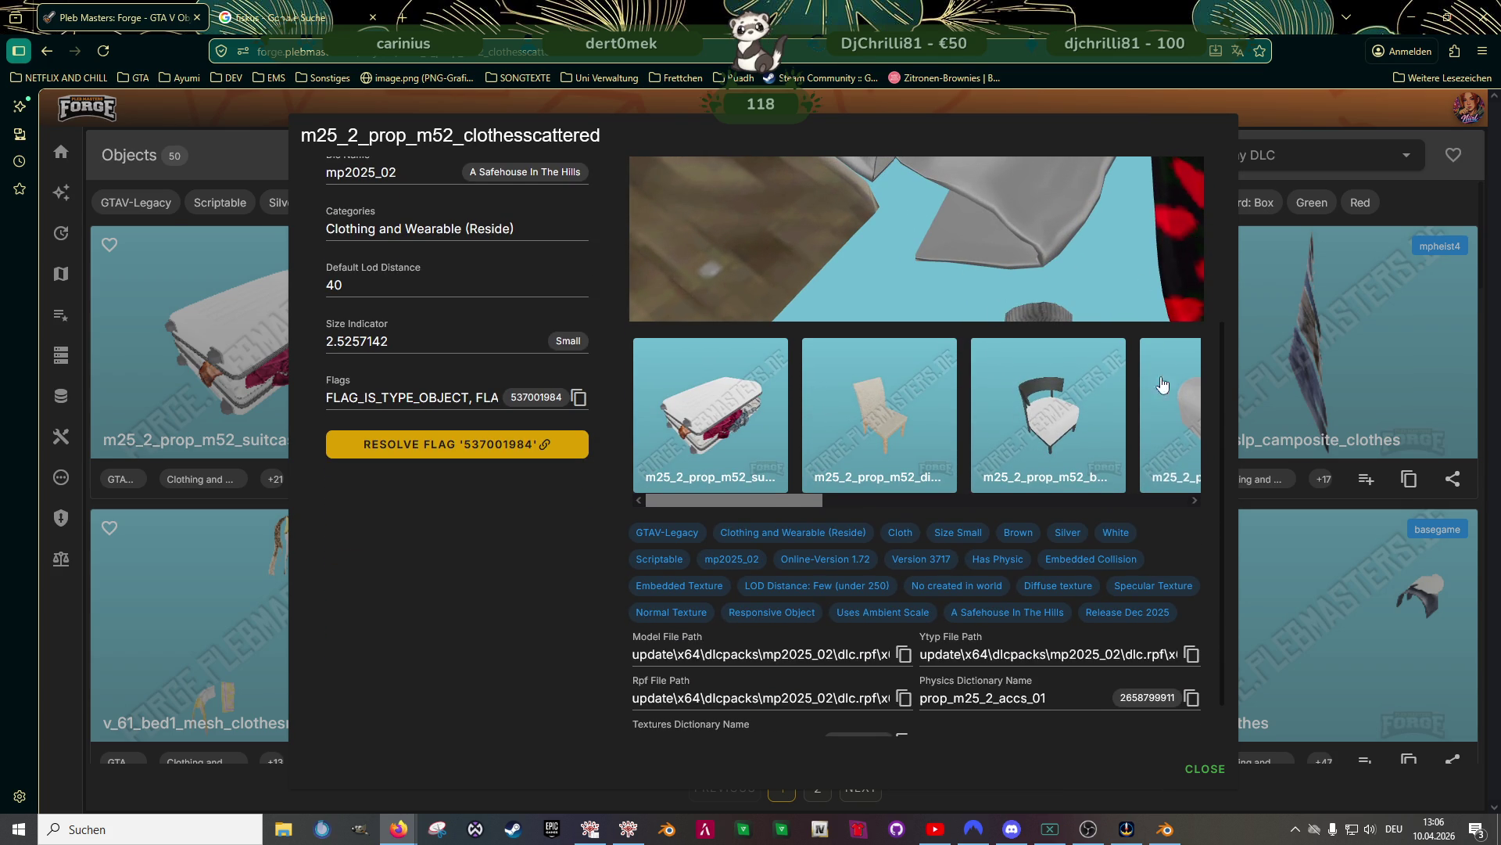
pyautogui.scroll(5, 1224, 395)
pyautogui.scroll(3, 911, 386)
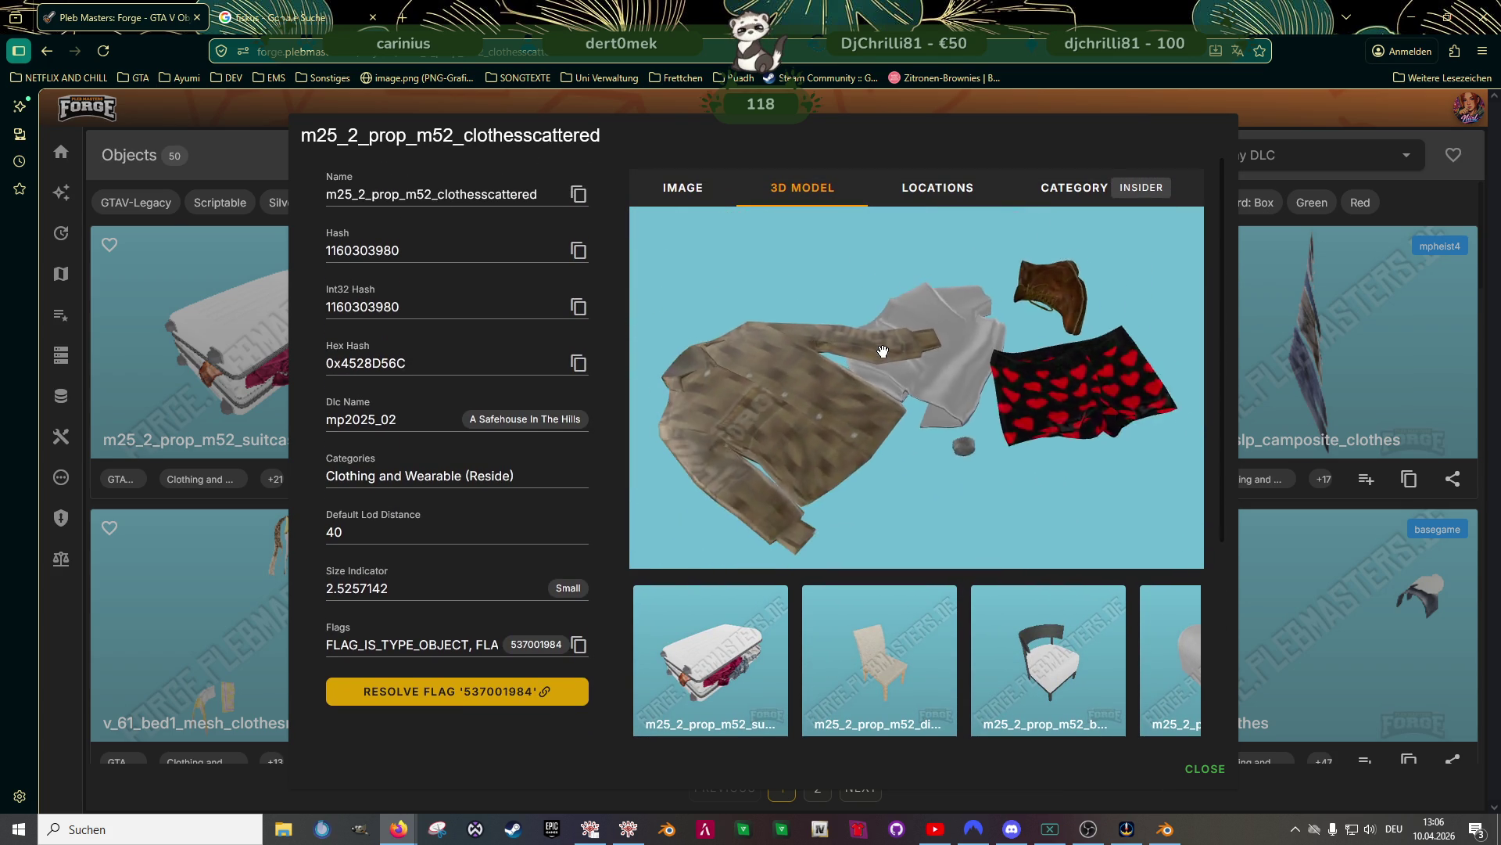
pyautogui.click(1340, 570)
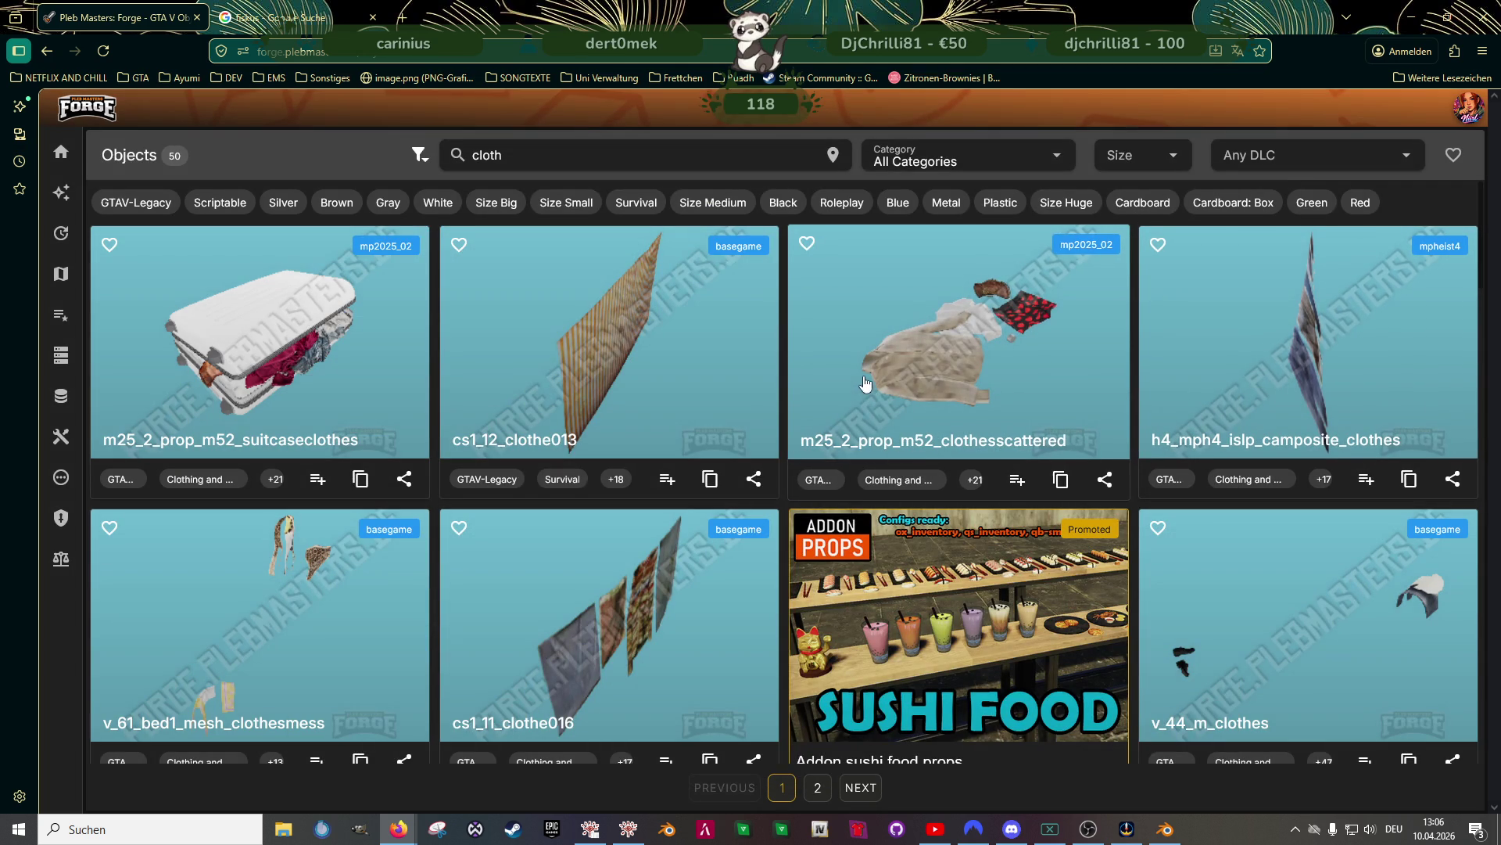
pyautogui.scroll(-3, 493, 362)
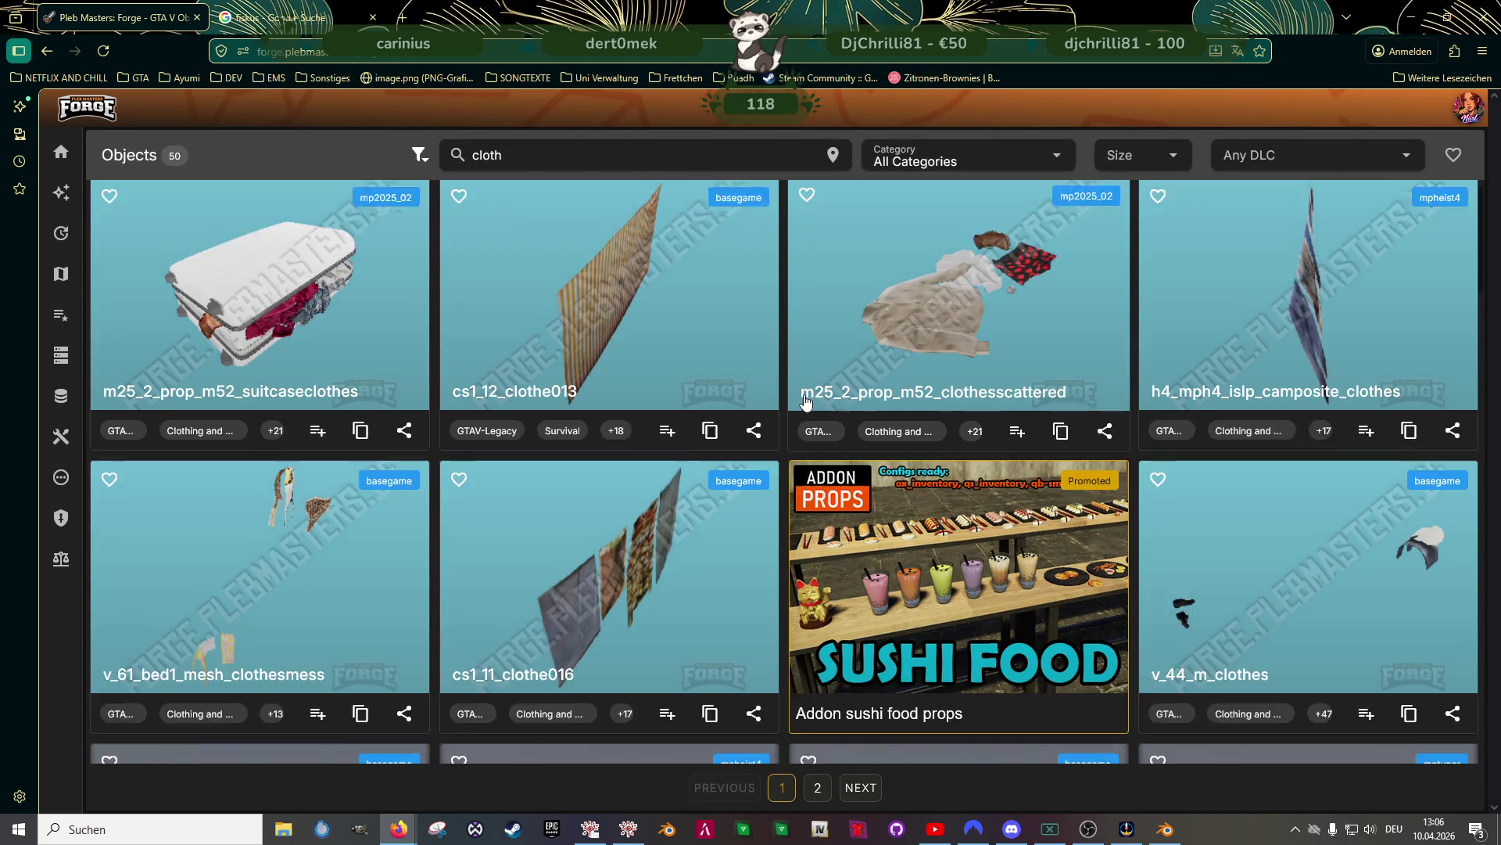
pyautogui.scroll(3, 469, 365)
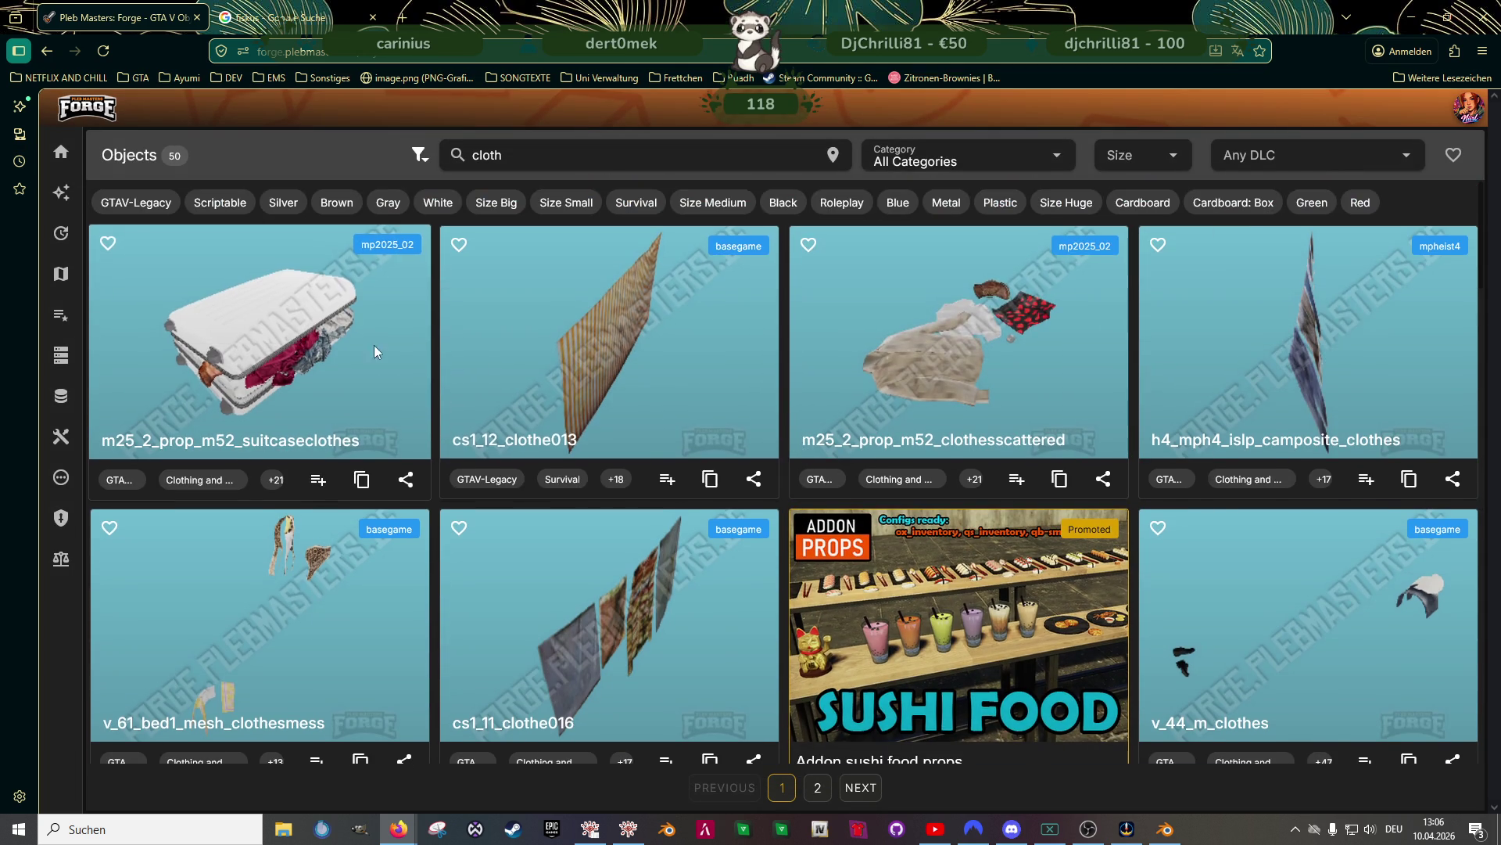
pyautogui.click(297, 340)
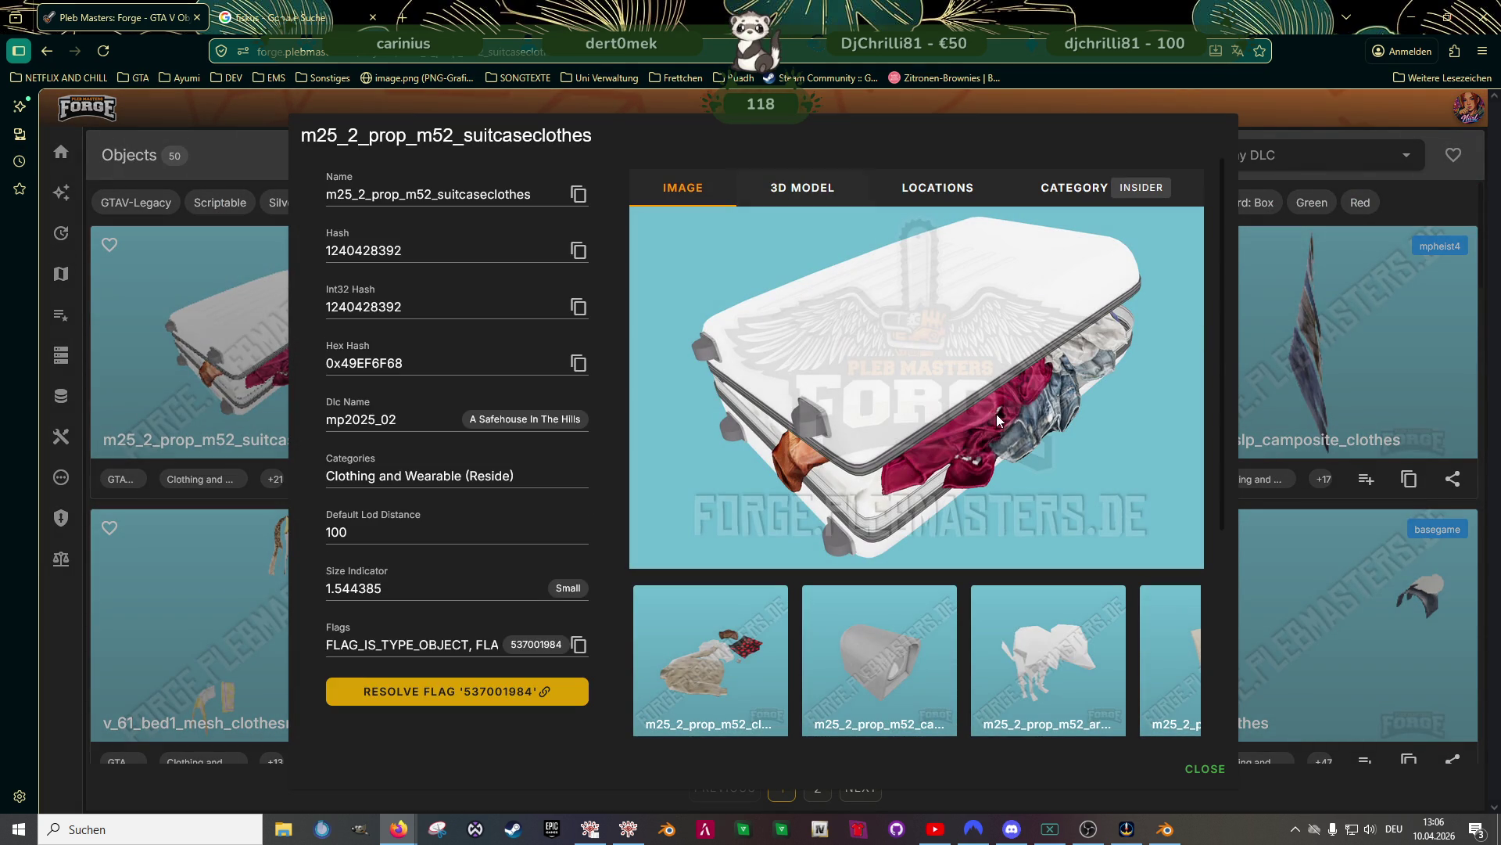
pyautogui.scroll(-5, 1021, 557)
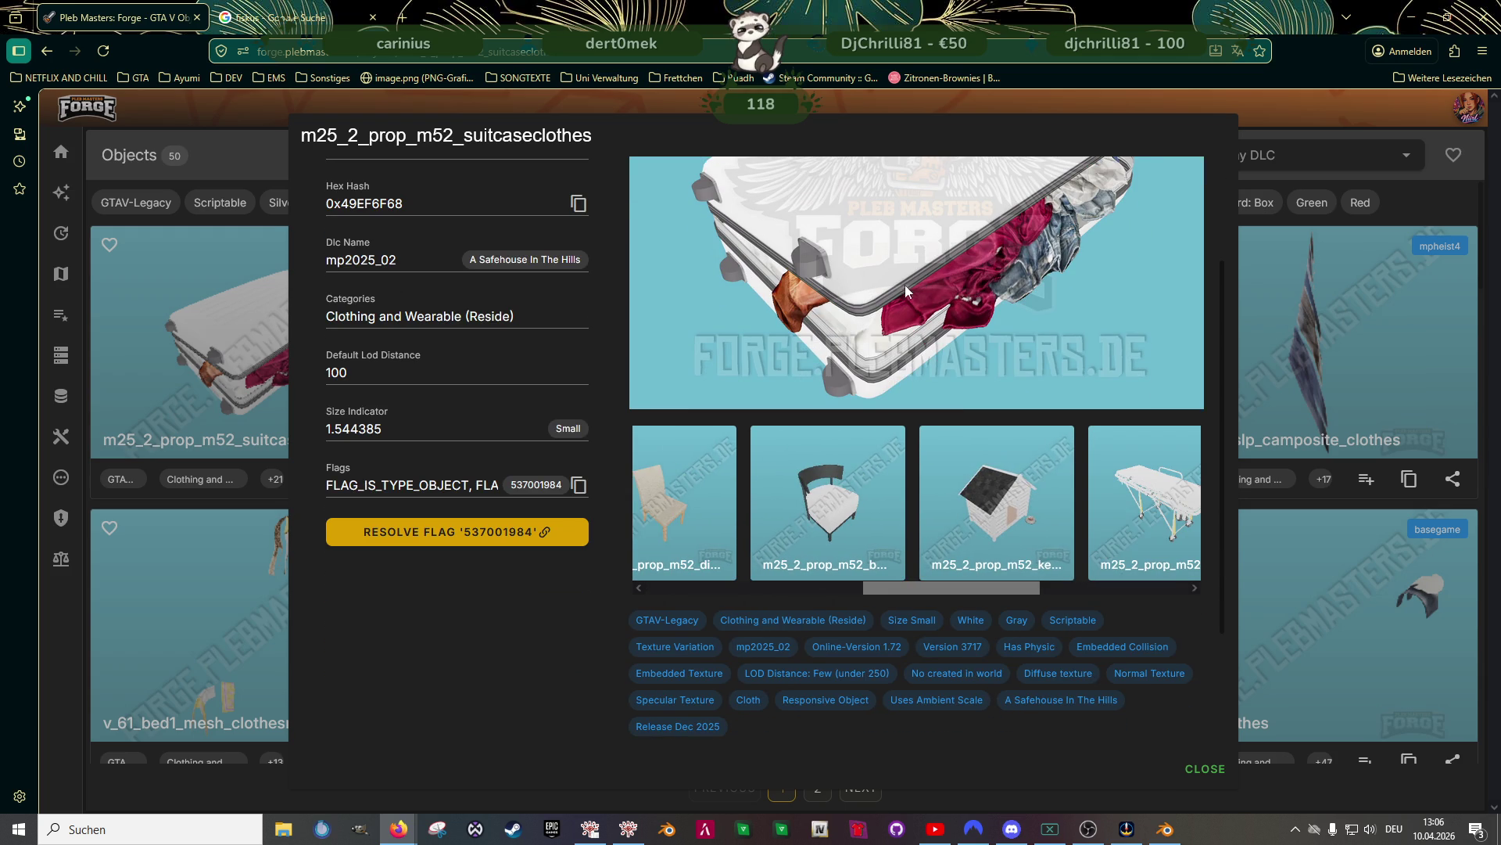
pyautogui.scroll(3, 871, 280)
pyautogui.click(803, 188)
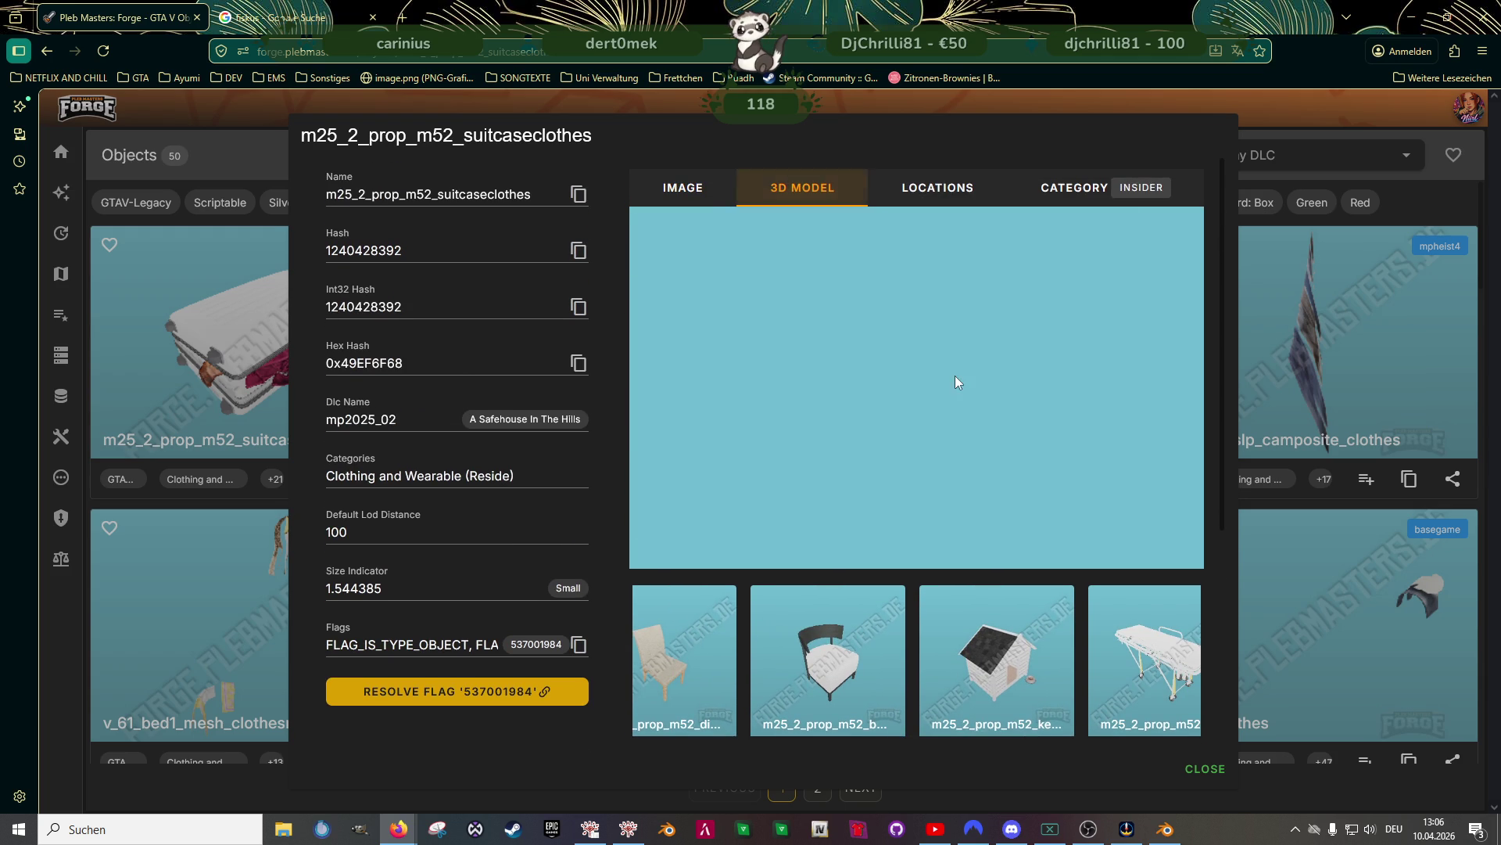
pyautogui.scroll(5, 954, 398)
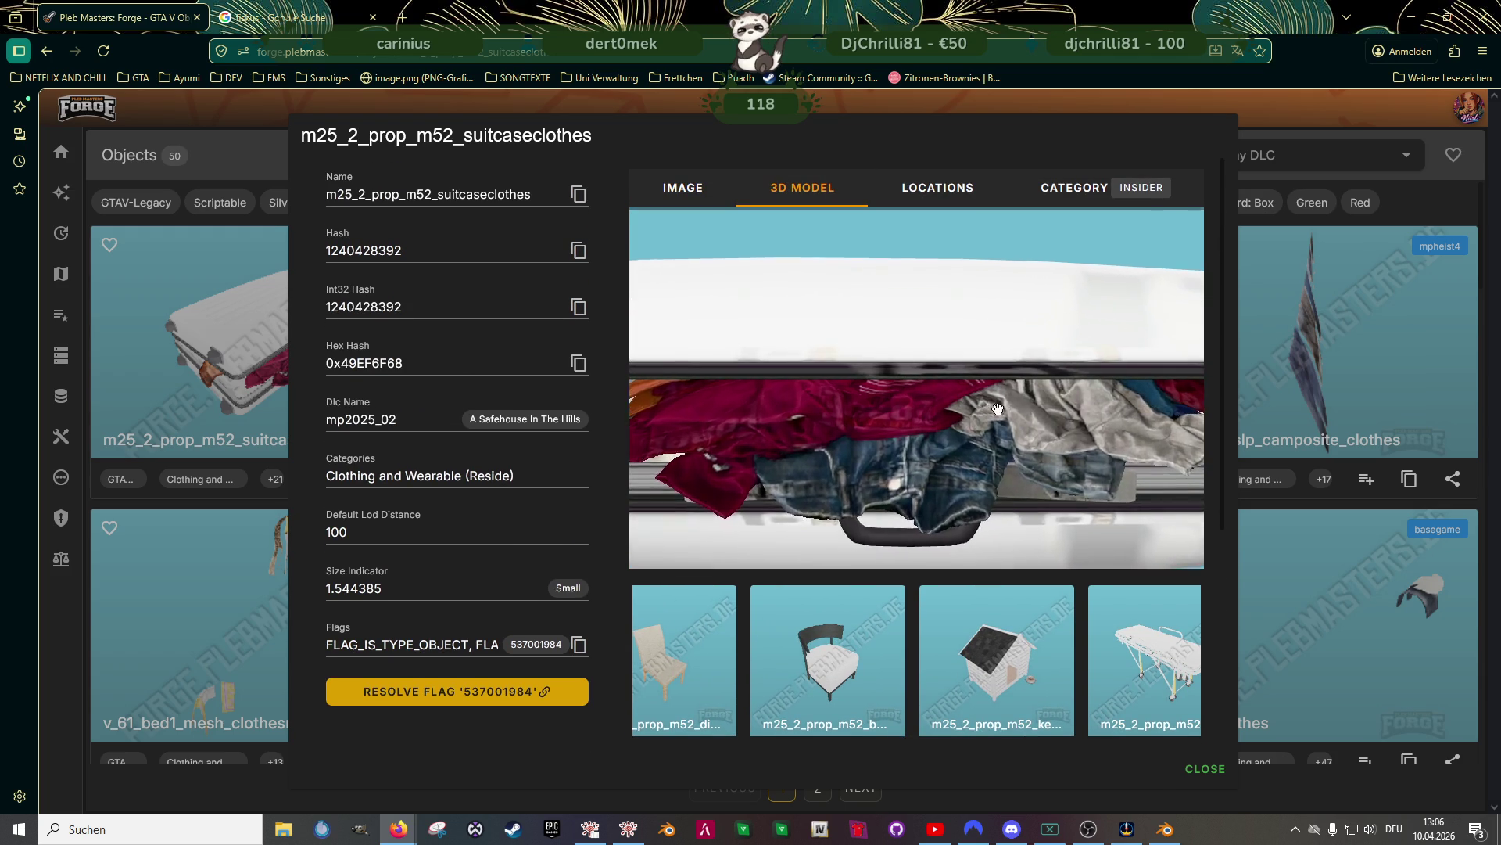
pyautogui.moveTo(938, 402); pyautogui.dragTo(911, 386)
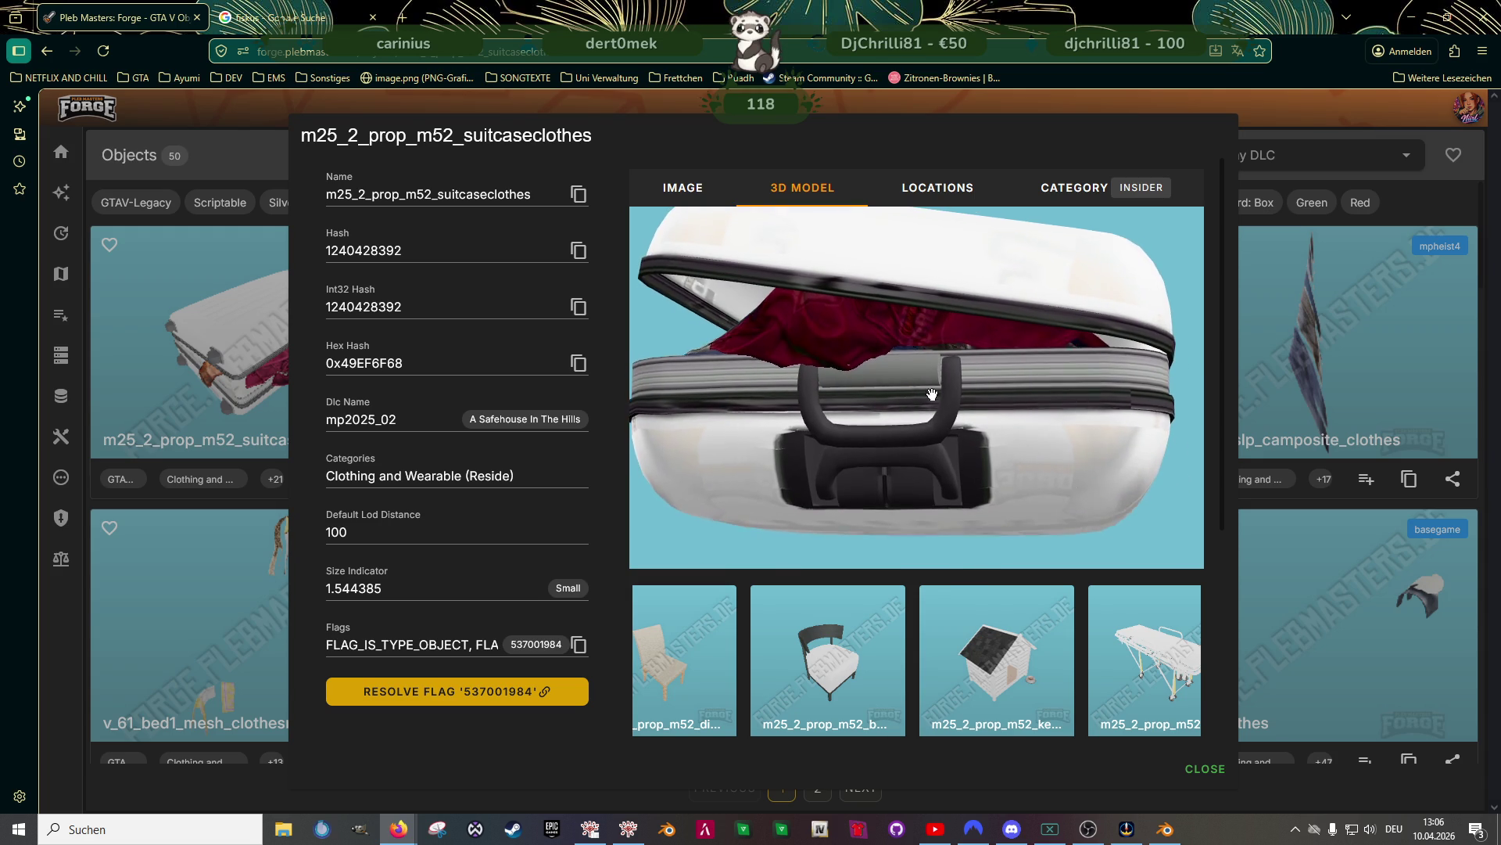
pyautogui.click(1365, 641)
pyautogui.scroll(-7, 897, 481)
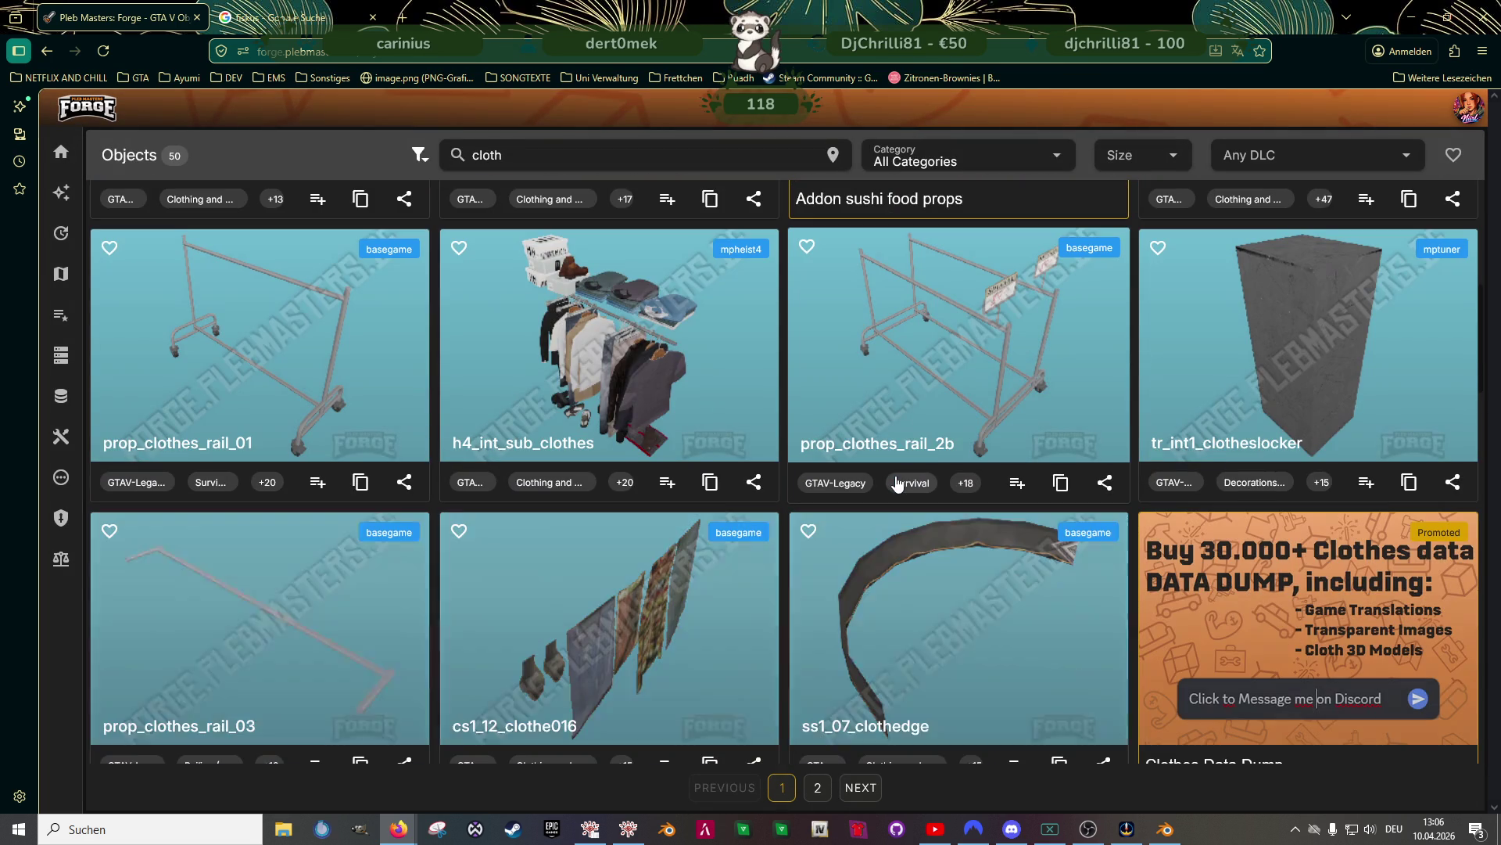
# Scroll through the first page of cloth results and go to page 2
pyautogui.scroll(-5, 897, 482)
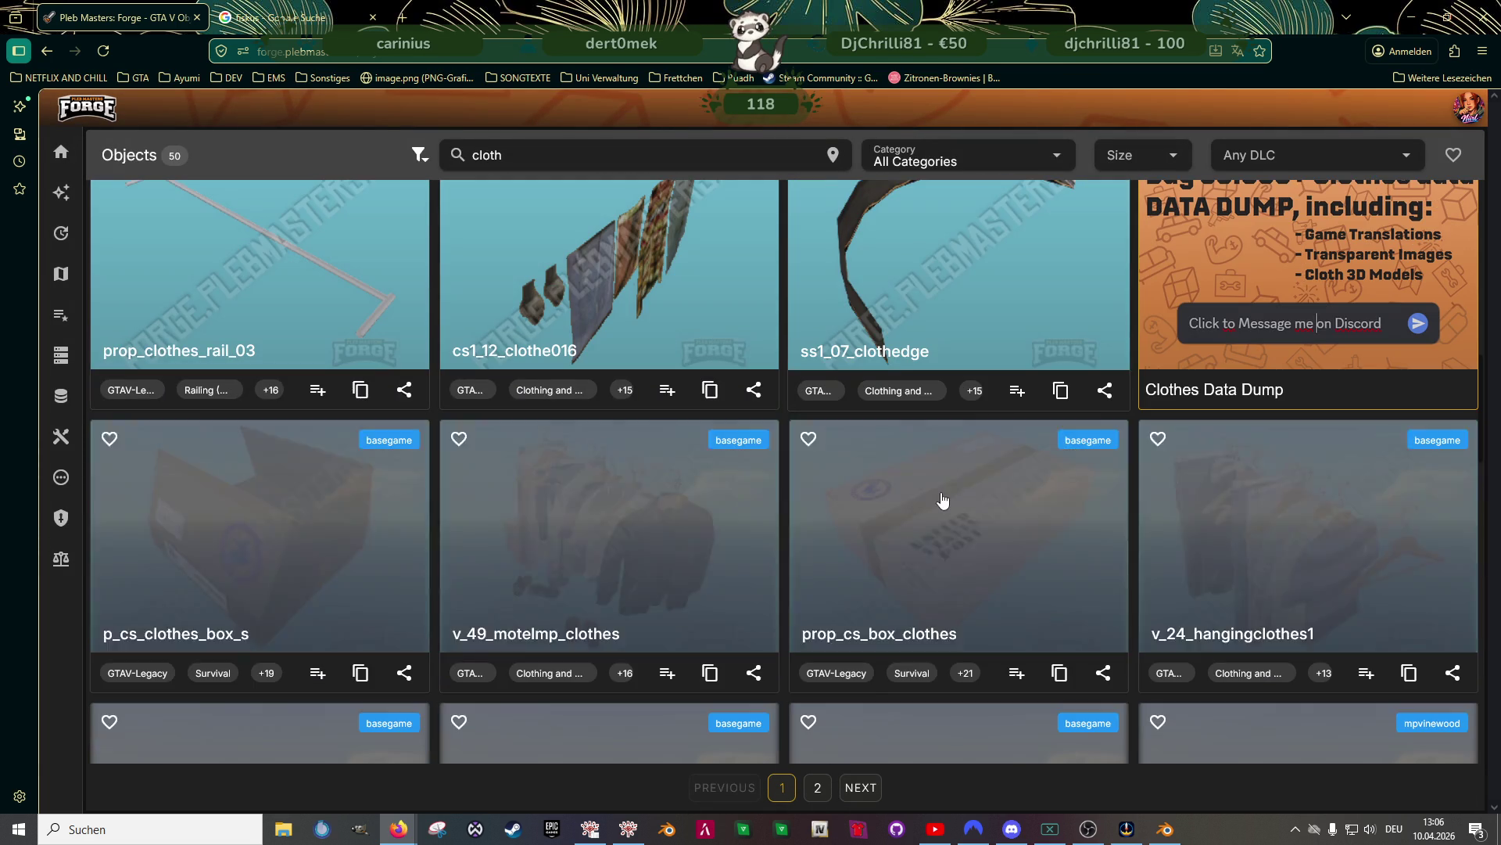
pyautogui.scroll(-7, 943, 508)
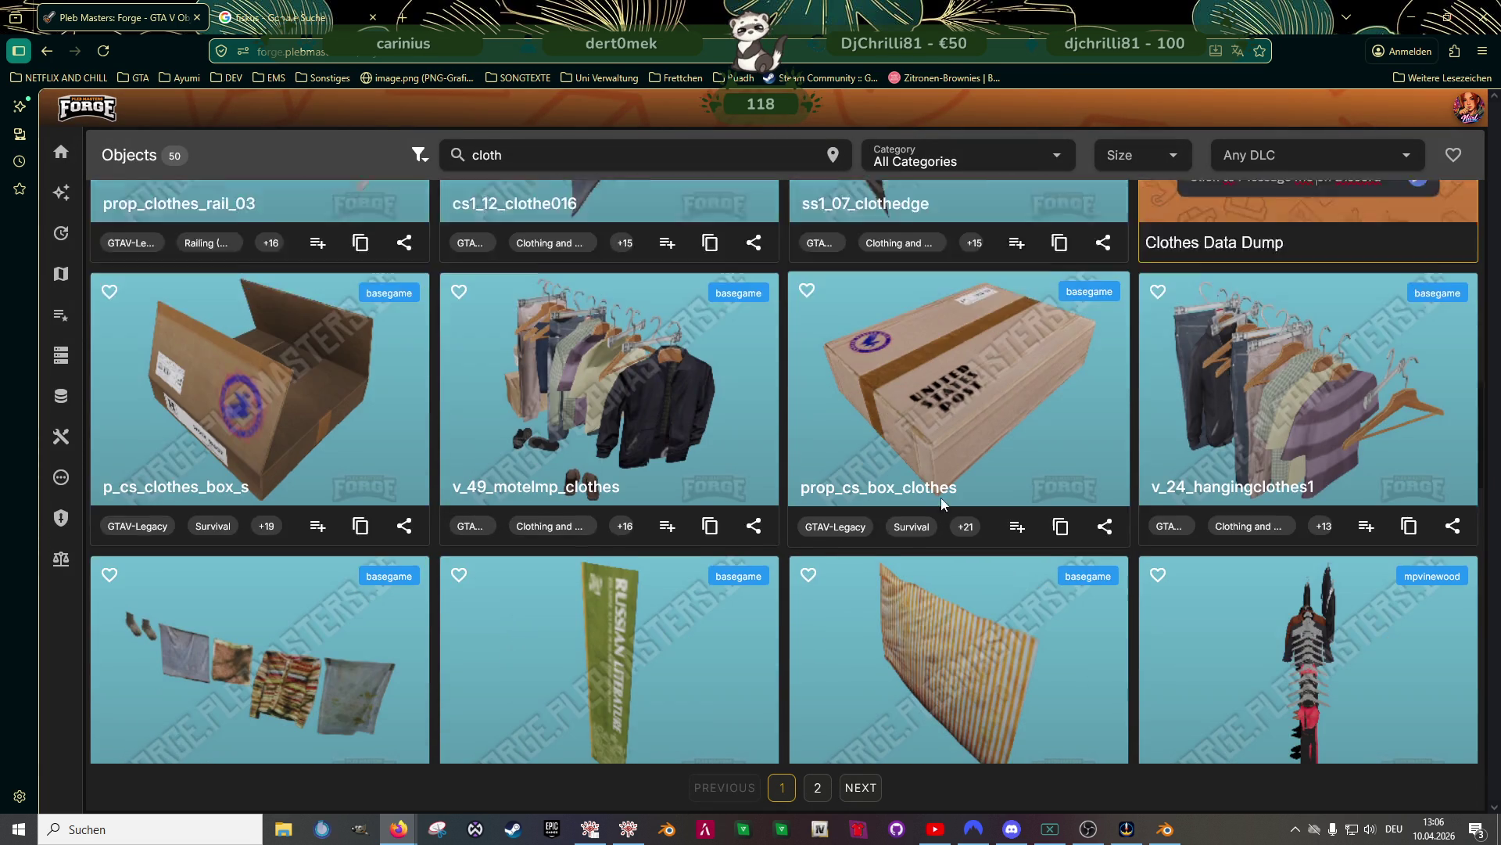
pyautogui.scroll(-6, 943, 511)
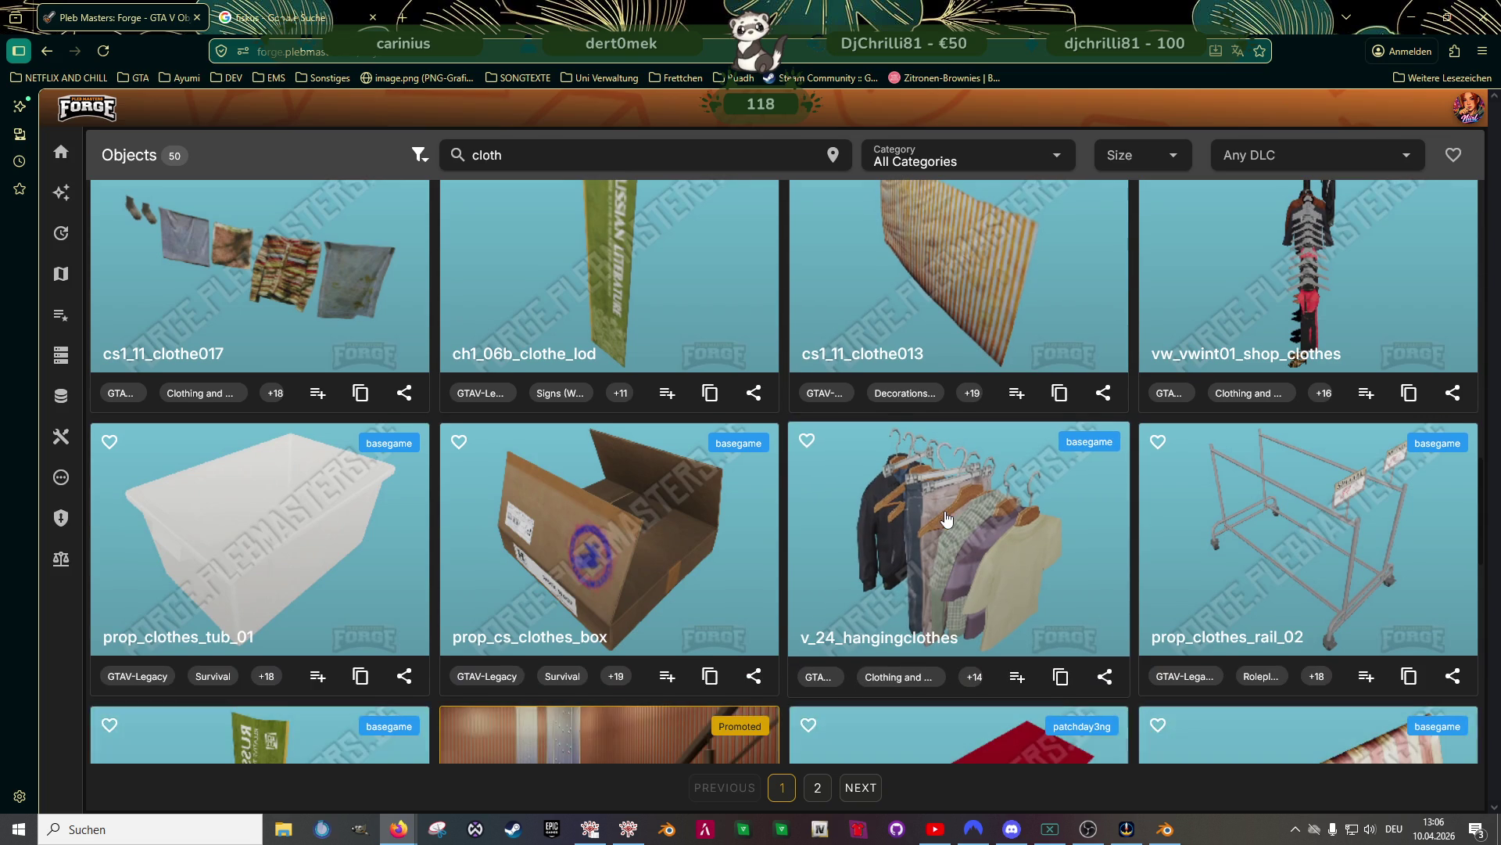
pyautogui.scroll(-3, 949, 510)
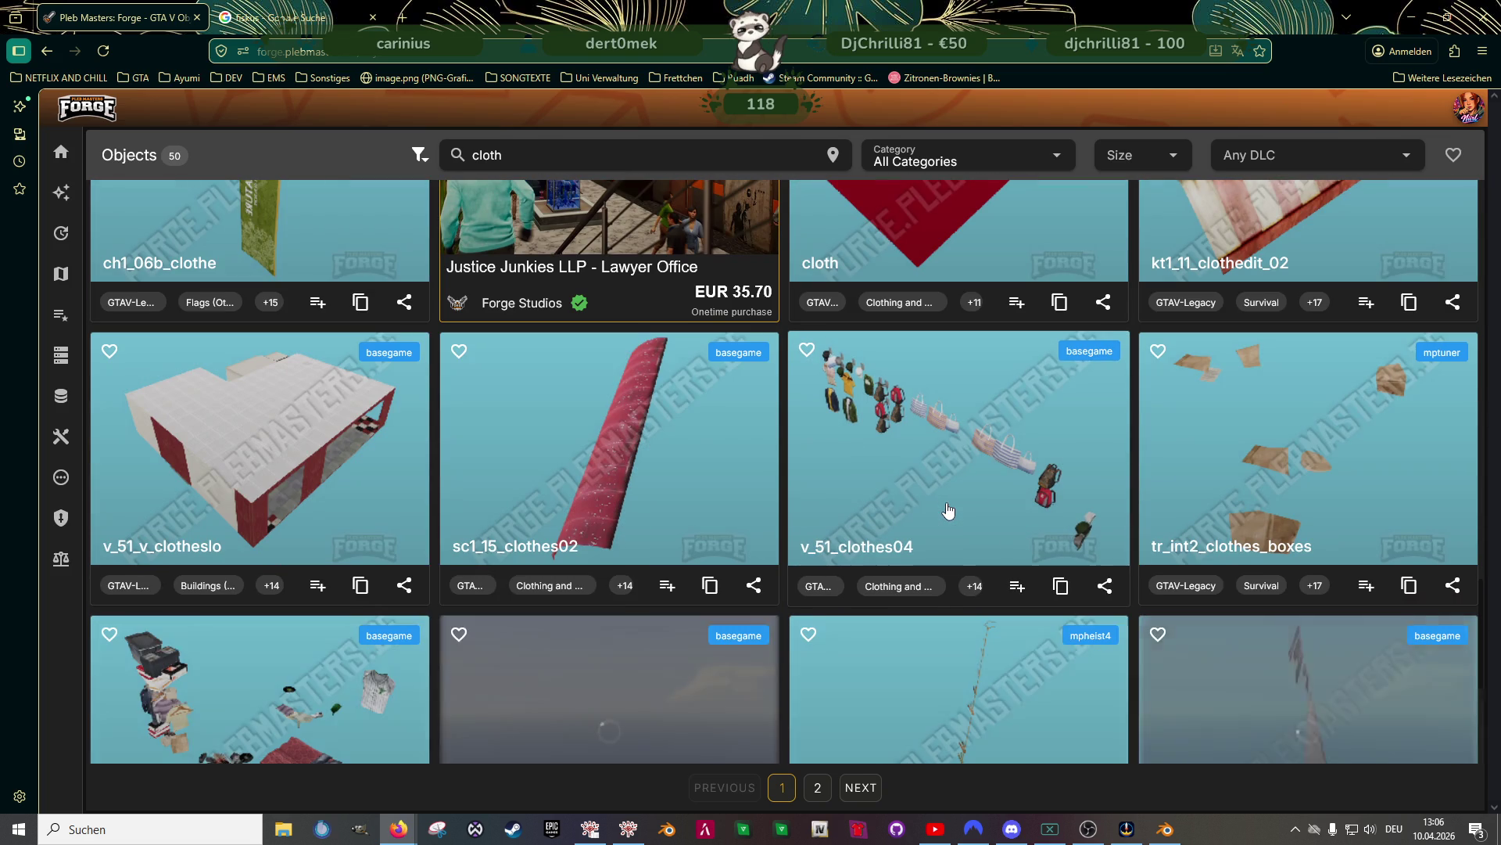
pyautogui.scroll(-5, 949, 510)
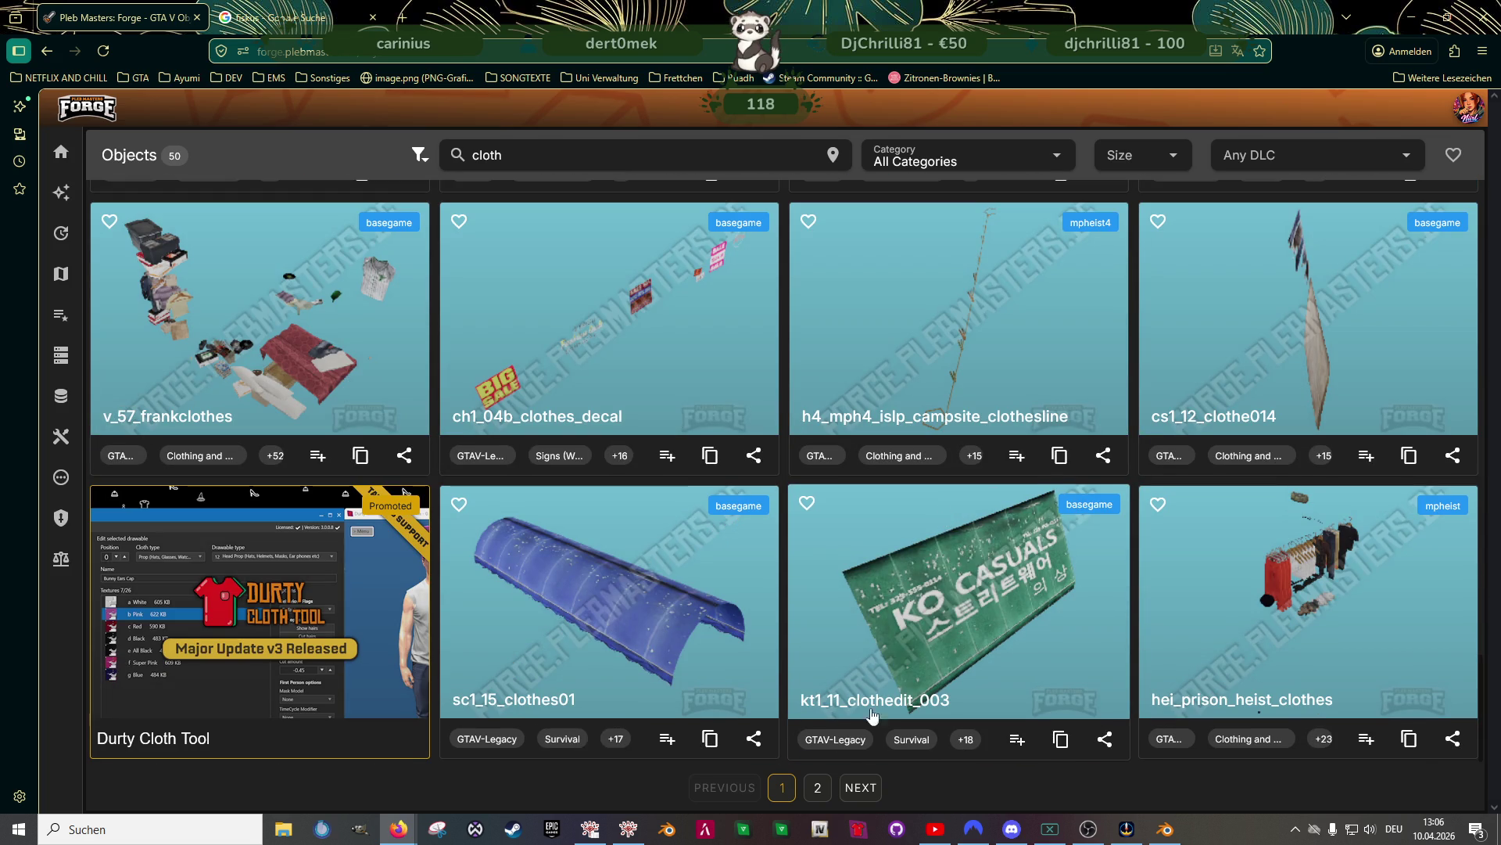
pyautogui.click(821, 788)
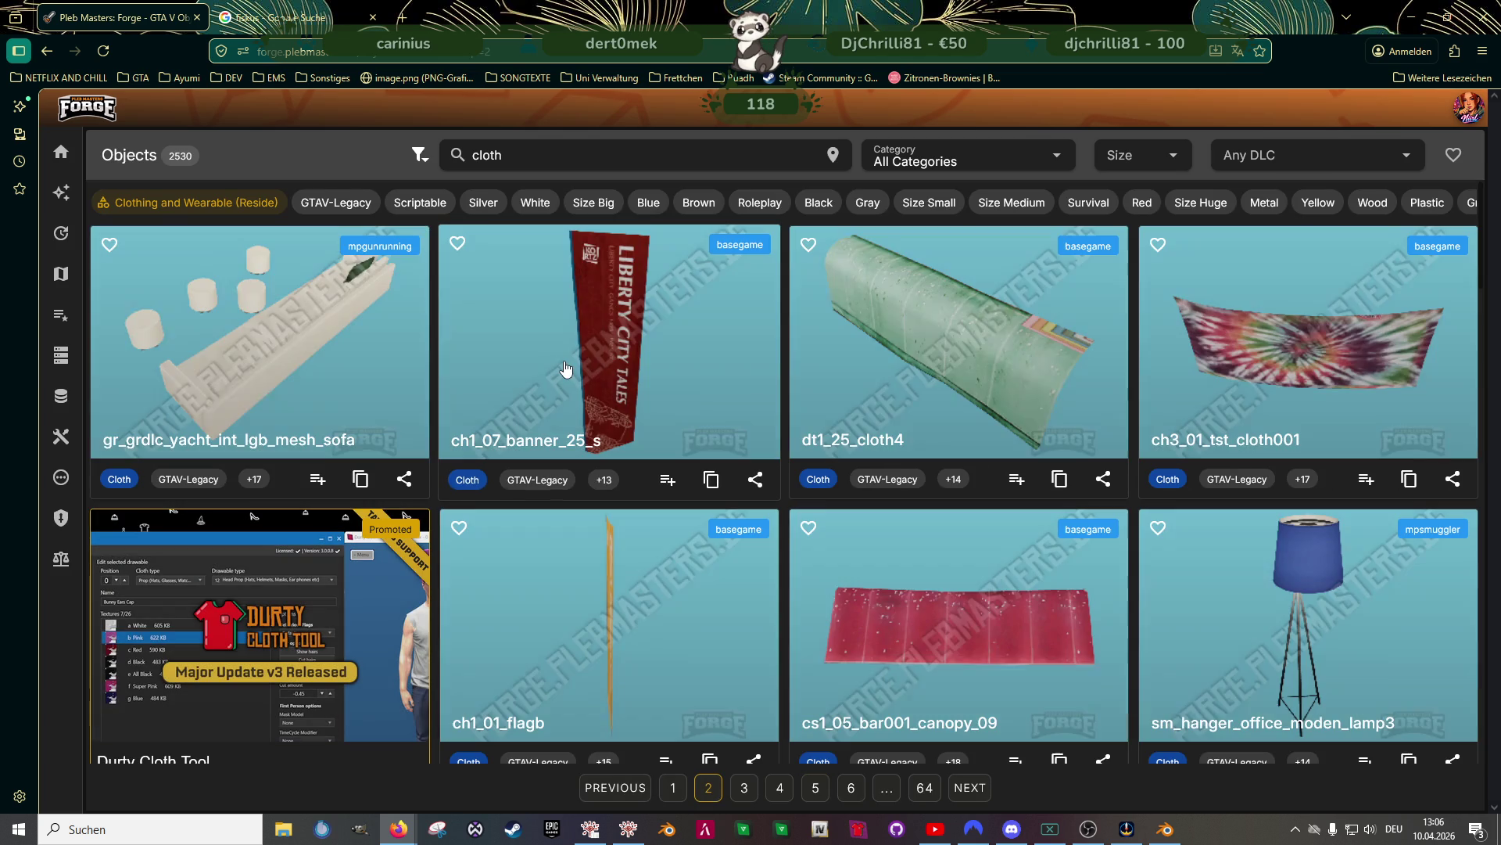
pyautogui.scroll(-6, 570, 373)
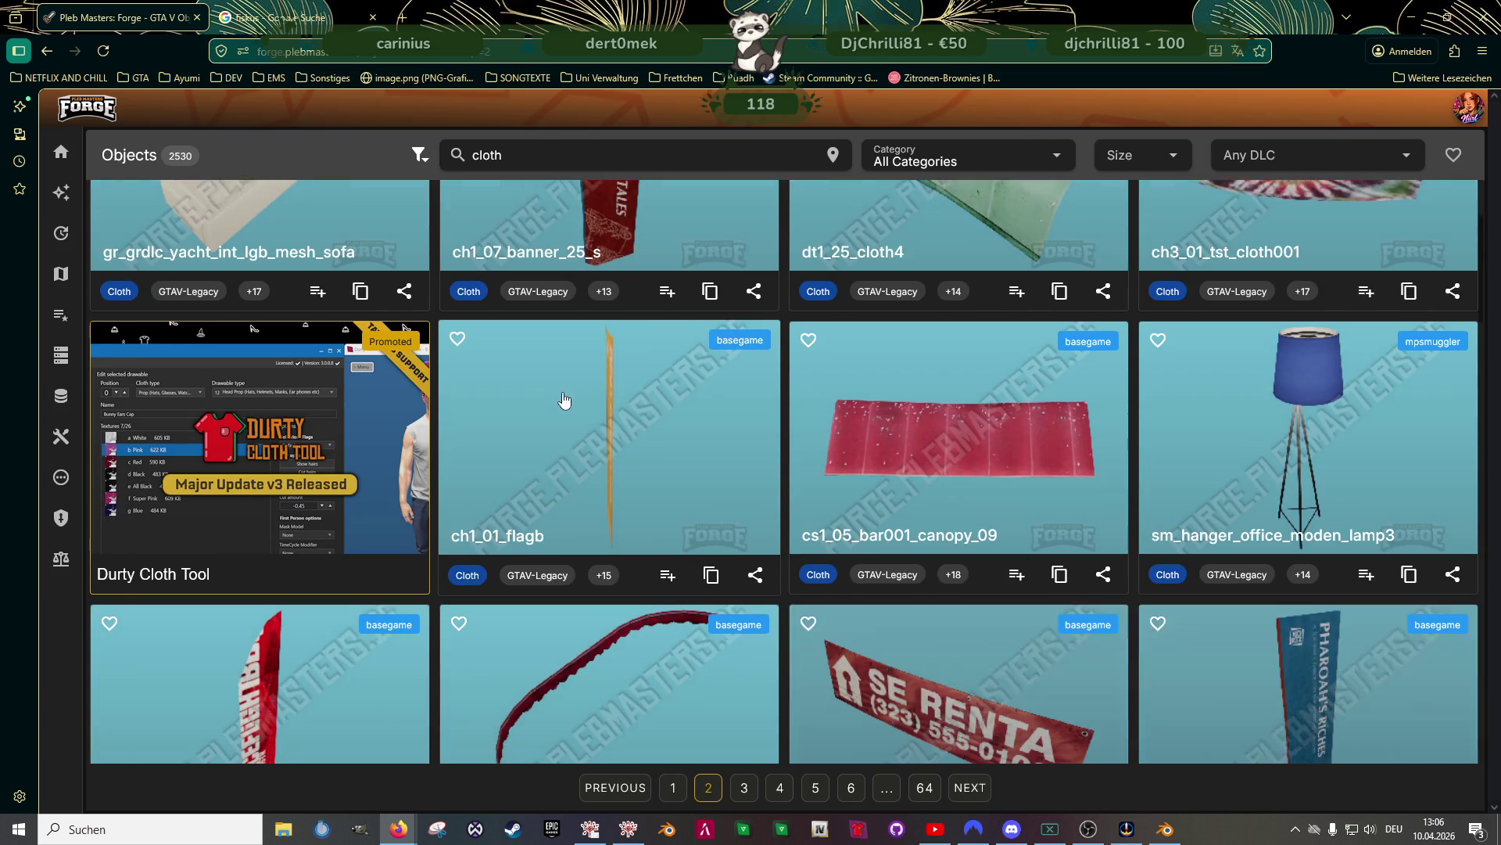
pyautogui.scroll(-4, 554, 400)
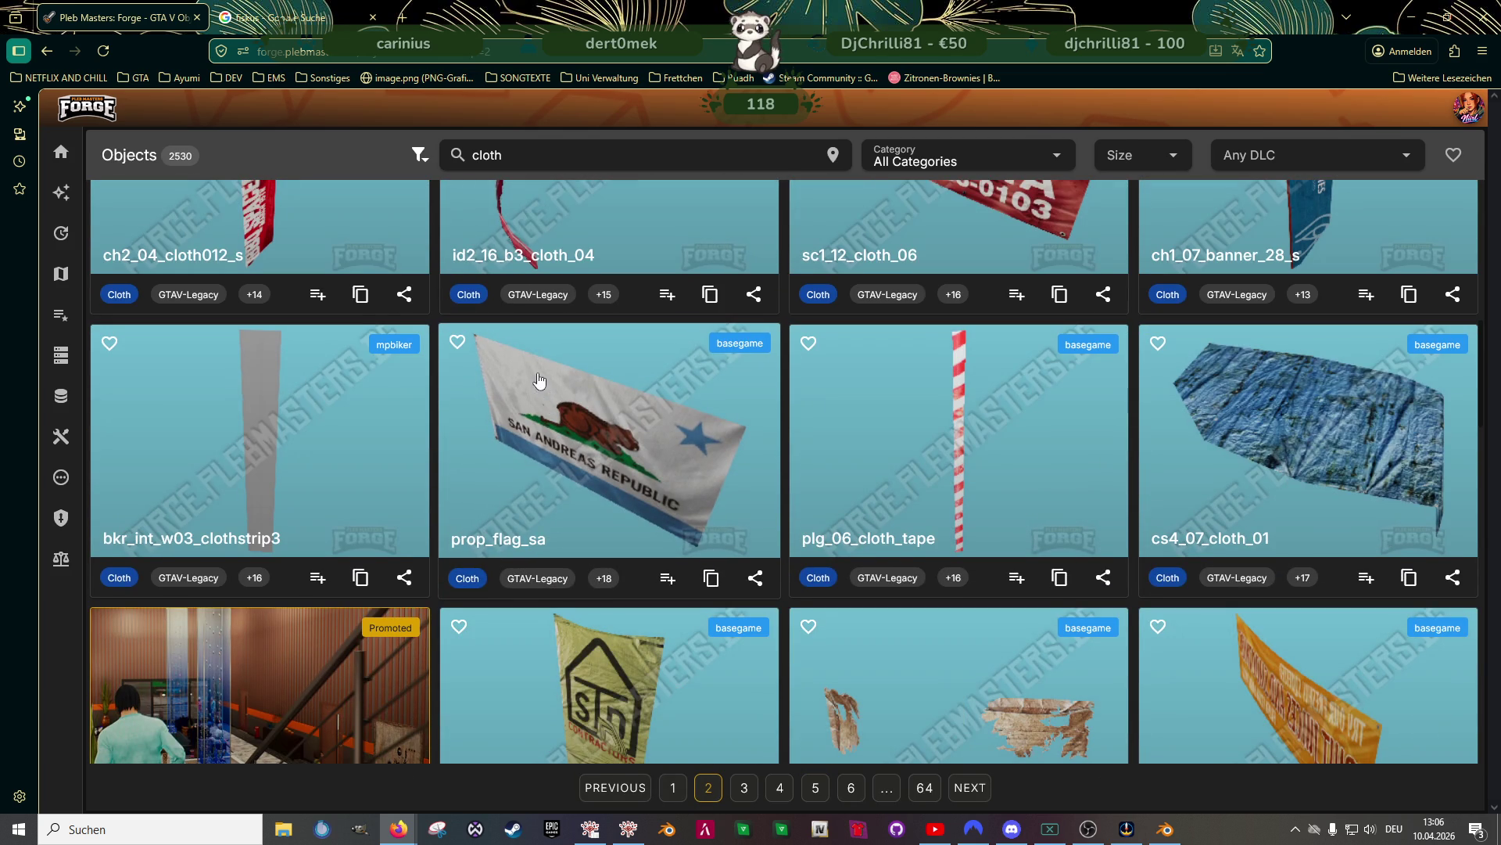
pyautogui.scroll(-7, 547, 365)
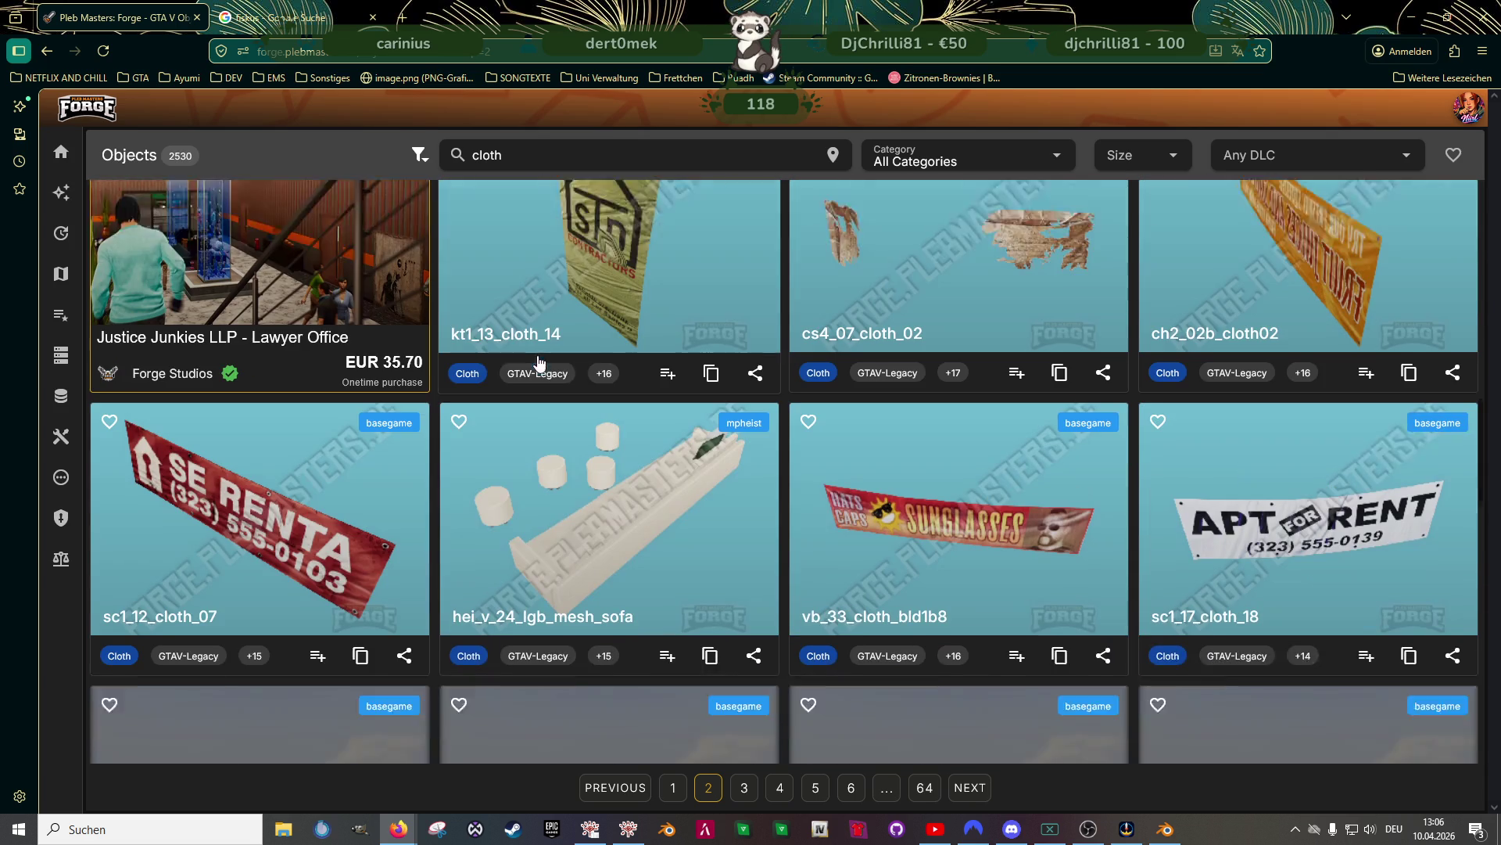
pyautogui.scroll(-5, 540, 364)
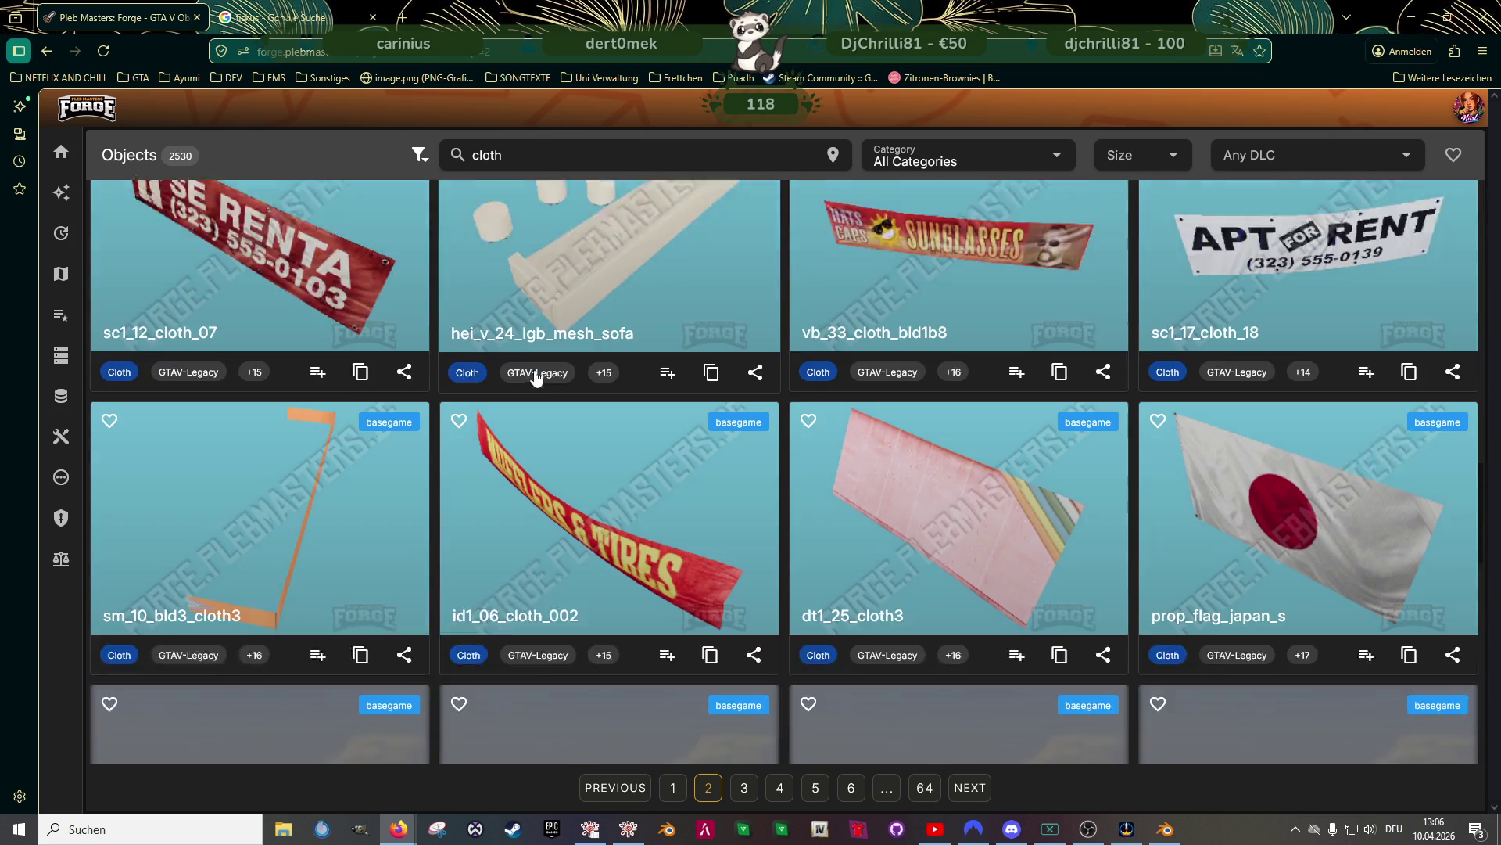
pyautogui.scroll(-8, 535, 377)
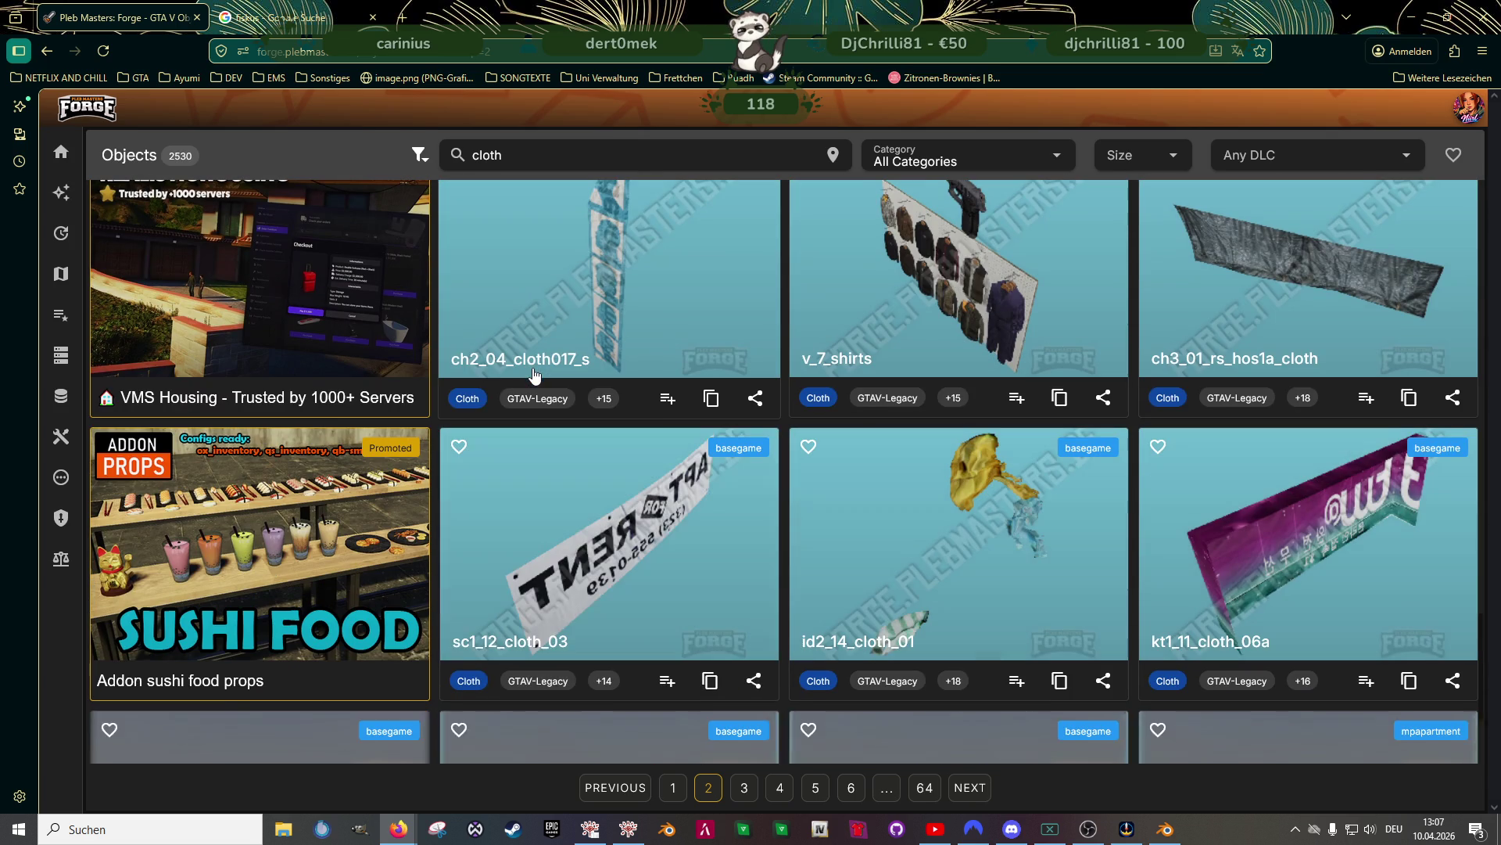
pyautogui.scroll(1, 619, 465)
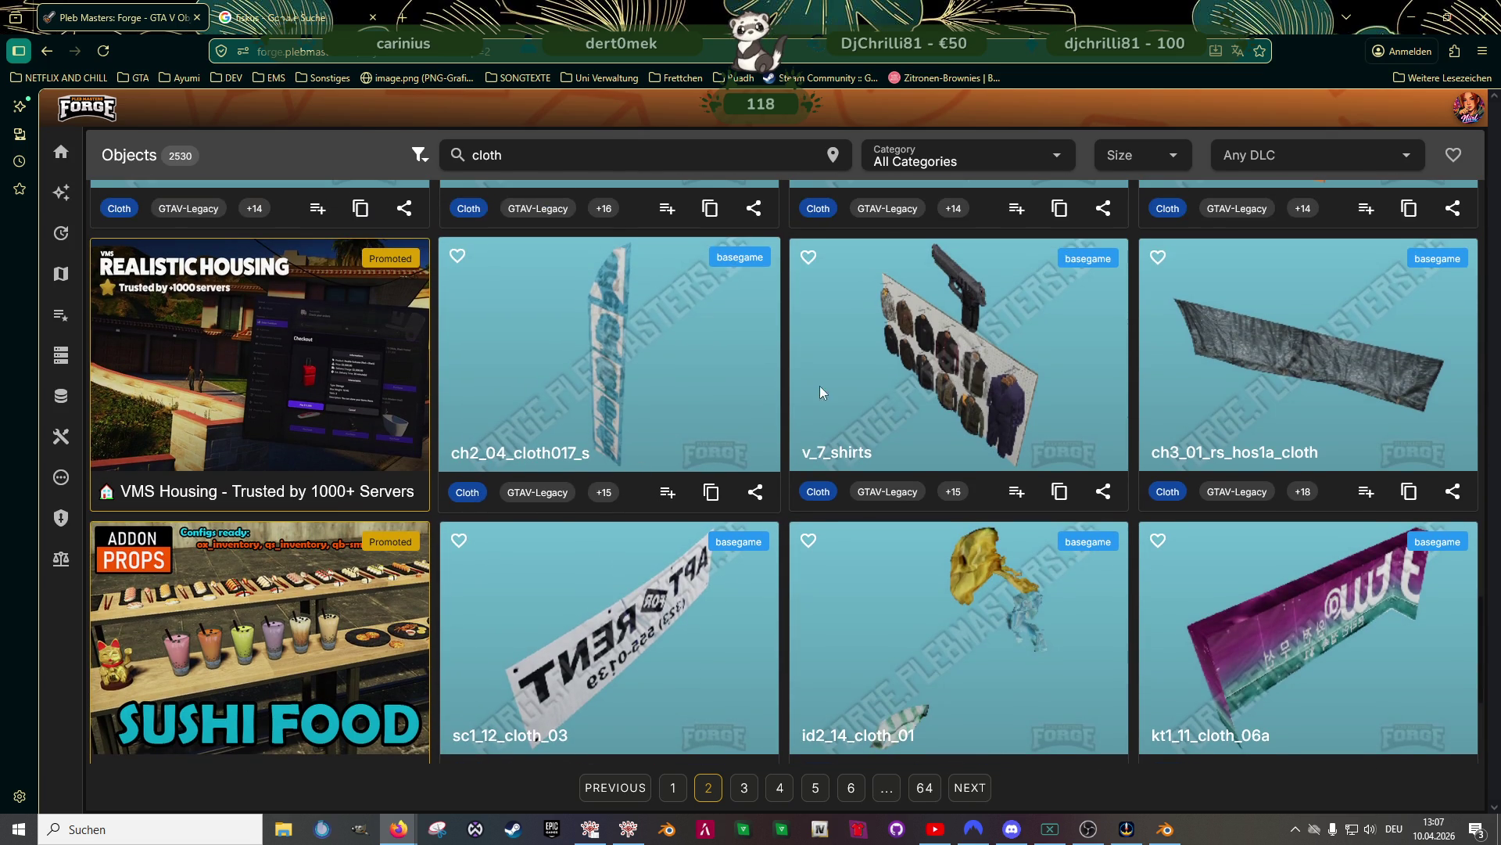
pyautogui.click(919, 382)
pyautogui.click(782, 194)
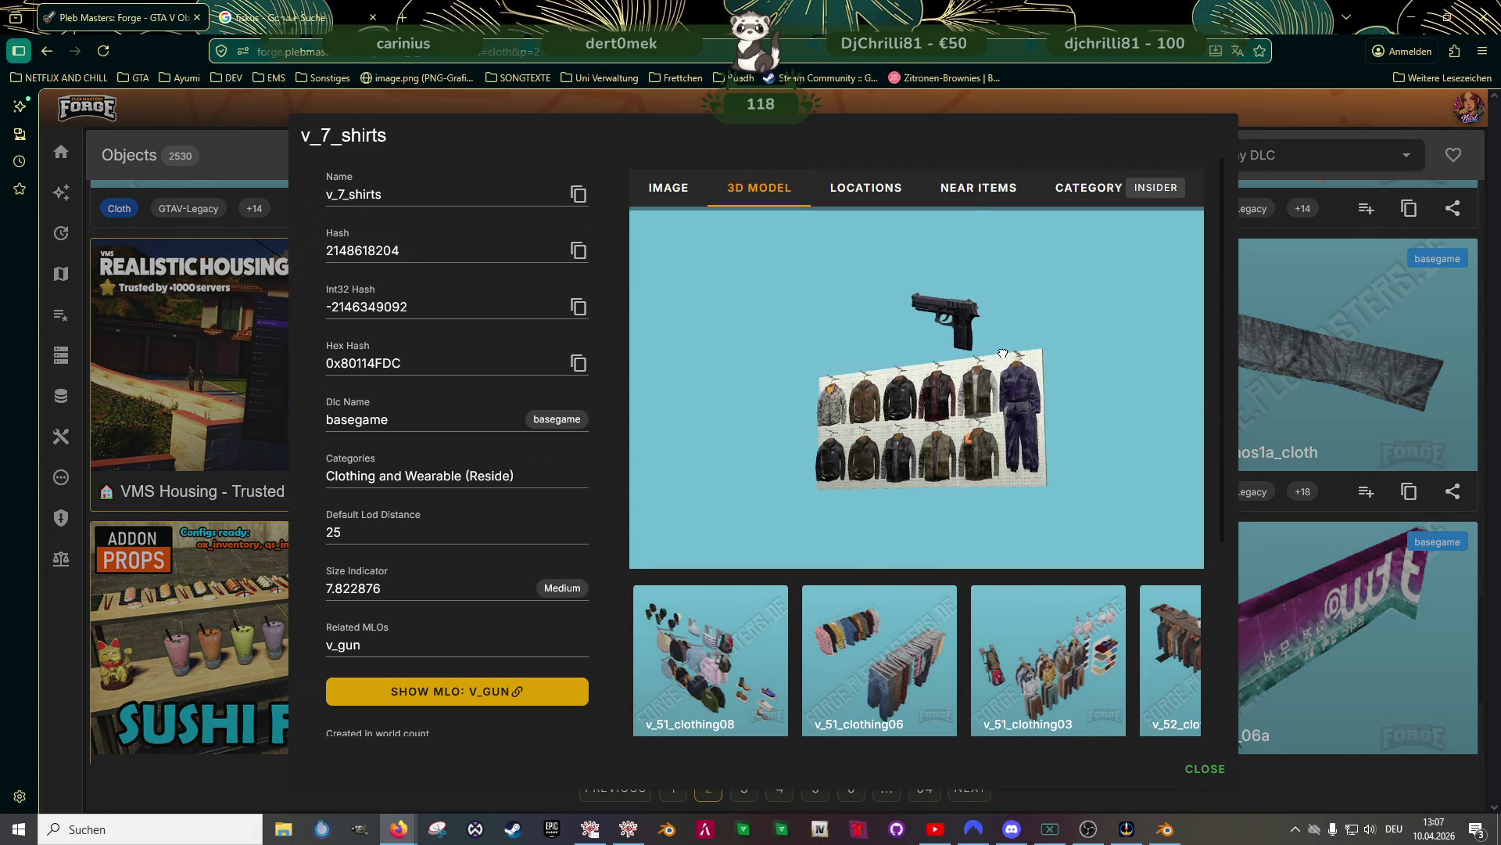
pyautogui.scroll(5, 998, 380)
pyautogui.click(1381, 366)
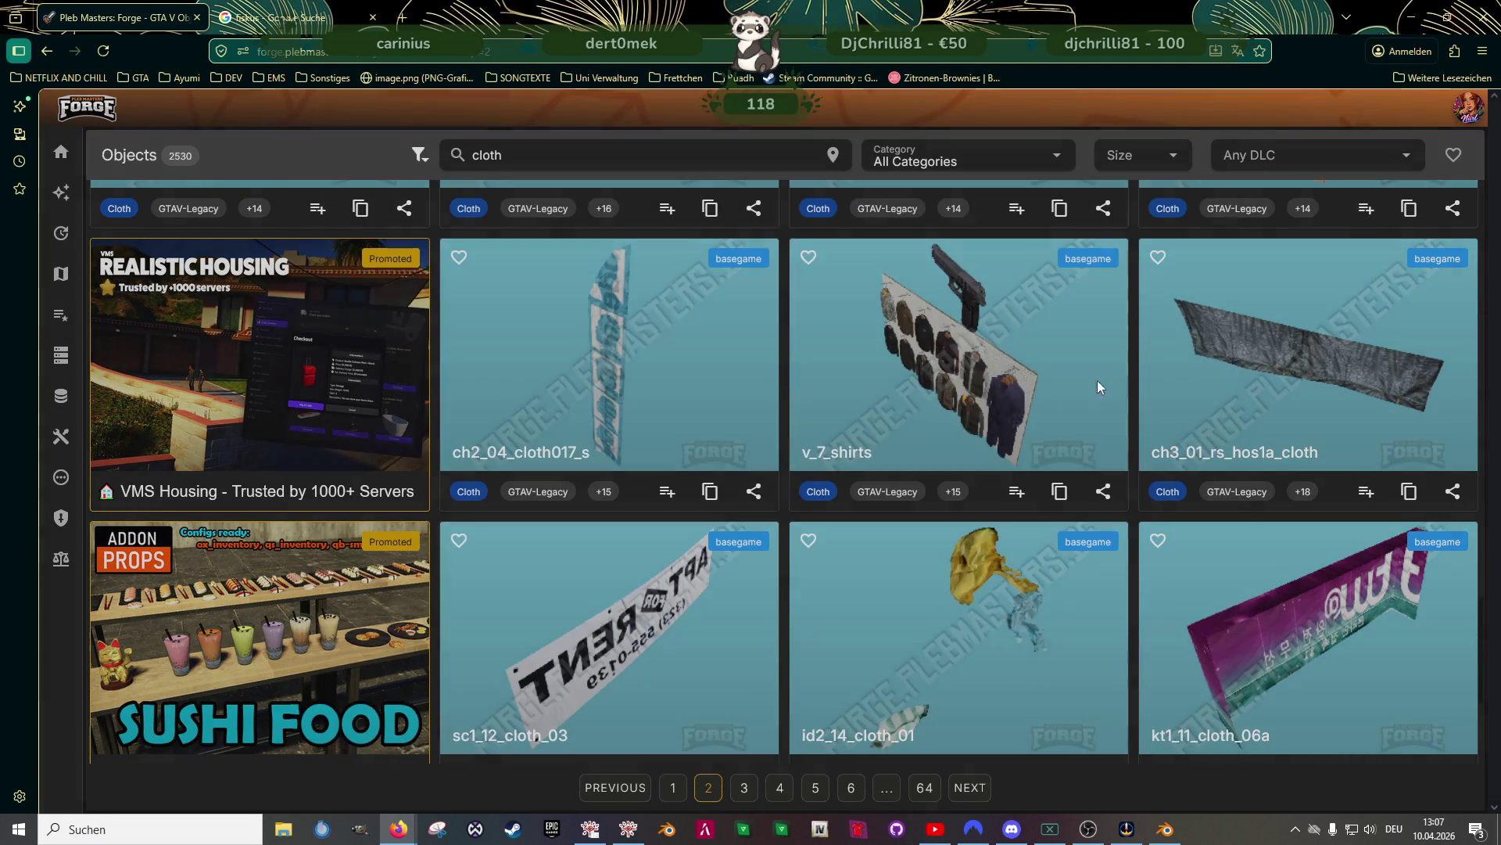
pyautogui.scroll(-3, 1010, 400)
pyautogui.scroll(-1, 1010, 400)
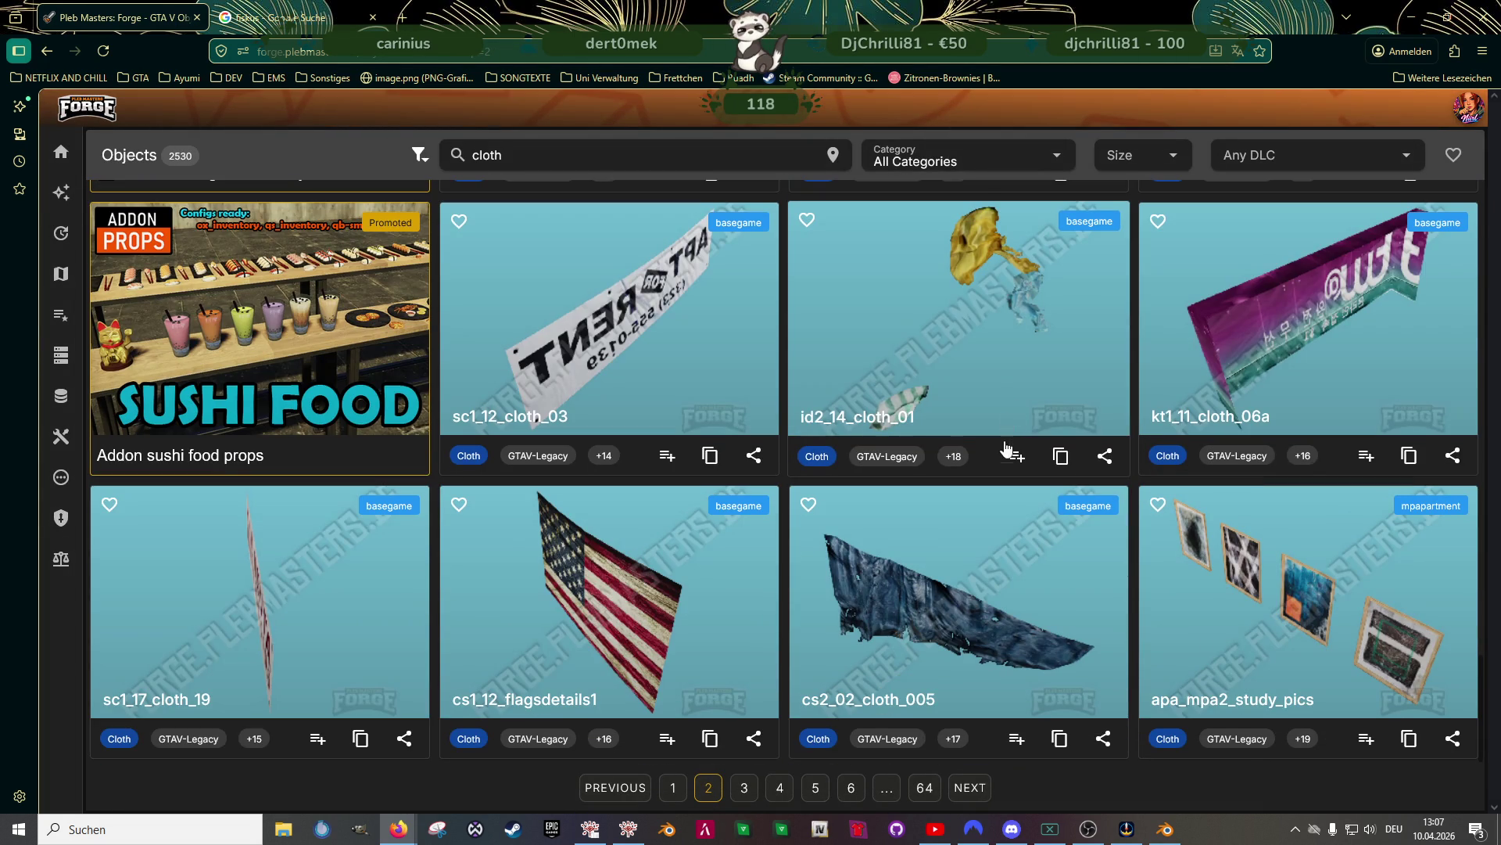
# Open page 3 of the cloth results and scroll through it
pyautogui.click(742, 790)
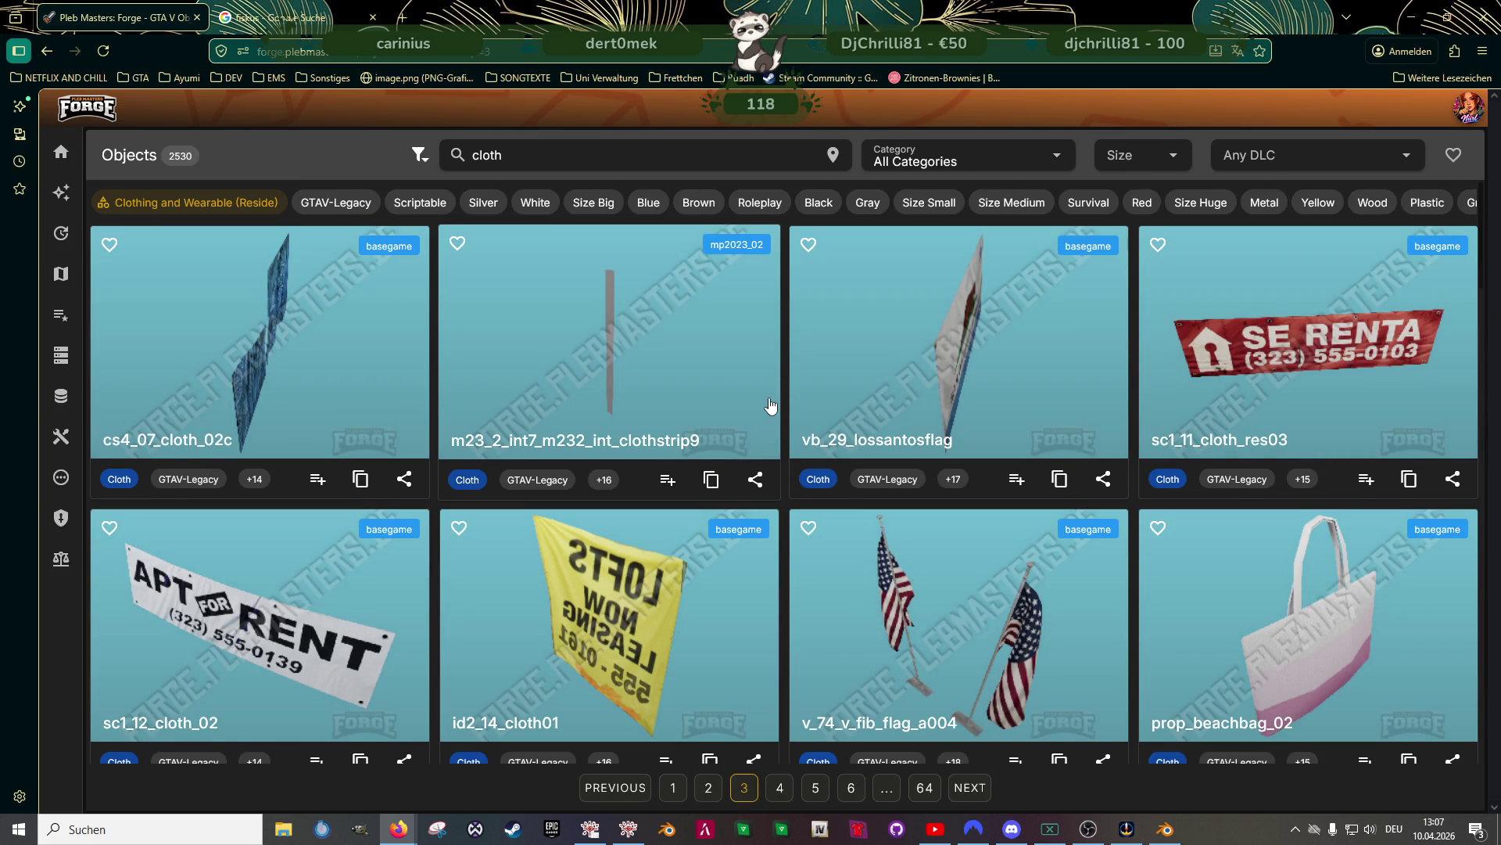
pyautogui.scroll(-5, 765, 407)
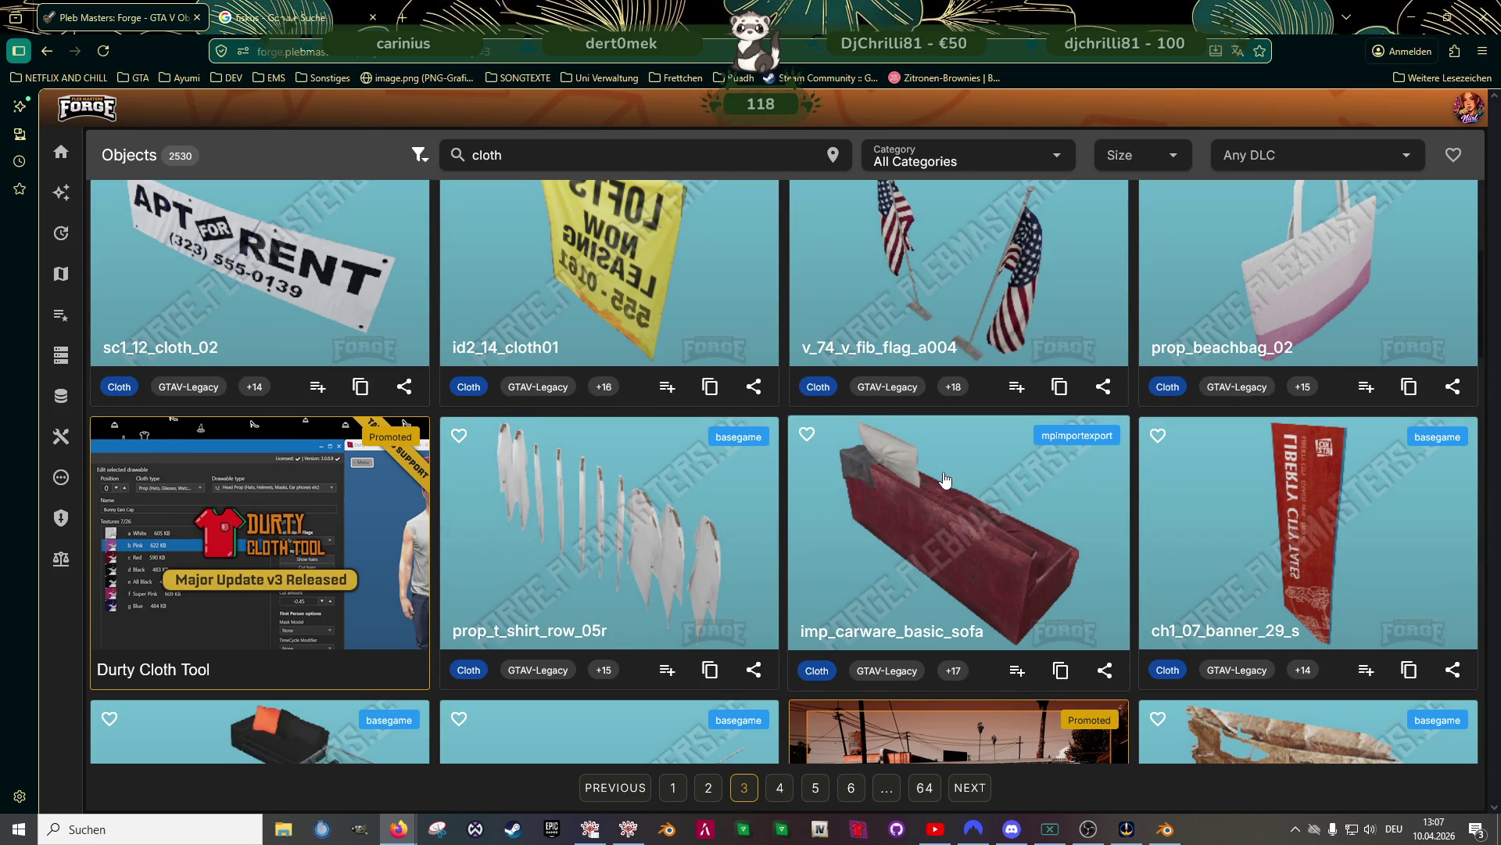
pyautogui.scroll(-5, 946, 478)
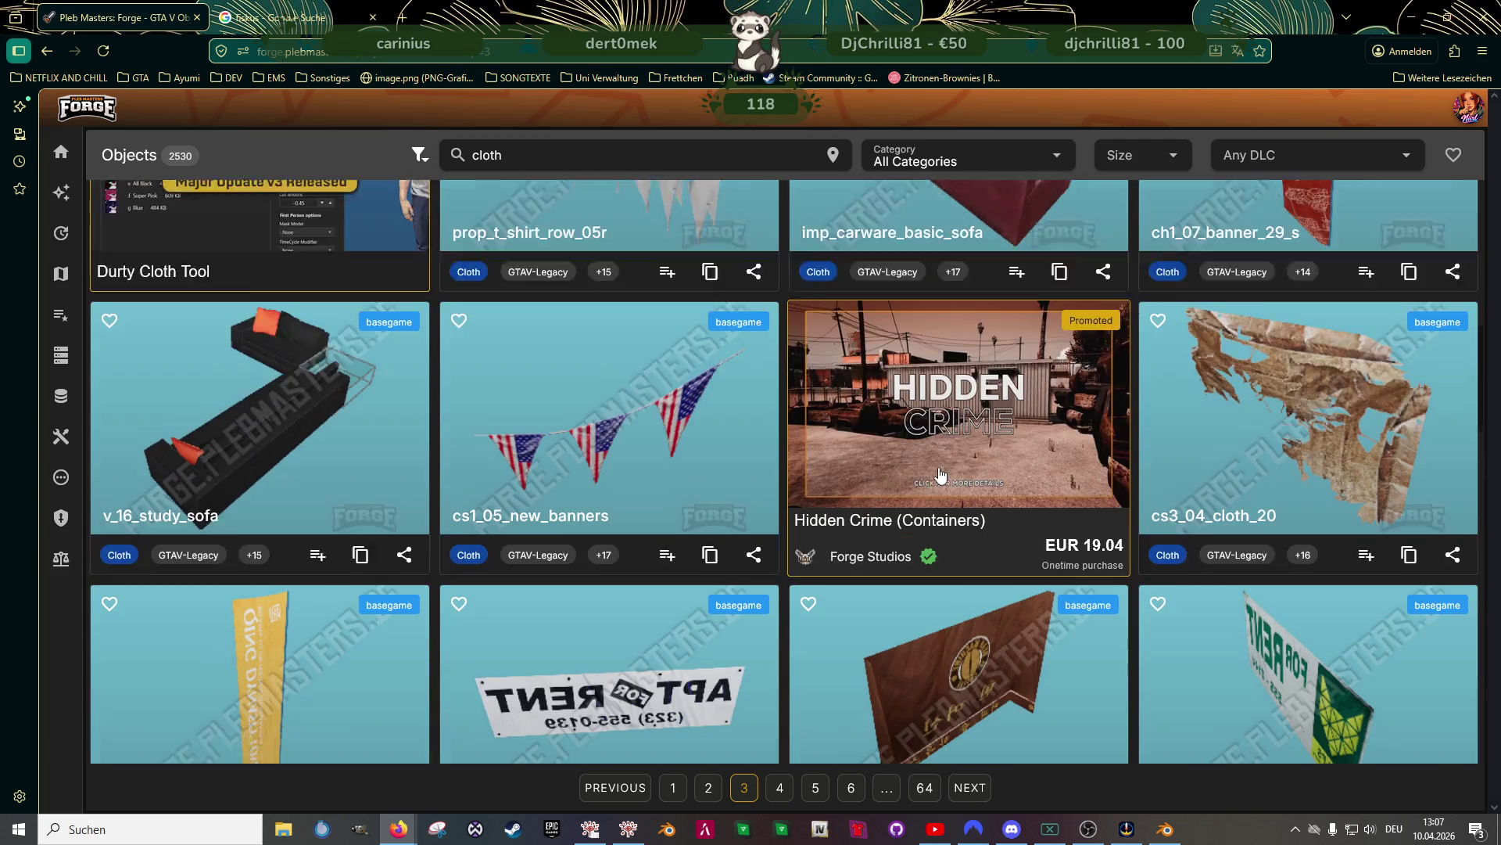
pyautogui.scroll(-3, 940, 472)
pyautogui.scroll(-3, 935, 476)
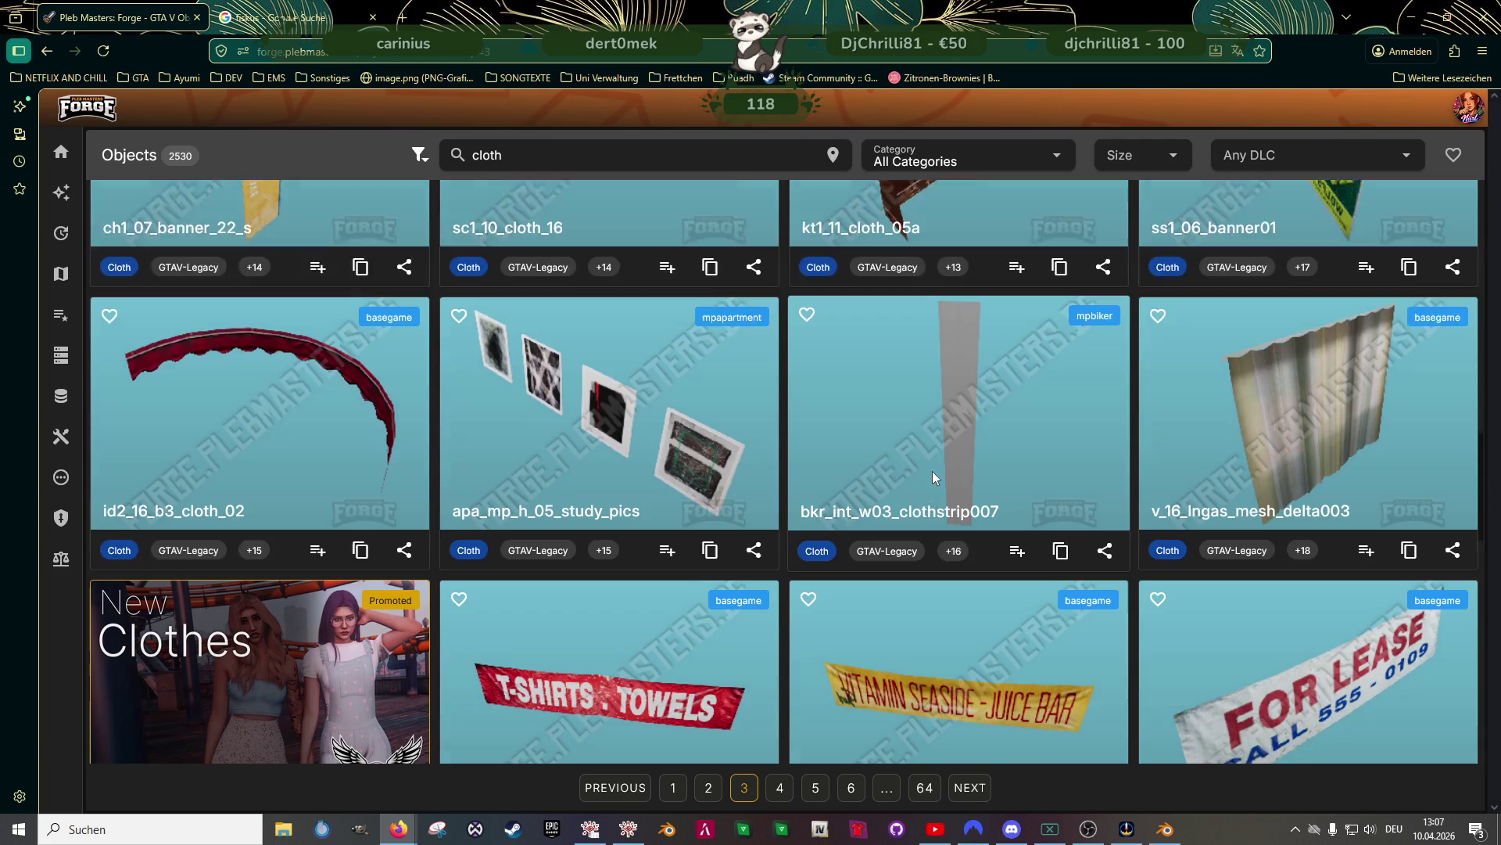
pyautogui.scroll(-5, 933, 477)
pyautogui.scroll(-5, 930, 478)
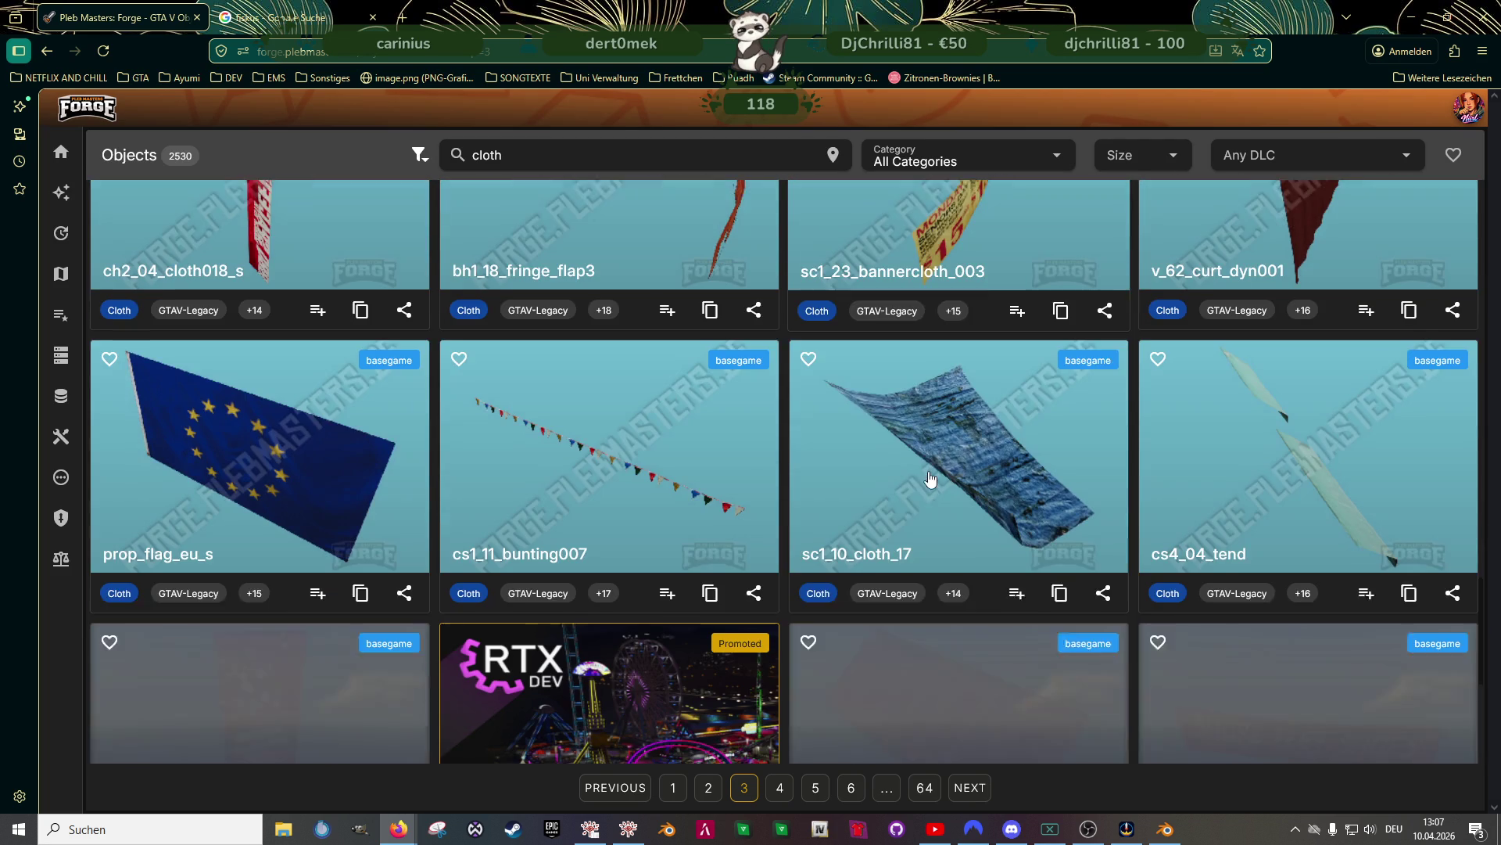
pyautogui.scroll(-5, 928, 473)
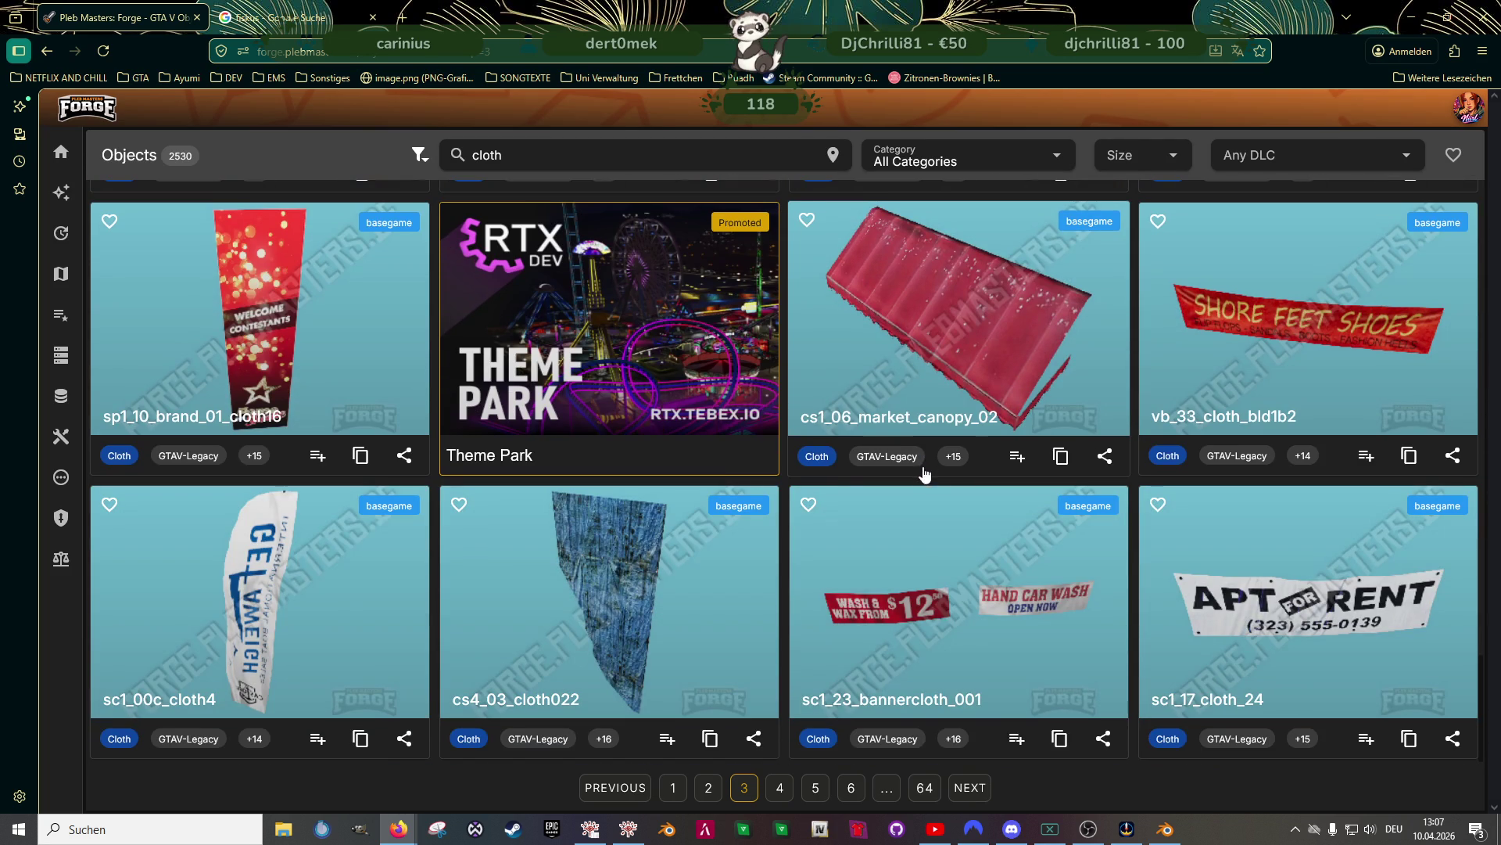
# Browse page 4 of the cloth results, then continue to page 5
pyautogui.click(778, 787)
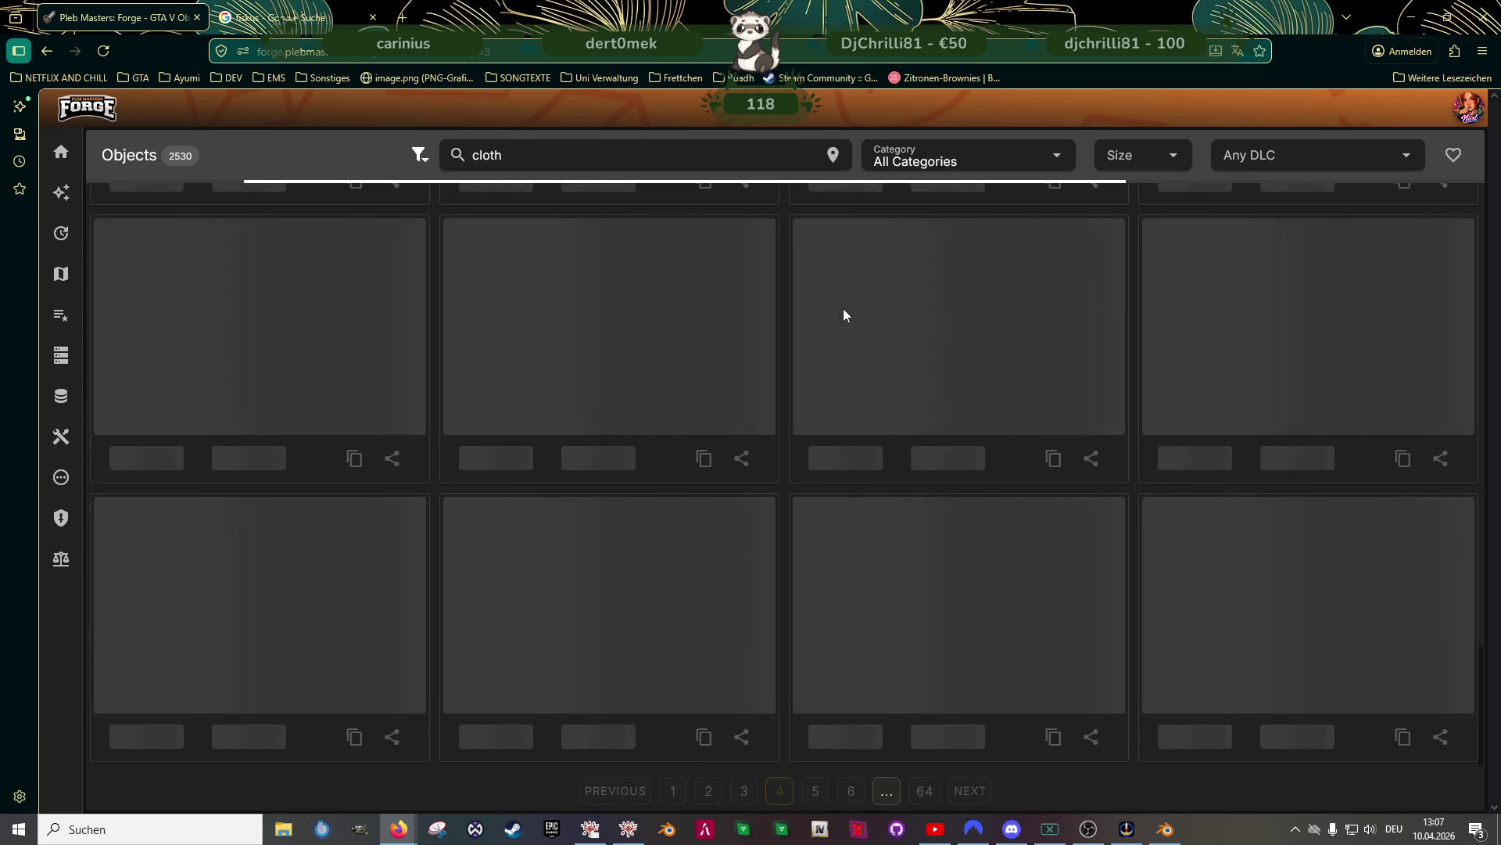
pyautogui.scroll(-7, 923, 367)
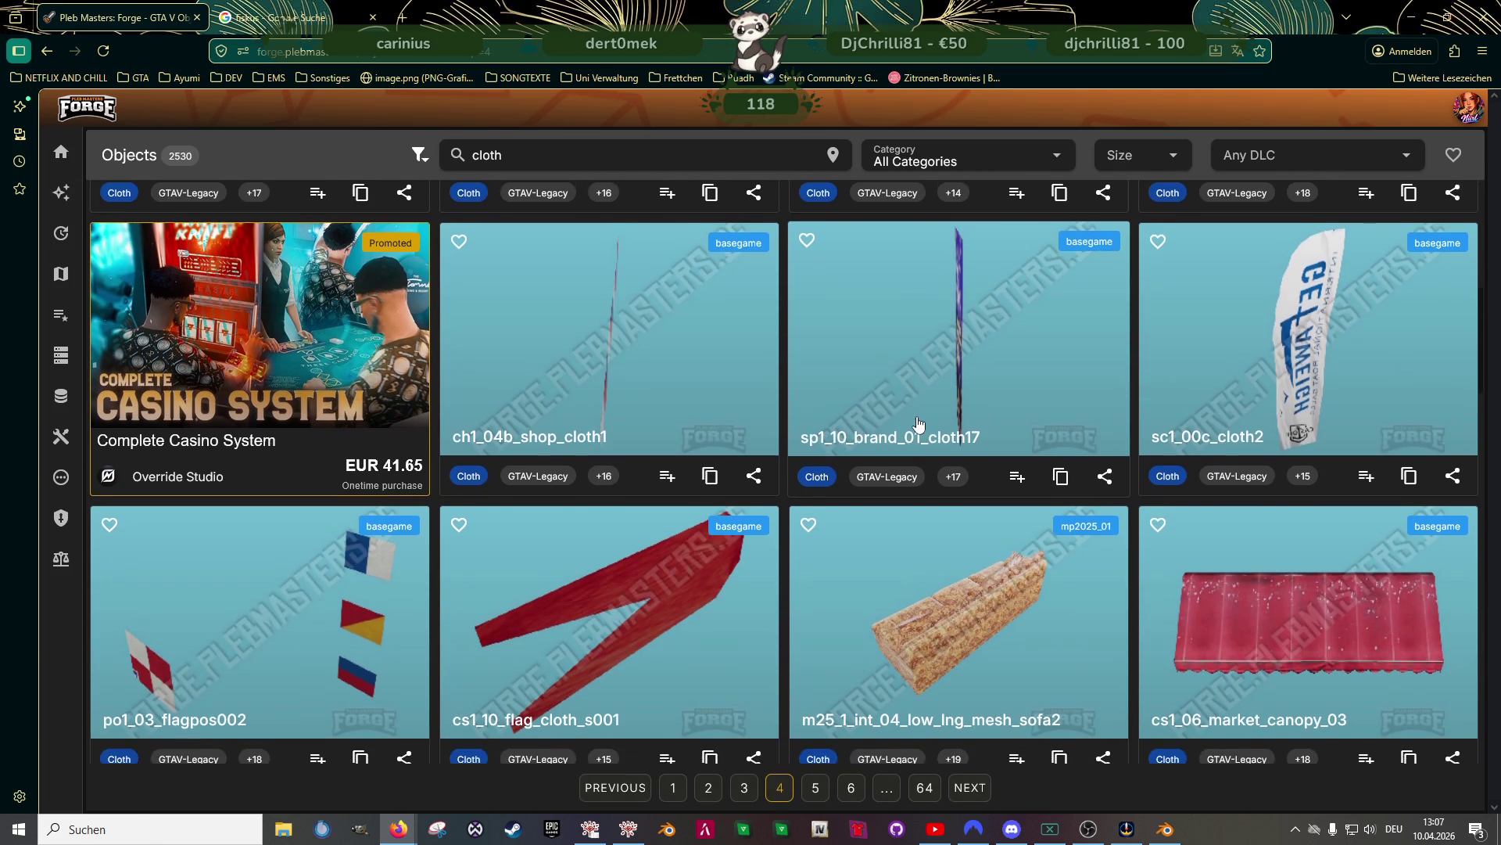
pyautogui.scroll(-3, 919, 422)
pyautogui.scroll(-5, 920, 431)
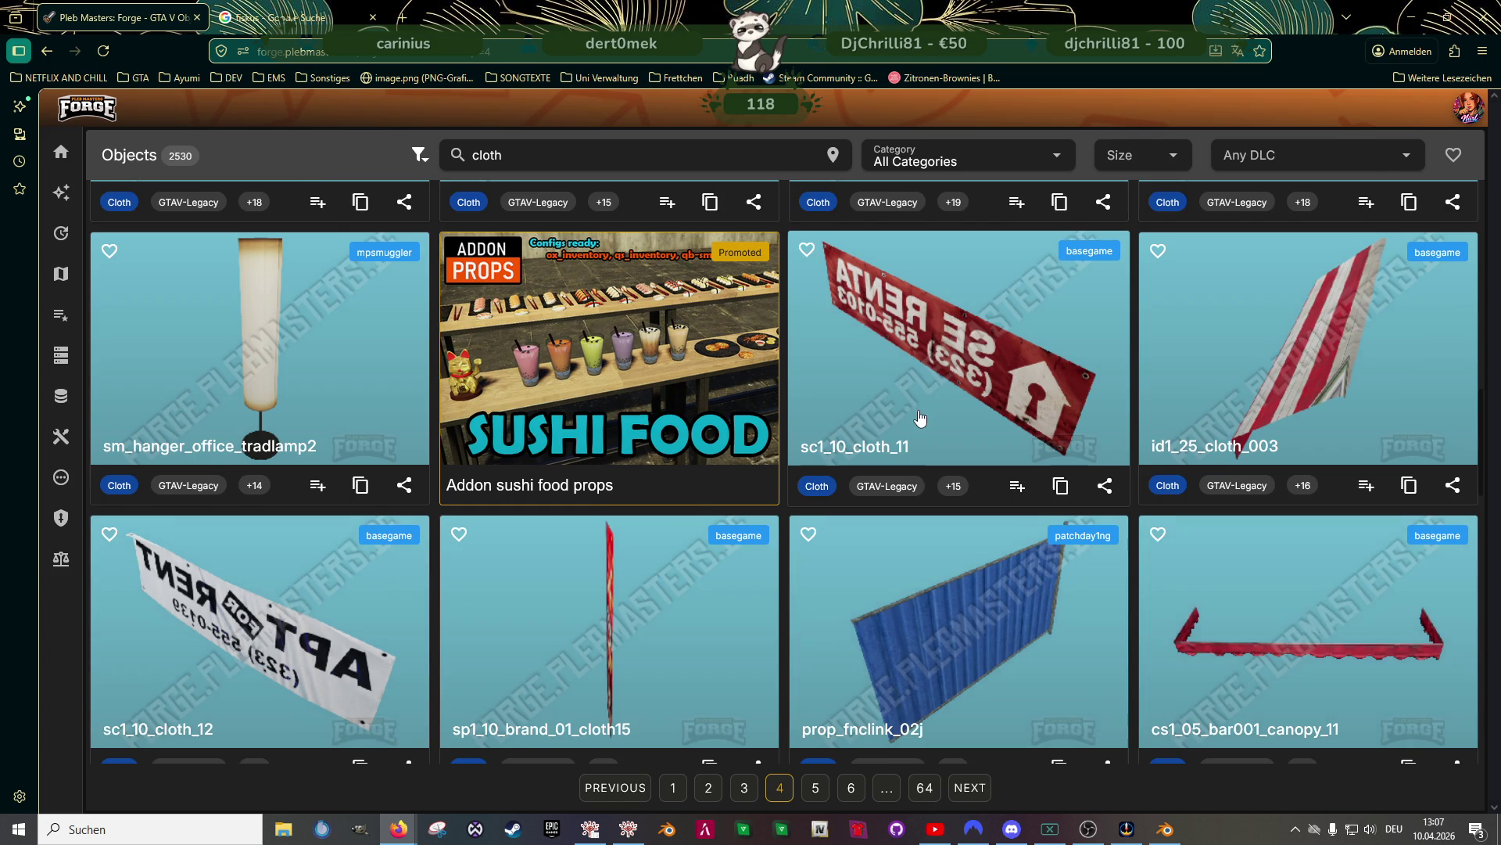
pyautogui.scroll(-5, 921, 426)
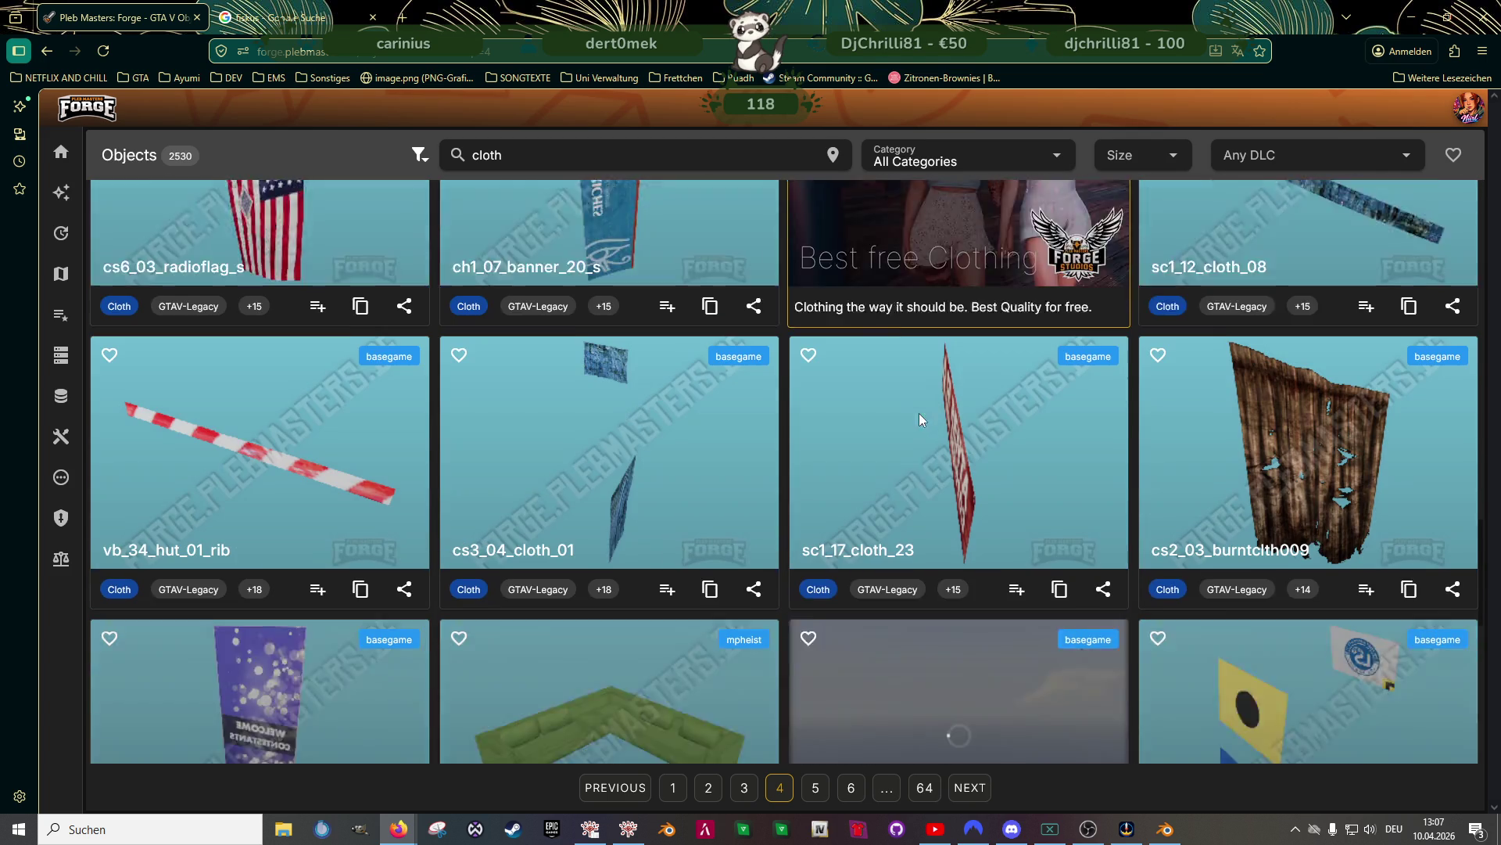
pyautogui.scroll(-5, 921, 423)
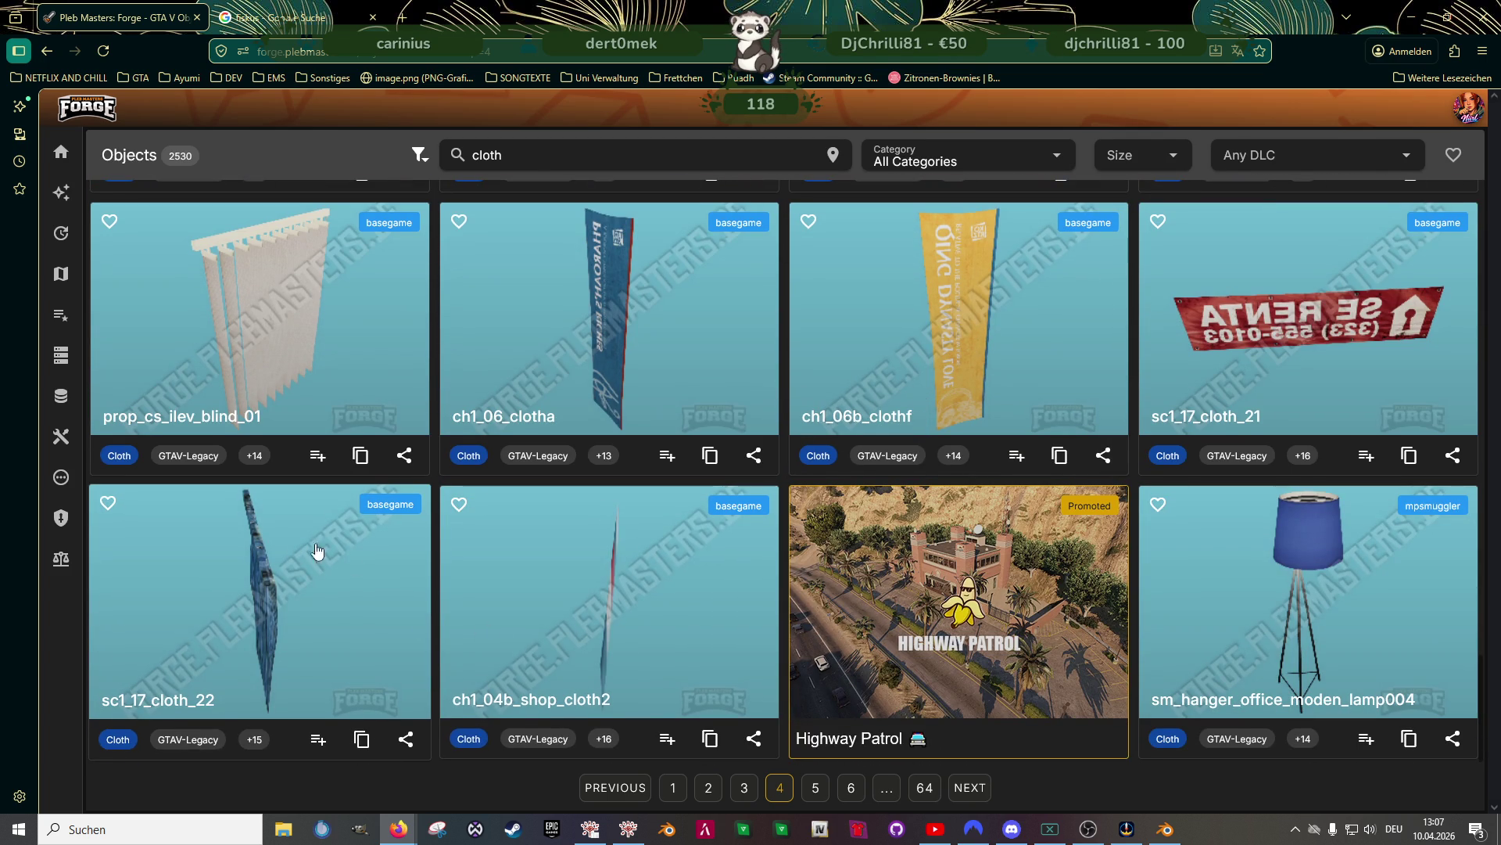
pyautogui.click(971, 789)
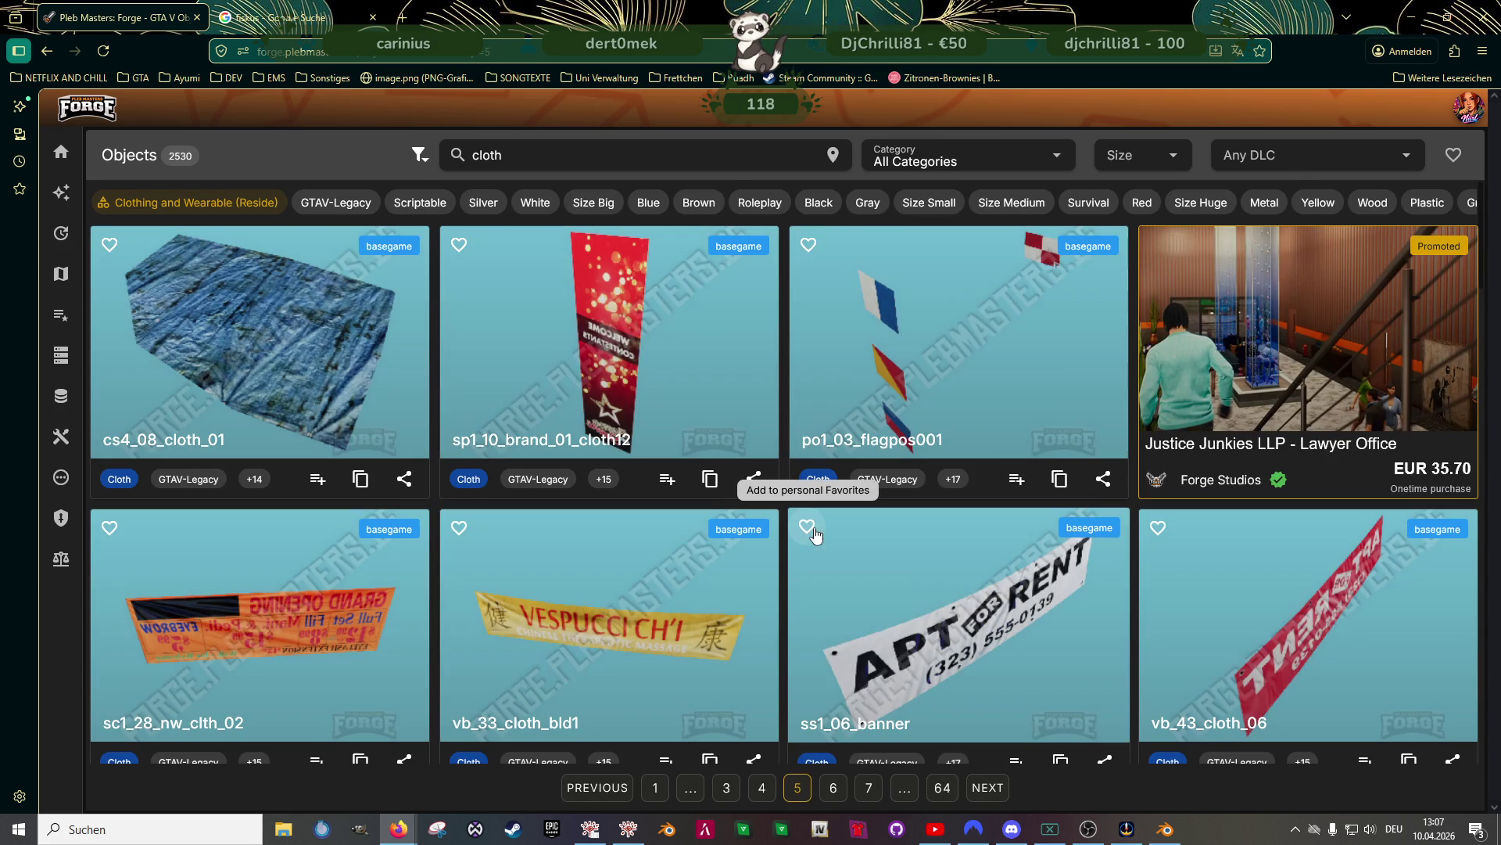
# Return to page 1 of the cloth results and scroll through it
pyautogui.click(644, 790)
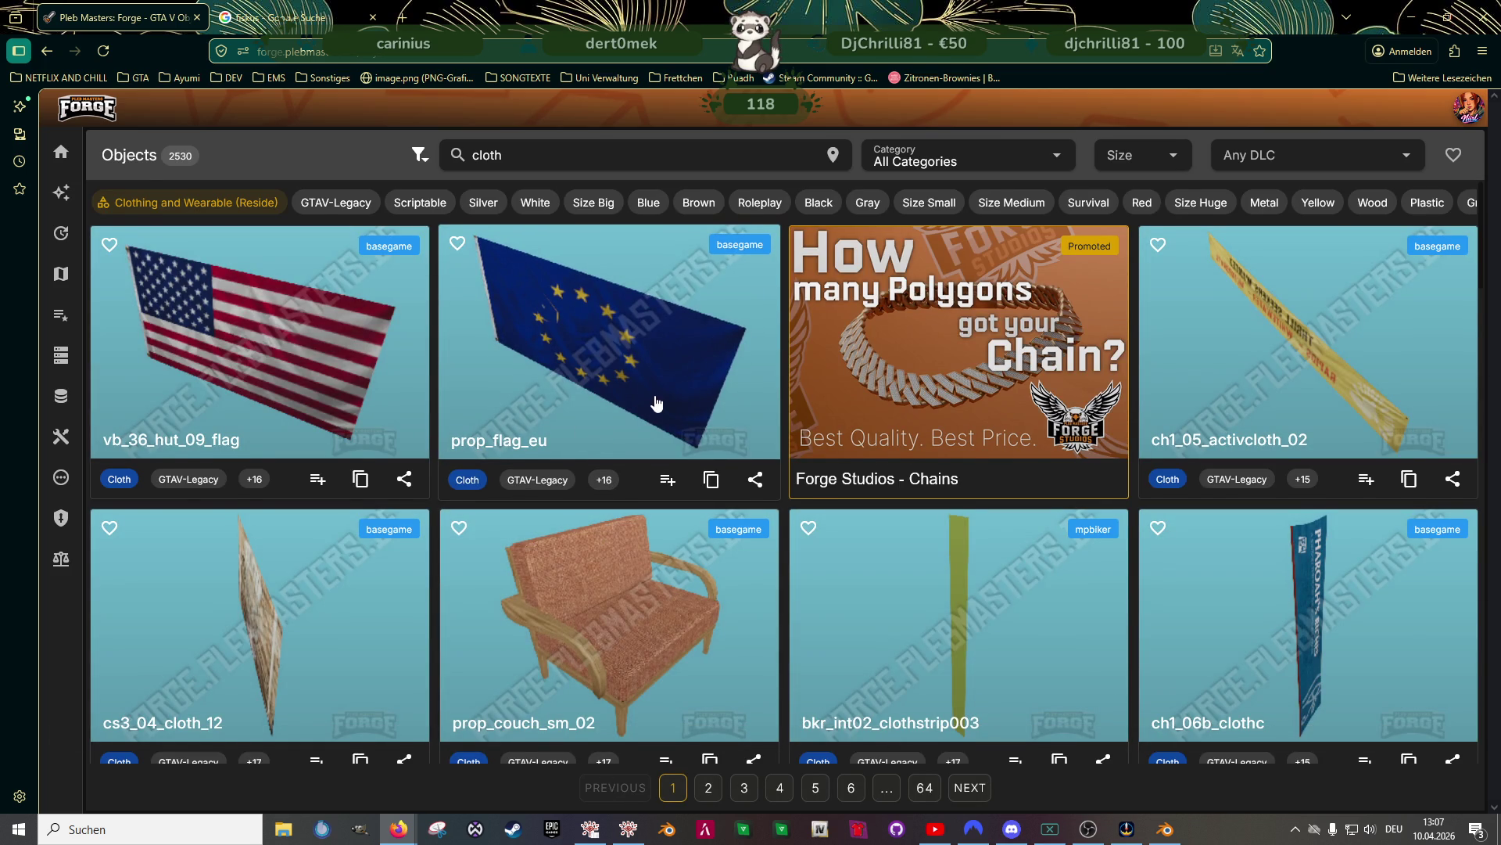
pyautogui.scroll(-9, 655, 405)
pyautogui.scroll(-4, 653, 471)
pyautogui.scroll(13, 650, 473)
pyautogui.scroll(-12, 608, 398)
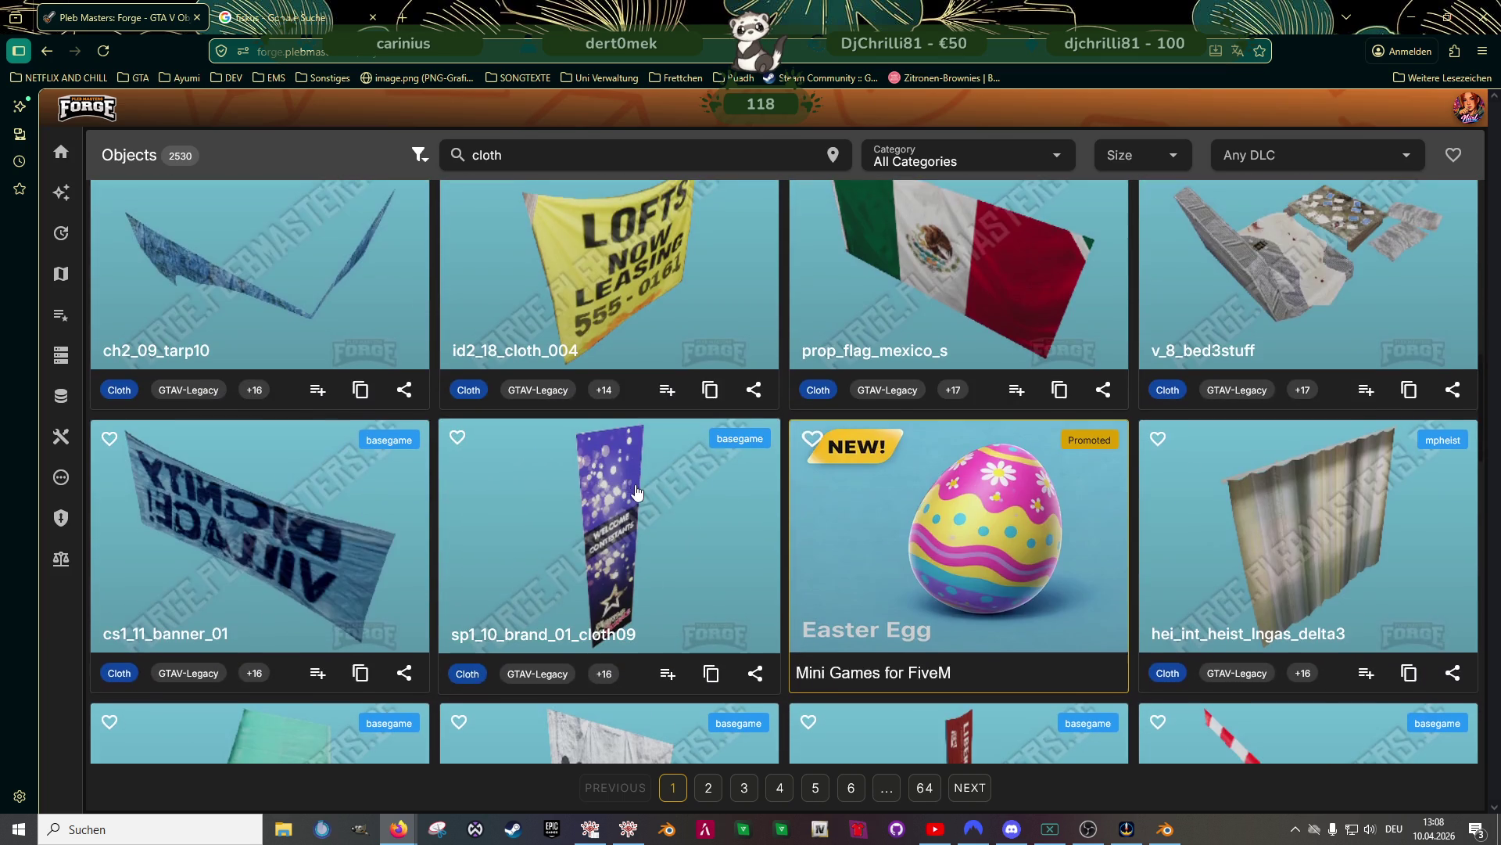
pyautogui.scroll(-7, 639, 482)
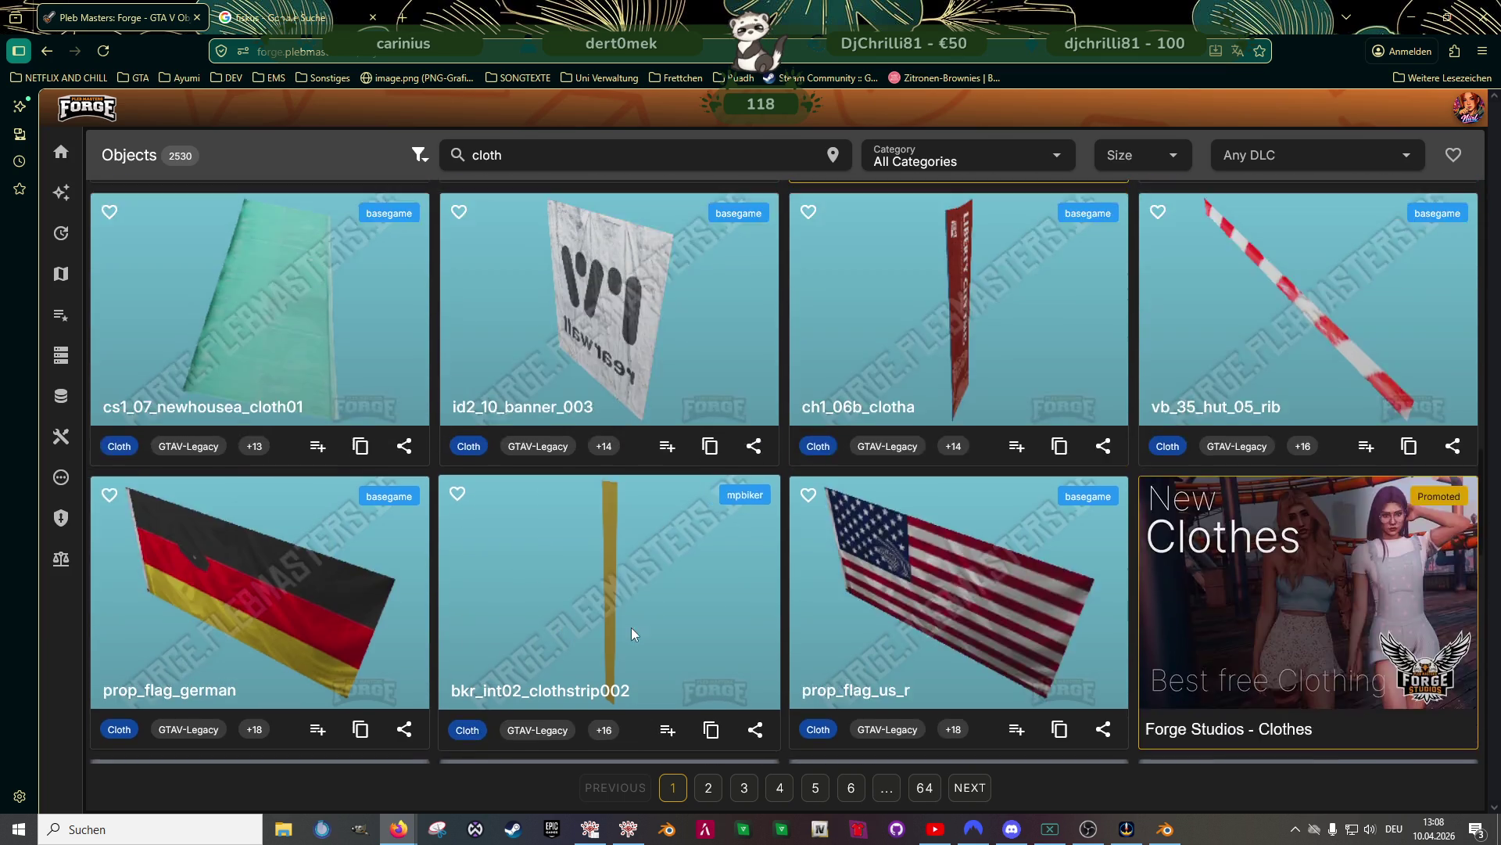
pyautogui.scroll(-6, 633, 638)
pyautogui.scroll(-7, 633, 644)
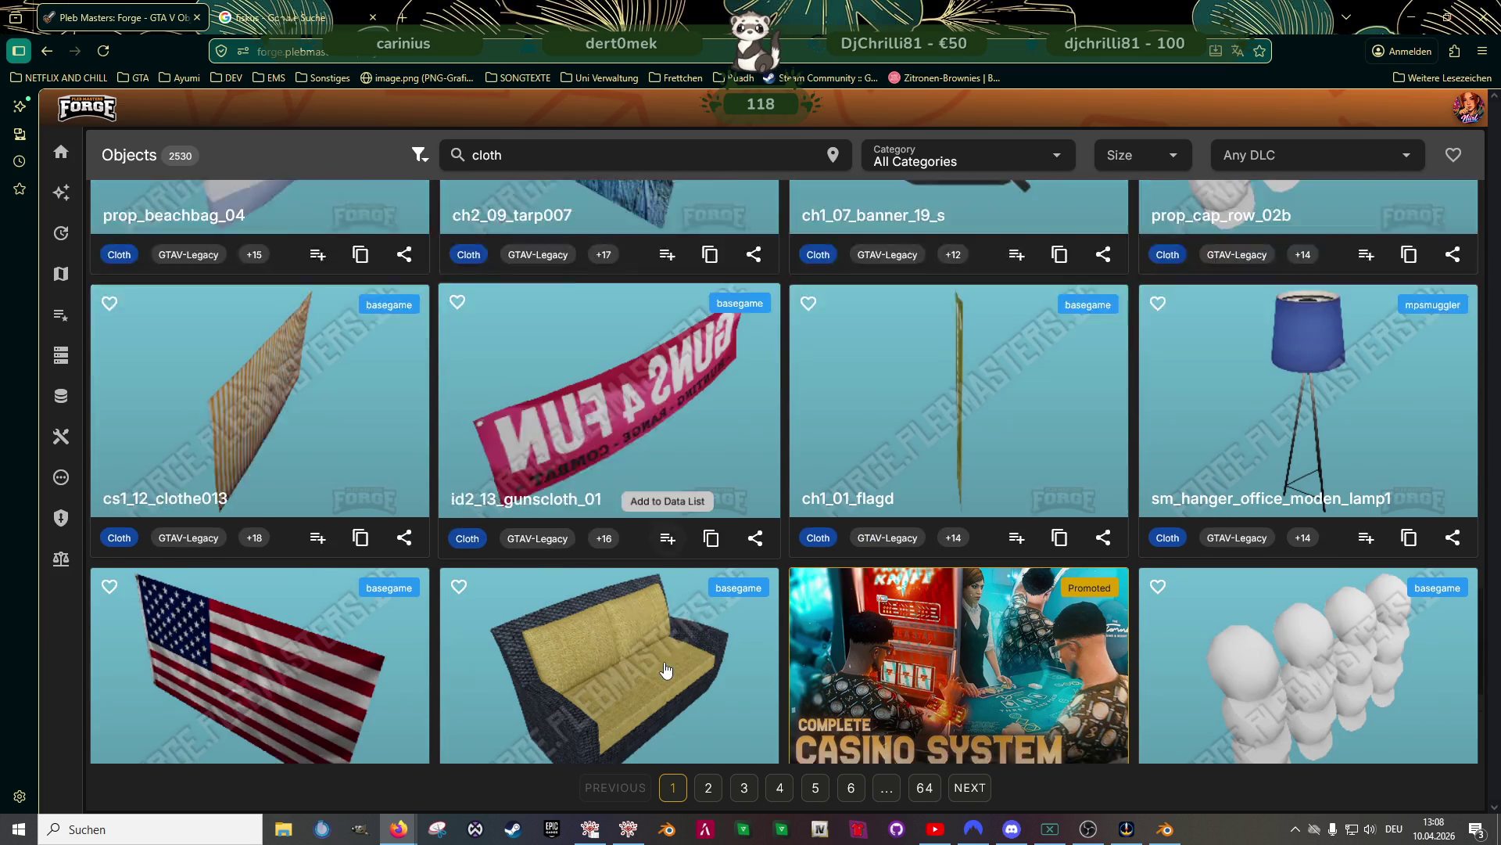
pyautogui.scroll(-3, 681, 704)
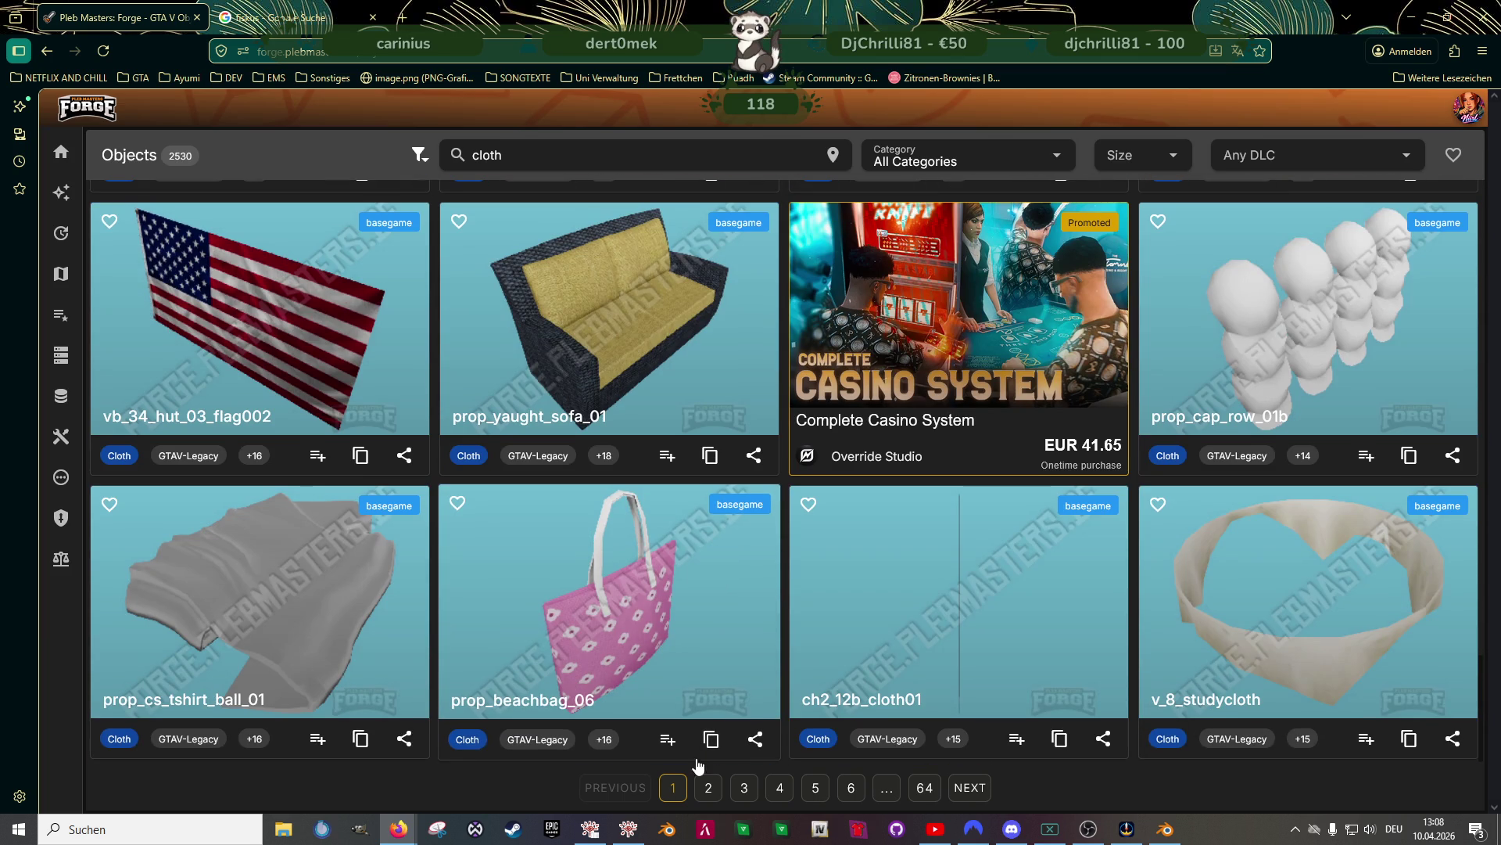
# Look over page 2, page 1 again, then page 3 of the cloth results
pyautogui.click(709, 788)
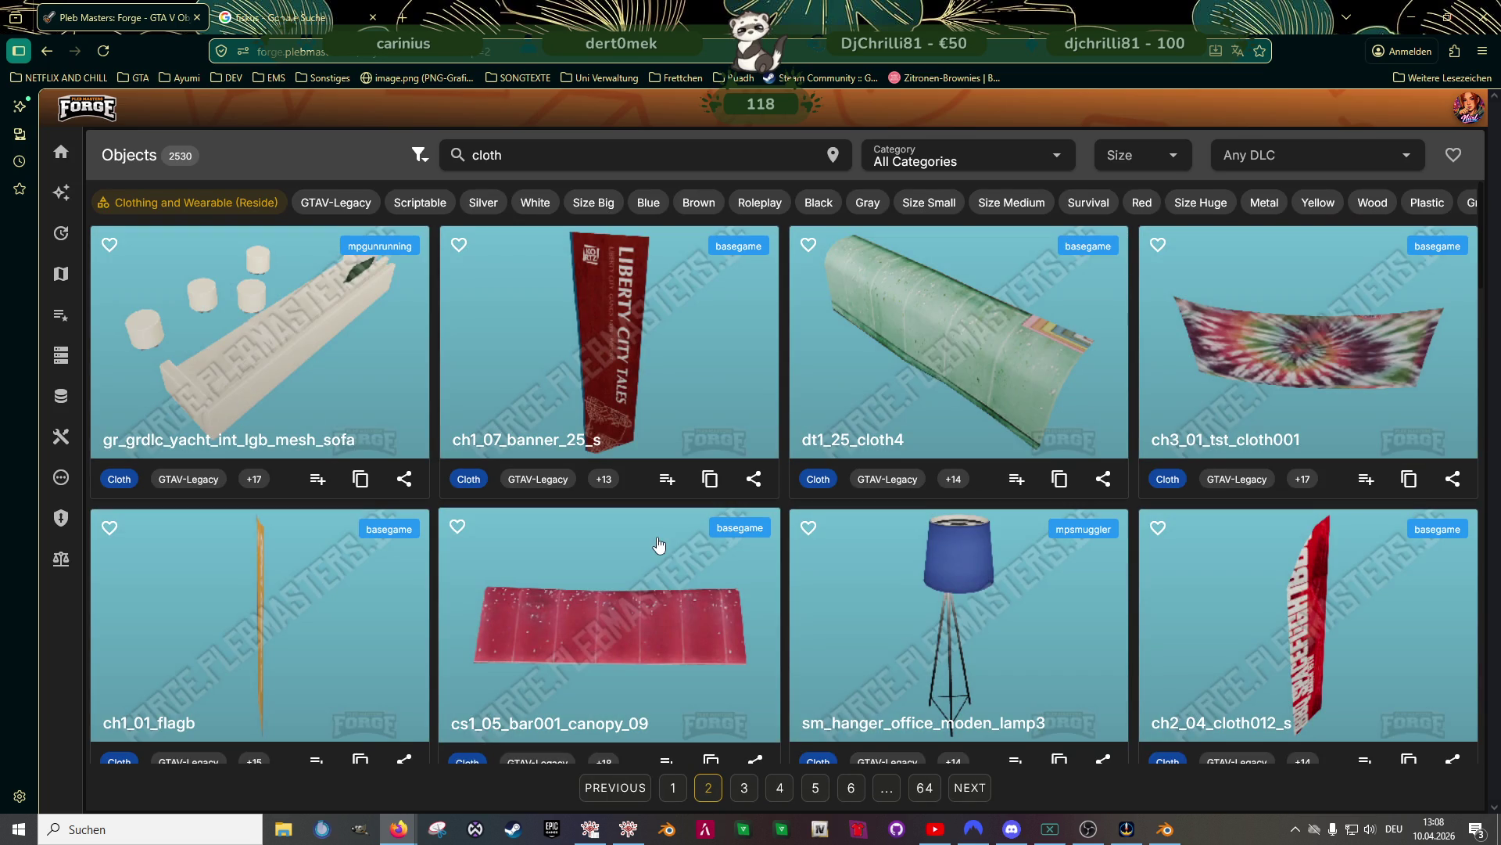
pyautogui.scroll(-2, 657, 539)
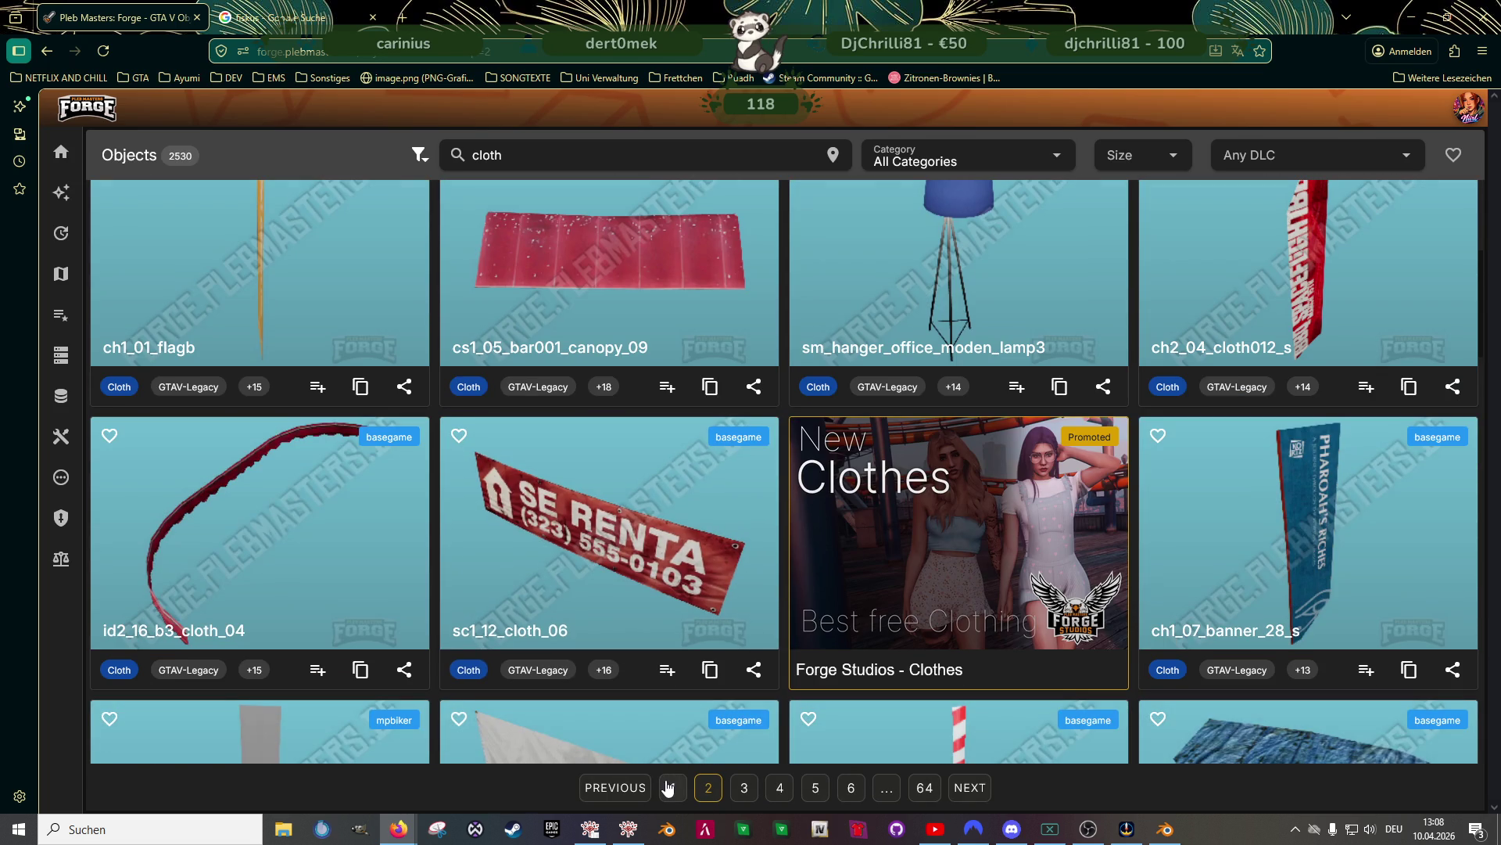
pyautogui.click(673, 787)
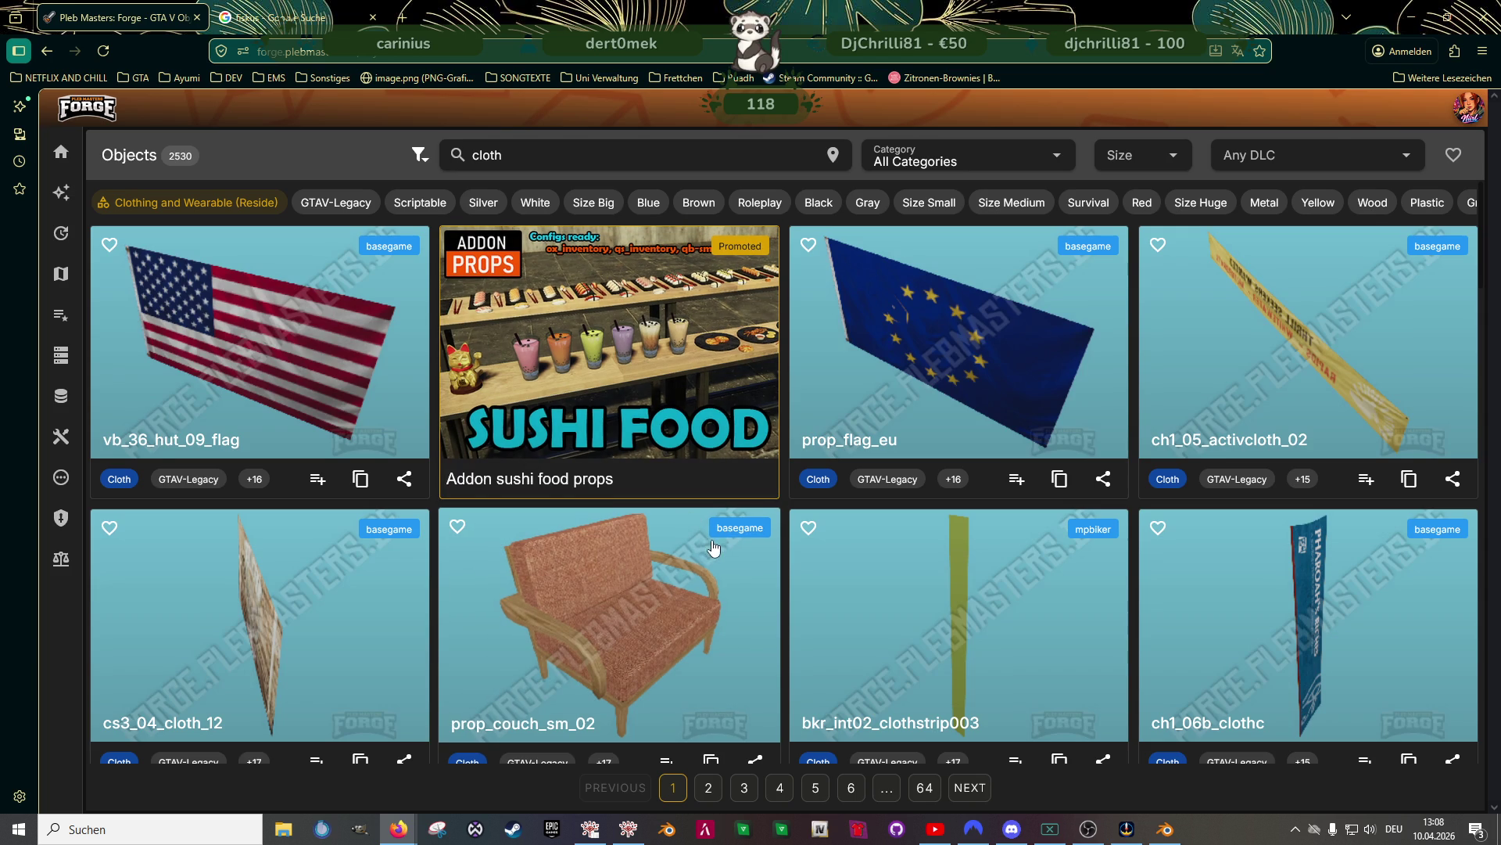
pyautogui.scroll(-10, 712, 520)
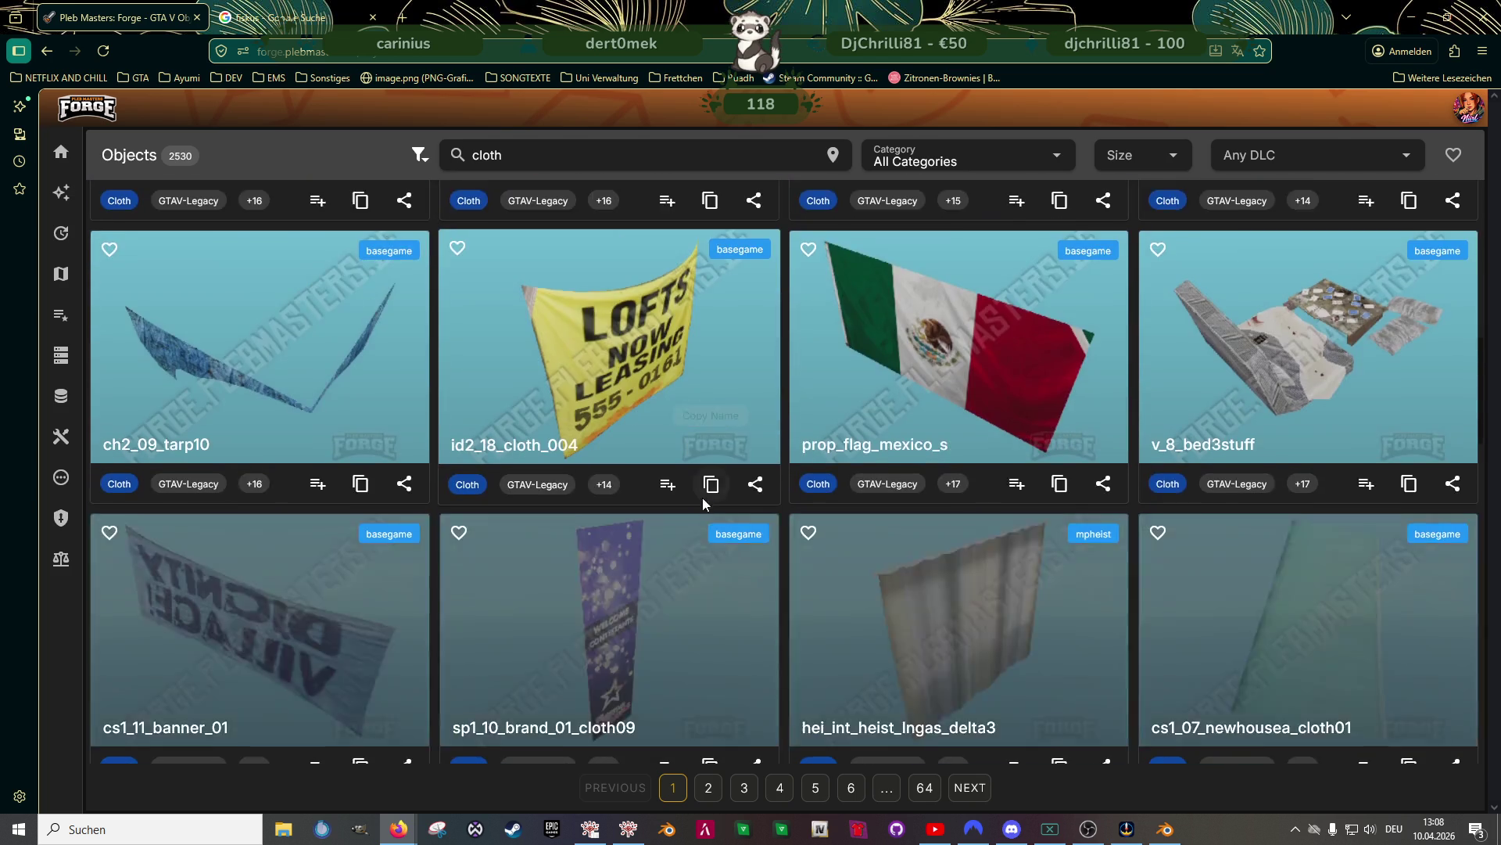
pyautogui.scroll(-3, 705, 503)
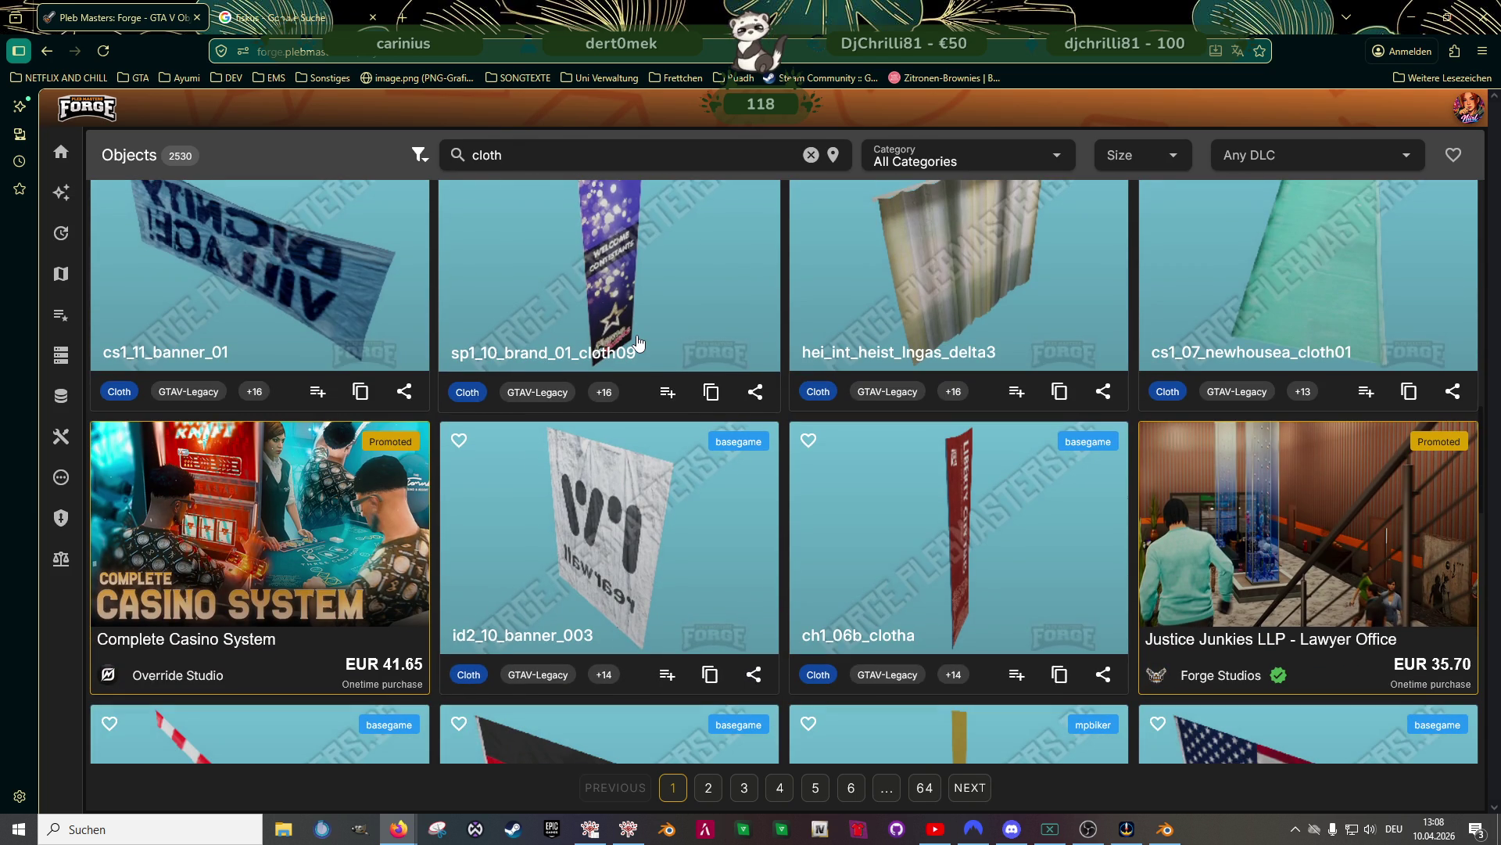
pyautogui.scroll(-5, 673, 500)
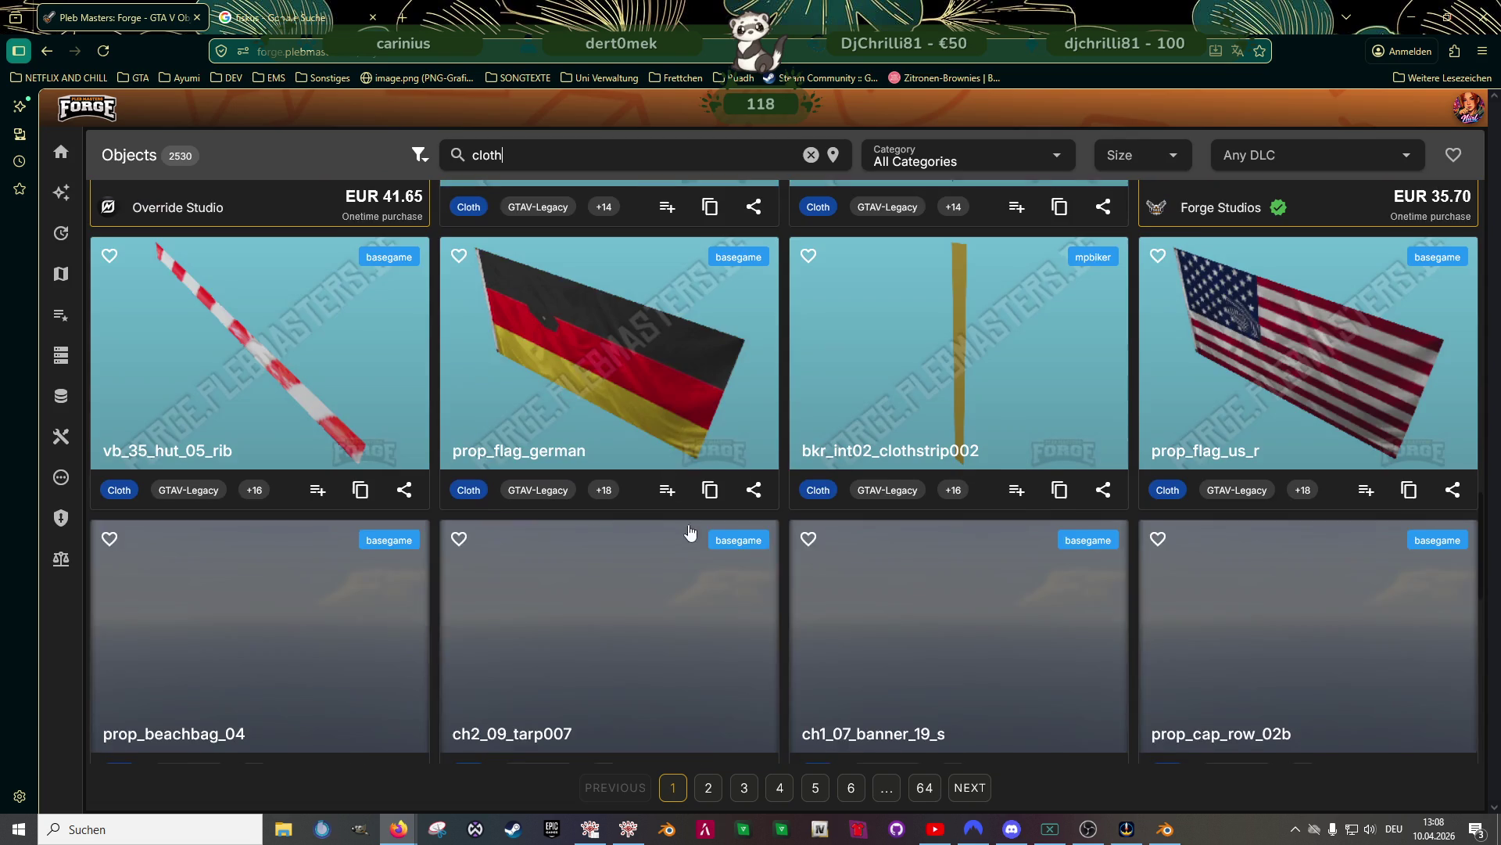
pyautogui.click(745, 788)
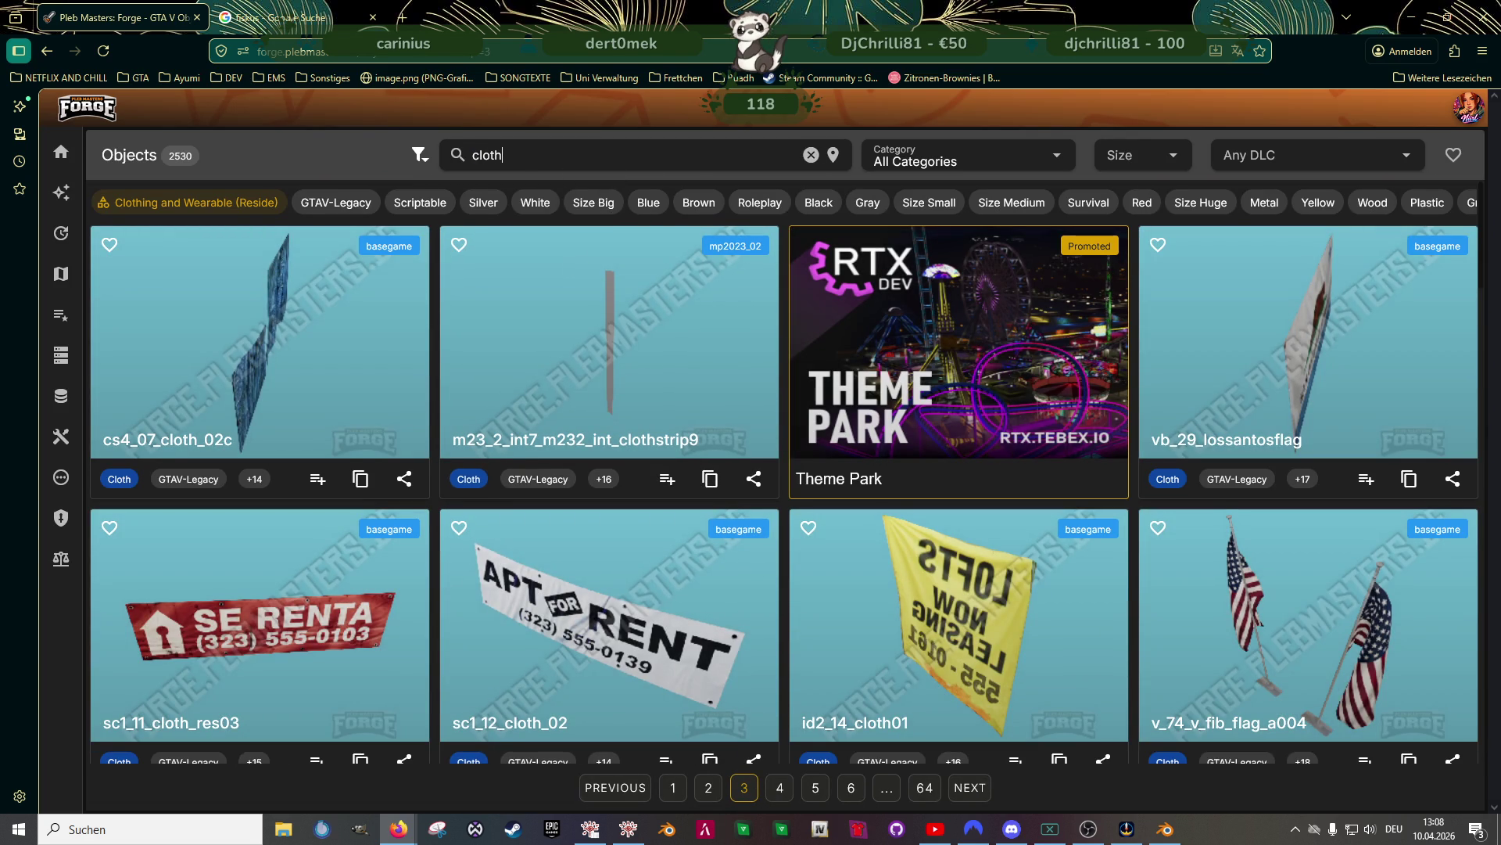
# Refine the search to 'clothe' and copy the name m25_2_prop_m52_clothesscattered
pyautogui.click(510, 155)
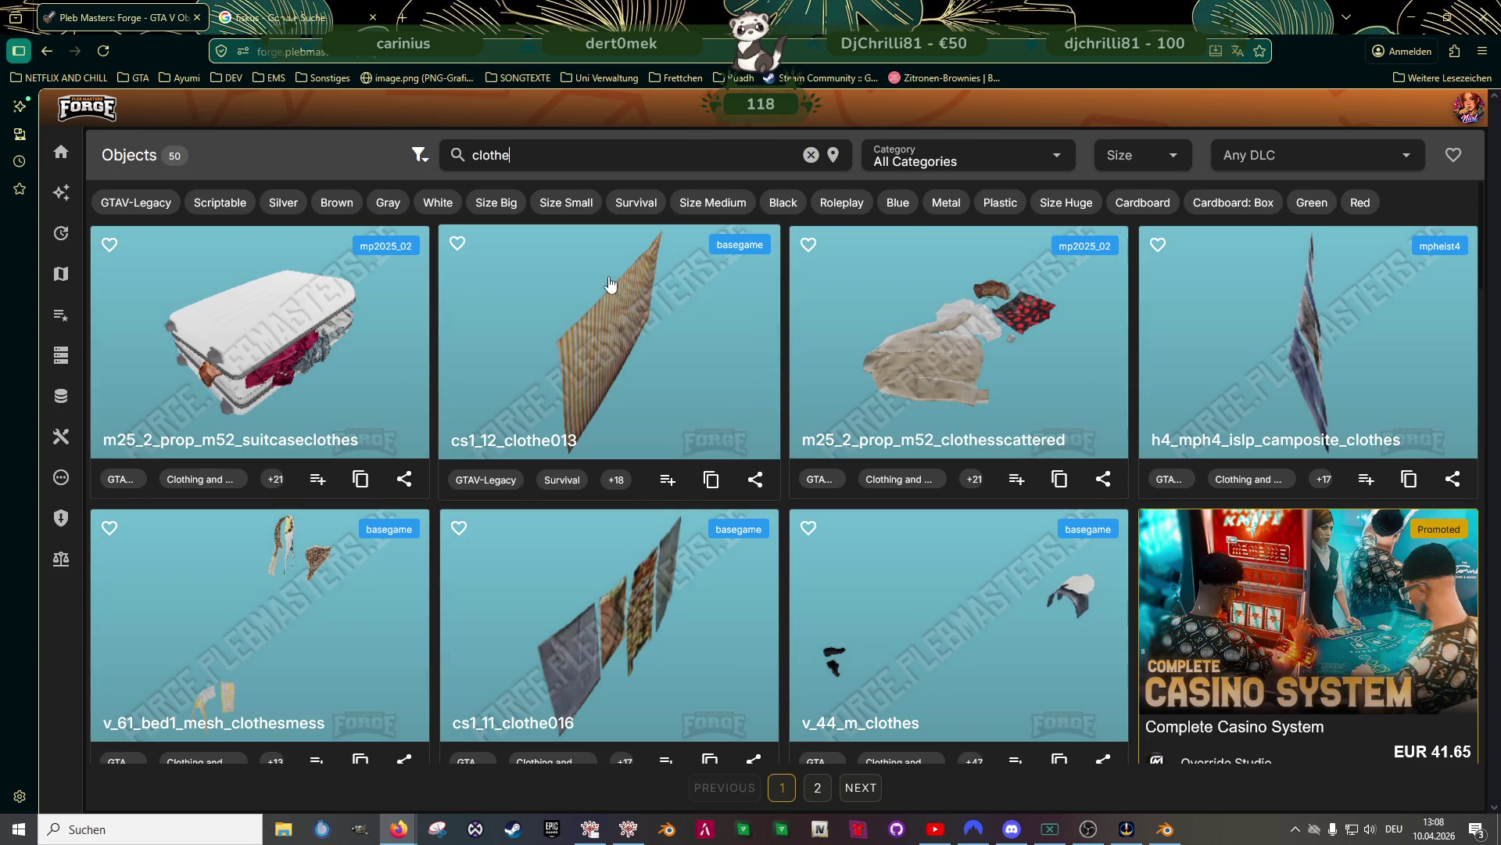
pyautogui.click(1060, 479)
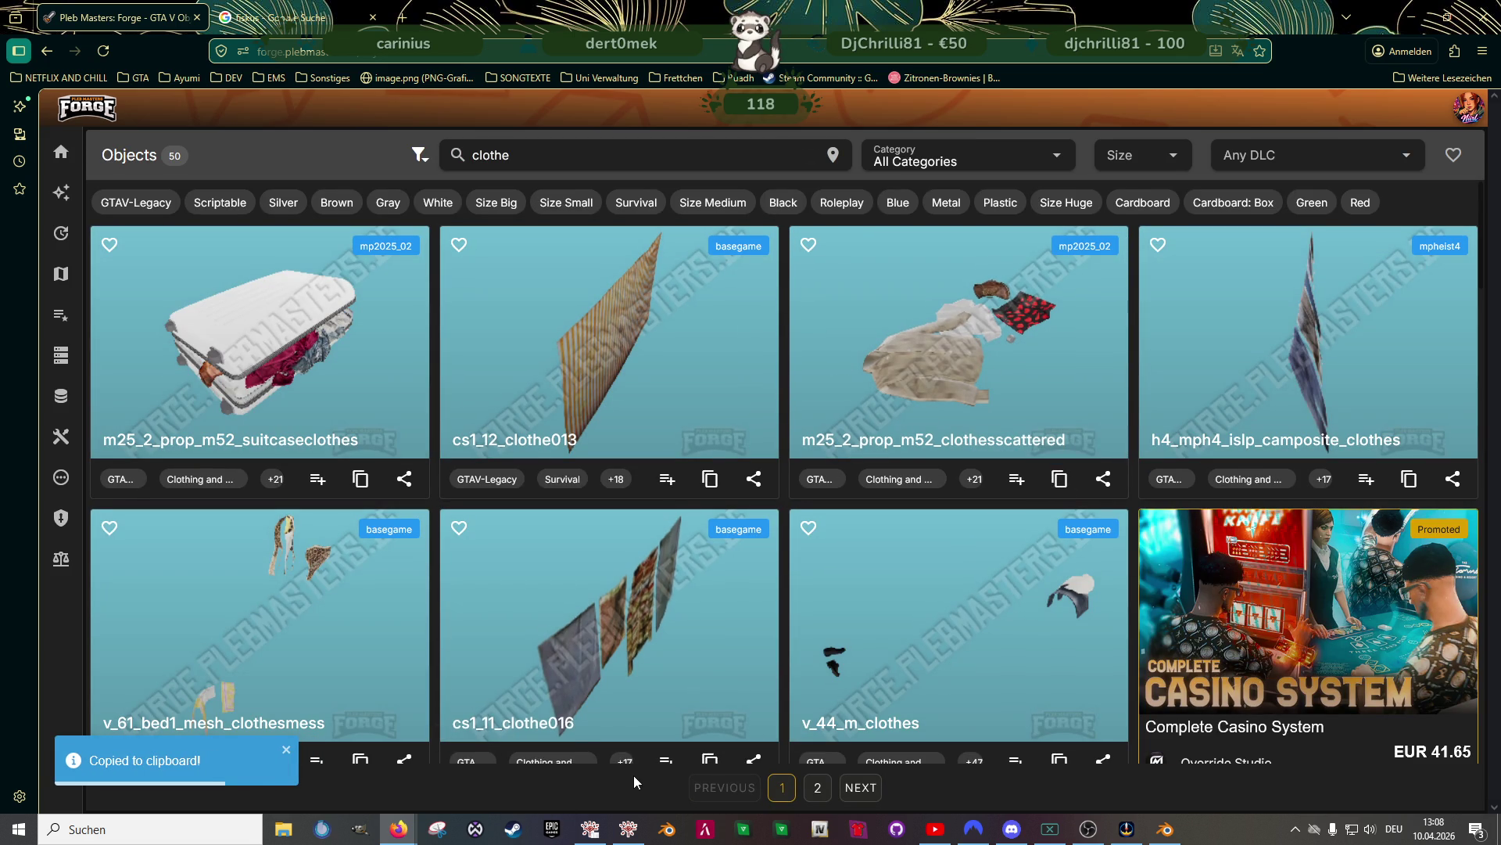
pyautogui.click(590, 829)
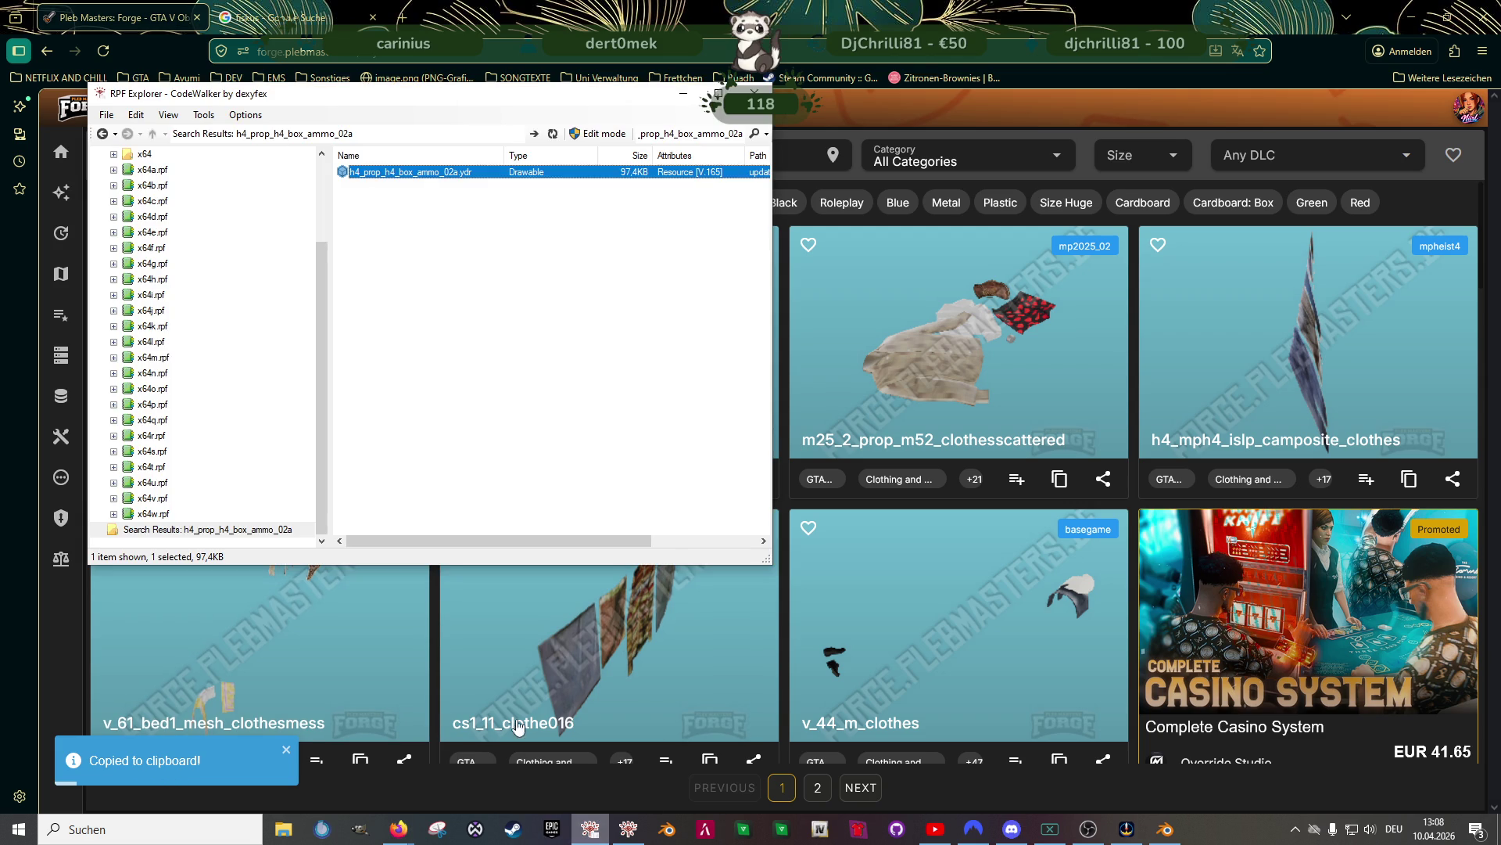
# Search RPF Explorer for m25_2_prop_m52_clothesscattered and preview its .ydr model
pyautogui.doubleClick(712, 140)
pyautogui.hotkey('ctrl', 'v')
pyautogui.press('Return')
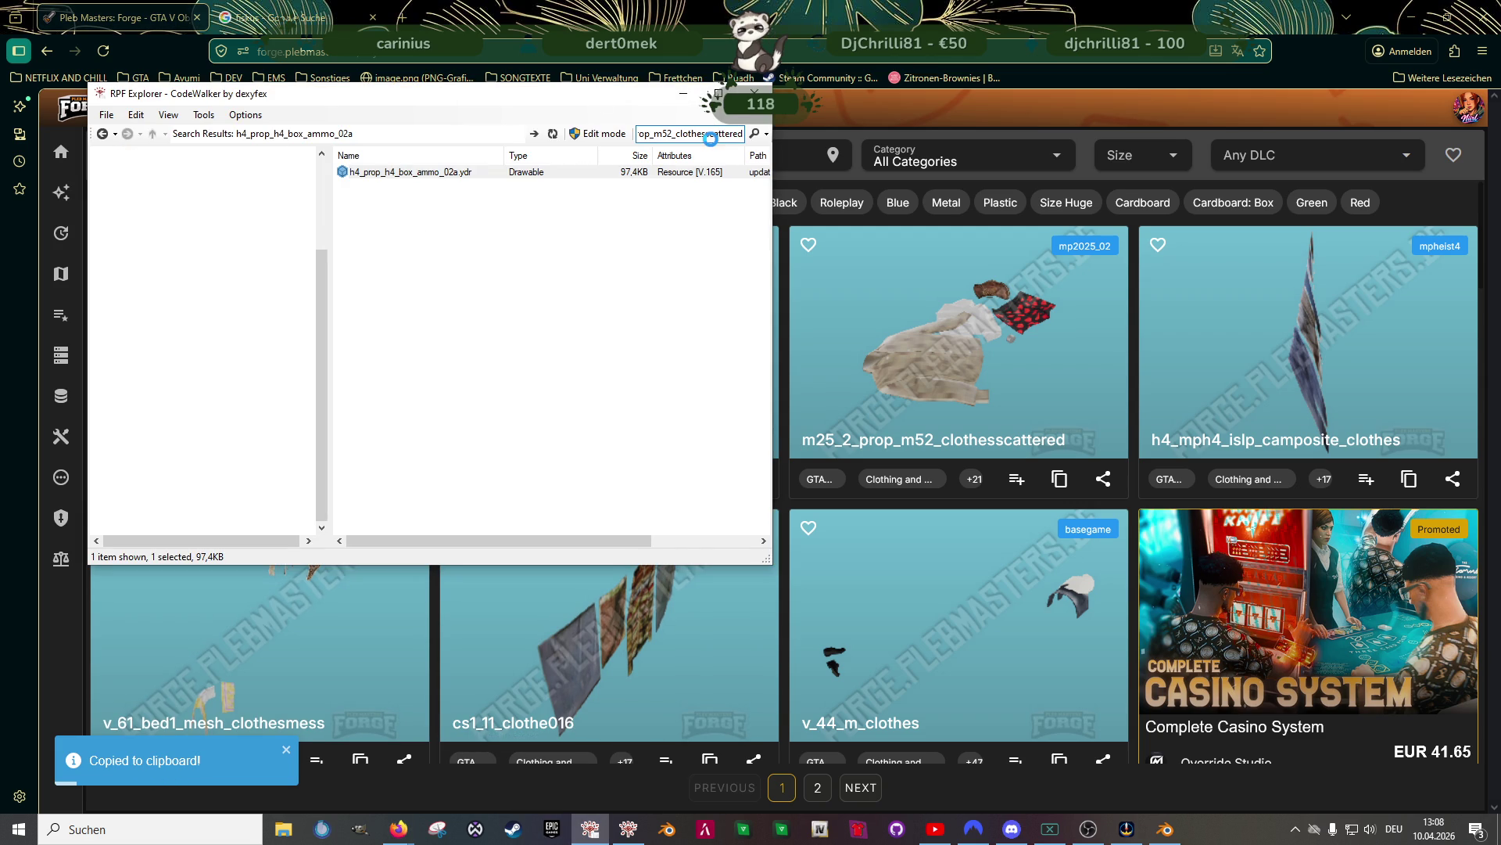
pyautogui.doubleClick(405, 172)
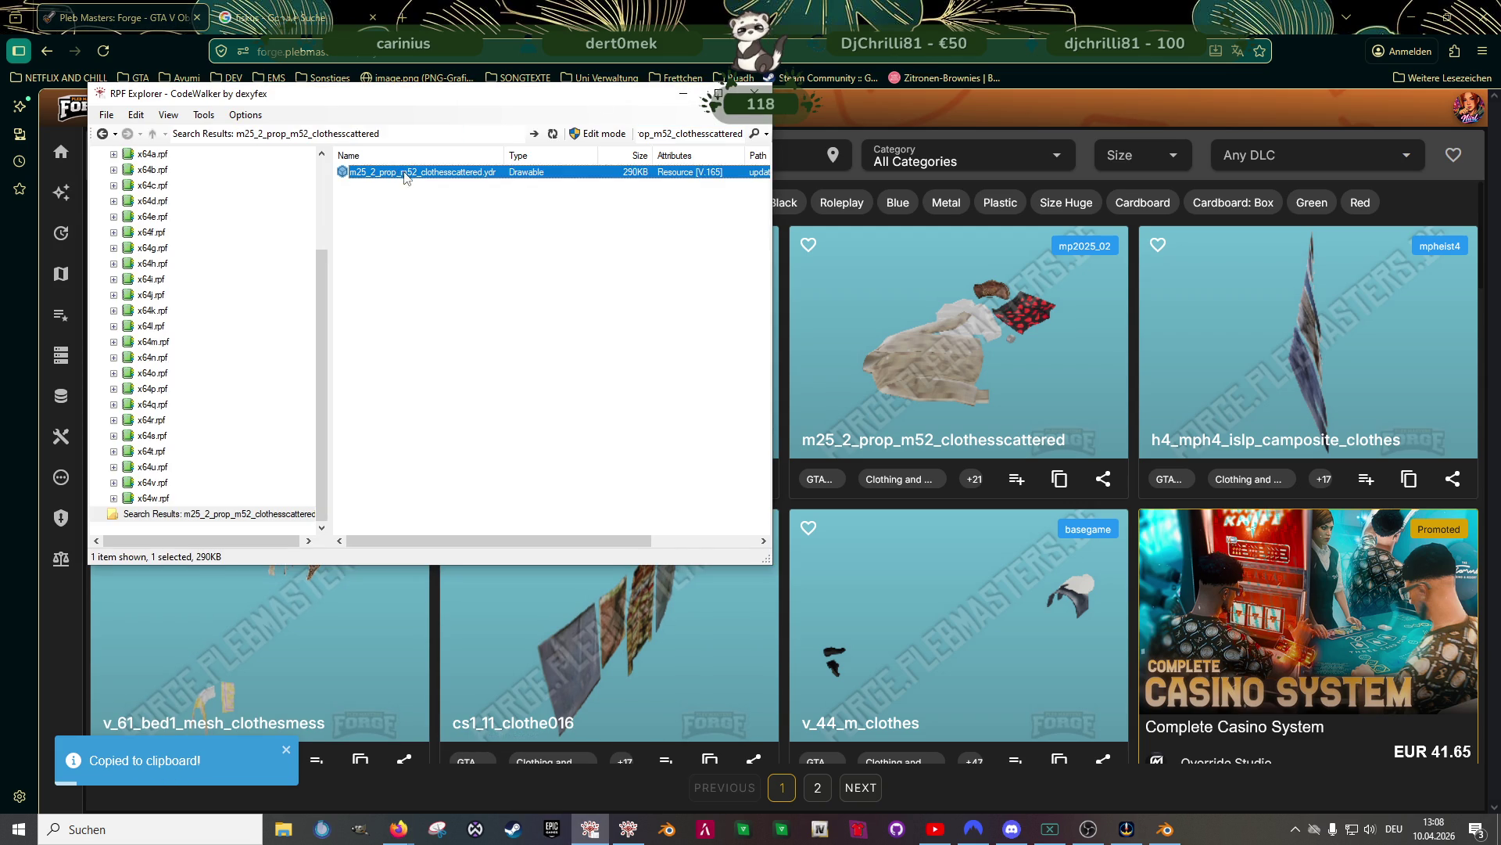
pyautogui.moveTo(461, 393)
pyautogui.mouseDown()
pyautogui.moveTo(415, 410)
pyautogui.moveTo(482, 378)
pyautogui.mouseUp()
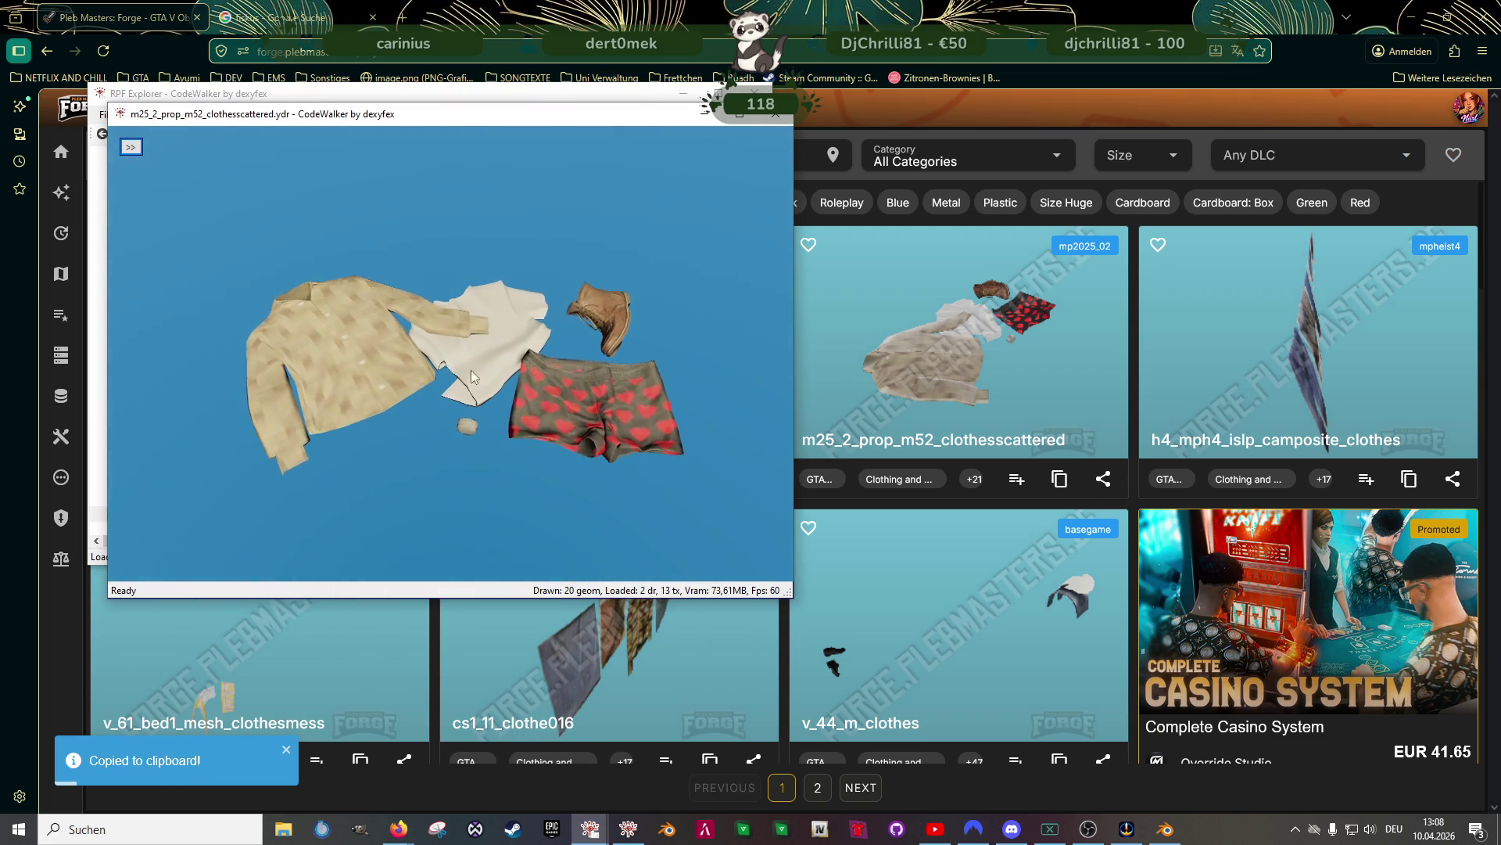
# Save all of the clothesscattered model's textures via Materials, then close the viewer
pyautogui.click(131, 146)
pyautogui.click(176, 168)
pyautogui.click(164, 188)
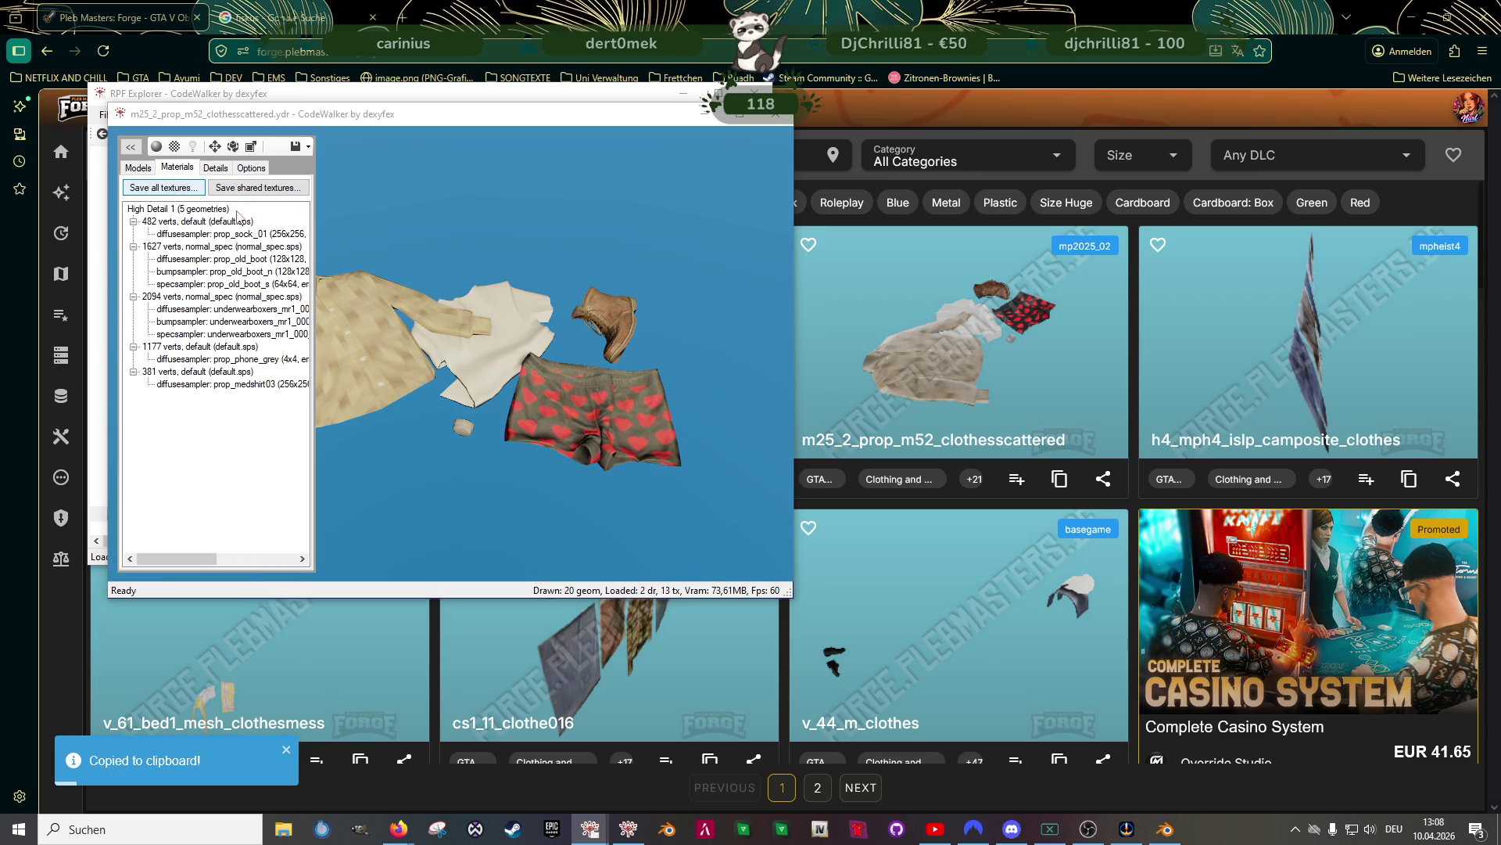
pyautogui.click(963, 785)
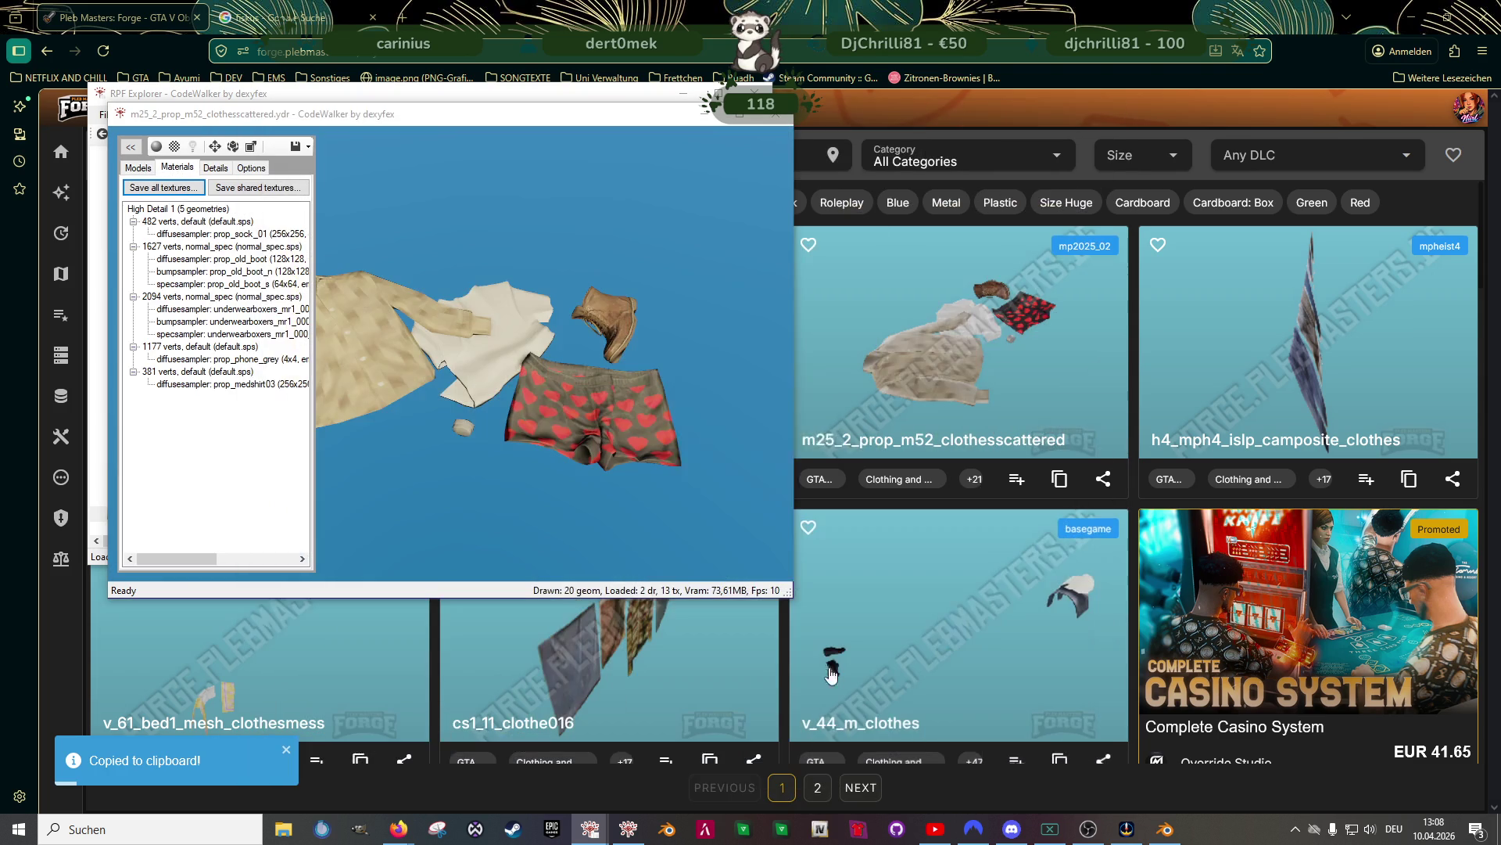
pyautogui.click(795, 468)
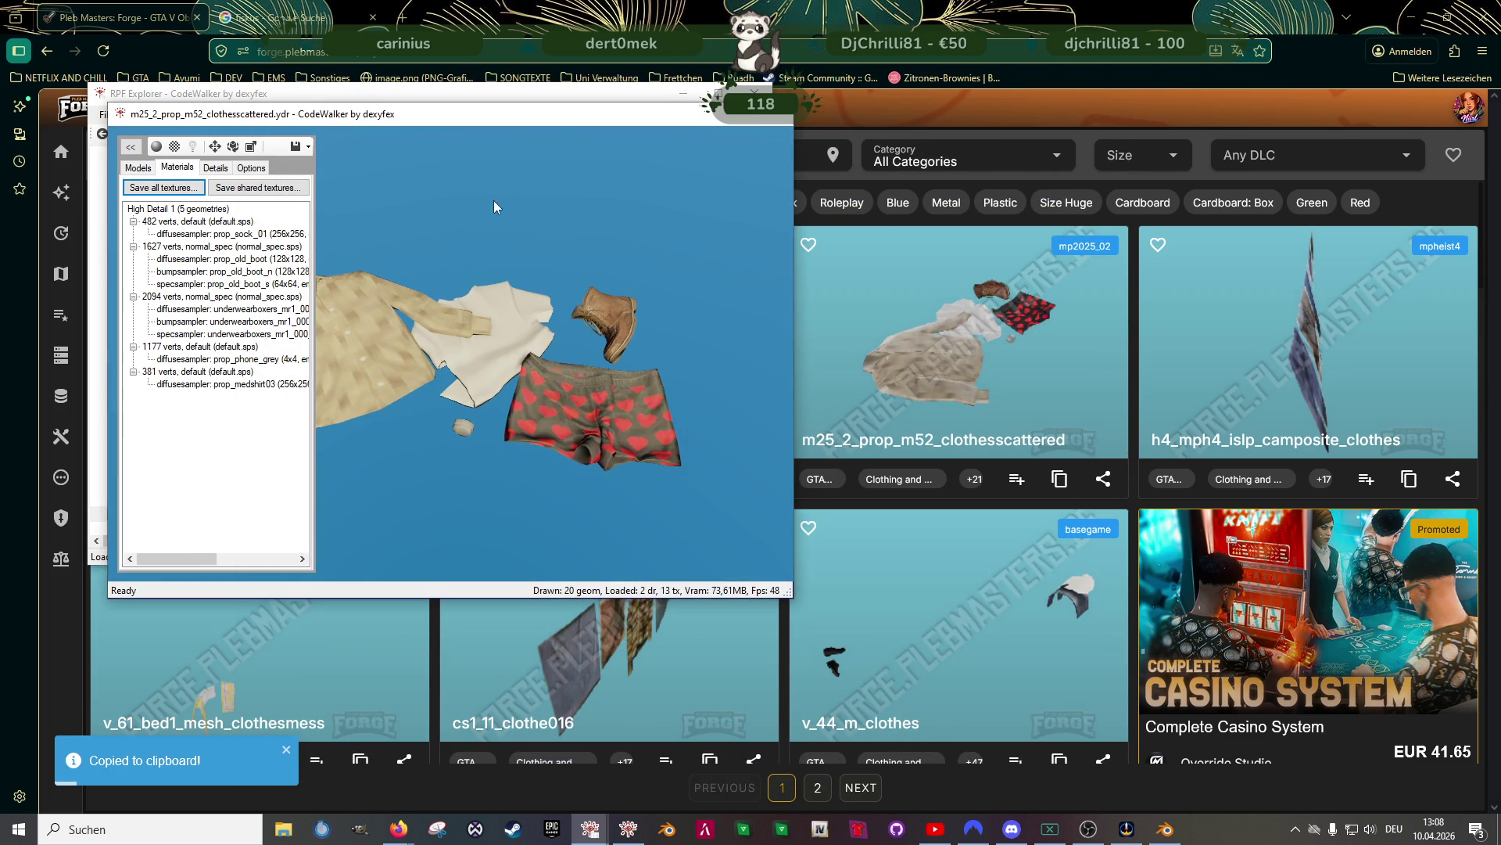
pyautogui.hotkey('alt', 'F4')
# Export the clothesscattered .ydr file to the clubhouse folder
pyautogui.rightClick(438, 178)
pyautogui.click(469, 223)
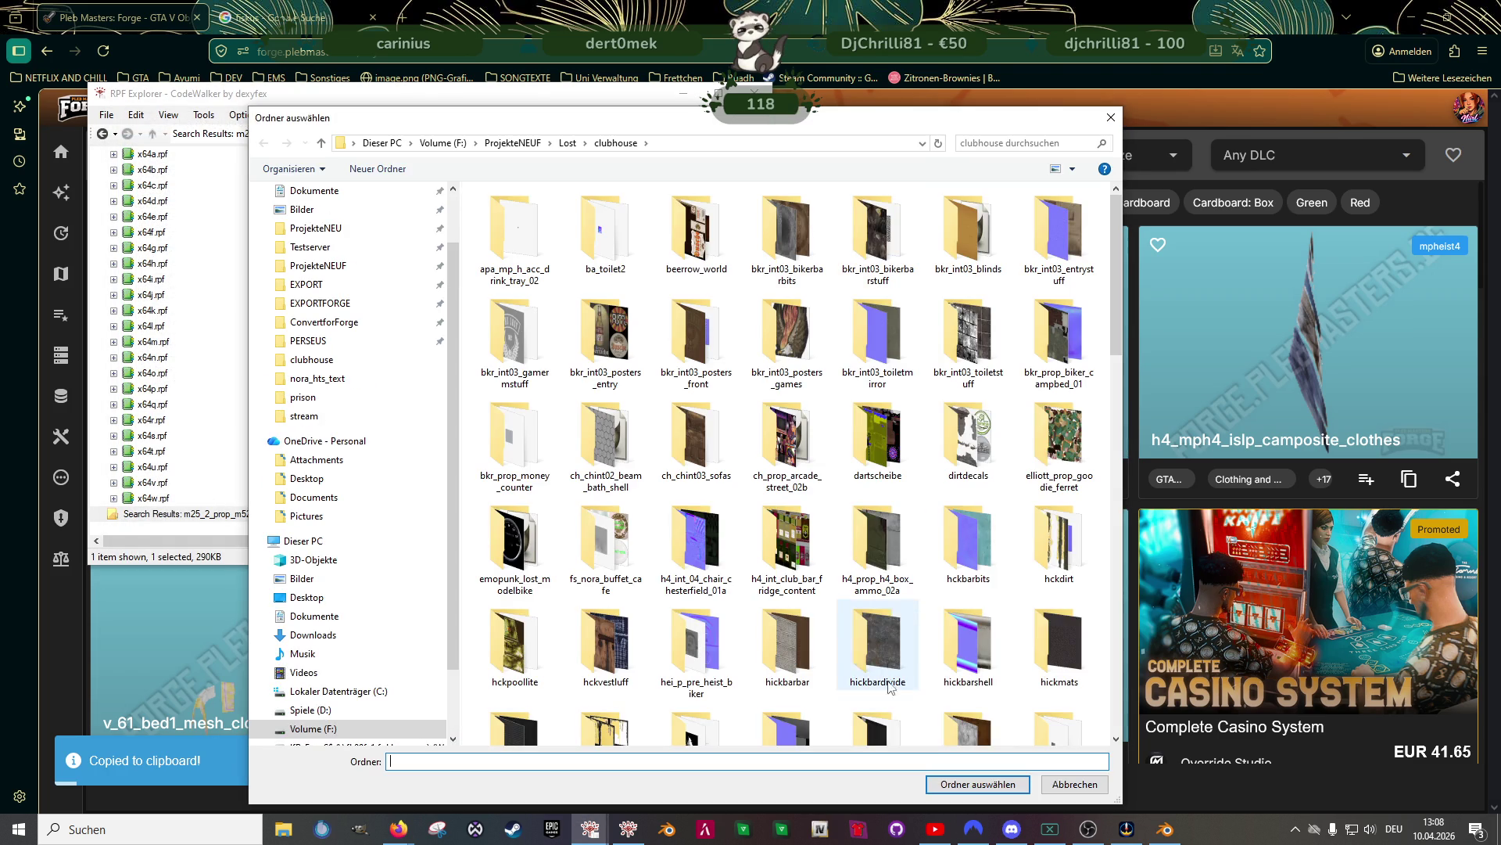
pyautogui.click(977, 783)
# Copy the suitcaseclothes model name from Forge and select CodeWalker's search text
pyautogui.click(682, 93)
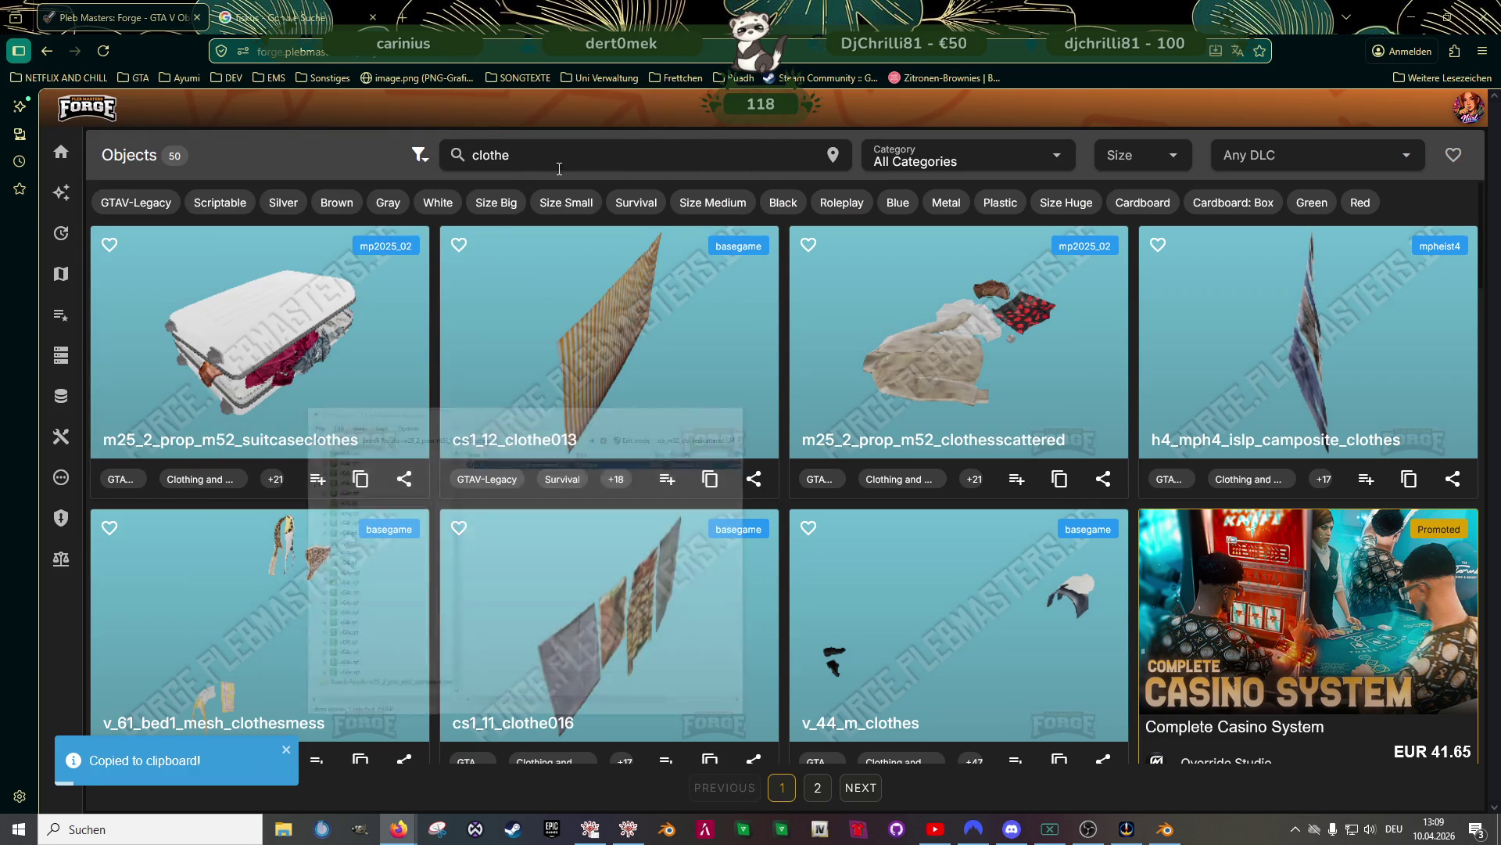
pyautogui.click(360, 478)
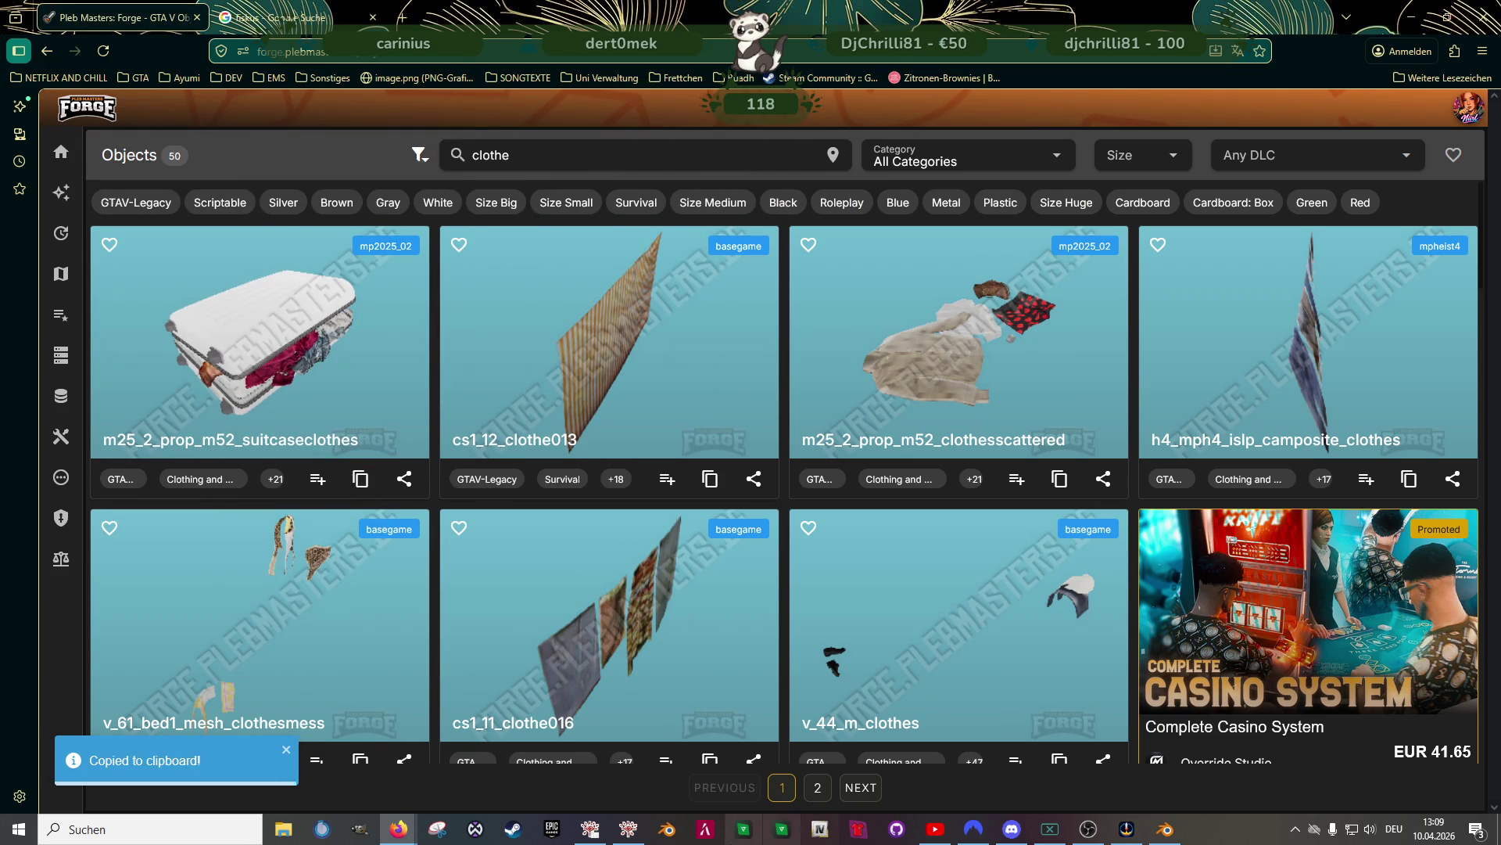
pyautogui.click(590, 828)
pyautogui.doubleClick(703, 133)
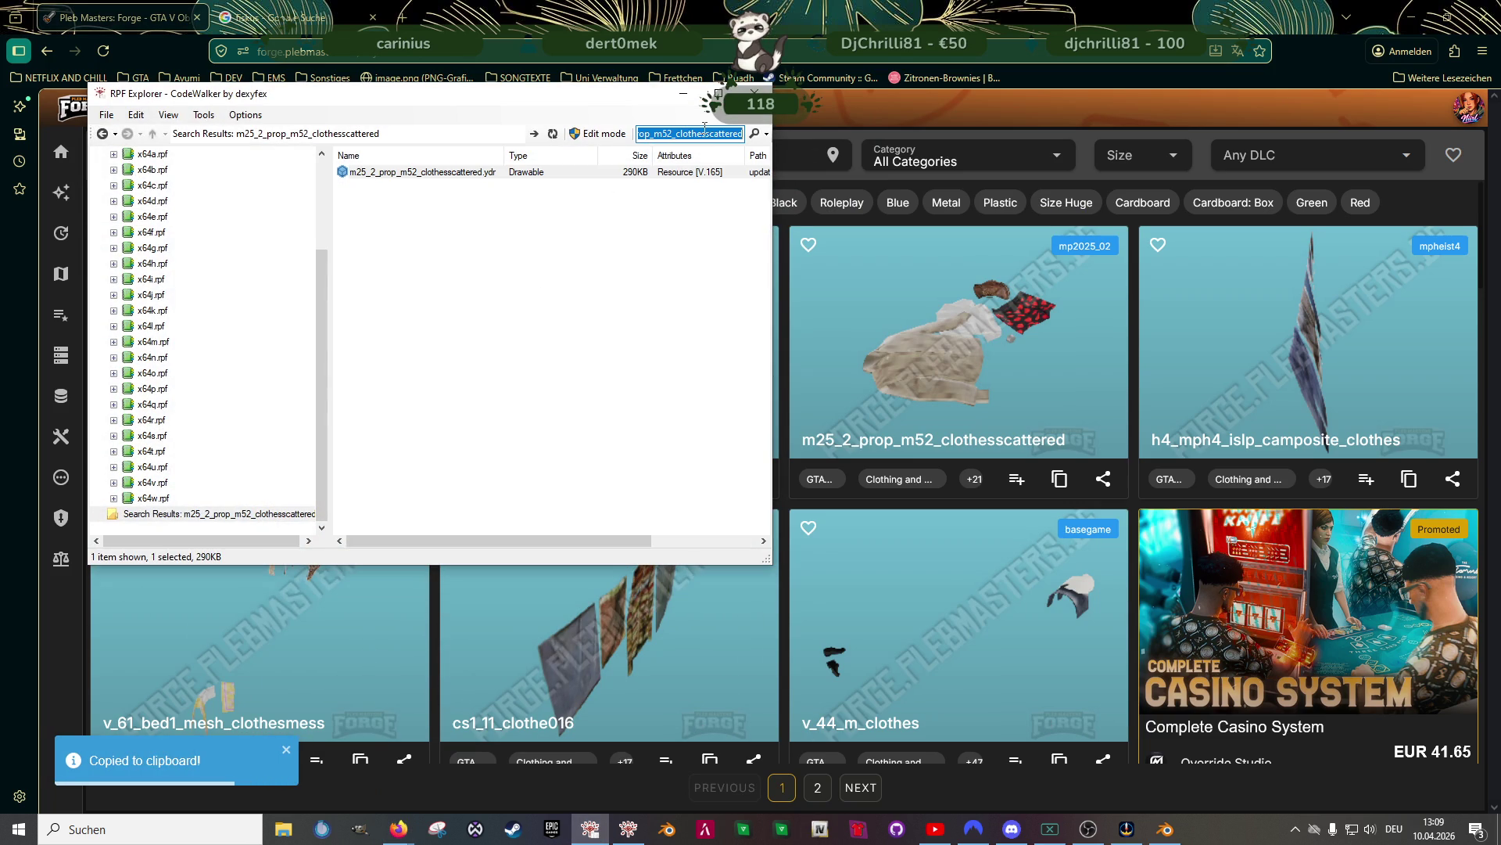
# Find and open the suitcaseclothes .ydr, saving all its textures to the clubhouse folder
pyautogui.hotkey('ctrl', 'v')
pyautogui.press('Return')
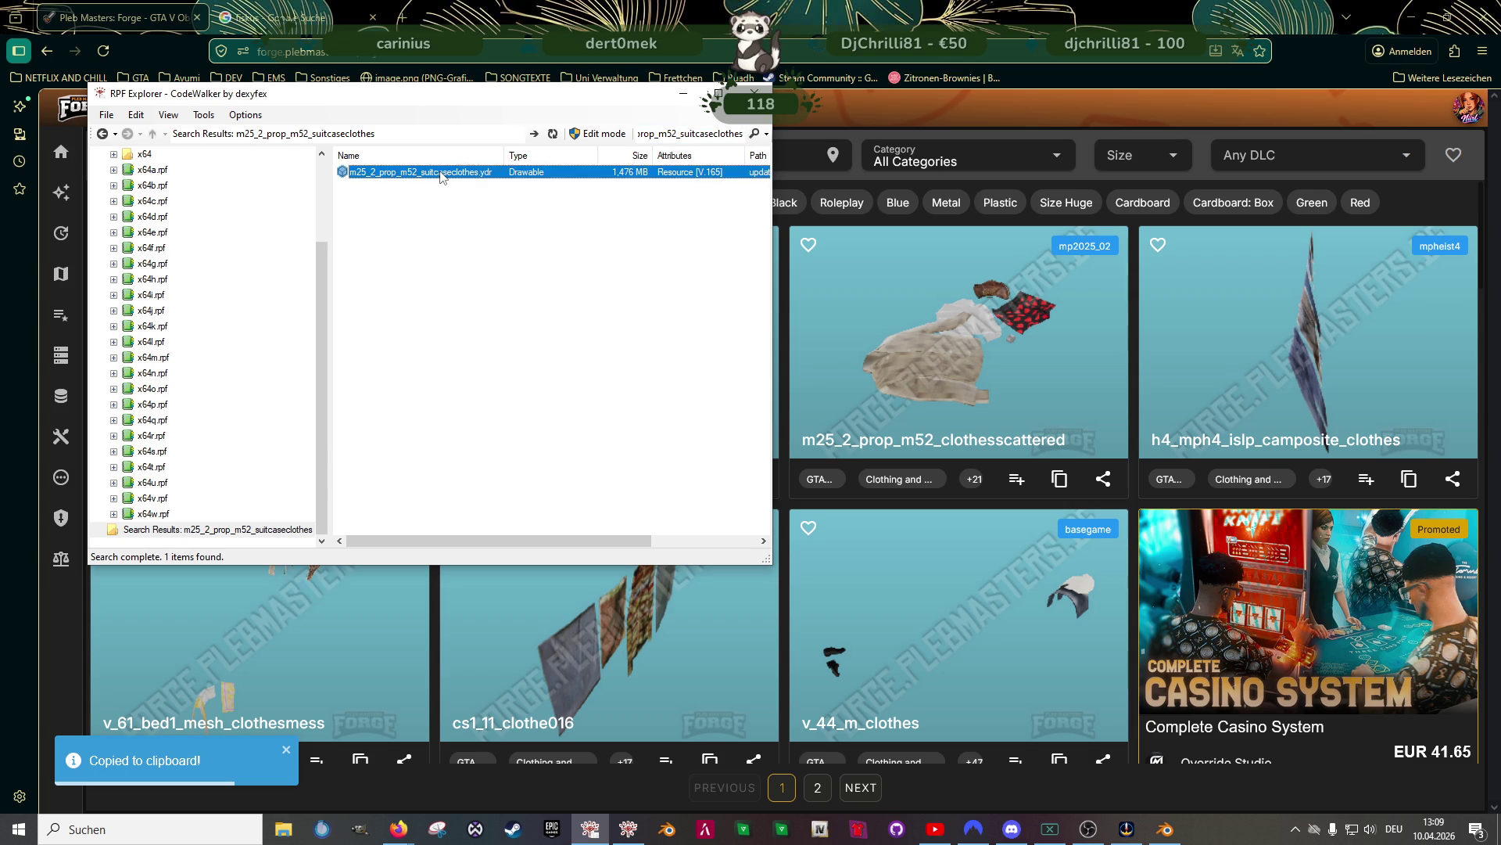
pyautogui.doubleClick(440, 173)
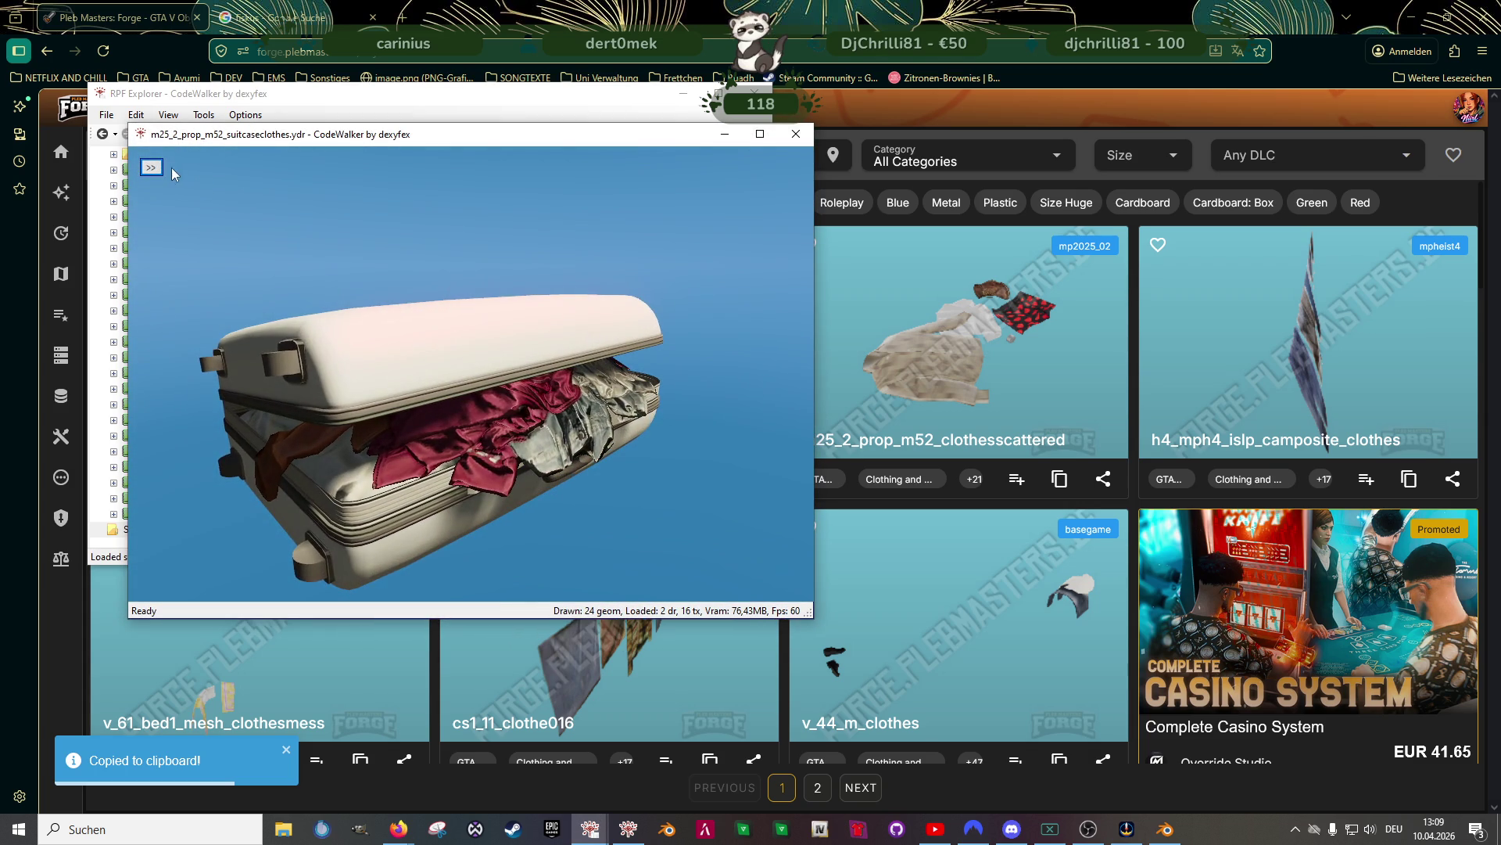
pyautogui.click(151, 167)
pyautogui.click(197, 187)
pyautogui.click(184, 207)
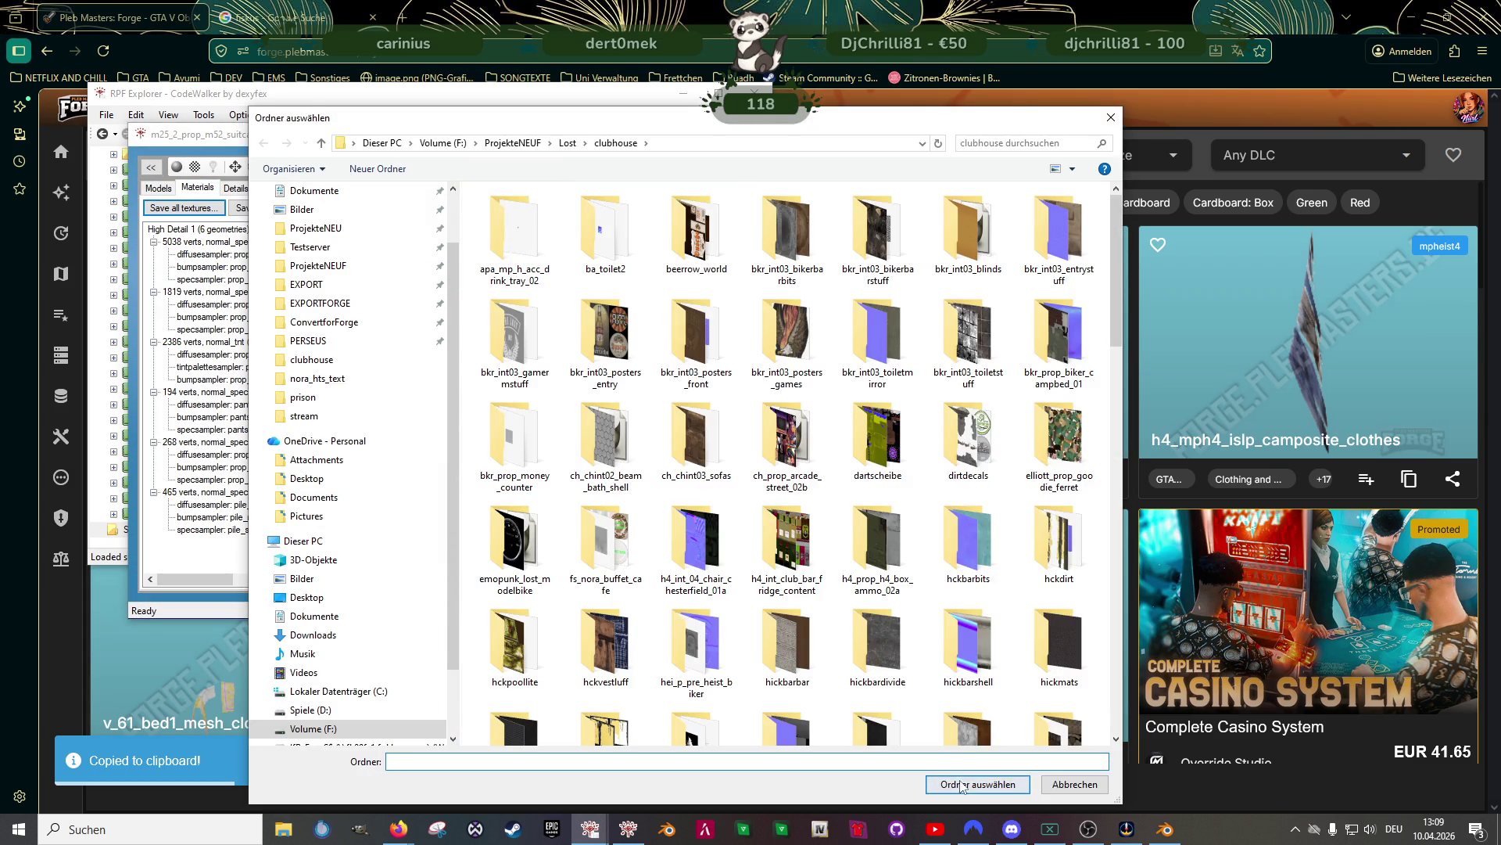
pyautogui.click(962, 784)
pyautogui.click(793, 461)
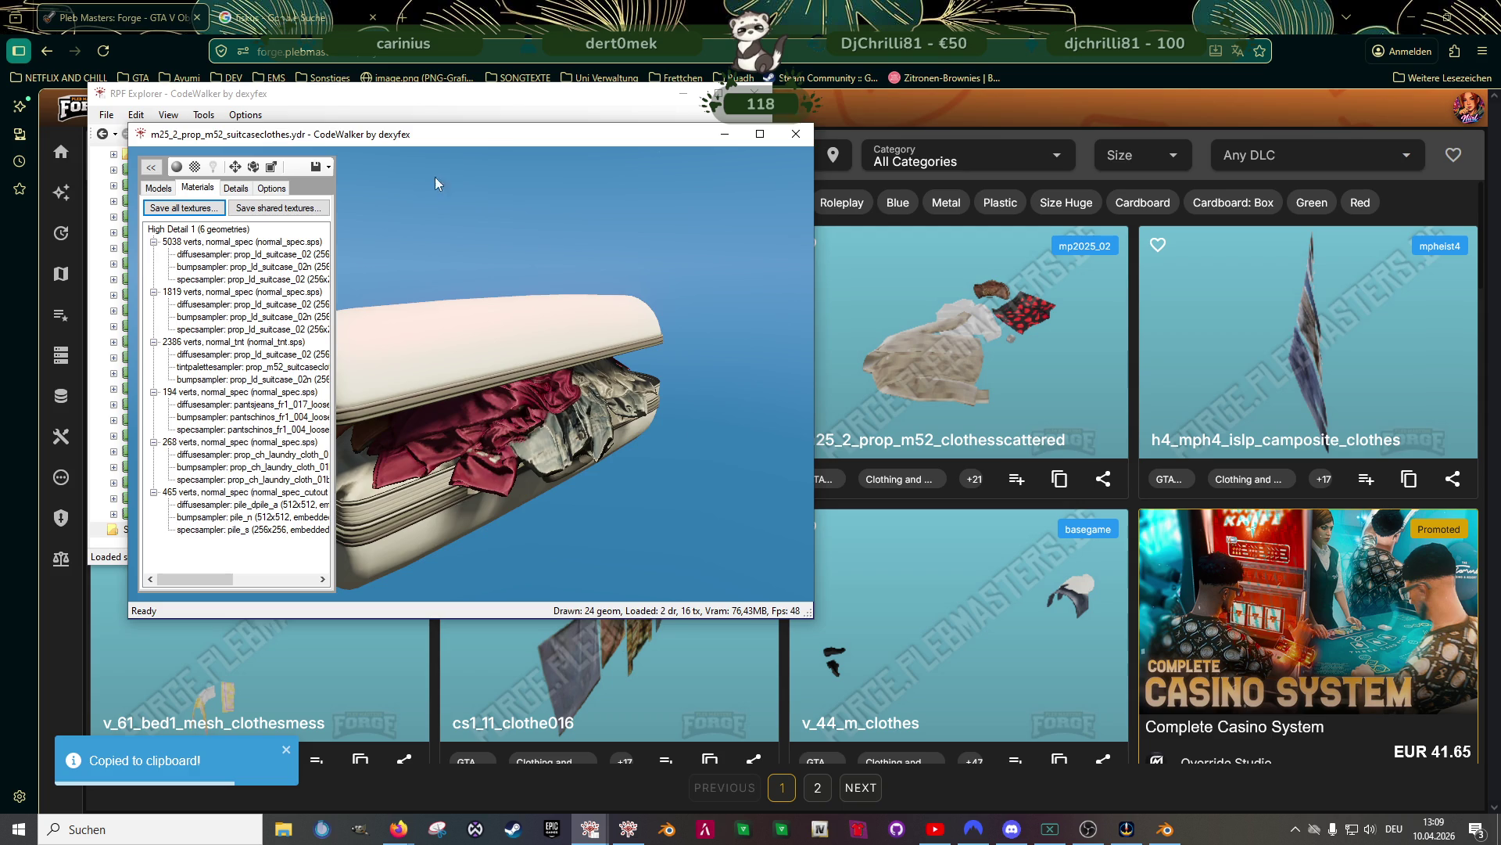
pyautogui.hotkey('alt', 'F4')
# Export the suitcaseclothes drawable as XML to the clubhouse folder and return to Forge
pyautogui.rightClick(386, 172)
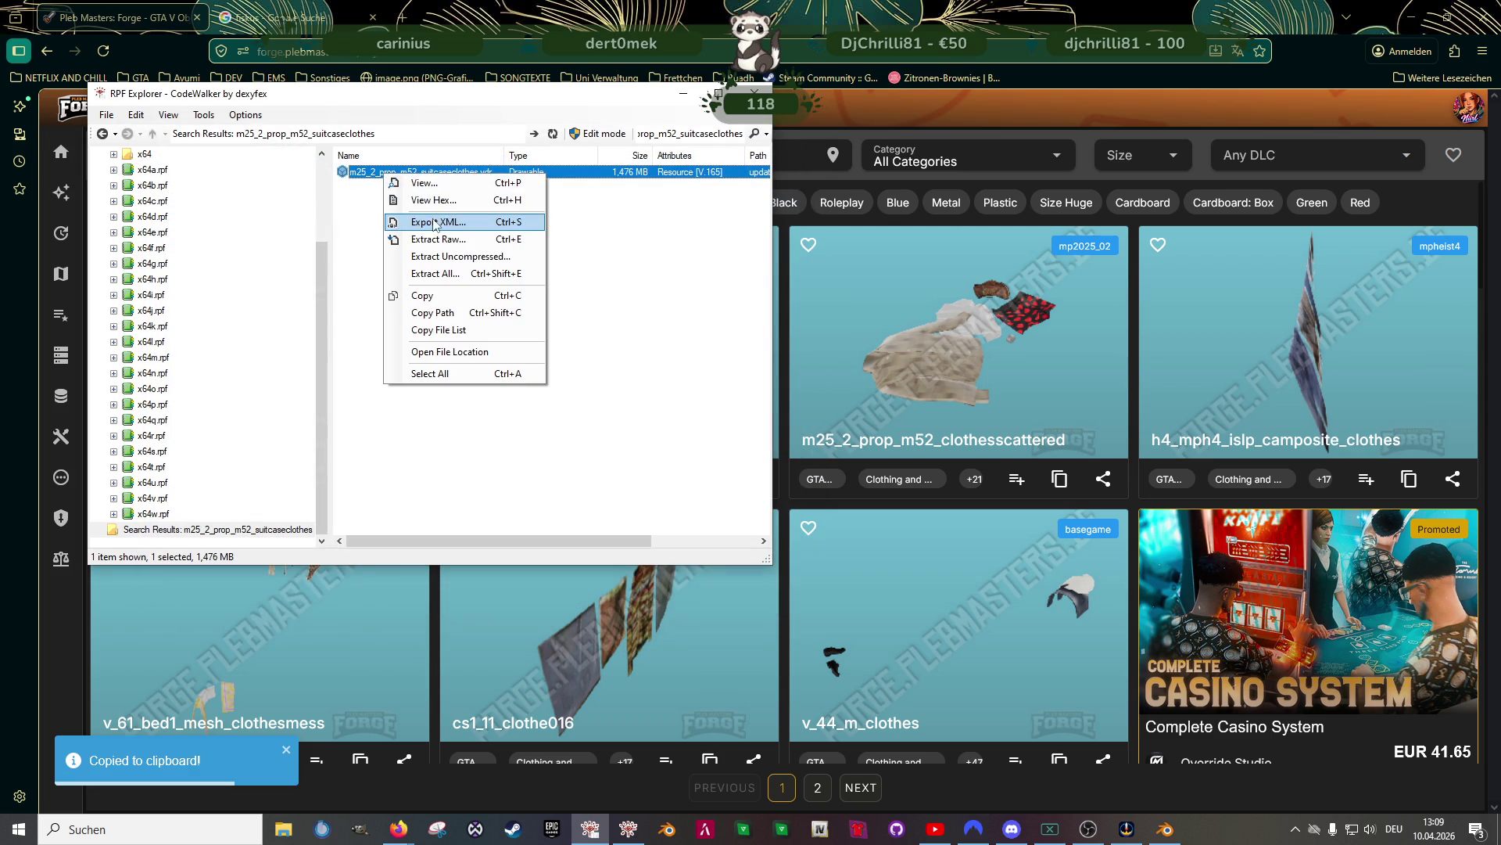
pyautogui.click(435, 222)
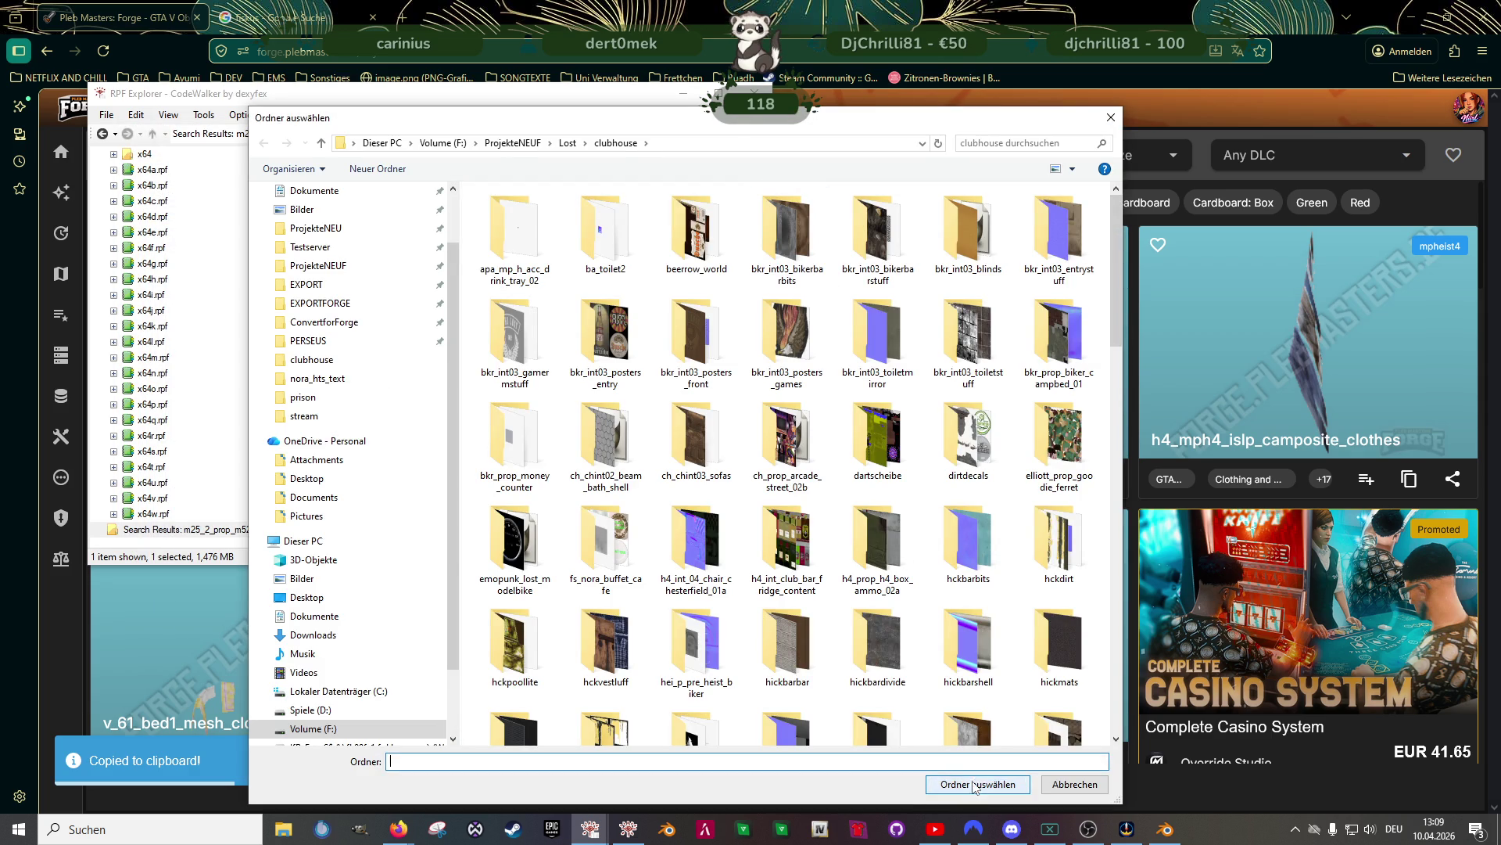
pyautogui.click(975, 786)
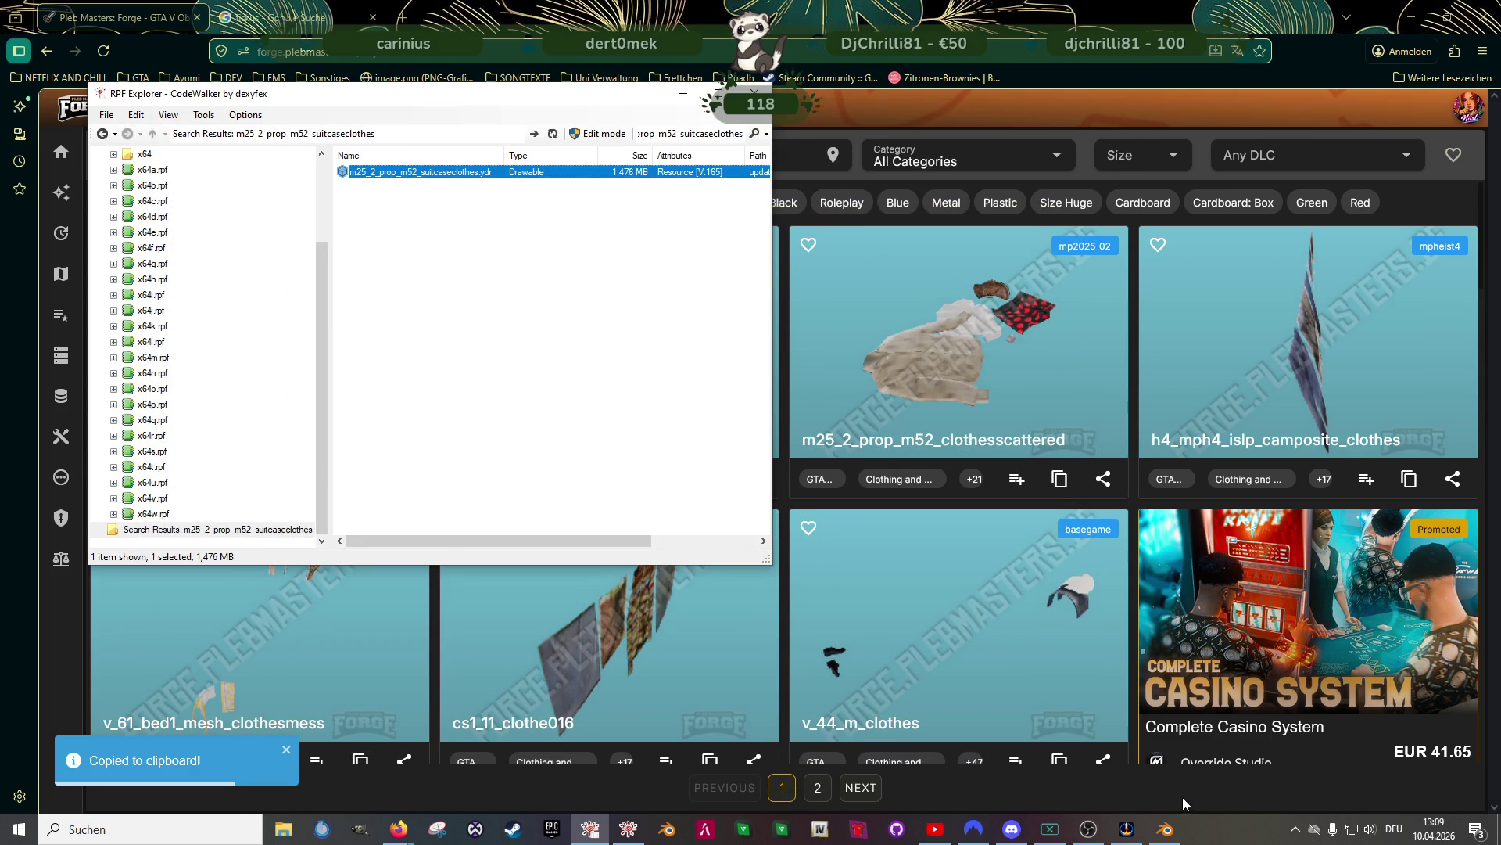
pyautogui.click(1182, 799)
pyautogui.scroll(-5, 968, 479)
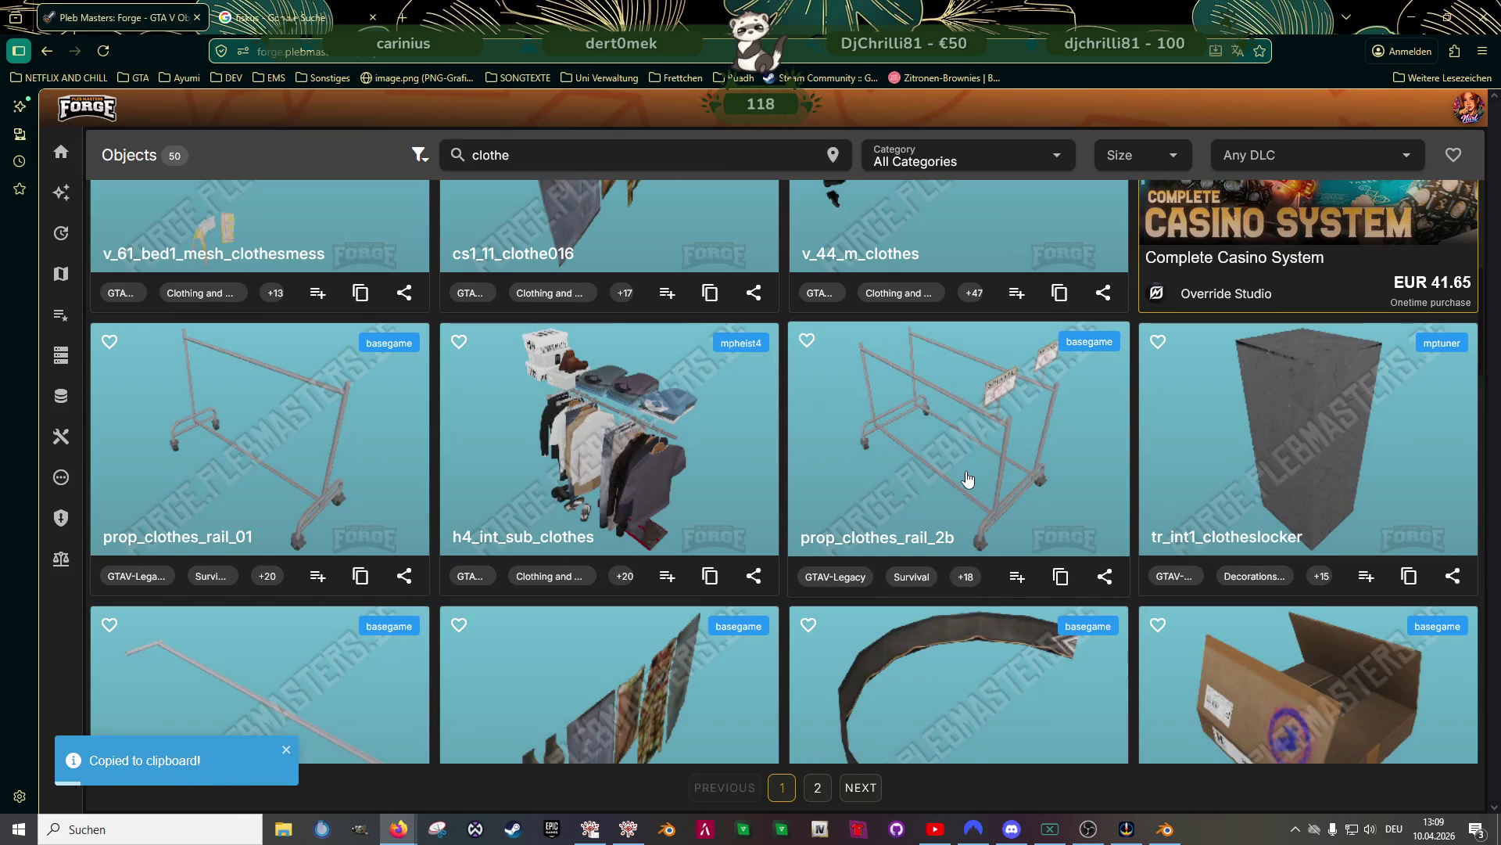
# Browse the clothe results, then switch to Blender for a top-down view of the clubhouse
pyautogui.scroll(-1, 968, 479)
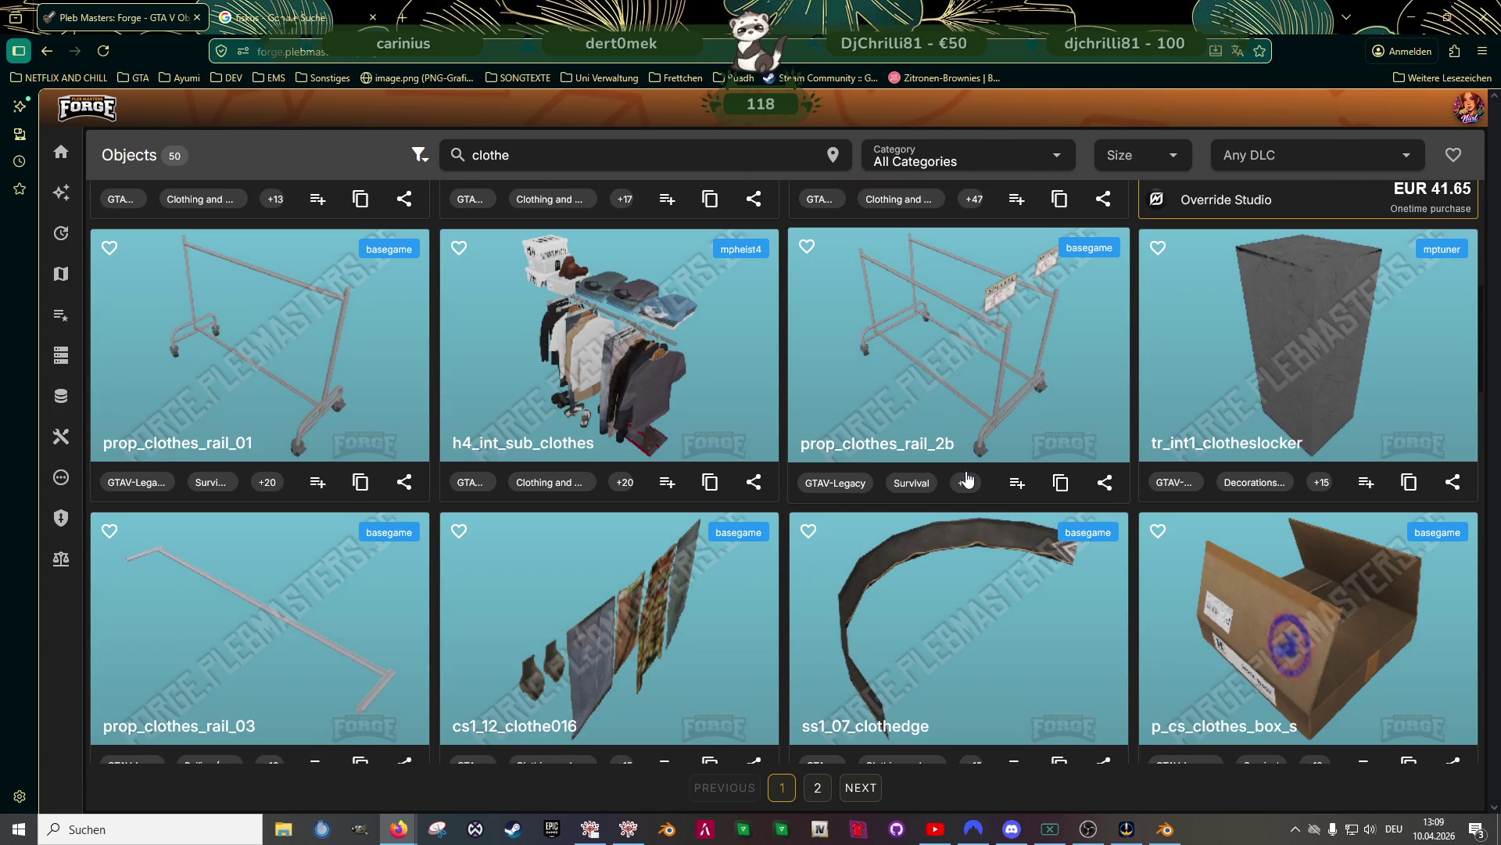
pyautogui.scroll(-2, 954, 473)
pyautogui.scroll(-2, 951, 474)
pyautogui.scroll(-2, 950, 474)
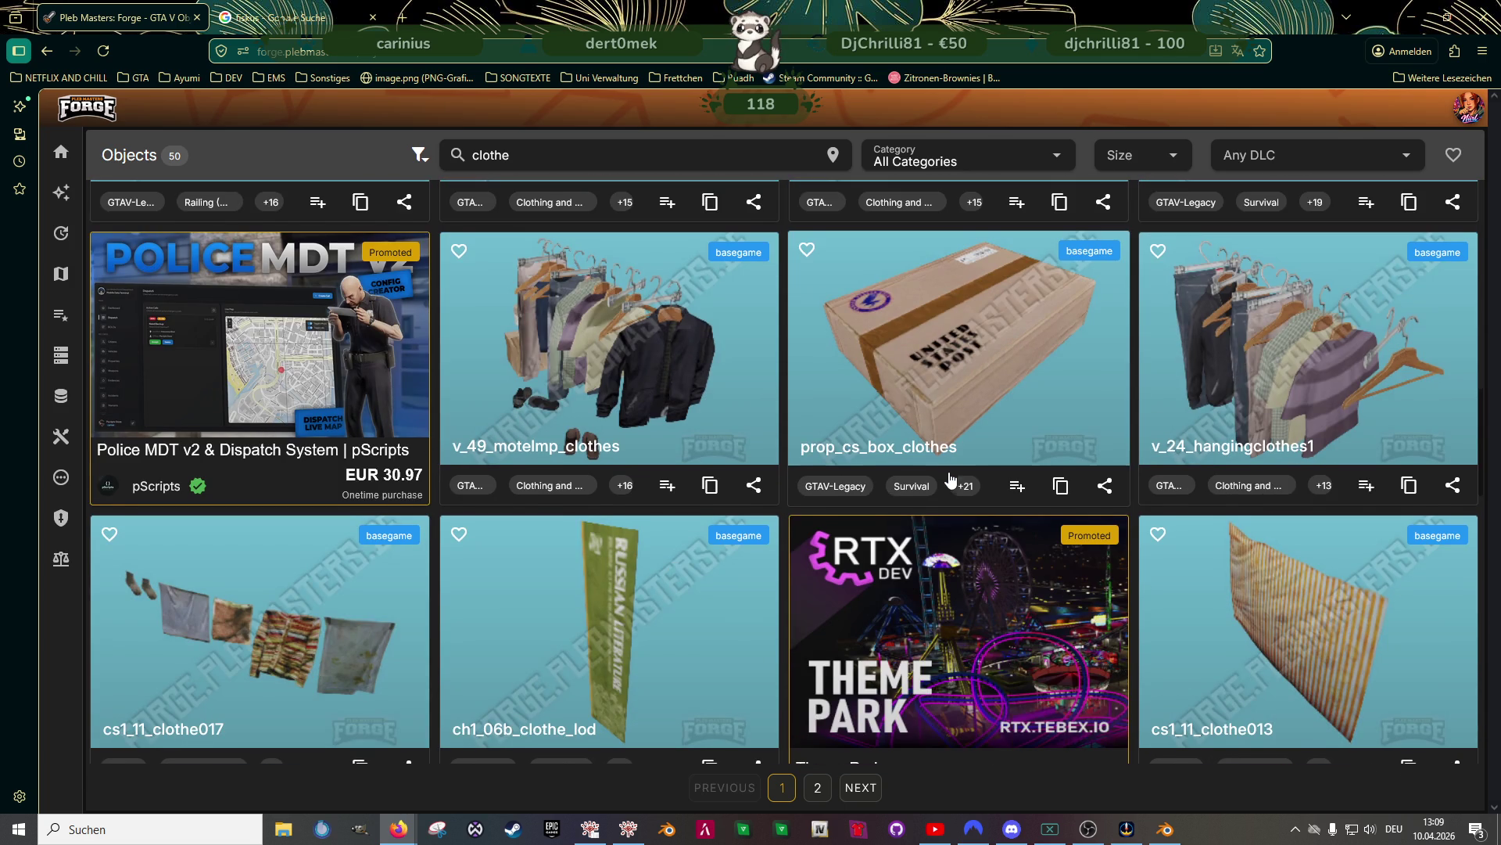
pyautogui.scroll(-4, 951, 478)
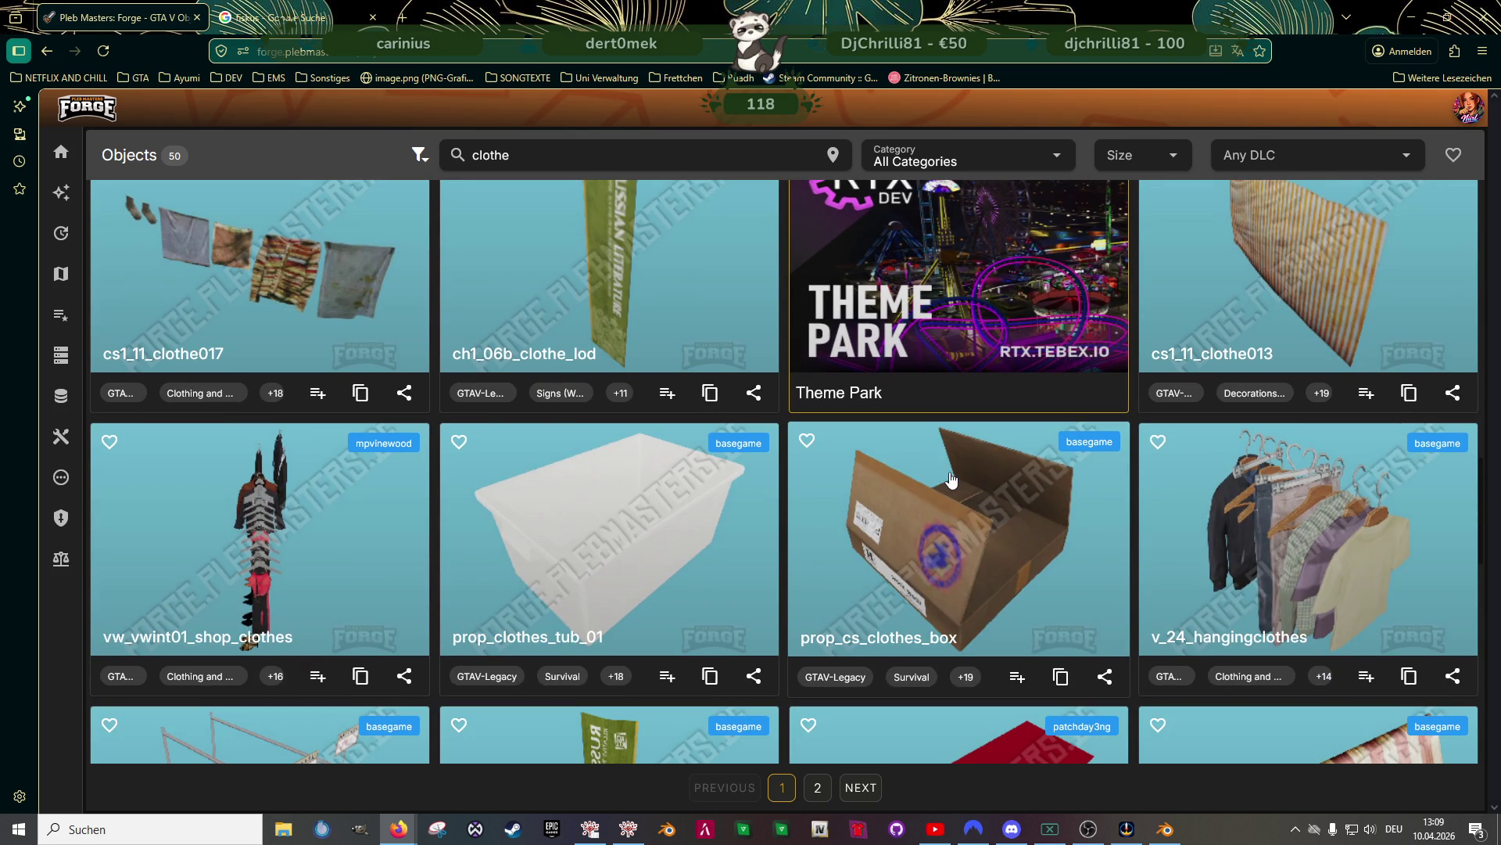
pyautogui.click(1165, 829)
pyautogui.scroll(-5, 669, 438)
pyautogui.moveTo(665, 441)
pyautogui.mouseDown(button='middle')
pyautogui.moveTo(649, 449)
pyautogui.moveTo(622, 424)
pyautogui.moveTo(617, 452)
pyautogui.moveTo(654, 495)
pyautogui.mouseUp(button='middle')
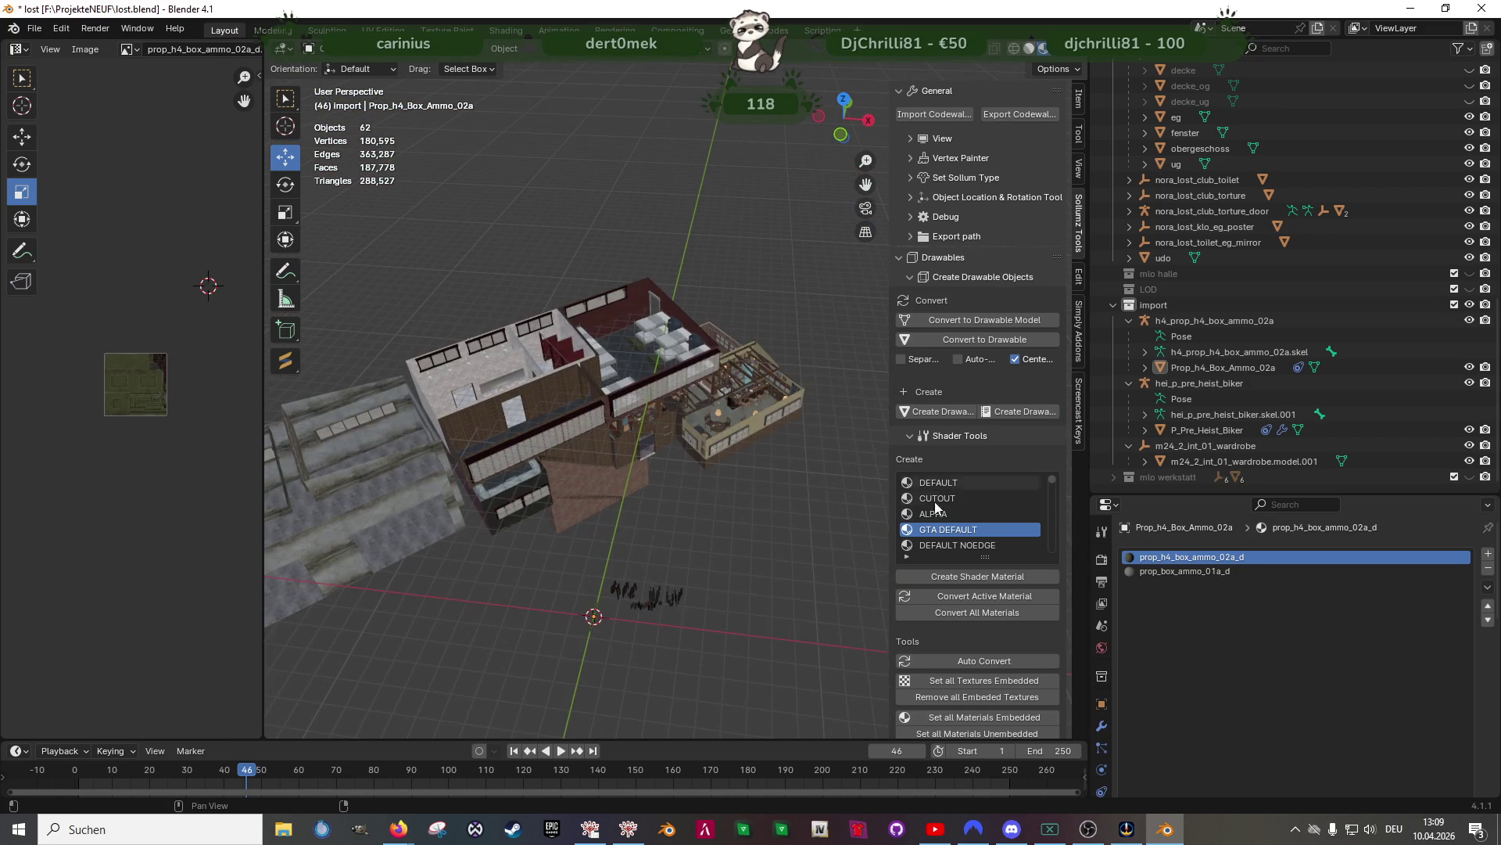
# Import the suitcaseclothes and clothesscattered .ydr.xml files from the clubhouse folder via Import Codewalker
pyautogui.click(943, 115)
pyautogui.scroll(-10, 656, 492)
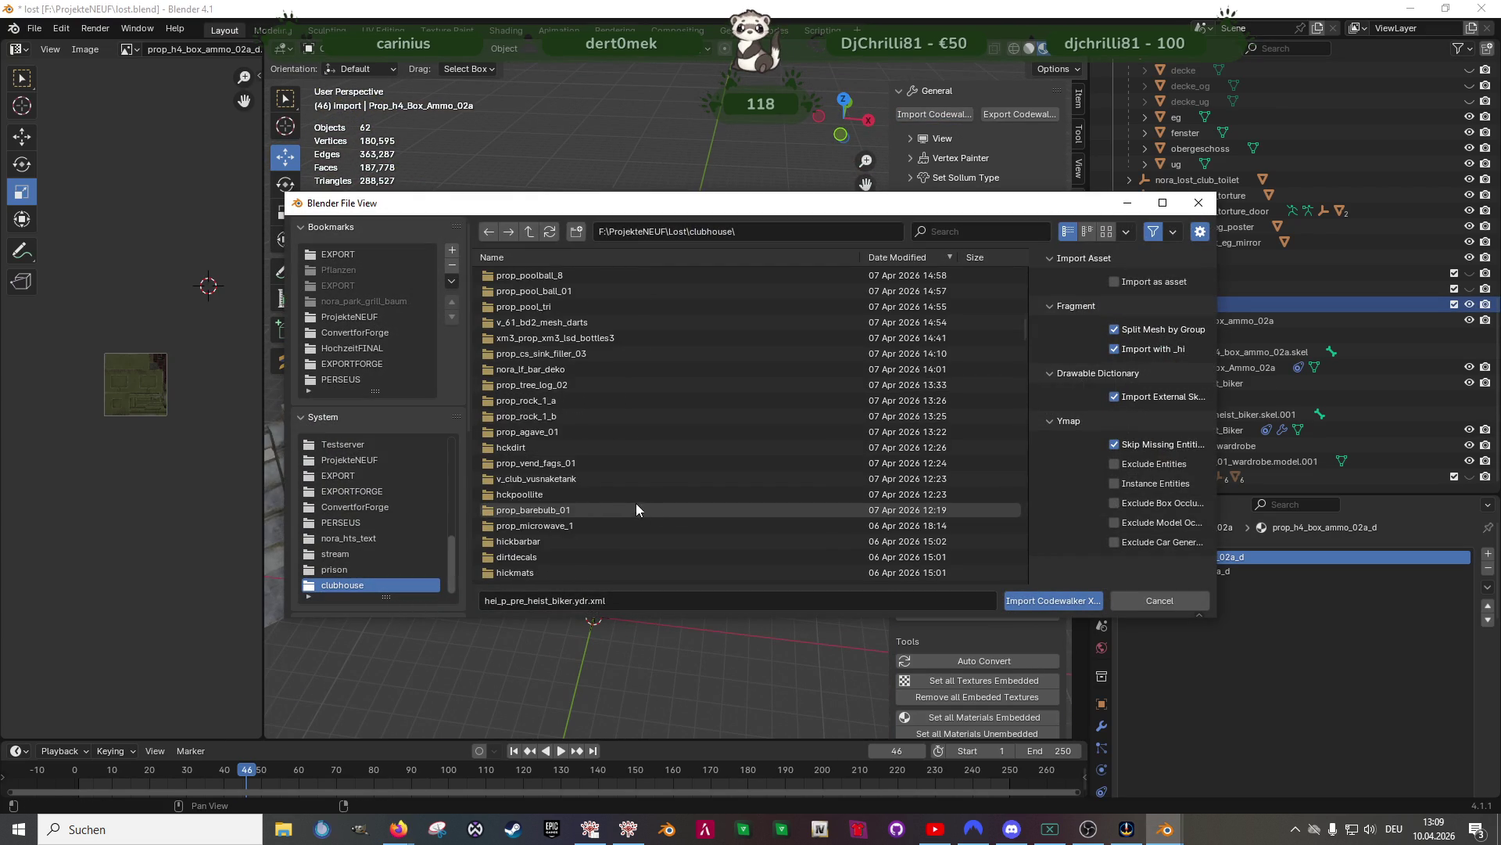
pyautogui.scroll(-10, 636, 505)
pyautogui.scroll(-3, 607, 491)
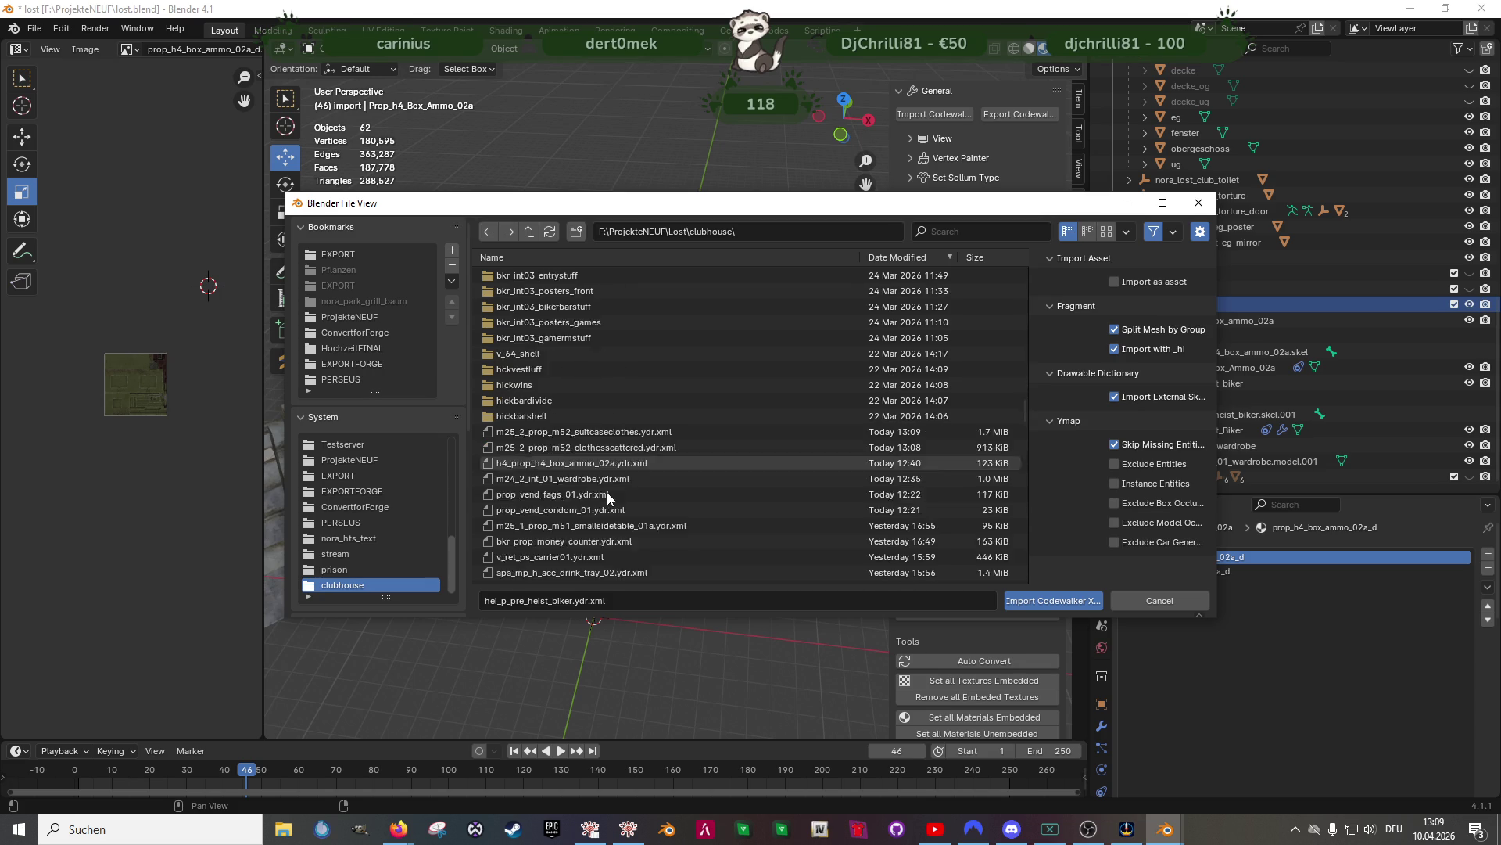
pyautogui.click(578, 400)
pyautogui.keyDown('shift'); pyautogui.click(586, 416); pyautogui.keyUp('shift')
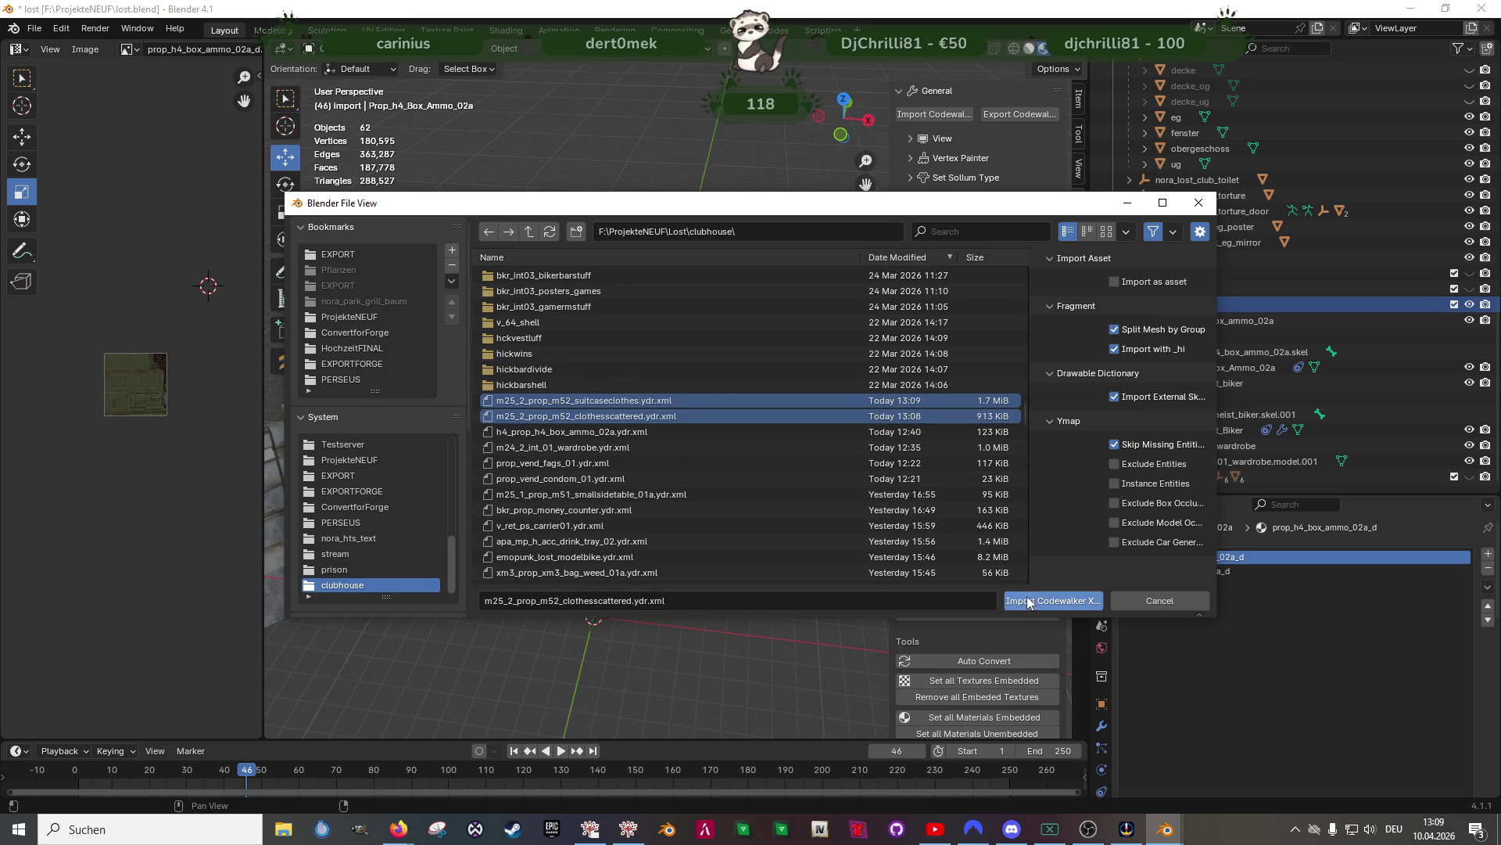
pyautogui.click(1024, 599)
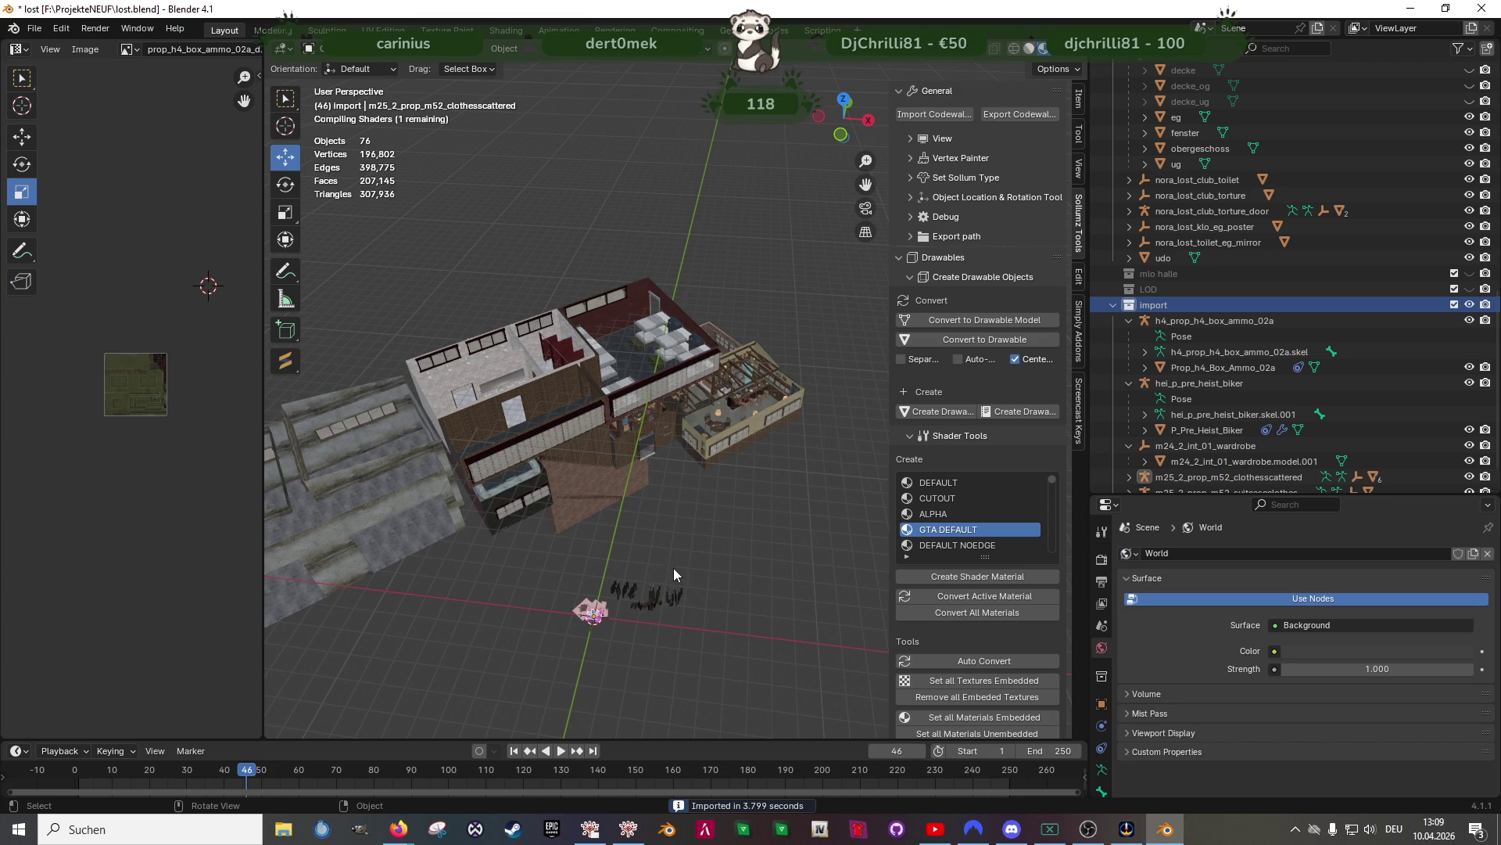
# Delete the clothesscattered prop's collision object hierarchy in the Outliner
pyautogui.scroll(5, 658, 593)
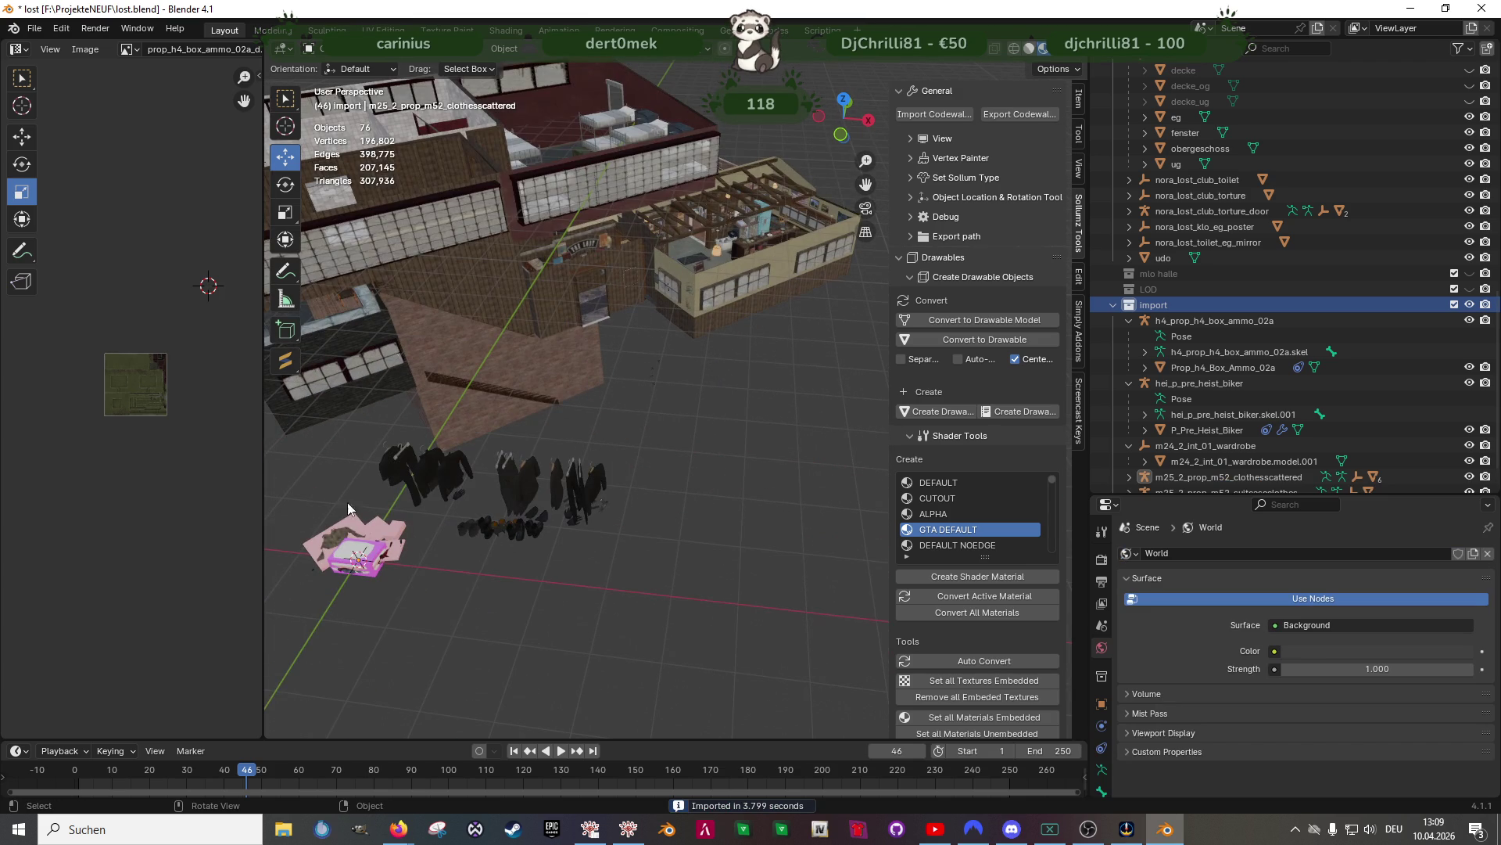
pyautogui.click(398, 536)
pyautogui.scroll(-2, 1201, 406)
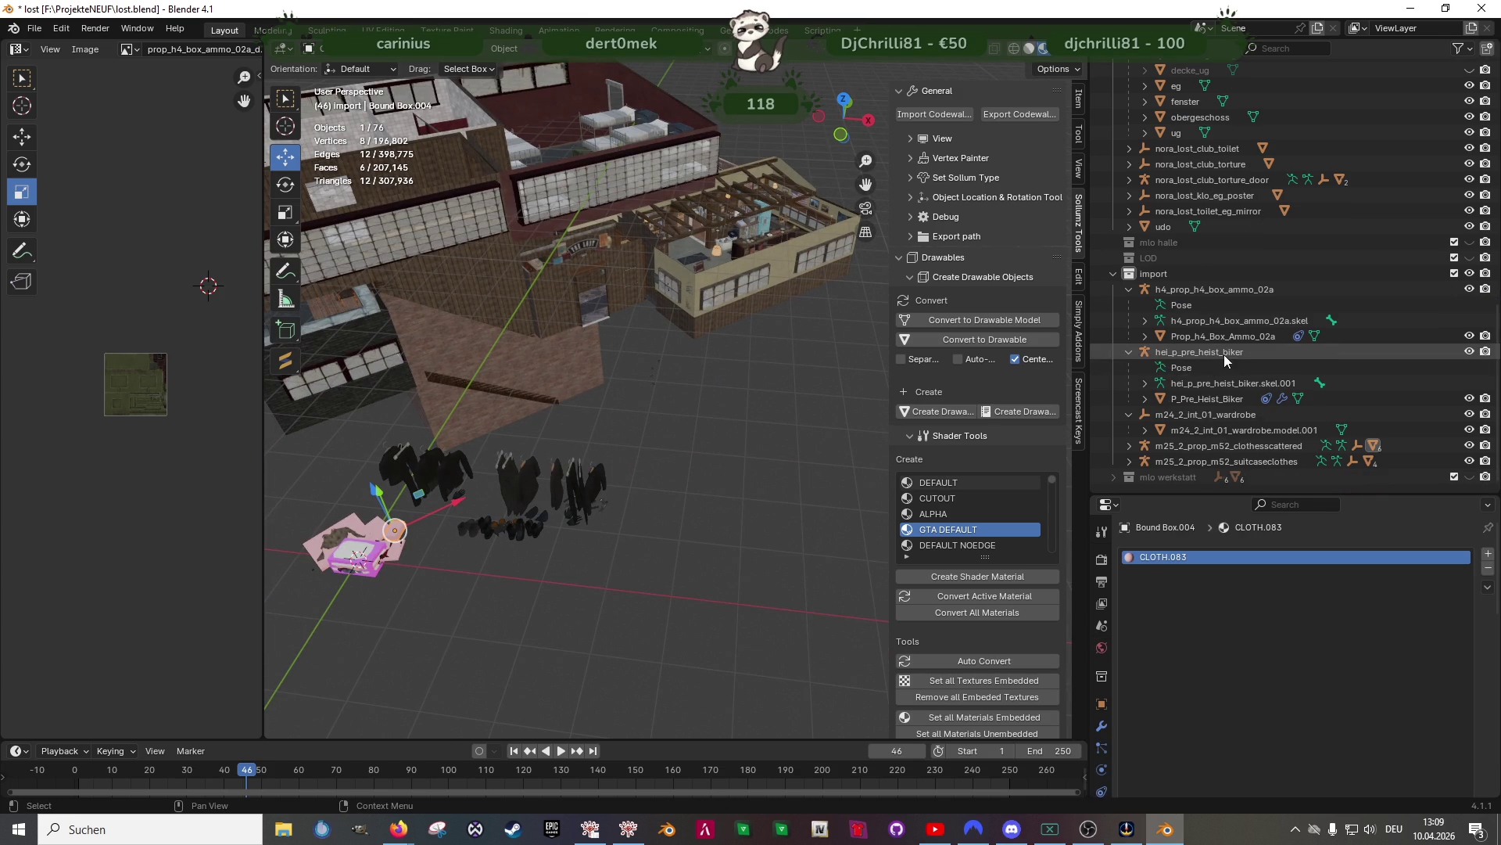
pyautogui.click(1128, 446)
pyautogui.scroll(-2, 1128, 448)
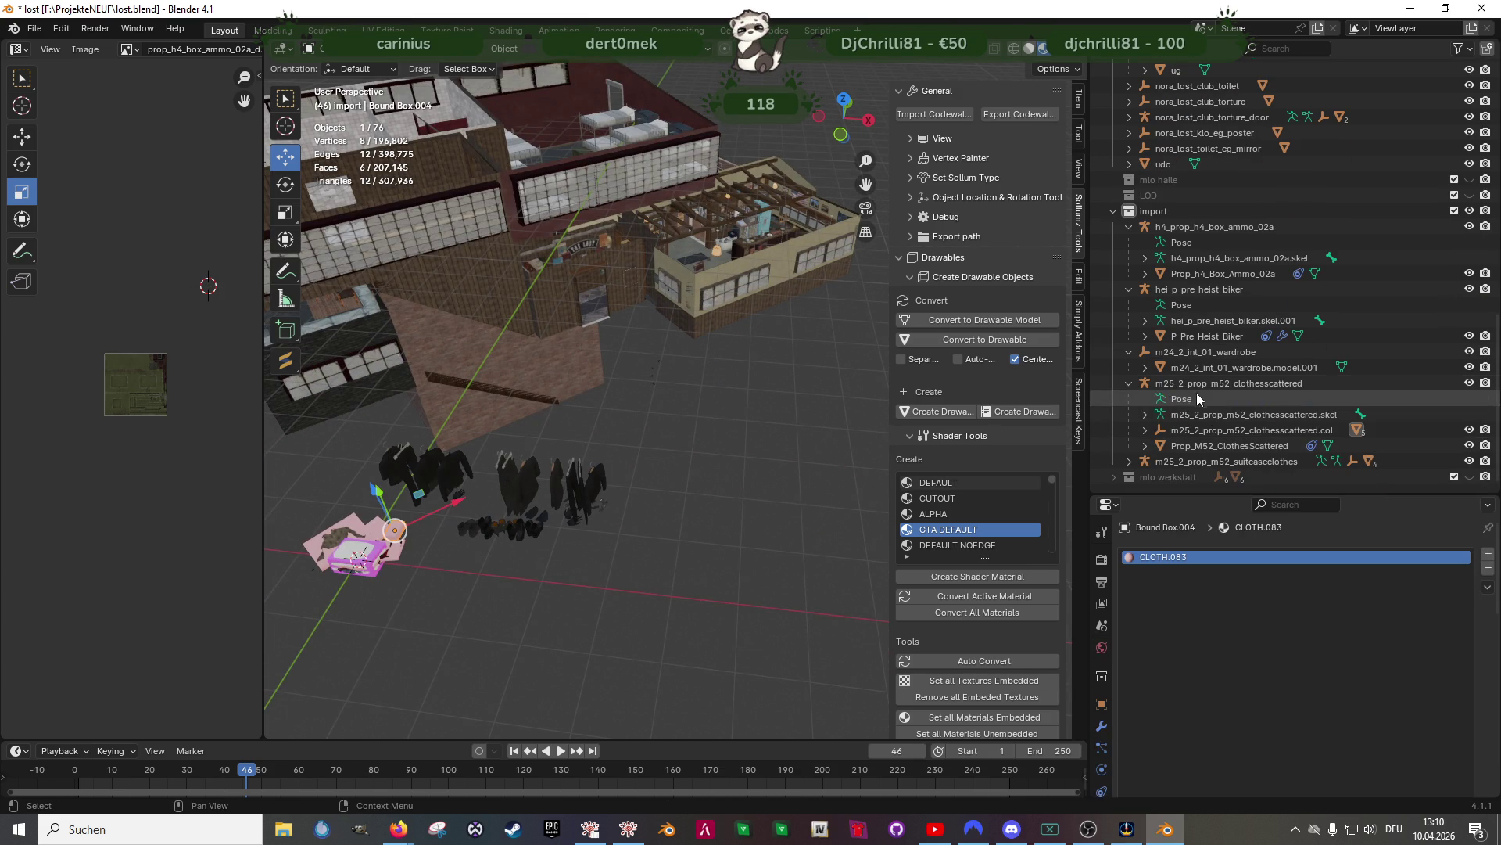
pyautogui.rightClick(1254, 425)
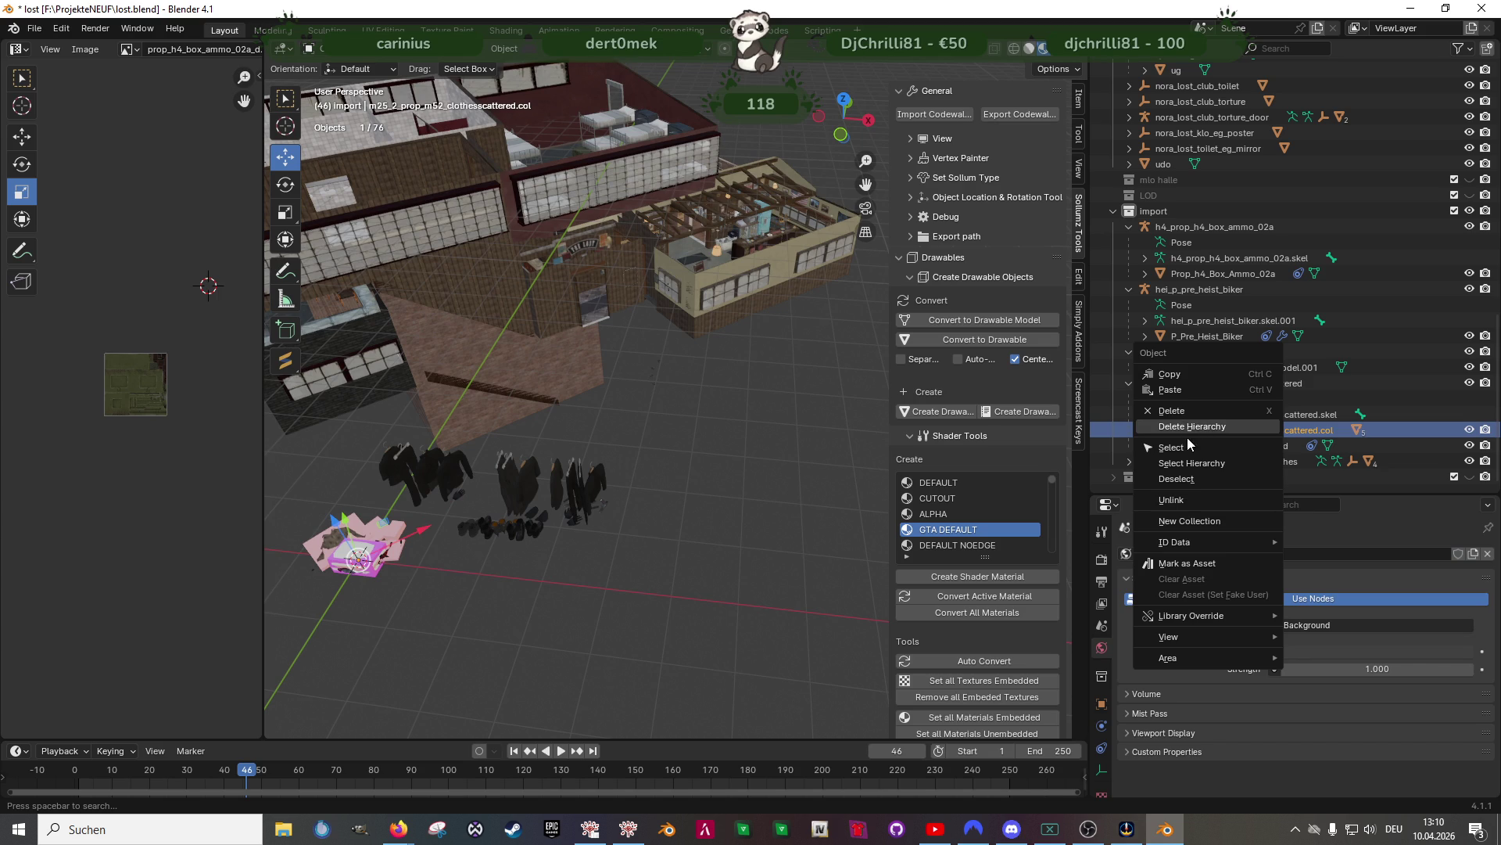
pyautogui.click(1193, 426)
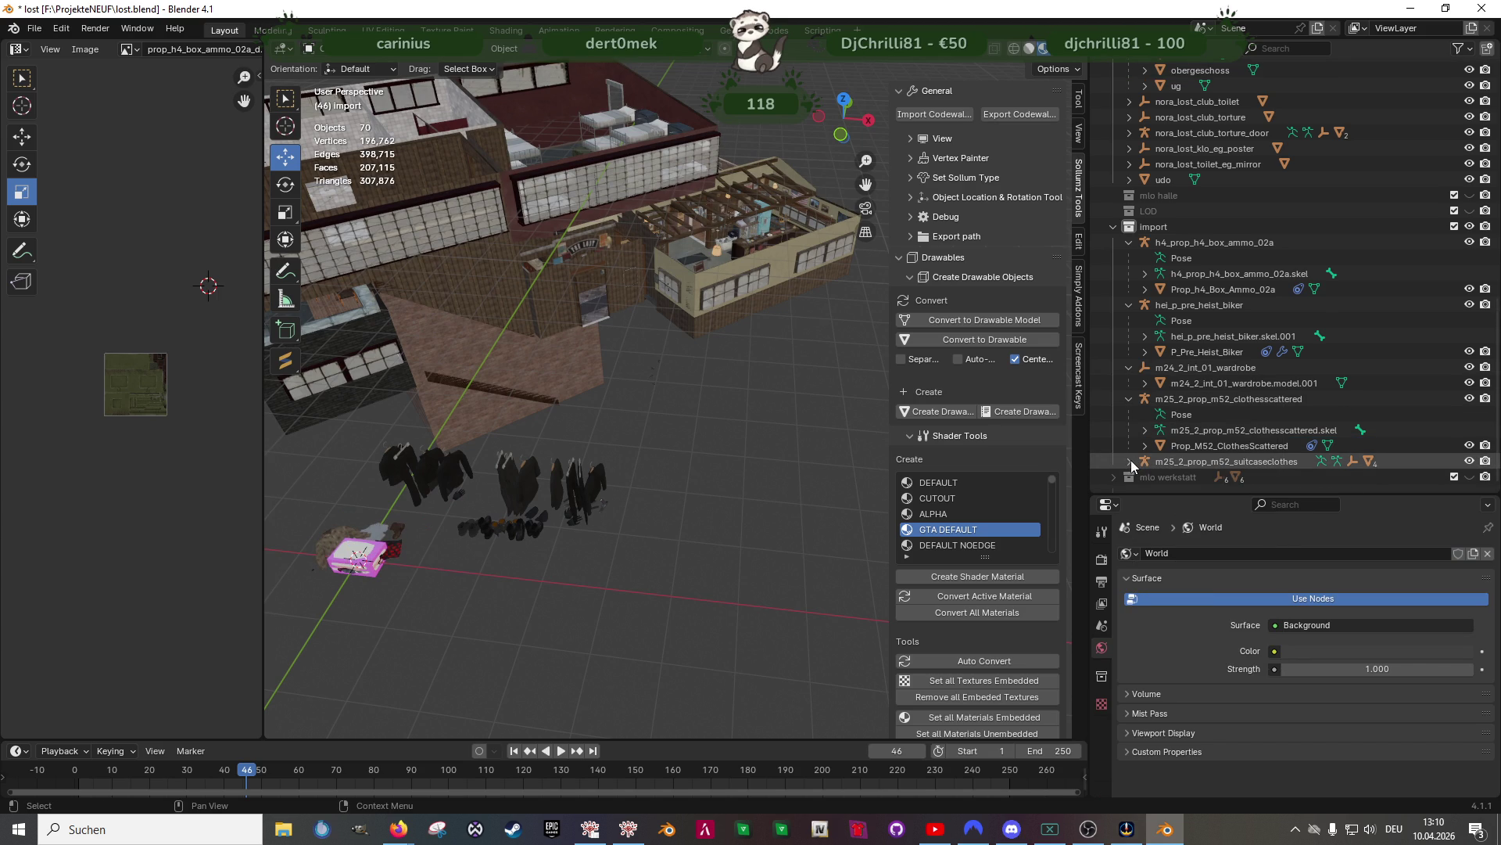
# Delete the suitcaseclothes prop's collision object hierarchy as well
pyautogui.click(1129, 462)
pyautogui.scroll(-2, 1131, 465)
pyautogui.rightClick(1225, 448)
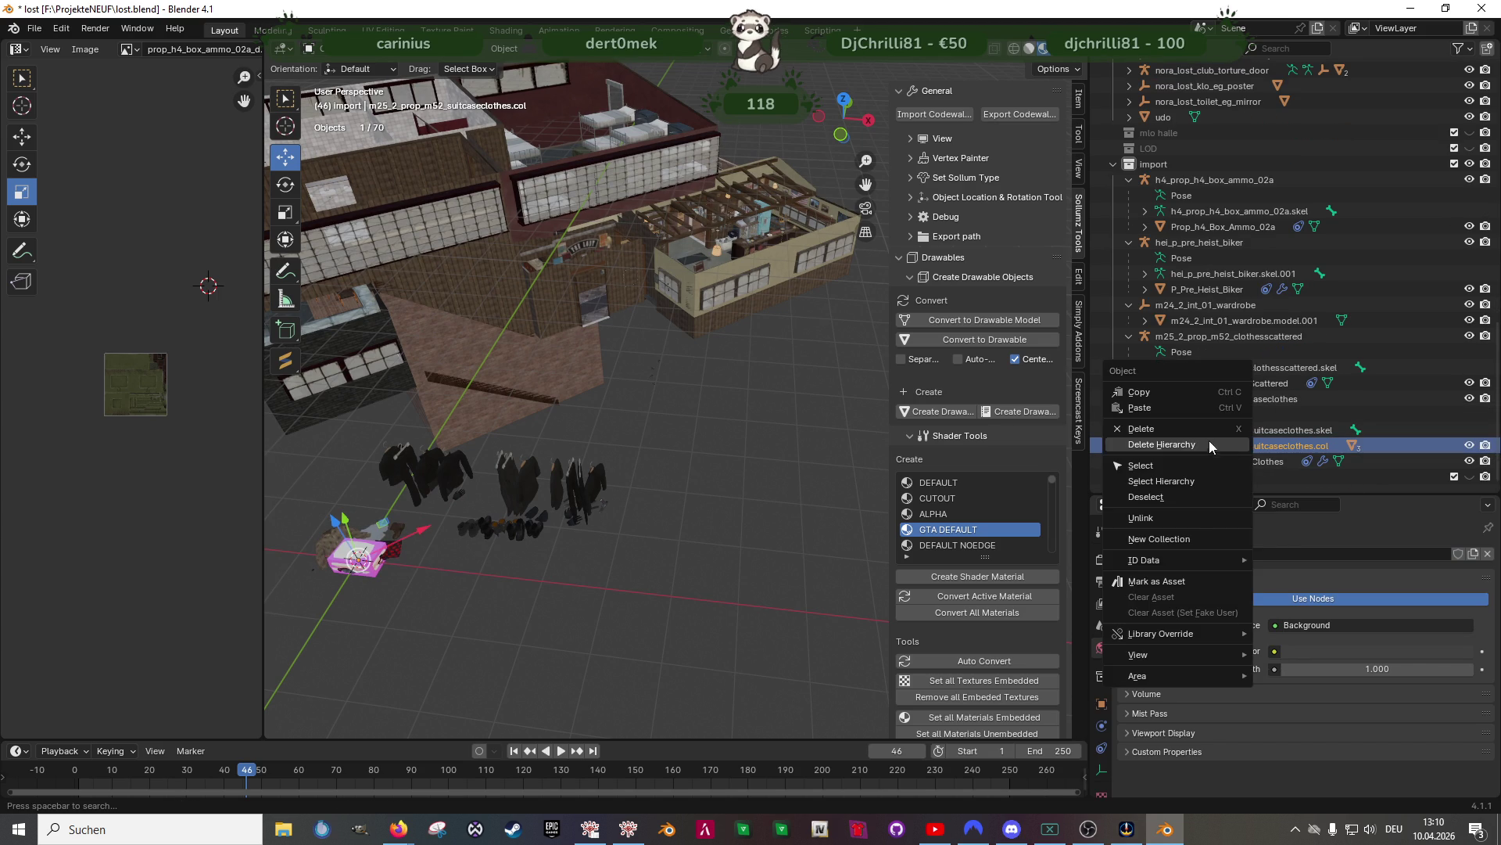
pyautogui.press('Return')
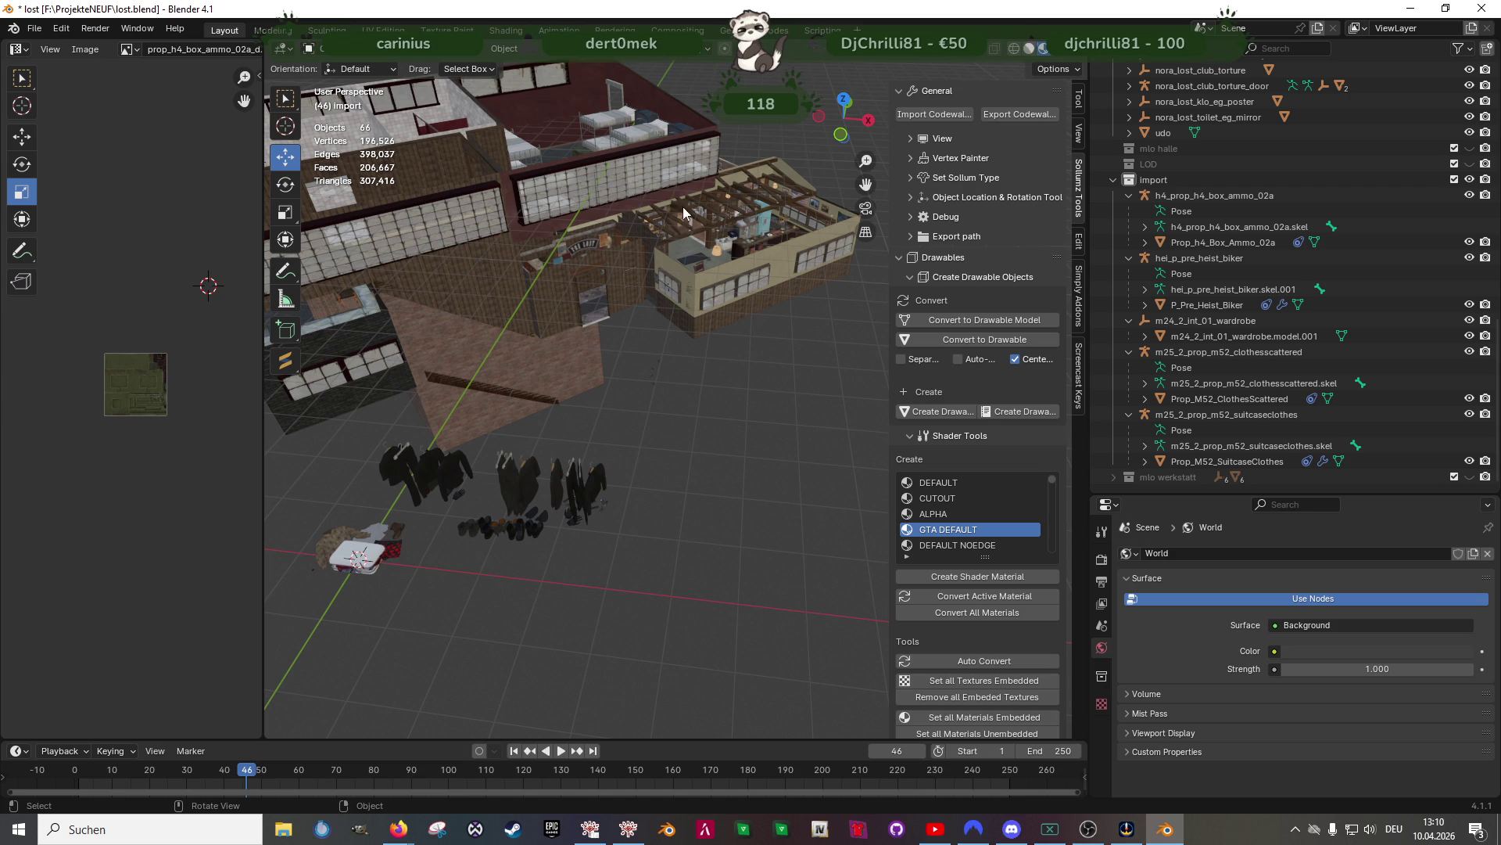
# Select the imported suitcase prop and align it to the club orientation
pyautogui.moveTo(574, 333)
pyautogui.mouseDown(button='middle')
pyautogui.moveTo(567, 402)
pyautogui.moveTo(665, 421)
pyautogui.mouseUp(button='middle')
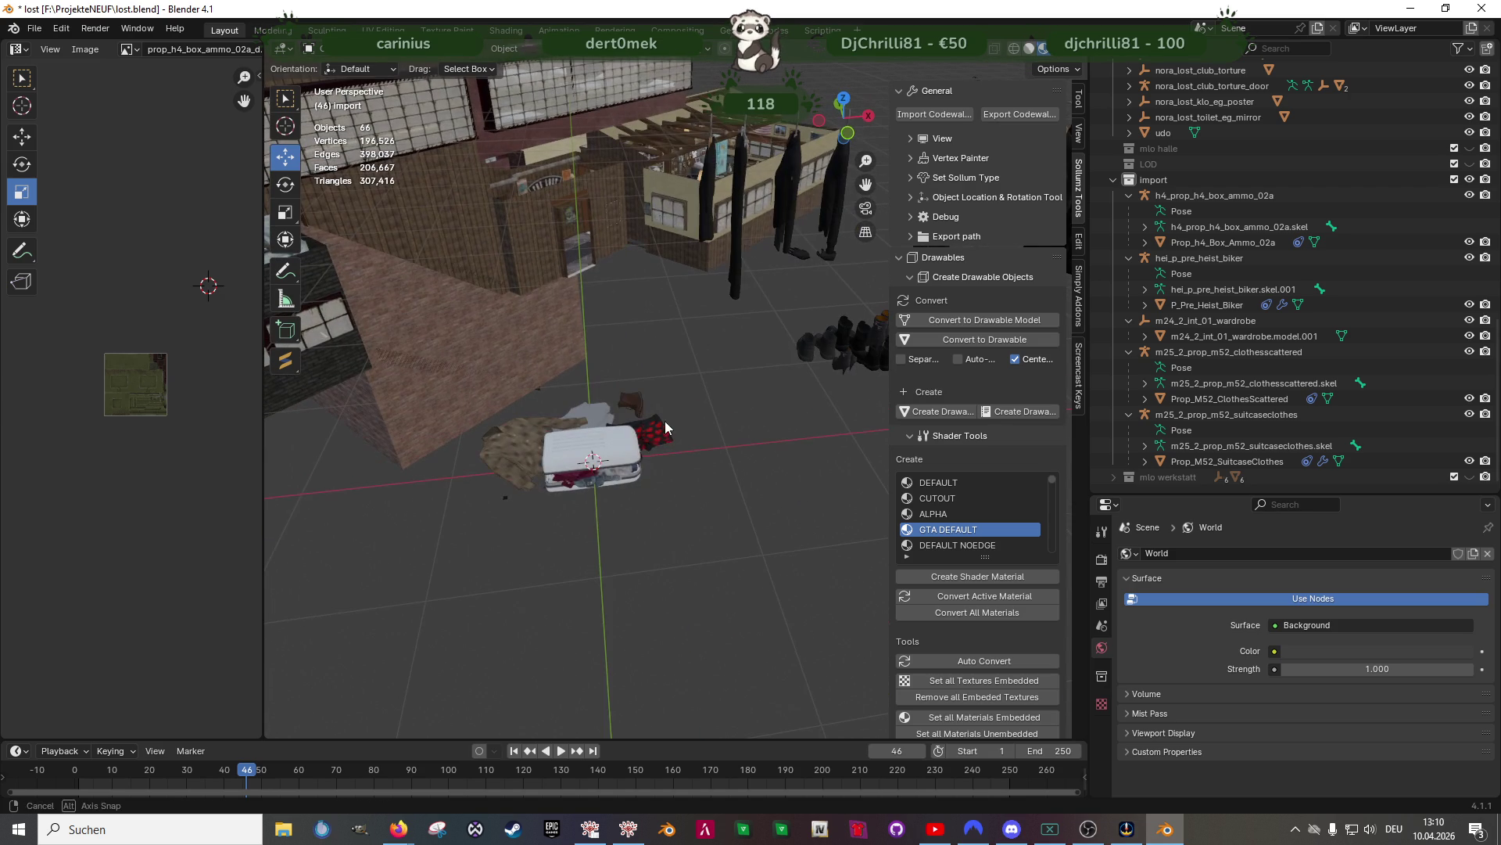
pyautogui.click(630, 474)
pyautogui.press('KP_Decimal')
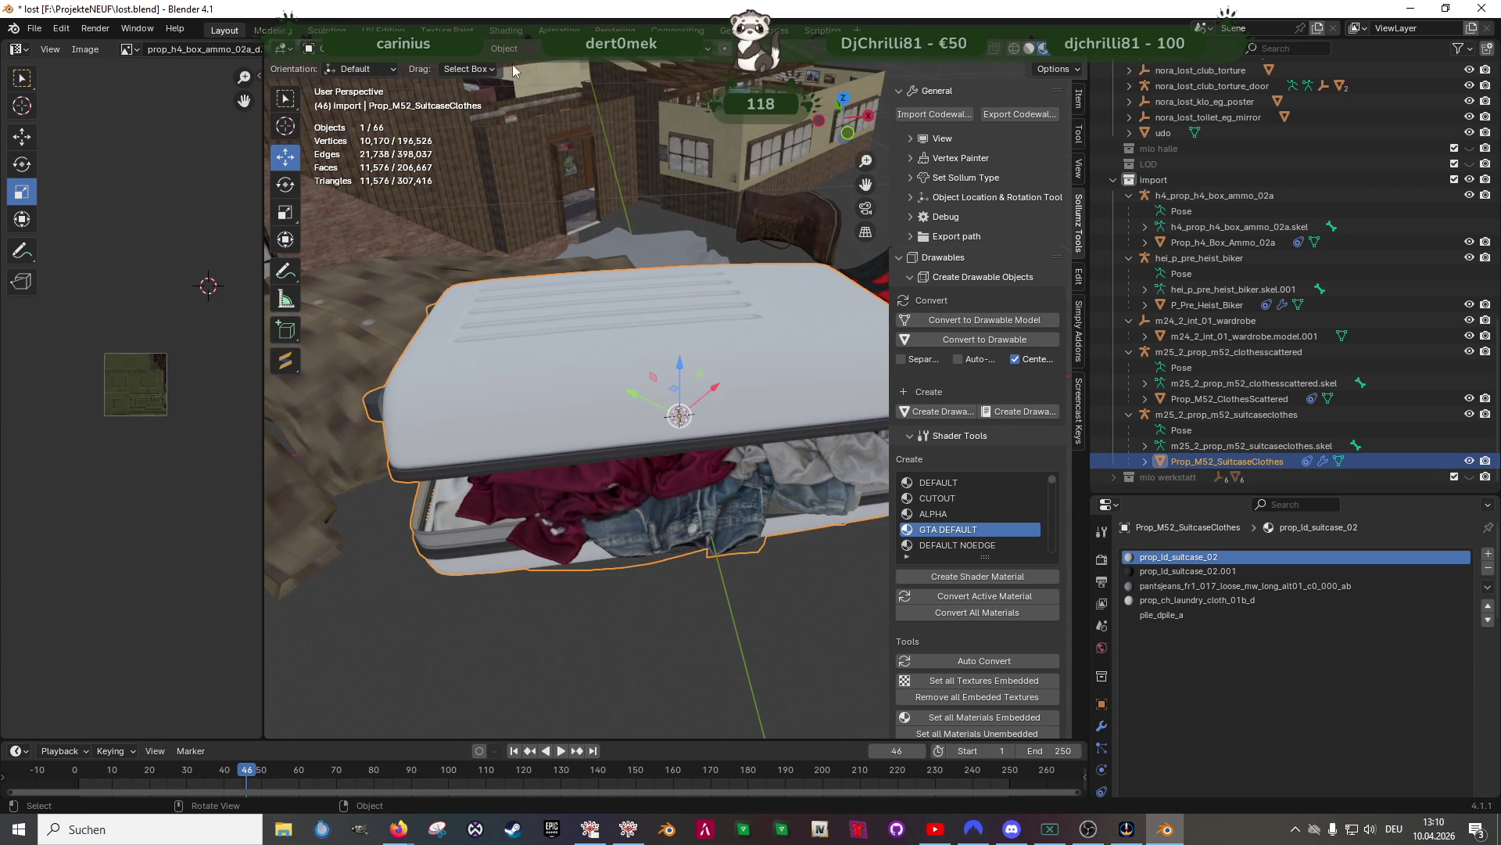
pyautogui.click(514, 50)
pyautogui.moveTo(550, 67)
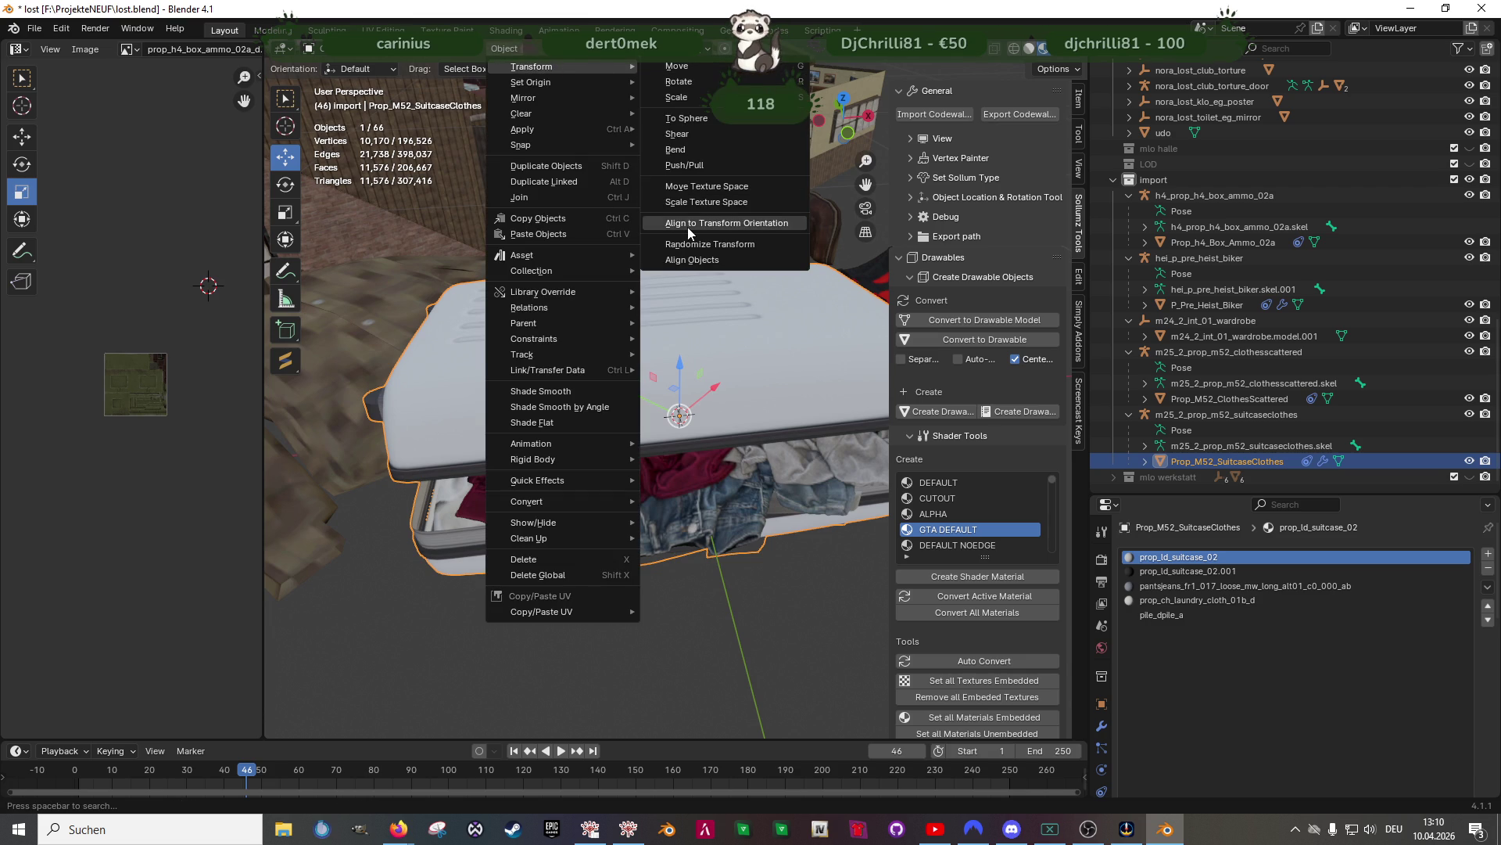
pyautogui.click(687, 227)
# Merge all of the suitcase mesh's triangles into quads in Edit Mode
pyautogui.moveTo(664, 297)
pyautogui.mouseDown(button='middle')
pyautogui.moveTo(613, 381)
pyautogui.moveTo(582, 336)
pyautogui.mouseUp(button='middle')
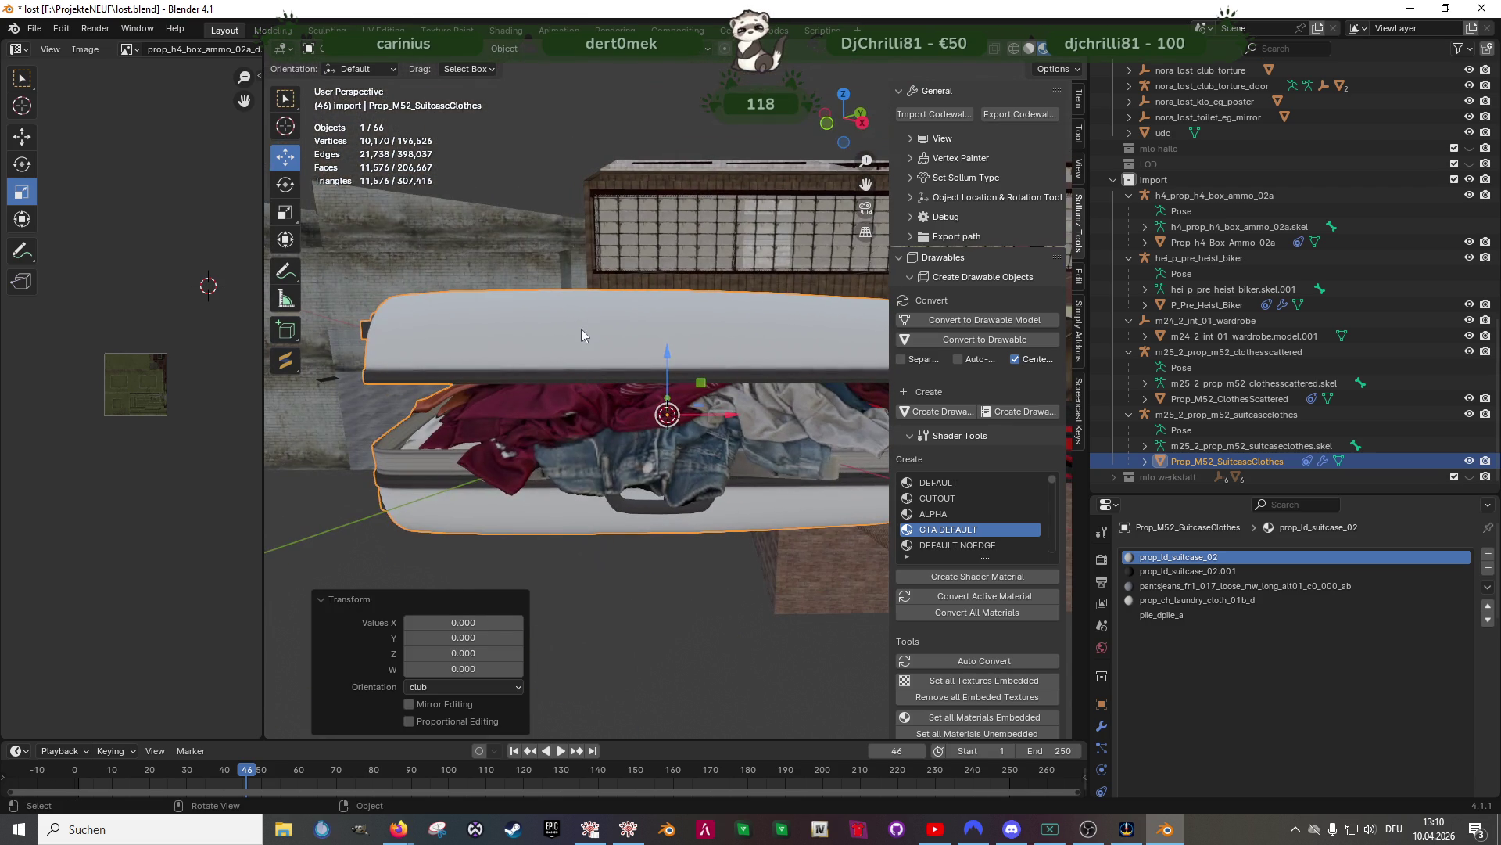
pyautogui.press('Tab')
pyautogui.click(601, 333)
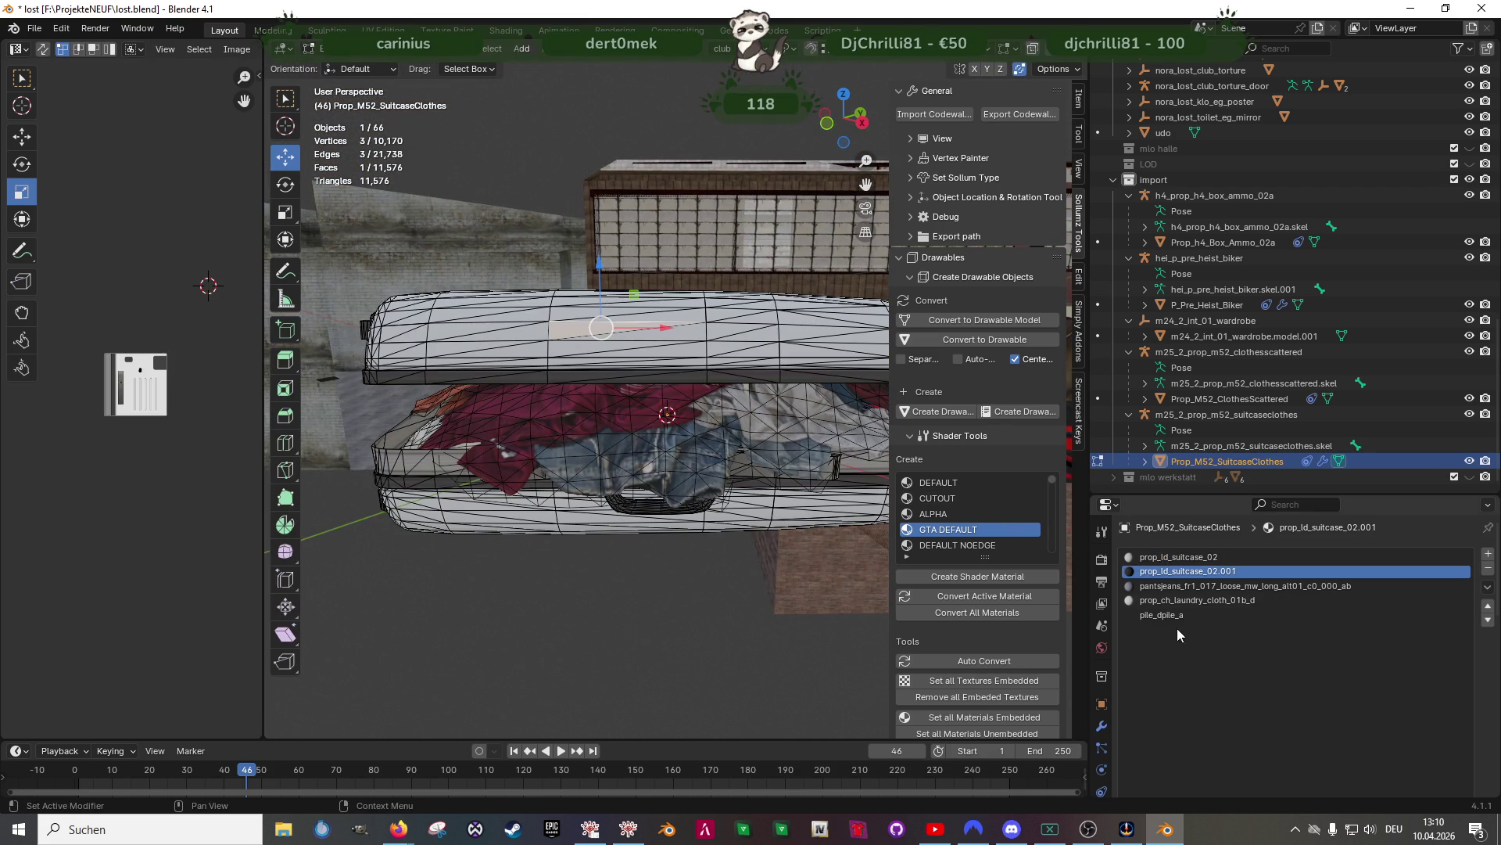
pyautogui.press('a')
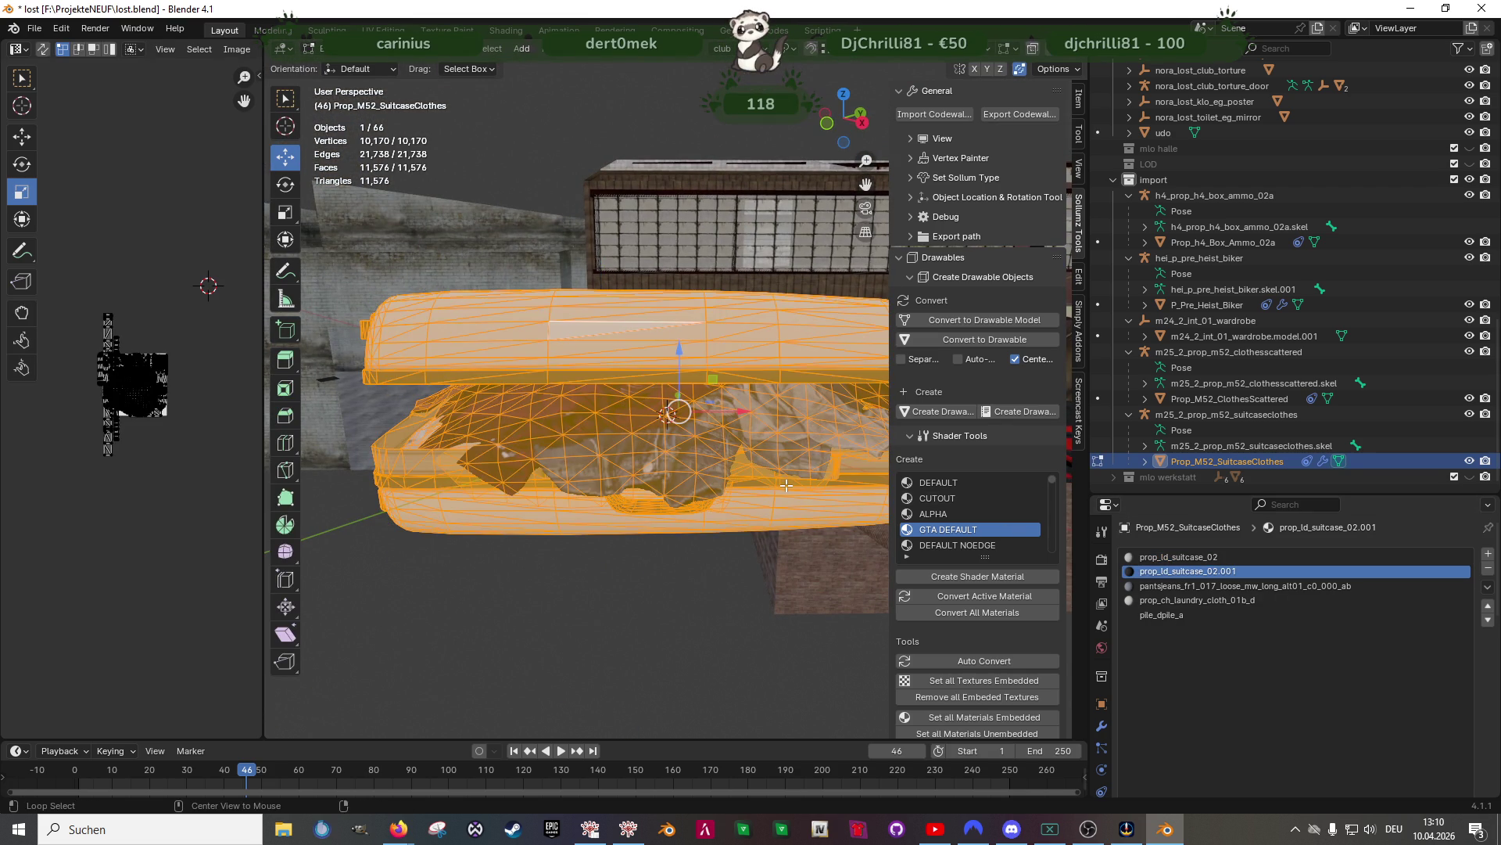
pyautogui.hotkey('alt', 'j')
pyautogui.hotkey('alt', 'a')
# Select the faces of both suitcase materials and hide them, leaving only the clothes pile
pyautogui.scroll(-3, 1308, 729)
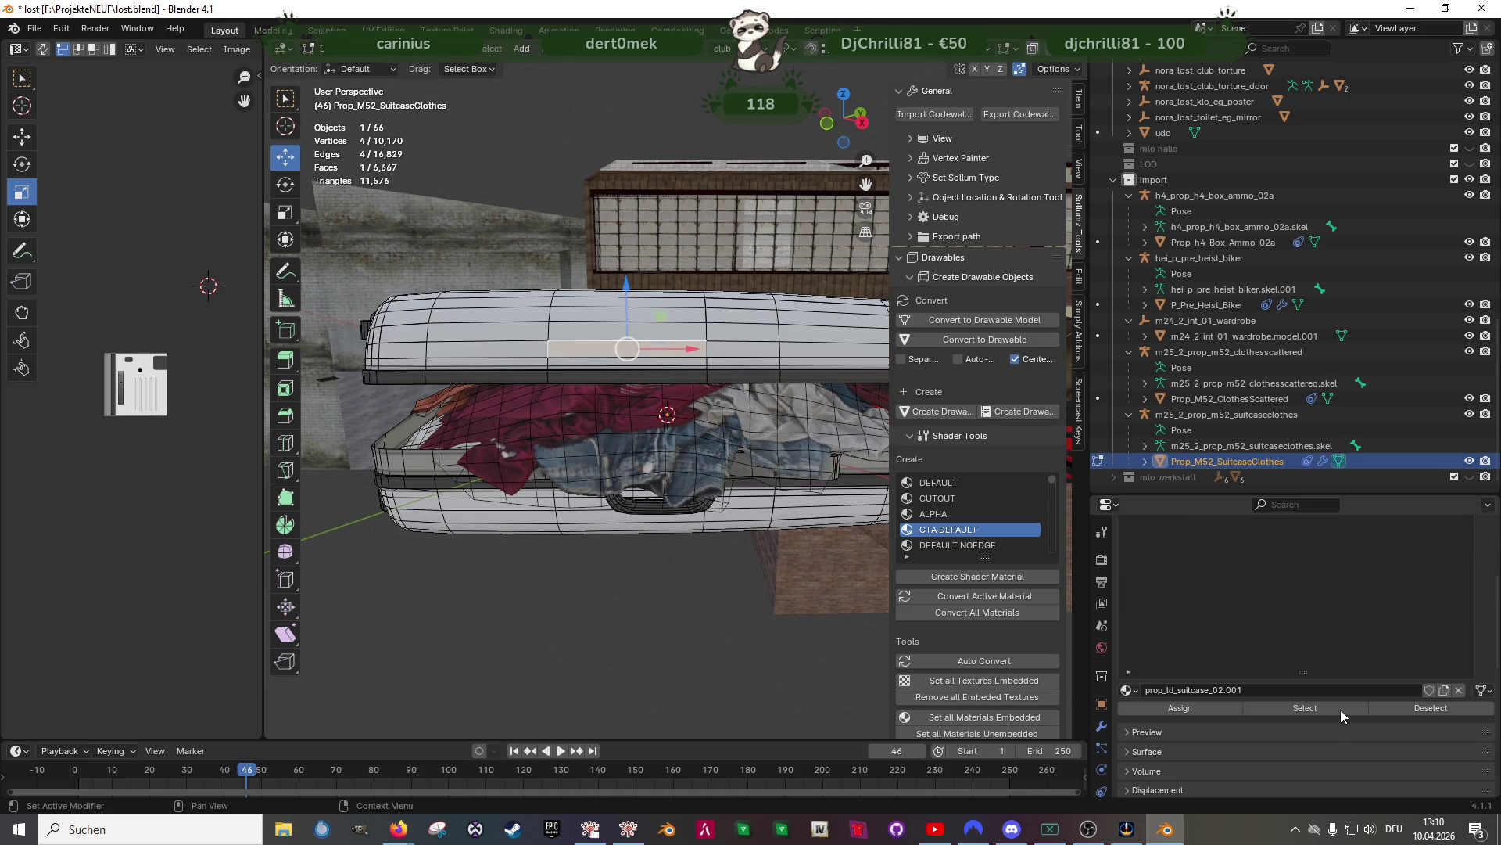
pyautogui.click(1340, 709)
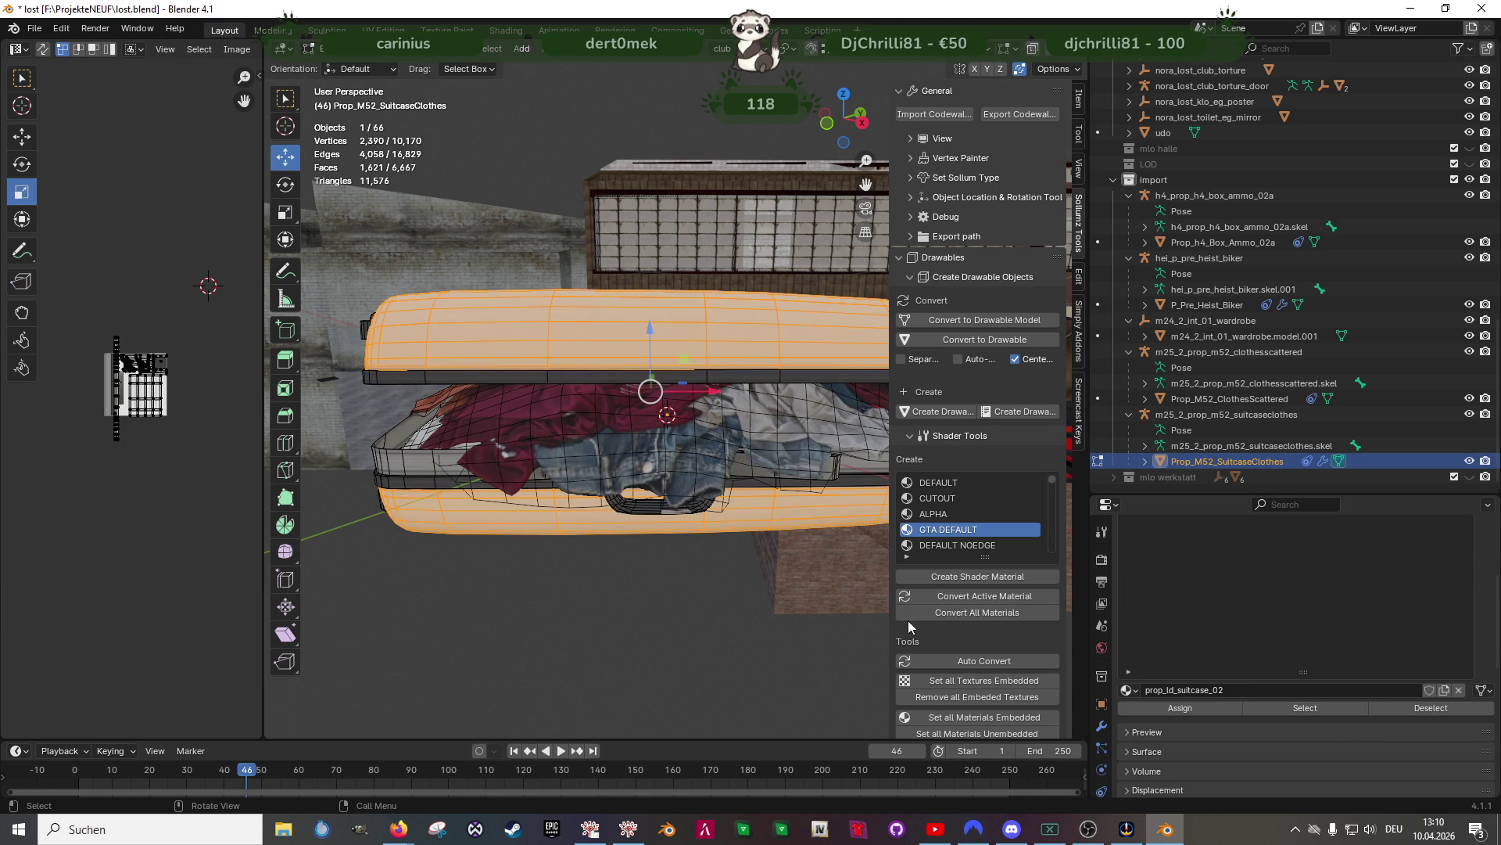
pyautogui.click(1305, 708)
pyautogui.moveTo(704, 469)
pyautogui.mouseDown(button='middle')
pyautogui.moveTo(697, 431)
pyautogui.moveTo(557, 453)
pyautogui.moveTo(486, 483)
pyautogui.moveTo(629, 407)
pyautogui.moveTo(677, 429)
pyautogui.moveTo(717, 422)
pyautogui.mouseUp(button='middle')
pyautogui.press('h')
pyautogui.press('Tab')
pyautogui.press('Tab')
pyautogui.scroll(-3, 677, 429)
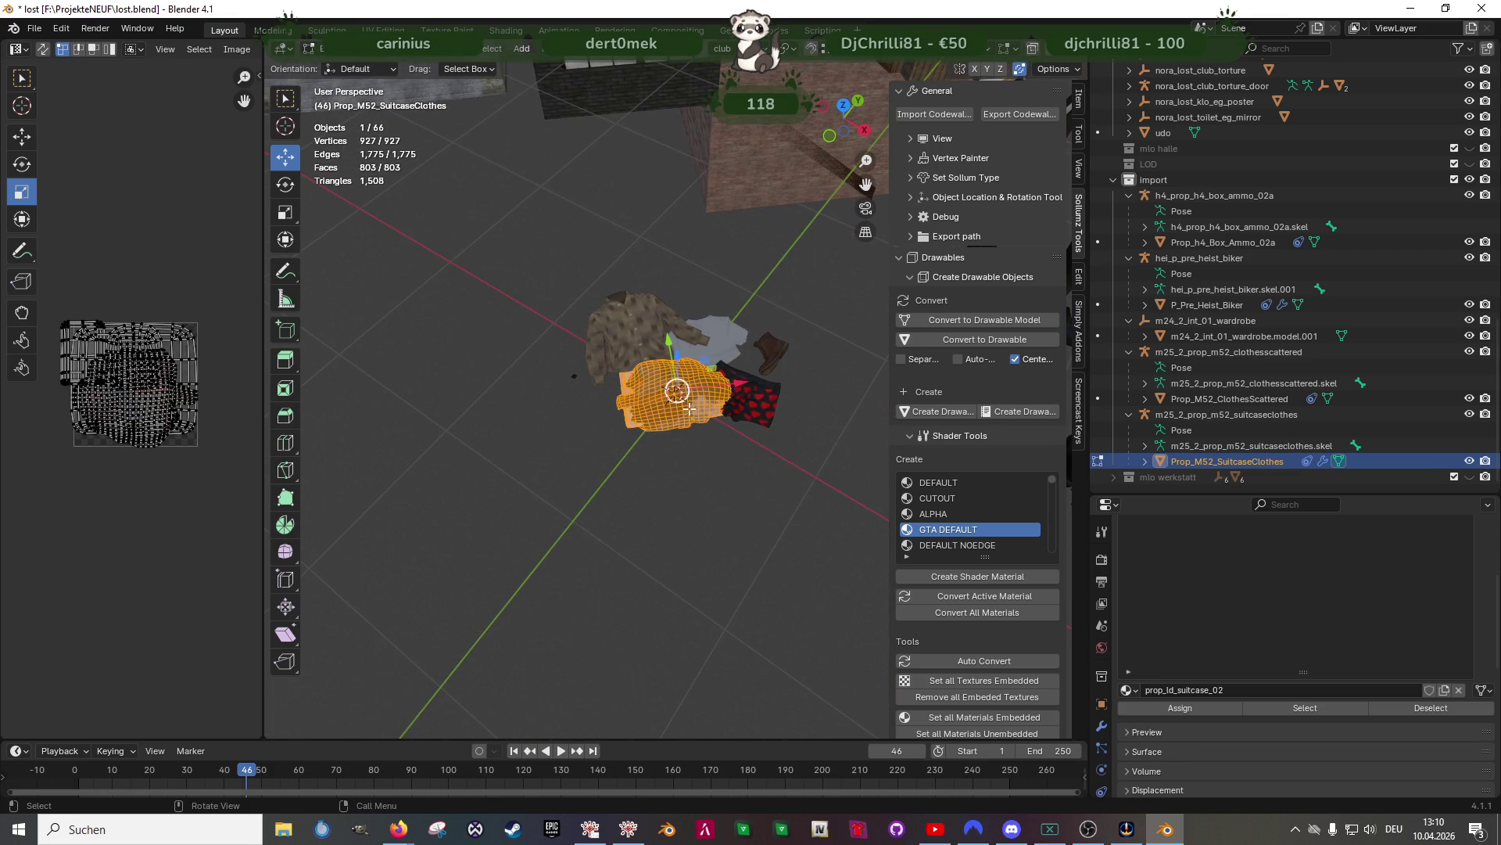
pyautogui.press('Tab')
# Align the clothes pile to the club transform orientation
pyautogui.moveTo(548, 66)
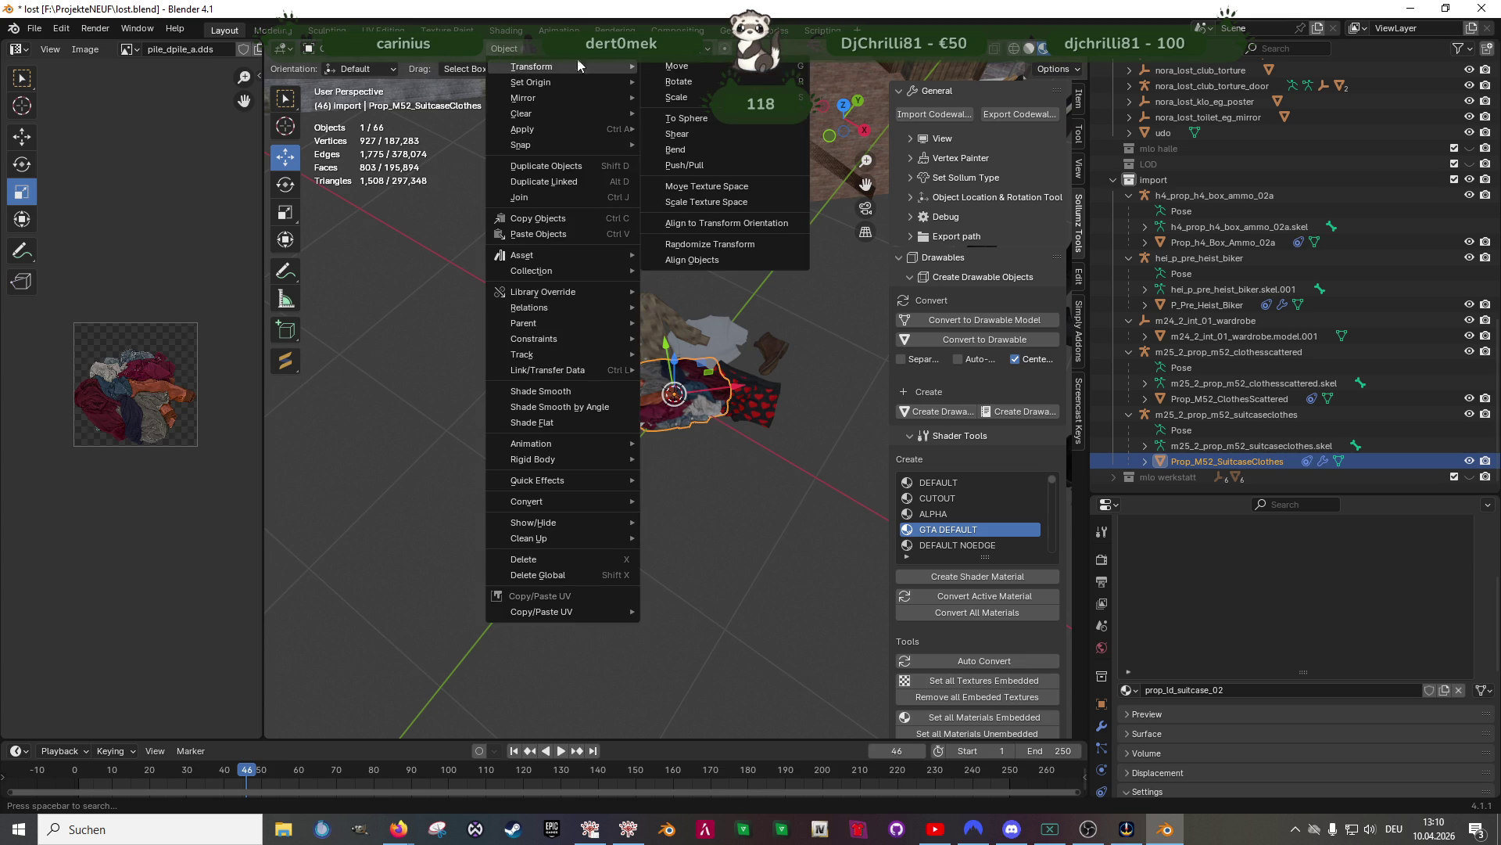
pyautogui.click(702, 225)
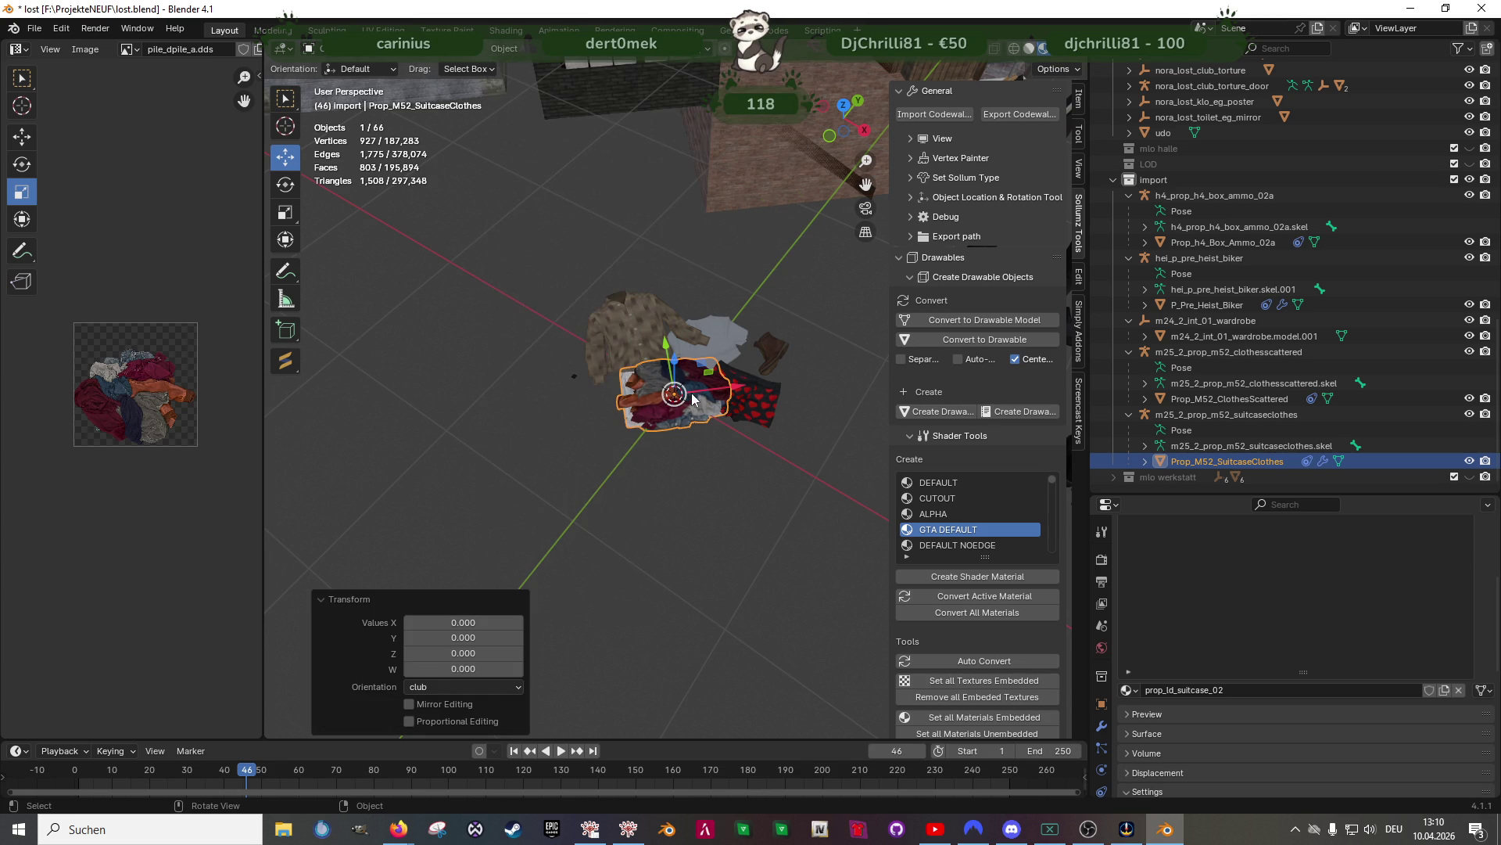
pyautogui.press('Tab')
pyautogui.keyDown('shift'); pyautogui.moveTo(760, 349); pyautogui.dragTo(653, 402, button='middle'); pyautogui.keyUp('shift')
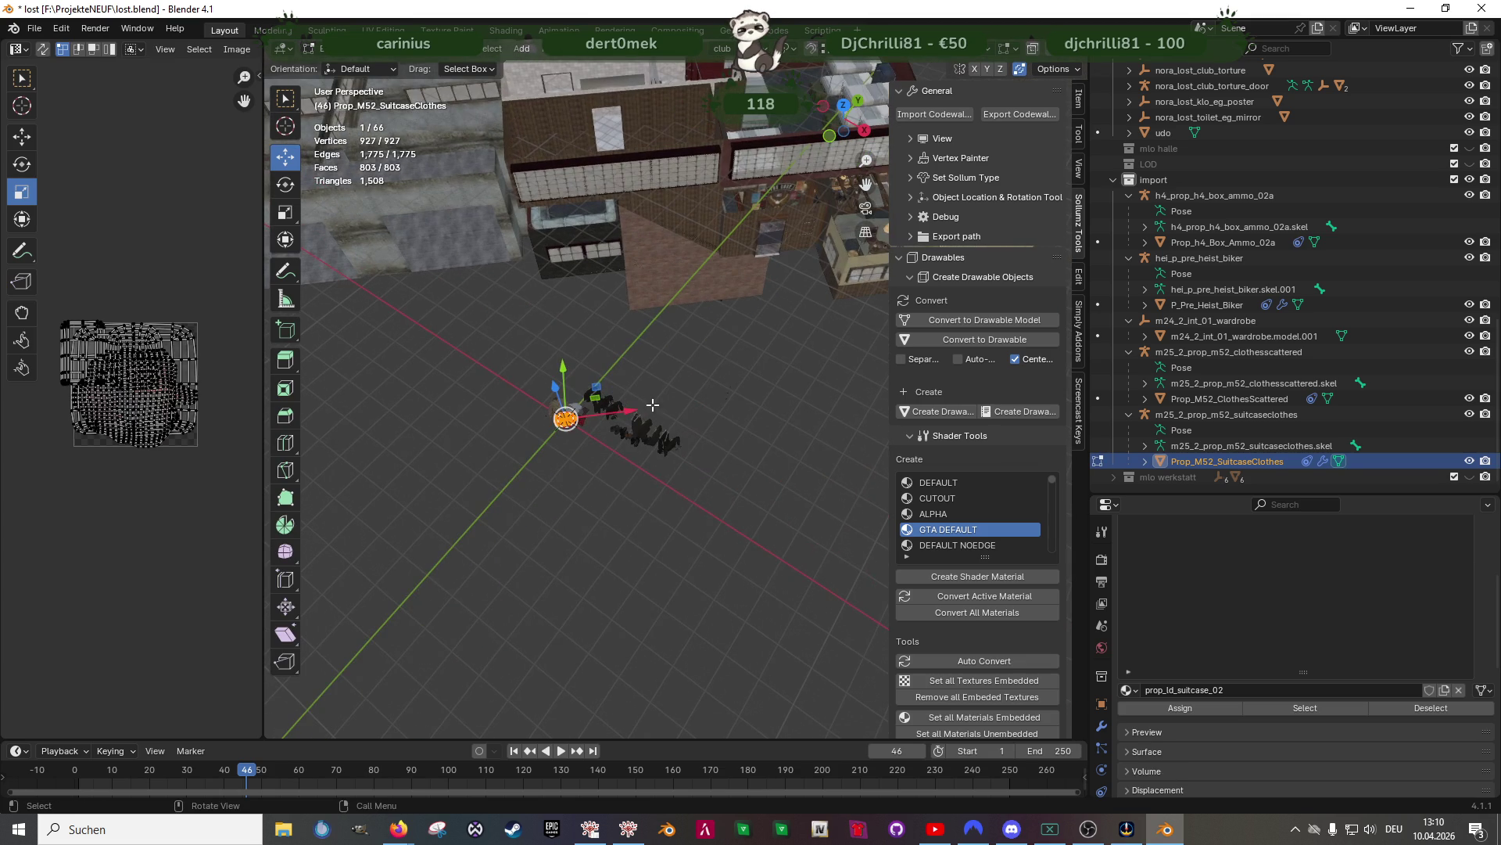
# Move the clothes pile along X and Y into the dormitory, over the green ammo chest
pyautogui.moveTo(624, 411); pyautogui.dragTo(743, 399)
pyautogui.moveTo(743, 398)
pyautogui.mouseDown(button='middle')
pyautogui.moveTo(753, 486)
pyautogui.moveTo(749, 469)
pyautogui.mouseUp(button='middle')
pyautogui.moveTo(738, 425); pyautogui.dragTo(391, 313)
pyautogui.moveTo(481, 273); pyautogui.dragTo(515, 135)
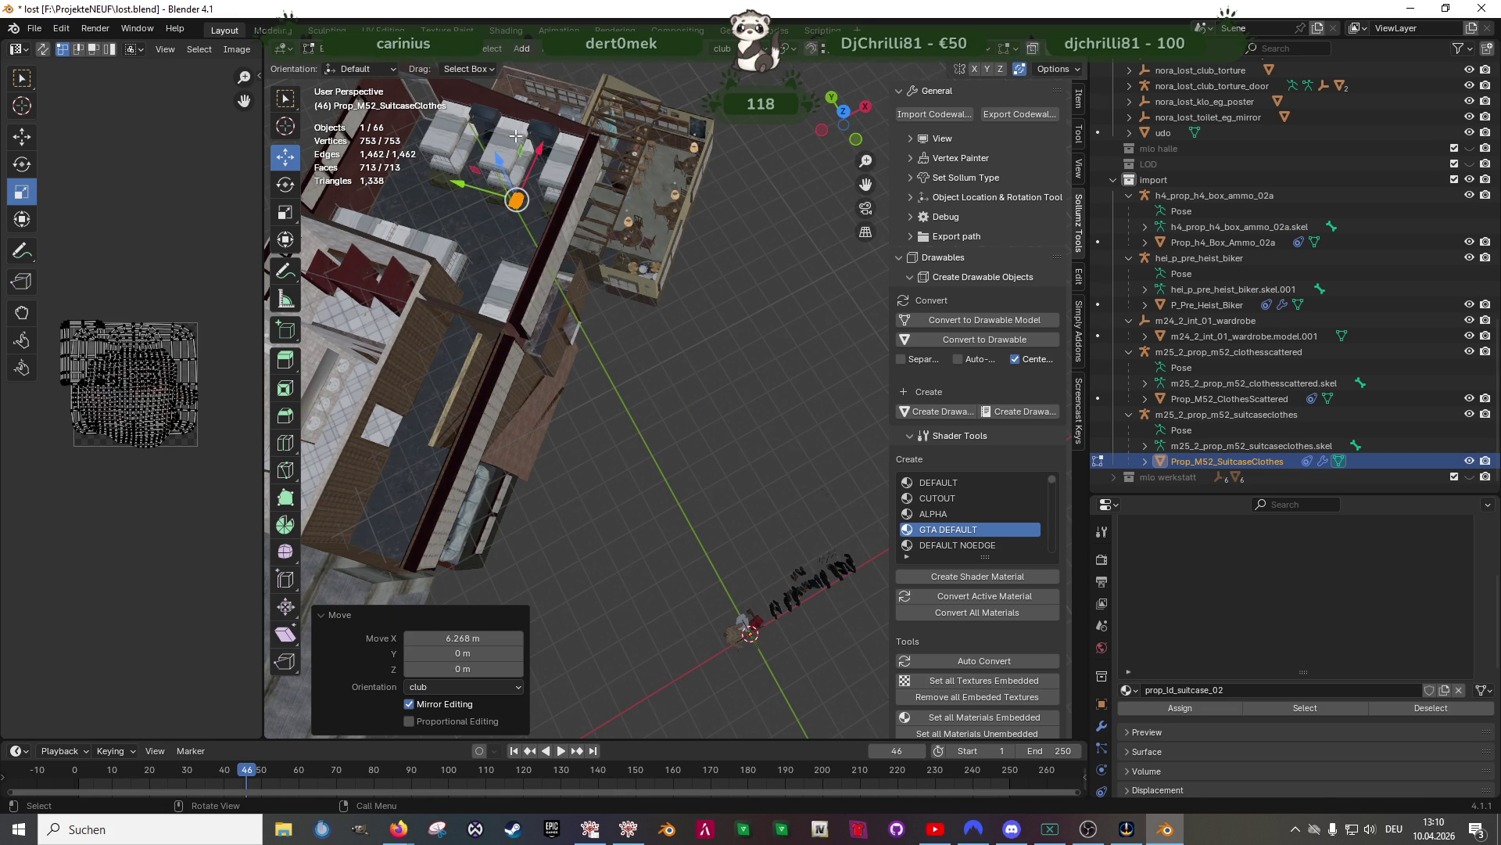
pyautogui.press('KP_Decimal')
pyautogui.scroll(-2, 646, 369)
pyautogui.moveTo(646, 368); pyautogui.dragTo(630, 259)
# Lower the clothes pile onto the chest lid and check it from the top view
pyautogui.moveTo(630, 259); pyautogui.dragTo(533, 366, button='middle')
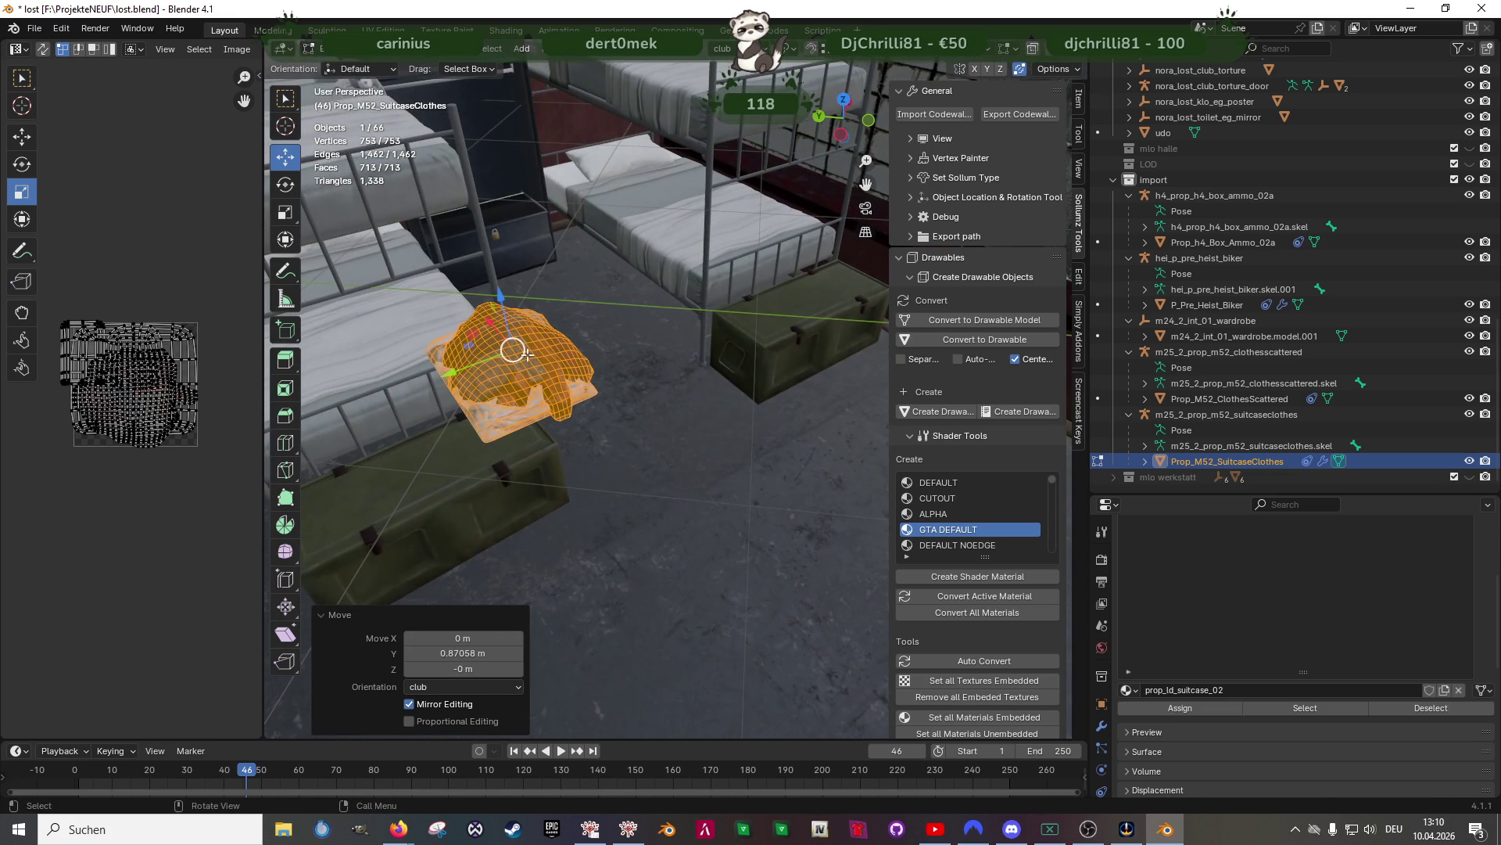
pyautogui.moveTo(505, 302); pyautogui.dragTo(538, 449)
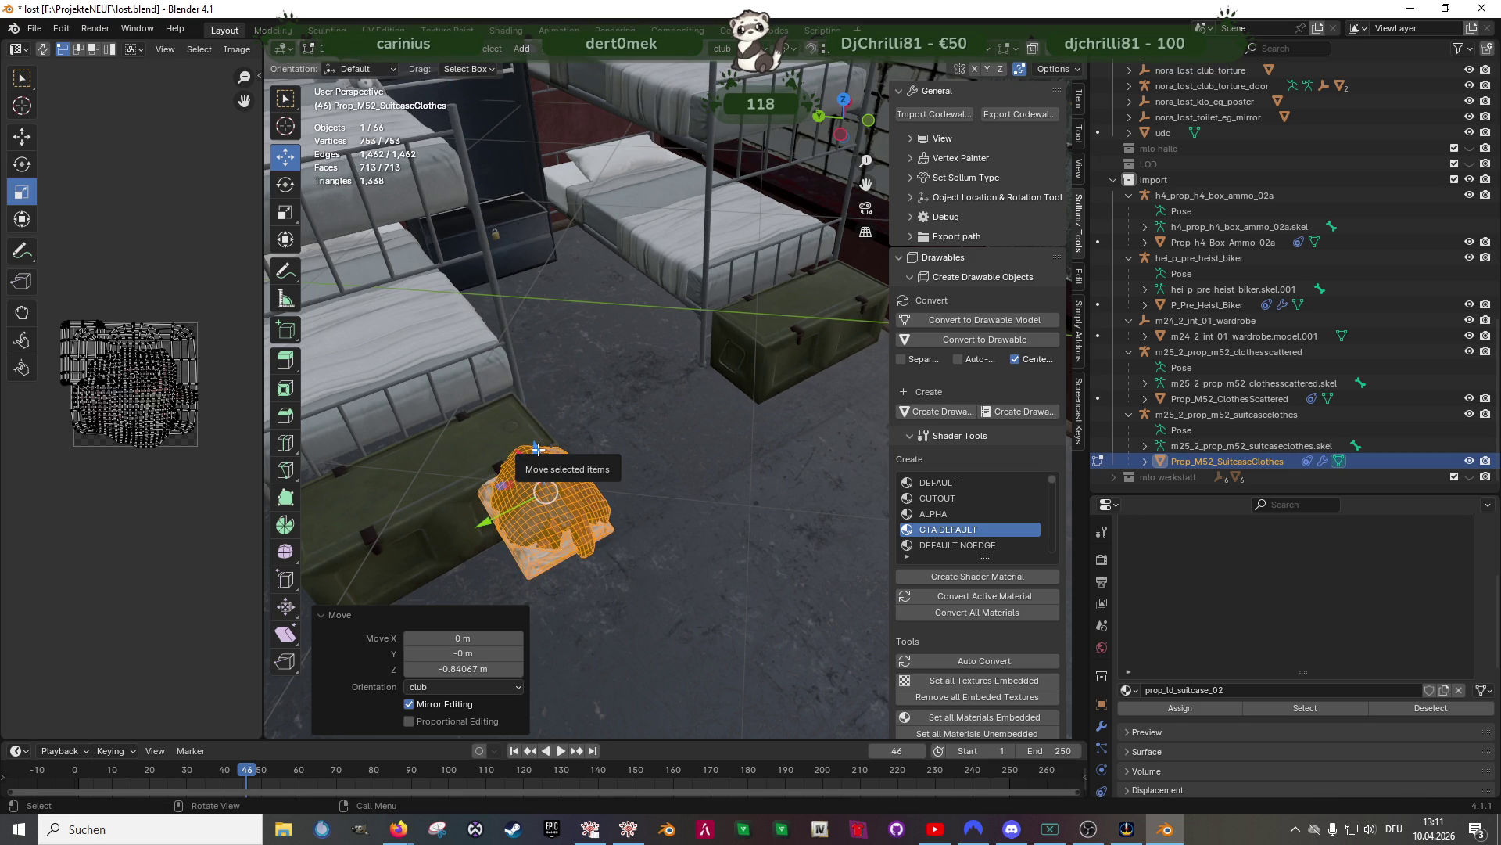
pyautogui.press('KP_7')
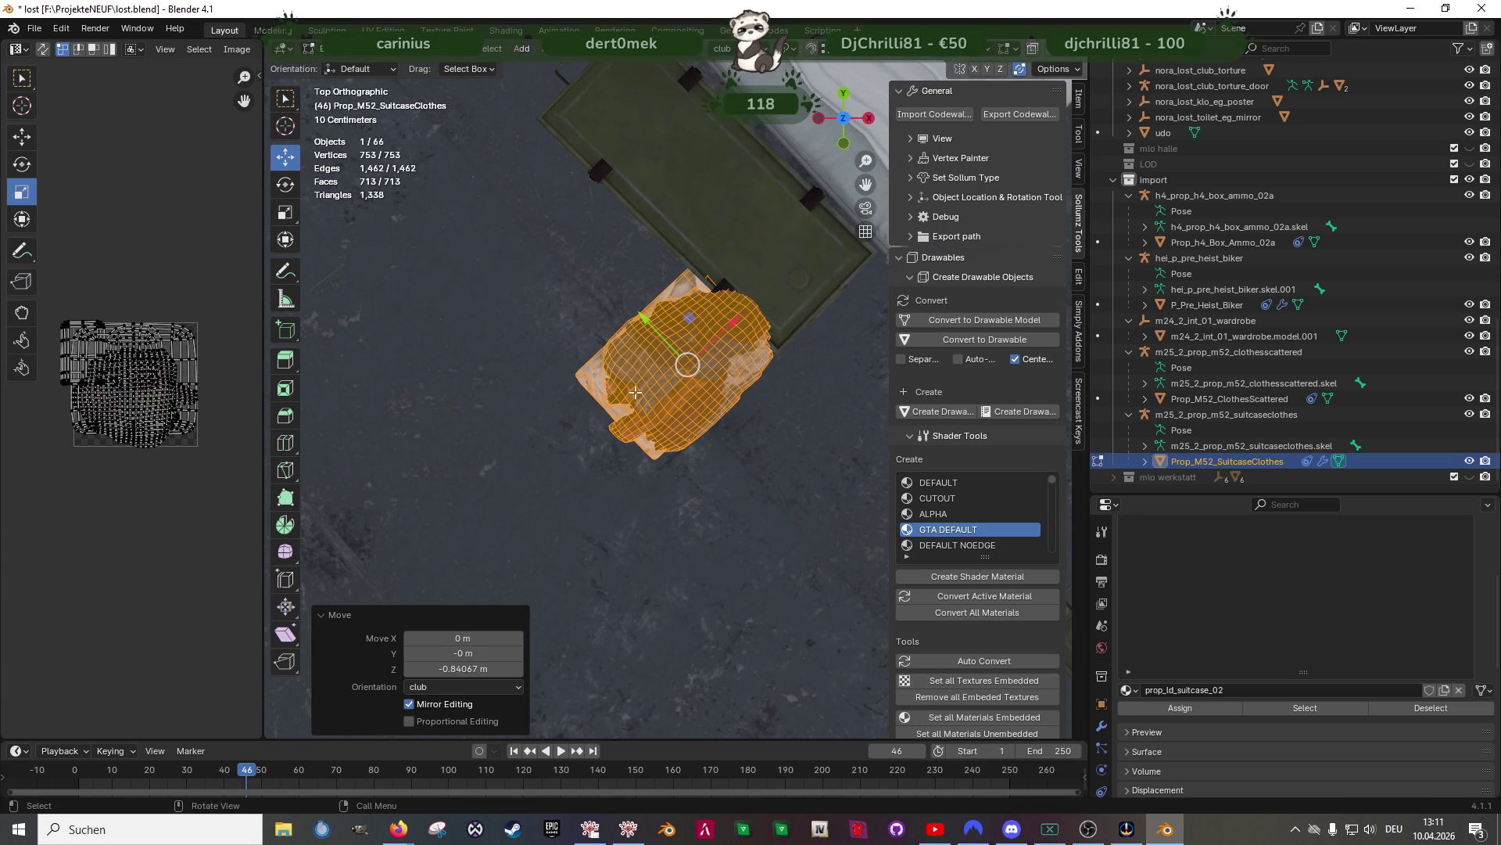
pyautogui.press('Tab')
pyautogui.click(727, 161)
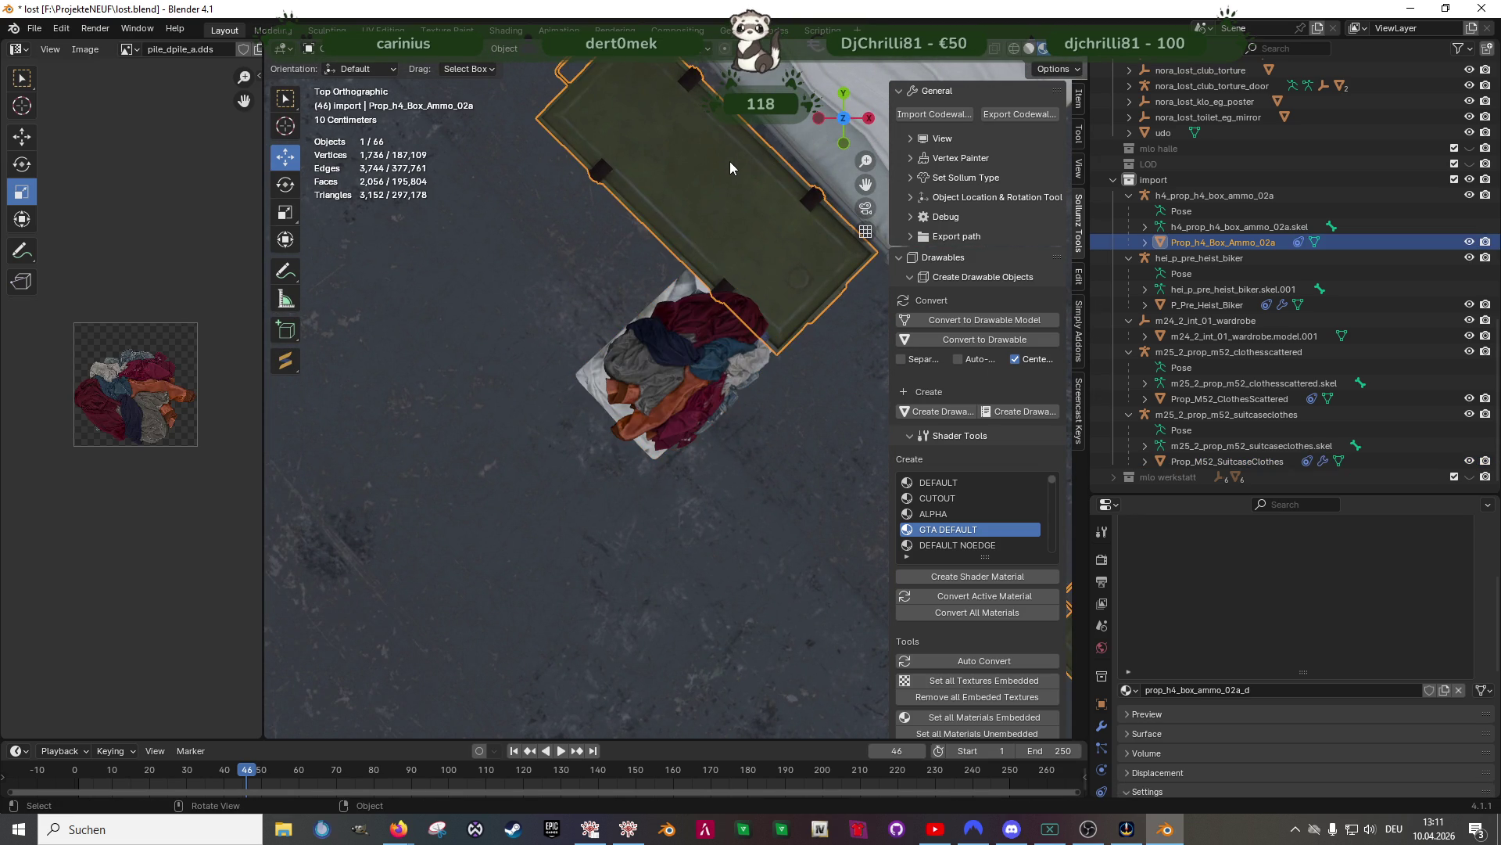
# In wireframe, box-select and delete the chest geometry under the clothes
pyautogui.press('Tab')
pyautogui.scroll(-3, 686, 212)
pyautogui.hotkey('shift', 'z')
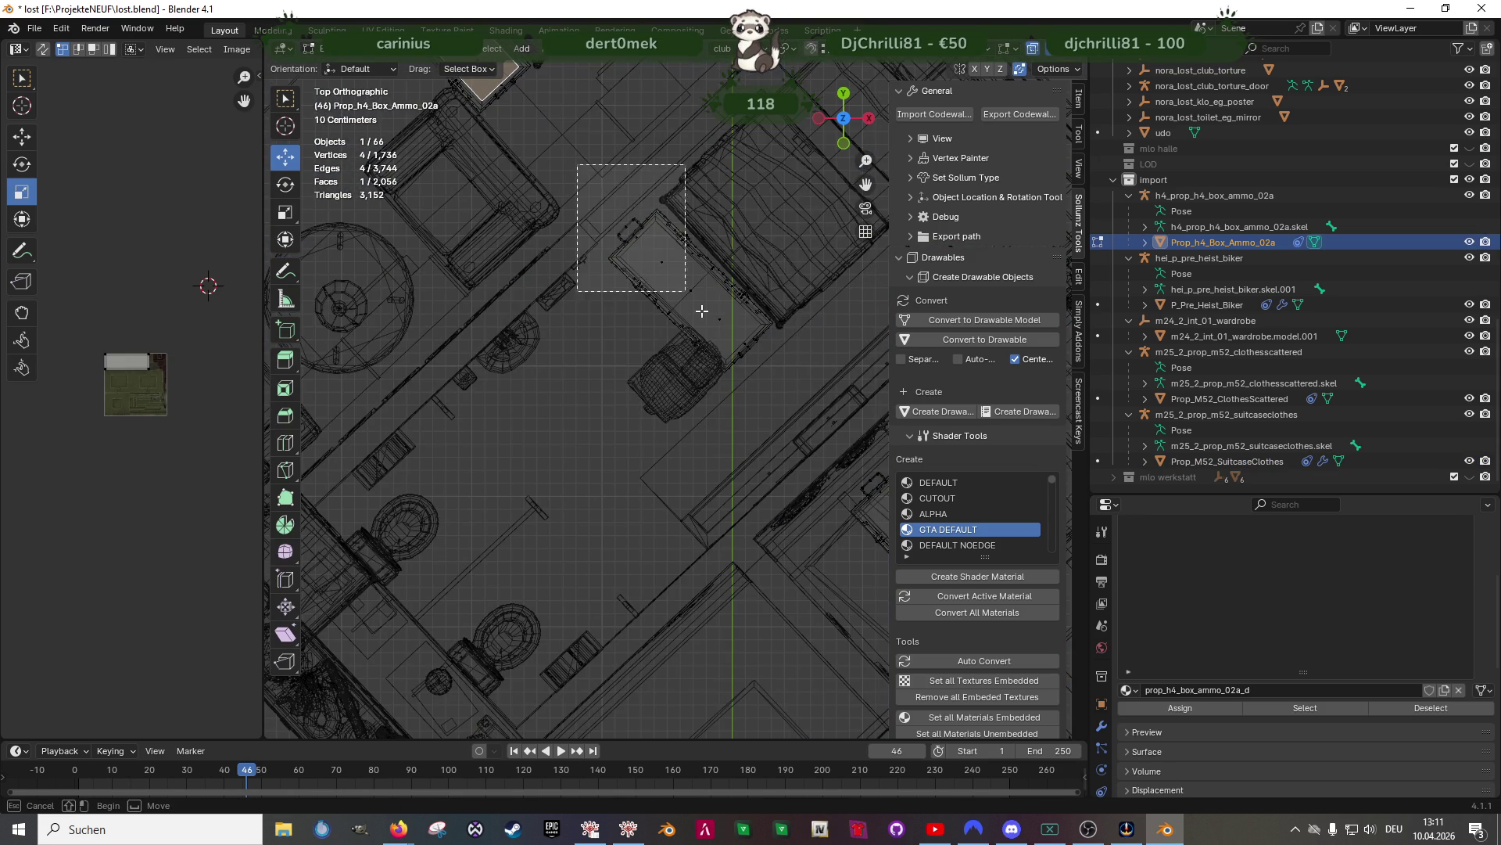
pyautogui.moveTo(579, 166); pyautogui.dragTo(808, 414)
pyautogui.press('x')
pyautogui.click(808, 414)
# Duplicate another complete chest and move the copy into the emptied spot
pyautogui.scroll(-1, 434, 300)
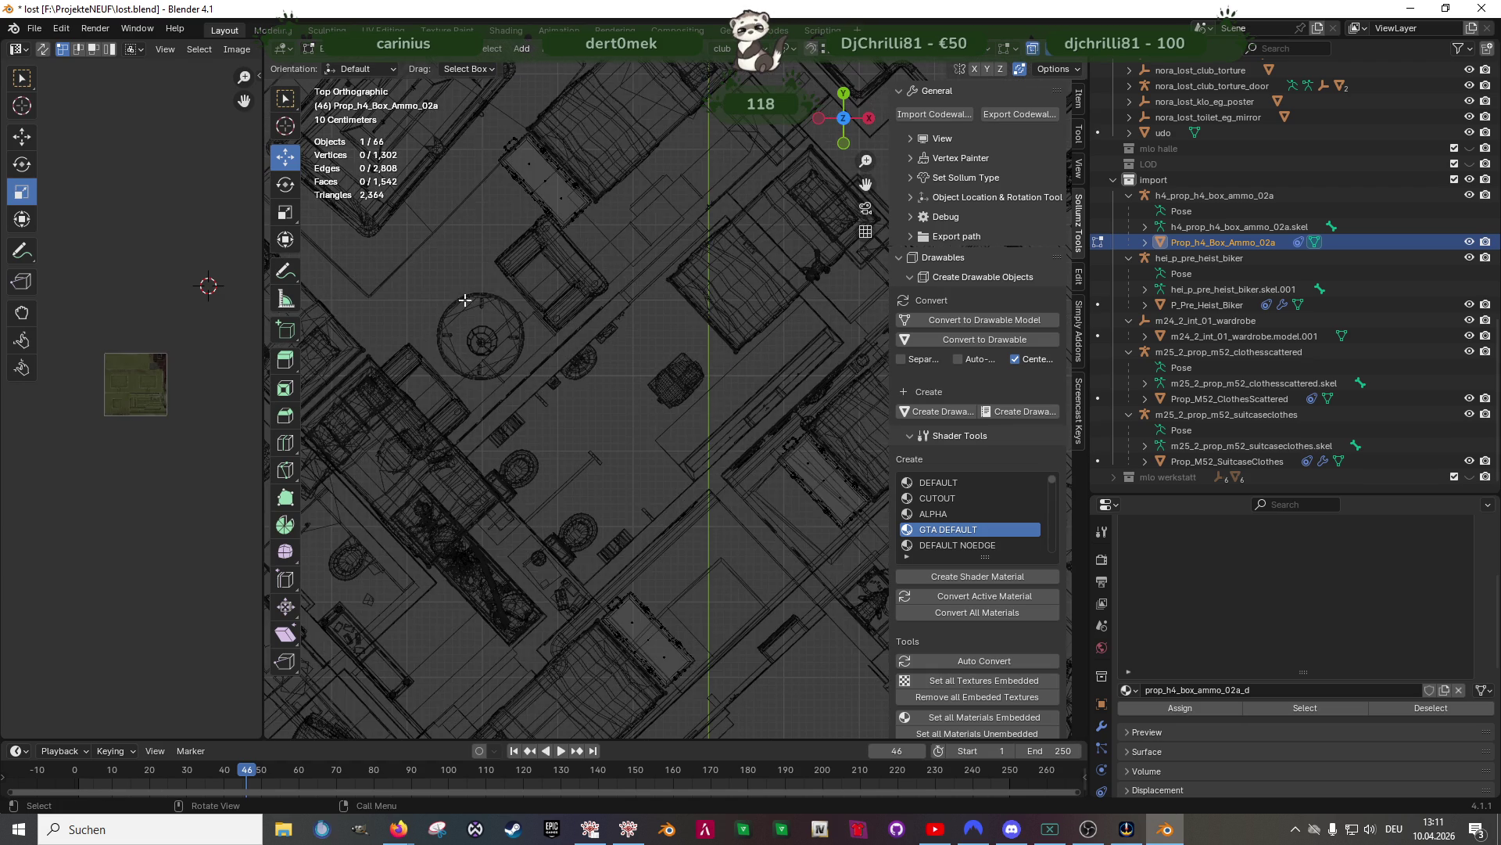
pyautogui.moveTo(482, 125); pyautogui.dragTo(623, 269)
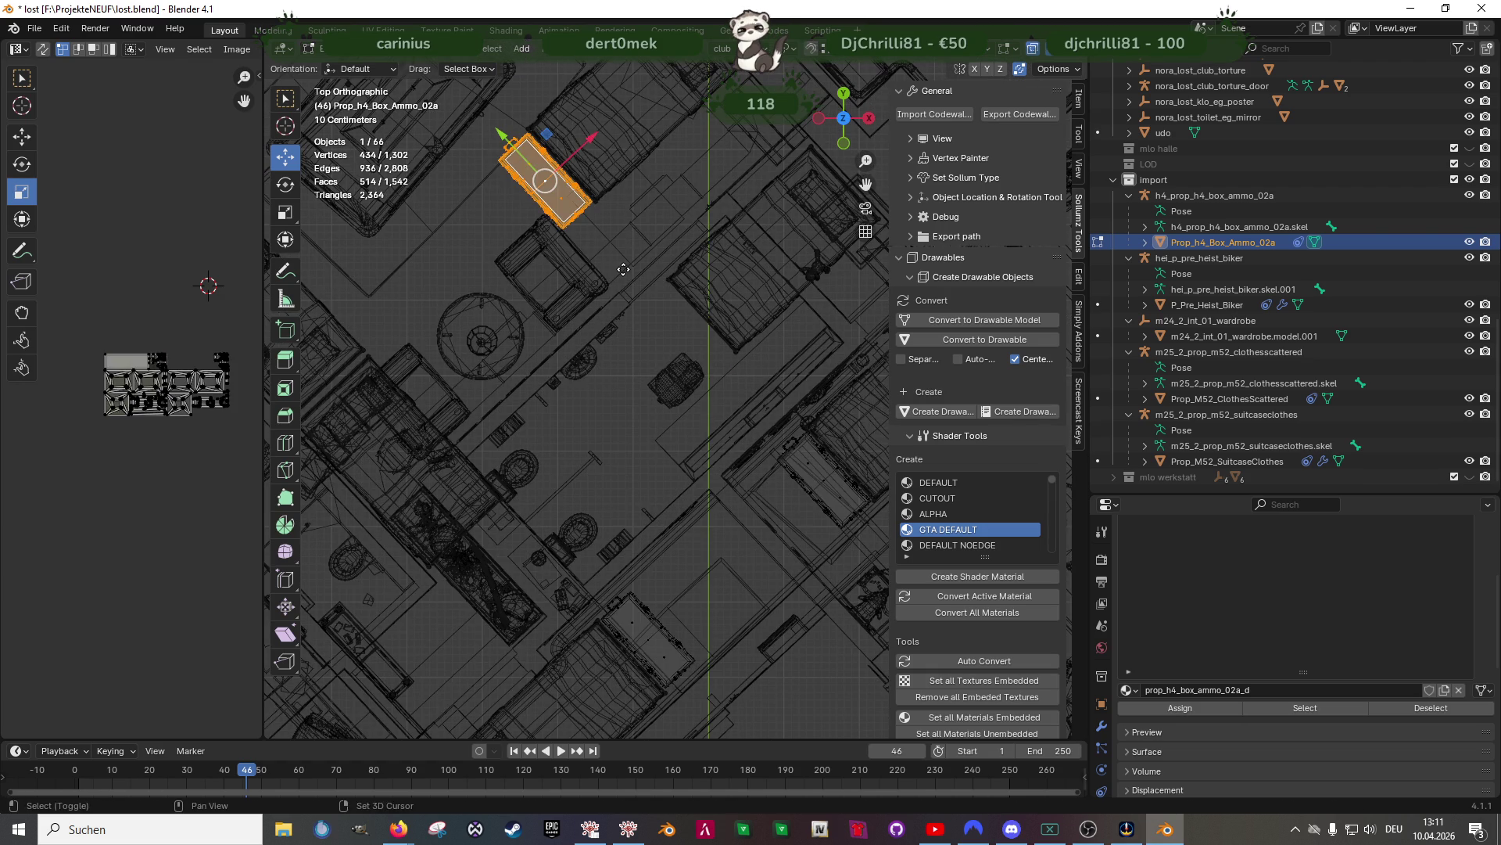
pyautogui.hotkey('shift', 'd')
pyautogui.rightClick(625, 269)
pyautogui.moveTo(516, 146); pyautogui.dragTo(659, 311)
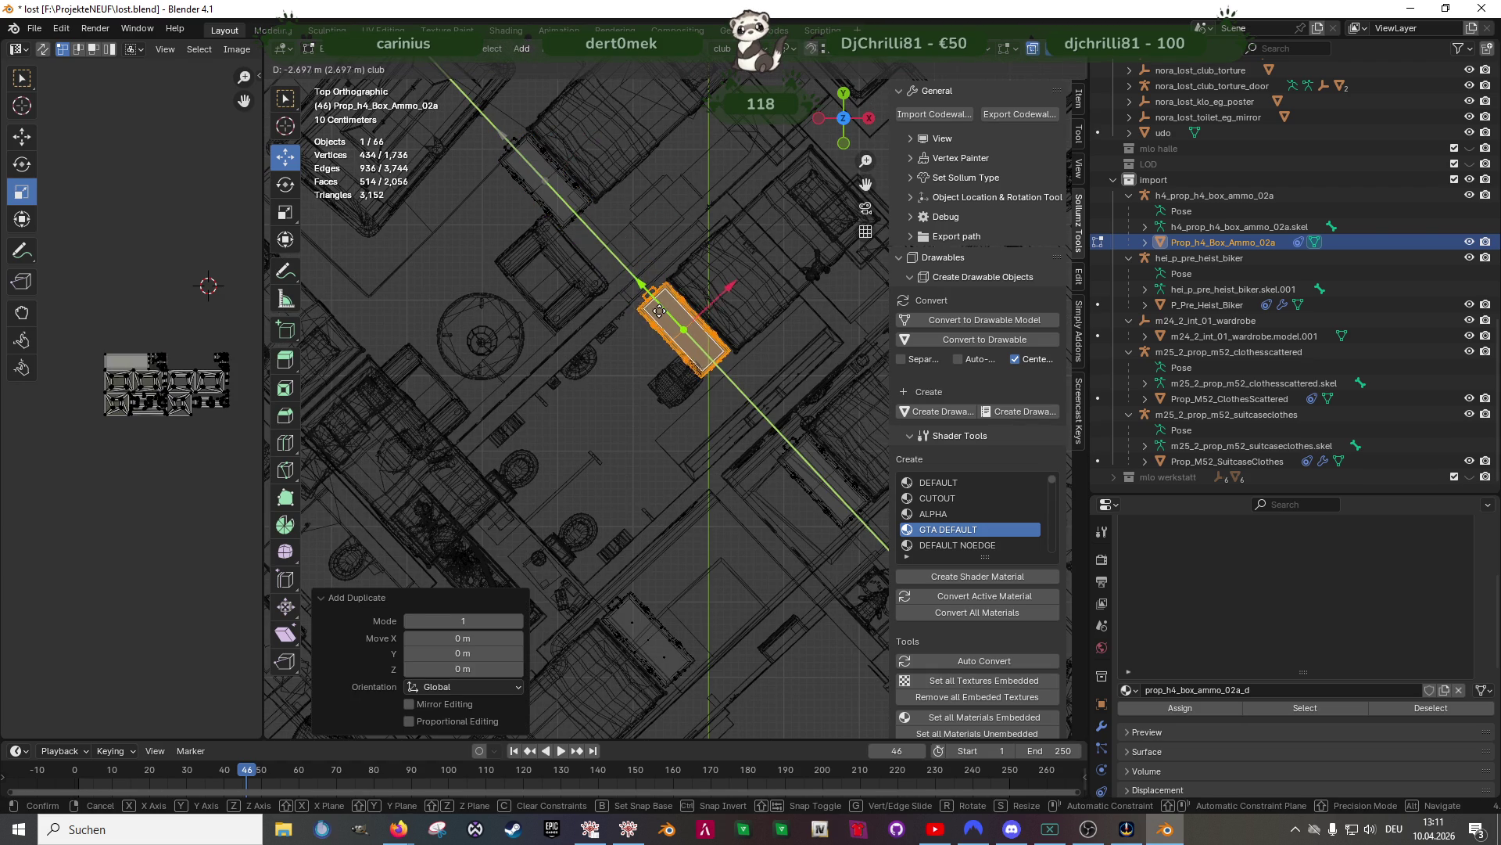
pyautogui.click(656, 309)
# Separate the duplicate chest into its own object, Prop_h4_Box_Ammo_02a.001, and frame it
pyautogui.rightClick(588, 594)
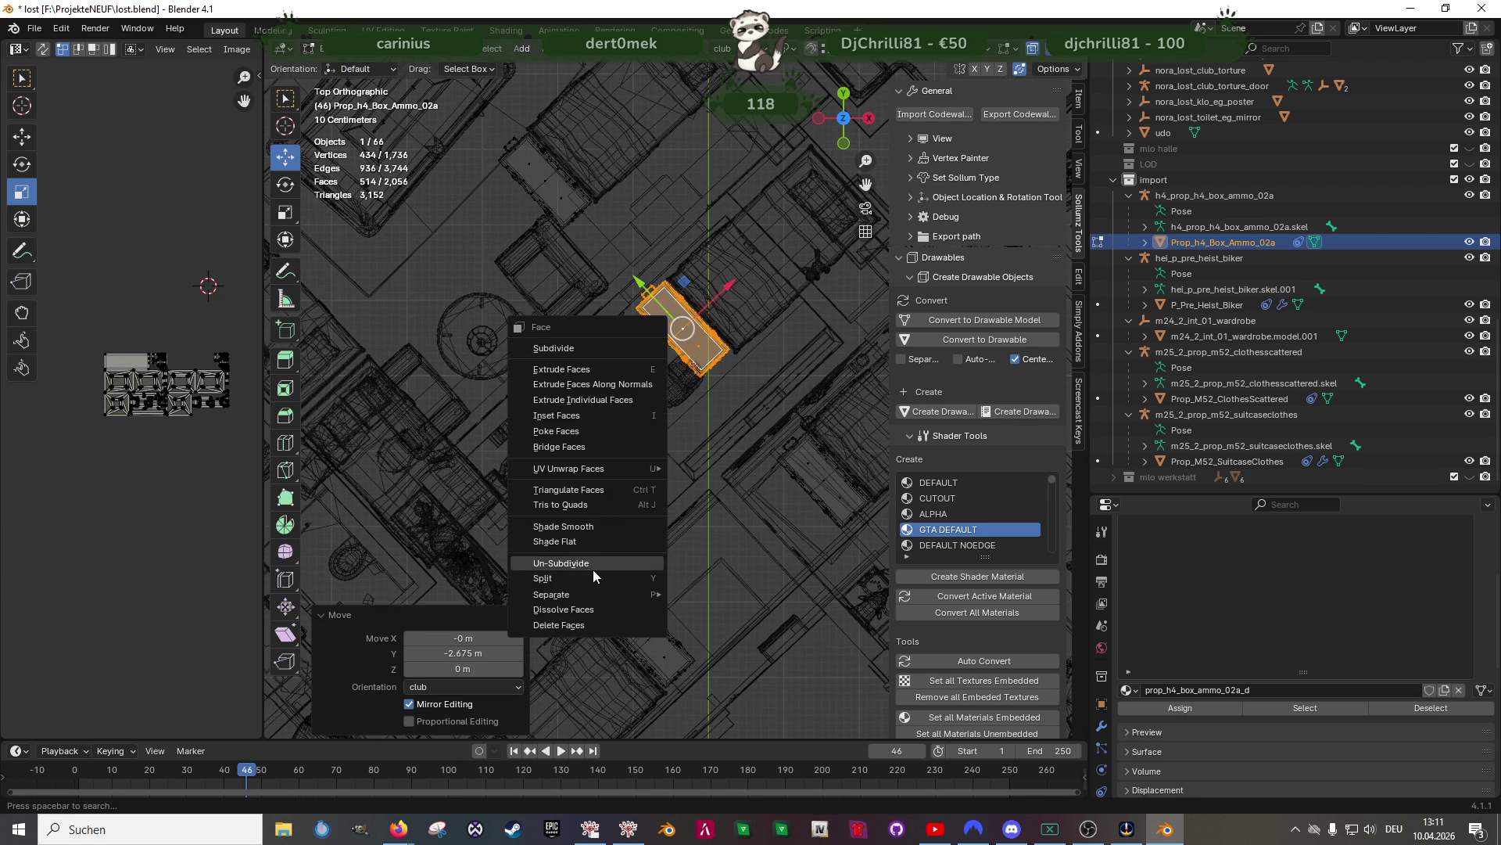
pyautogui.moveTo(585, 594)
pyautogui.press('Return')
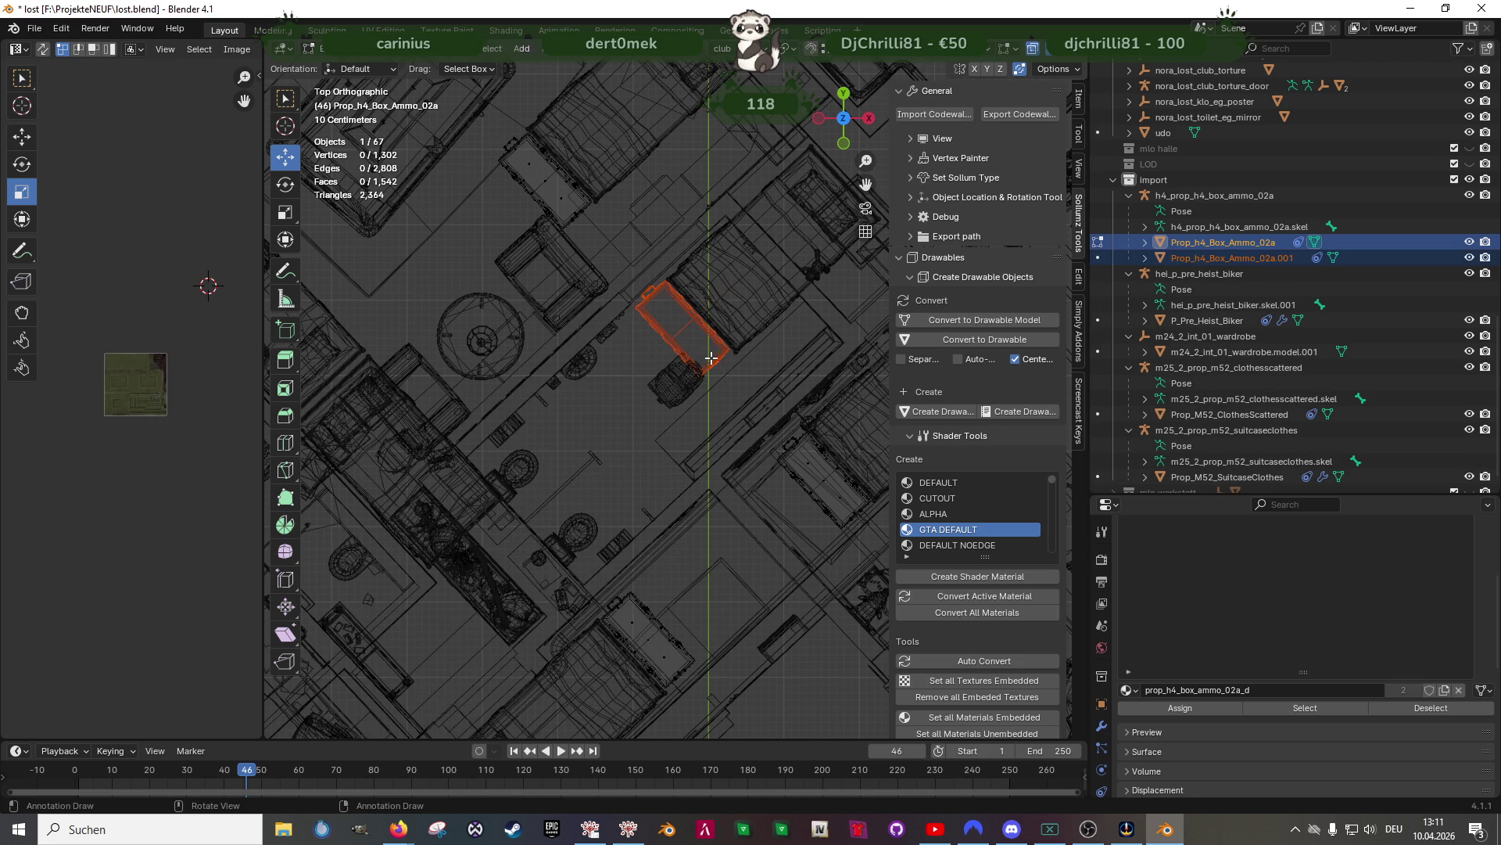
pyautogui.press('Tab')
pyautogui.click(707, 349)
pyautogui.press('Tab')
pyautogui.press('a')
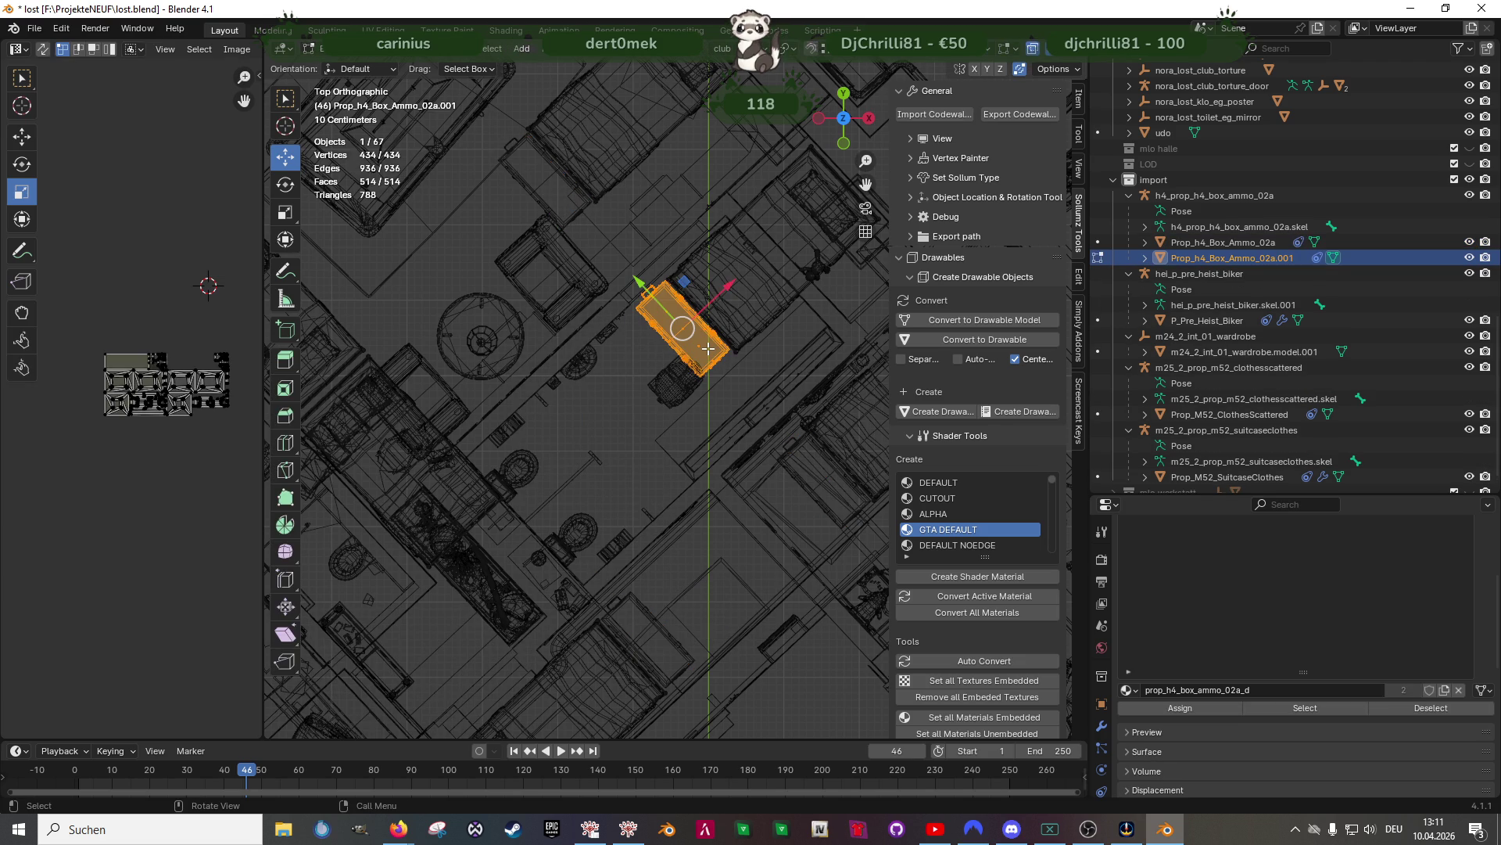
pyautogui.press('KP_Decimal')
pyautogui.hotkey('shift', 'z')
pyautogui.moveTo(681, 360)
pyautogui.mouseDown(button='middle')
pyautogui.moveTo(655, 338)
pyautogui.moveTo(674, 315)
pyautogui.moveTo(632, 276)
pyautogui.moveTo(739, 281)
pyautogui.moveTo(646, 363)
pyautogui.moveTo(620, 336)
pyautogui.moveTo(724, 318)
pyautogui.moveTo(718, 349)
pyautogui.moveTo(742, 375)
pyautogui.mouseUp(button='middle')
# Select the chest's top face and several lid side faces
pyautogui.click(674, 314)
pyautogui.scroll(3, 598, 369)
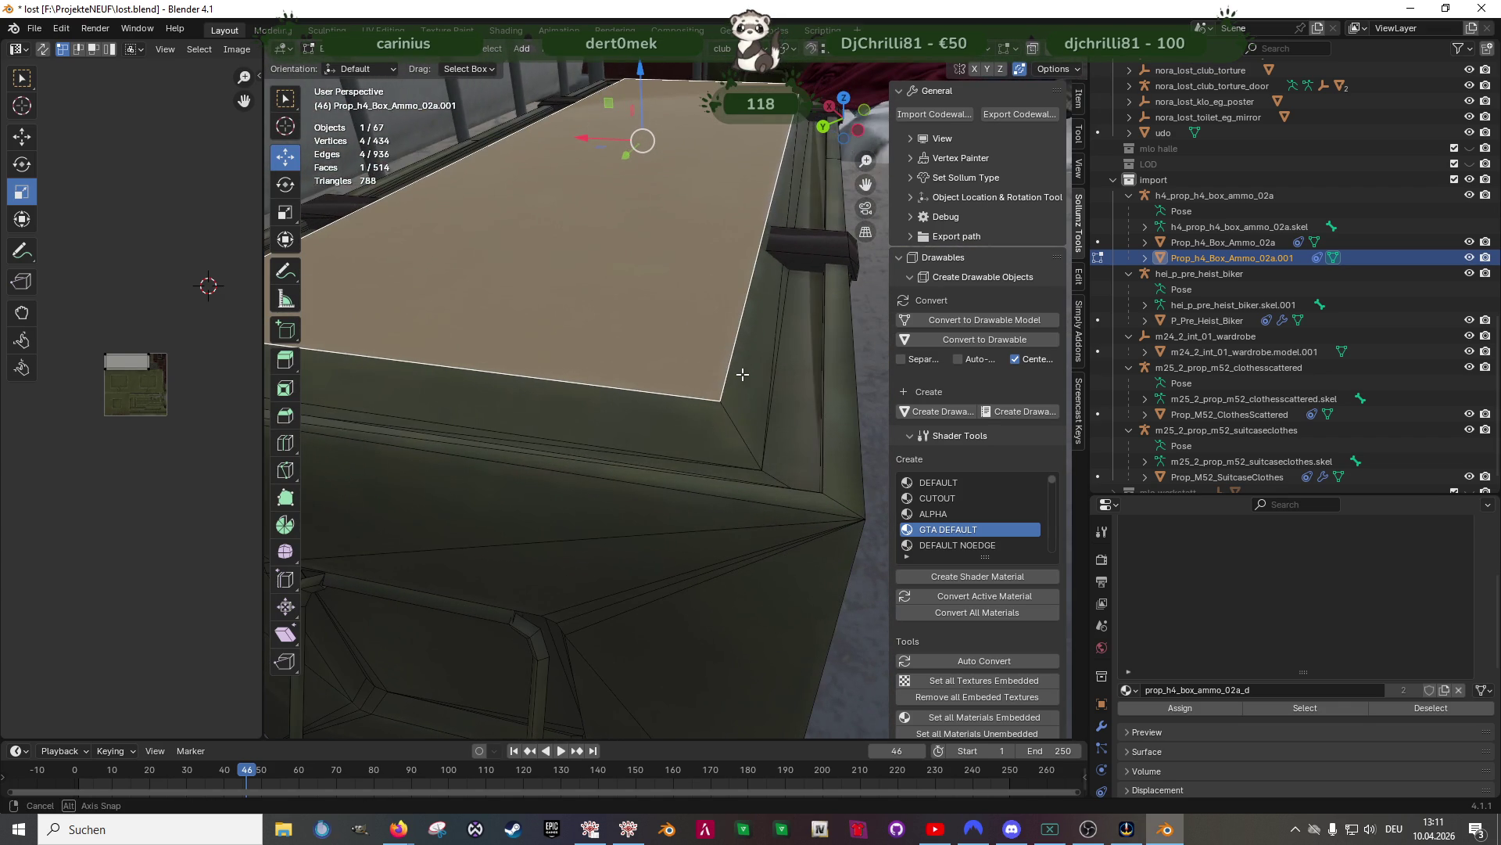
pyautogui.keyDown('shift'); pyautogui.click(776, 327); pyautogui.keyUp('shift')
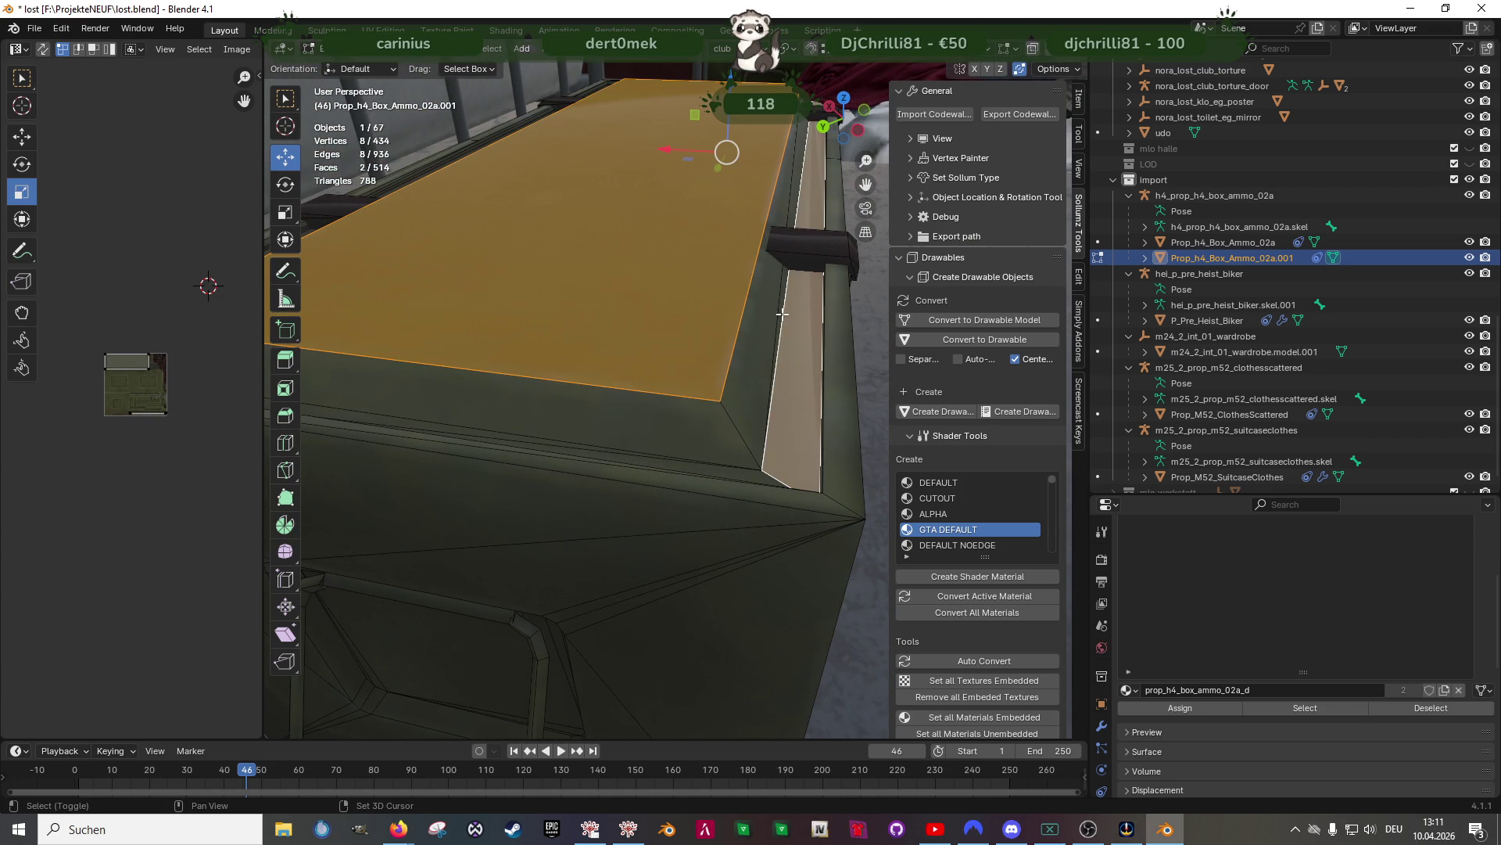
pyautogui.keyDown('shift'); pyautogui.click(769, 315); pyautogui.keyUp('shift')
pyautogui.keyDown('shift'); pyautogui.click(723, 407); pyautogui.keyUp('shift')
pyautogui.moveTo(683, 425); pyautogui.dragTo(671, 454, button='middle')
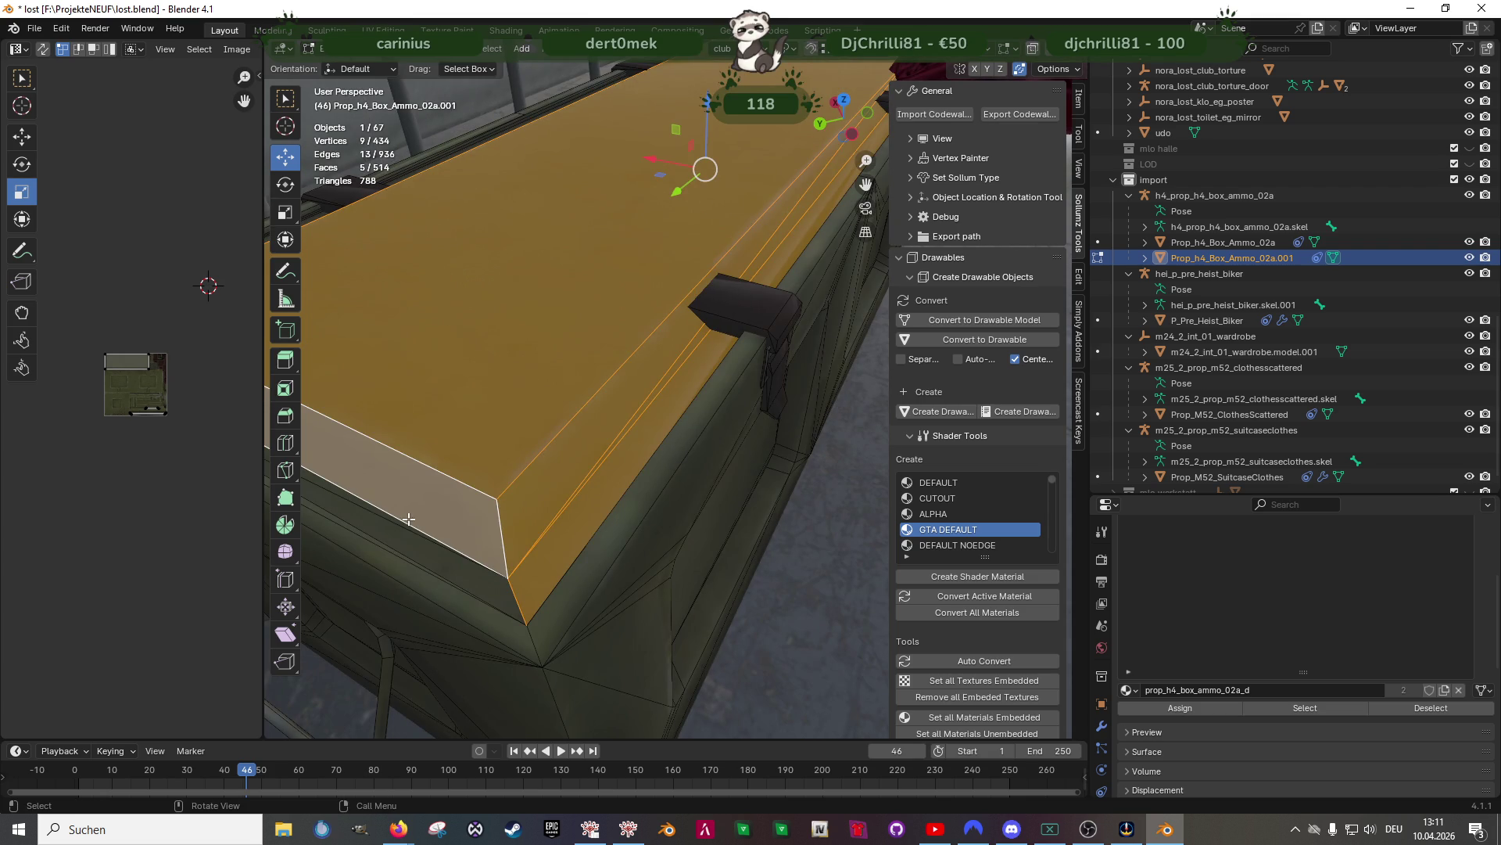
# Convert the whole chest mesh to quads and adjust its normals
pyautogui.press('a')
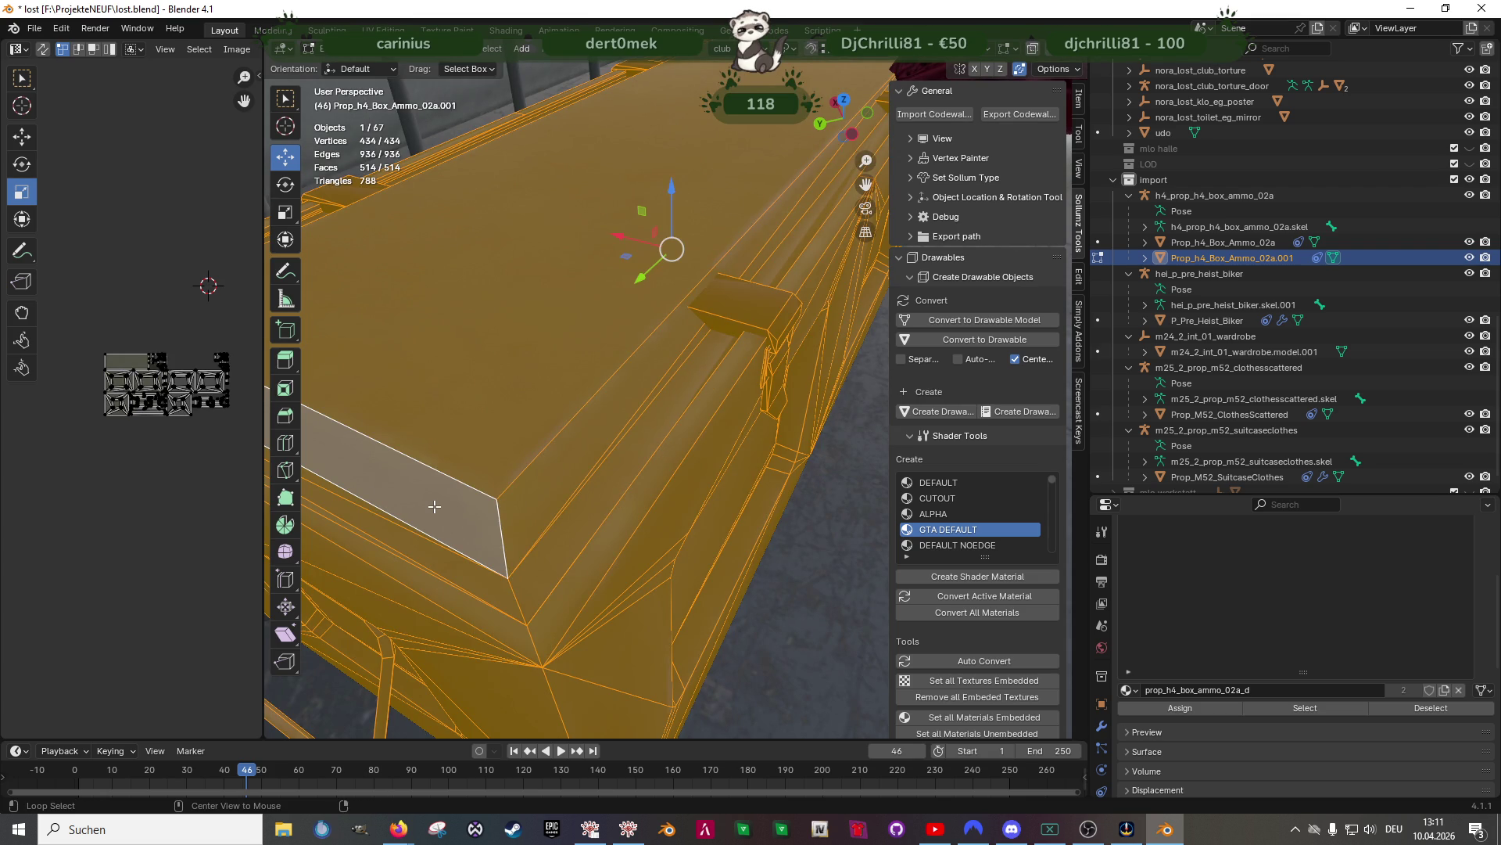
pyautogui.hotkey('alt', 'j')
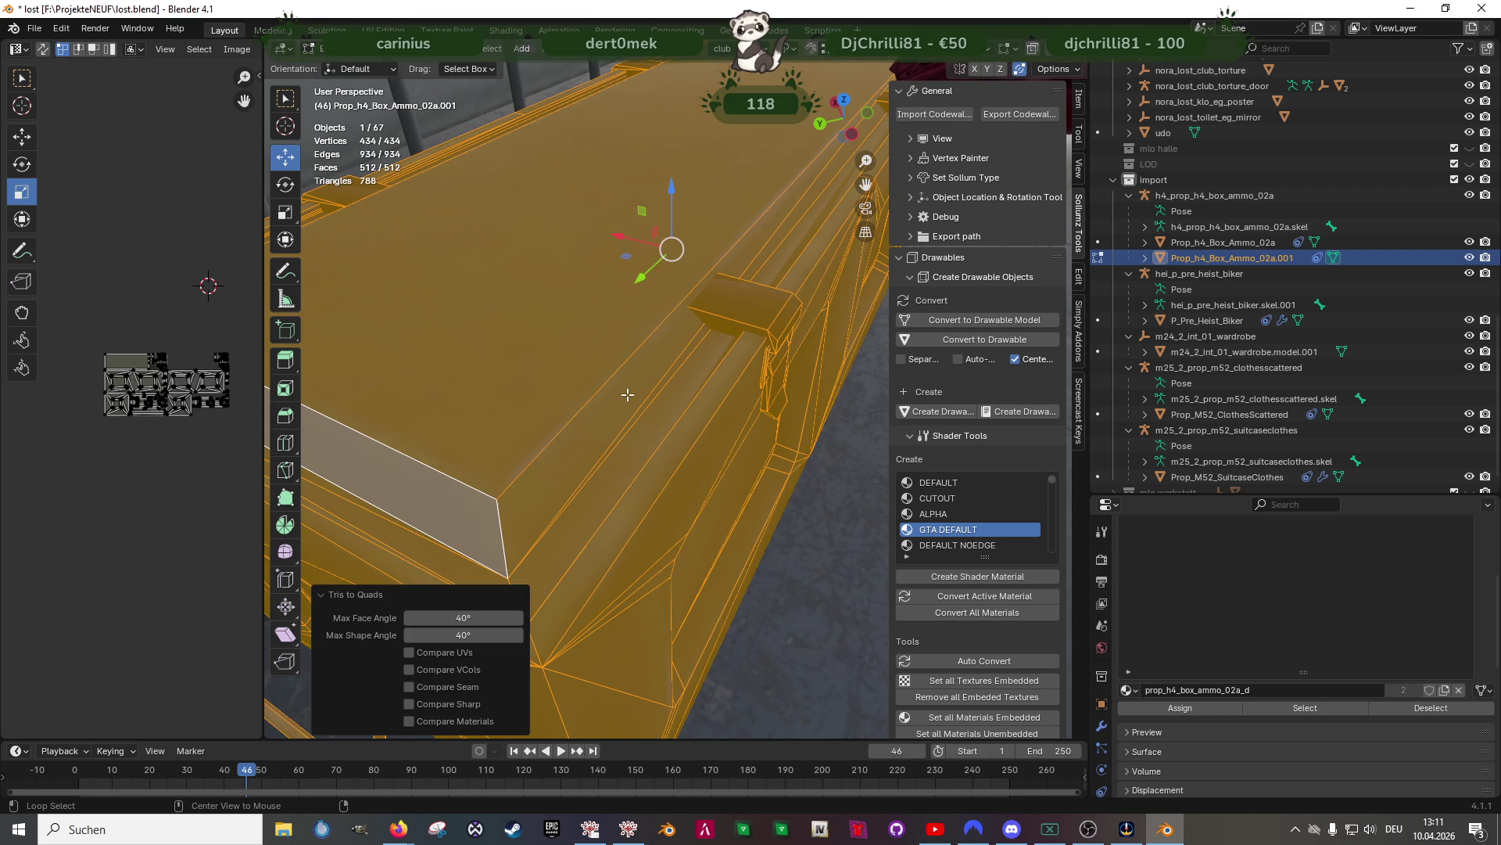
pyautogui.rightClick(627, 395)
pyautogui.click(578, 396)
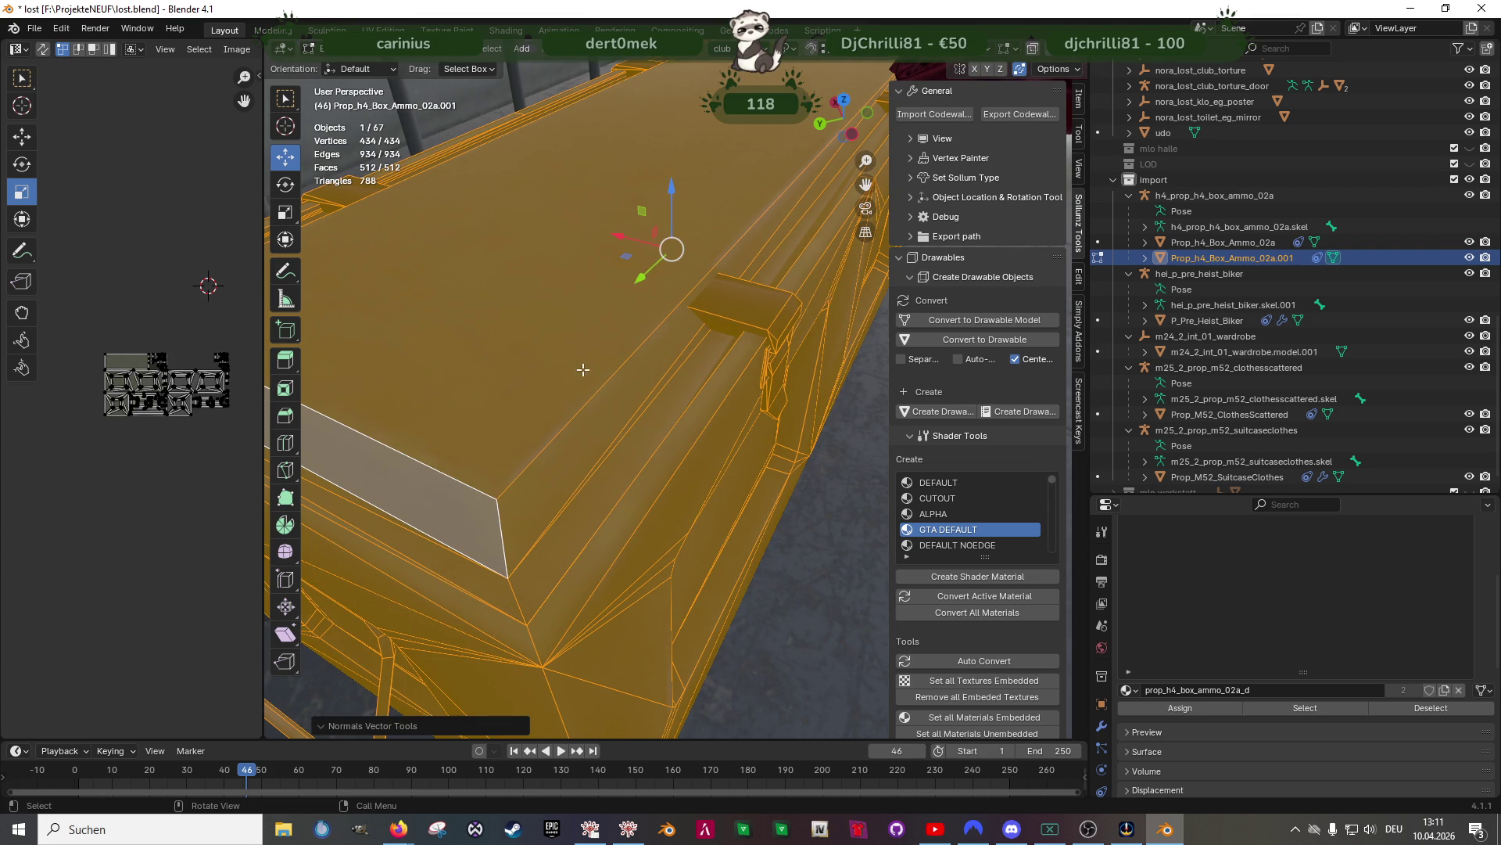
# Select all the lid's faces, including its top, left side strip and front faces
pyautogui.moveTo(622, 451); pyautogui.dragTo(625, 452)
pyautogui.moveTo(626, 452); pyautogui.dragTo(636, 453, button='middle')
pyautogui.keyDown('shift'); pyautogui.moveTo(567, 512); pyautogui.dragTo(622, 617); pyautogui.keyUp('shift')
pyautogui.moveTo(595, 540); pyautogui.dragTo(536, 477, button='middle')
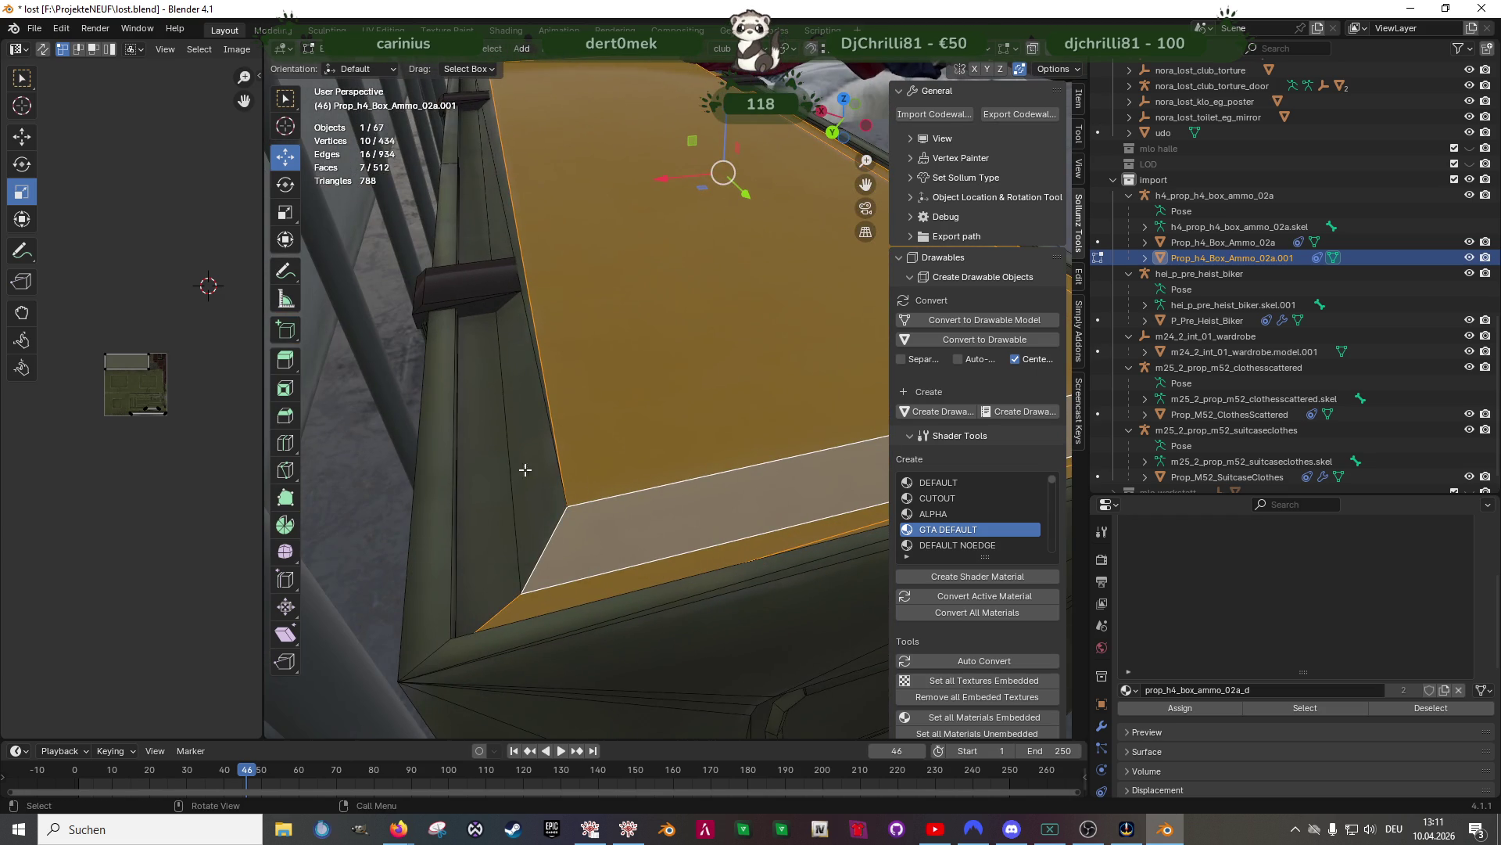
pyautogui.keyDown('shift'); pyautogui.moveTo(531, 494); pyautogui.dragTo(530, 494); pyautogui.keyUp('shift')
pyautogui.moveTo(530, 494); pyautogui.dragTo(545, 389, button='middle')
pyautogui.keyDown('shift'); pyautogui.click(503, 235); pyautogui.keyUp('shift')
pyautogui.moveTo(504, 235)
pyautogui.mouseDown(button='middle')
pyautogui.moveTo(563, 362)
pyautogui.moveTo(584, 291)
pyautogui.moveTo(589, 407)
pyautogui.moveTo(739, 450)
pyautogui.moveTo(647, 459)
pyautogui.moveTo(582, 497)
pyautogui.mouseUp(button='middle')
pyautogui.keyDown('shift'); pyautogui.moveTo(584, 530); pyautogui.dragTo(585, 531); pyautogui.keyUp('shift')
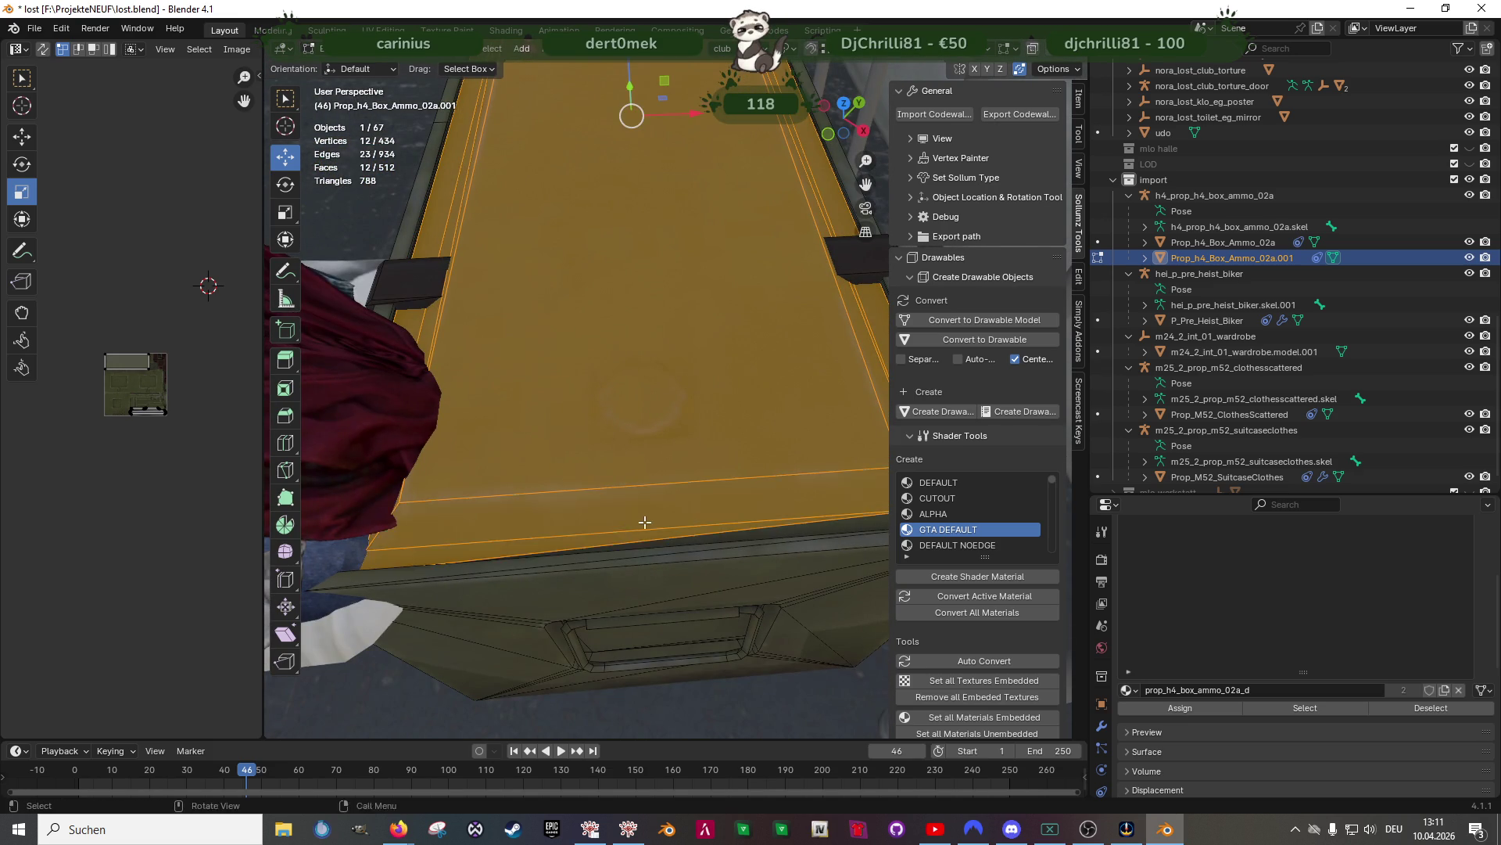
pyautogui.moveTo(585, 530); pyautogui.dragTo(669, 507, button='middle')
pyautogui.keyDown('shift'); pyautogui.moveTo(695, 542); pyautogui.dragTo(695, 543); pyautogui.keyUp('shift')
pyautogui.moveTo(695, 543)
pyautogui.mouseDown(button='middle')
pyautogui.moveTo(617, 506)
pyautogui.moveTo(633, 406)
pyautogui.moveTo(701, 343)
pyautogui.moveTo(660, 459)
pyautogui.moveTo(613, 492)
pyautogui.moveTo(590, 429)
pyautogui.moveTo(686, 423)
pyautogui.moveTo(686, 353)
pyautogui.moveTo(613, 444)
pyautogui.moveTo(580, 529)
pyautogui.moveTo(587, 514)
pyautogui.mouseUp(button='middle')
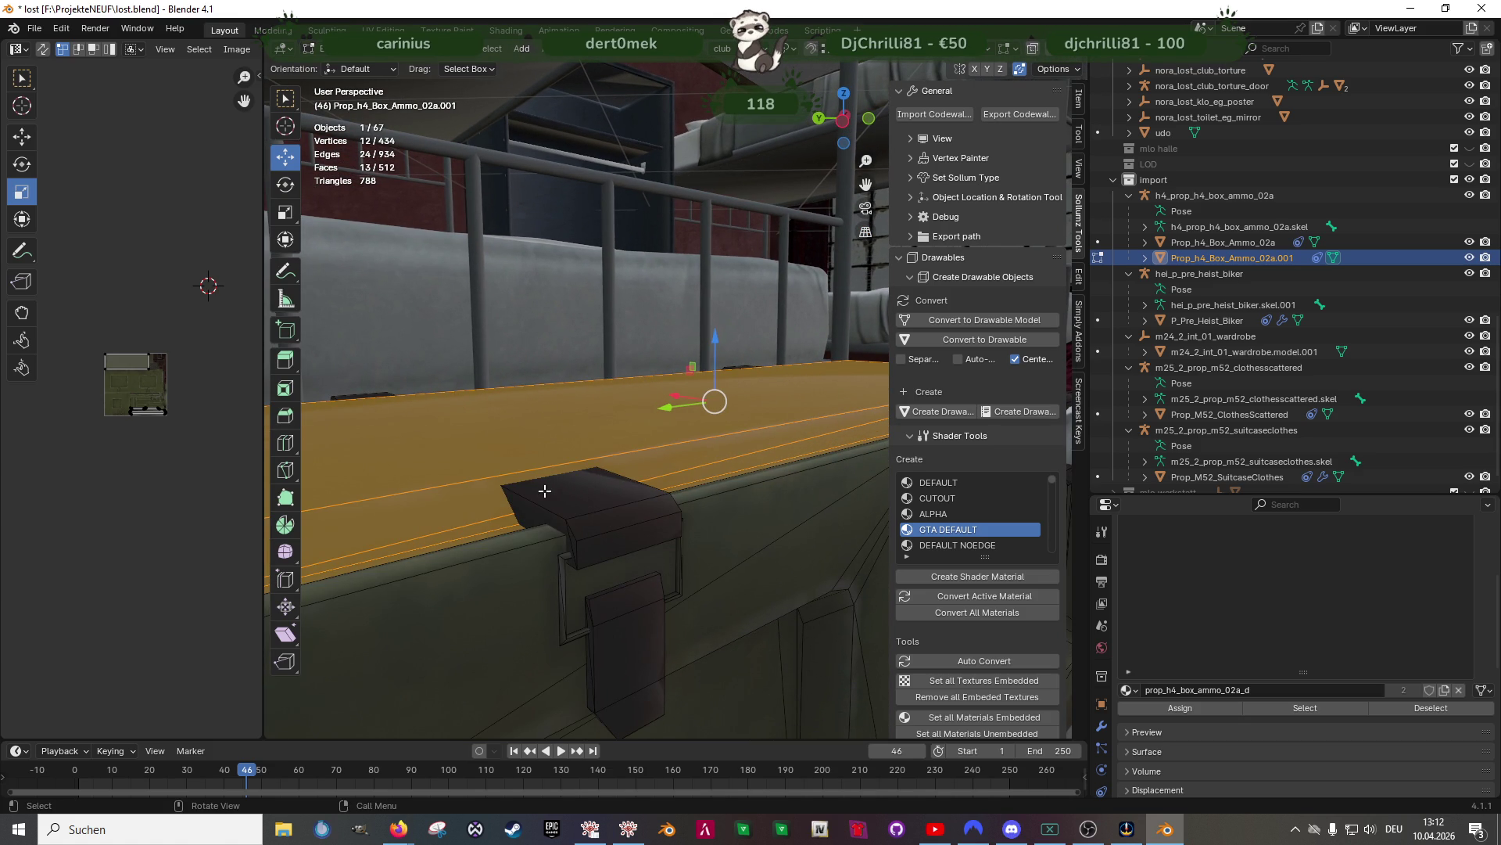
# Split the selected lid into Prop_h4_Box_Ammo_02a.002, then select faces on the chest body
pyautogui.hotkey('ctrl', 'f')
pyautogui.moveTo(595, 388)
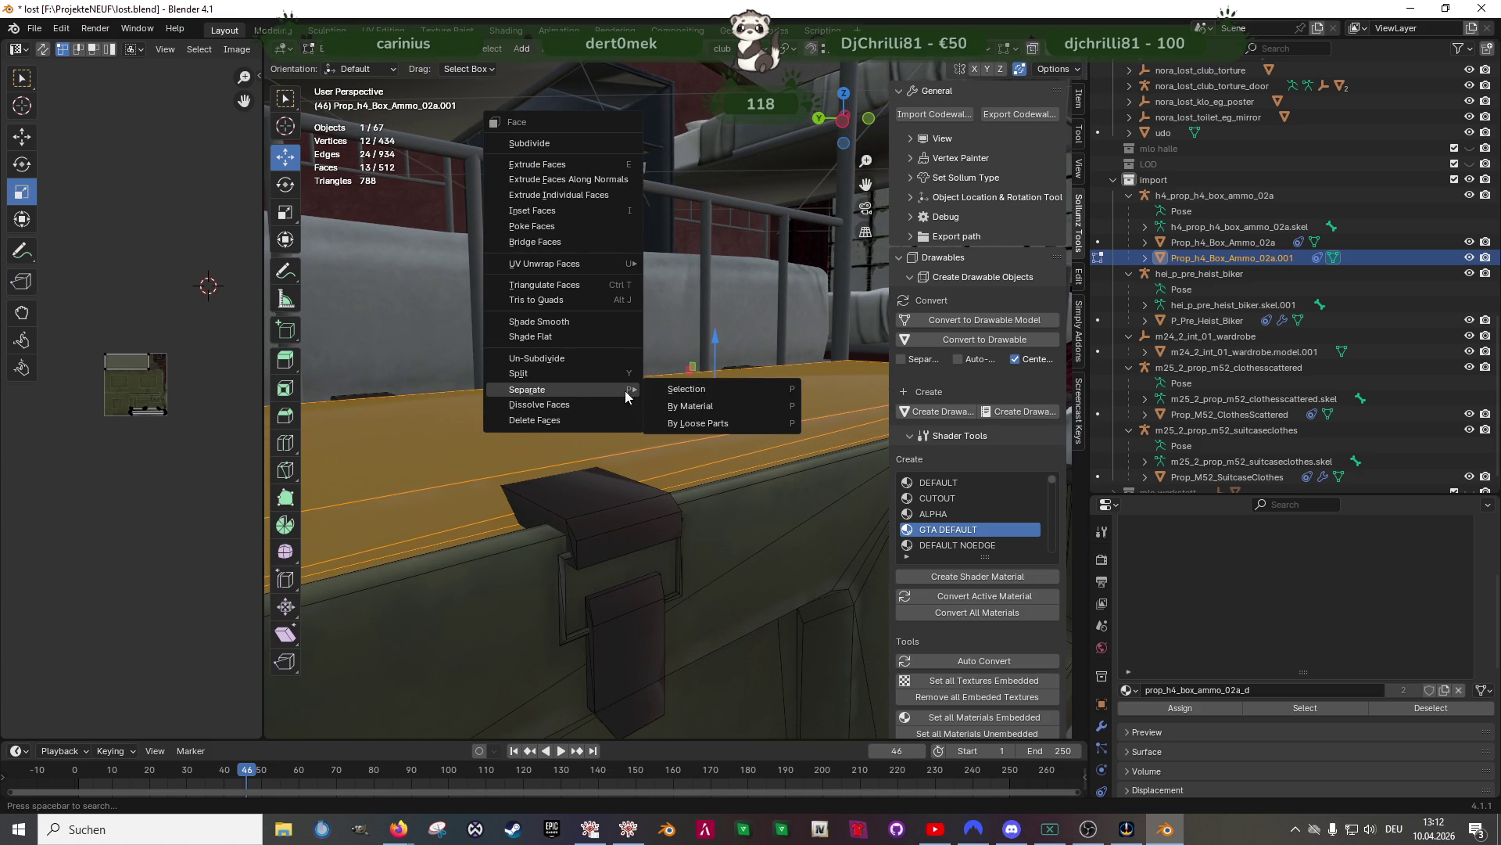
pyautogui.press('Return')
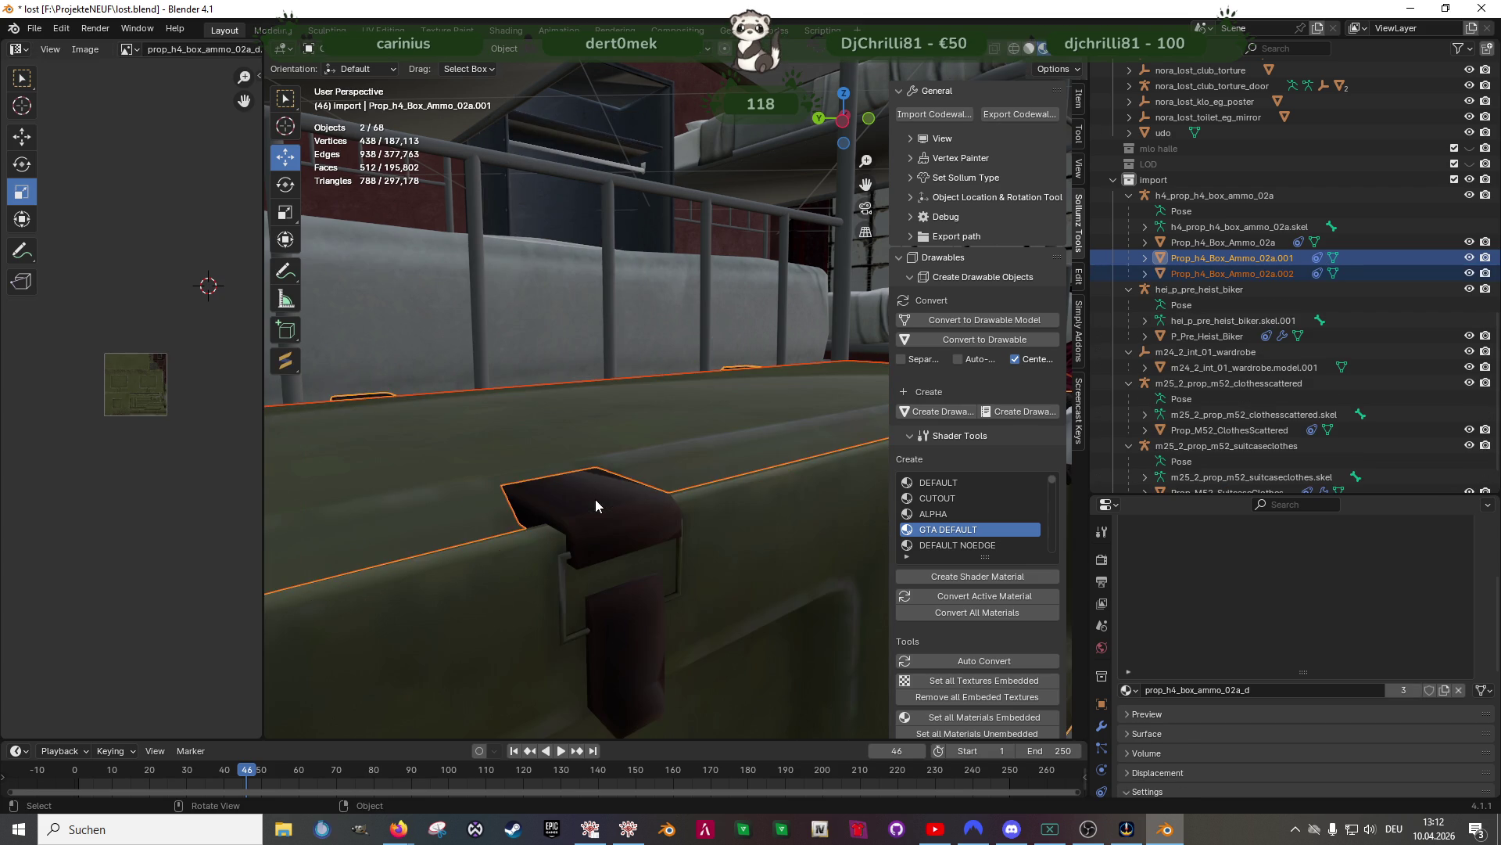
pyautogui.click(595, 499)
pyautogui.click(1329, 708)
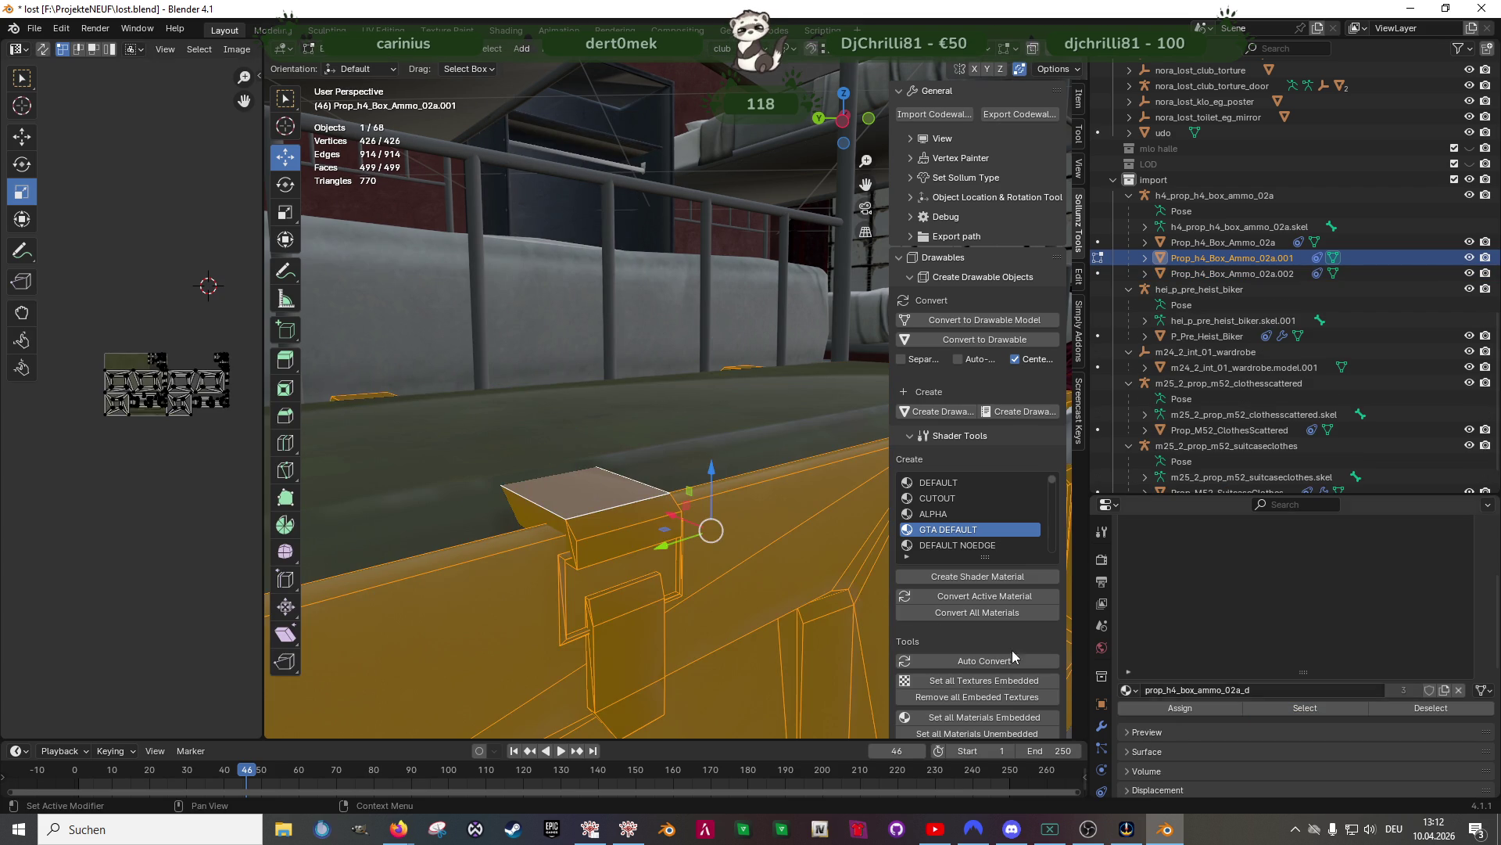
pyautogui.scroll(6, 164, 356)
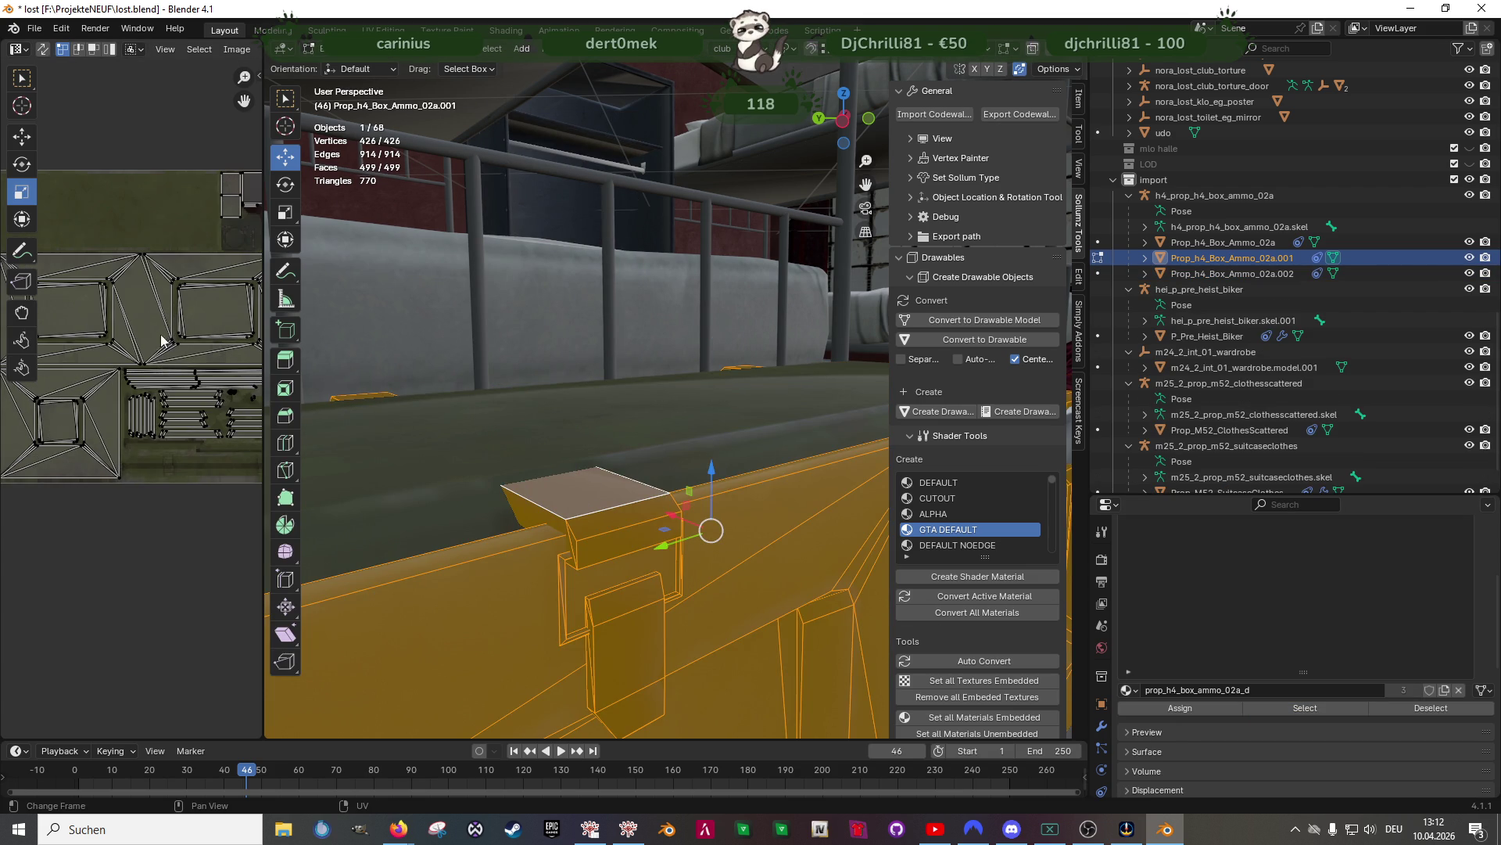
# Enable UV Sync Selection, widen the UV Editor and clear the UV selection
pyautogui.click(45, 51)
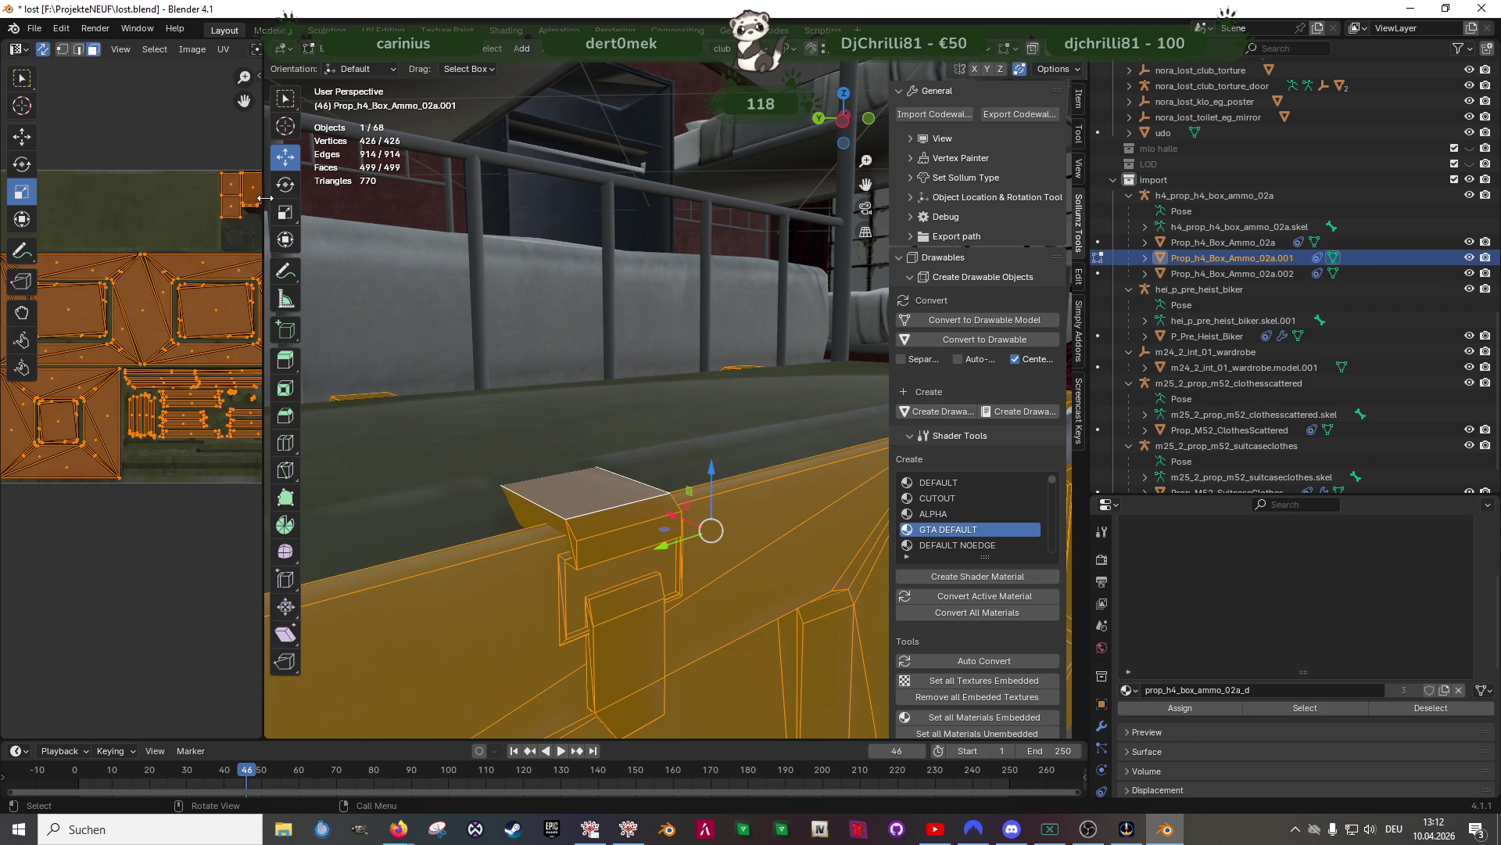
pyautogui.moveTo(266, 198); pyautogui.dragTo(510, 198)
pyautogui.scroll(3, 352, 391)
pyautogui.moveTo(227, 180); pyautogui.dragTo(217, 305, button='middle')
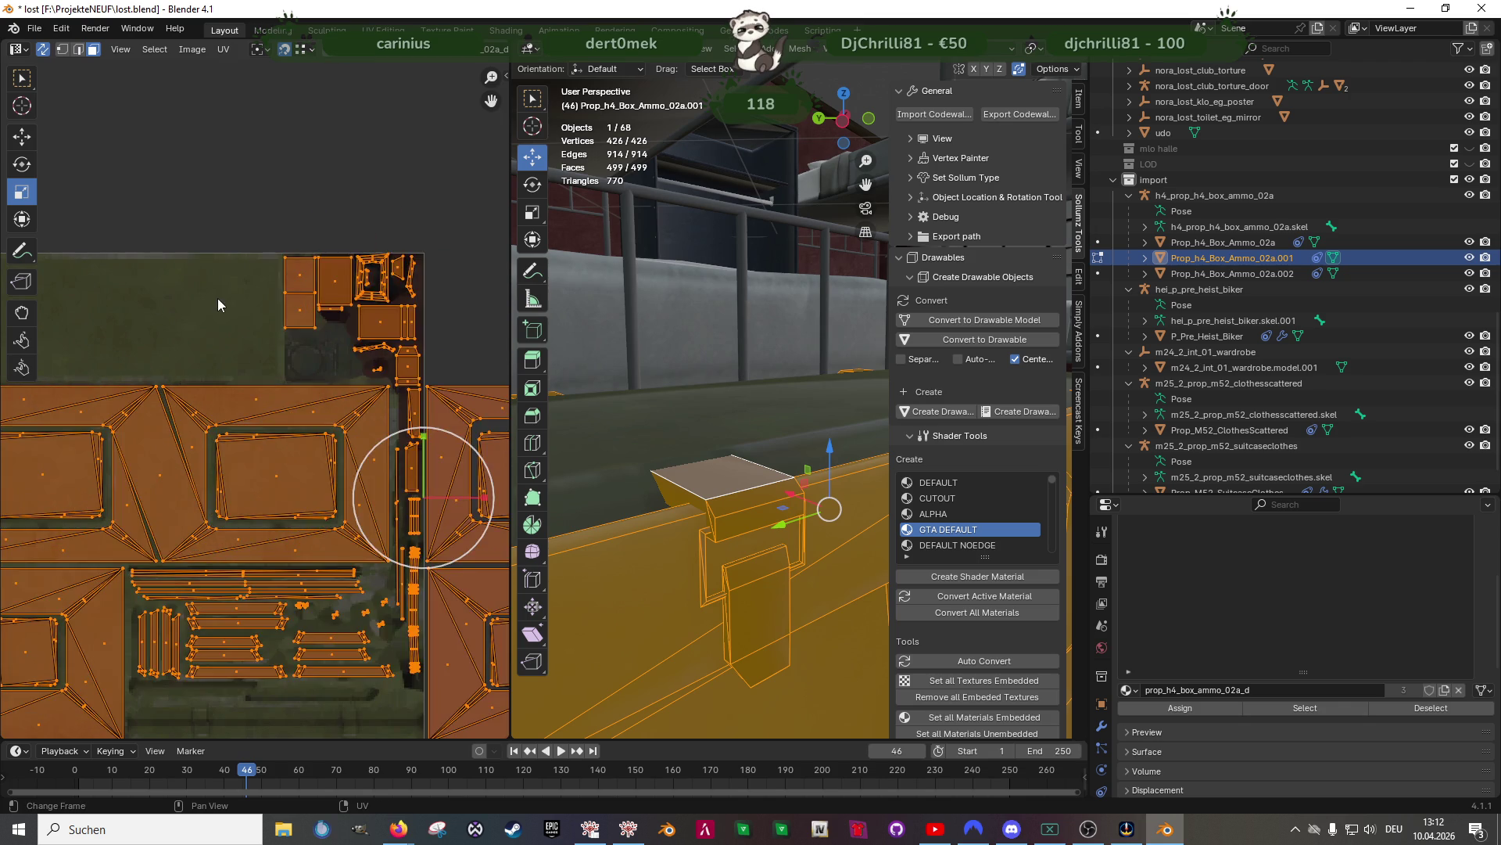
pyautogui.click(217, 305)
pyautogui.scroll(1, 280, 293)
# Box-select the small latch UV islands at the top and the vertical strip of islands
pyautogui.moveTo(264, 199); pyautogui.dragTo(241, 265, button='middle')
pyautogui.moveTo(241, 265); pyautogui.dragTo(447, 420)
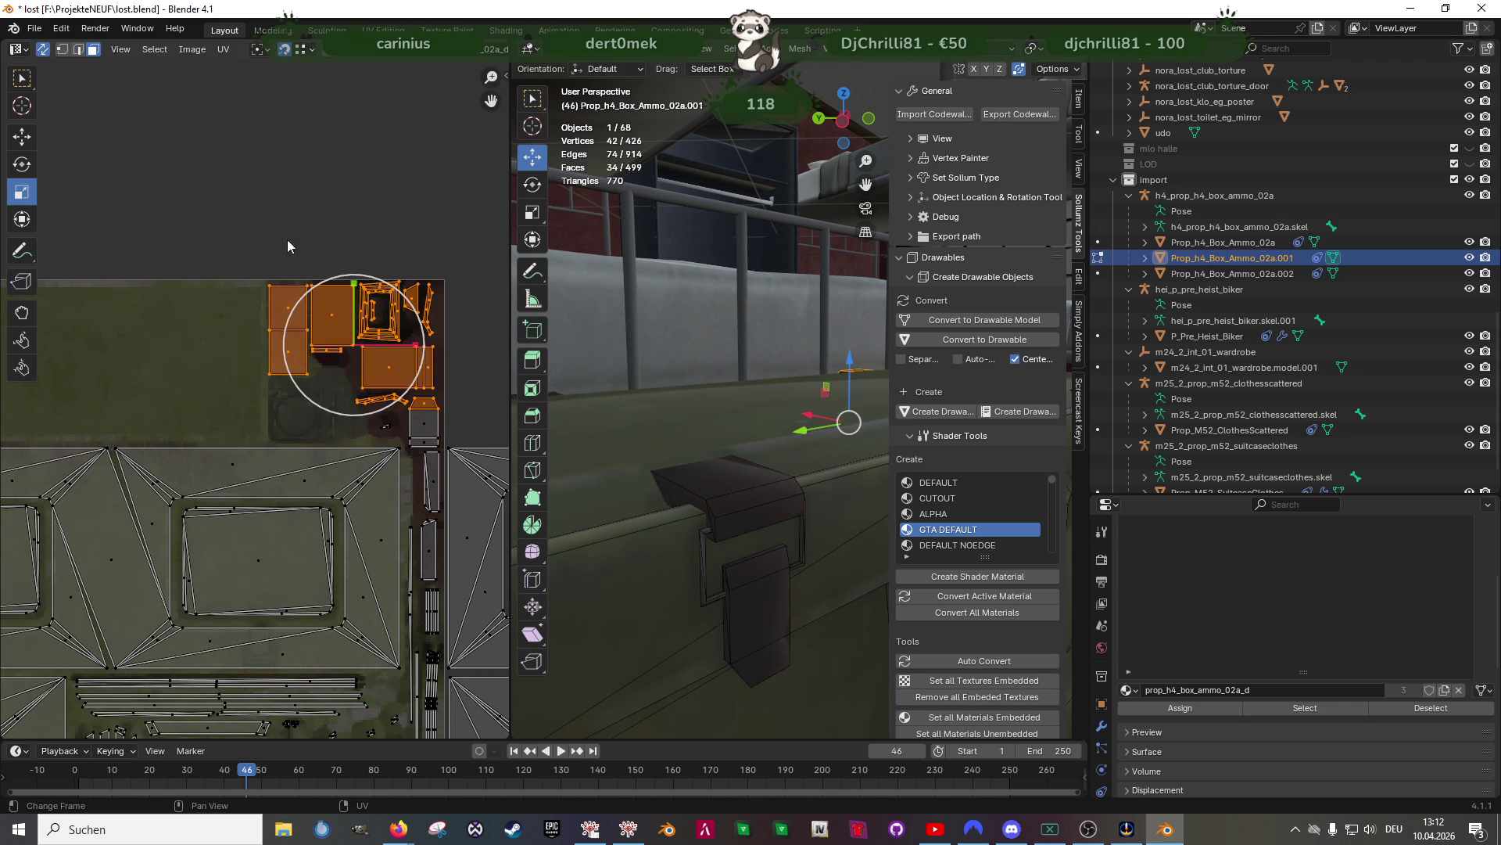
pyautogui.scroll(-2, 409, 446)
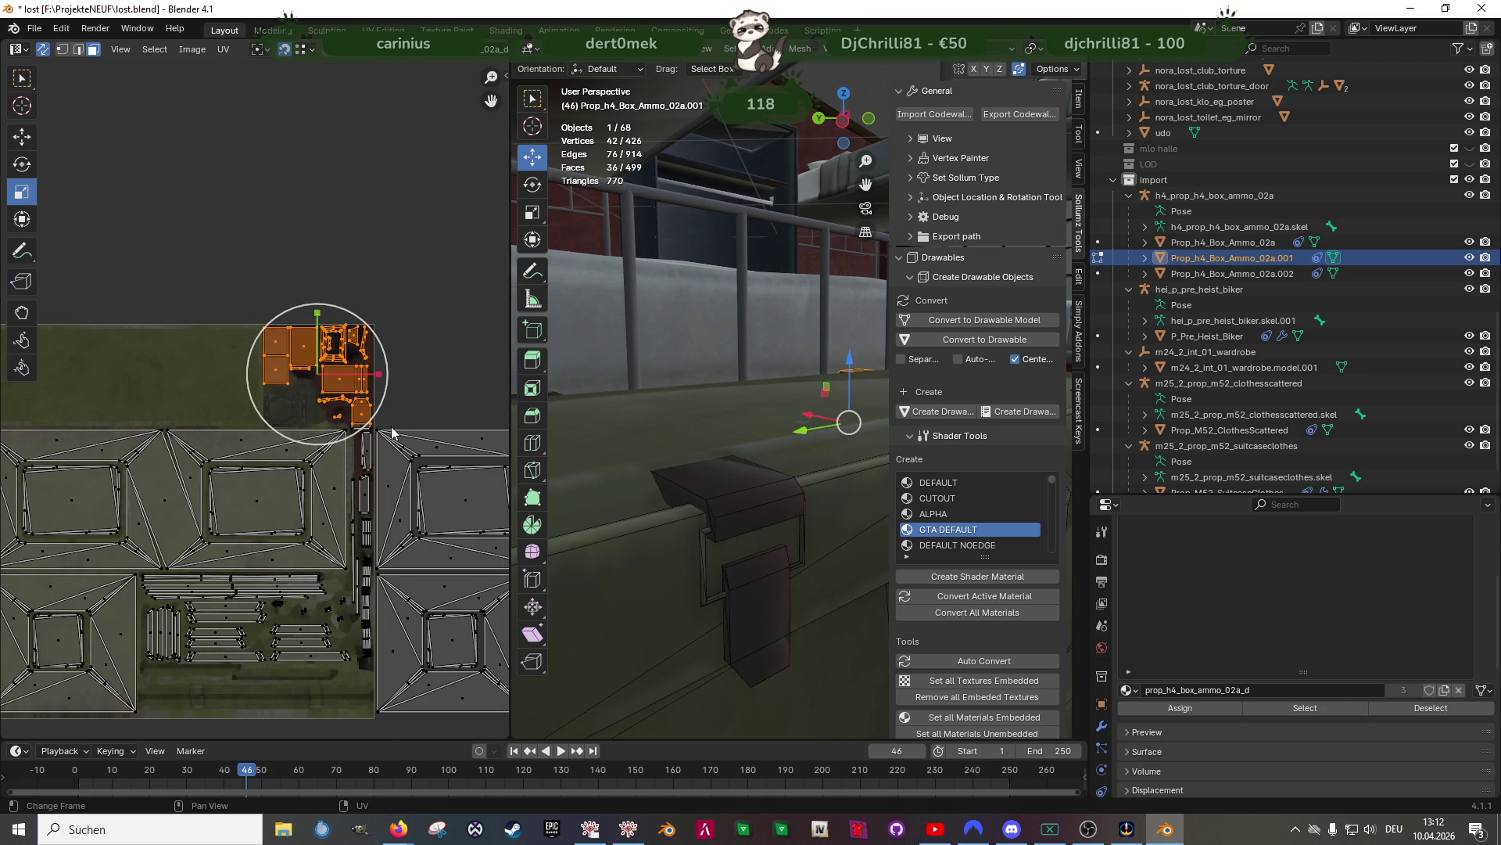
pyautogui.hotkey('shift', 'space')
pyautogui.press('g')
pyautogui.keyDown('shift'); pyautogui.moveTo(373, 674); pyautogui.dragTo(352, 411); pyautogui.keyUp('shift')
pyautogui.scroll(1, 379, 547)
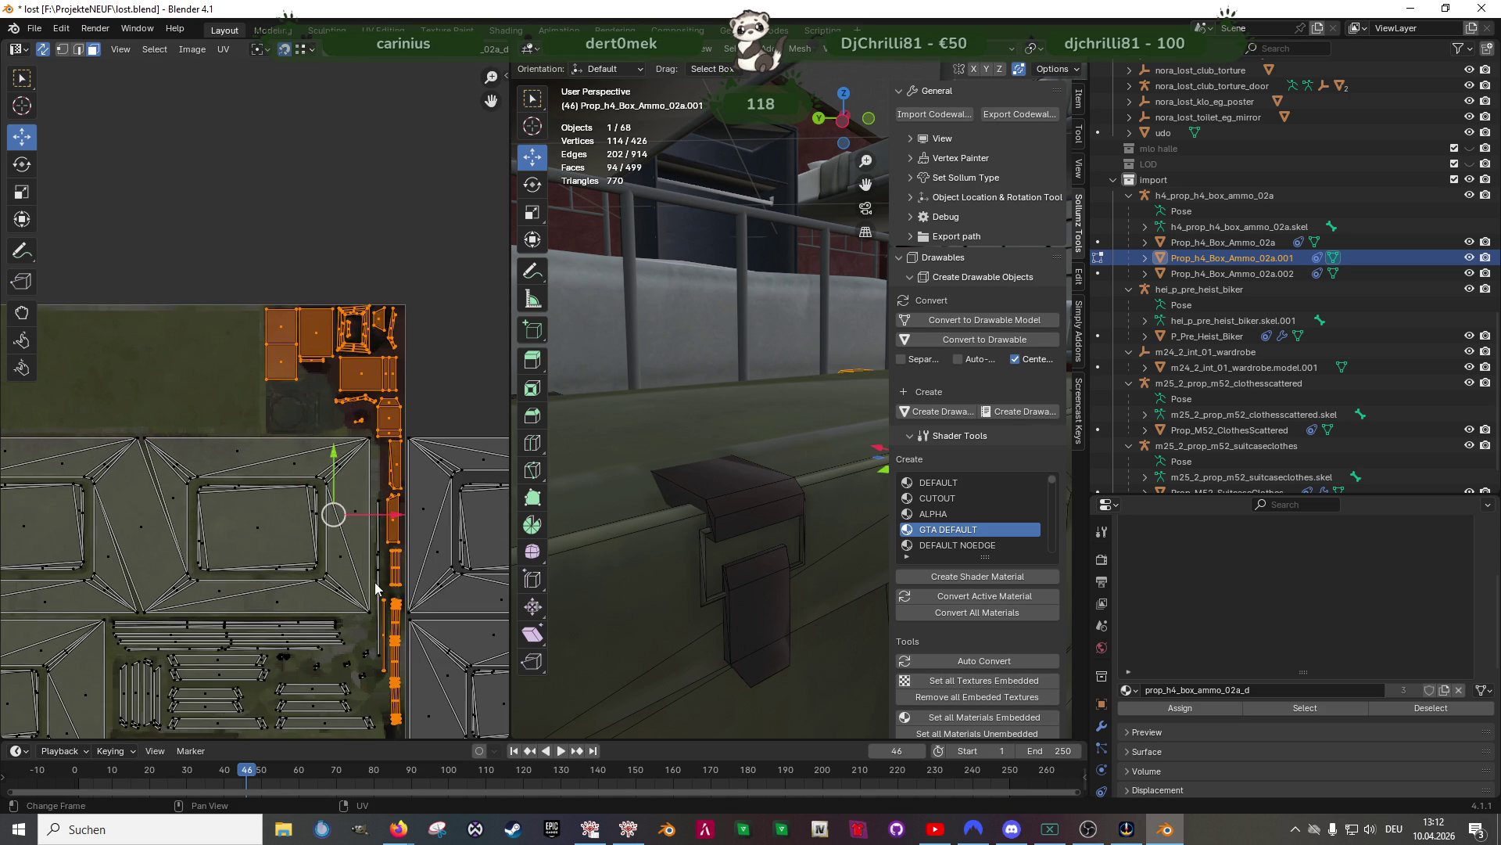
pyautogui.scroll(3, 380, 582)
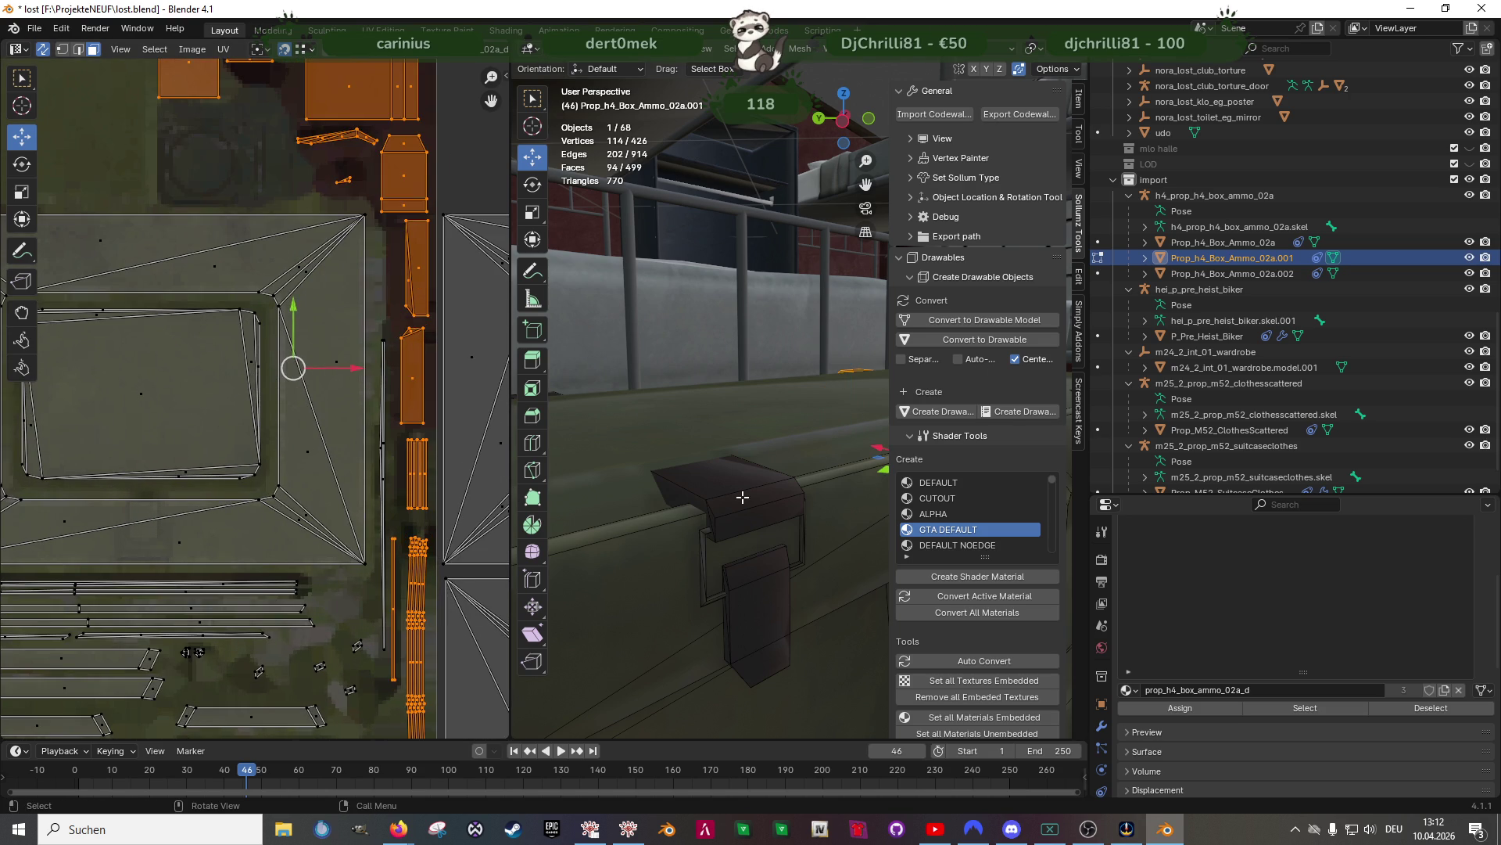
# Add further latch islands and the right-hand strip islands to the UV selection
pyautogui.click(742, 496)
pyautogui.press('KP_Decimal')
pyautogui.scroll(-6, 356, 348)
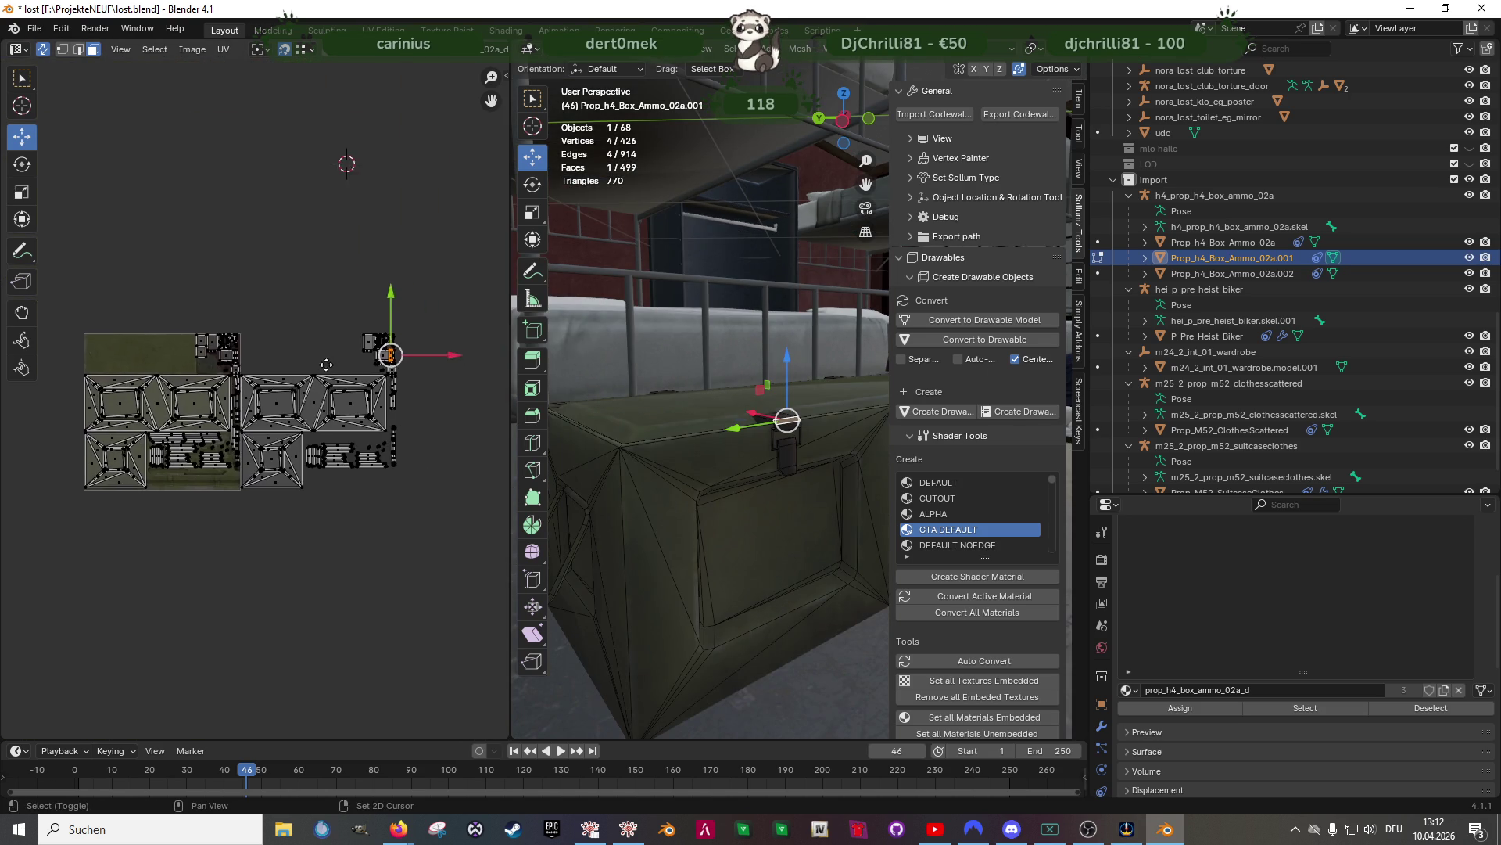
pyautogui.scroll(4, 201, 325)
pyautogui.moveTo(183, 283); pyautogui.dragTo(316, 371)
pyautogui.moveTo(395, 346); pyautogui.dragTo(213, 350, button='middle')
pyautogui.moveTo(298, 265); pyautogui.dragTo(439, 371)
pyautogui.scroll(2, 439, 371)
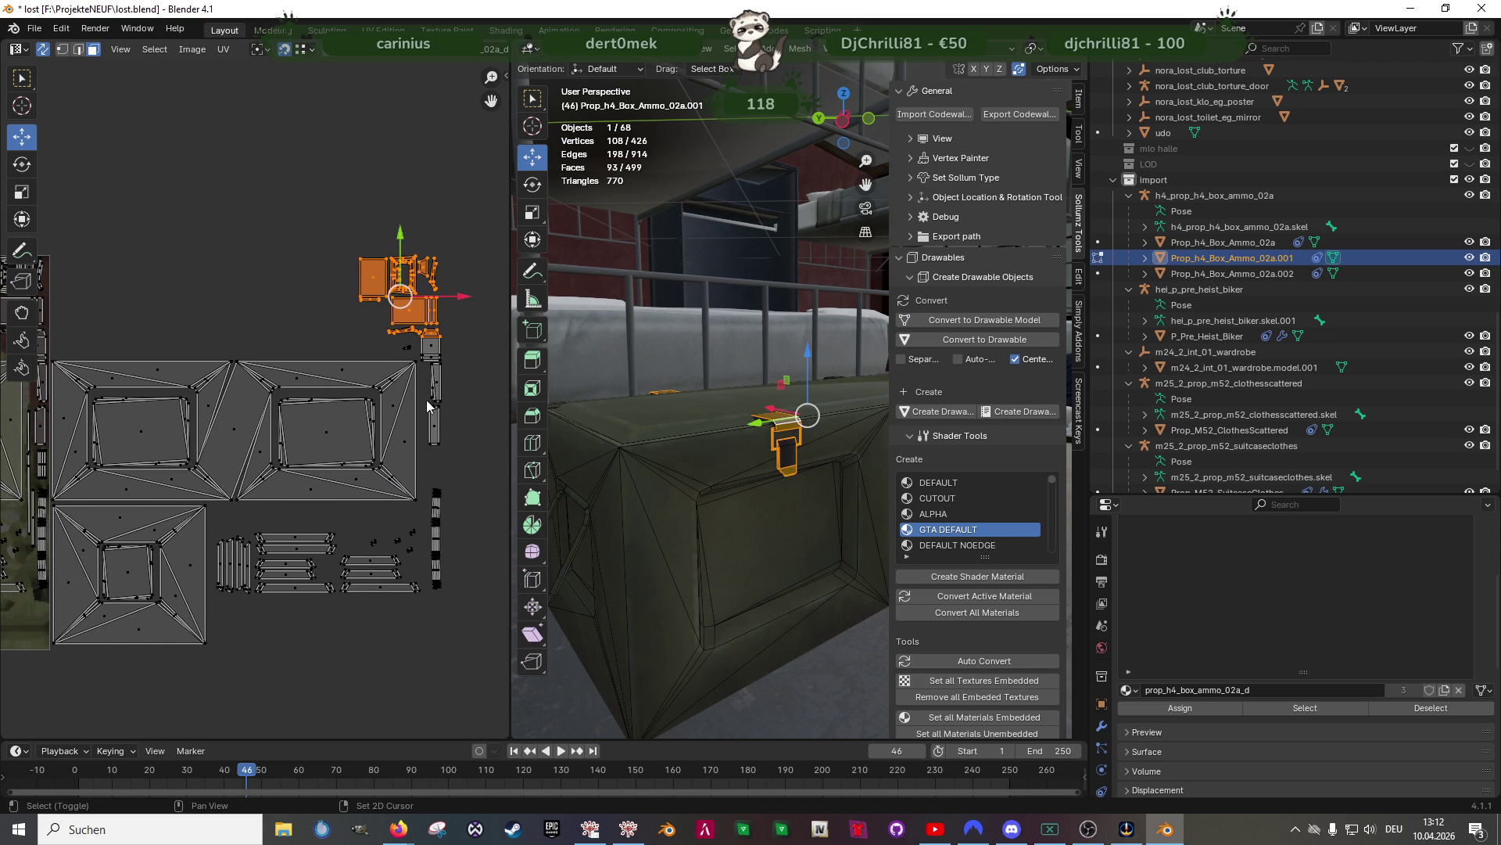
pyautogui.moveTo(466, 614)
pyautogui.mouseDown()
pyautogui.moveTo(417, 323)
pyautogui.moveTo(479, 366)
pyautogui.mouseUp()
pyautogui.scroll(3, 329, 379)
pyautogui.scroll(-3, 478, 366)
pyautogui.scroll(1, 430, 415)
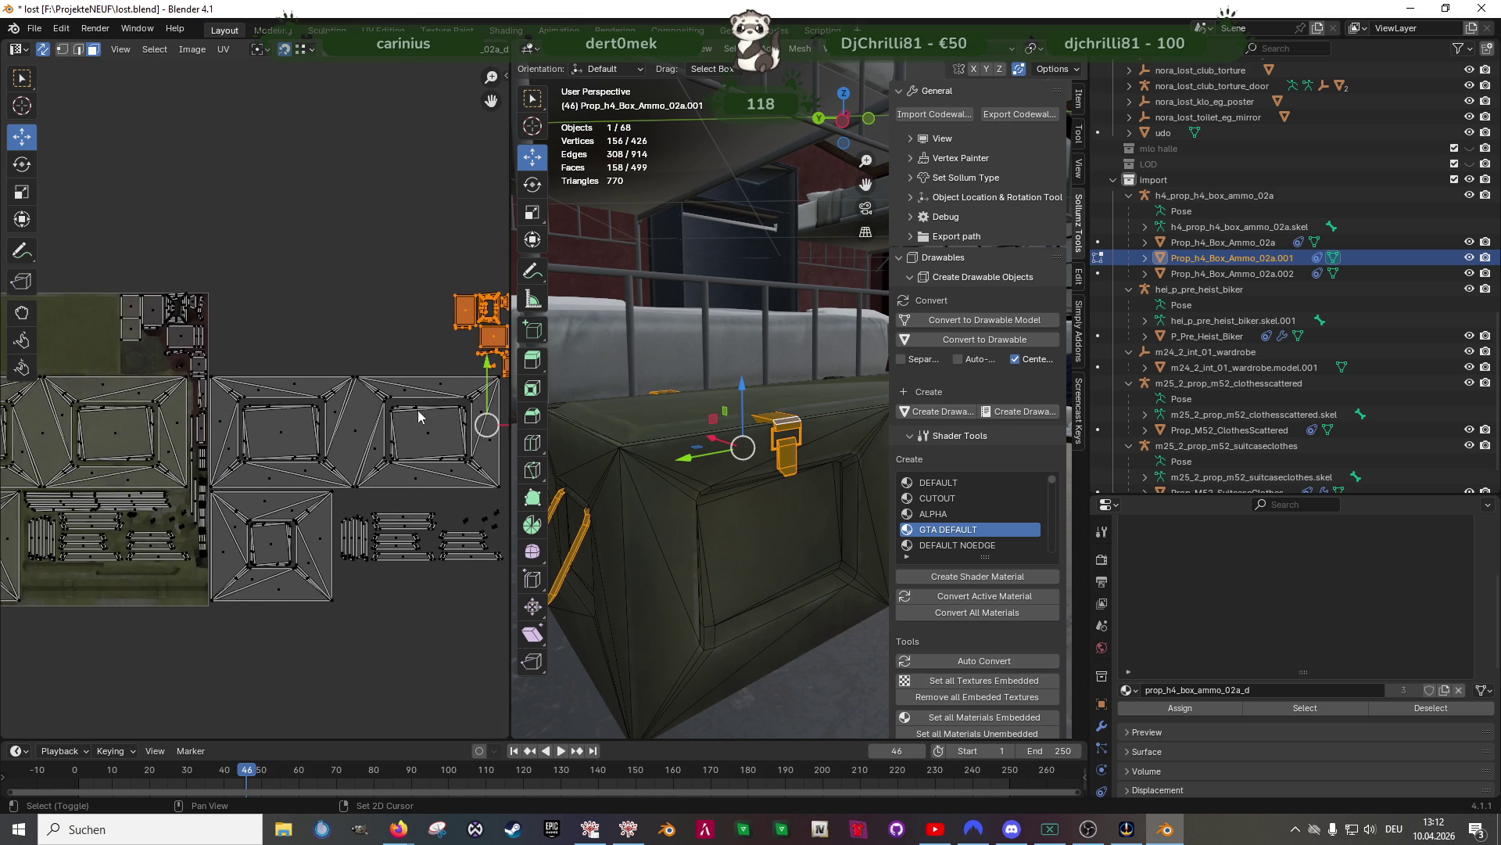
pyautogui.scroll(3, 430, 415)
# Add another latch island and the thin strips beside and below it
pyautogui.moveTo(782, 477)
pyautogui.mouseDown(button='middle')
pyautogui.moveTo(852, 466)
pyautogui.moveTo(532, 465)
pyautogui.mouseUp(button='middle')
pyautogui.moveTo(101, 188)
pyautogui.mouseDown()
pyautogui.moveTo(326, 336)
pyautogui.moveTo(309, 353)
pyautogui.mouseUp()
pyautogui.moveTo(203, 335)
pyautogui.keyDown('shift'); pyautogui.mouseDown()
pyautogui.moveTo(331, 395)
pyautogui.moveTo(305, 399)
pyautogui.moveTo(317, 518)
pyautogui.mouseUp(); pyautogui.keyUp('shift')
pyautogui.scroll(1, 313, 562)
pyautogui.moveTo(313, 561); pyautogui.dragTo(294, 438, button='middle')
pyautogui.keyDown('shift'); pyautogui.moveTo(327, 283); pyautogui.dragTo(367, 626); pyautogui.keyUp('shift')
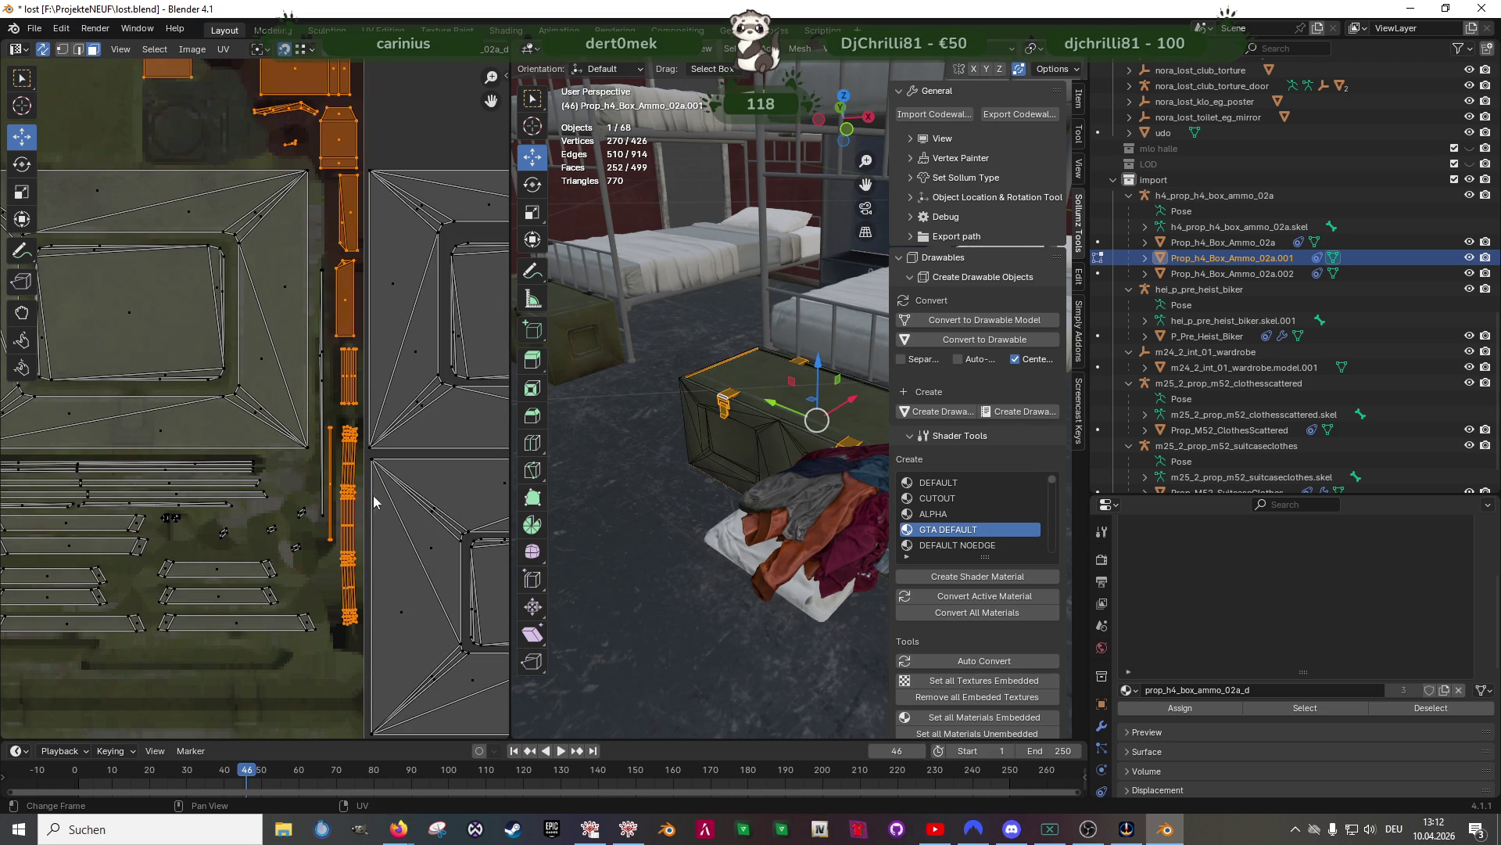
pyautogui.scroll(4, 704, 446)
# Deselect the stray bottom faces in wireframe so only latch and hinge faces remain
pyautogui.hotkey('shift', 'z')
pyautogui.moveTo(704, 452)
pyautogui.mouseDown(button='middle')
pyautogui.moveTo(714, 500)
pyautogui.moveTo(709, 479)
pyautogui.moveTo(824, 617)
pyautogui.moveTo(725, 494)
pyautogui.moveTo(794, 445)
pyautogui.moveTo(811, 472)
pyautogui.mouseUp(button='middle')
pyautogui.keyDown('shift'); pyautogui.click(714, 501); pyautogui.keyUp('shift')
pyautogui.keyDown('shift'); pyautogui.click(709, 479); pyautogui.keyUp('shift')
pyautogui.hotkey('shift', 'z')
pyautogui.rightClick(687, 465)
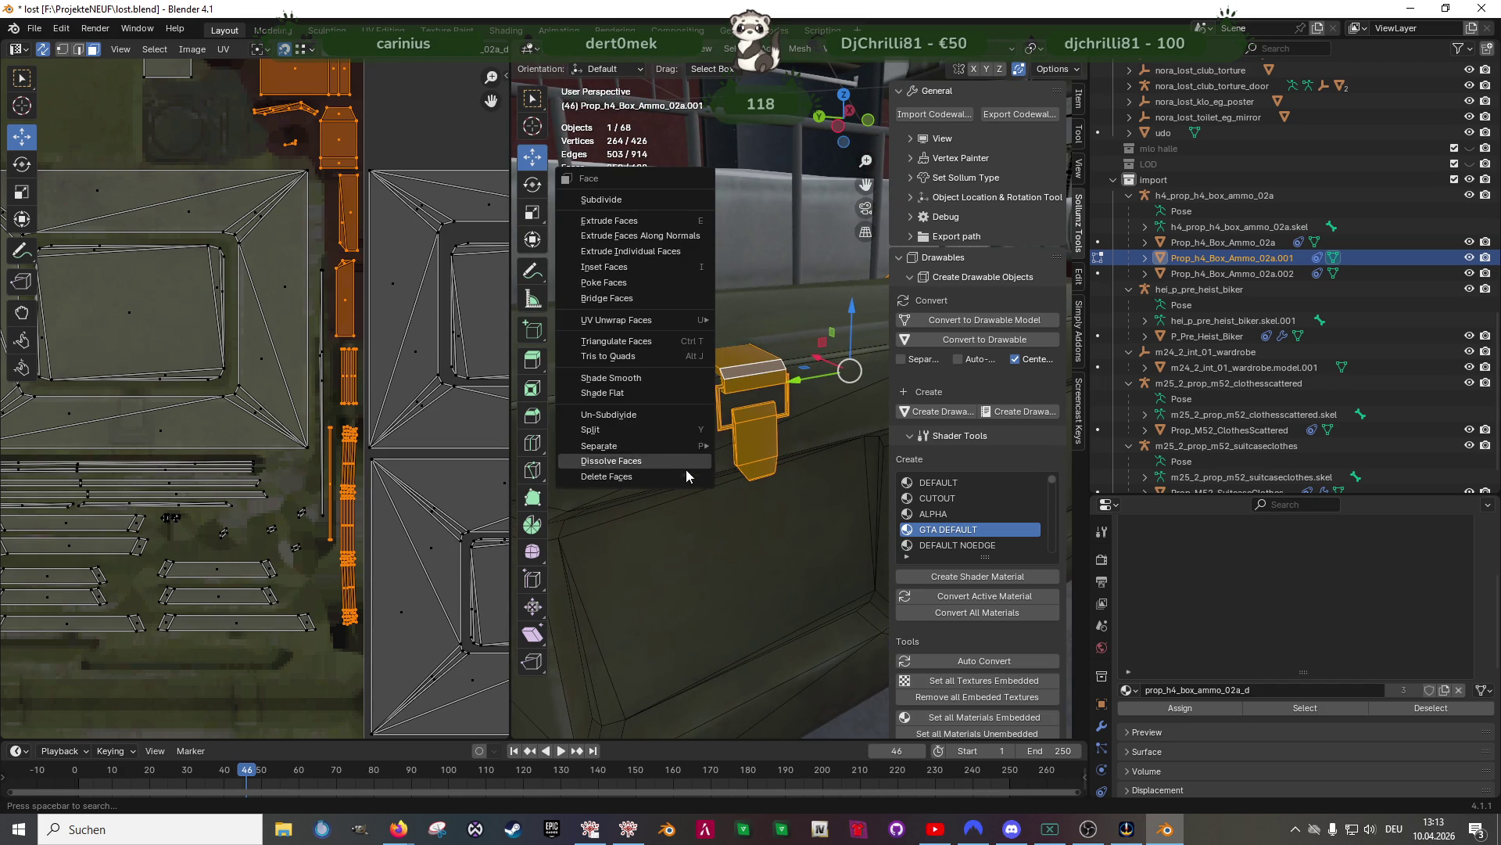
# Separate the latch and hinge faces into Prop_h4_Box_Ammo_02a.003, then reopen it in Edit Mode
pyautogui.moveTo(645, 445)
pyautogui.click(758, 446)
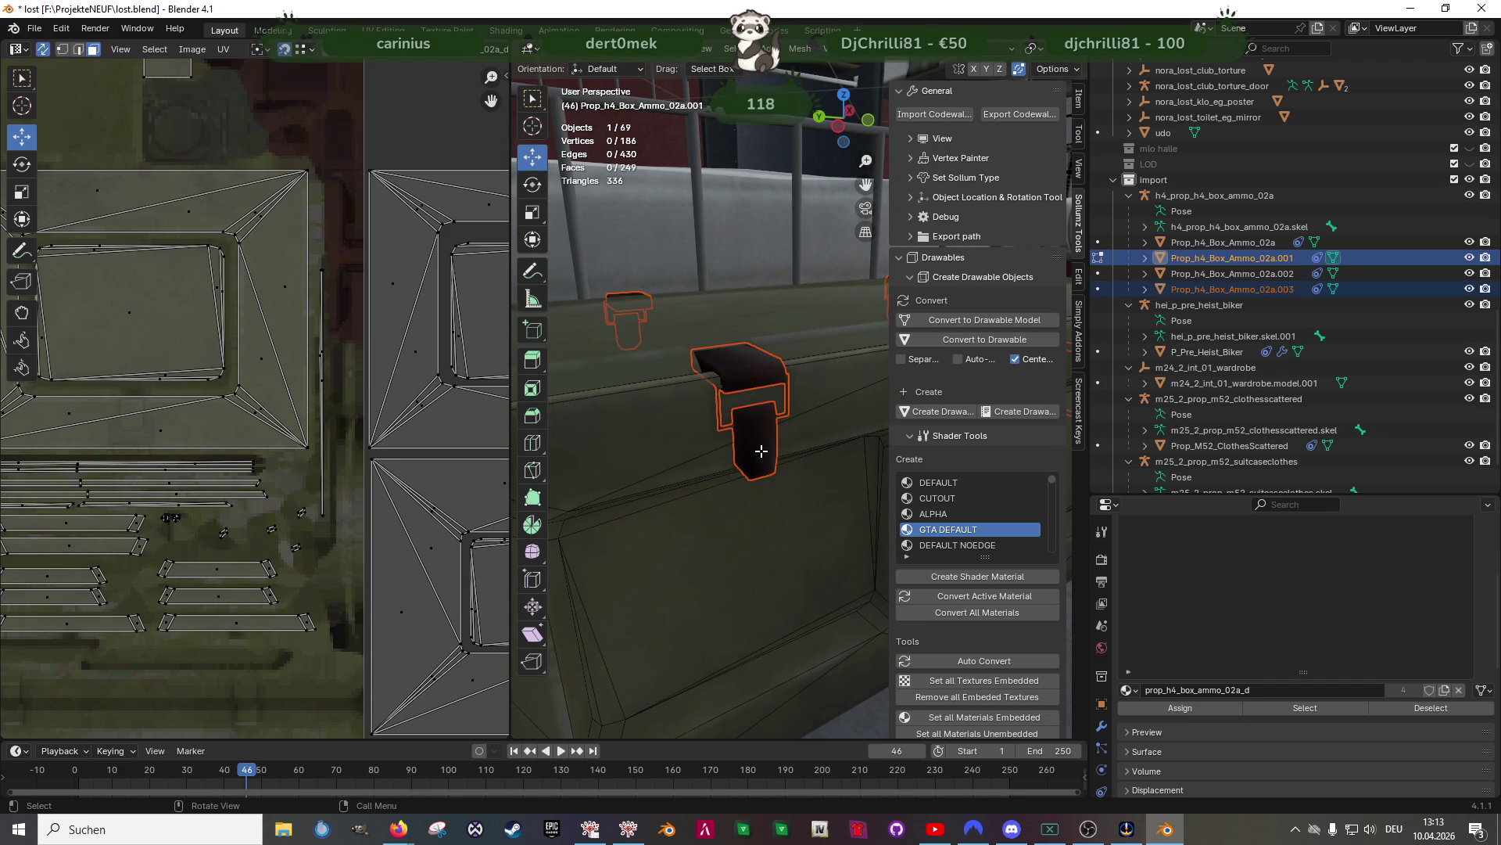
pyautogui.press('Tab')
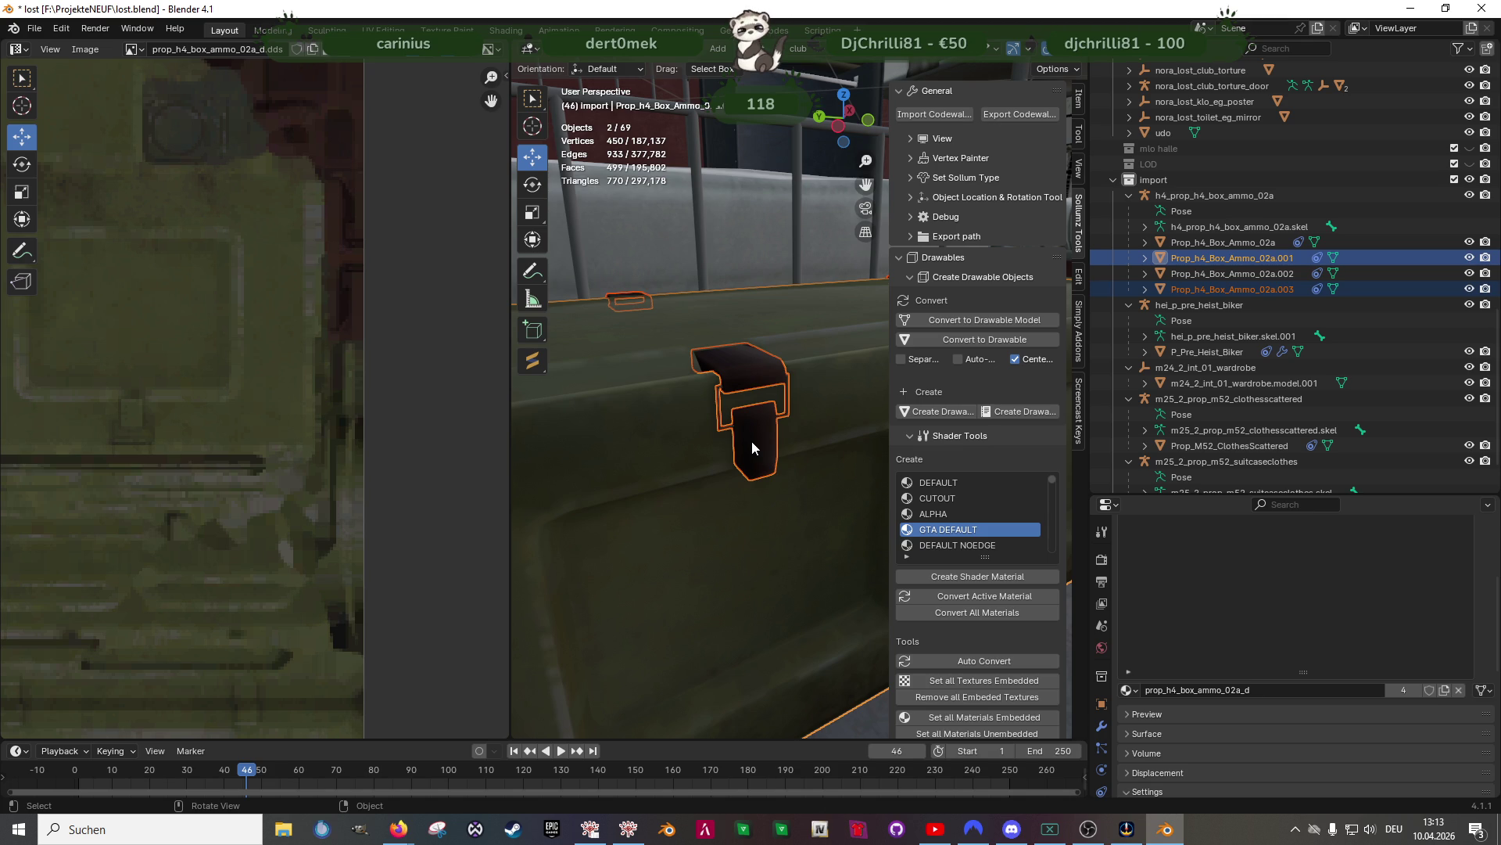
pyautogui.click(762, 443)
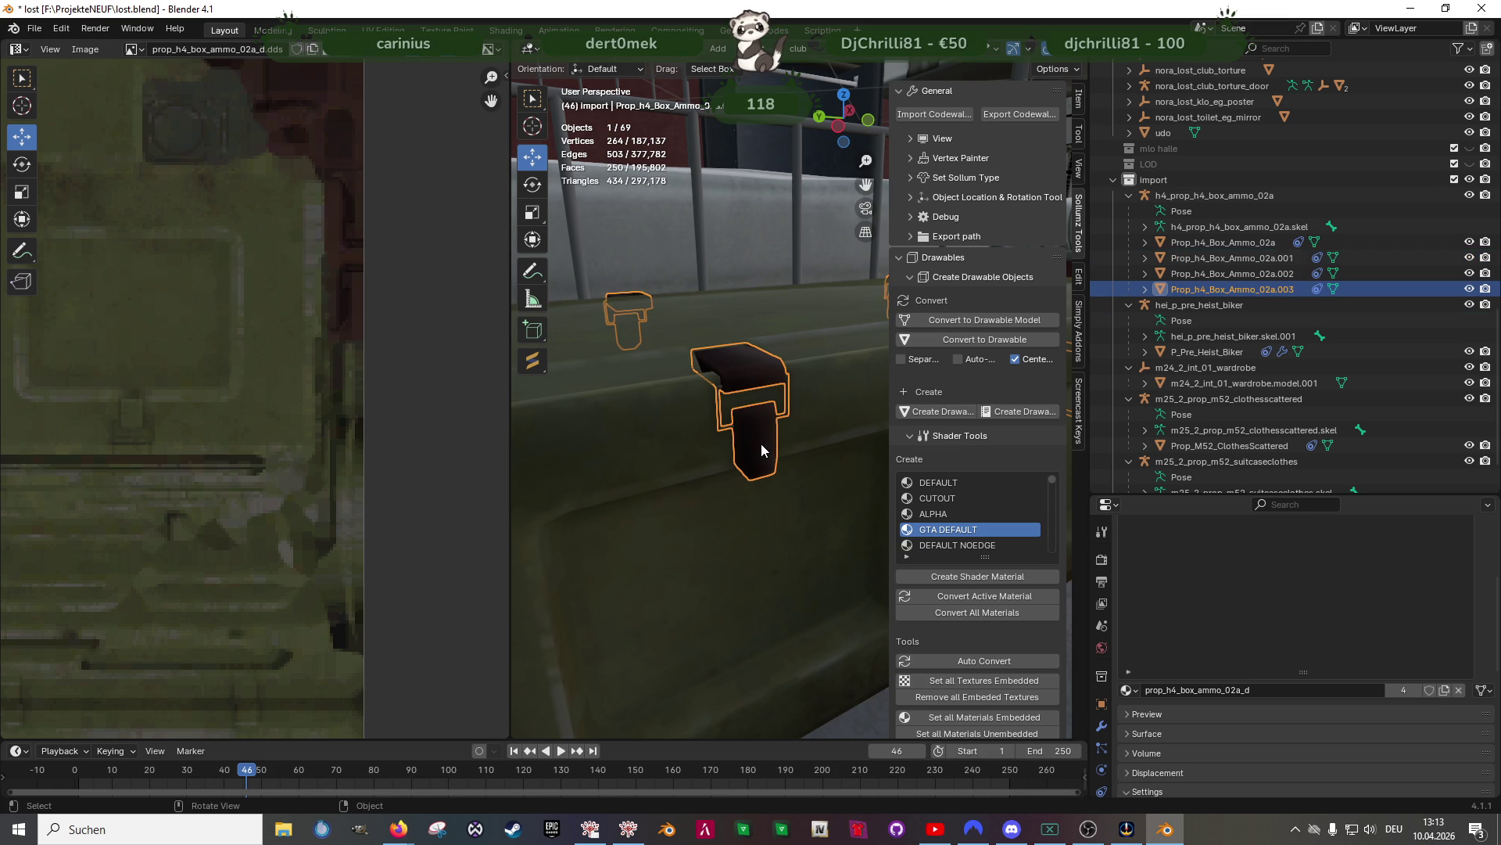
pyautogui.press('Tab')
pyautogui.click(755, 442)
pyautogui.moveTo(741, 427)
pyautogui.mouseDown(button='middle')
pyautogui.moveTo(781, 413)
pyautogui.moveTo(758, 426)
pyautogui.moveTo(752, 402)
pyautogui.mouseUp(button='middle')
pyautogui.scroll(2, 752, 402)
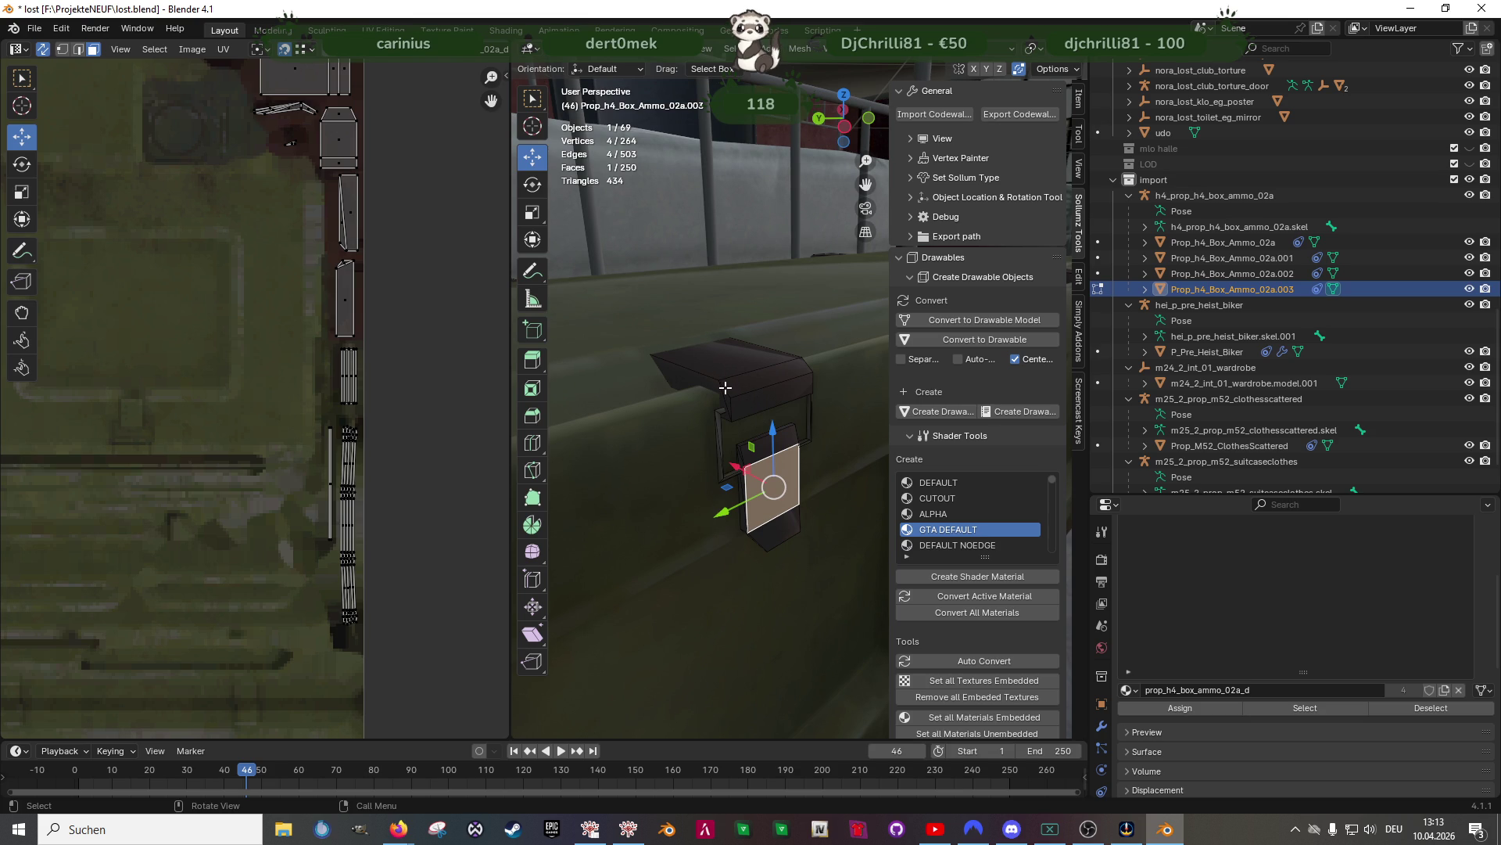
# In see-through face mode, select the hinge faces and the first latch faces
pyautogui.press('1')
pyautogui.hotkey('alt', 'z')
pyautogui.press('3')
pyautogui.moveTo(706, 376)
pyautogui.mouseDown(button='middle')
pyautogui.moveTo(758, 421)
pyautogui.moveTo(682, 409)
pyautogui.mouseUp(button='middle')
pyautogui.moveTo(510, 368); pyautogui.dragTo(213, 369)
pyautogui.keyDown('shift'); pyautogui.moveTo(436, 425); pyautogui.dragTo(536, 408, button='middle'); pyautogui.keyUp('shift')
pyautogui.scroll(3, 712, 440)
pyautogui.hotkey('ctrl', 'l')
pyautogui.moveTo(713, 440)
pyautogui.mouseDown(button='middle')
pyautogui.moveTo(769, 488)
pyautogui.moveTo(711, 469)
pyautogui.moveTo(677, 534)
pyautogui.mouseUp(button='middle')
pyautogui.scroll(-5, 740, 443)
pyautogui.scroll(5, 673, 523)
pyautogui.moveTo(622, 510); pyautogui.dragTo(651, 549)
# Add the remaining latch faces to the selection and return to solid shading
pyautogui.scroll(-5, 717, 553)
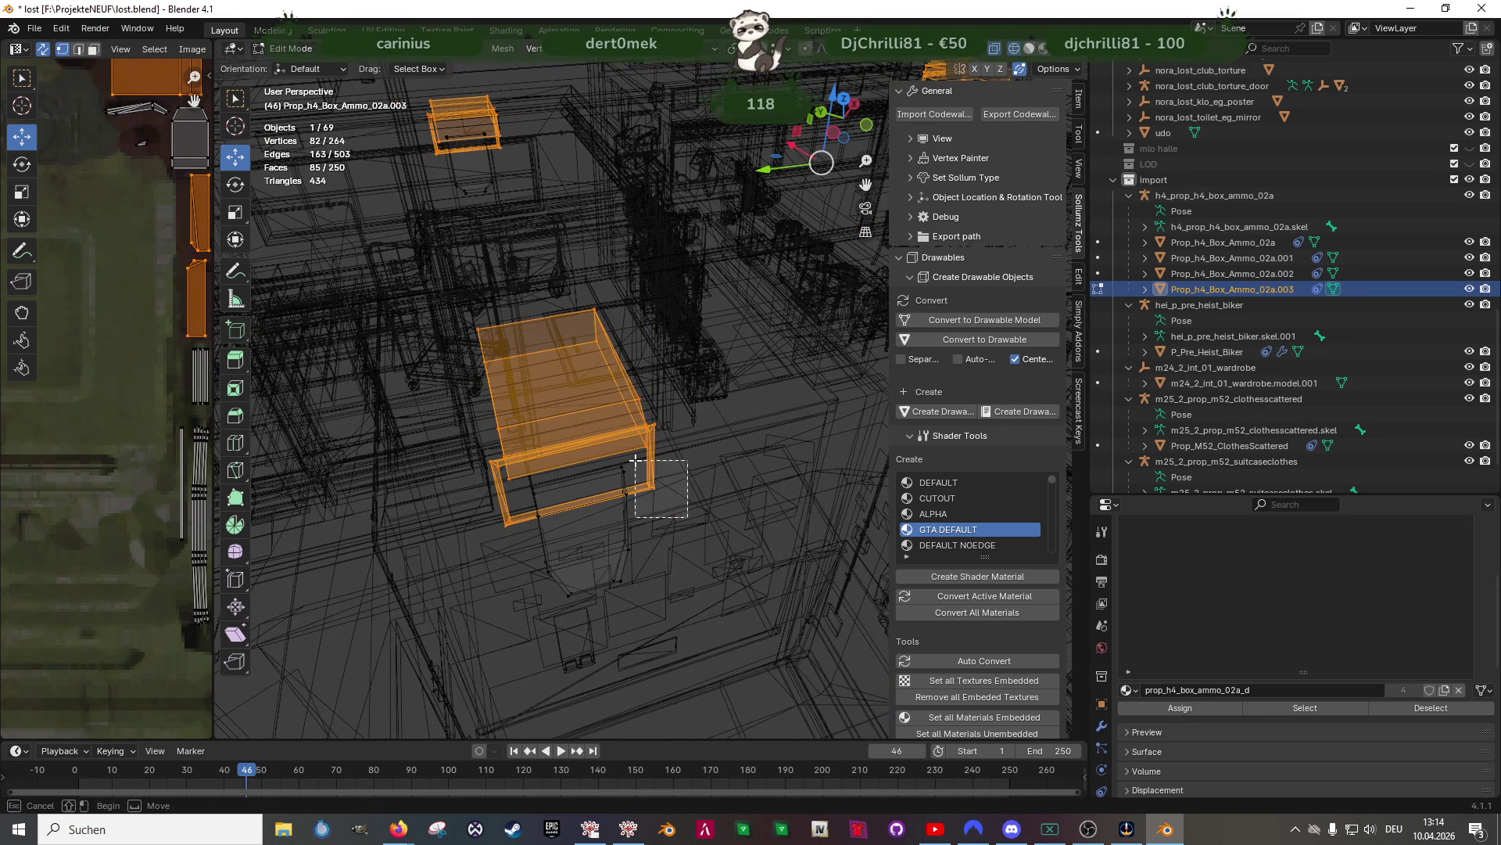
pyautogui.scroll(-3, 749, 511)
pyautogui.scroll(8, 749, 512)
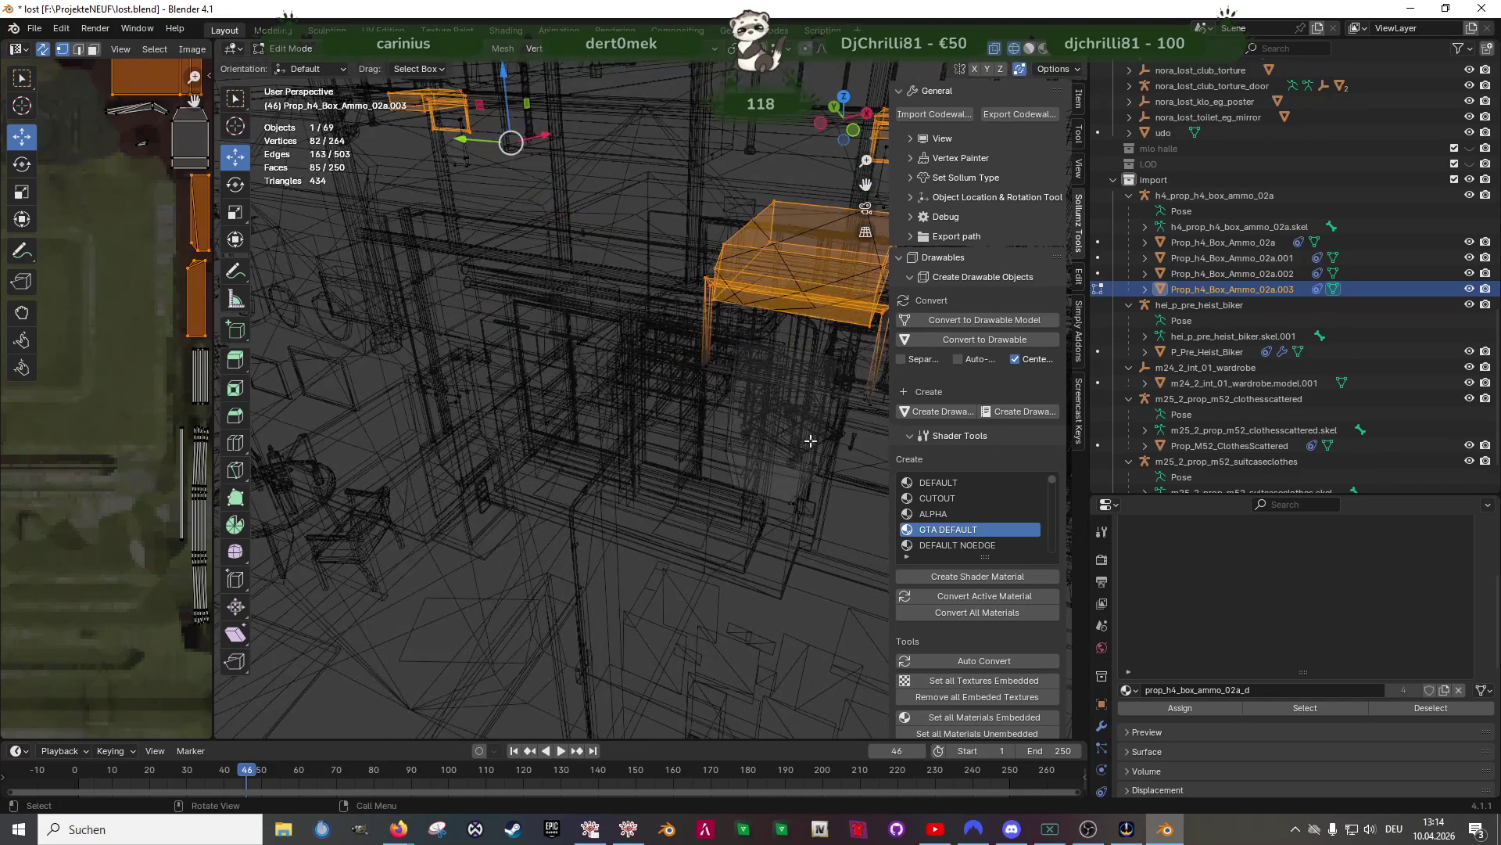
pyautogui.scroll(3, 743, 466)
pyautogui.moveTo(739, 465); pyautogui.dragTo(754, 485)
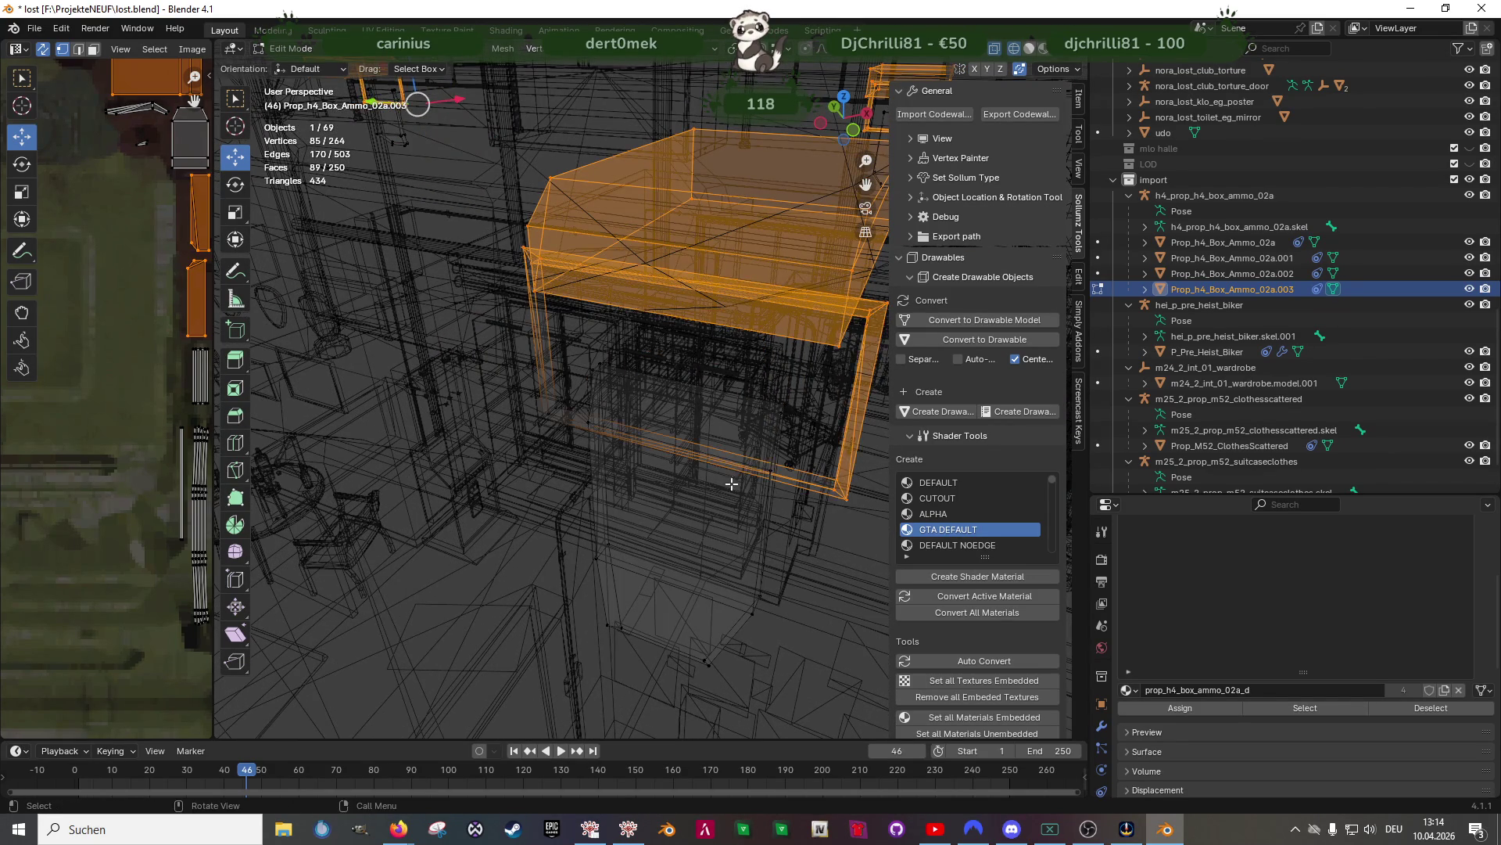
pyautogui.scroll(3, 749, 479)
pyautogui.keyDown('shift'); pyautogui.moveTo(648, 263); pyautogui.dragTo(714, 312); pyautogui.keyUp('shift')
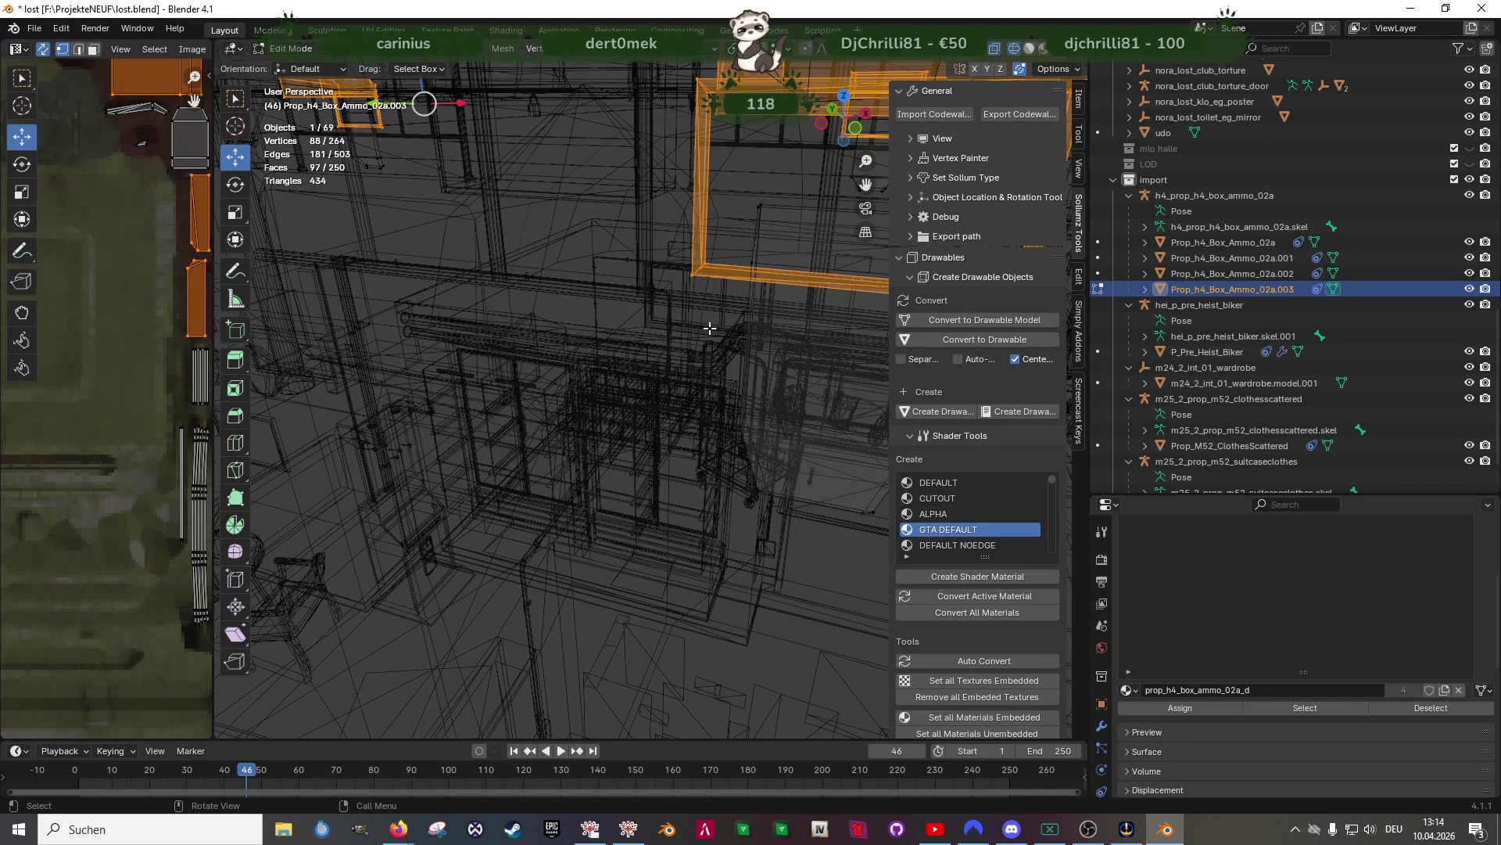
pyautogui.hotkey('shift', 'z')
pyautogui.moveTo(711, 326)
pyautogui.mouseDown(button='middle')
pyautogui.moveTo(729, 420)
pyautogui.moveTo(620, 419)
pyautogui.moveTo(596, 387)
pyautogui.moveTo(732, 423)
pyautogui.mouseUp(button='middle')
# Apply a vertex menu operation, then join the latches into Prop_h4_Box_Ammo_02a.001
pyautogui.rightClick(606, 365)
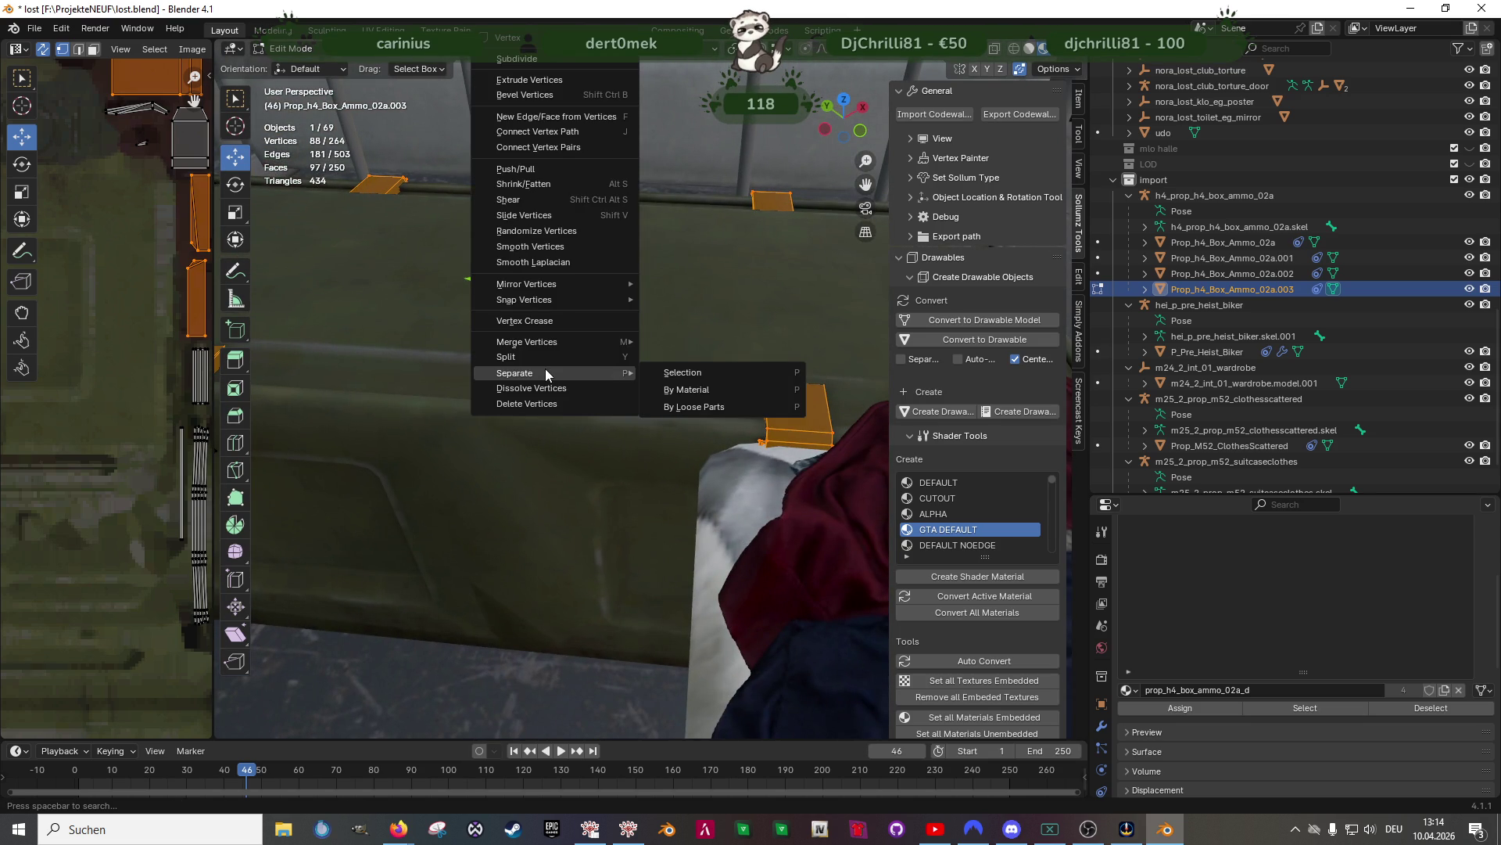
pyautogui.click(626, 347)
pyautogui.moveTo(629, 433); pyautogui.dragTo(560, 435, button='middle')
pyautogui.click(536, 426)
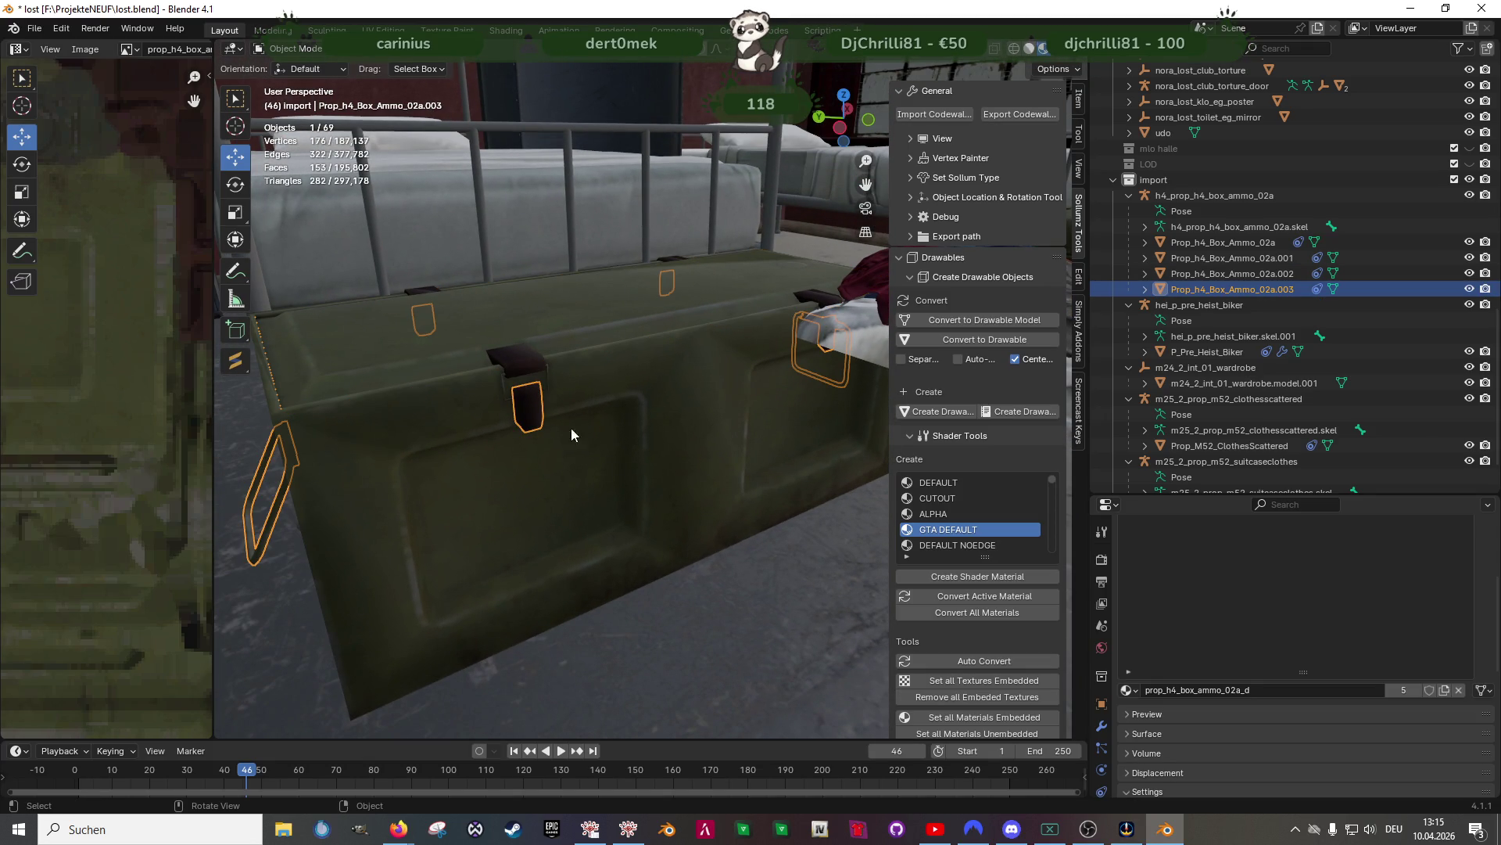
pyautogui.keyDown('shift'); pyautogui.click(677, 475); pyautogui.keyUp('shift')
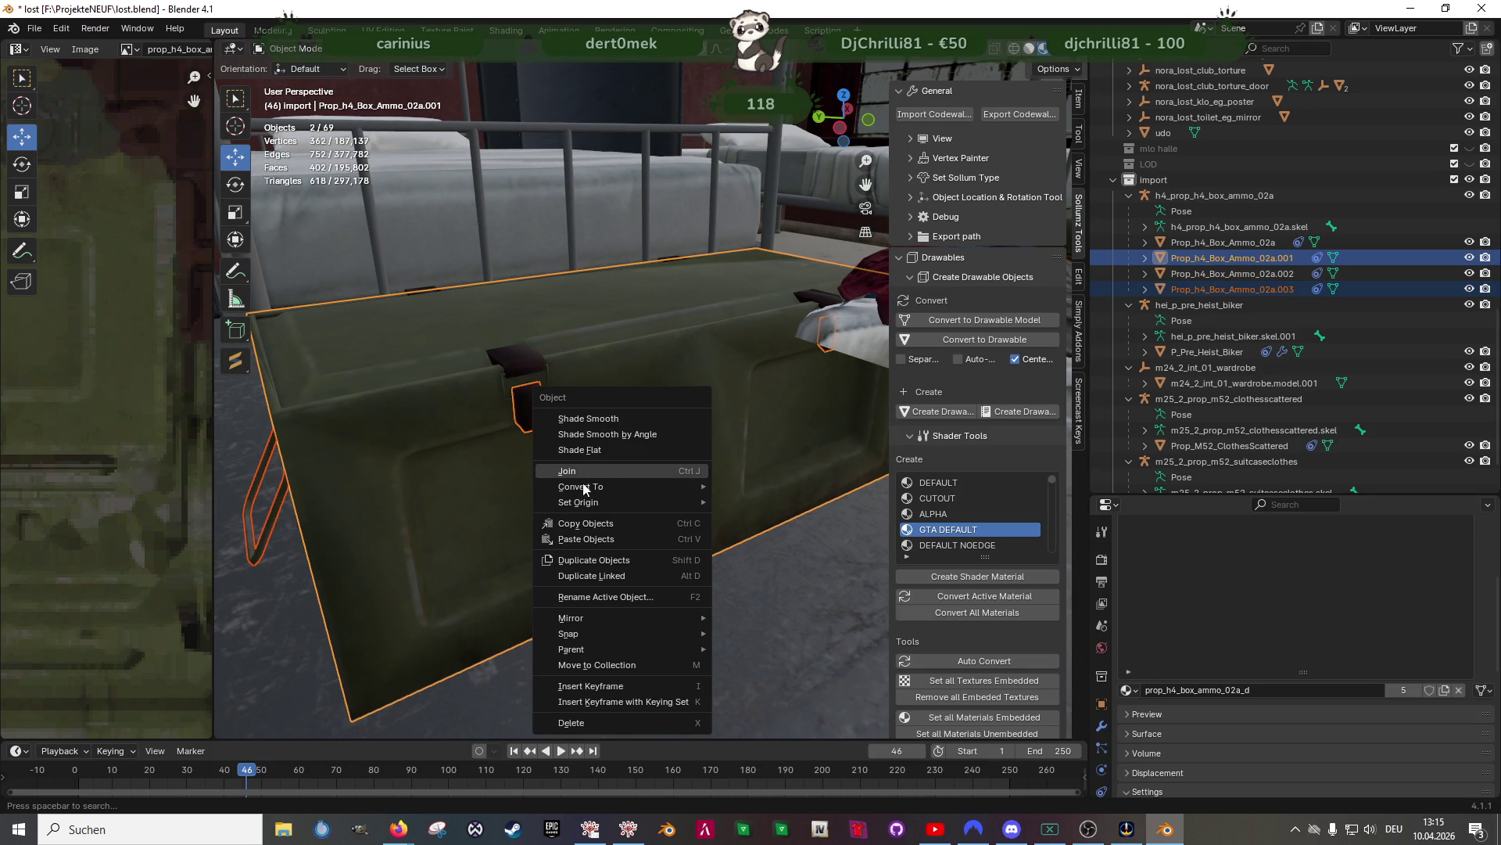
pyautogui.hotkey('ctrl', 'j')
pyautogui.moveTo(486, 449)
pyautogui.mouseDown(button='middle')
pyautogui.moveTo(519, 448)
pyautogui.moveTo(519, 400)
pyautogui.moveTo(673, 434)
pyautogui.moveTo(702, 457)
pyautogui.mouseUp(button='middle')
# Edit the lid mesh, raising it slightly and tilting it open about Y
pyautogui.click(519, 400)
pyautogui.press('Tab')
pyautogui.moveTo(672, 265); pyautogui.dragTo(675, 249)
pyautogui.hotkey('shift', 'space')
pyautogui.click(681, 268)
pyautogui.moveTo(680, 268); pyautogui.dragTo(651, 255, button='middle')
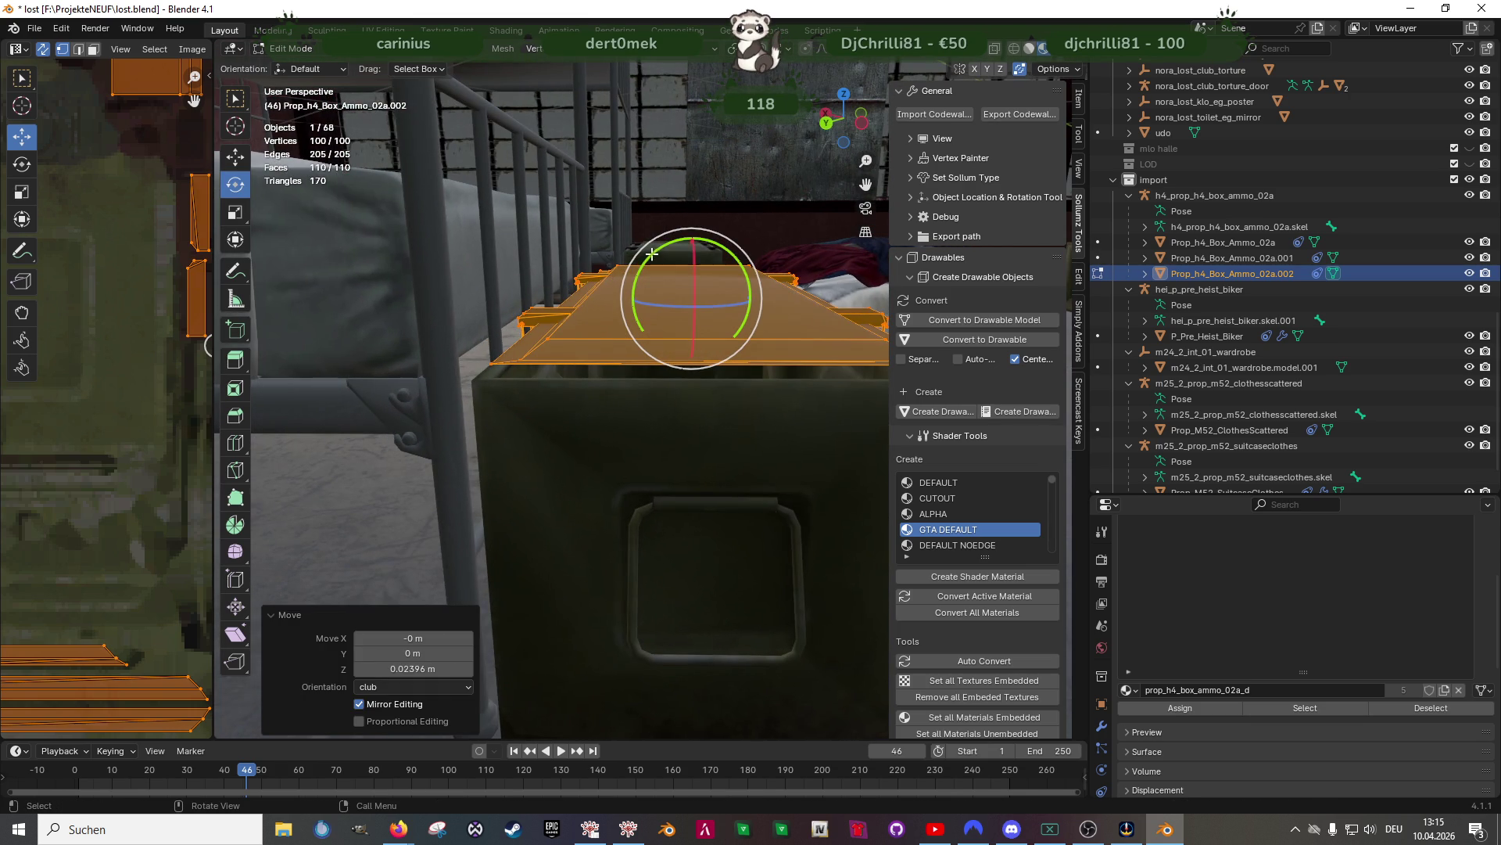
pyautogui.moveTo(653, 255); pyautogui.dragTo(648, 257)
pyautogui.moveTo(680, 282)
pyautogui.mouseDown(button='middle')
pyautogui.moveTo(707, 328)
pyautogui.moveTo(681, 328)
pyautogui.moveTo(766, 382)
pyautogui.moveTo(705, 440)
pyautogui.moveTo(636, 429)
pyautogui.moveTo(636, 396)
pyautogui.moveTo(735, 393)
pyautogui.moveTo(645, 440)
pyautogui.mouseUp(button='middle')
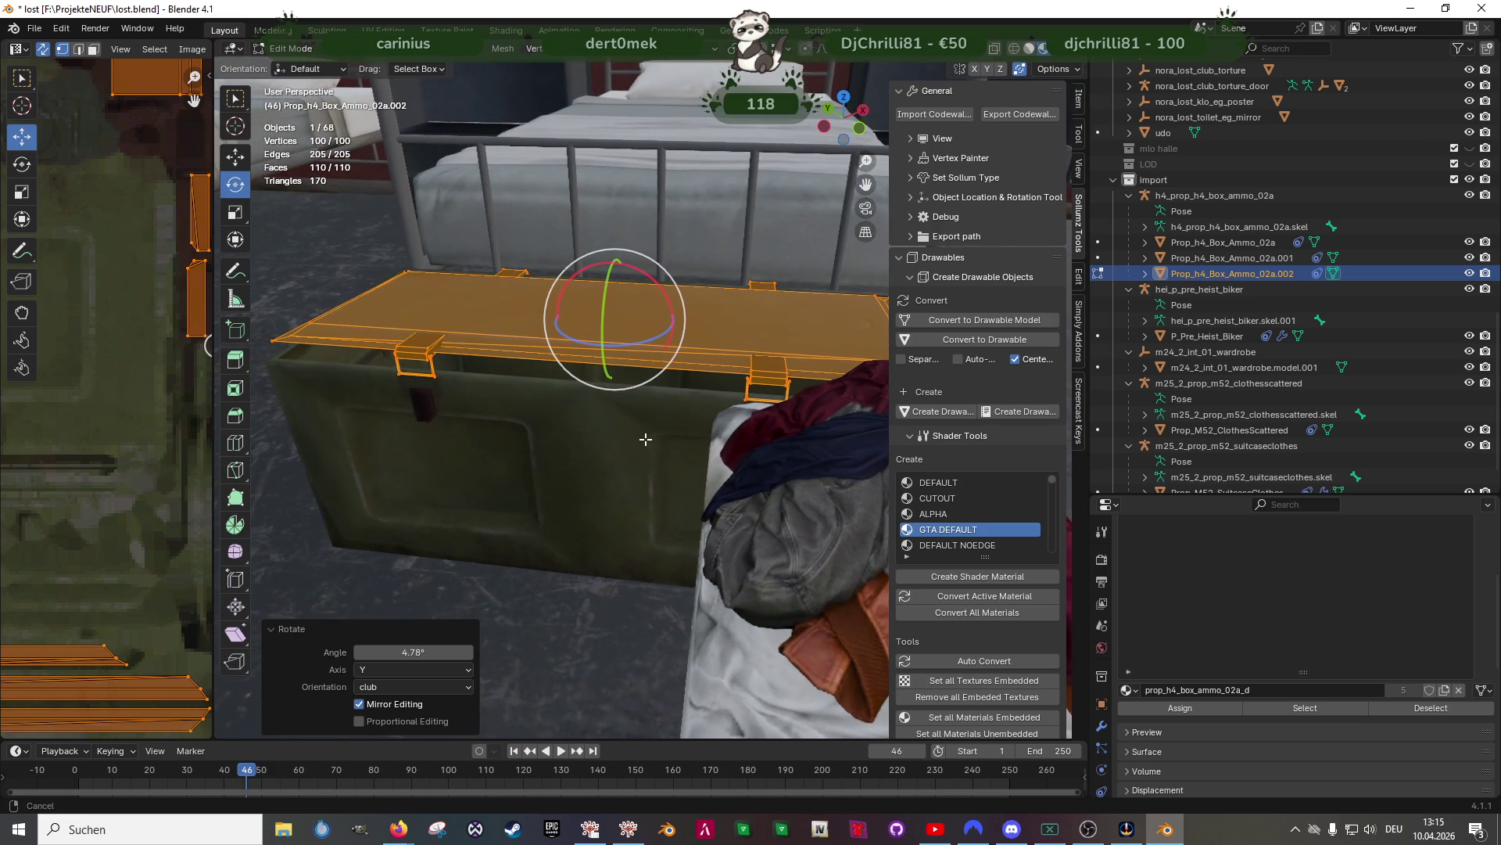
pyautogui.press('Tab')
# Reselect the lid in Edit Mode and adjust its tilt slightly
pyautogui.click(575, 434)
pyautogui.moveTo(575, 434)
pyautogui.mouseDown(button='middle')
pyautogui.moveTo(664, 429)
pyautogui.moveTo(606, 379)
pyautogui.moveTo(691, 403)
pyautogui.moveTo(692, 359)
pyautogui.moveTo(647, 280)
pyautogui.mouseUp(button='middle')
pyautogui.click(592, 391)
pyautogui.press('Tab')
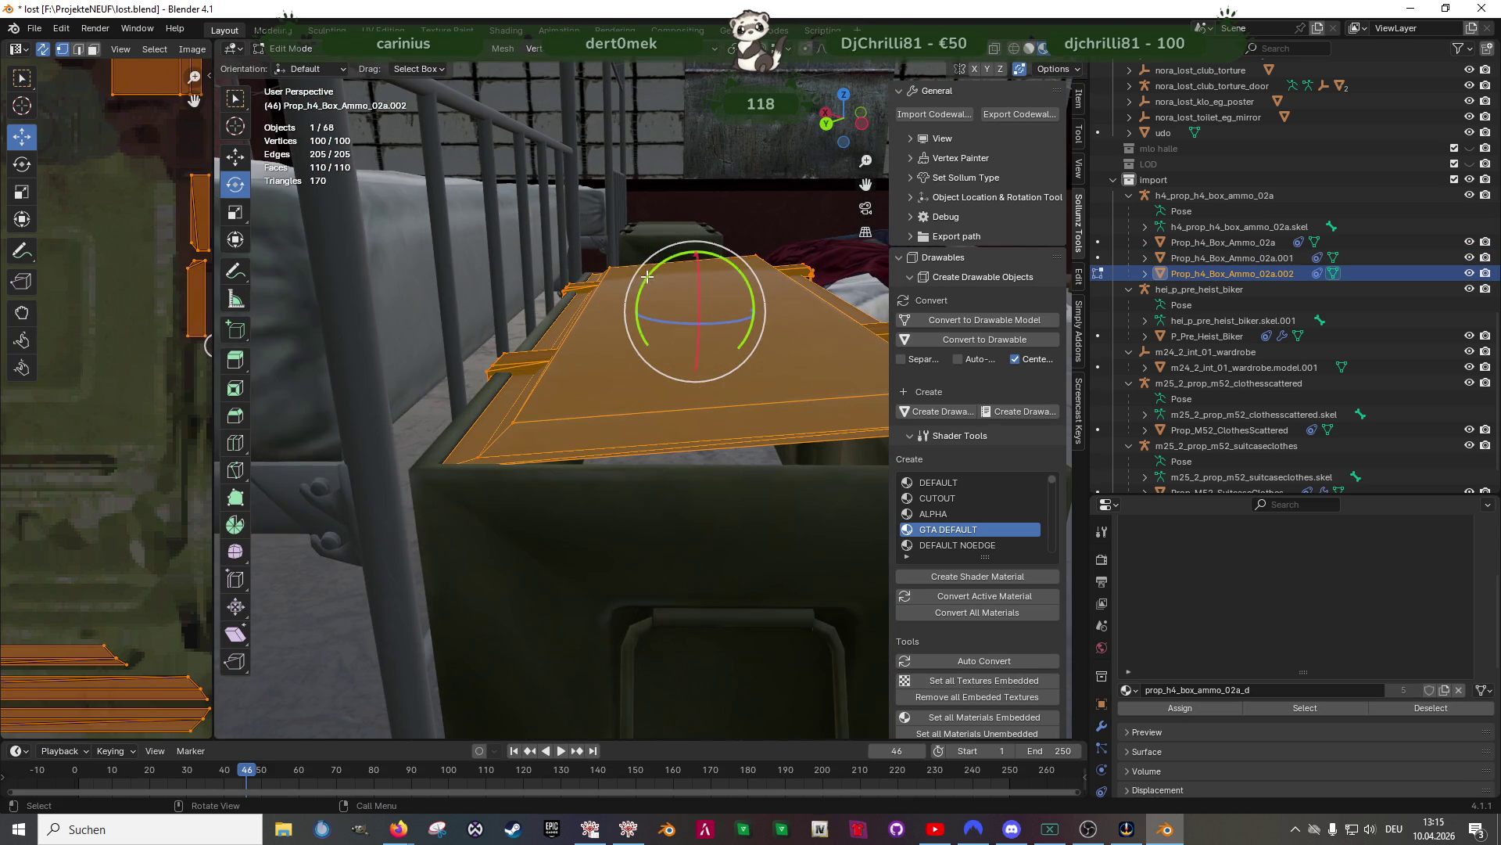
pyautogui.moveTo(643, 266); pyautogui.dragTo(696, 256)
pyautogui.hotkey('shift', 'space')
pyautogui.press('g')
pyautogui.moveTo(757, 325)
pyautogui.mouseDown(button='middle')
pyautogui.moveTo(680, 316)
pyautogui.moveTo(653, 285)
pyautogui.mouseUp(button='middle')
# Tilt the lid a little further and nudge its height
pyautogui.hotkey('shift', 'space')
pyautogui.press('r')
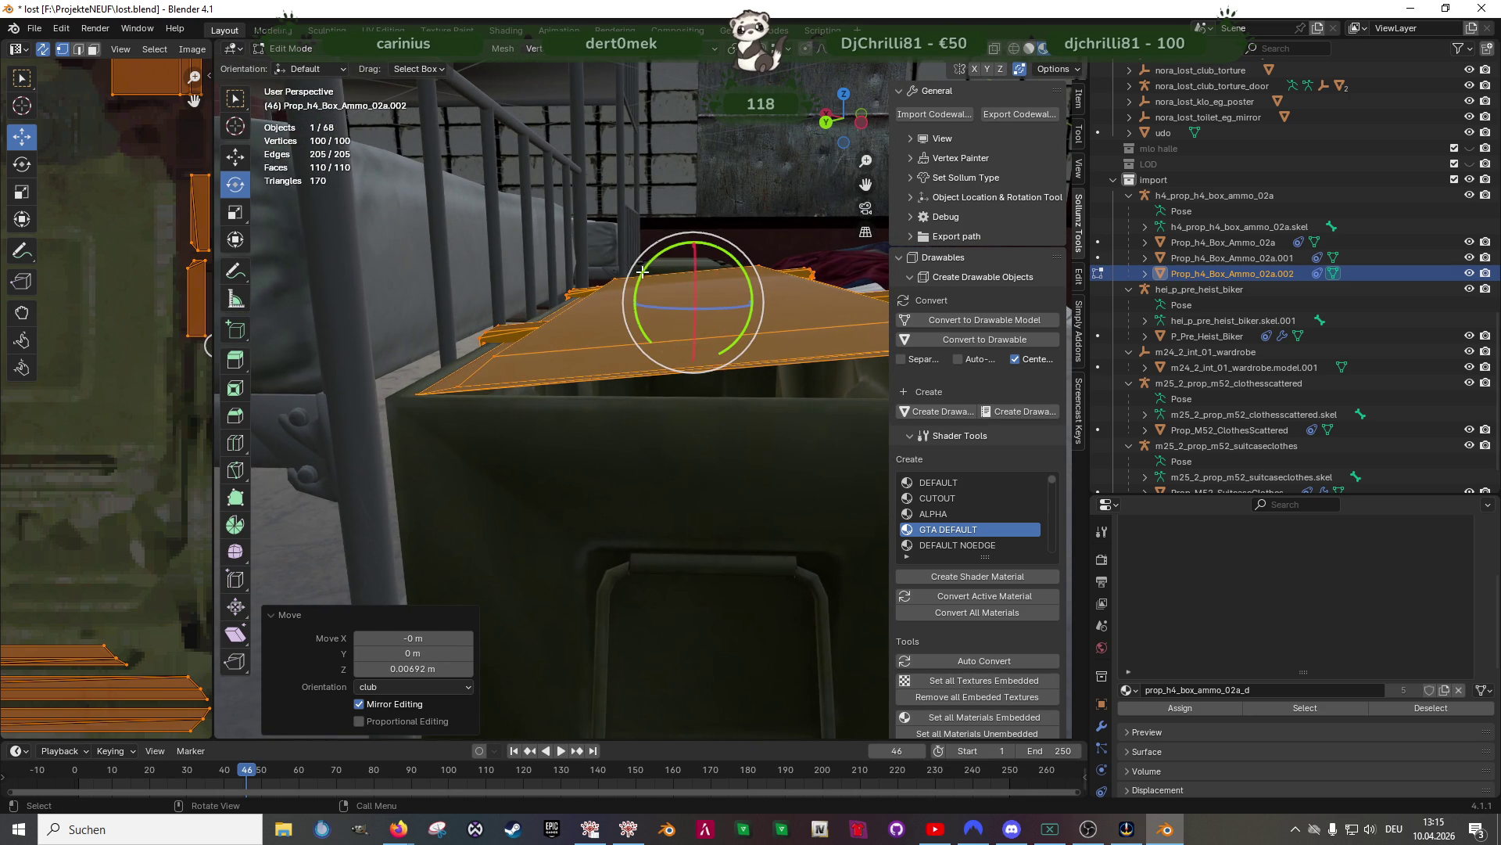
pyautogui.moveTo(647, 262); pyautogui.dragTo(691, 247)
pyautogui.hotkey('shift', 'space')
pyautogui.press('g')
pyautogui.moveTo(692, 247)
pyautogui.mouseDown(button='middle')
pyautogui.moveTo(681, 313)
pyautogui.moveTo(713, 298)
pyautogui.moveTo(655, 354)
pyautogui.moveTo(667, 375)
pyautogui.moveTo(563, 419)
pyautogui.moveTo(665, 443)
pyautogui.mouseUp(button='middle')
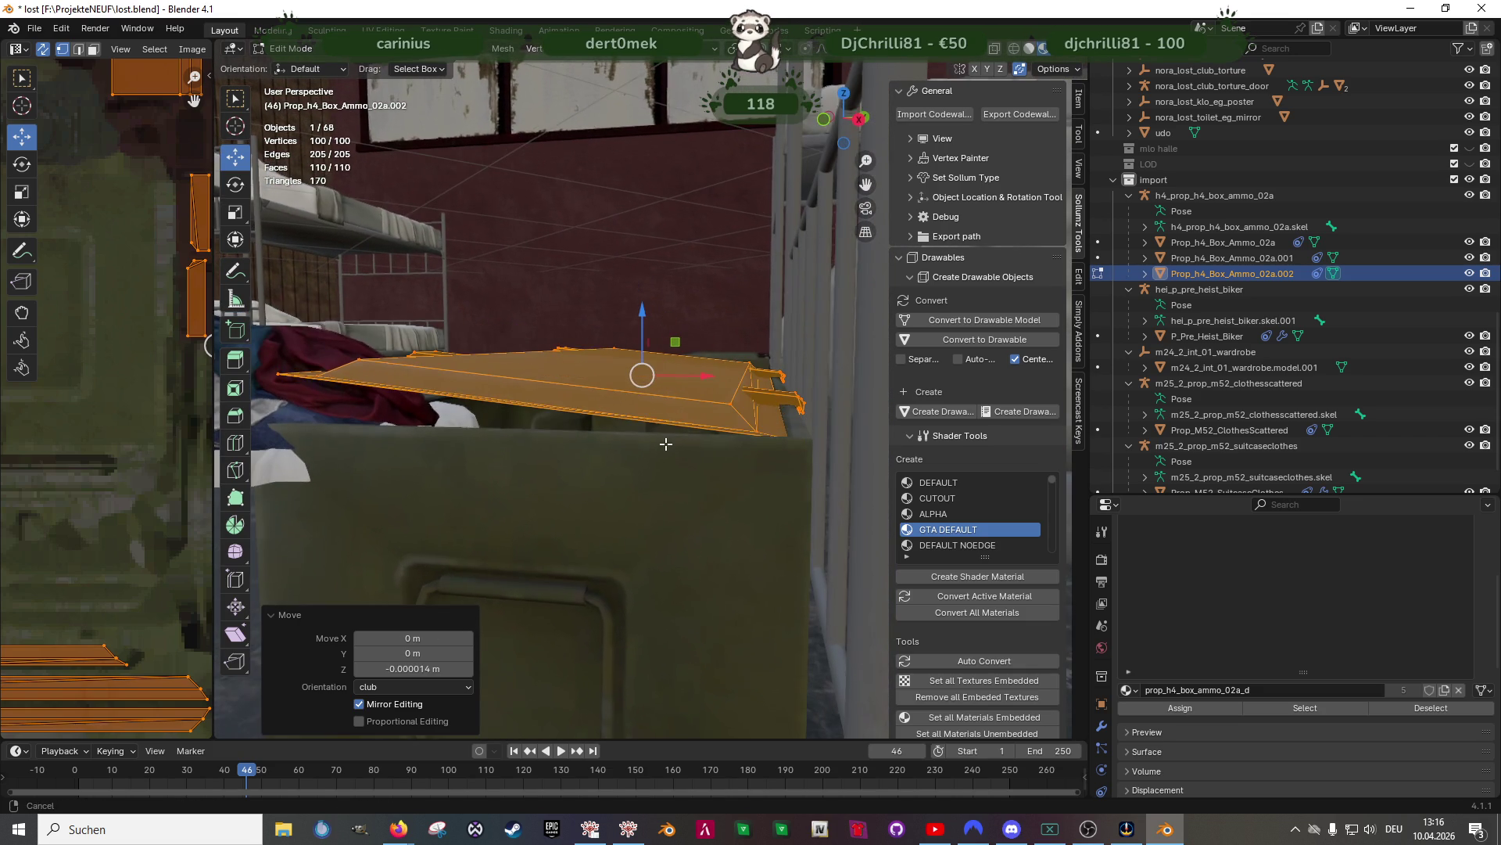
# Set the lid's tilt to 2.5° about Y and raise it about 0.013 m above the rim
pyautogui.hotkey('shift', 'space')
pyautogui.press('r')
pyautogui.moveTo(685, 341); pyautogui.dragTo(688, 336)
pyautogui.moveTo(689, 336)
pyautogui.mouseDown(button='middle')
pyautogui.moveTo(613, 369)
pyautogui.moveTo(672, 354)
pyautogui.moveTo(646, 331)
pyautogui.mouseUp(button='middle')
pyautogui.hotkey('shift', 'space')
pyautogui.press('g')
pyautogui.moveTo(649, 323); pyautogui.dragTo(651, 315)
pyautogui.moveTo(650, 315)
pyautogui.mouseDown(button='middle')
pyautogui.moveTo(647, 369)
pyautogui.moveTo(623, 349)
pyautogui.moveTo(750, 404)
pyautogui.moveTo(569, 390)
pyautogui.moveTo(639, 425)
pyautogui.moveTo(607, 503)
pyautogui.moveTo(594, 472)
pyautogui.mouseUp(button='middle')
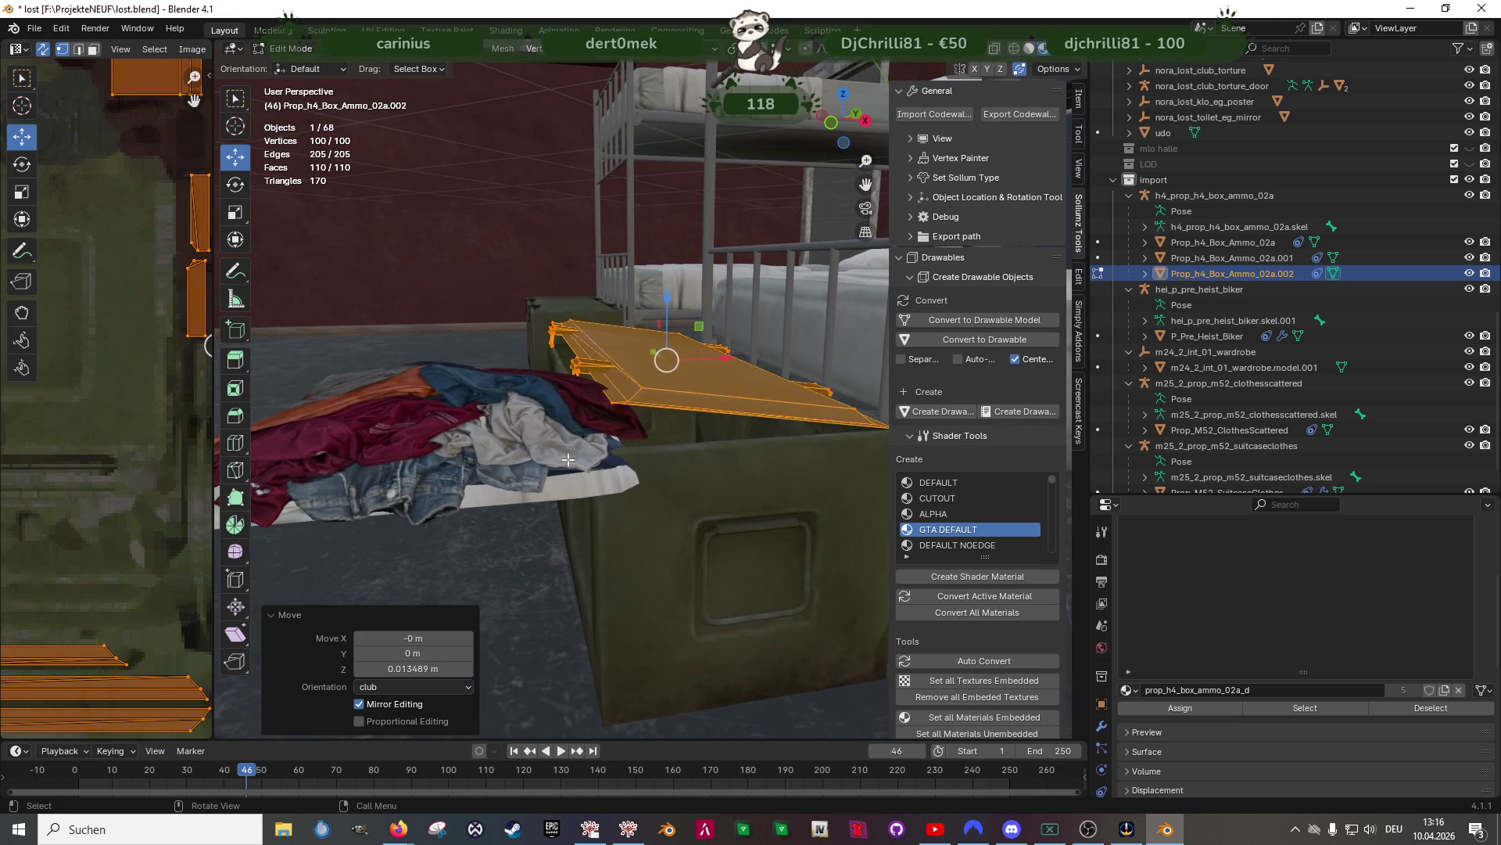
pyautogui.press('Tab')
pyautogui.click(532, 435)
# Rotate the Prop_M52_SuitcaseClothes mesh -90° around Z in Edit Mode
pyautogui.press('Tab')
pyautogui.moveTo(532, 434)
pyautogui.mouseDown(button='middle')
pyautogui.moveTo(697, 500)
pyautogui.moveTo(678, 514)
pyautogui.mouseUp(button='middle')
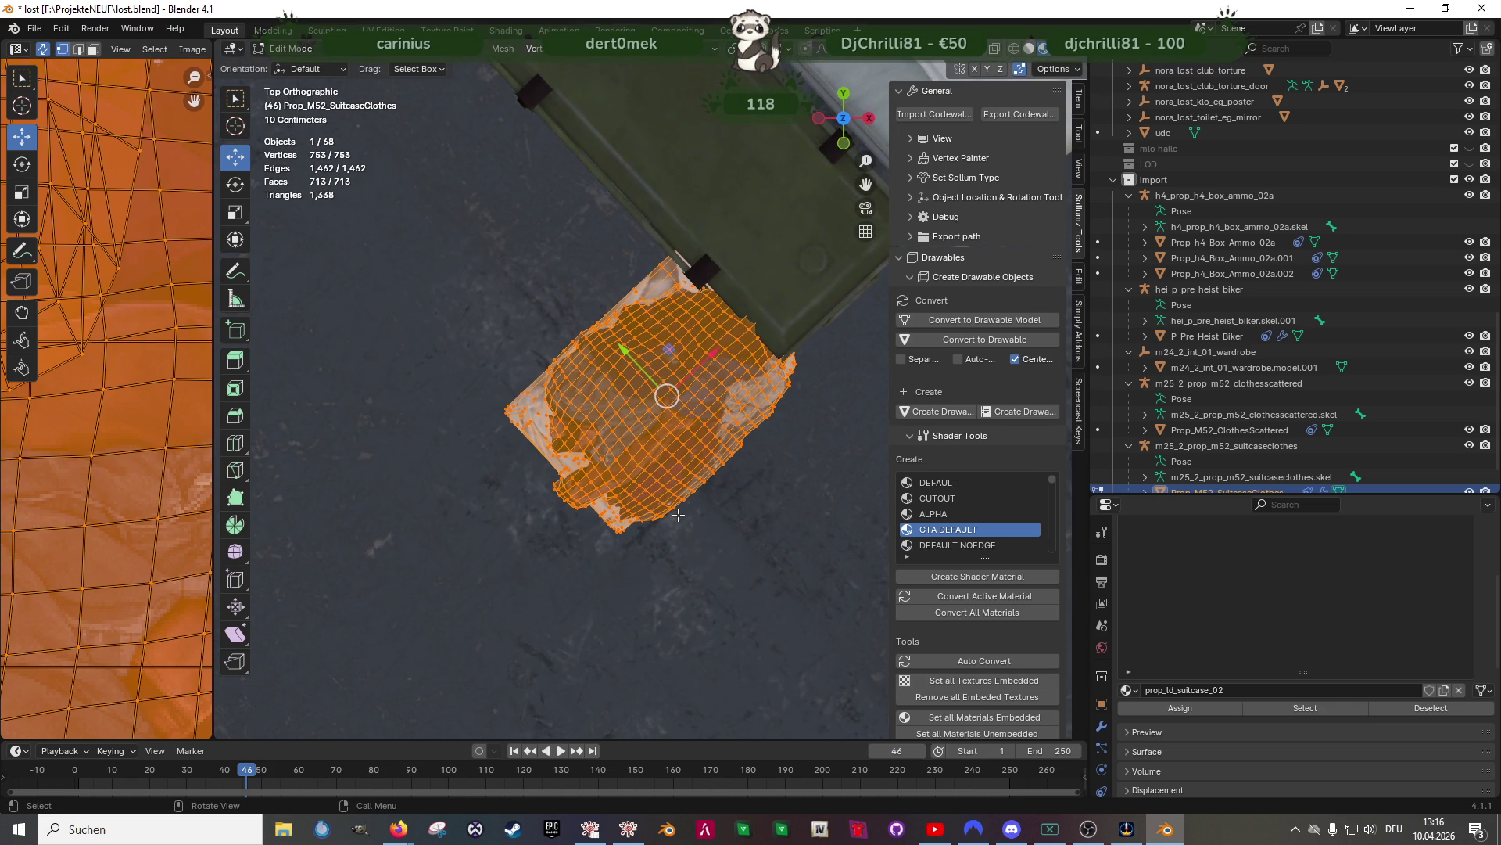
pyautogui.hotkey('shift', 'space')
pyautogui.click(672, 595)
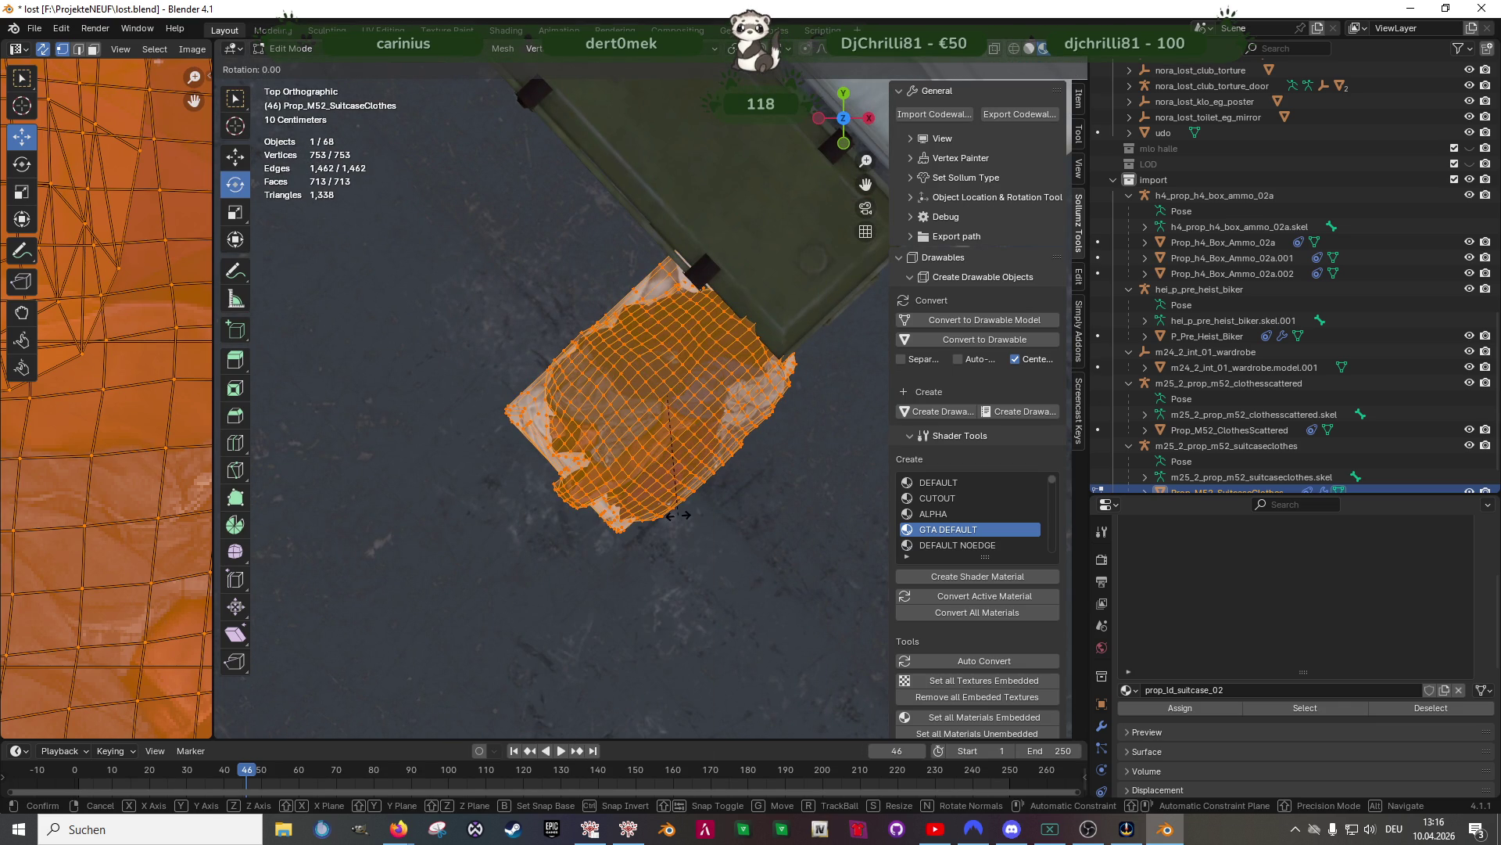
pyautogui.moveTo(695, 450); pyautogui.dragTo(635, 447)
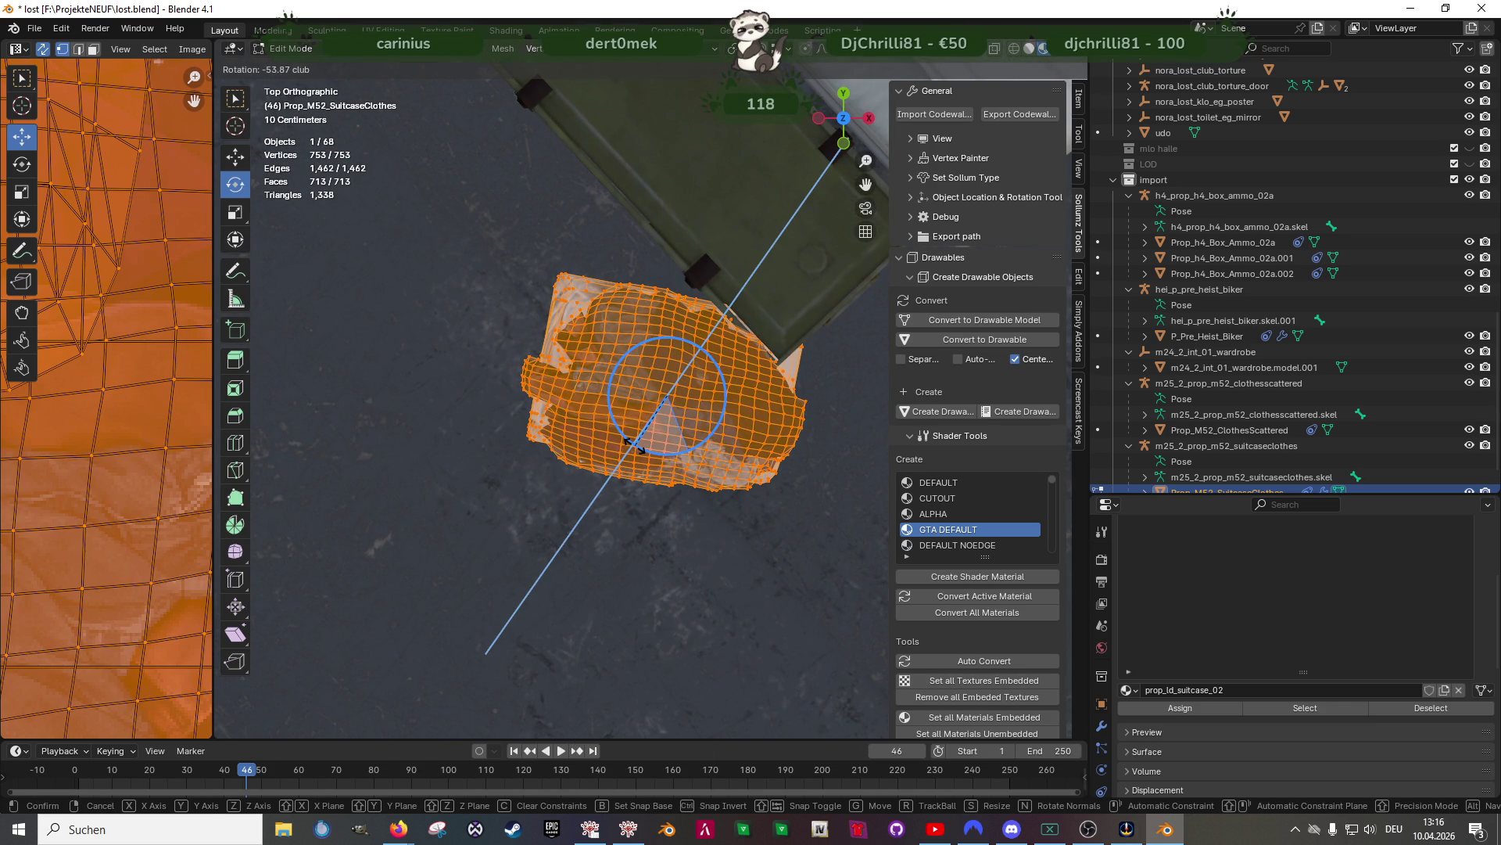
pyautogui.write('-90')
pyautogui.press('Return')
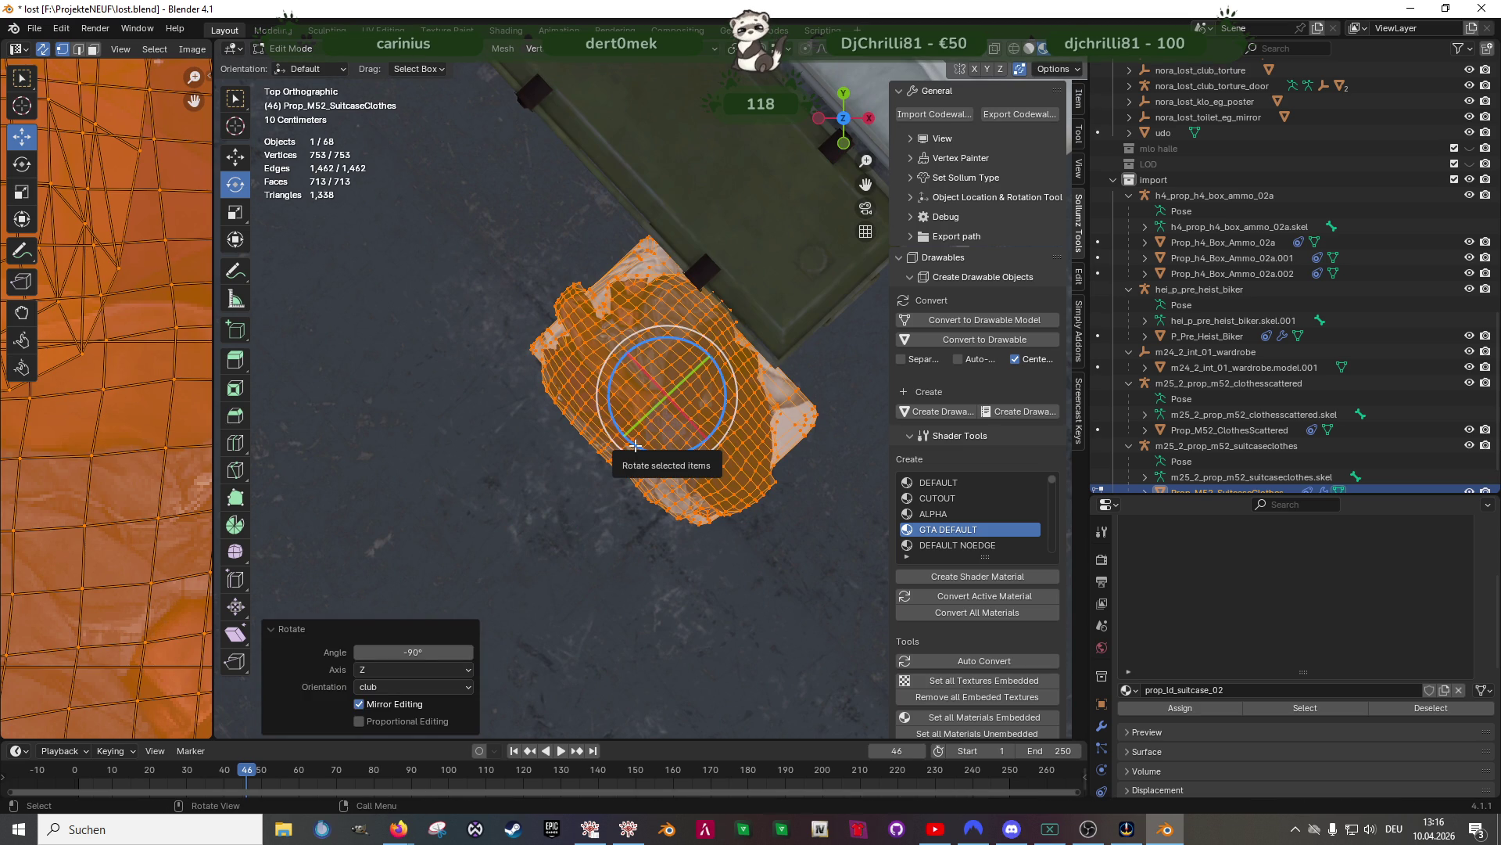
# Move the clothes pile onto the chest top beside the open lid
pyautogui.hotkey('shift', 'space')
pyautogui.press('g')
pyautogui.moveTo(635, 445); pyautogui.dragTo(621, 369, button='middle')
pyautogui.moveTo(621, 370); pyautogui.dragTo(432, 284)
pyautogui.moveTo(433, 283); pyautogui.dragTo(630, 442, button='middle')
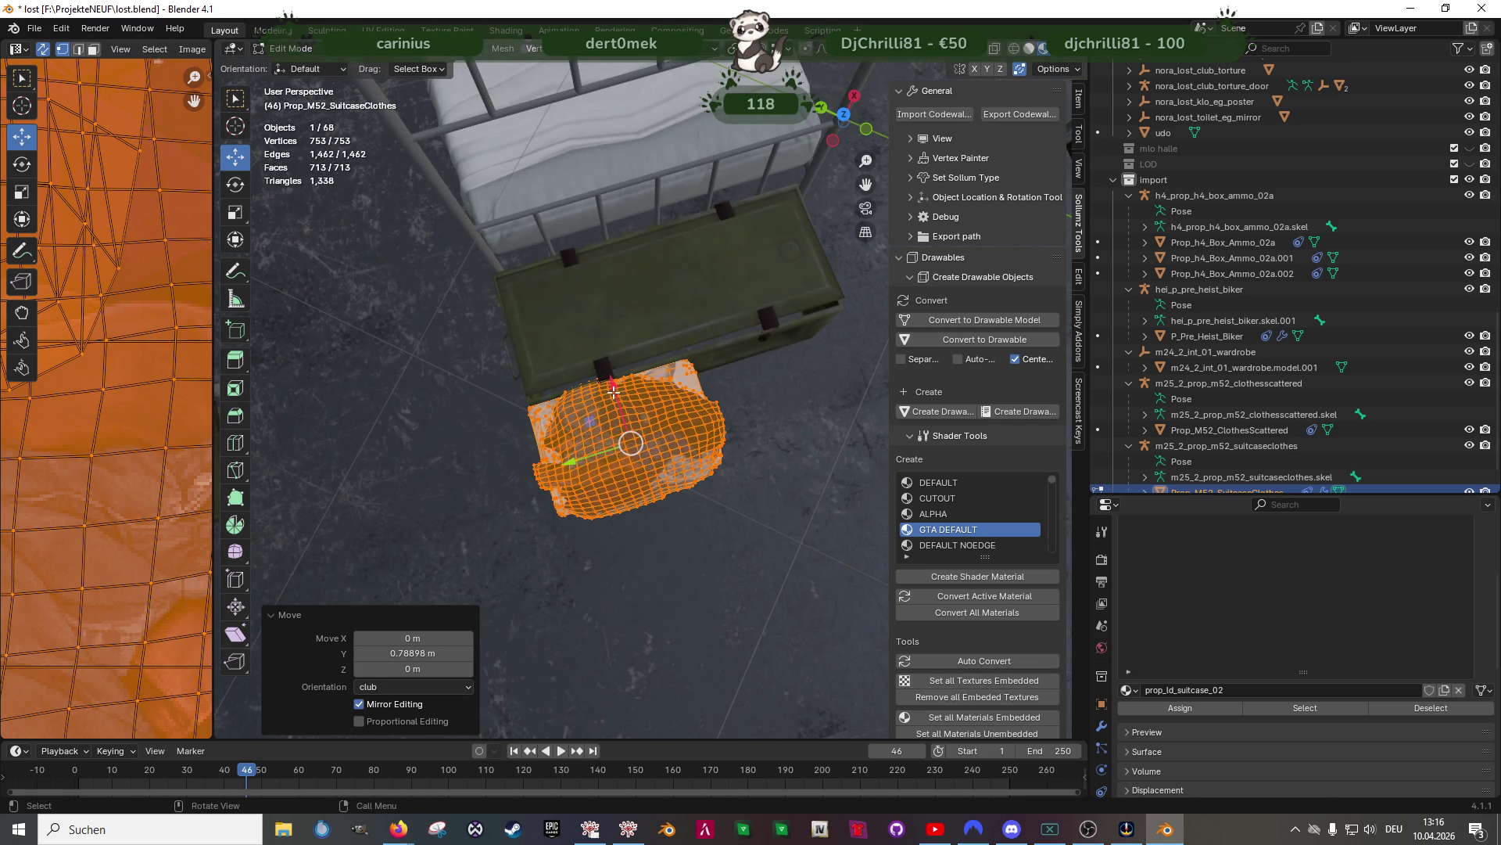
pyautogui.moveTo(614, 395); pyautogui.dragTo(594, 329)
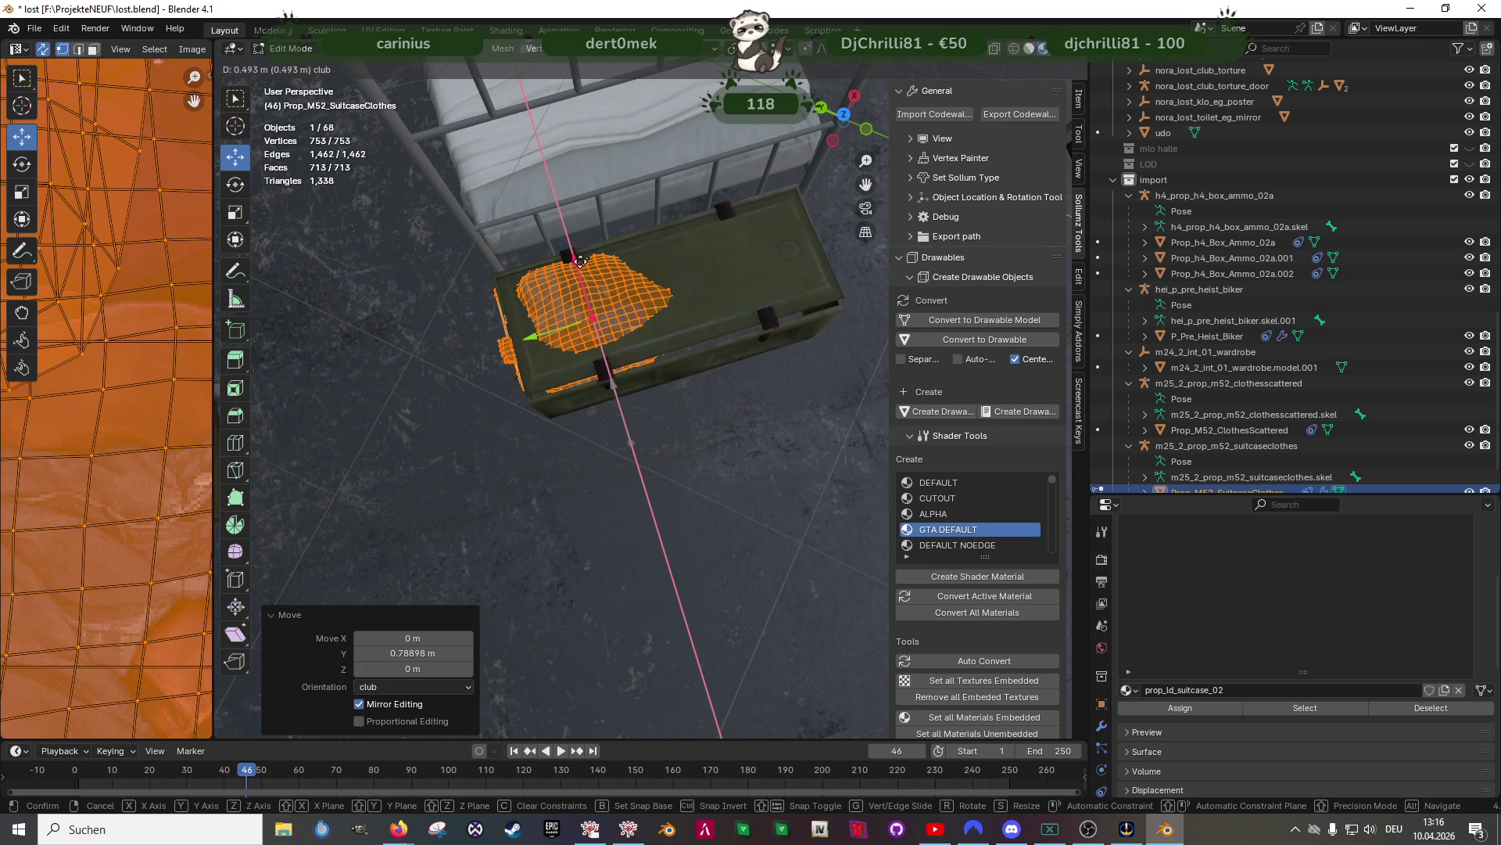
pyautogui.moveTo(580, 261); pyautogui.dragTo(580, 260)
pyautogui.moveTo(580, 260)
pyautogui.mouseDown(button='middle')
pyautogui.moveTo(641, 351)
pyautogui.moveTo(584, 402)
pyautogui.mouseUp(button='middle')
pyautogui.moveTo(604, 409); pyautogui.dragTo(617, 403)
pyautogui.moveTo(617, 403); pyautogui.dragTo(681, 438, button='middle')
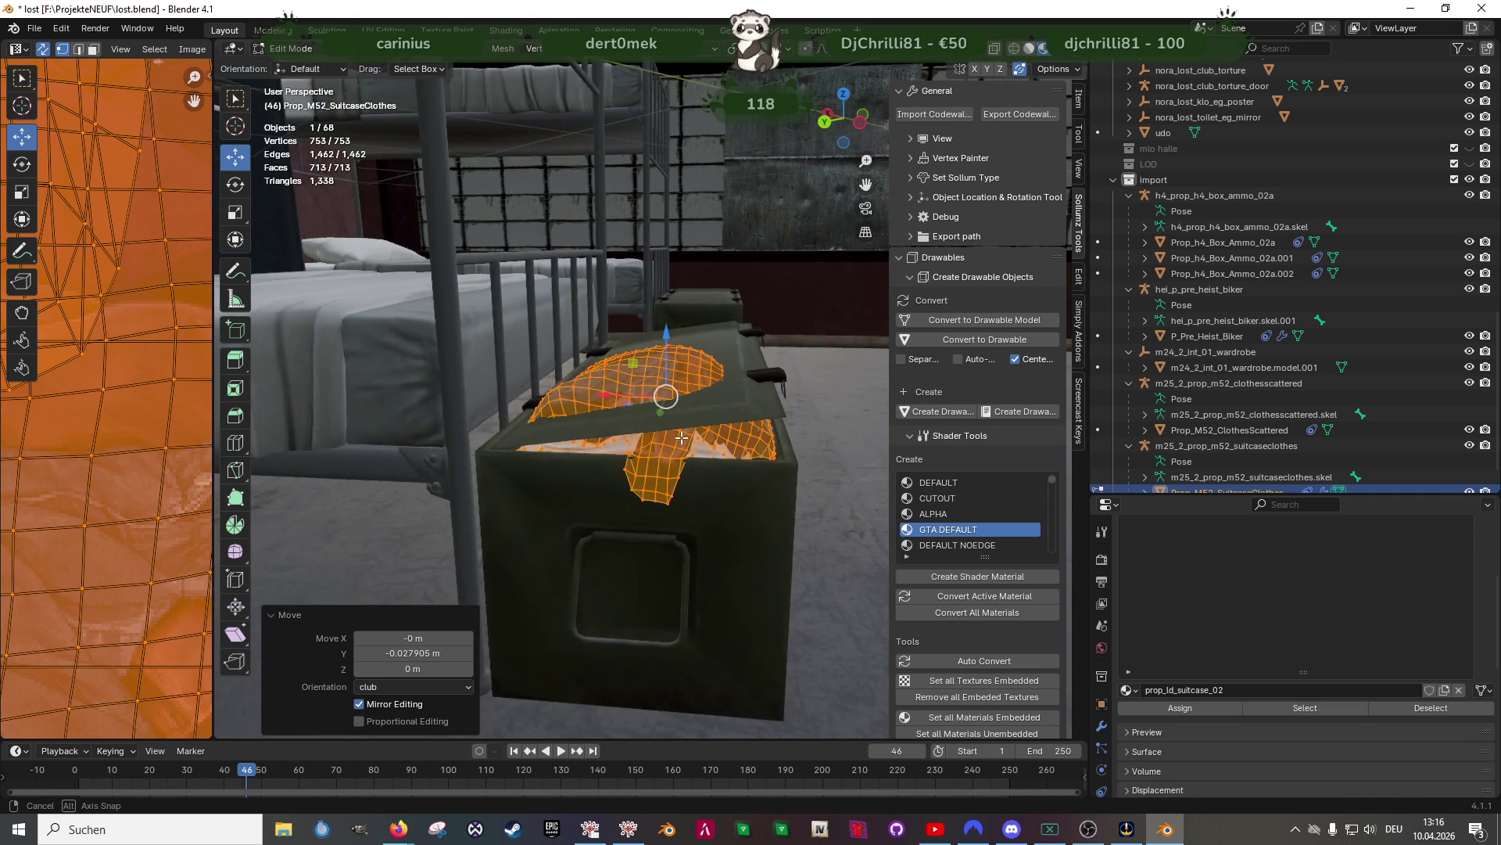
pyautogui.moveTo(665, 379); pyautogui.dragTo(666, 332, button='middle')
pyautogui.moveTo(667, 332); pyautogui.dragTo(667, 334)
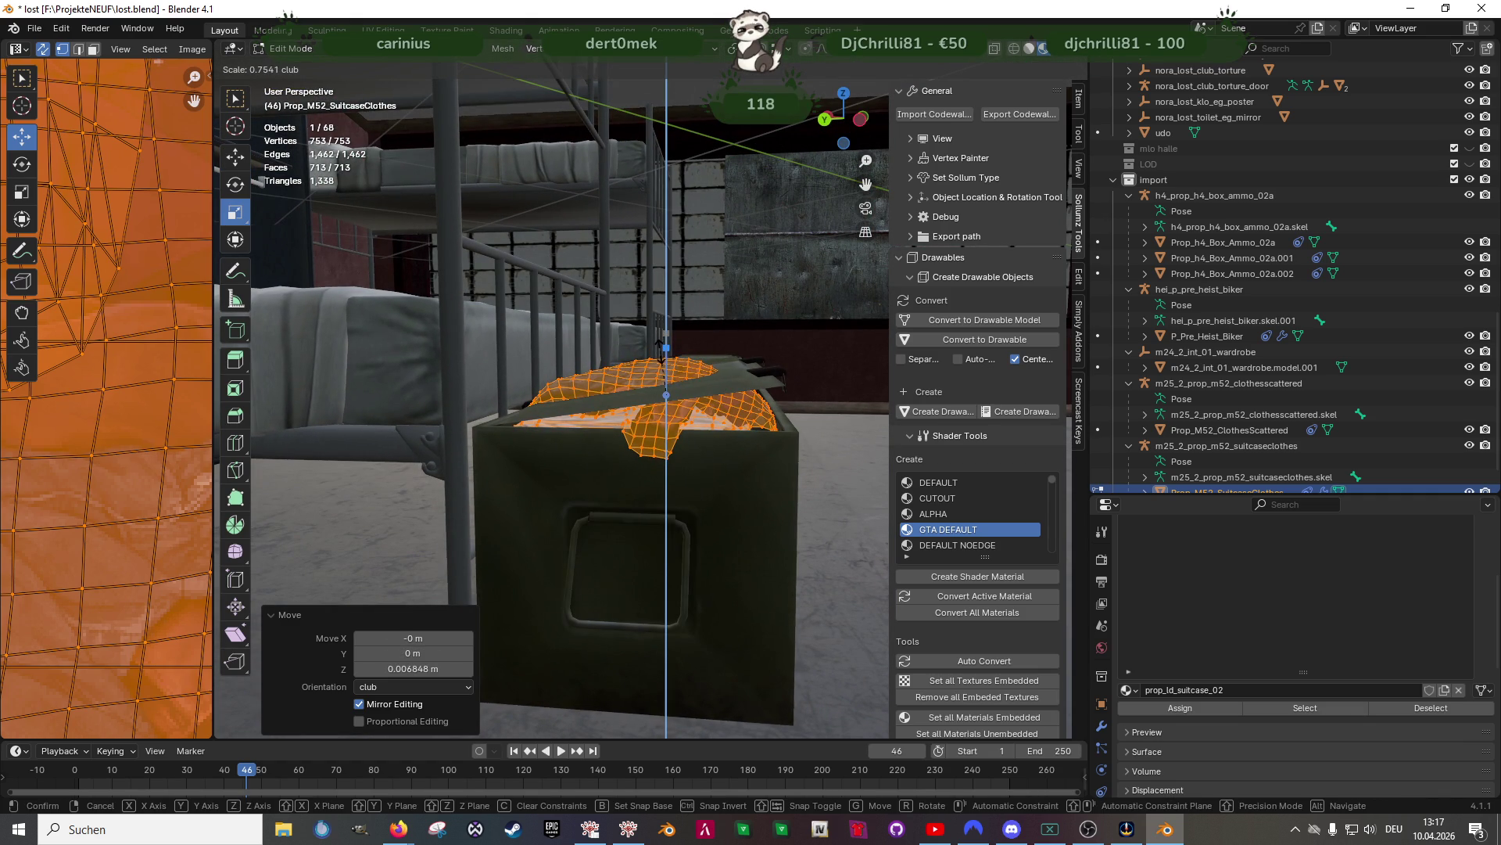
# Flatten the pile to 0.654 on Z, lower it 0.0105 m, and shift it -0.065 m along X
pyautogui.moveTo(659, 352); pyautogui.dragTo(659, 353)
pyautogui.moveTo(659, 353)
pyautogui.mouseDown(button='middle')
pyautogui.moveTo(652, 417)
pyautogui.moveTo(618, 446)
pyautogui.mouseUp(button='middle')
pyautogui.hotkey('shift', 'space')
pyautogui.press('g')
pyautogui.moveTo(670, 359); pyautogui.dragTo(666, 365)
pyautogui.moveTo(665, 366)
pyautogui.mouseDown(button='middle')
pyautogui.moveTo(695, 425)
pyautogui.moveTo(642, 410)
pyautogui.mouseUp(button='middle')
pyautogui.moveTo(622, 397); pyautogui.dragTo(667, 391)
pyautogui.moveTo(667, 391)
pyautogui.mouseDown(button='middle')
pyautogui.moveTo(681, 412)
pyautogui.moveTo(720, 385)
pyautogui.moveTo(735, 538)
pyautogui.moveTo(756, 561)
pyautogui.moveTo(714, 526)
pyautogui.moveTo(697, 472)
pyautogui.moveTo(418, 422)
pyautogui.moveTo(579, 419)
pyautogui.moveTo(652, 467)
pyautogui.moveTo(667, 449)
pyautogui.mouseUp(button='middle')
pyautogui.press('Tab')
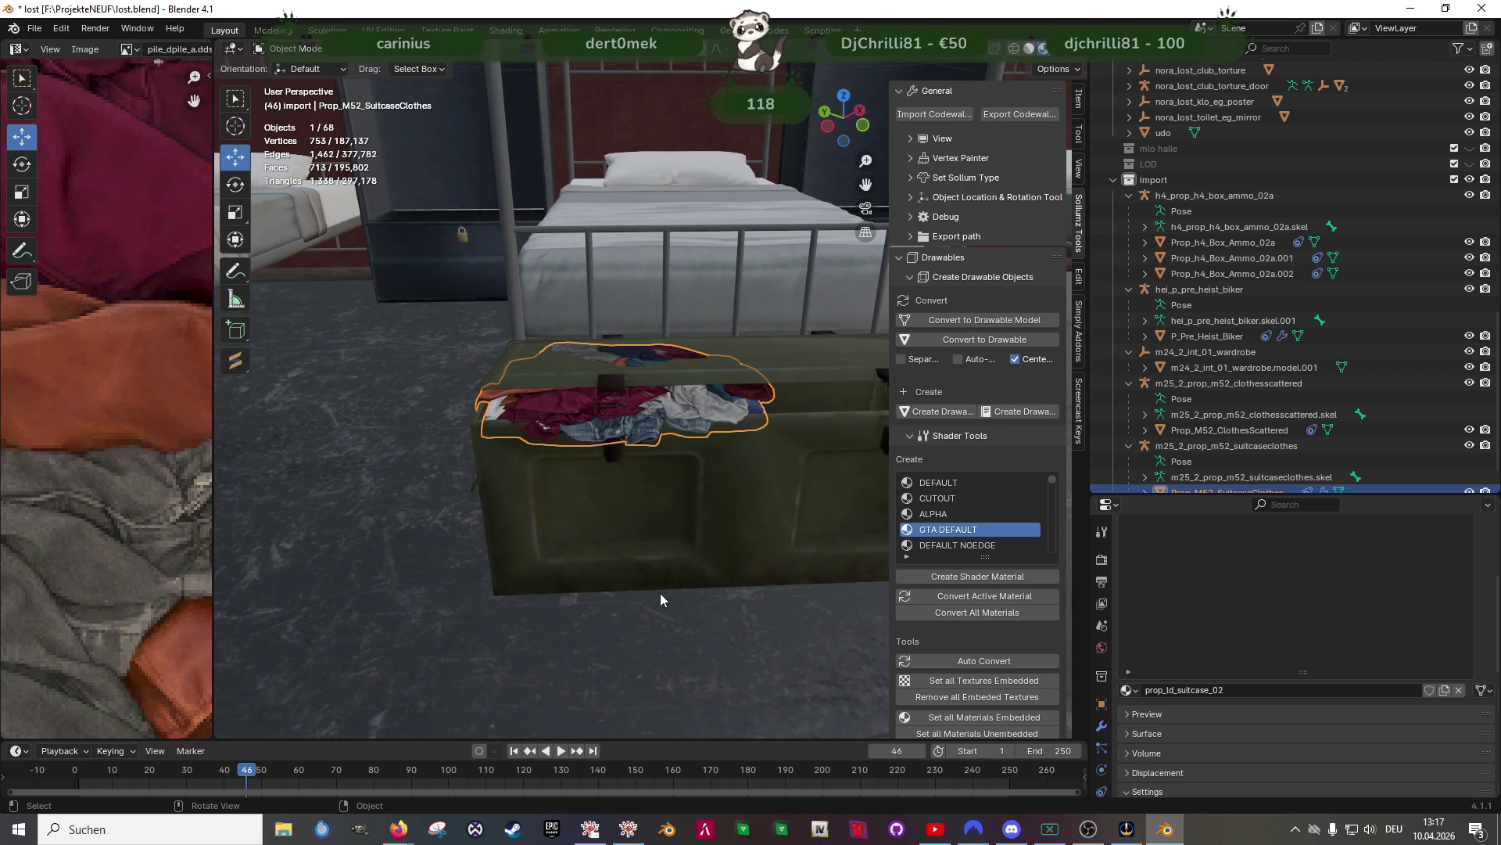
# Stretch the clothes about 1.36 along Y and shift them back and sideways on the chest
pyautogui.press('Tab')
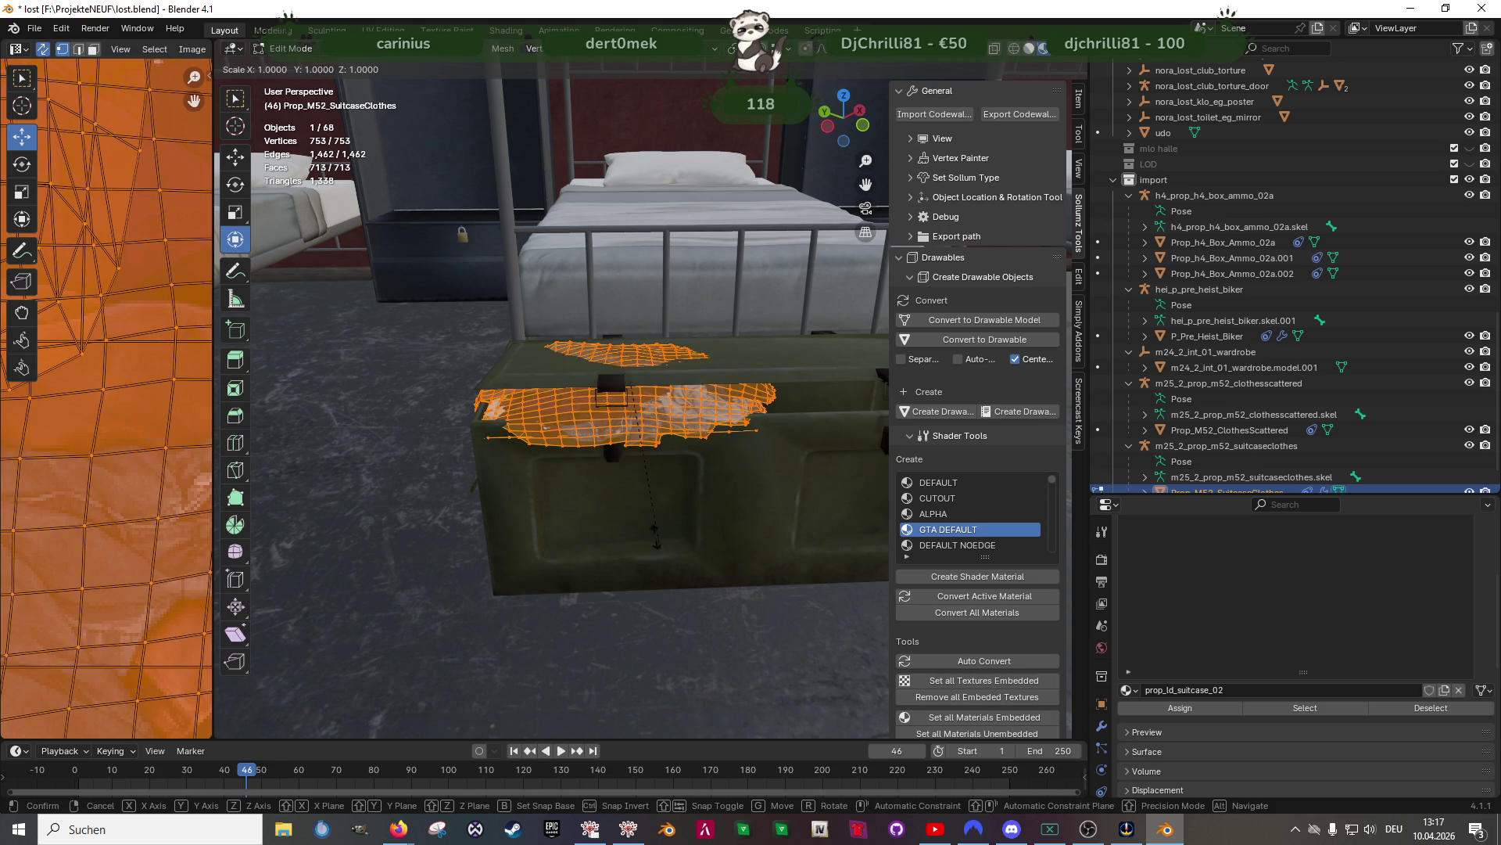
pyautogui.hotkey('shift', 'space')
pyautogui.press('s')
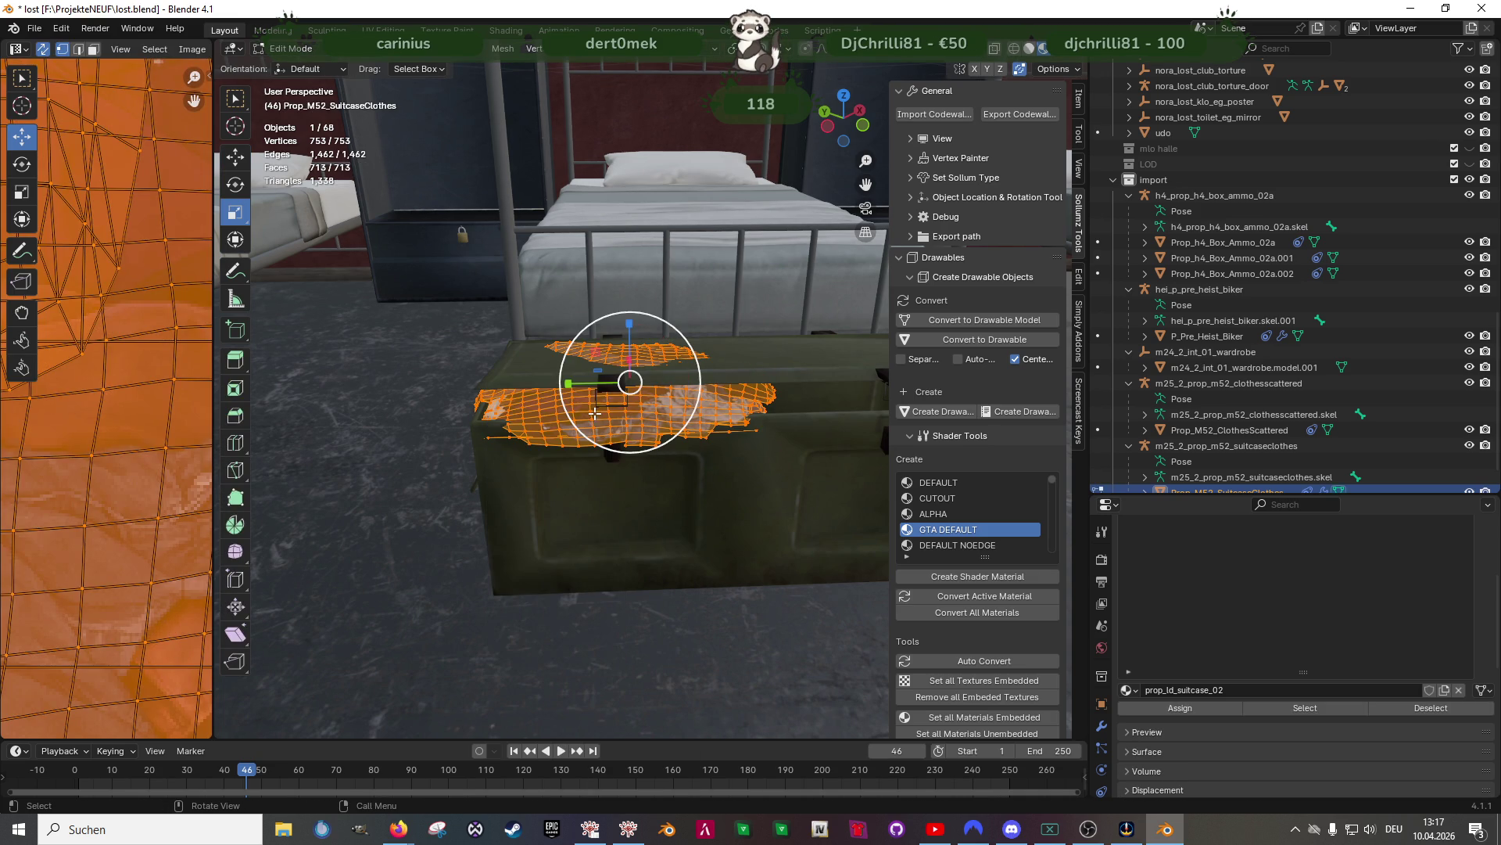
pyautogui.moveTo(581, 383)
pyautogui.mouseDown()
pyautogui.moveTo(556, 387)
pyautogui.moveTo(638, 398)
pyautogui.mouseUp()
pyautogui.hotkey('shift', 'space')
pyautogui.press('g')
pyautogui.moveTo(639, 399)
pyautogui.mouseDown(button='middle')
pyautogui.moveTo(547, 439)
pyautogui.moveTo(577, 452)
pyautogui.moveTo(536, 430)
pyautogui.moveTo(556, 429)
pyautogui.mouseUp(button='middle')
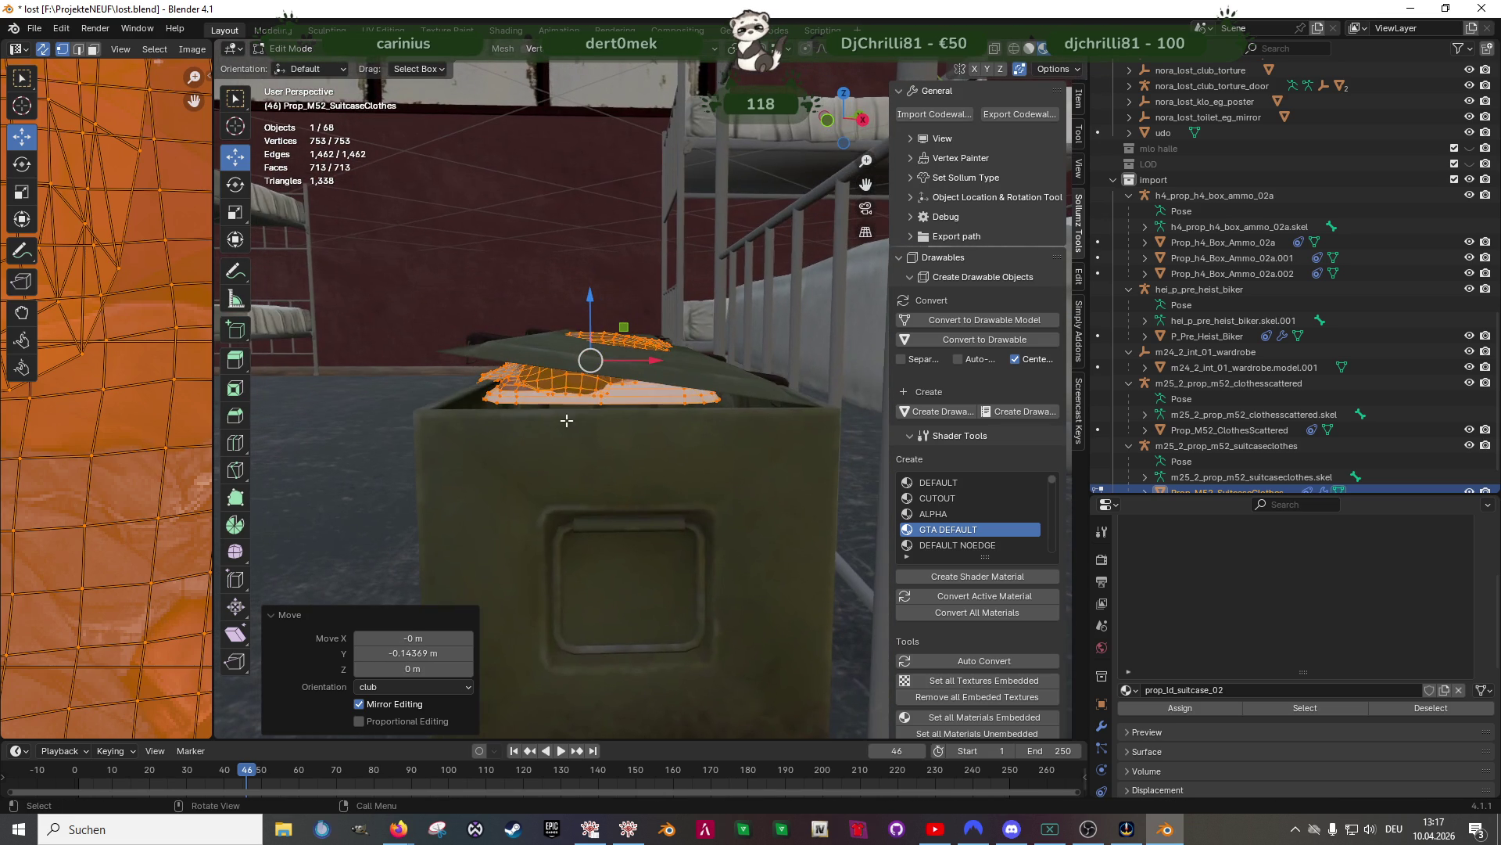
pyautogui.moveTo(637, 363); pyautogui.dragTo(639, 361)
pyautogui.moveTo(640, 361)
pyautogui.mouseDown(button='middle')
pyautogui.moveTo(613, 375)
pyautogui.moveTo(740, 456)
pyautogui.moveTo(660, 441)
pyautogui.mouseUp(button='middle')
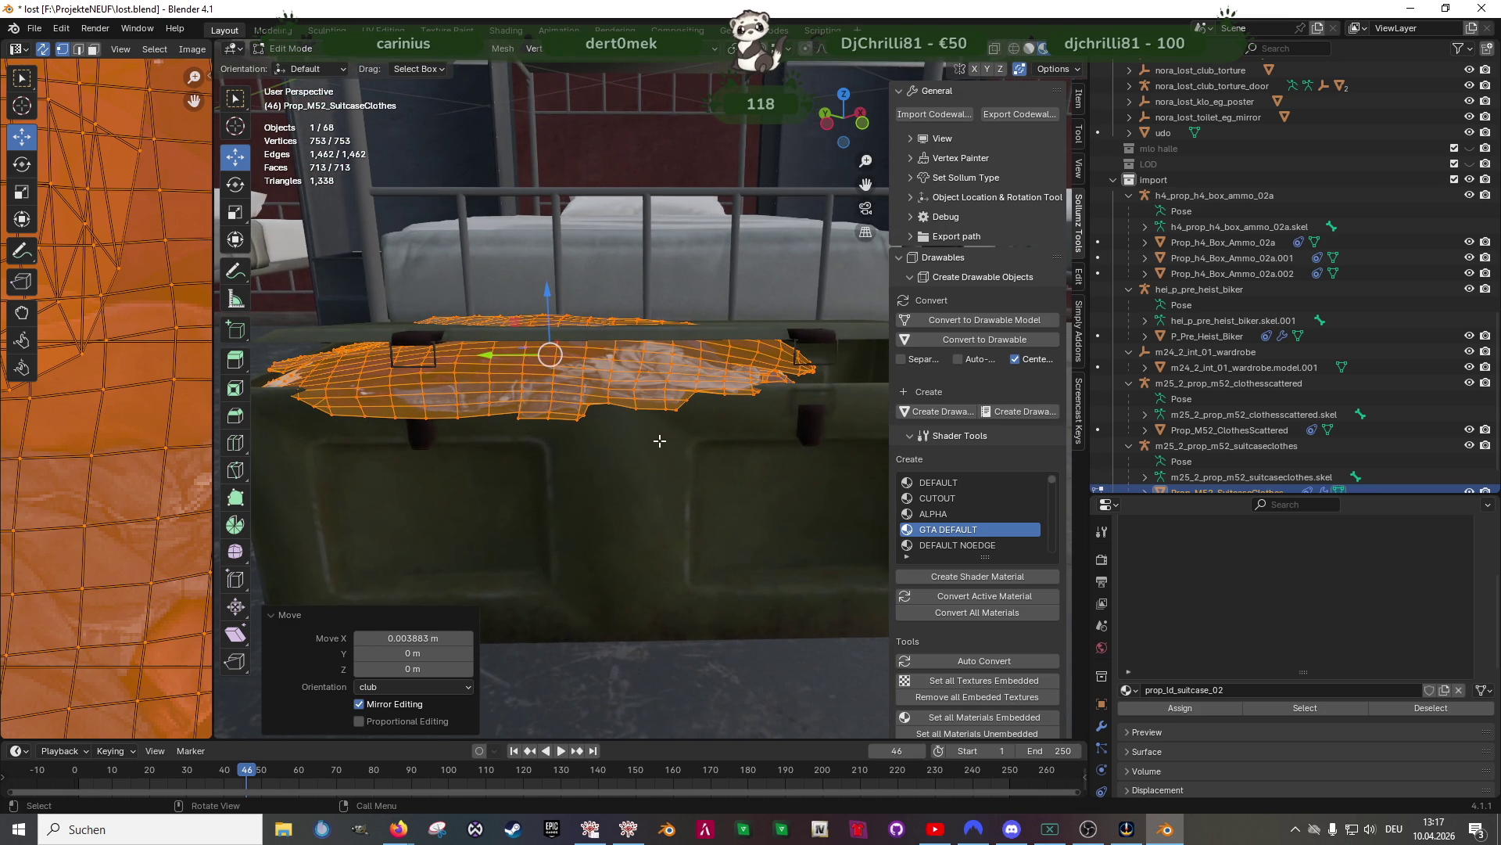
pyautogui.press('Tab')
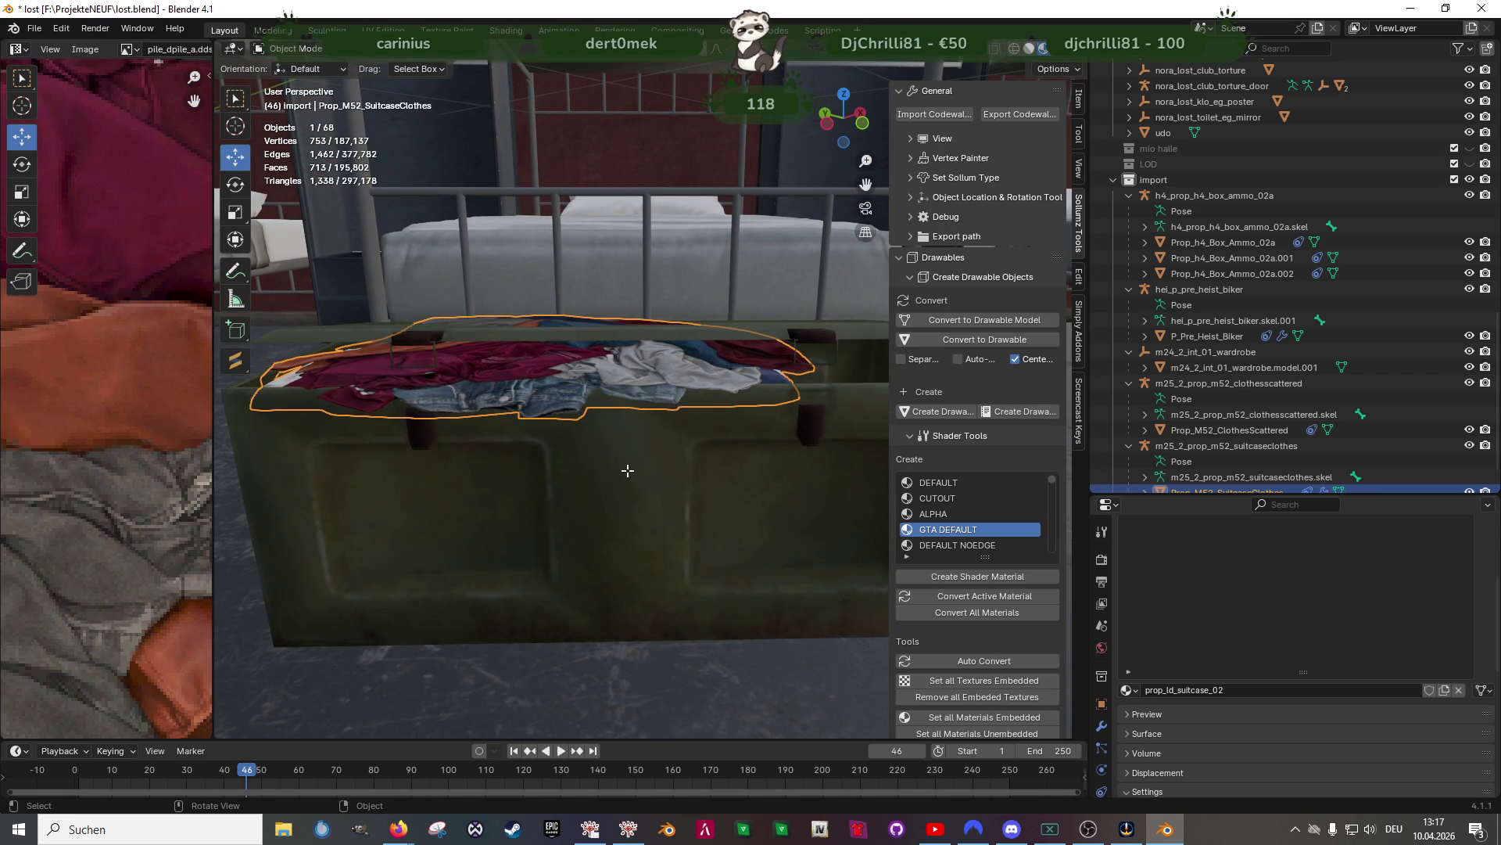
# Rescale the clothes to 1.087 on Y and slide them -0.034 m along Y
pyautogui.press('Tab')
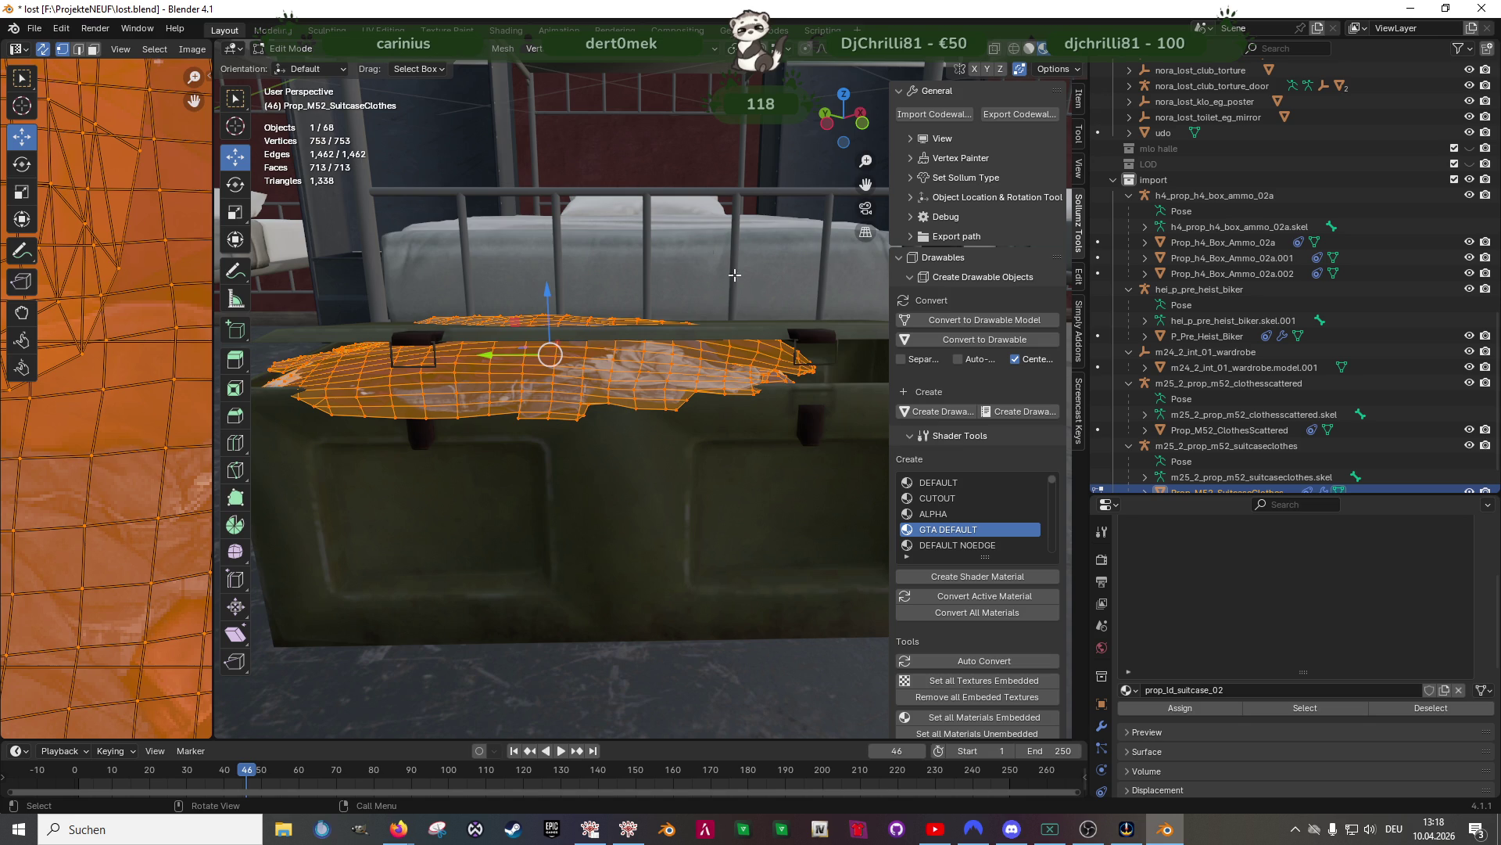
pyautogui.scroll(-3, 572, 517)
pyautogui.moveTo(626, 523); pyautogui.dragTo(633, 610, button='middle')
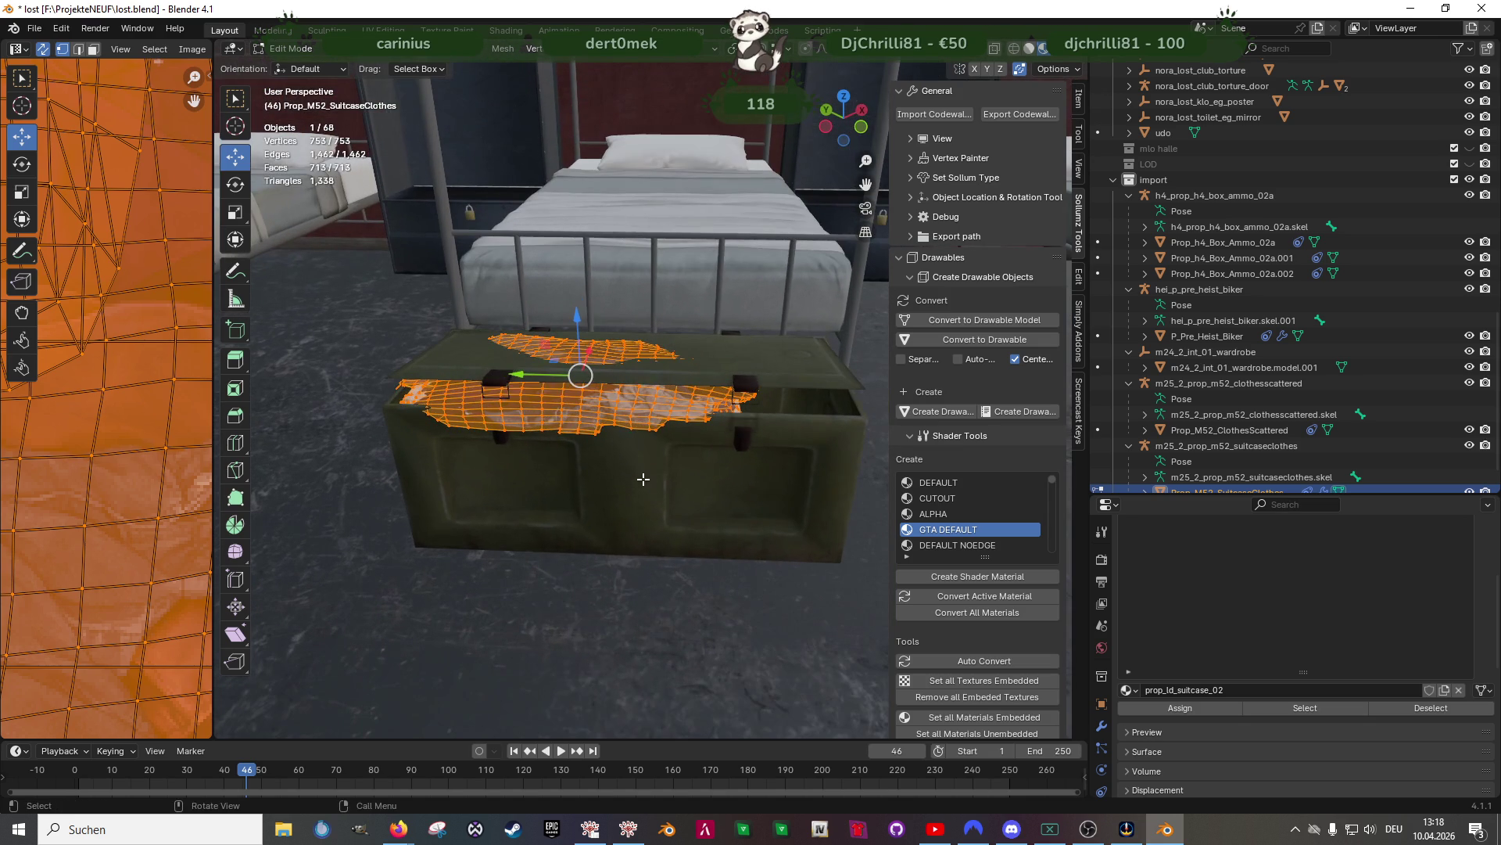
pyautogui.hotkey('shift', 'space')
pyautogui.press('s')
pyautogui.moveTo(529, 375)
pyautogui.mouseDown()
pyautogui.moveTo(508, 376)
pyautogui.moveTo(536, 368)
pyautogui.mouseUp()
pyautogui.scroll(2, 522, 377)
pyautogui.hotkey('shift', 'space')
pyautogui.press('g')
pyautogui.moveTo(576, 368)
pyautogui.mouseDown(button='middle')
pyautogui.moveTo(570, 445)
pyautogui.moveTo(653, 415)
pyautogui.moveTo(654, 491)
pyautogui.moveTo(570, 550)
pyautogui.moveTo(519, 515)
pyautogui.moveTo(530, 485)
pyautogui.moveTo(616, 488)
pyautogui.moveTo(661, 516)
pyautogui.mouseUp(button='middle')
pyautogui.press('Tab')
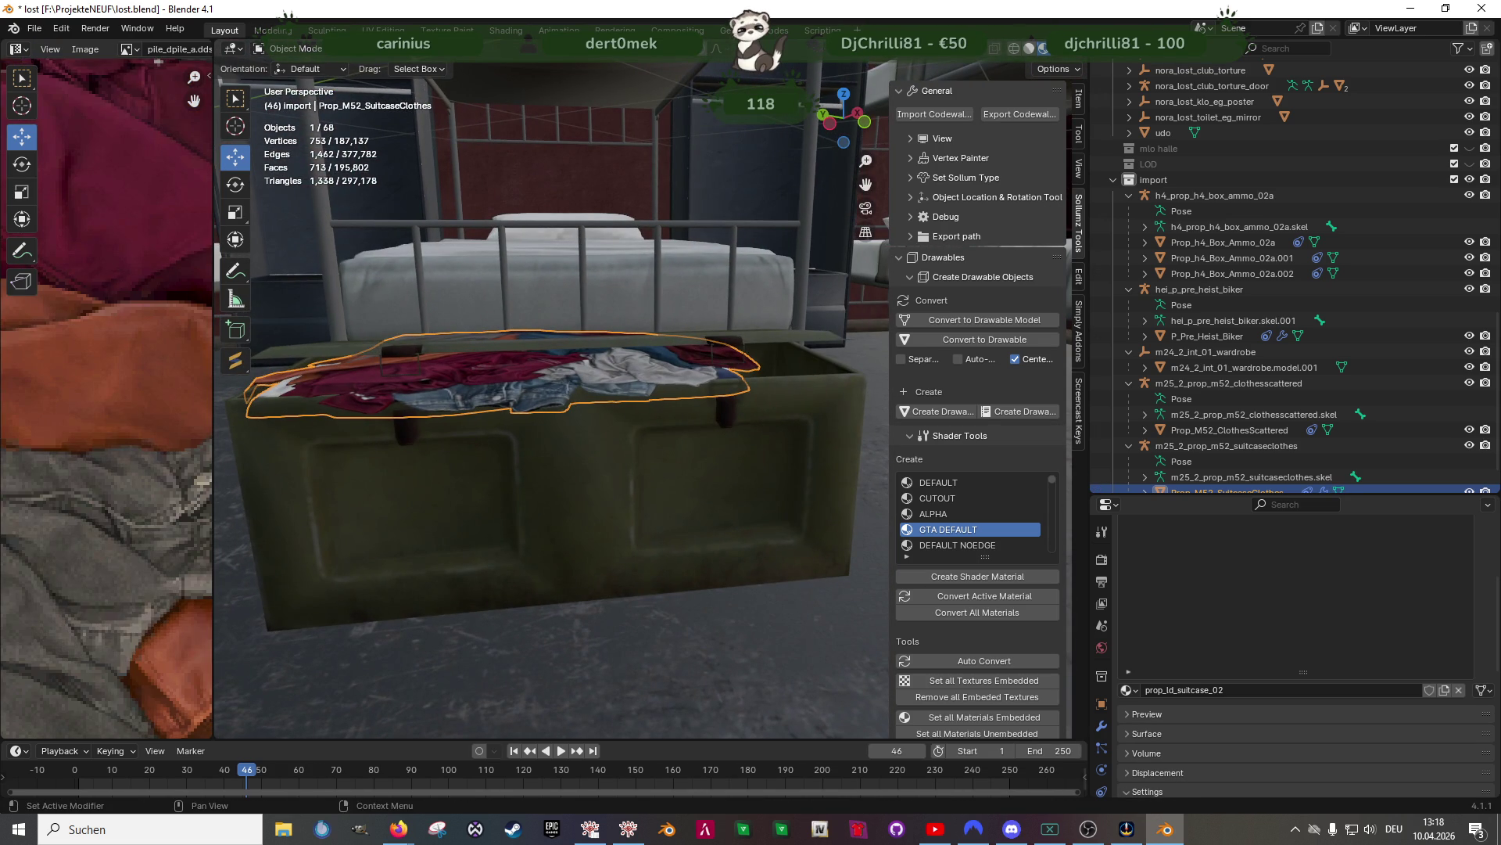
pyautogui.hotkey('alt', 'Tab')
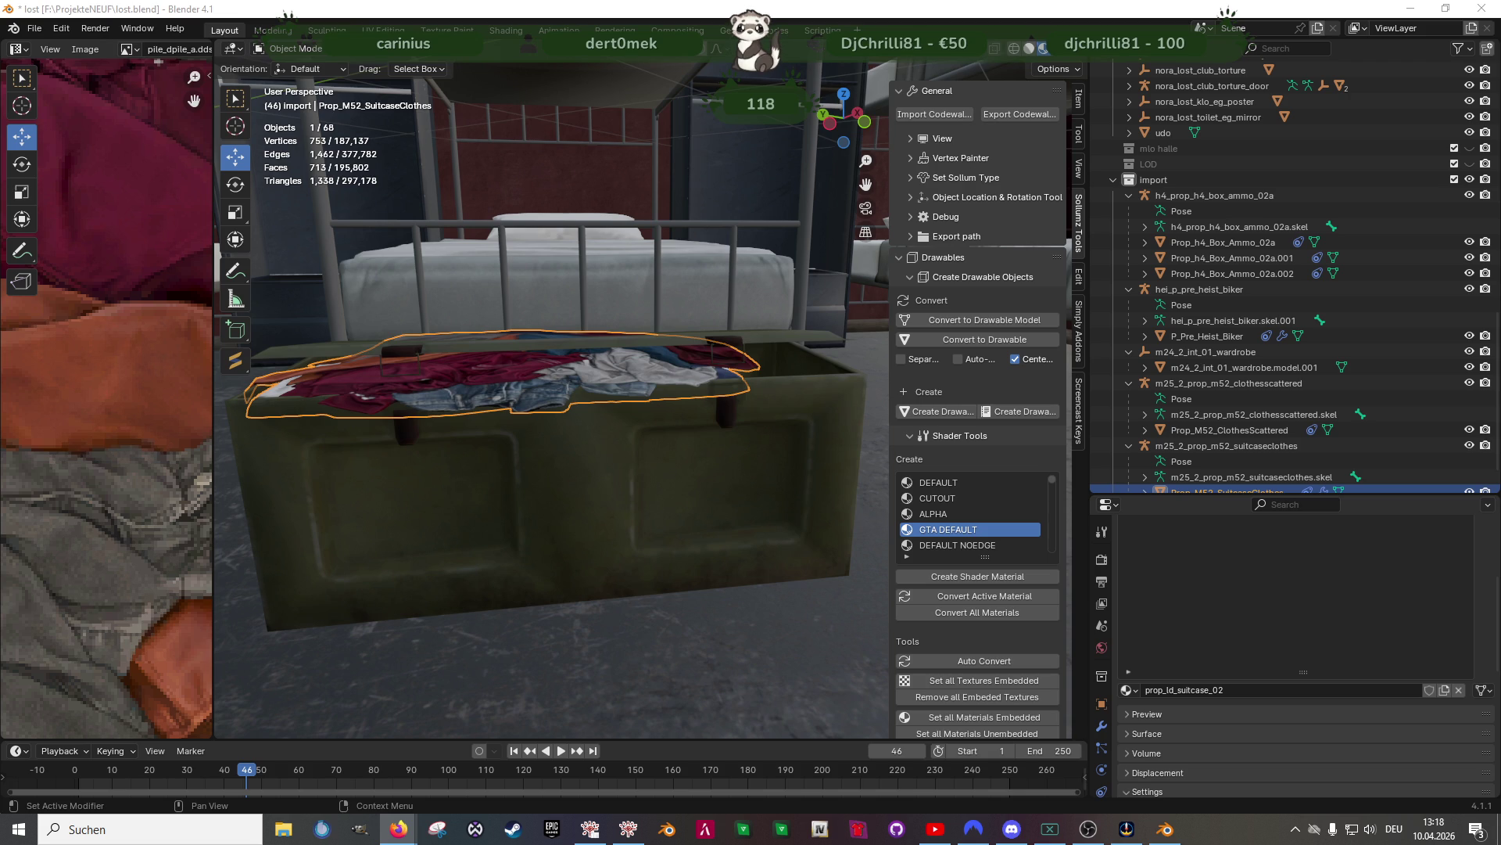
pyautogui.moveTo(570, 488)
pyautogui.mouseDown(button='middle')
pyautogui.moveTo(594, 501)
pyautogui.moveTo(560, 532)
pyautogui.moveTo(531, 422)
pyautogui.mouseUp(button='middle')
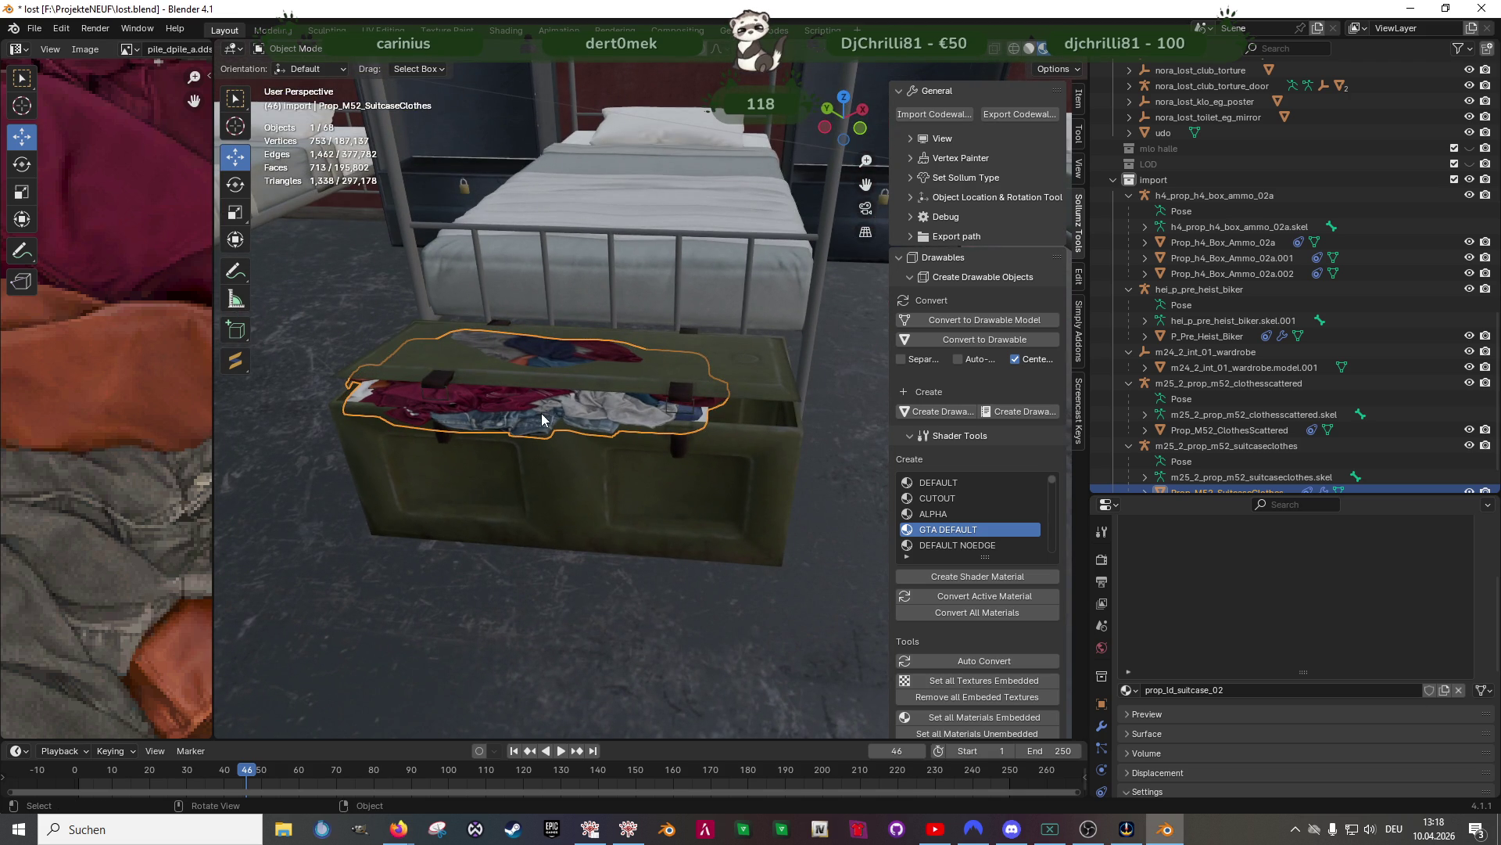
# Lengthen the clothes to 1.115 on Y and slide them toward the chest's left end
pyautogui.press('Tab')
pyautogui.hotkey('shift', 'space')
pyautogui.press('s')
pyautogui.moveTo(473, 373); pyautogui.dragTo(478, 379)
pyautogui.hotkey('shift', 'space')
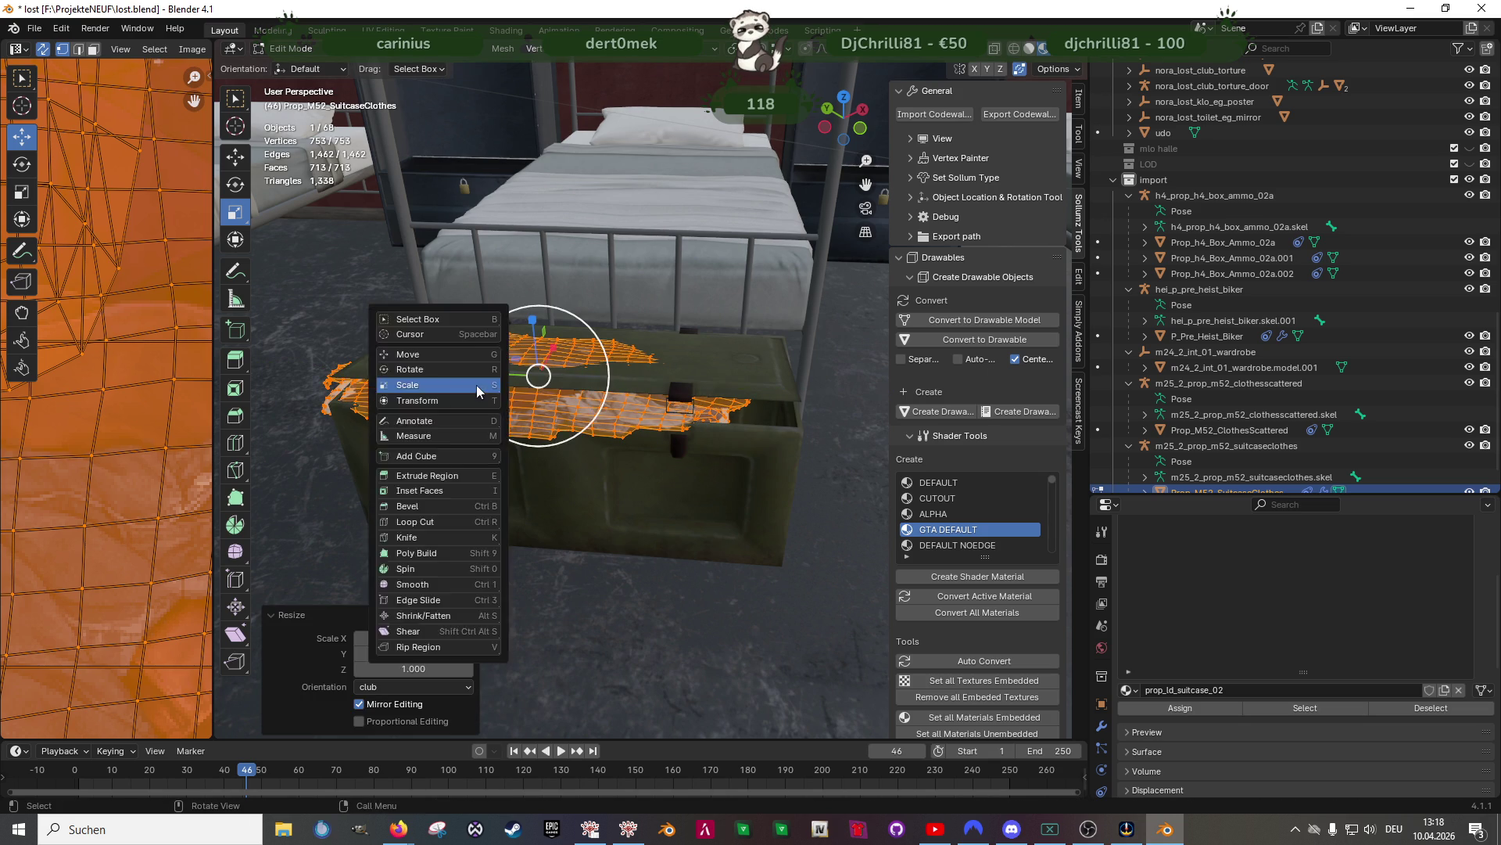
pyautogui.press('g')
pyautogui.moveTo(469, 383); pyautogui.dragTo(506, 381, button='middle')
pyautogui.moveTo(506, 382); pyautogui.dragTo(517, 380)
pyautogui.moveTo(518, 380)
pyautogui.mouseDown(button='middle')
pyautogui.moveTo(385, 352)
pyautogui.moveTo(536, 354)
pyautogui.moveTo(553, 382)
pyautogui.mouseUp(button='middle')
pyautogui.moveTo(553, 382); pyautogui.dragTo(524, 385)
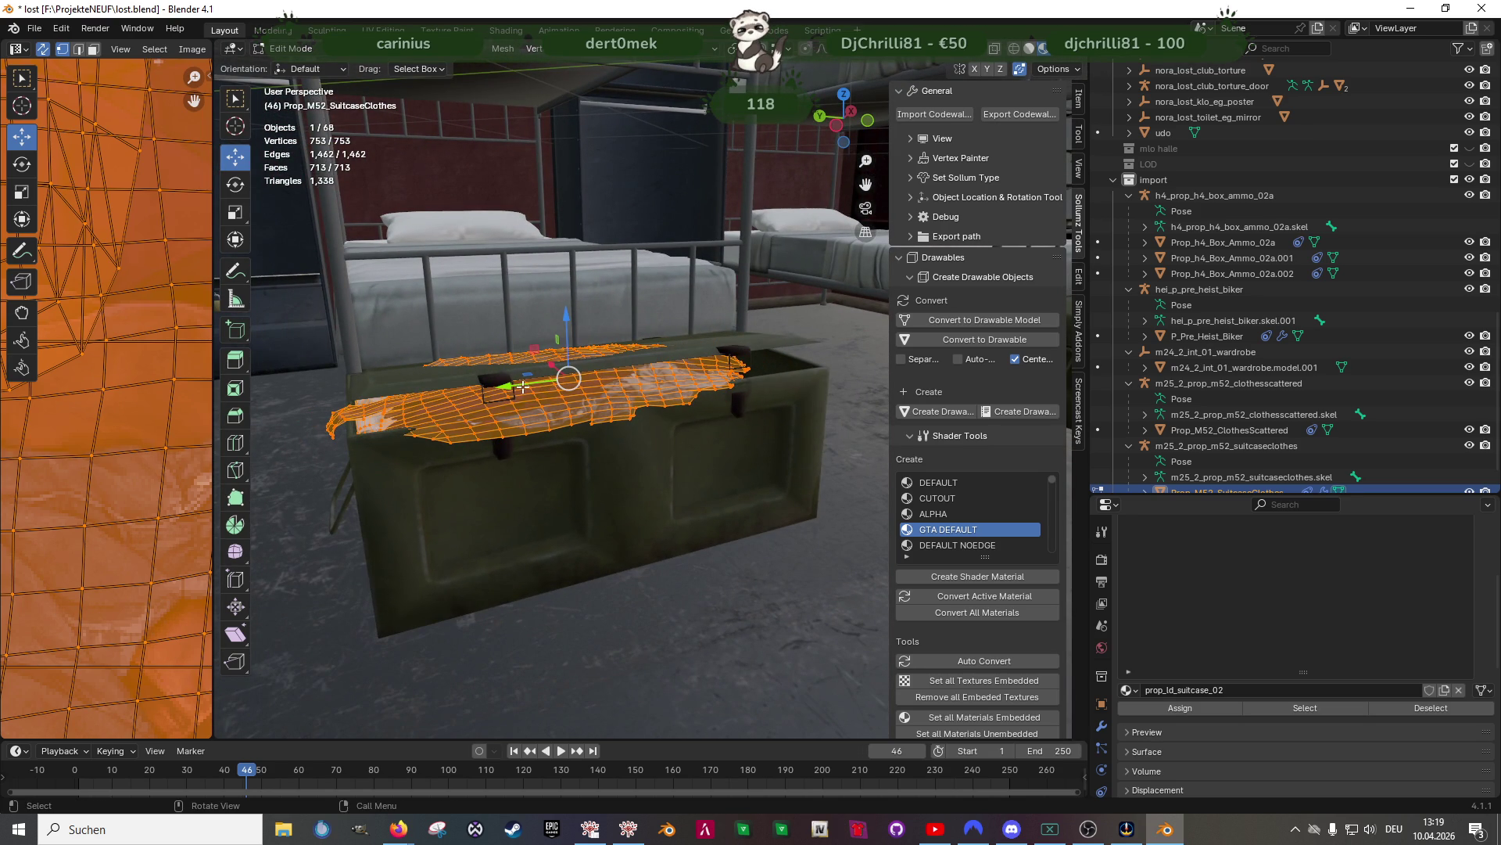
pyautogui.moveTo(527, 383); pyautogui.dragTo(510, 388, button='middle')
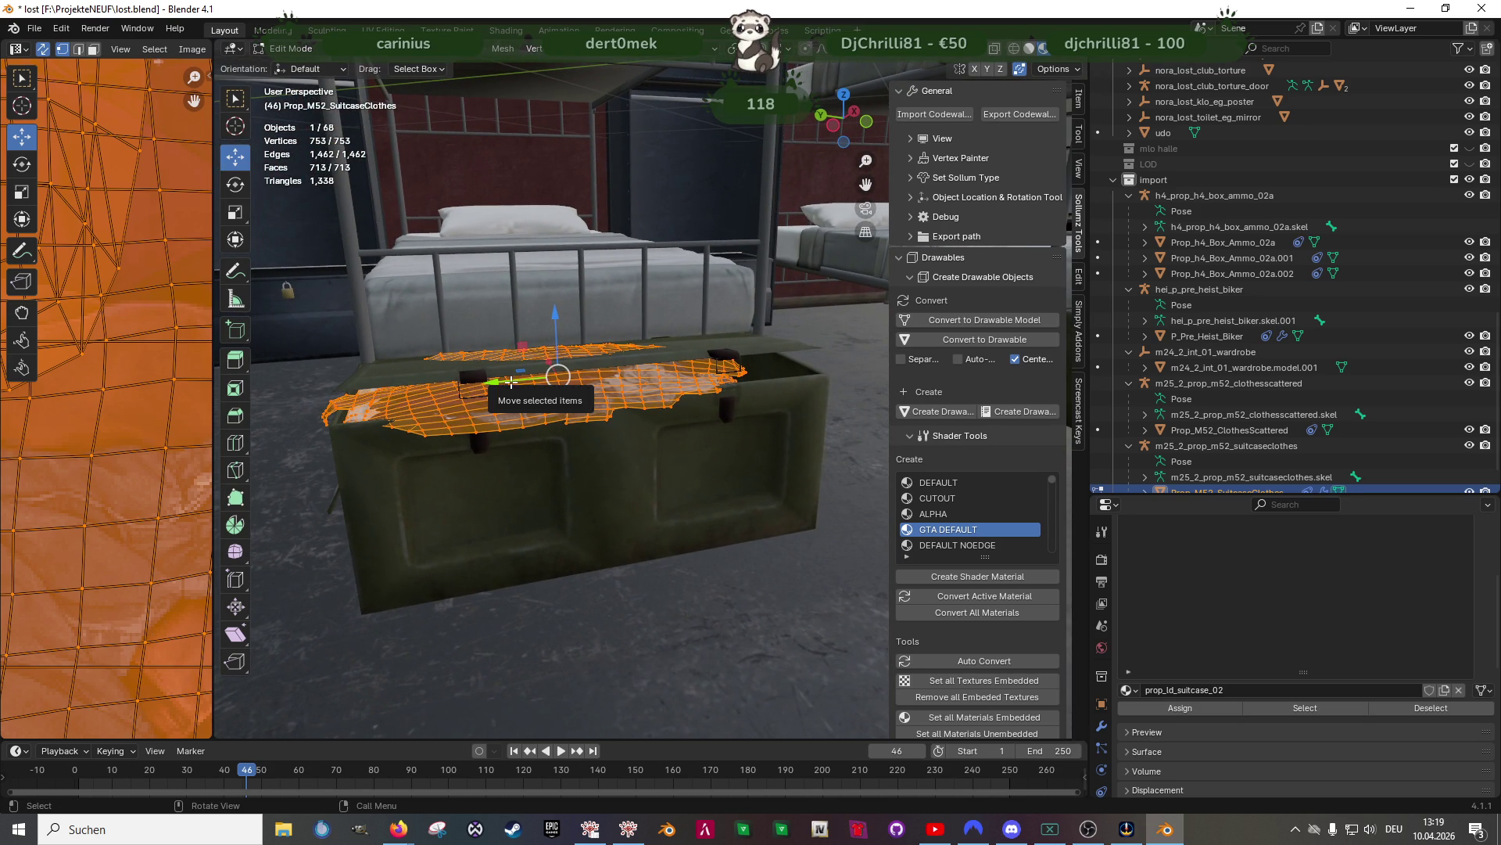
# Shrink the clothes to 0.740 on Y and shift them 0.0116 m along X over the lid
pyautogui.hotkey('shift', 'space')
pyautogui.press('s')
pyautogui.moveTo(499, 384)
pyautogui.mouseDown()
pyautogui.moveTo(516, 382)
pyautogui.moveTo(441, 389)
pyautogui.mouseUp()
pyautogui.hotkey('shift', 'space')
pyautogui.press('g')
pyautogui.moveTo(440, 389)
pyautogui.mouseDown(button='middle')
pyautogui.moveTo(583, 465)
pyautogui.moveTo(622, 397)
pyautogui.mouseUp(button='middle')
pyautogui.moveTo(618, 381); pyautogui.dragTo(621, 382)
pyautogui.moveTo(622, 381)
pyautogui.mouseDown(button='middle')
pyautogui.moveTo(576, 352)
pyautogui.moveTo(635, 400)
pyautogui.moveTo(666, 366)
pyautogui.mouseUp(button='middle')
pyautogui.moveTo(648, 335); pyautogui.dragTo(641, 371)
pyautogui.scroll(-3, 642, 370)
pyautogui.moveTo(641, 370)
pyautogui.mouseDown(button='middle')
pyautogui.moveTo(568, 380)
pyautogui.moveTo(601, 444)
pyautogui.moveTo(623, 412)
pyautogui.moveTo(626, 427)
pyautogui.mouseUp(button='middle')
# Return to Object Mode to review the textured clothes, then switch to Firefox
pyautogui.press('Tab')
pyautogui.scroll(-2, 594, 452)
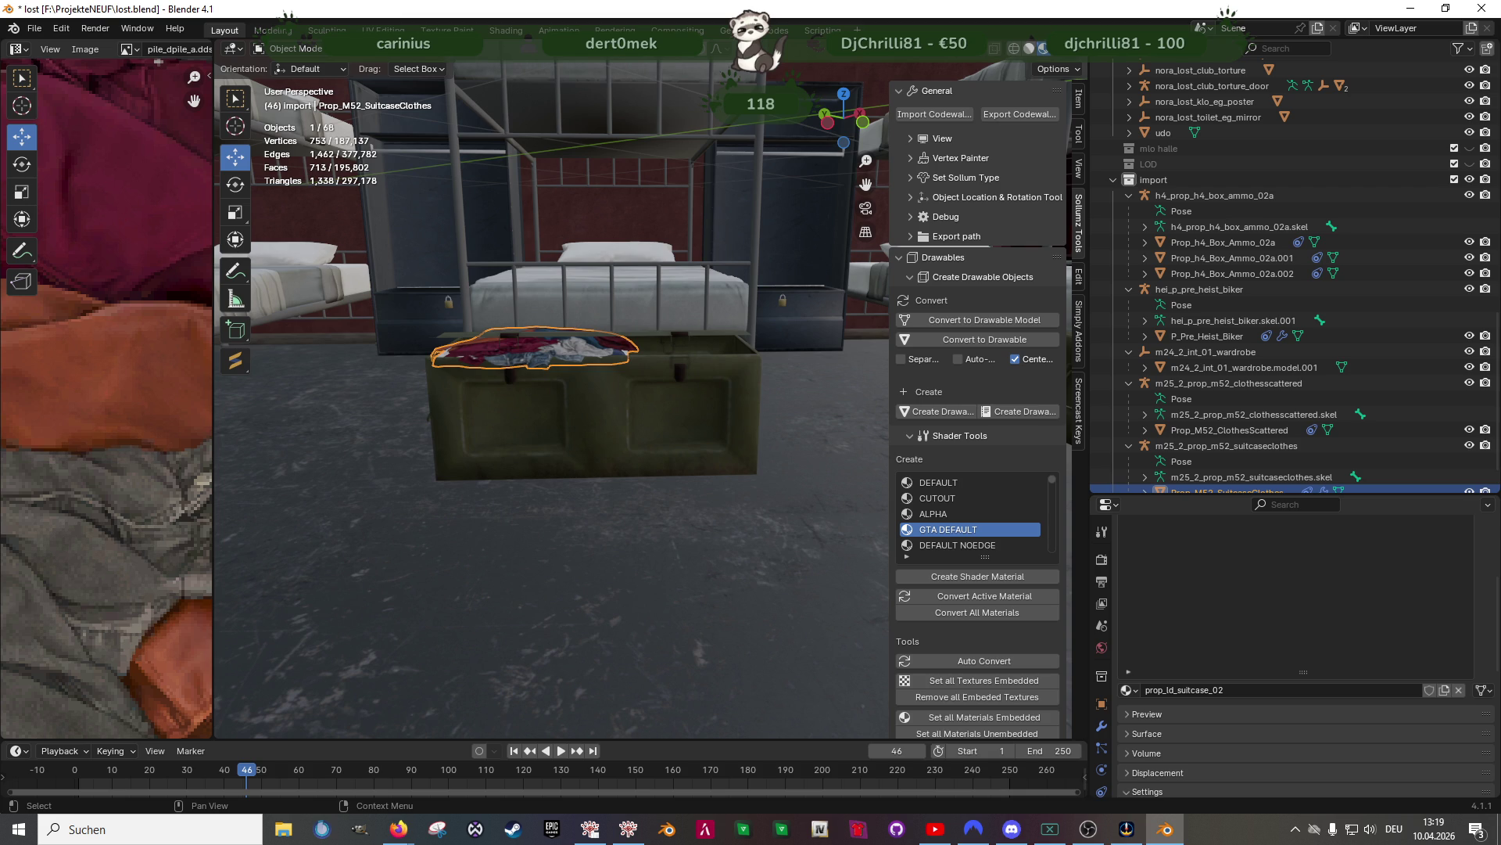
pyautogui.hotkey('alt', 'Tab')
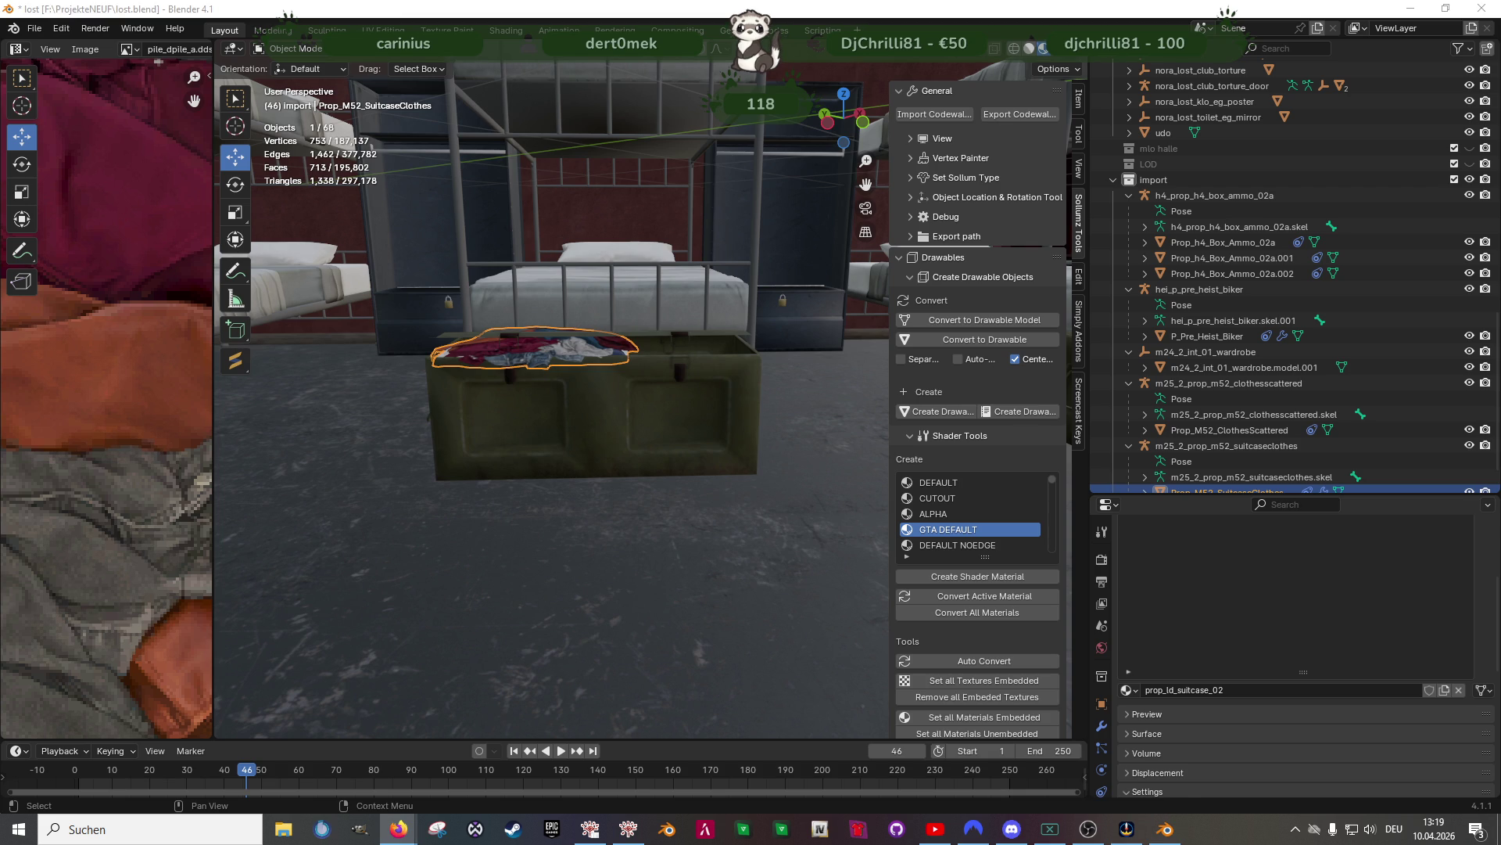
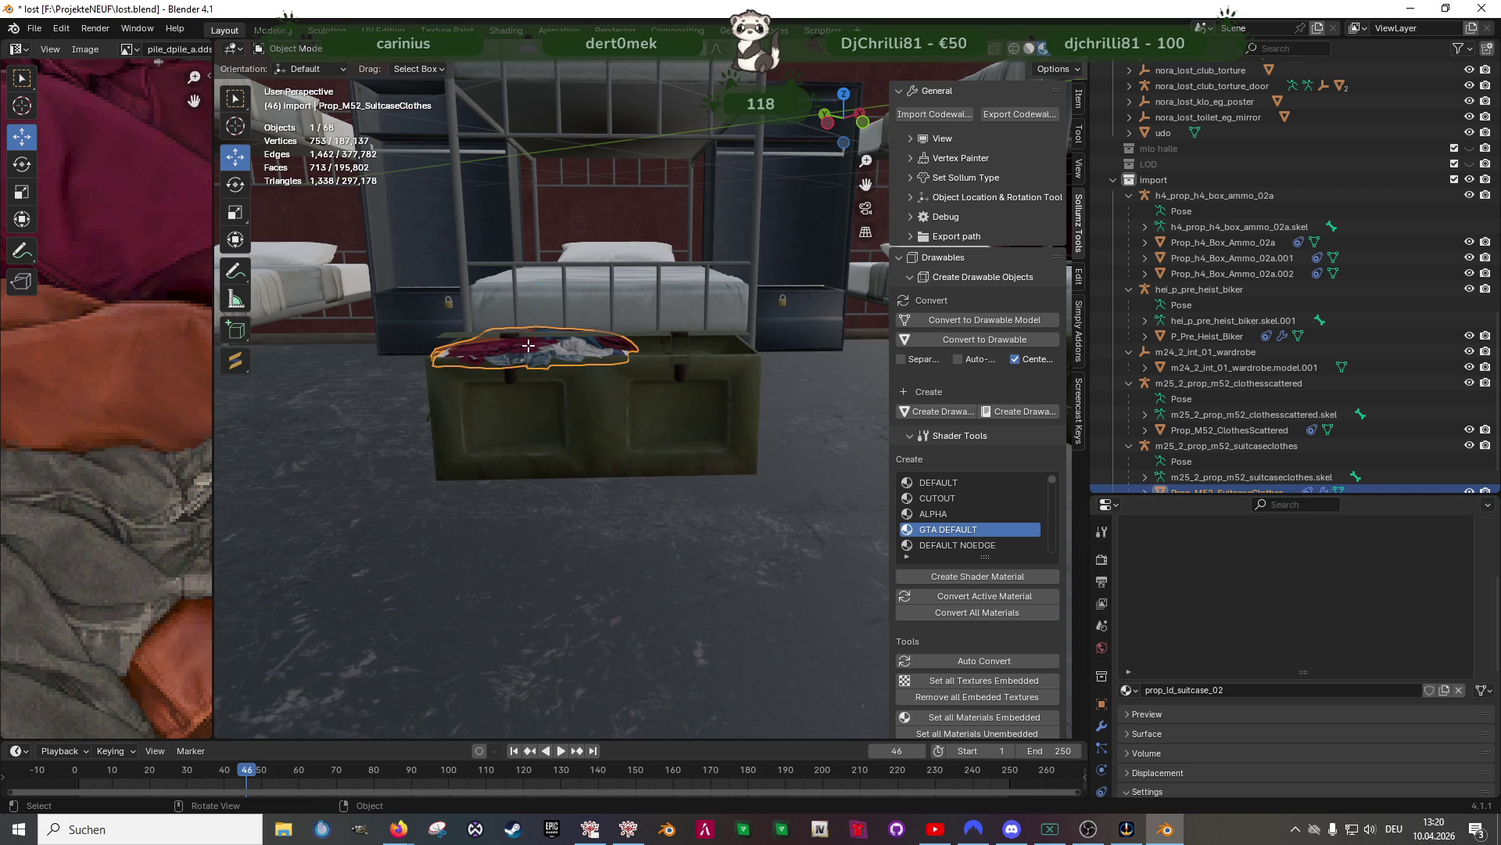
# Enter Edit Mode on Prop_M52_SuitcaseClothes and bring the clothes on the green crate into close view
pyautogui.press('Tab')
pyautogui.press('Tab')
pyautogui.scroll(6, 536, 305)
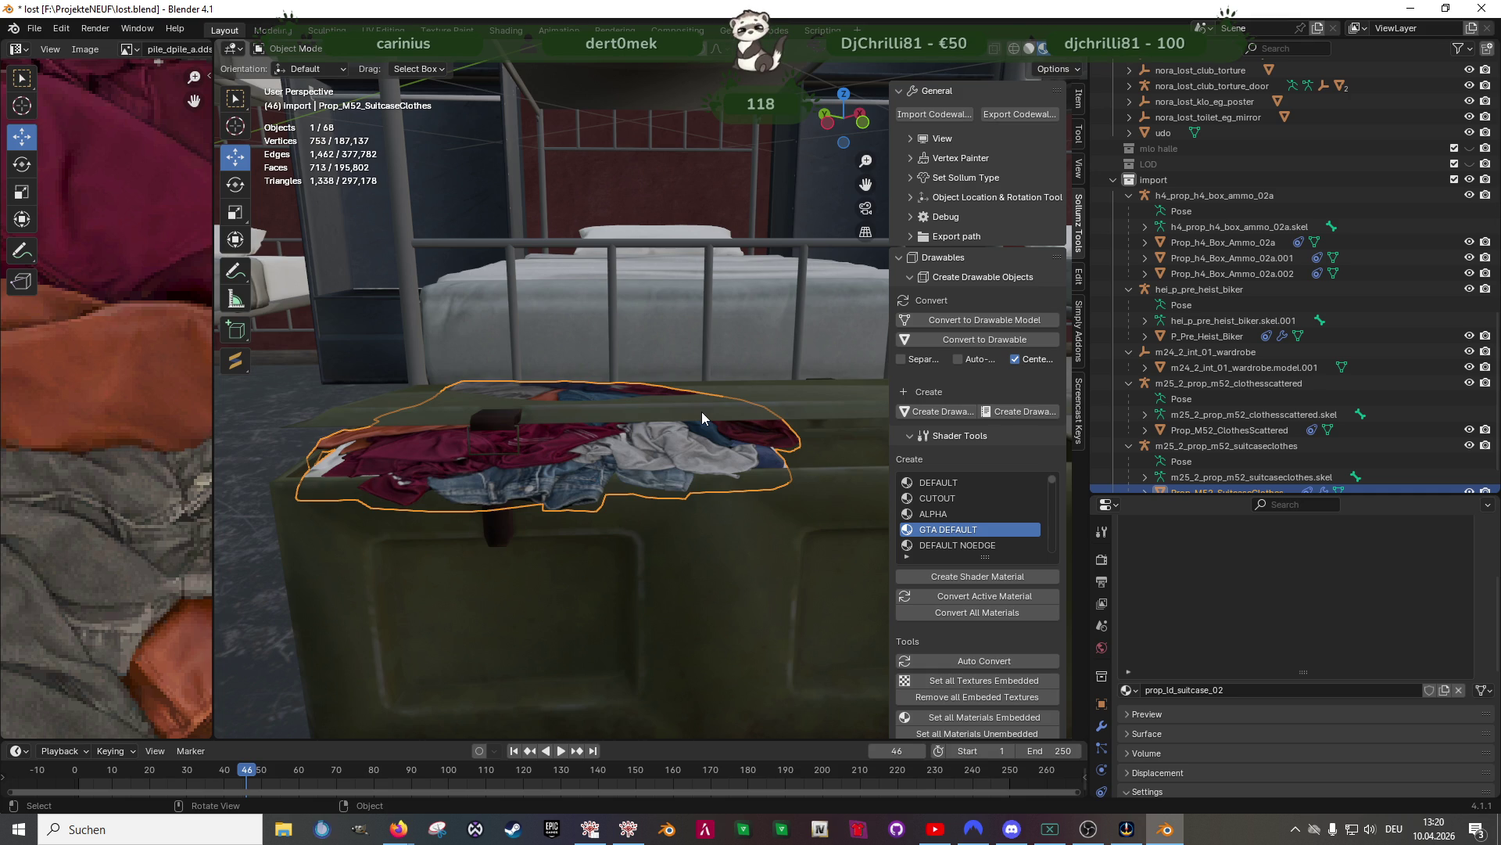
pyautogui.scroll(-5, 528, 392)
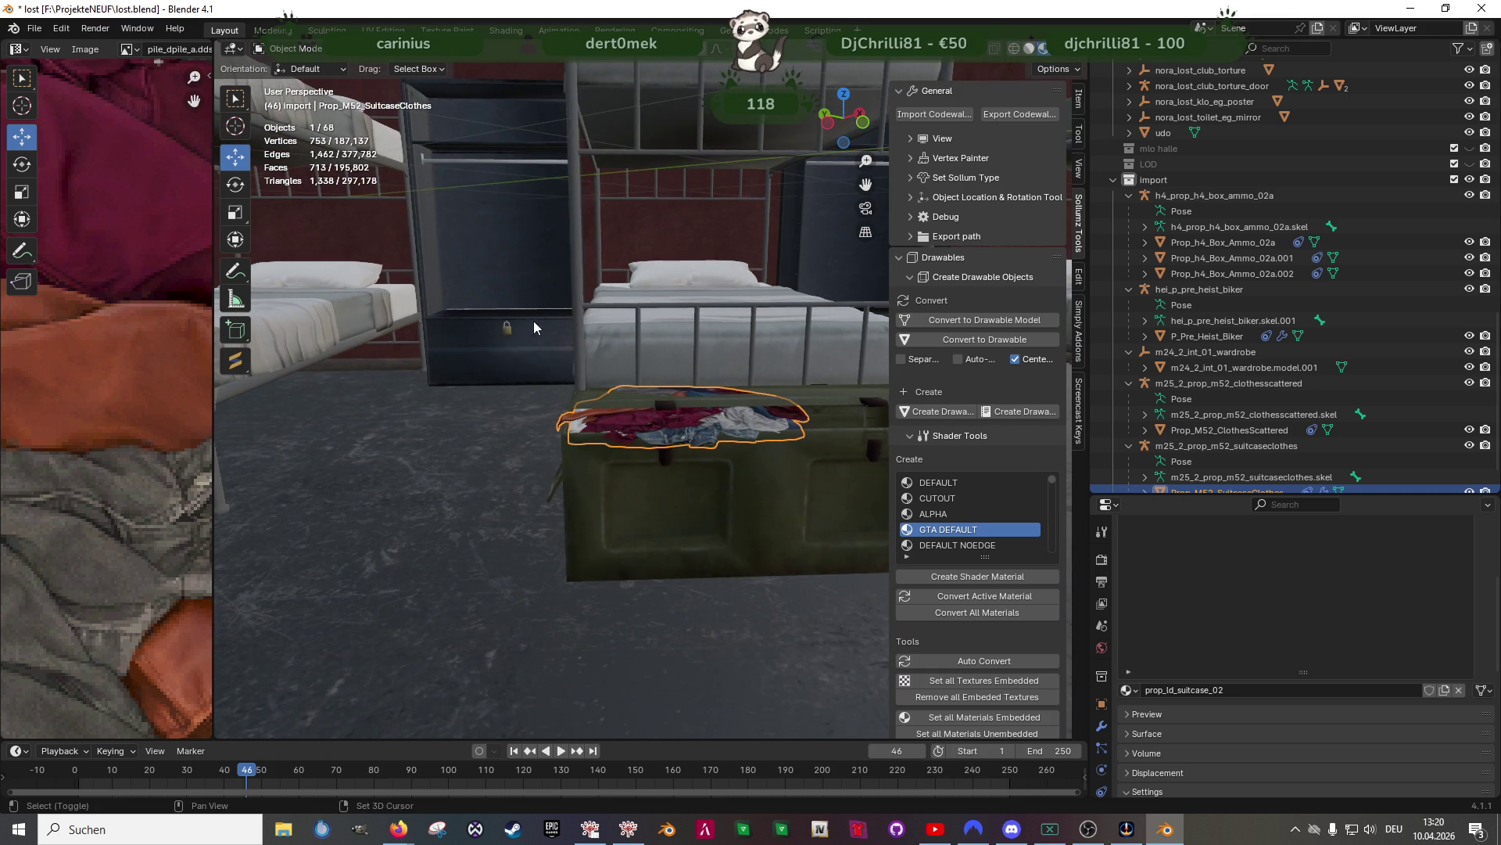
pyautogui.moveTo(500, 335)
pyautogui.mouseDown(button='middle')
pyautogui.moveTo(594, 373)
pyautogui.moveTo(572, 415)
pyautogui.moveTo(495, 404)
pyautogui.moveTo(623, 425)
pyautogui.mouseUp(button='middle')
# Duplicate the whole clothes mesh and move the copy along Y onto the other half of the lid
pyautogui.press('Tab')
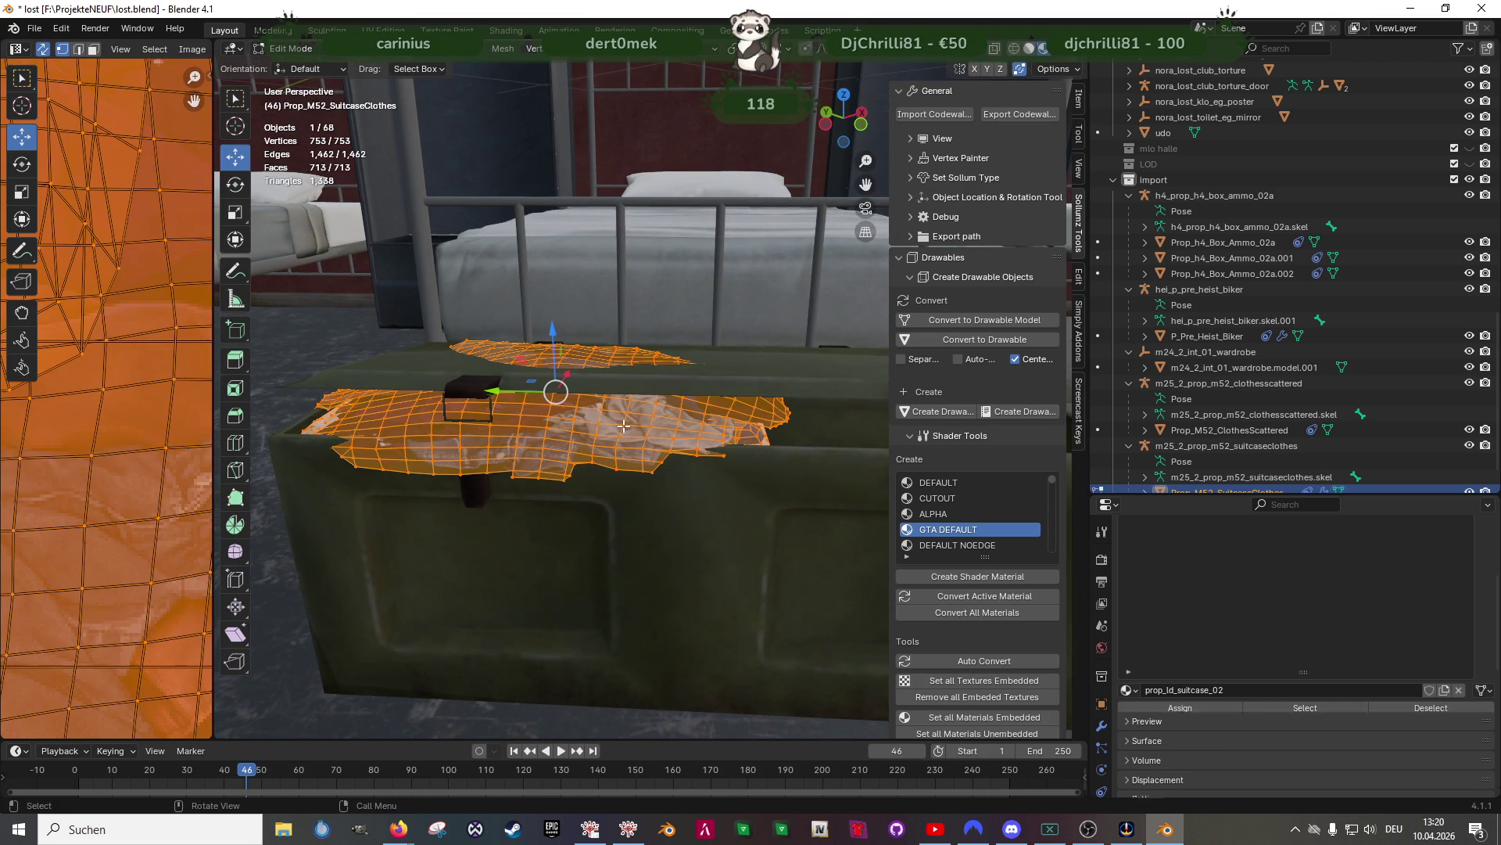
pyautogui.press('g')
pyautogui.rightClick(628, 425)
pyautogui.moveTo(628, 425)
pyautogui.mouseDown(button='middle')
pyautogui.moveTo(597, 385)
pyautogui.moveTo(552, 392)
pyautogui.mouseUp(button='middle')
pyautogui.press('g')
pyautogui.press('y')
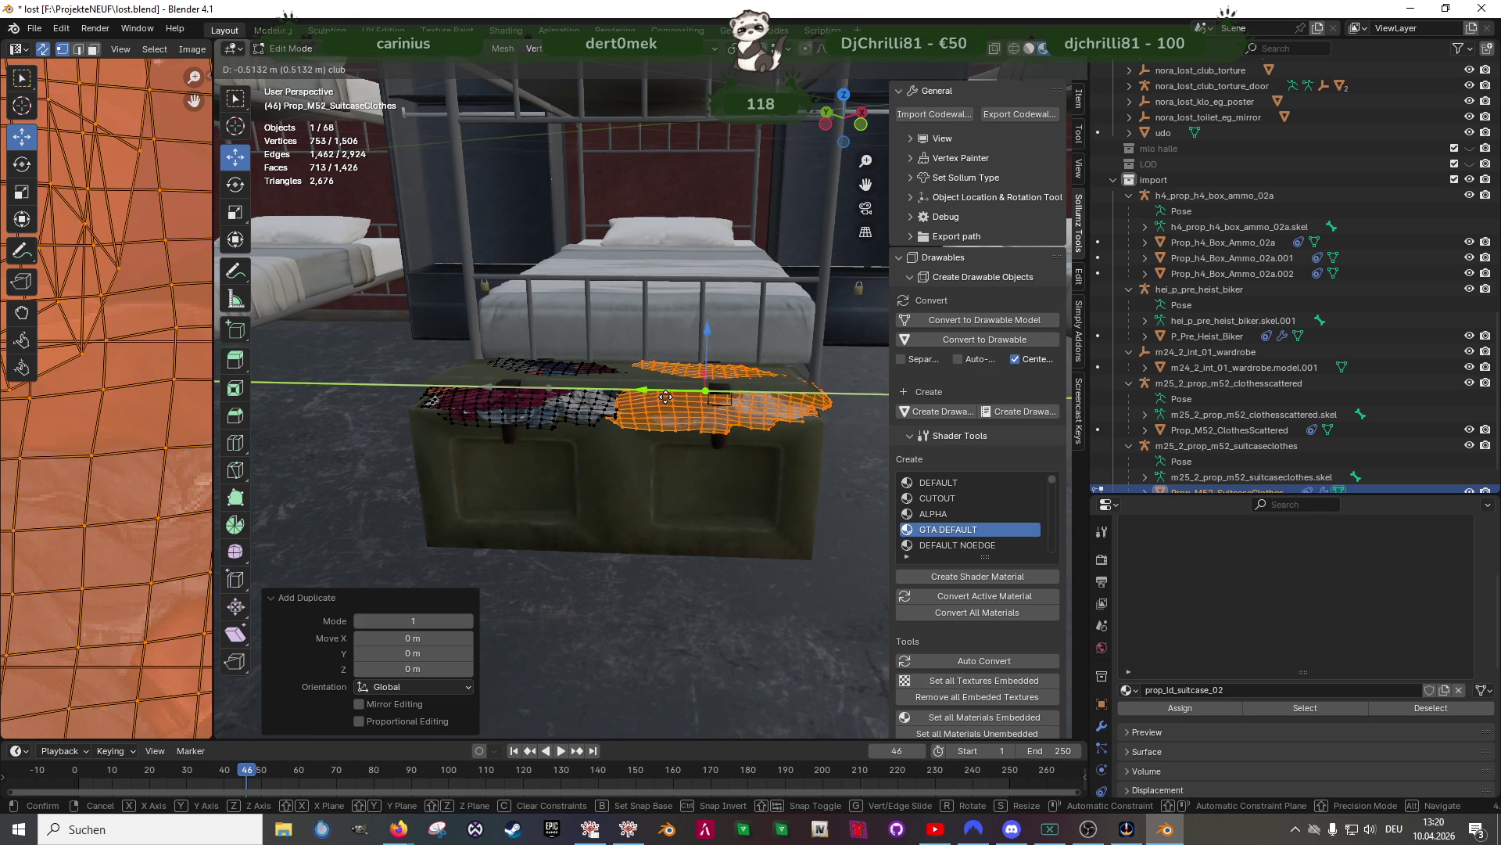
pyautogui.click(667, 394)
pyautogui.moveTo(668, 391)
pyautogui.mouseDown(button='middle')
pyautogui.moveTo(607, 375)
pyautogui.moveTo(600, 409)
pyautogui.moveTo(622, 383)
pyautogui.mouseUp(button='middle')
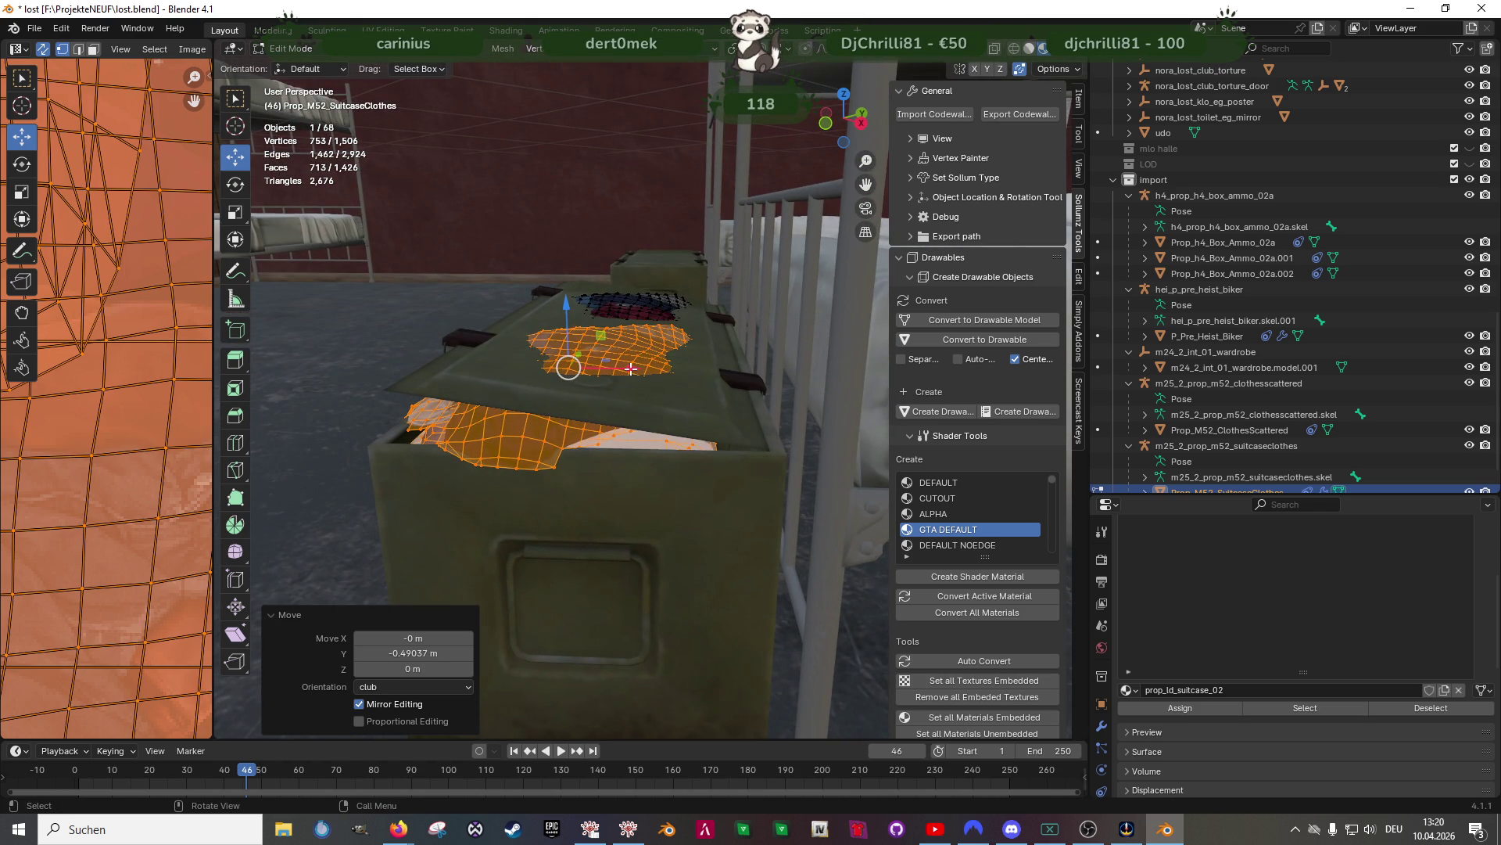
# Nudge the copy along X, then shift all the clothes slightly along X and raise them along Z
pyautogui.press('g')
pyautogui.press('x')
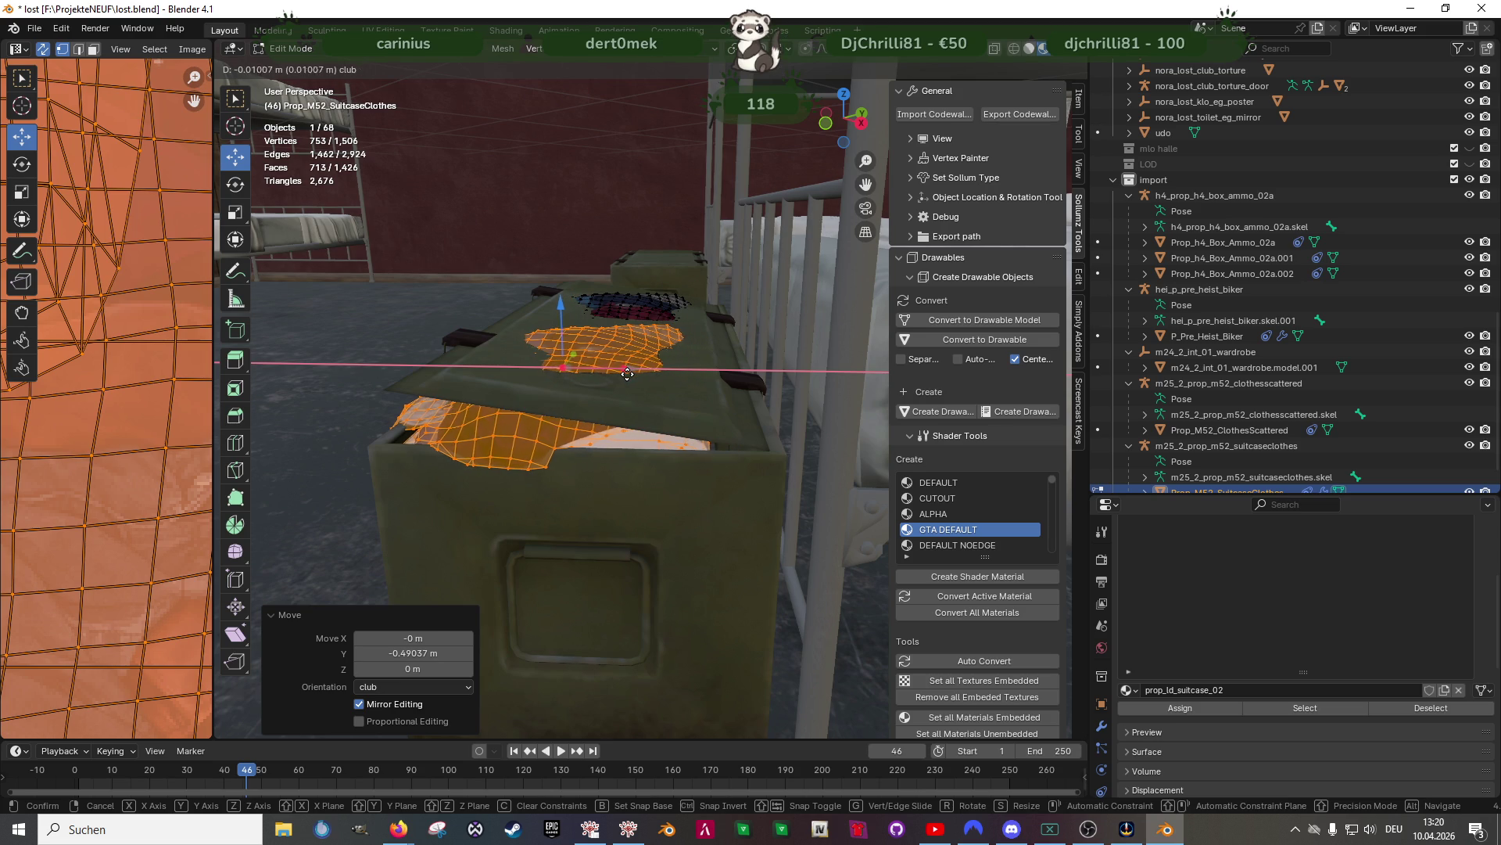
pyautogui.click(627, 373)
pyautogui.moveTo(627, 374)
pyautogui.mouseDown(button='middle')
pyautogui.moveTo(639, 419)
pyautogui.moveTo(738, 420)
pyautogui.moveTo(610, 379)
pyautogui.mouseUp(button='middle')
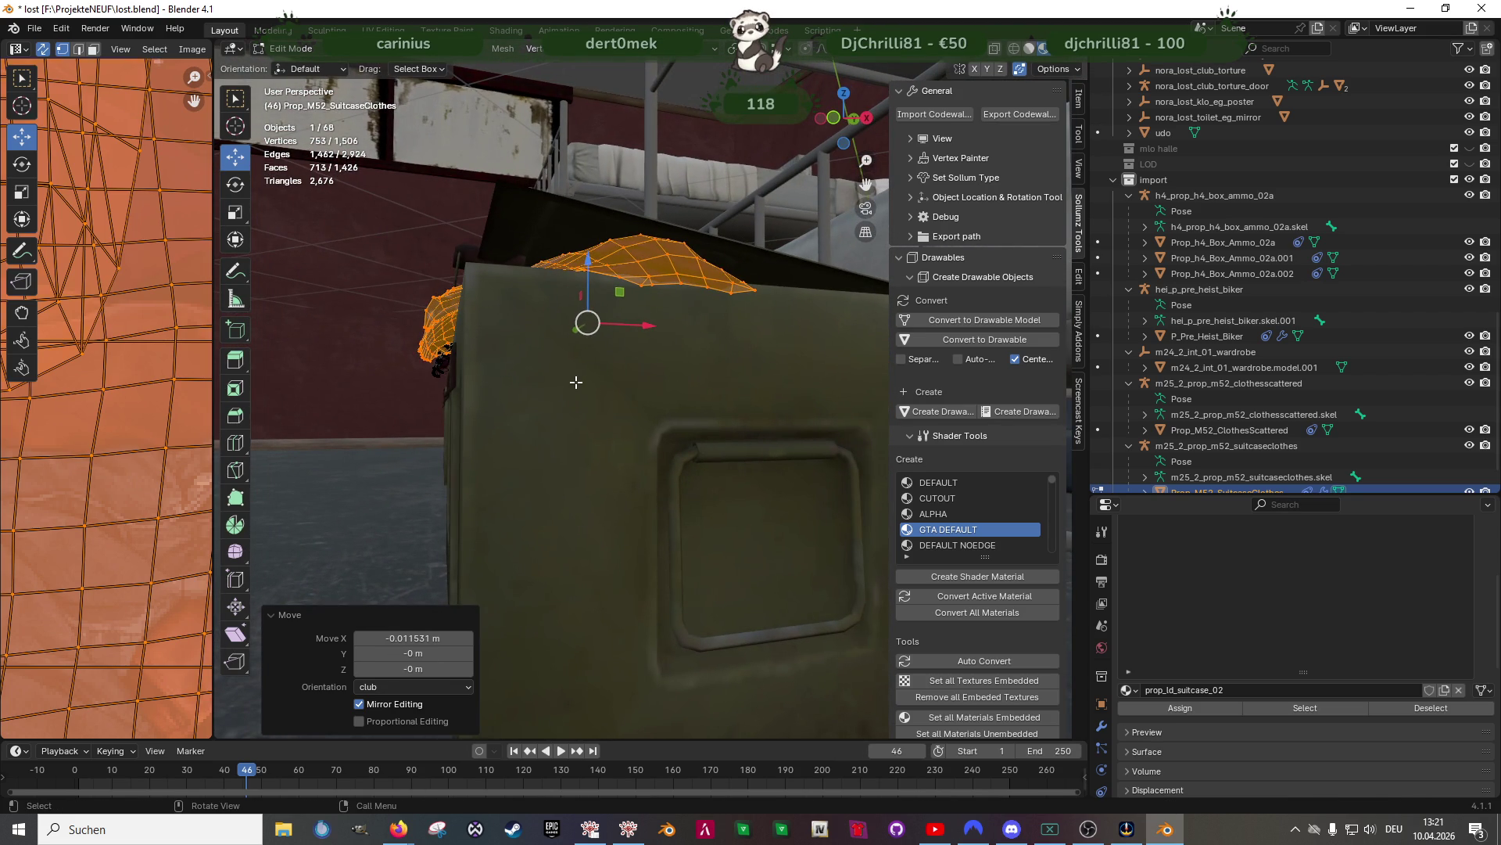
pyautogui.press('a')
pyautogui.moveTo(599, 344); pyautogui.dragTo(619, 344)
pyautogui.moveTo(619, 344)
pyautogui.mouseDown(button='middle')
pyautogui.moveTo(597, 398)
pyautogui.moveTo(591, 364)
pyautogui.mouseUp(button='middle')
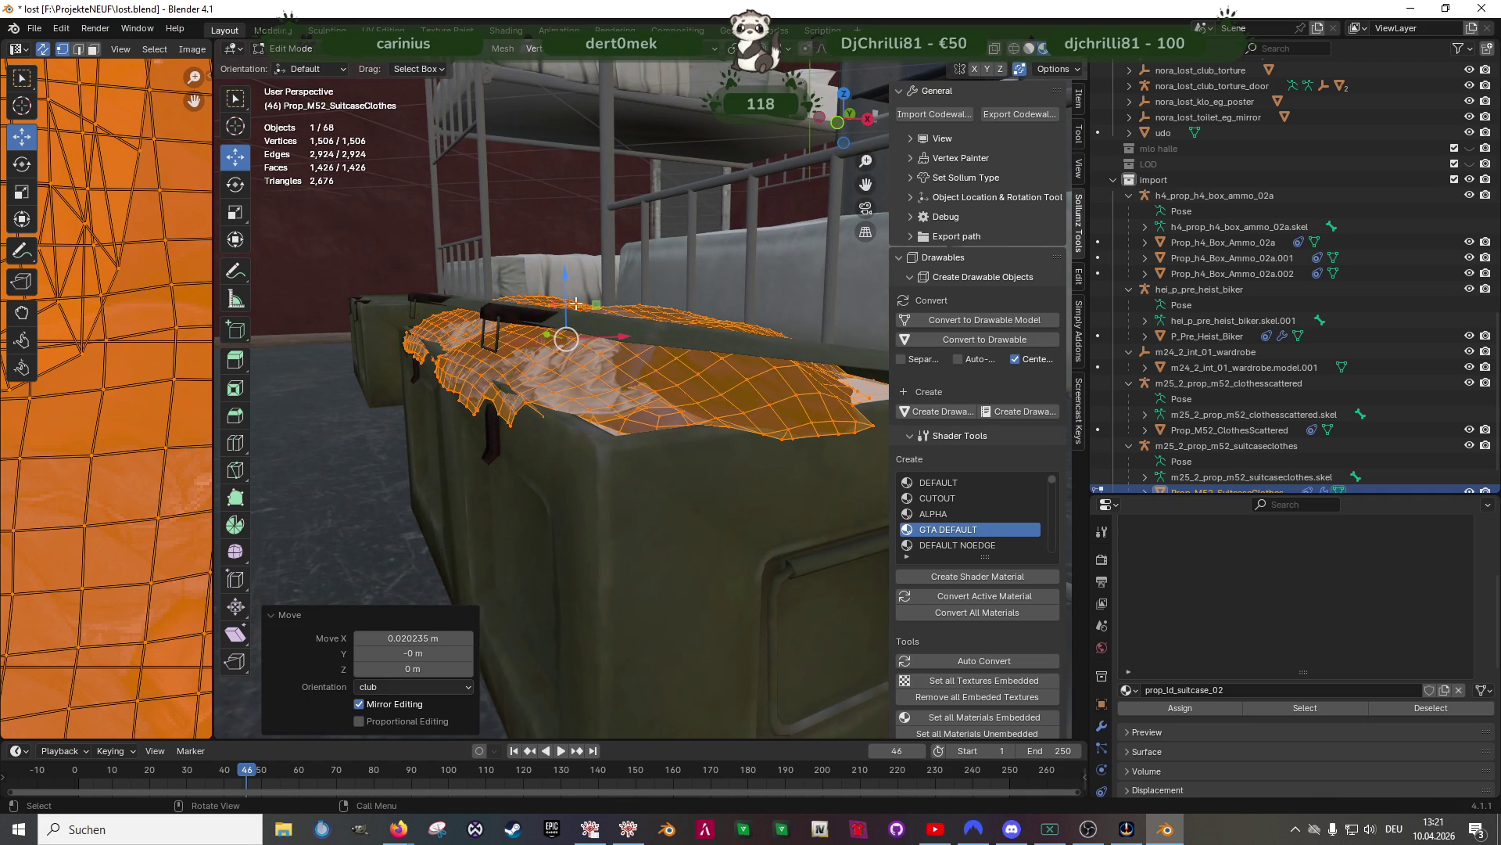
pyautogui.moveTo(564, 294); pyautogui.dragTo(566, 290)
pyautogui.moveTo(566, 290)
pyautogui.mouseDown(button='middle')
pyautogui.moveTo(579, 332)
pyautogui.moveTo(561, 393)
pyautogui.moveTo(618, 375)
pyautogui.mouseUp(button='middle')
# Rotate the clothes slightly about the vertical axis and shift them along X
pyautogui.hotkey('shift', 'space')
pyautogui.press('r')
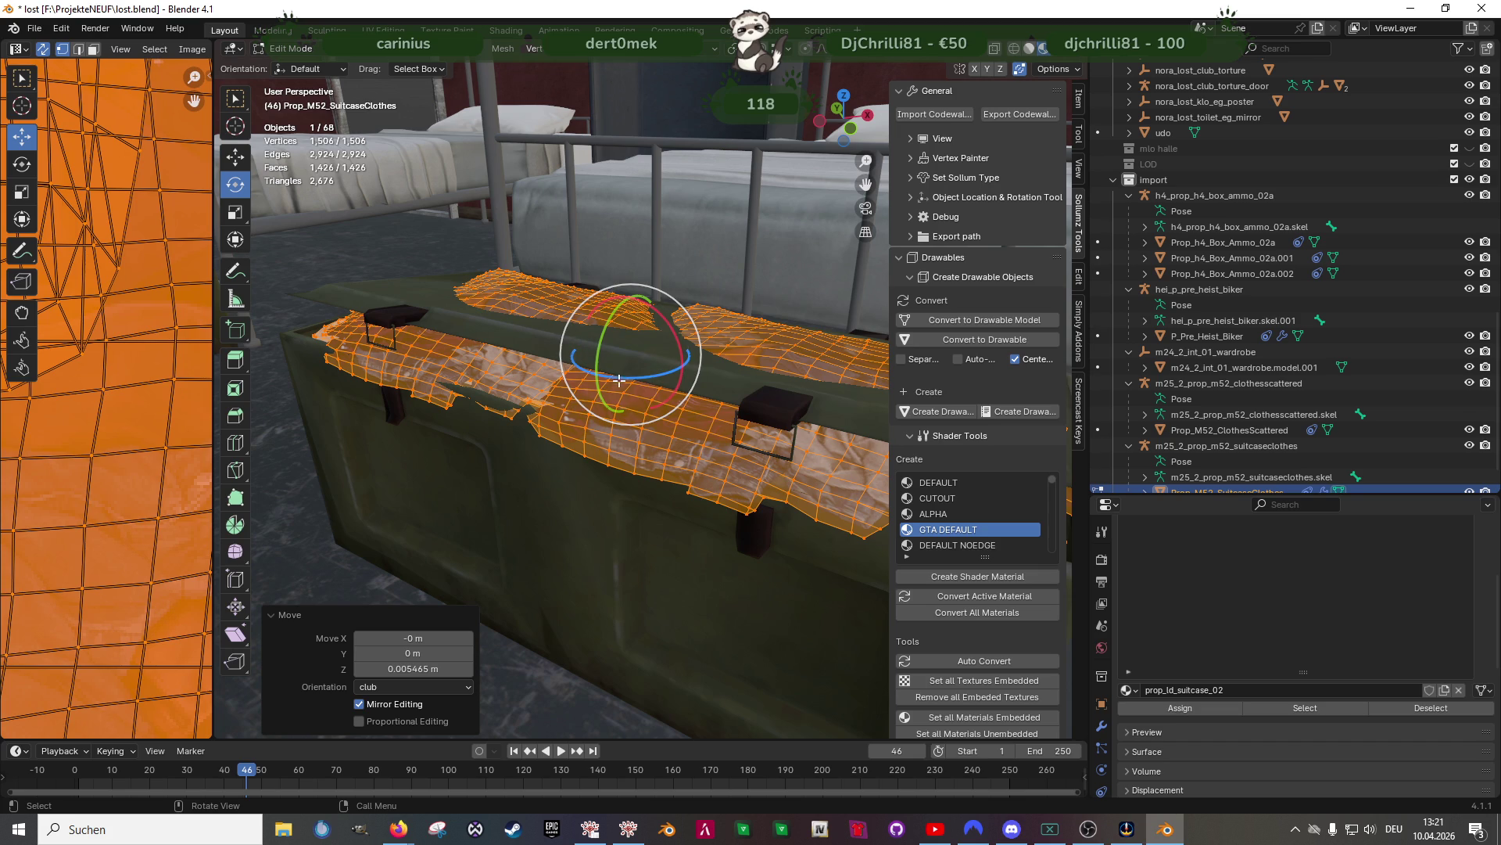
pyautogui.moveTo(623, 377); pyautogui.dragTo(645, 344)
pyautogui.hotkey('shift', 'space')
pyautogui.press('g')
pyautogui.moveTo(646, 344)
pyautogui.mouseDown(button='middle')
pyautogui.moveTo(563, 395)
pyautogui.moveTo(671, 368)
pyautogui.moveTo(561, 412)
pyautogui.moveTo(653, 465)
pyautogui.moveTo(579, 426)
pyautogui.moveTo(593, 425)
pyautogui.moveTo(536, 362)
pyautogui.moveTo(604, 416)
pyautogui.moveTo(561, 390)
pyautogui.moveTo(469, 278)
pyautogui.mouseUp(button='middle')
# Drop the upper part and the laundry-cloth faces from the selection in face select mode
pyautogui.hotkey('shift', 'z')
pyautogui.press('b')
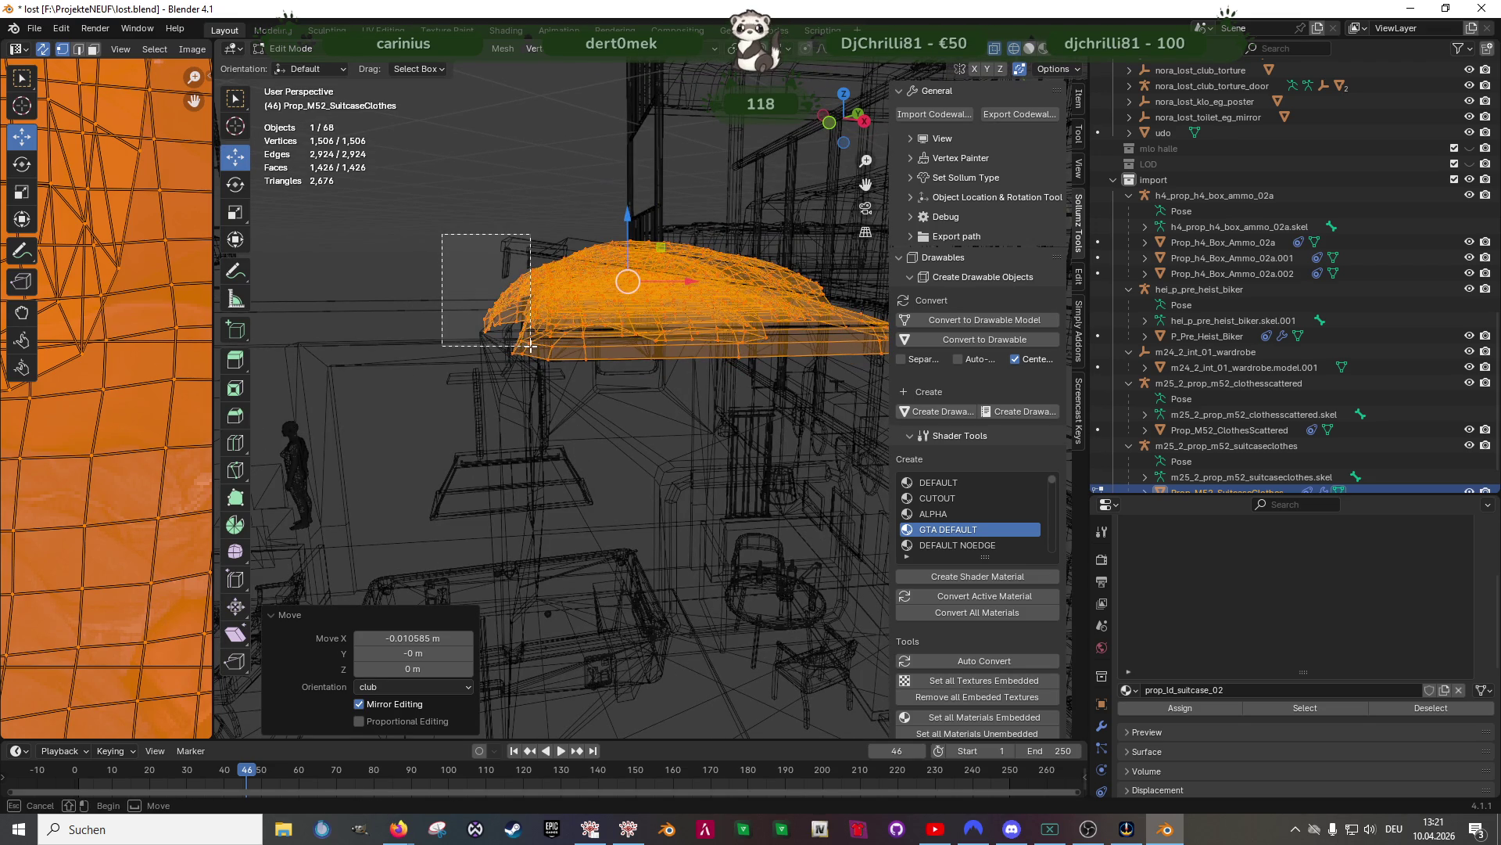
pyautogui.moveTo(530, 344); pyautogui.dragTo(530, 344, button='middle')
pyautogui.hotkey('shift', 'z')
pyautogui.scroll(5, 687, 376)
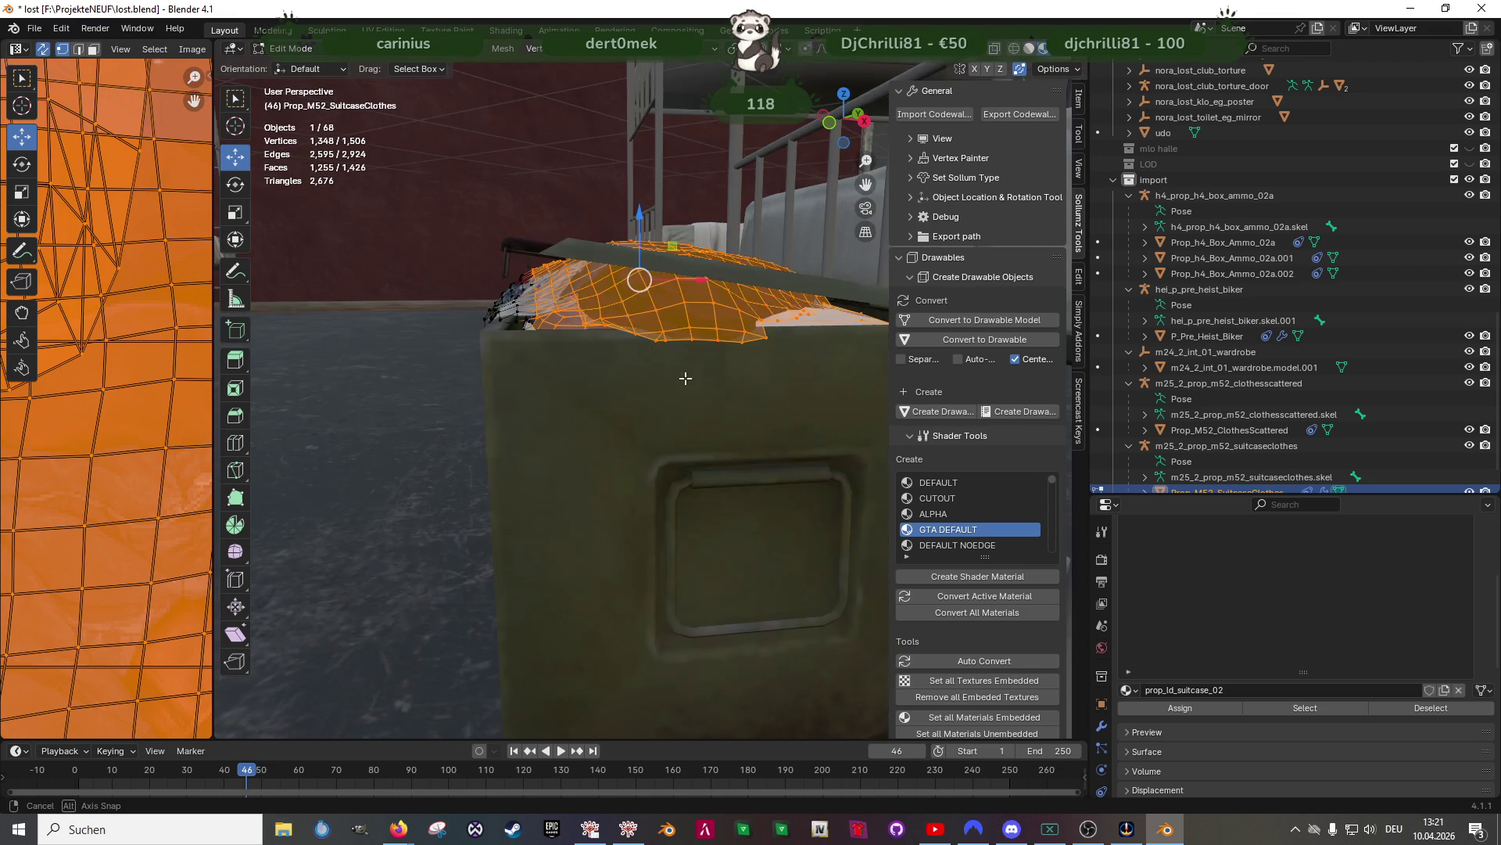
pyautogui.press('3')
pyautogui.keyDown('shift'); pyautogui.click(779, 371); pyautogui.keyUp('shift')
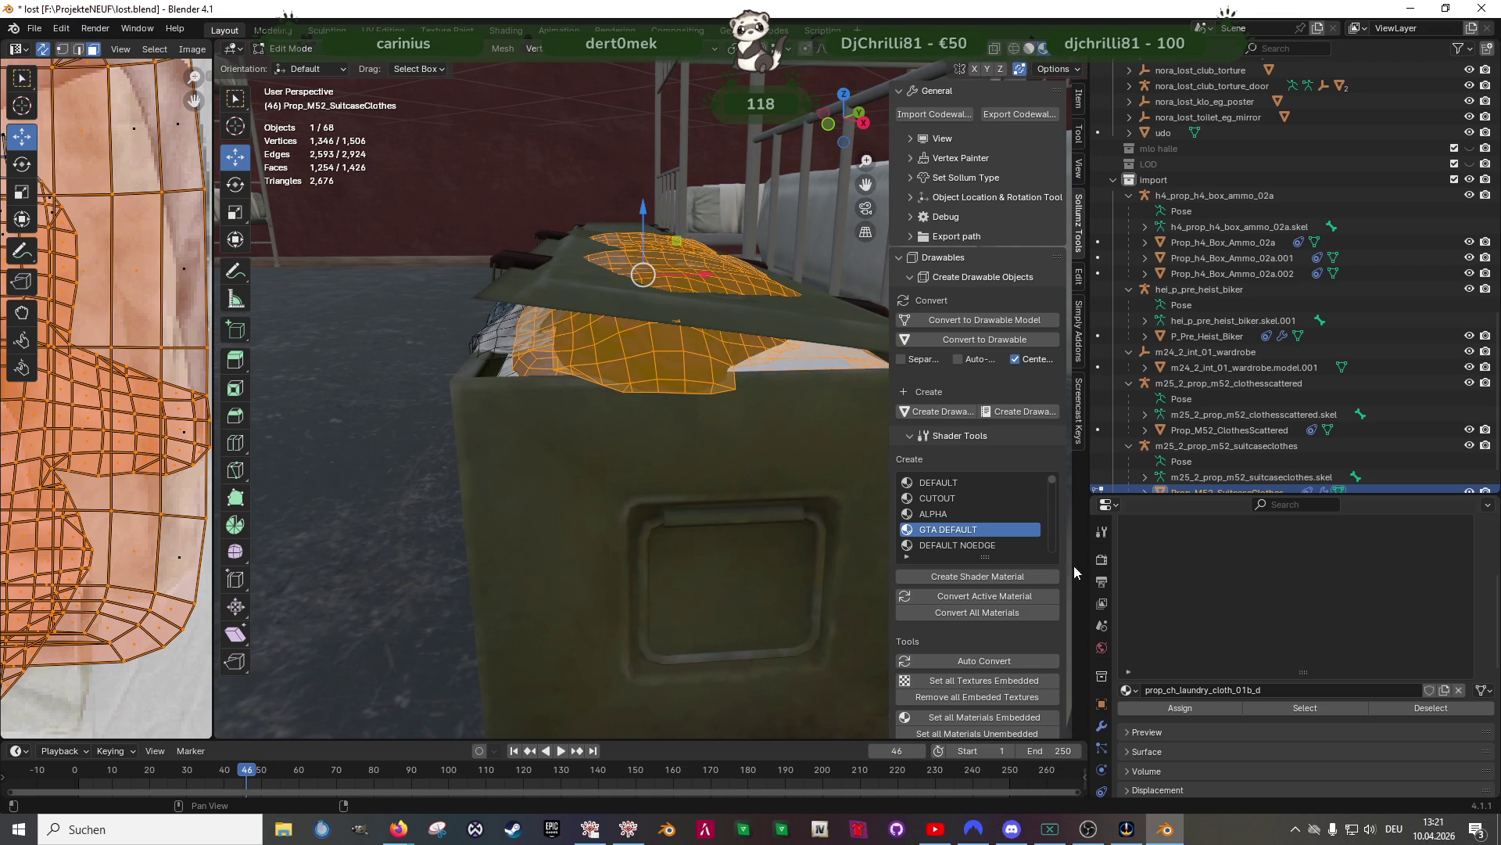
pyautogui.click(1384, 708)
pyautogui.moveTo(704, 391)
pyautogui.mouseDown(button='middle')
pyautogui.moveTo(649, 397)
pyautogui.moveTo(622, 434)
pyautogui.mouseUp(button='middle')
# Check the crate from a close side view, return to Object Mode and select the obergeschoss object
pyautogui.hotkey('alt', 'z')
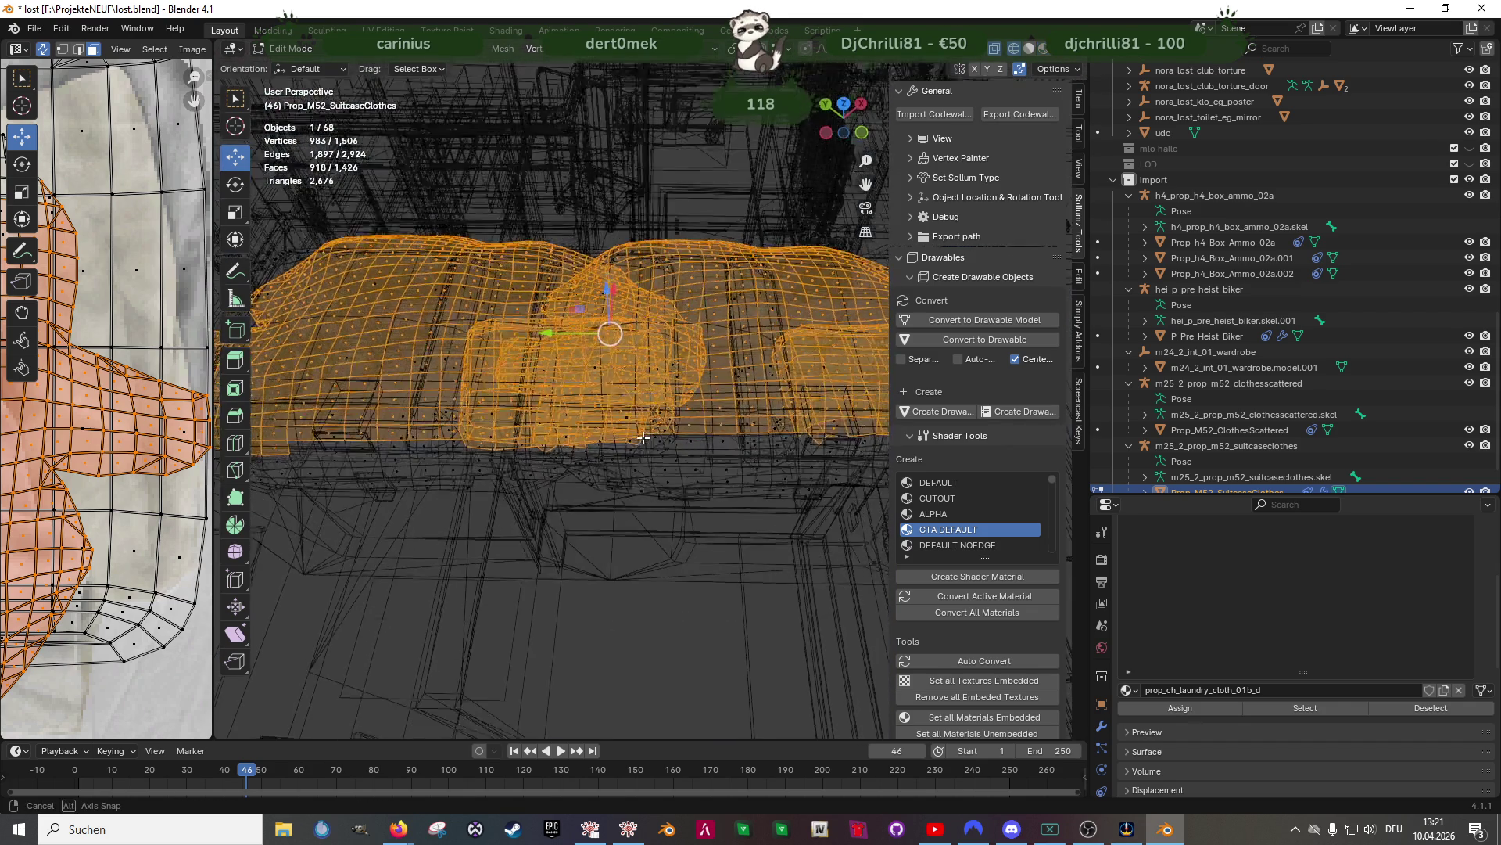
pyautogui.hotkey('alt', 'z')
pyautogui.moveTo(636, 410)
pyautogui.mouseDown(button='middle')
pyautogui.moveTo(554, 333)
pyautogui.moveTo(482, 546)
pyautogui.moveTo(584, 504)
pyautogui.moveTo(595, 522)
pyautogui.mouseUp(button='middle')
pyautogui.press('Tab')
pyautogui.click(477, 554)
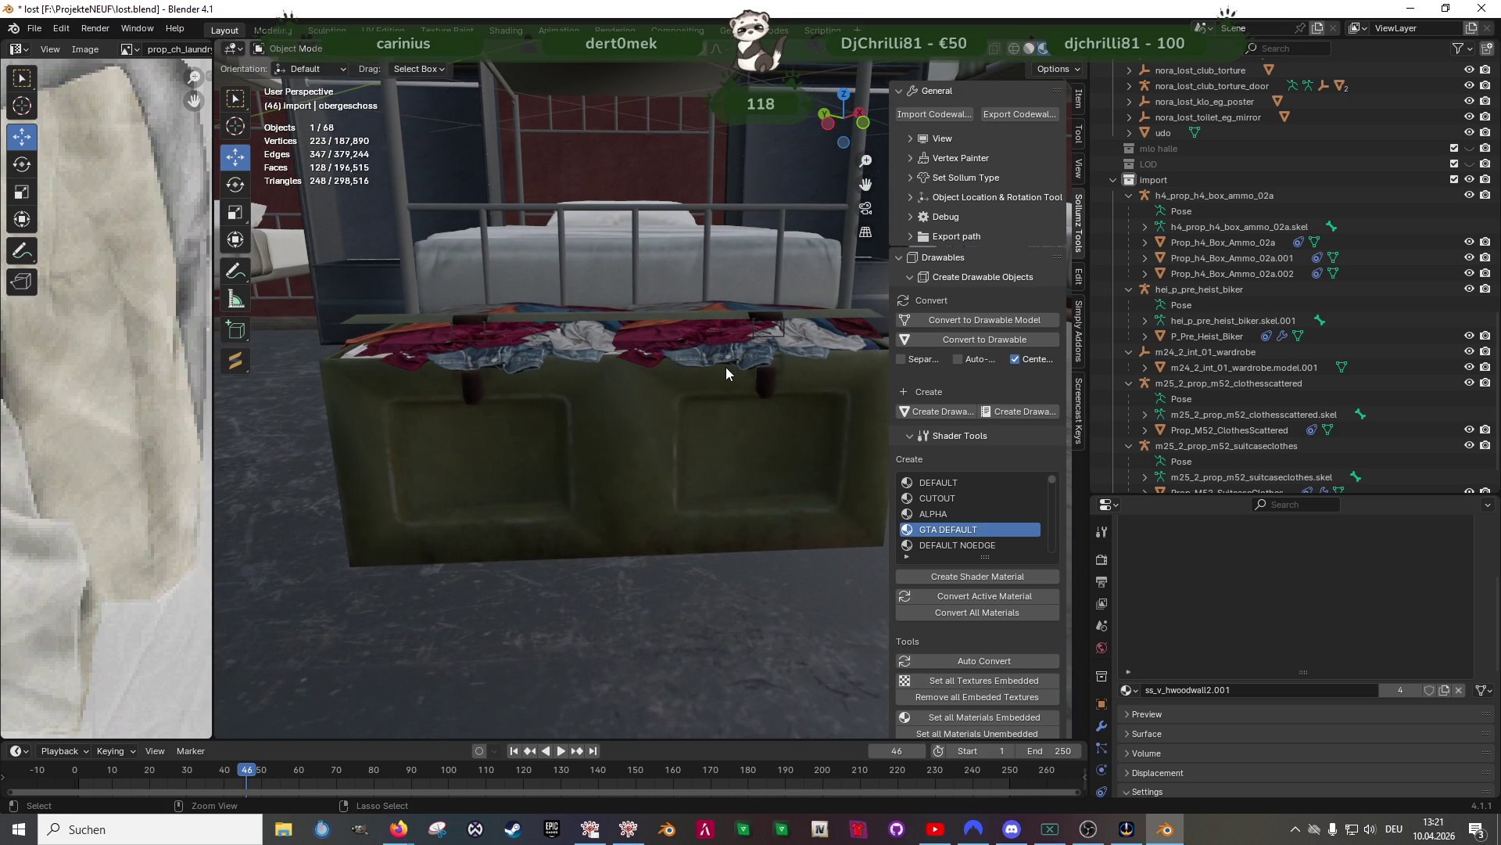
# Select the right-hand clothes copy as a linked piece and delete it
pyautogui.click(727, 369)
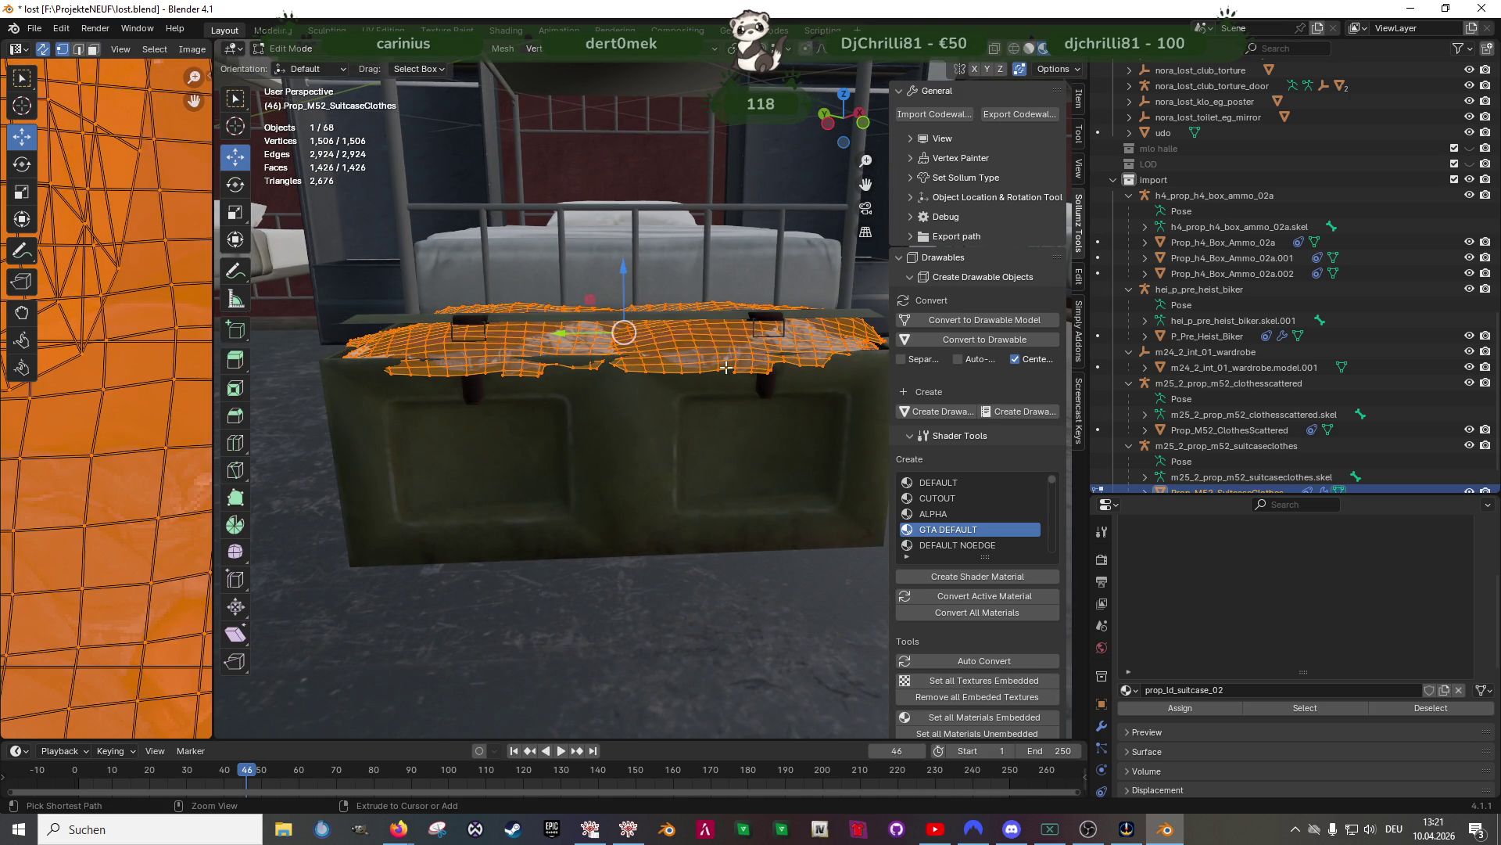
pyautogui.click(727, 367)
pyautogui.press('l')
pyautogui.press('x')
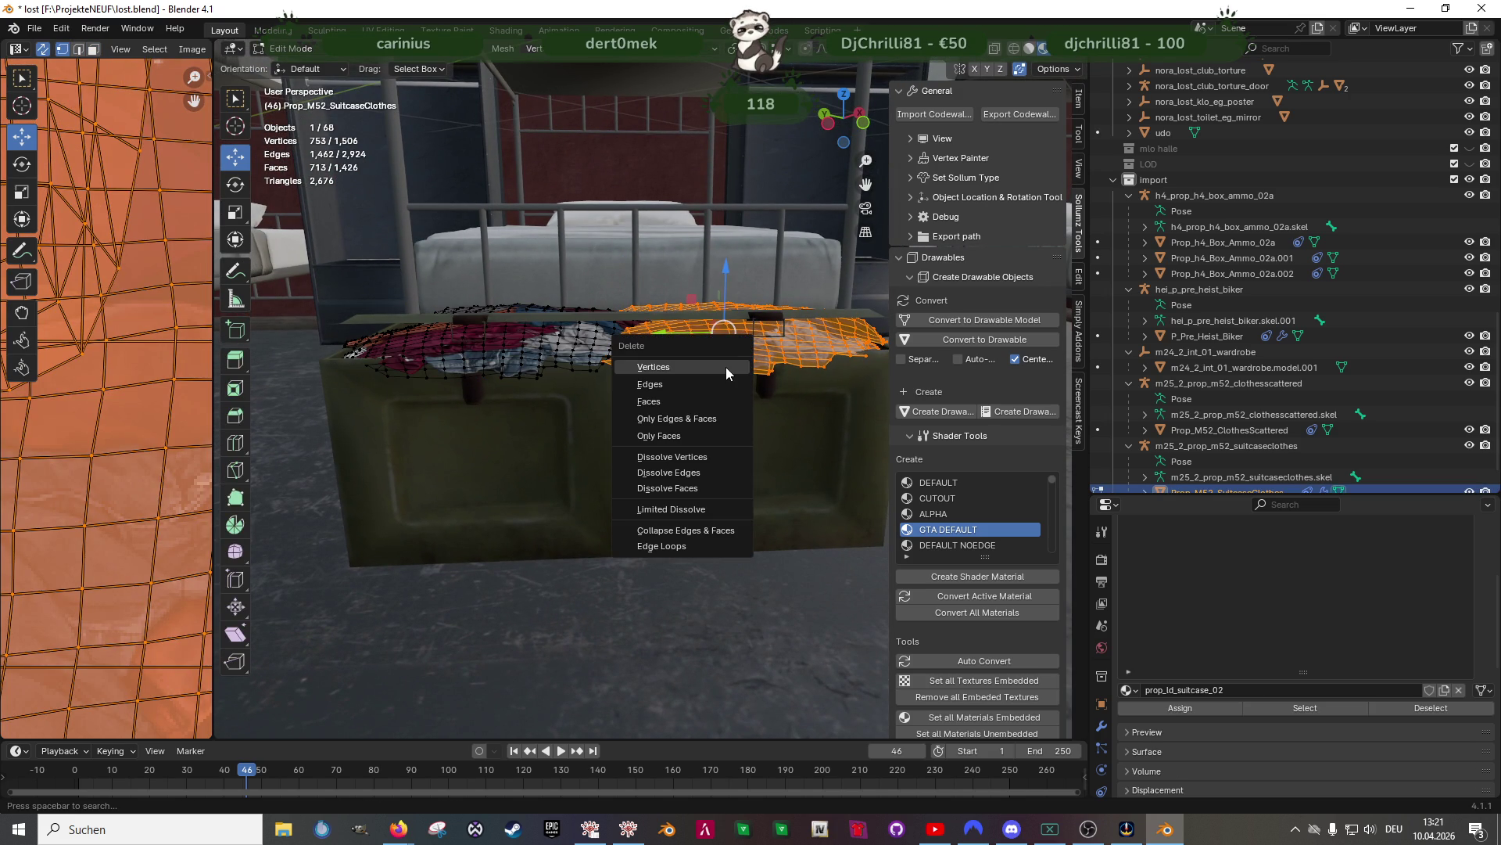
pyautogui.click(726, 368)
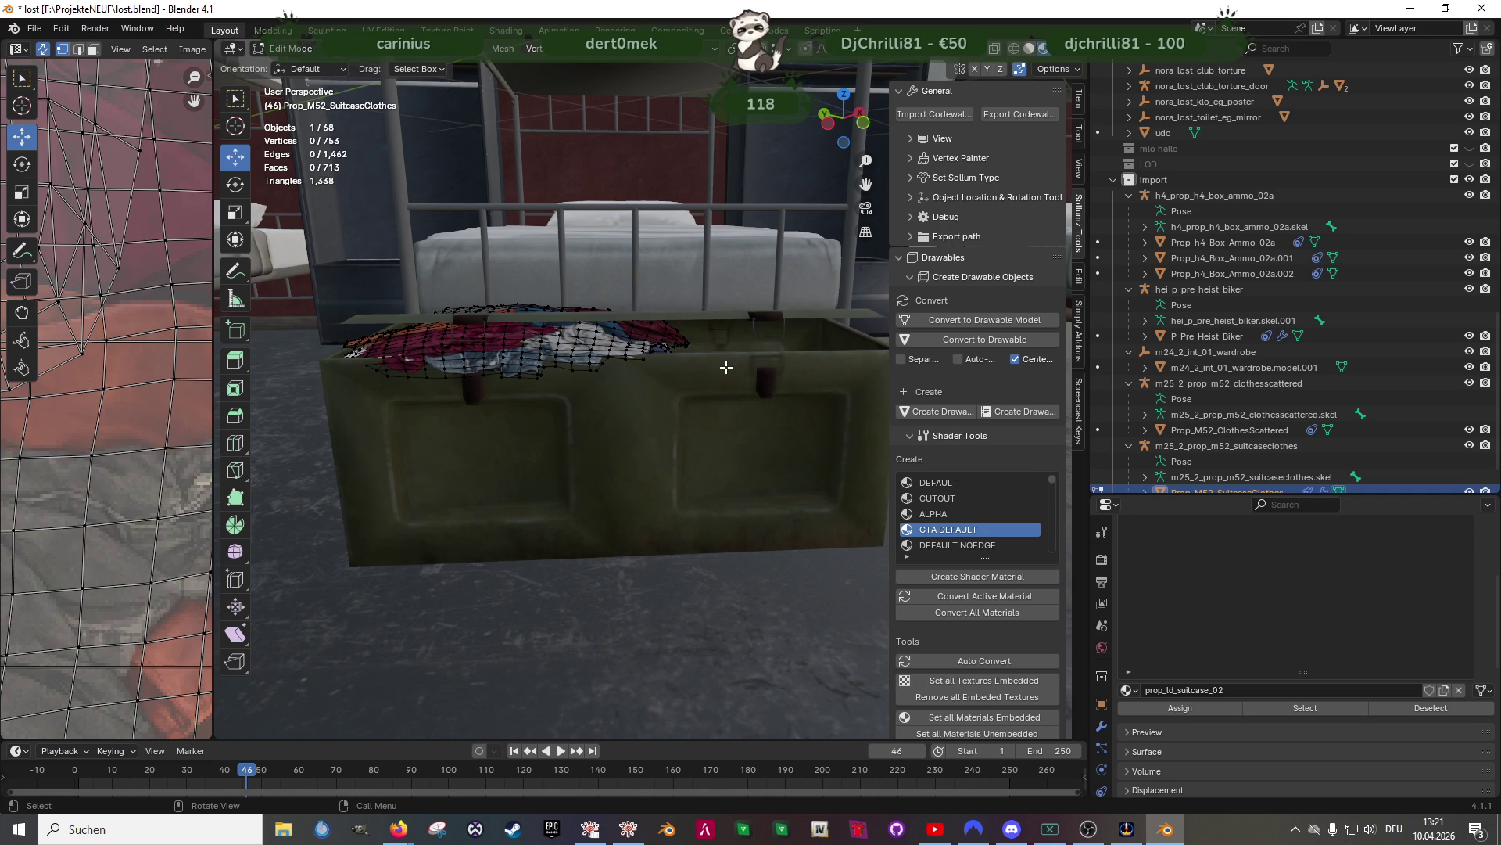
pyautogui.click(577, 344)
# Zoom out around the building and bring up the Forge object browser page
pyautogui.scroll(-5, 582, 362)
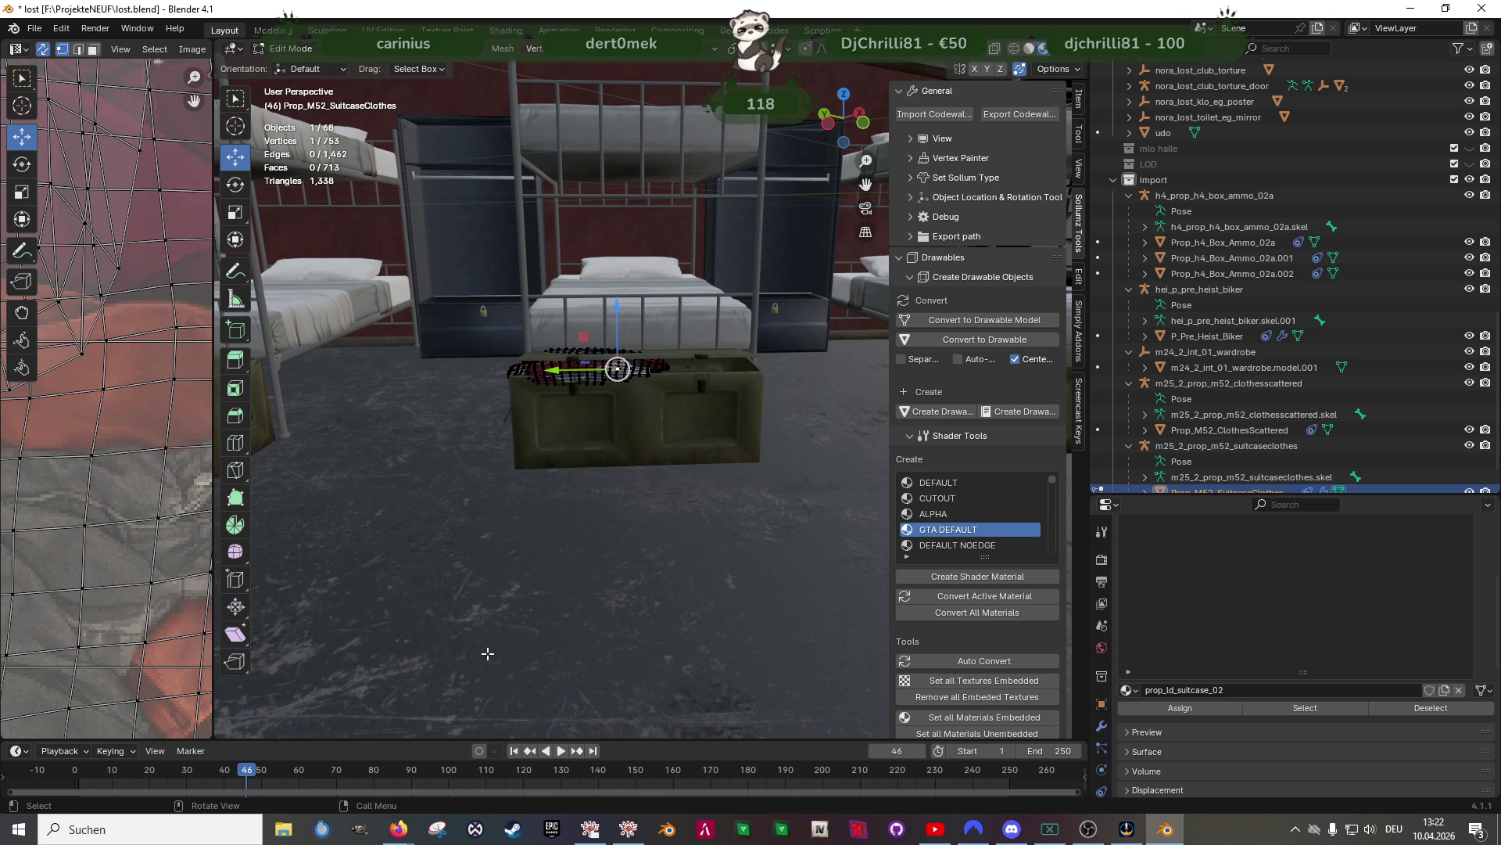
pyautogui.moveTo(533, 529)
pyautogui.mouseDown(button='middle')
pyautogui.moveTo(425, 464)
pyautogui.moveTo(639, 525)
pyautogui.mouseUp(button='middle')
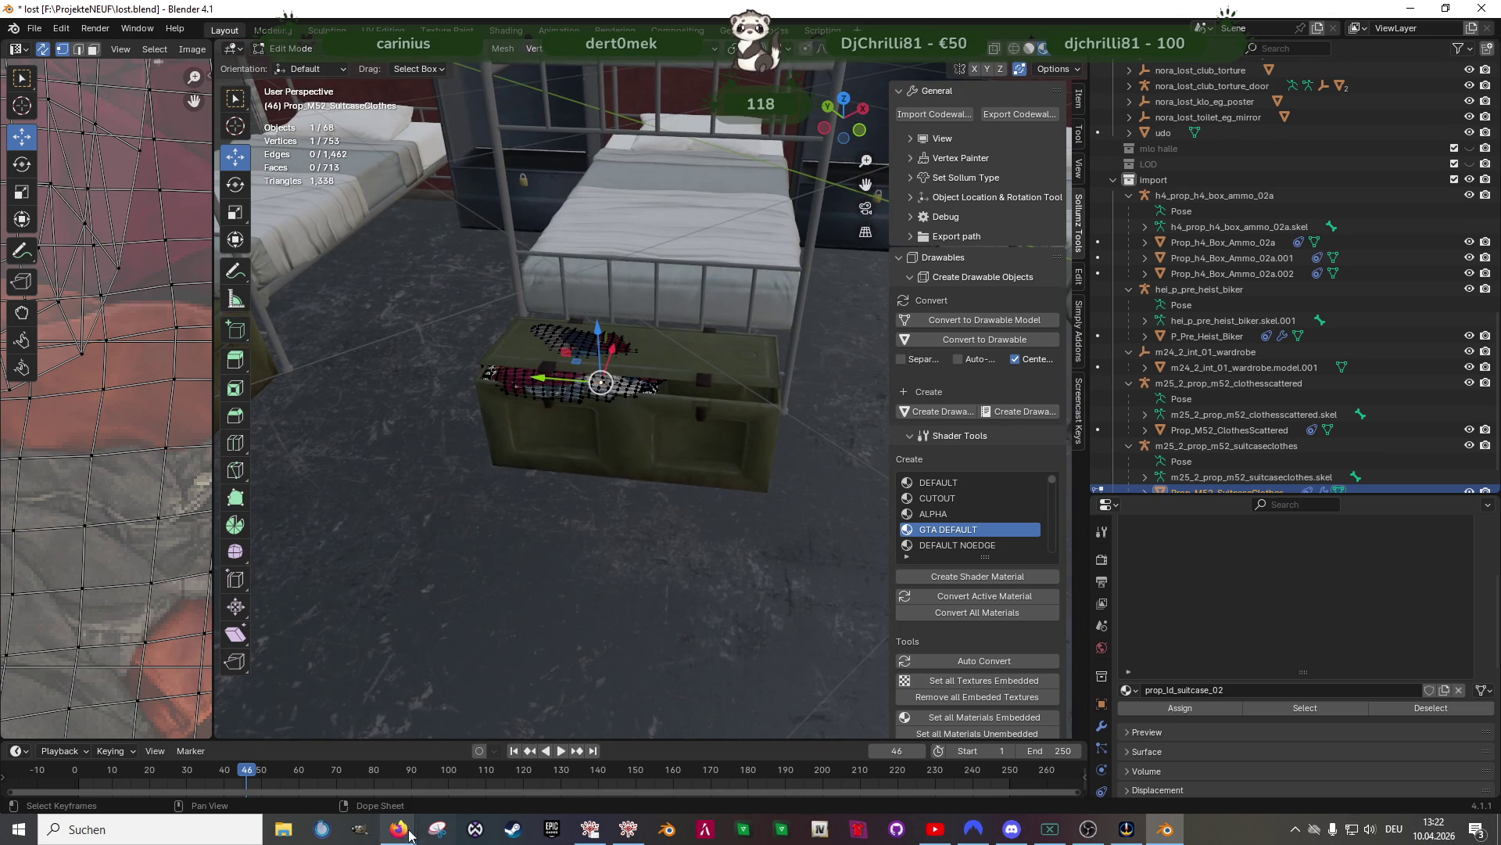
pyautogui.moveTo(399, 829)
pyautogui.click(538, 747)
# Scroll through the 'clothe' results, view the second page, then return to the first page
pyautogui.scroll(-3, 847, 485)
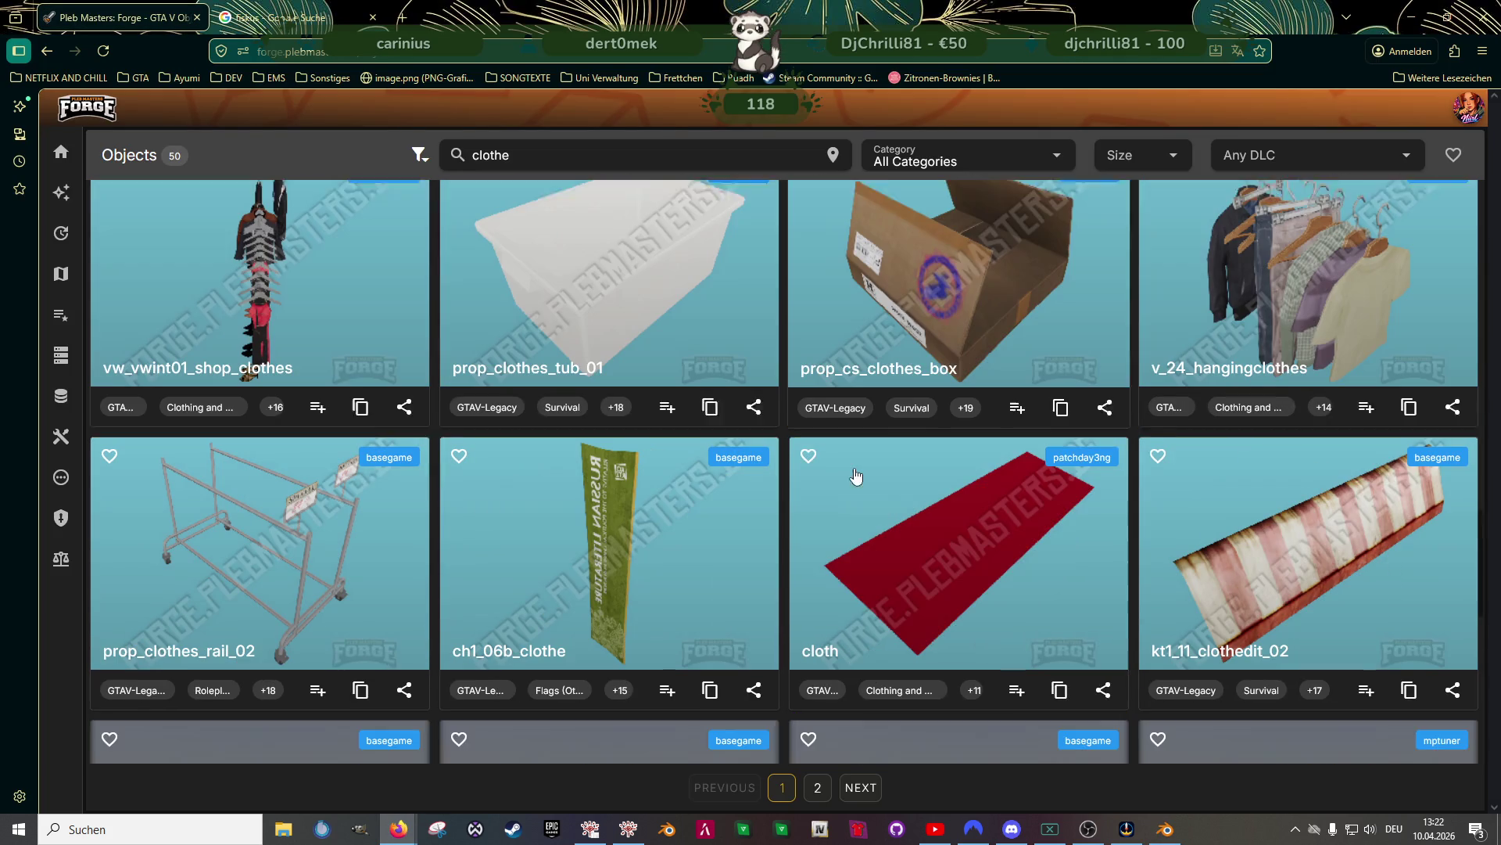
pyautogui.scroll(-4, 847, 484)
pyautogui.scroll(-3, 841, 479)
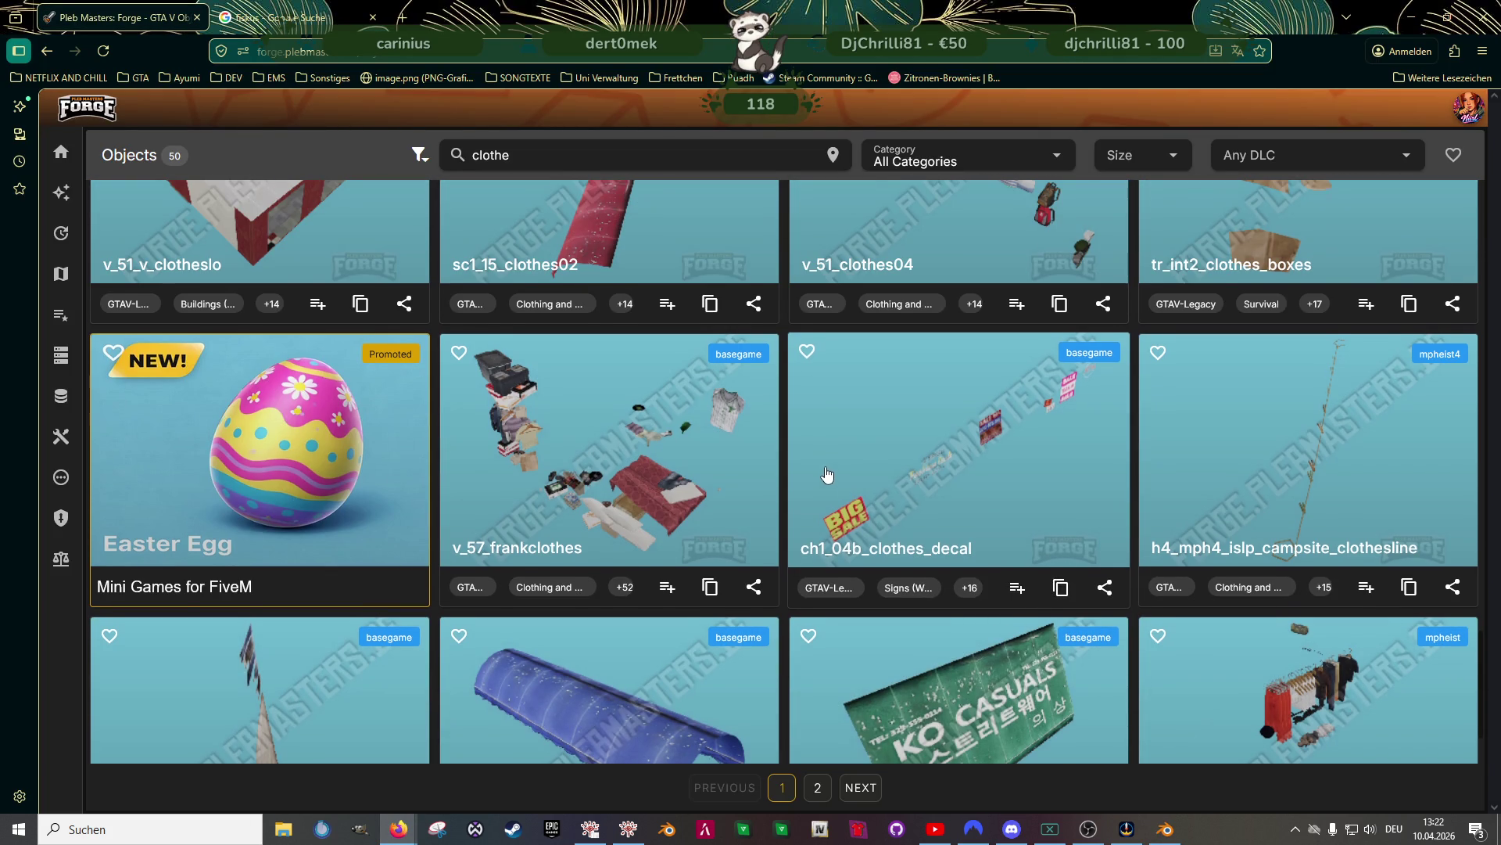
pyautogui.scroll(-2, 829, 471)
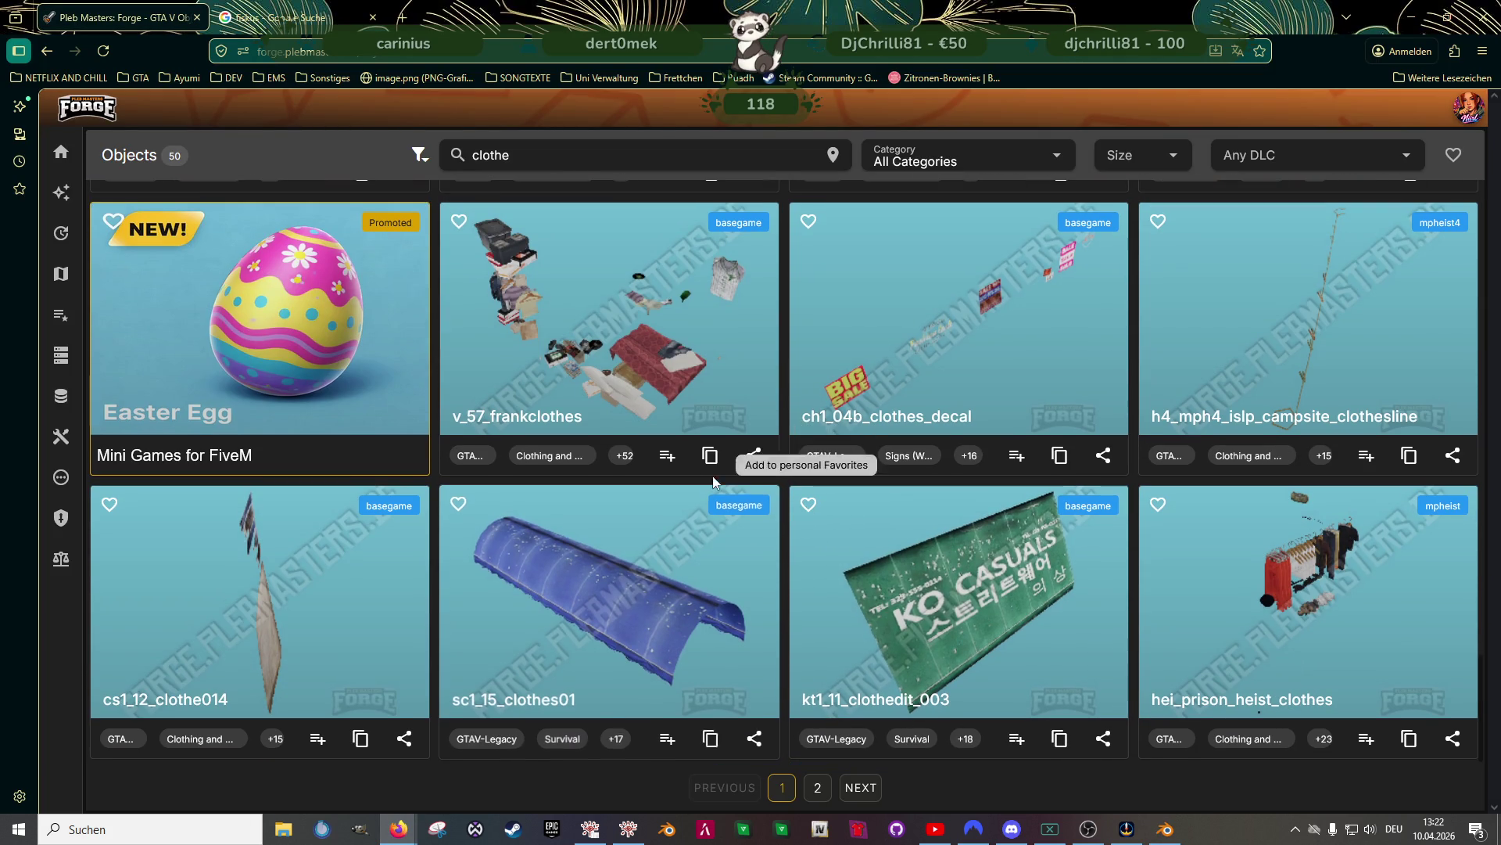
pyautogui.click(861, 790)
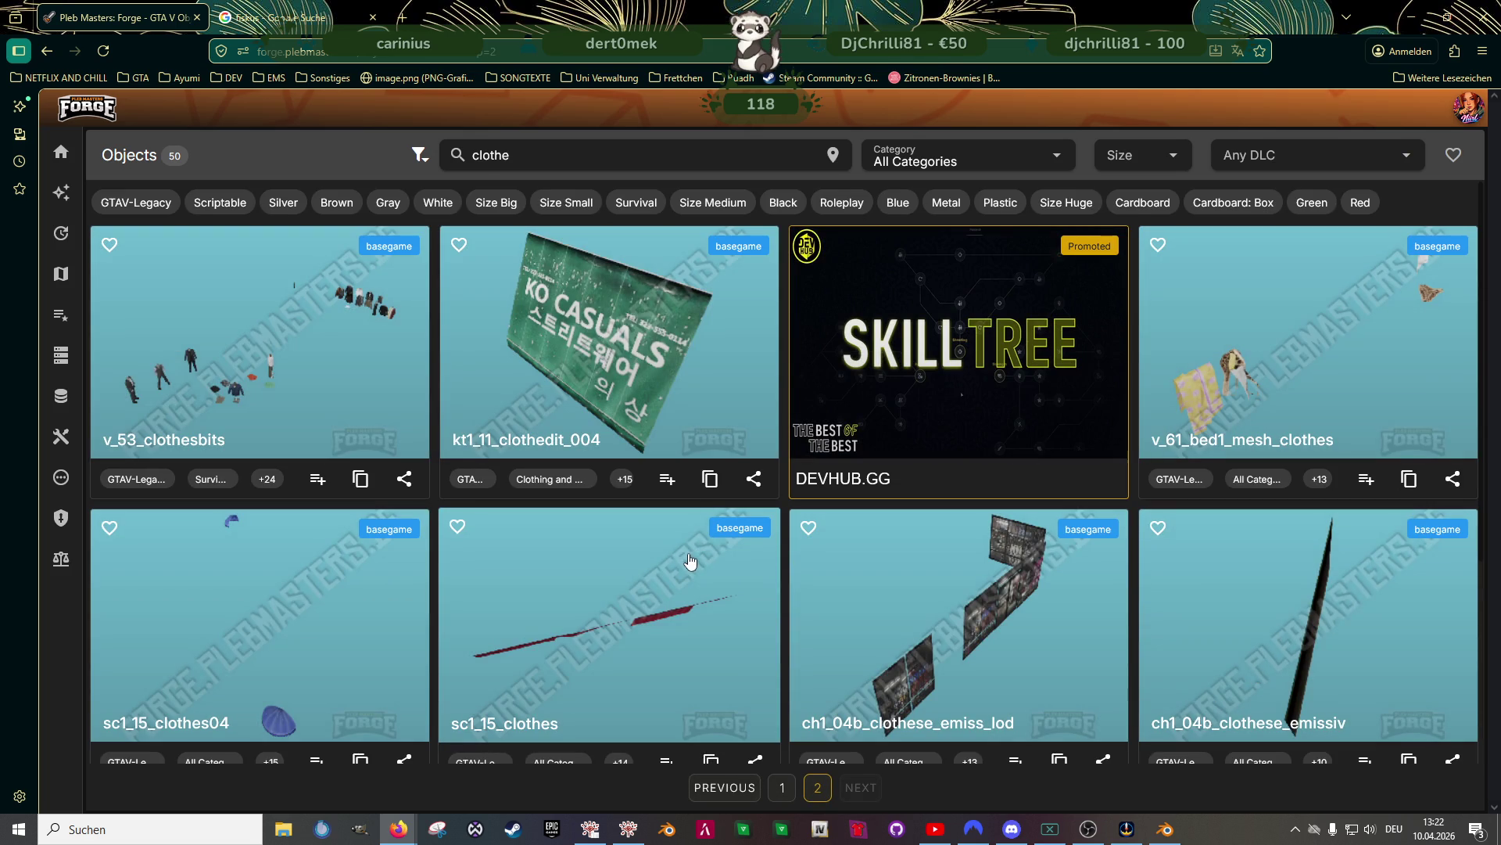
pyautogui.scroll(-2, 681, 561)
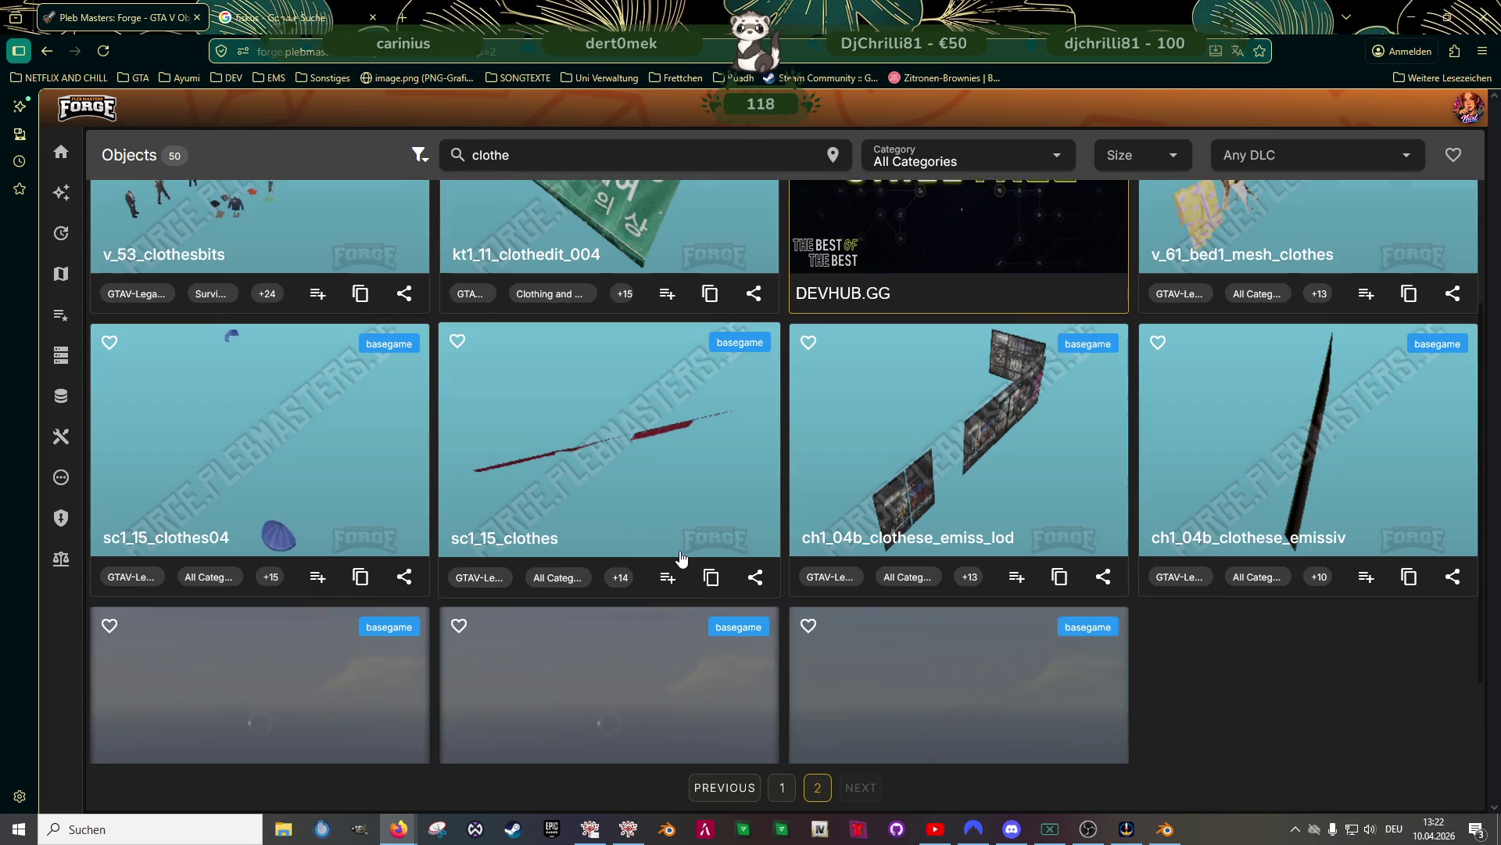
pyautogui.scroll(2, 682, 562)
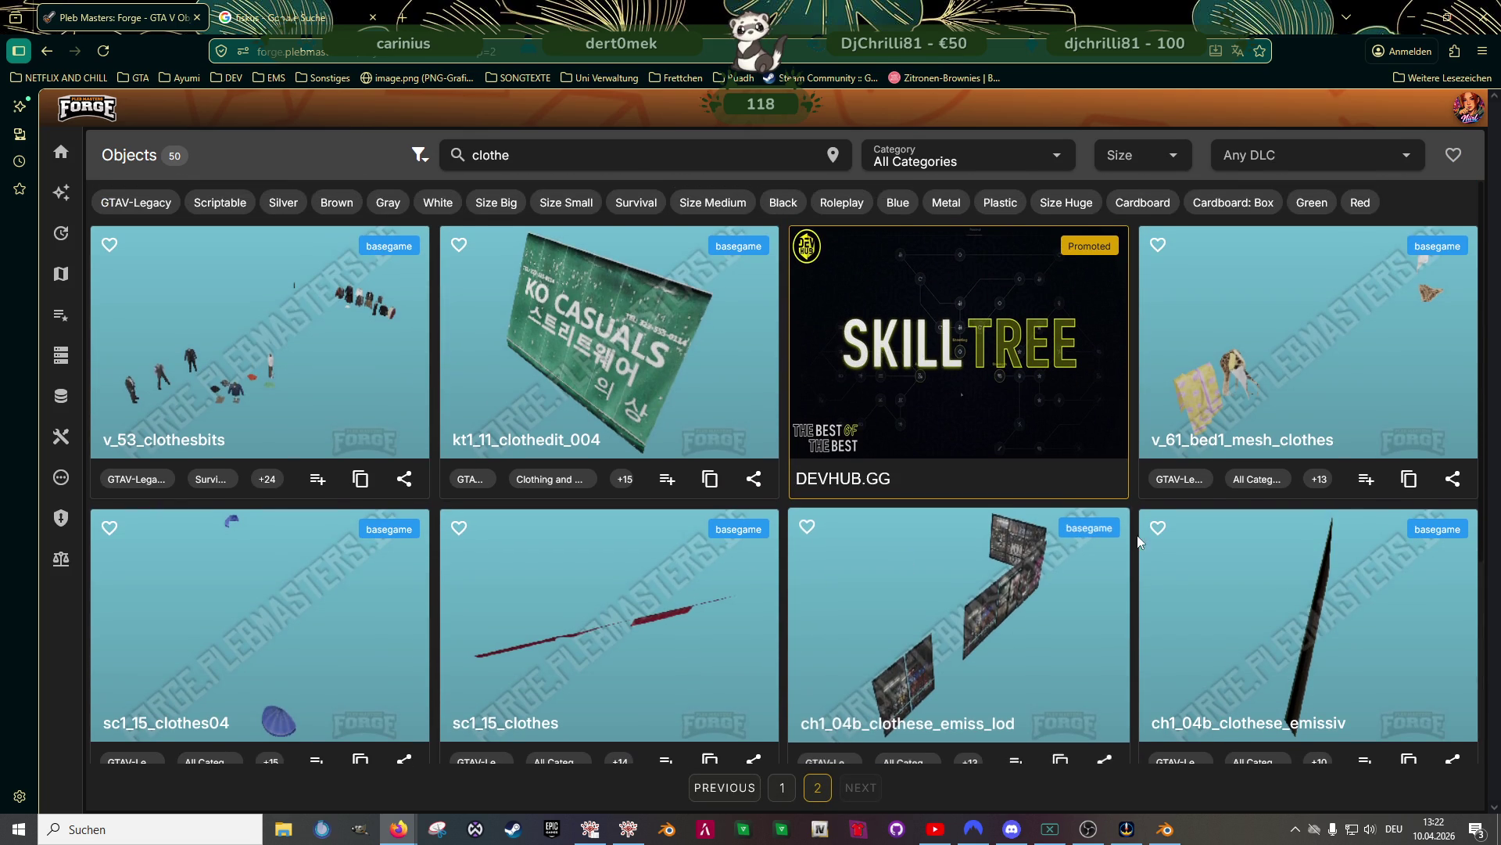
pyautogui.scroll(-4, 681, 561)
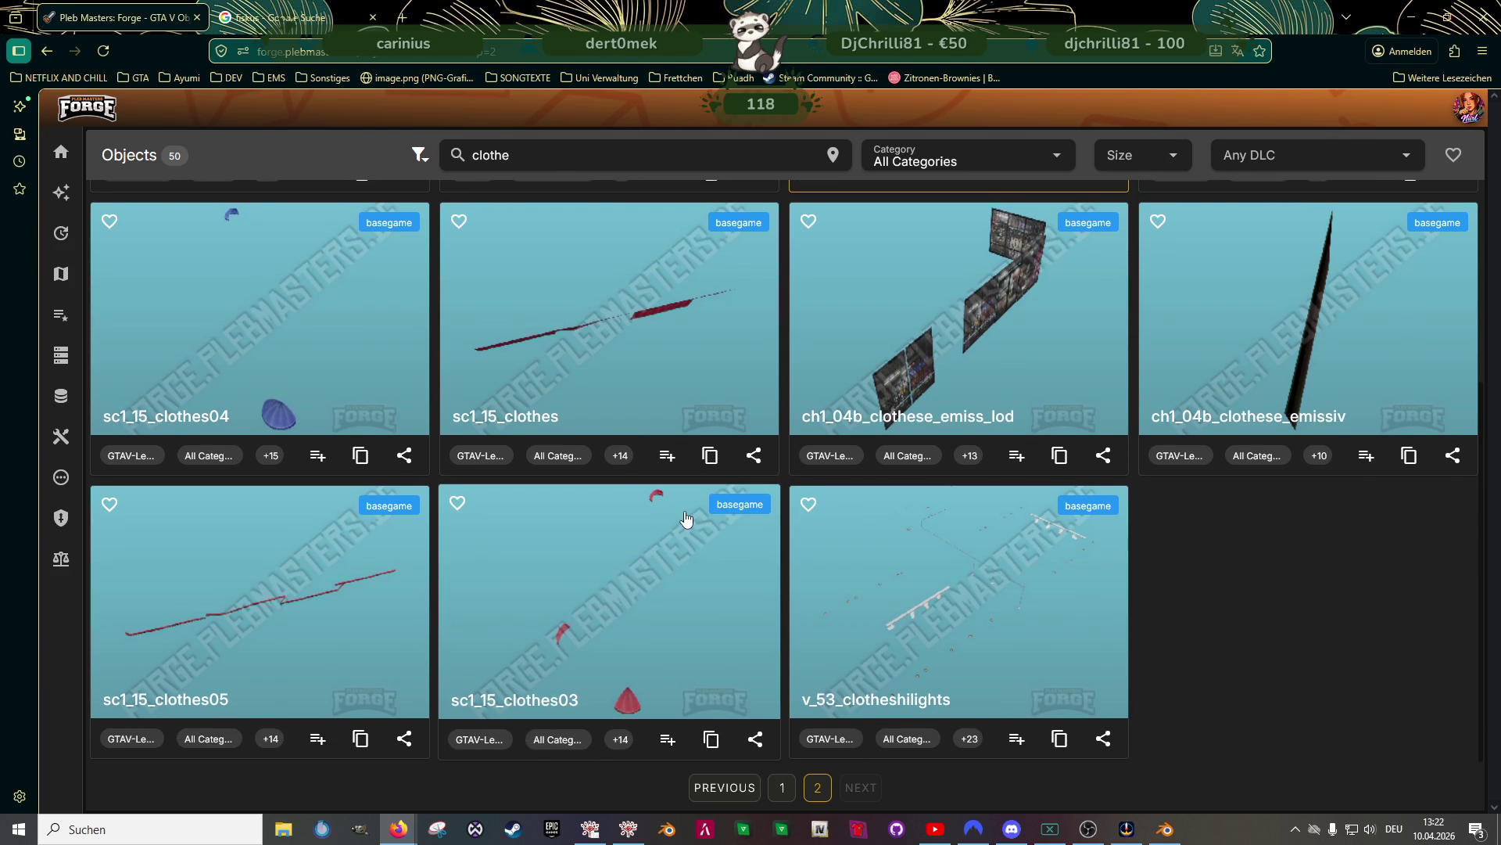
pyautogui.scroll(4, 686, 518)
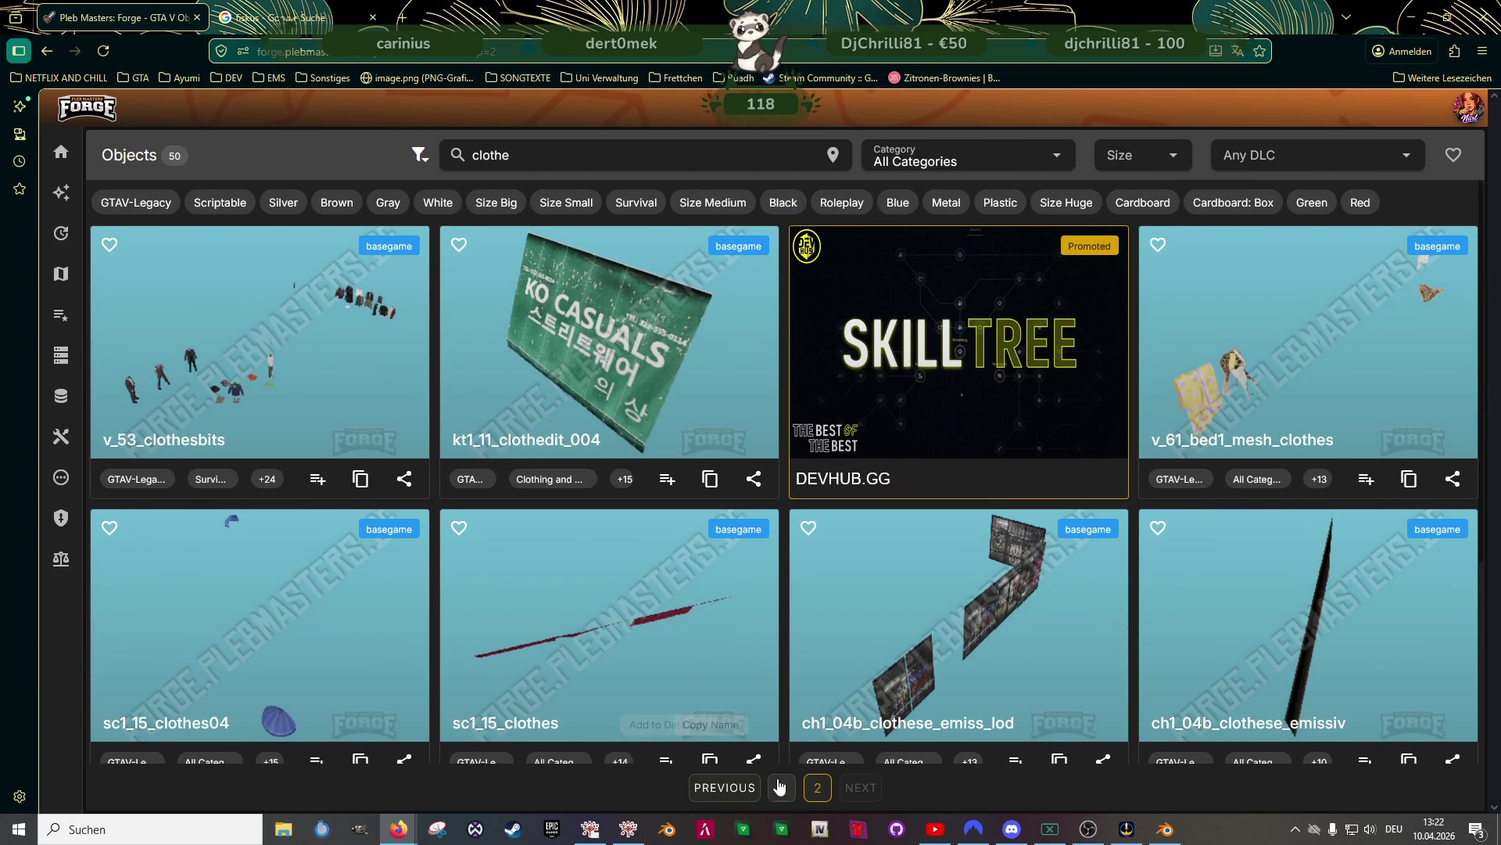
pyautogui.click(782, 787)
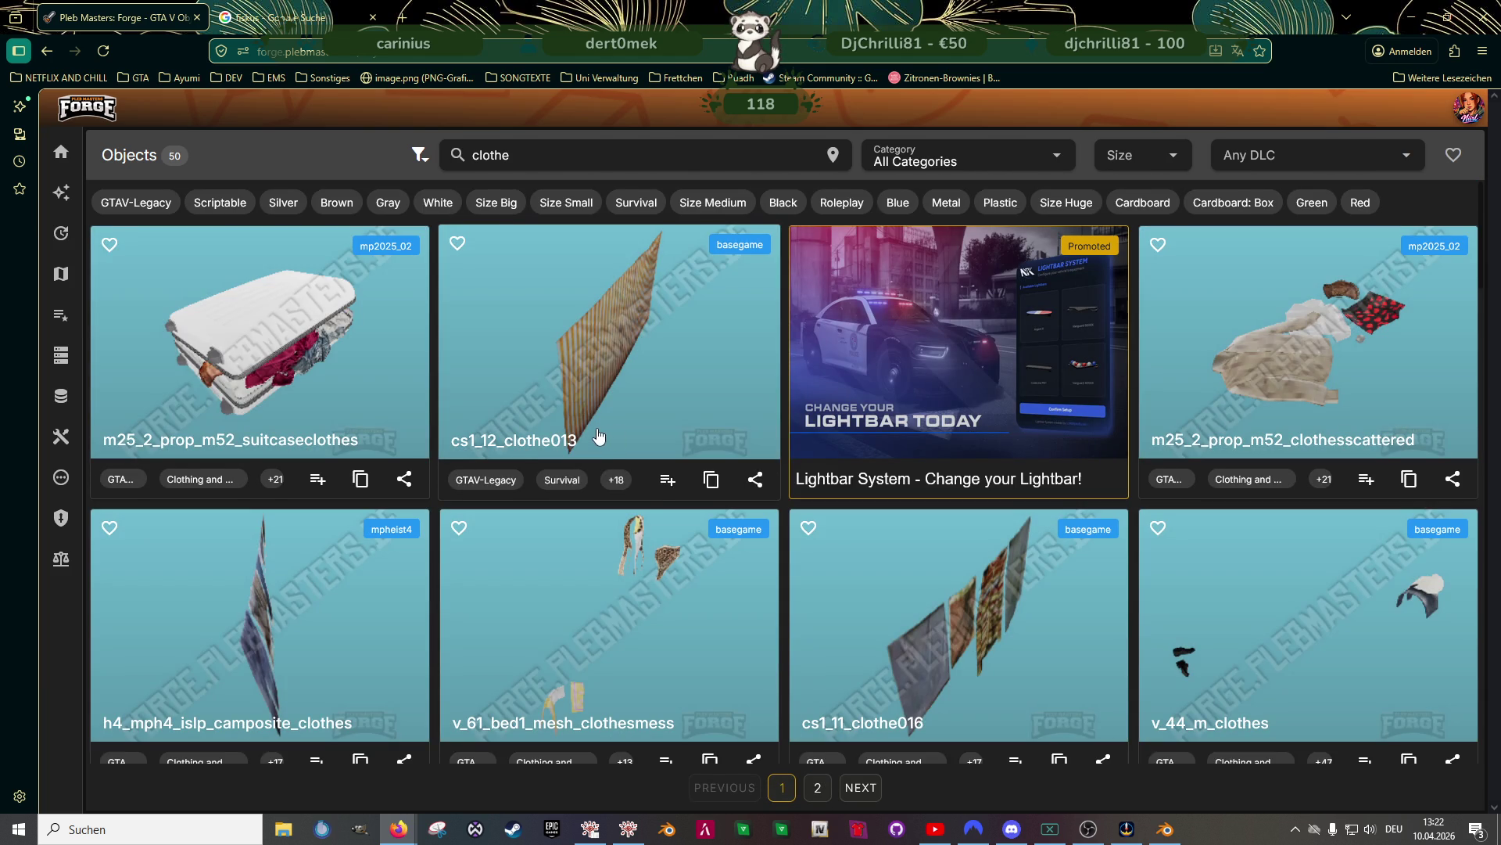
# Scroll down the first page past the clothes boxes to the cloth props, then return to Blender
pyautogui.scroll(-3, 627, 422)
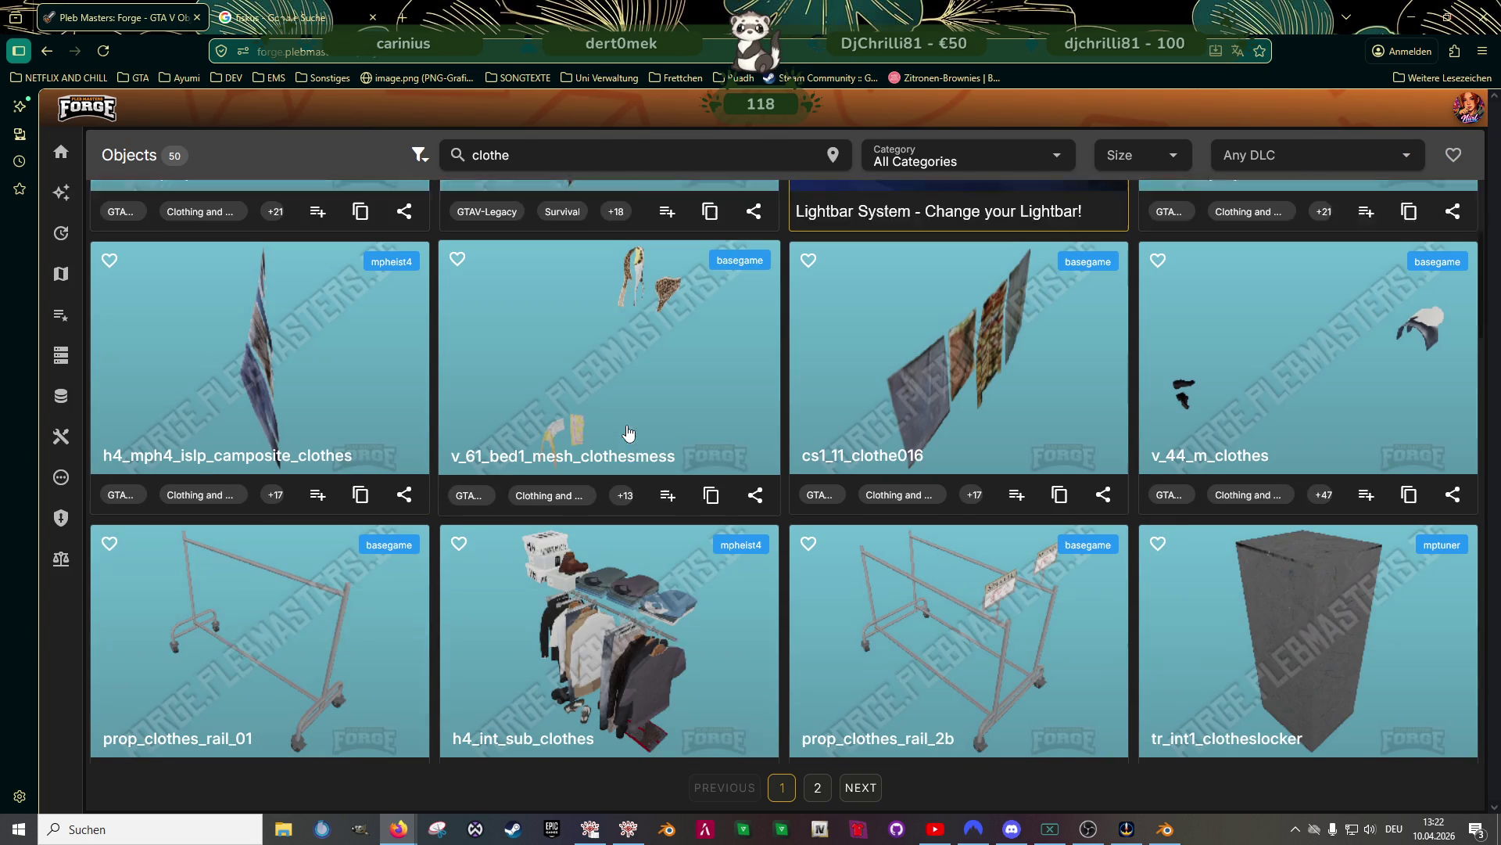
pyautogui.scroll(-3, 625, 438)
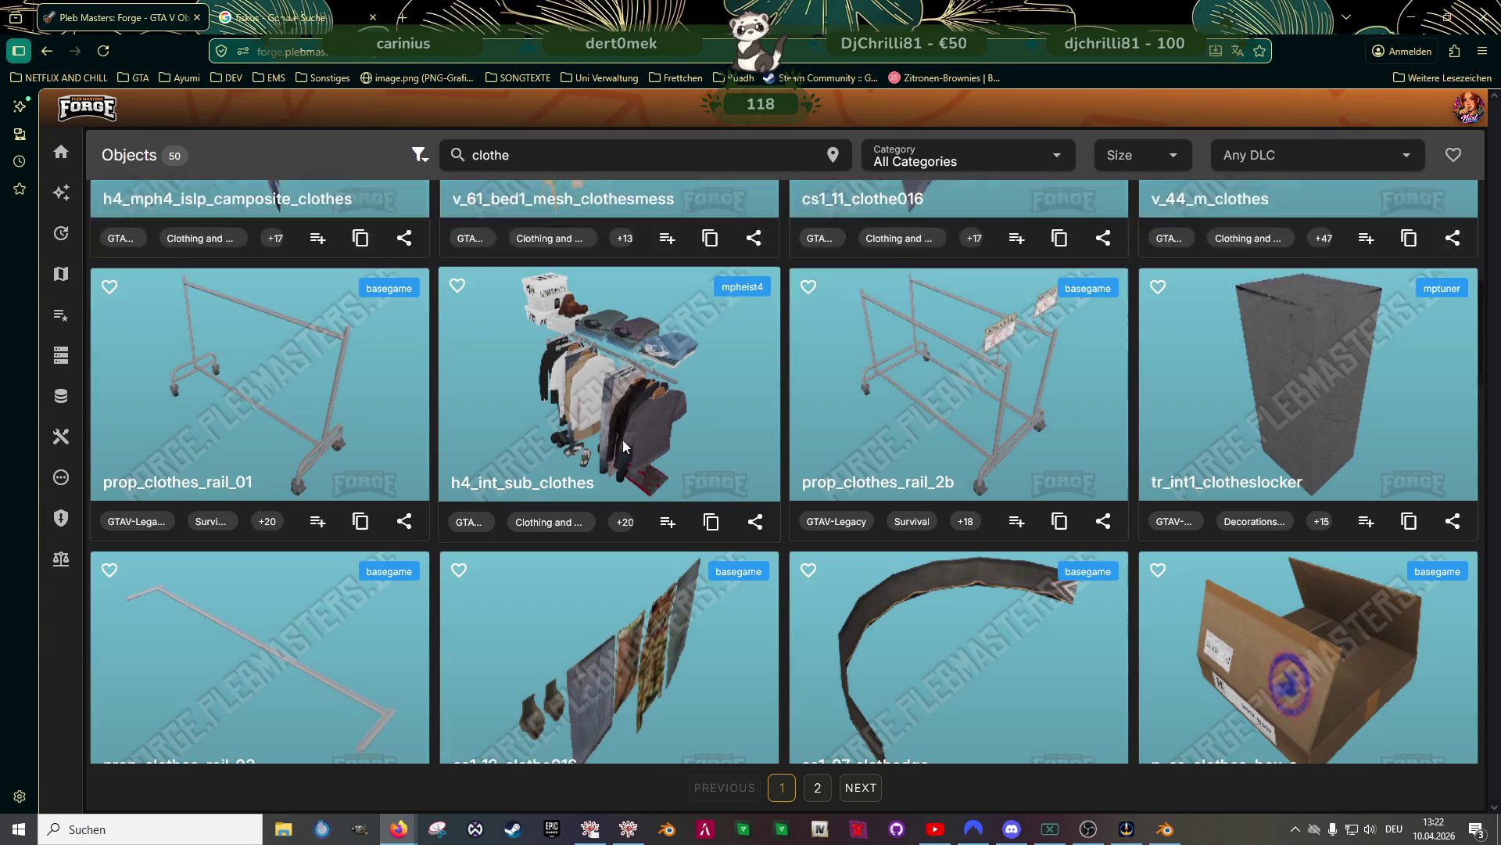
pyautogui.scroll(-4, 623, 446)
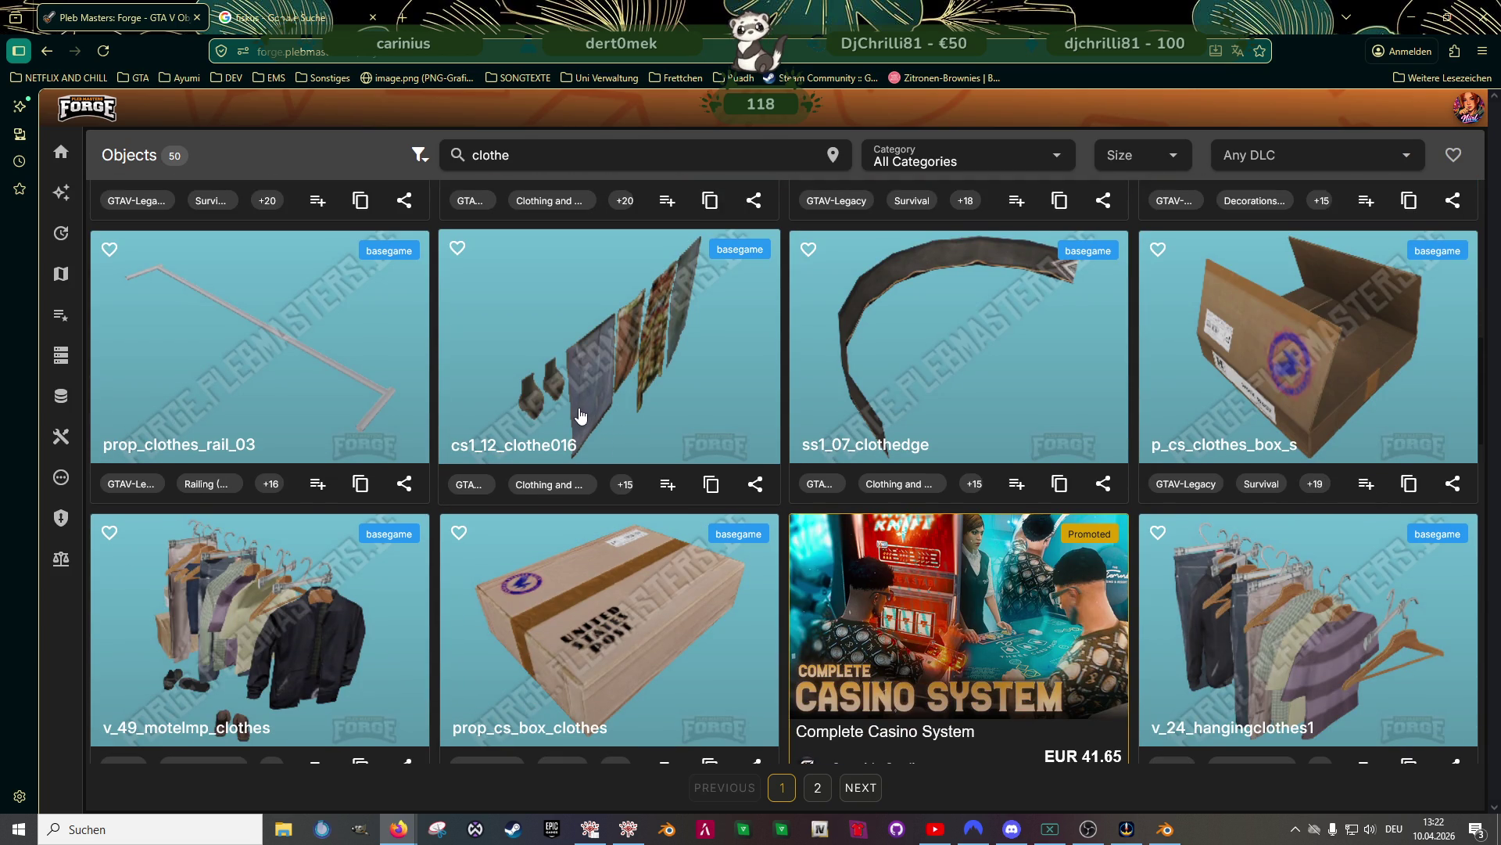
pyautogui.scroll(-2, 601, 447)
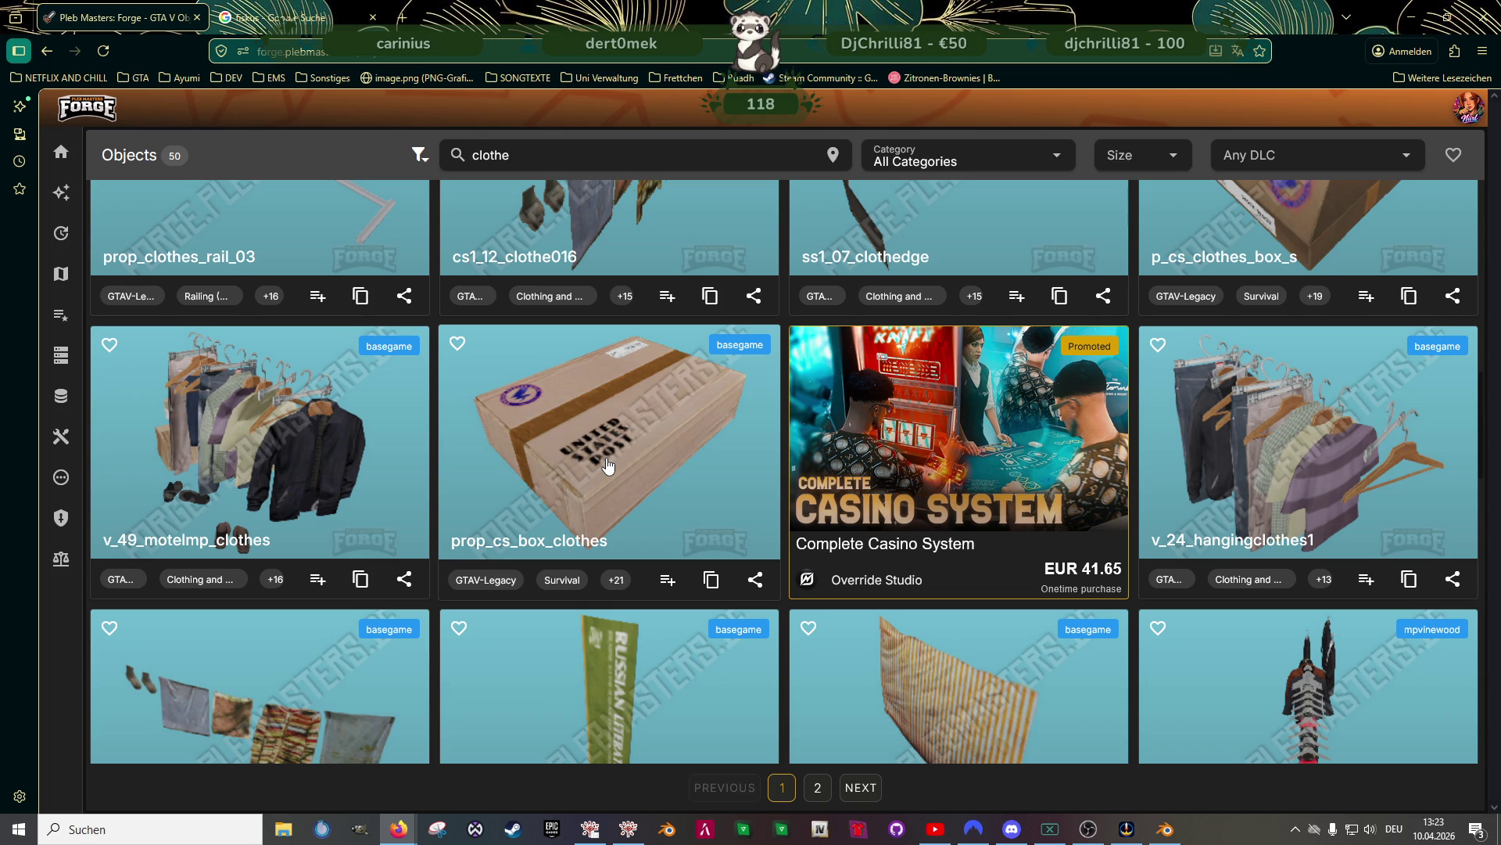
pyautogui.scroll(-5, 608, 466)
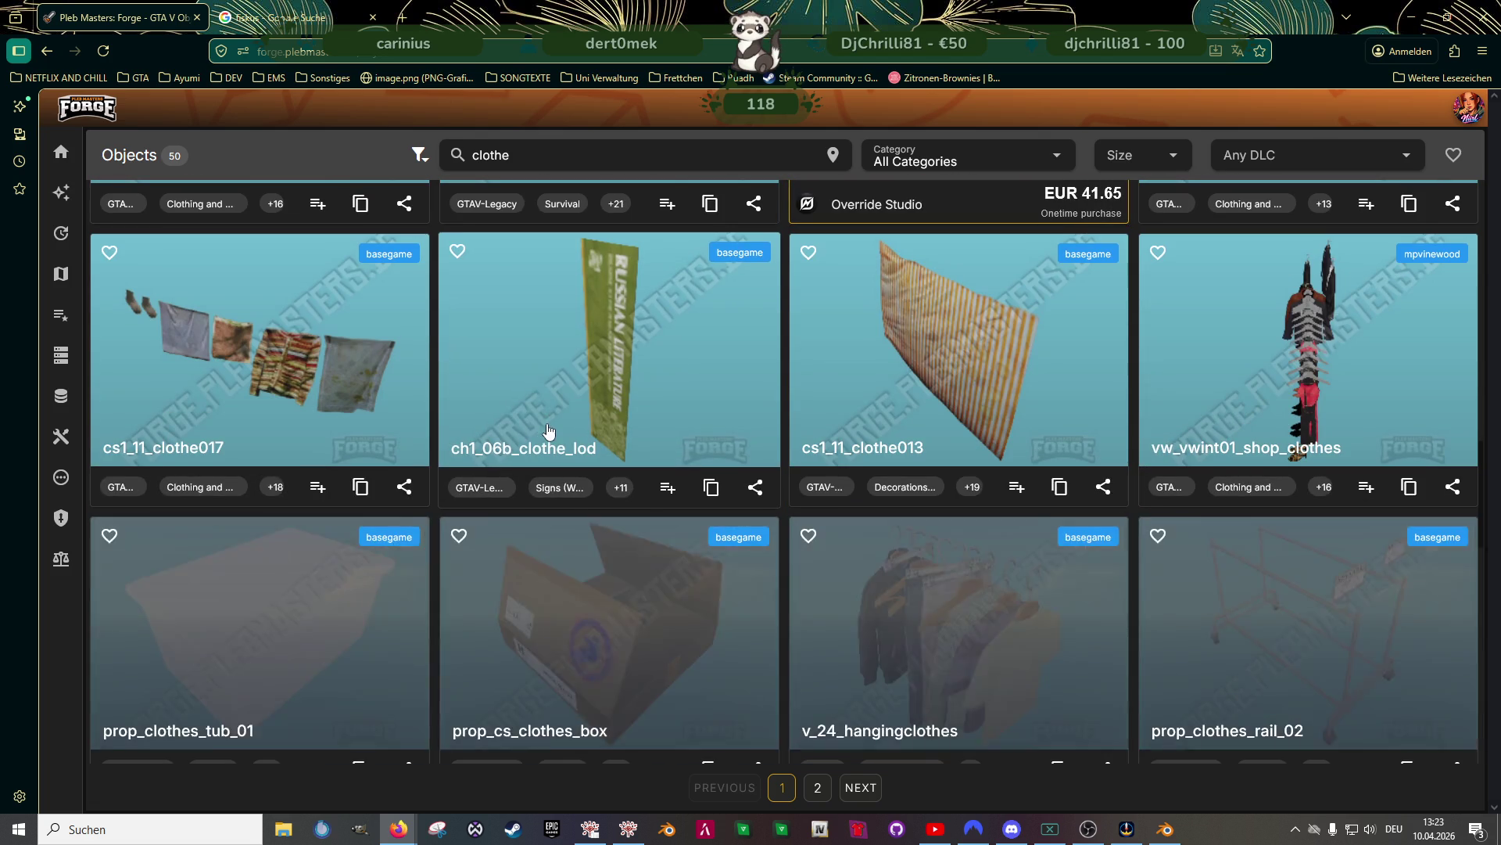
pyautogui.scroll(-5, 790, 548)
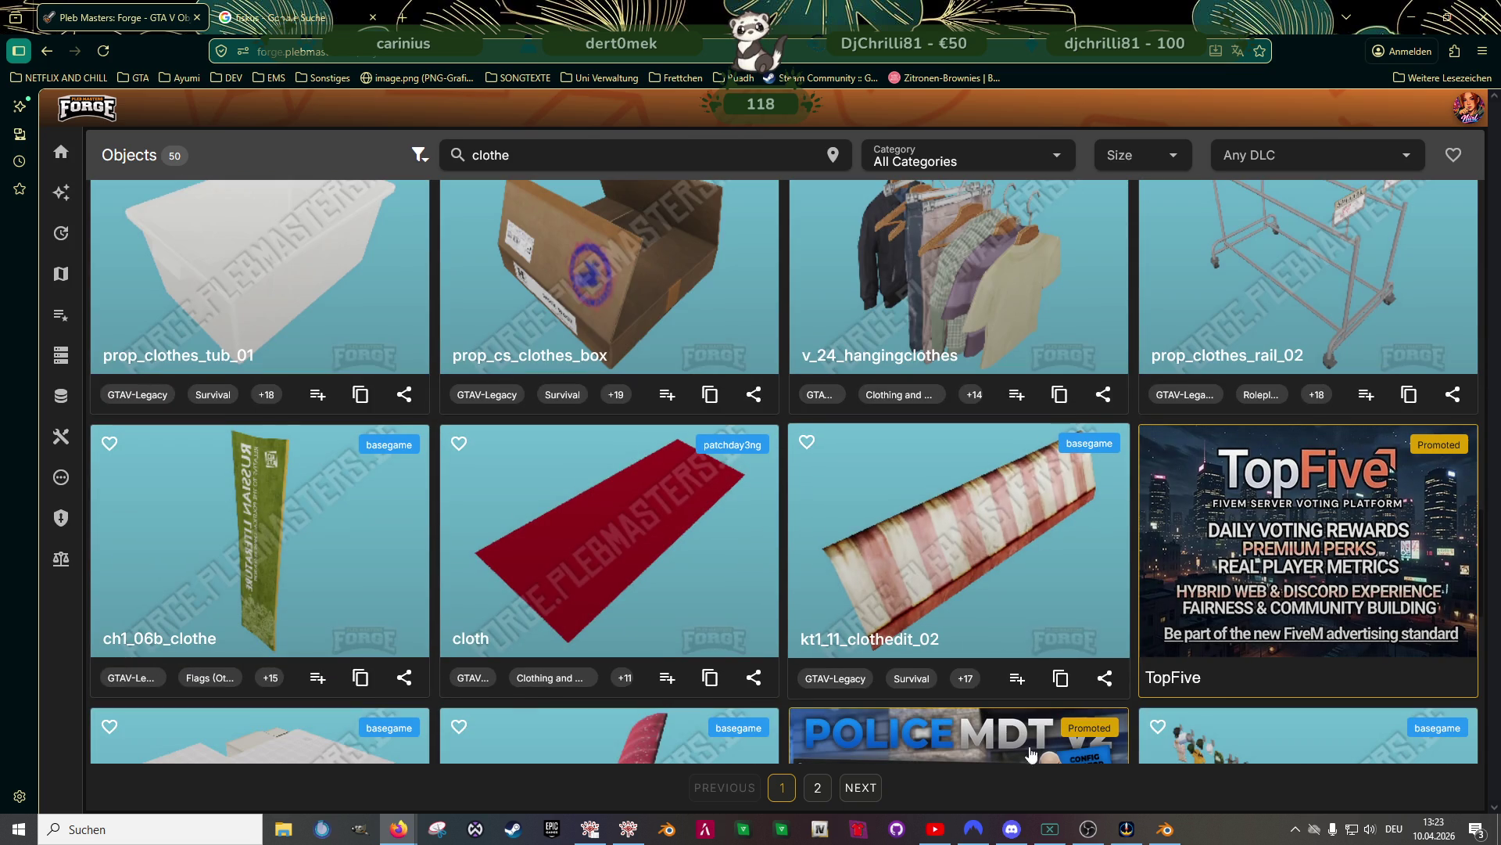
pyautogui.click(1163, 830)
pyautogui.scroll(6, 587, 492)
# Select the prop_ch_laundry_cloth_01b_d material faces and stretch them along Y
pyautogui.moveTo(689, 409); pyautogui.dragTo(661, 398, button='middle')
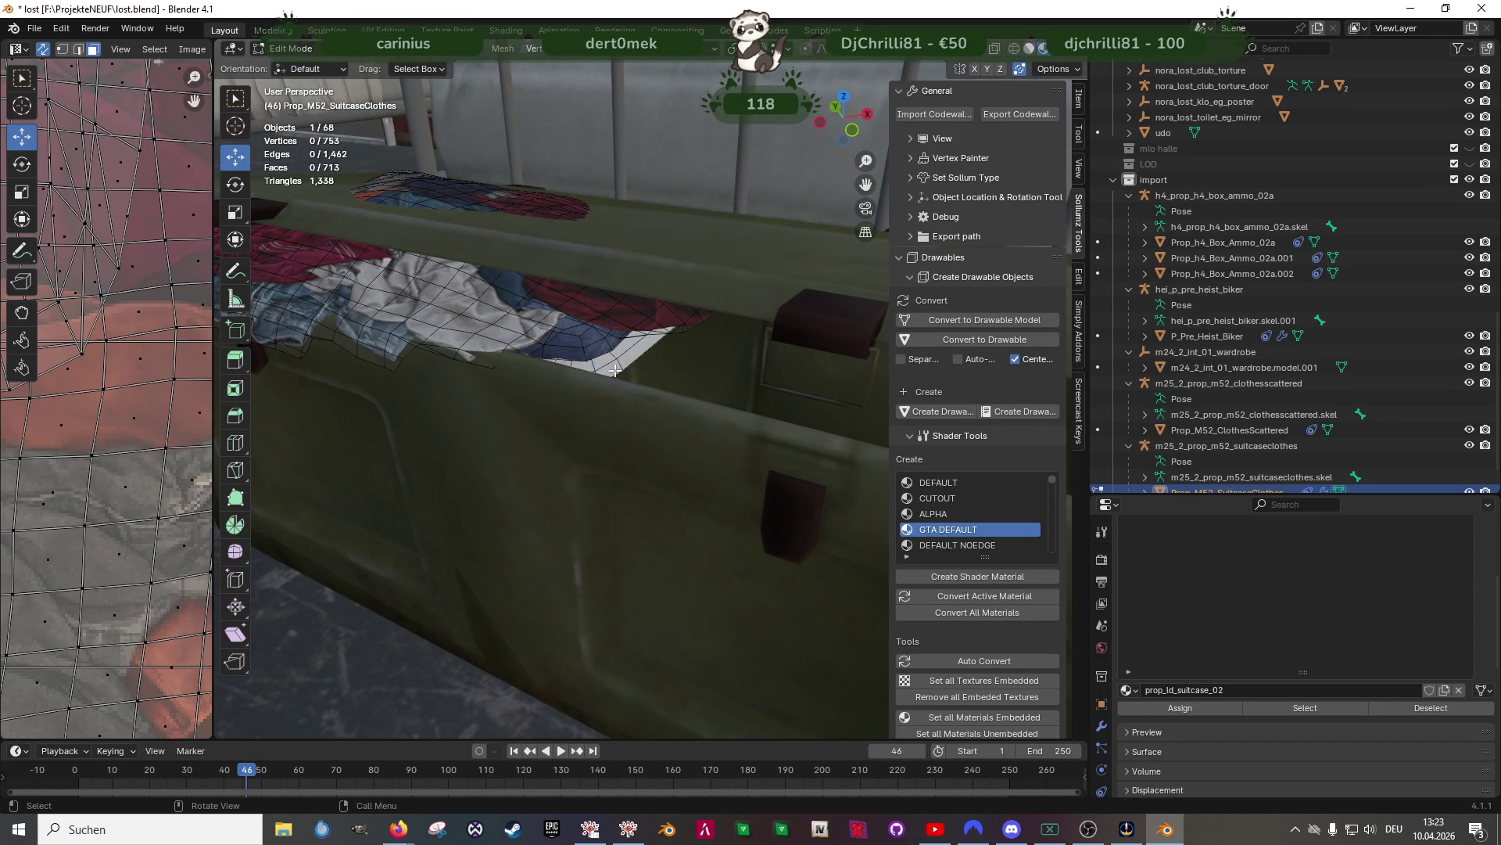
pyautogui.click(1204, 661)
pyautogui.click(1305, 707)
pyautogui.scroll(-5, 627, 395)
pyautogui.moveTo(627, 395); pyautogui.dragTo(719, 418, button='middle')
pyautogui.hotkey('shift', 'space')
pyautogui.press('s')
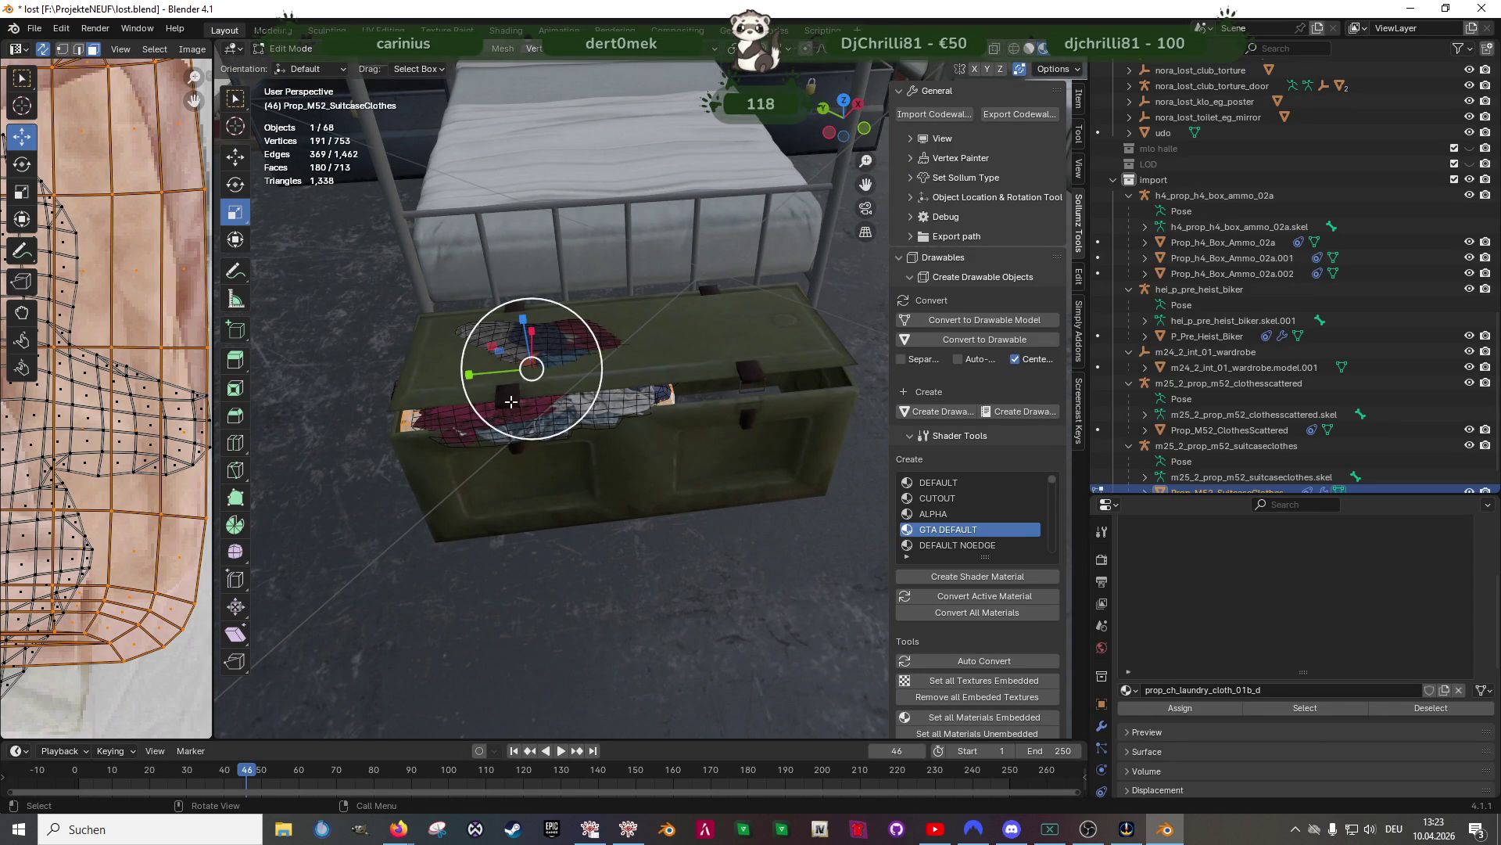
pyautogui.moveTo(485, 376)
pyautogui.mouseDown()
pyautogui.moveTo(465, 389)
pyautogui.moveTo(538, 365)
pyautogui.mouseUp()
pyautogui.hotkey('shift', 'space')
pyautogui.press('g')
pyautogui.hotkey('shift', 'space')
pyautogui.press('s')
pyautogui.hotkey('shift', 'space')
pyautogui.press('g')
# In Top Orthographic wireframe view, stretch the cloth slightly more along Y (about 1.055) and shift it
pyautogui.press('KP_7')
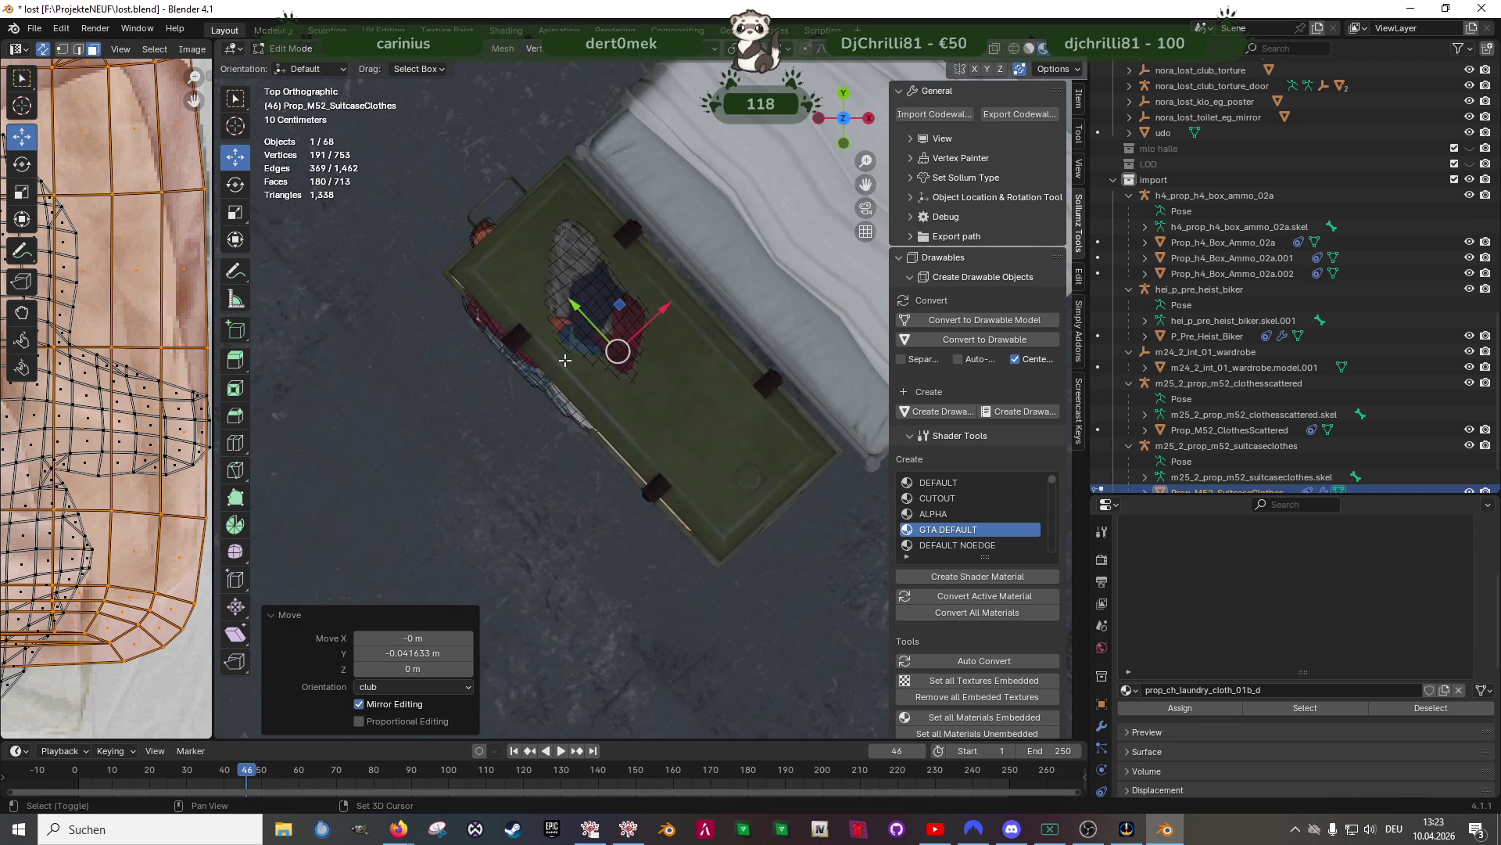
pyautogui.hotkey('shift', 'z')
pyautogui.hotkey('shift', 'space')
pyautogui.click(564, 358)
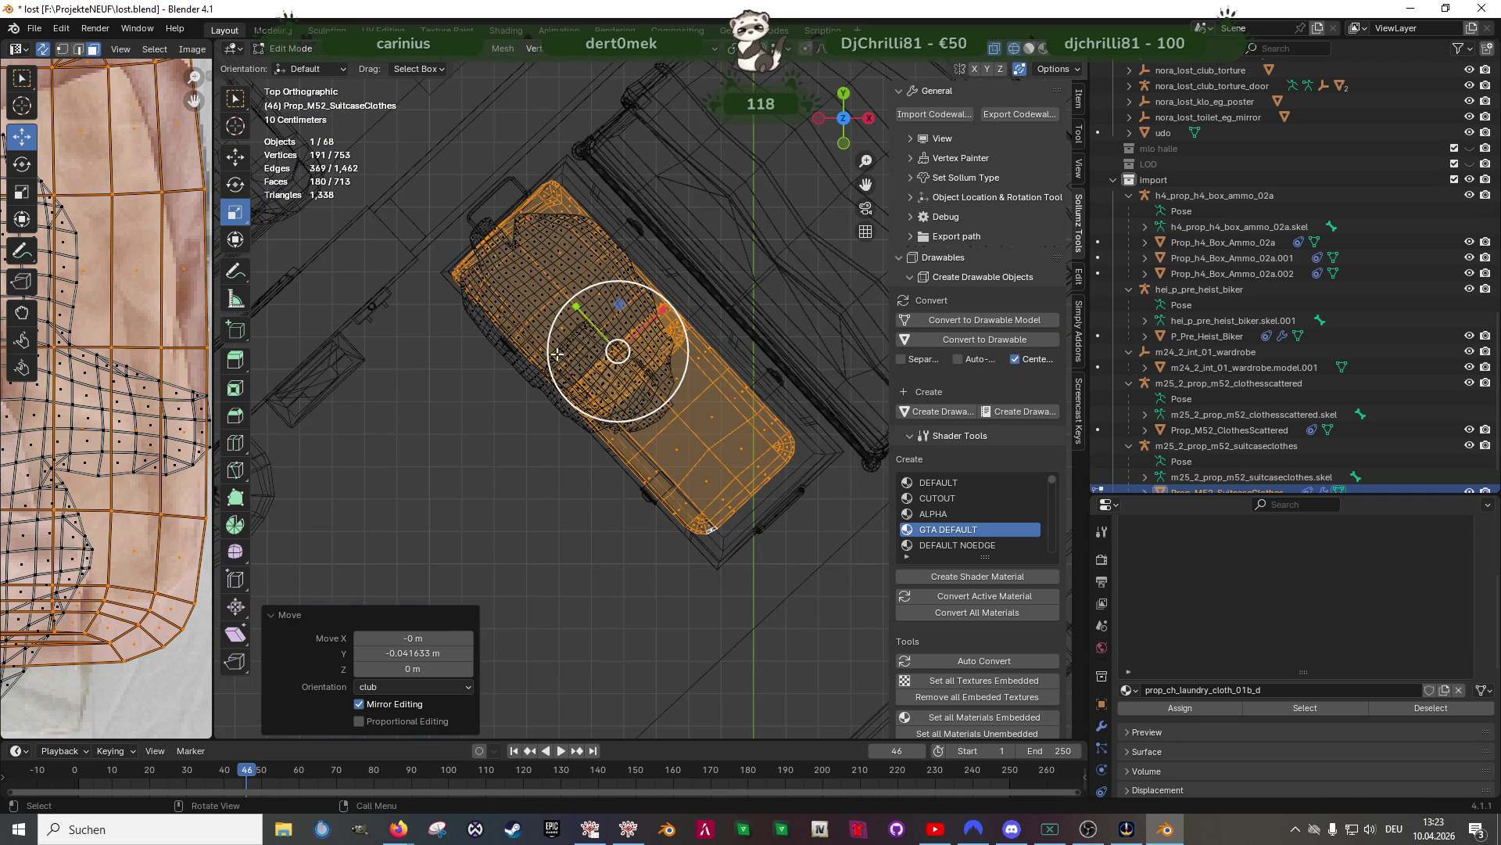
pyautogui.moveTo(587, 319)
pyautogui.mouseDown()
pyautogui.moveTo(569, 301)
pyautogui.moveTo(582, 317)
pyautogui.mouseUp()
pyautogui.hotkey('shift', 'space')
pyautogui.click(575, 302)
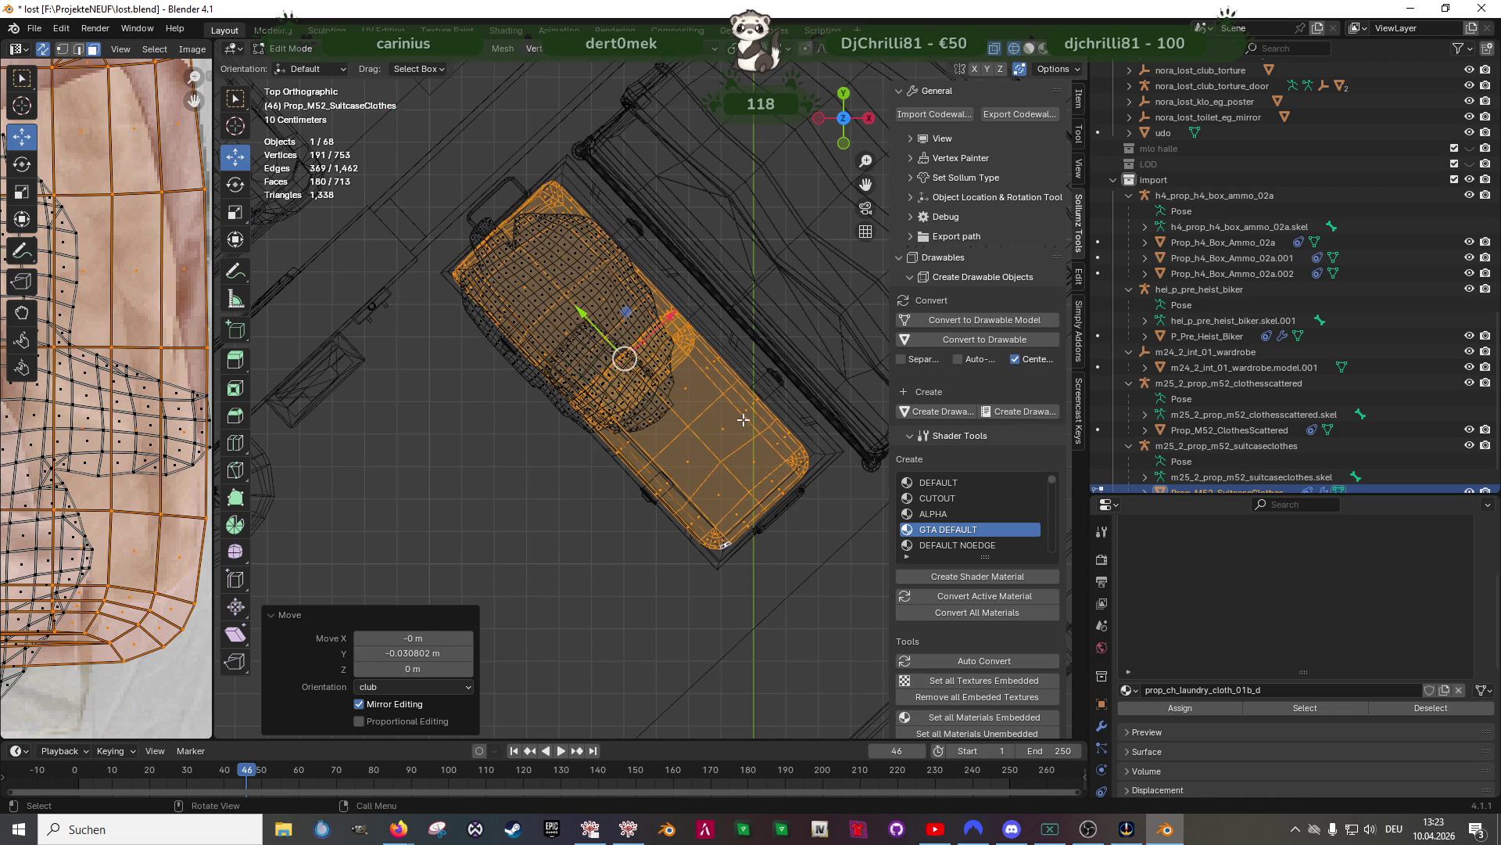
# Separate the selected laundry-cloth faces into their own object, Prop_M52_SuitcaseClothes.001
pyautogui.rightClick(710, 399)
pyautogui.moveTo(699, 413)
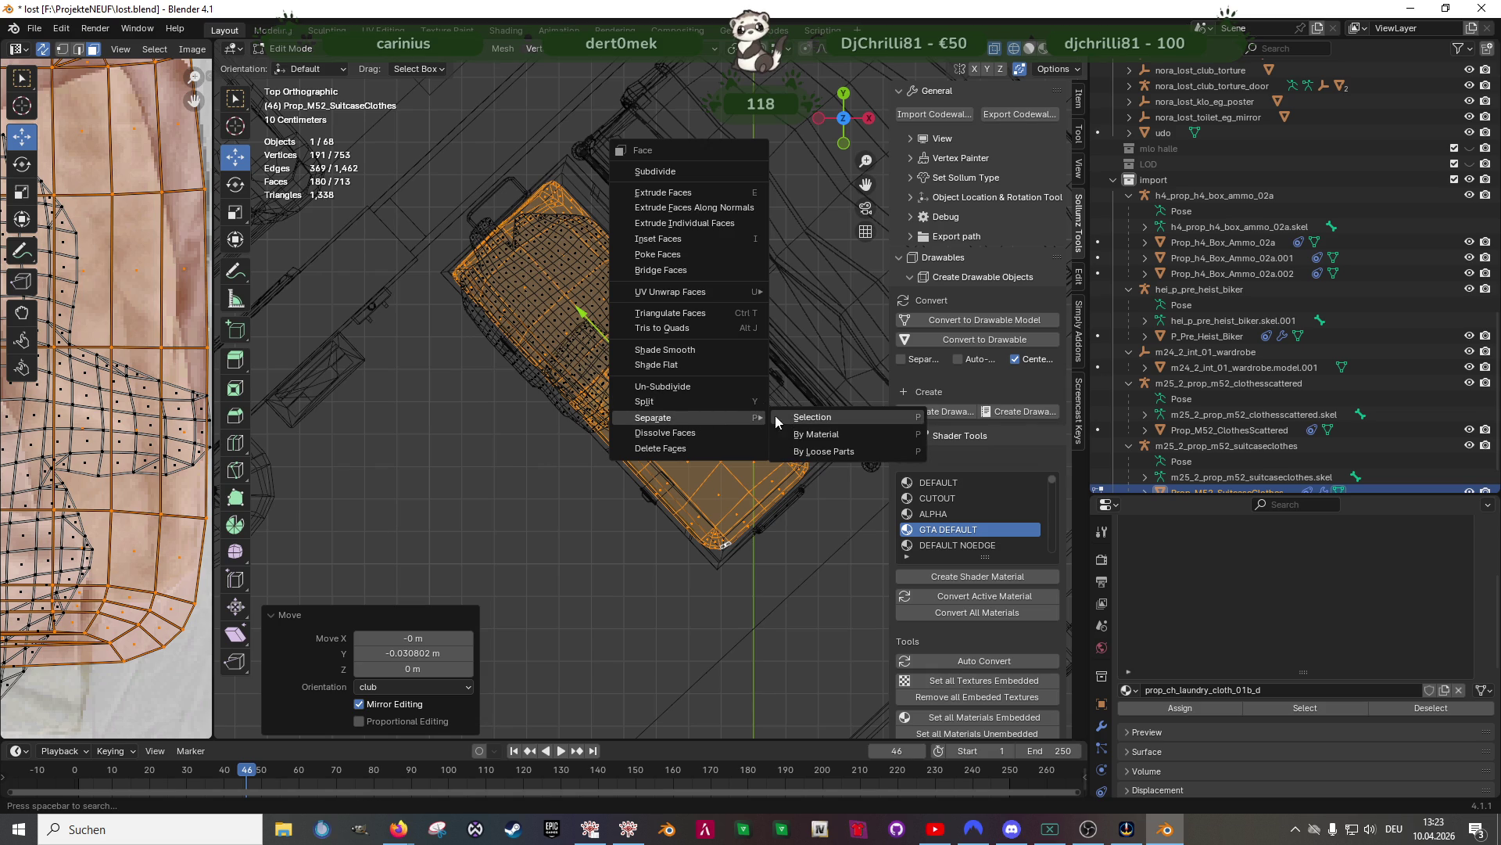
pyautogui.click(782, 414)
pyautogui.moveTo(688, 418)
pyautogui.mouseDown(button='middle')
pyautogui.moveTo(637, 274)
pyautogui.moveTo(643, 313)
pyautogui.mouseUp(button='middle')
pyautogui.hotkey('shift', 'z')
pyautogui.scroll(5, 661, 348)
# Edit the separated object, select the laundry cloth material faces and box-deselect the lid and side strips
pyautogui.hotkey('alt', 'q')
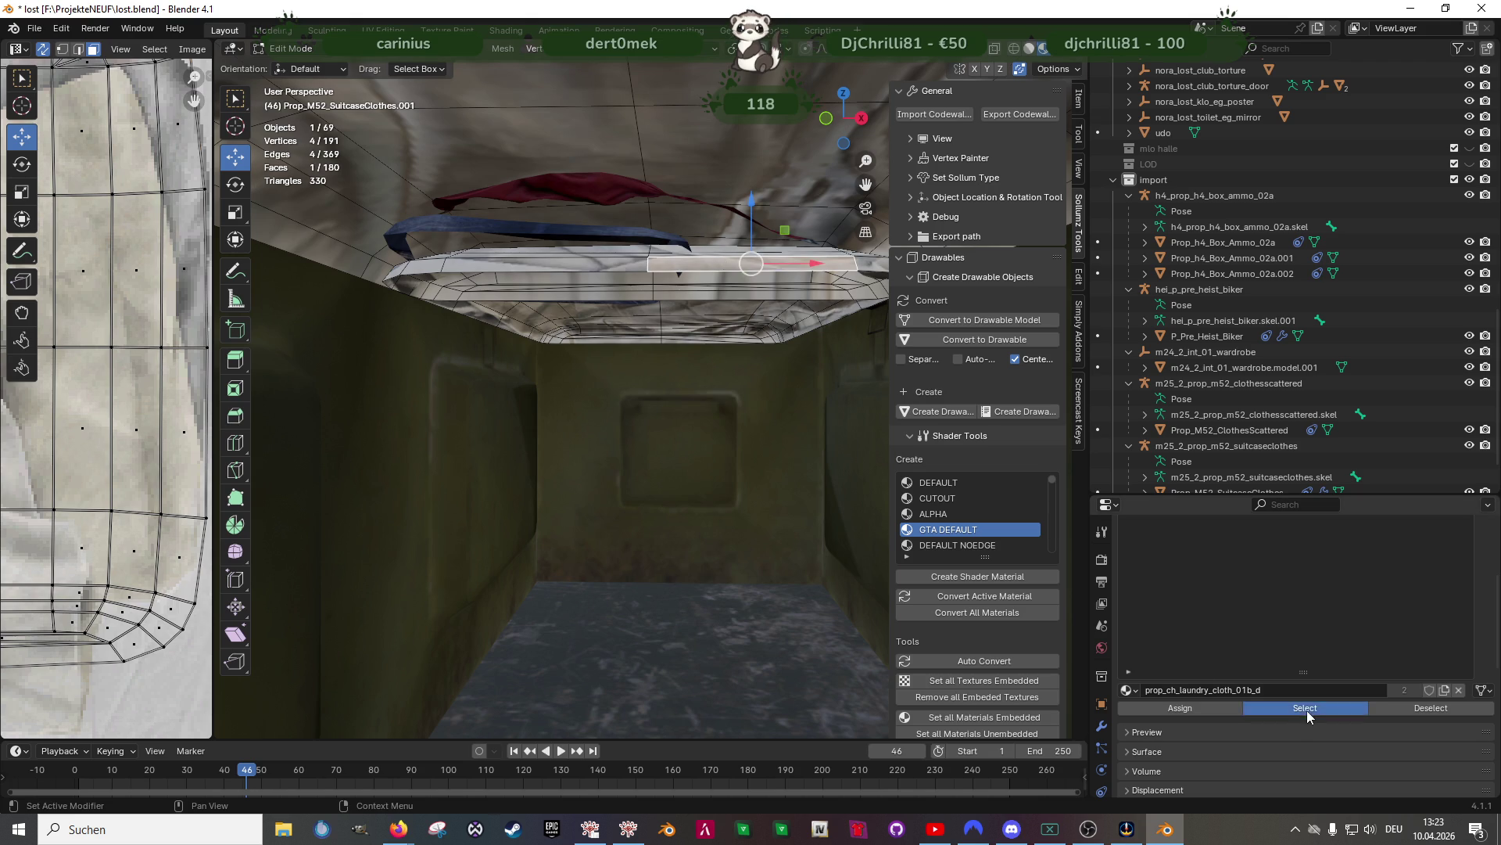
pyautogui.click(1305, 708)
pyautogui.moveTo(720, 409)
pyautogui.mouseDown(button='middle')
pyautogui.moveTo(712, 325)
pyautogui.moveTo(780, 377)
pyautogui.moveTo(667, 419)
pyautogui.moveTo(681, 459)
pyautogui.moveTo(657, 429)
pyautogui.moveTo(654, 383)
pyautogui.moveTo(673, 469)
pyautogui.moveTo(701, 503)
pyautogui.moveTo(679, 347)
pyautogui.mouseUp(button='middle')
pyautogui.keyDown('ctrl'); pyautogui.click(638, 272); pyautogui.keyUp('ctrl')
pyautogui.moveTo(638, 273); pyautogui.dragTo(744, 509, button='middle')
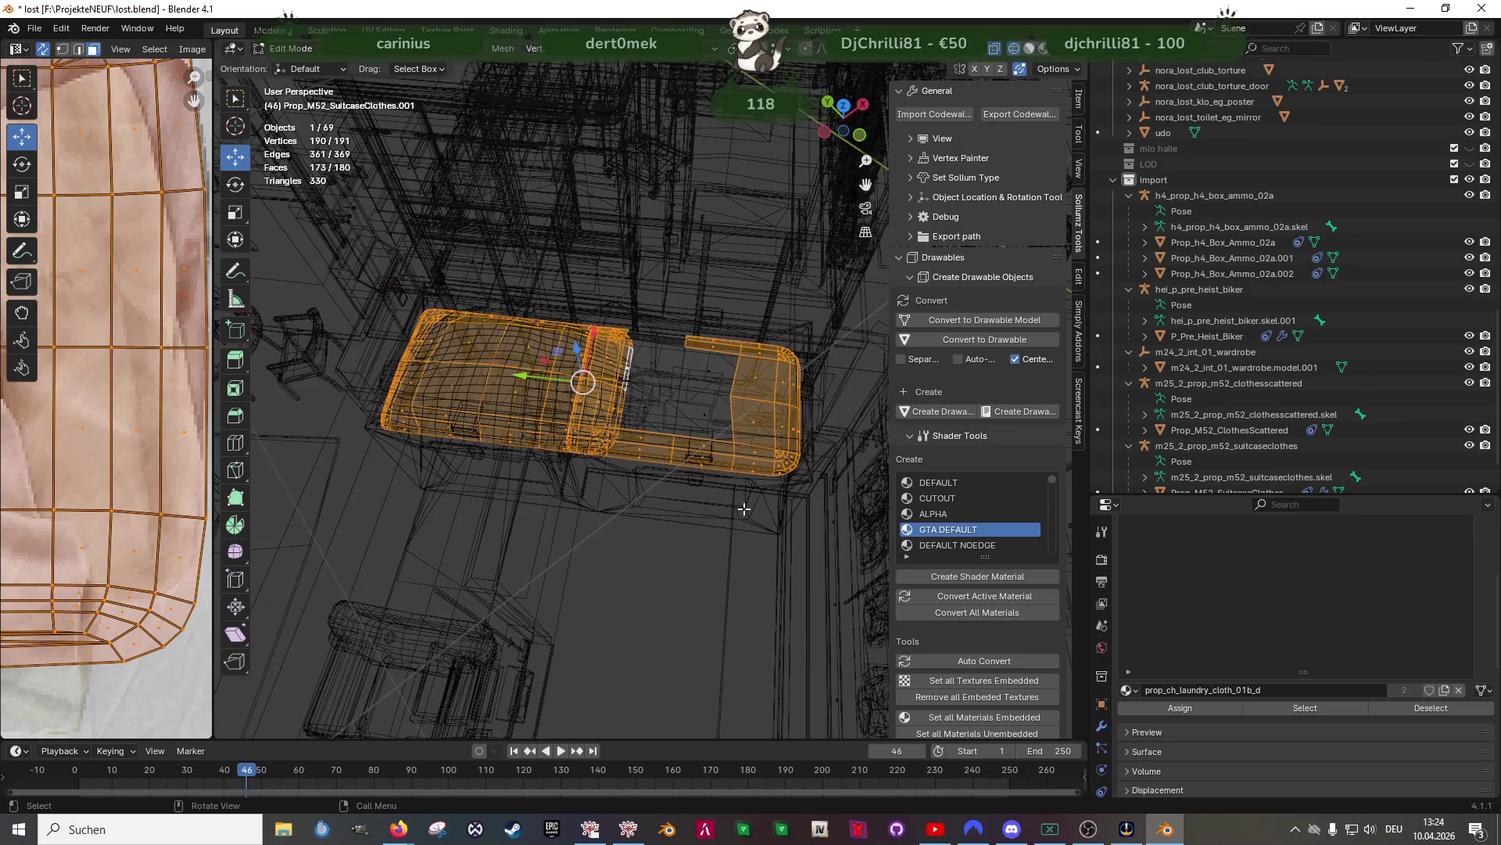
pyautogui.keyDown('ctrl'); pyautogui.moveTo(669, 322); pyautogui.dragTo(809, 501); pyautogui.keyUp('ctrl')
pyautogui.moveTo(711, 520); pyautogui.dragTo(688, 526, button='middle')
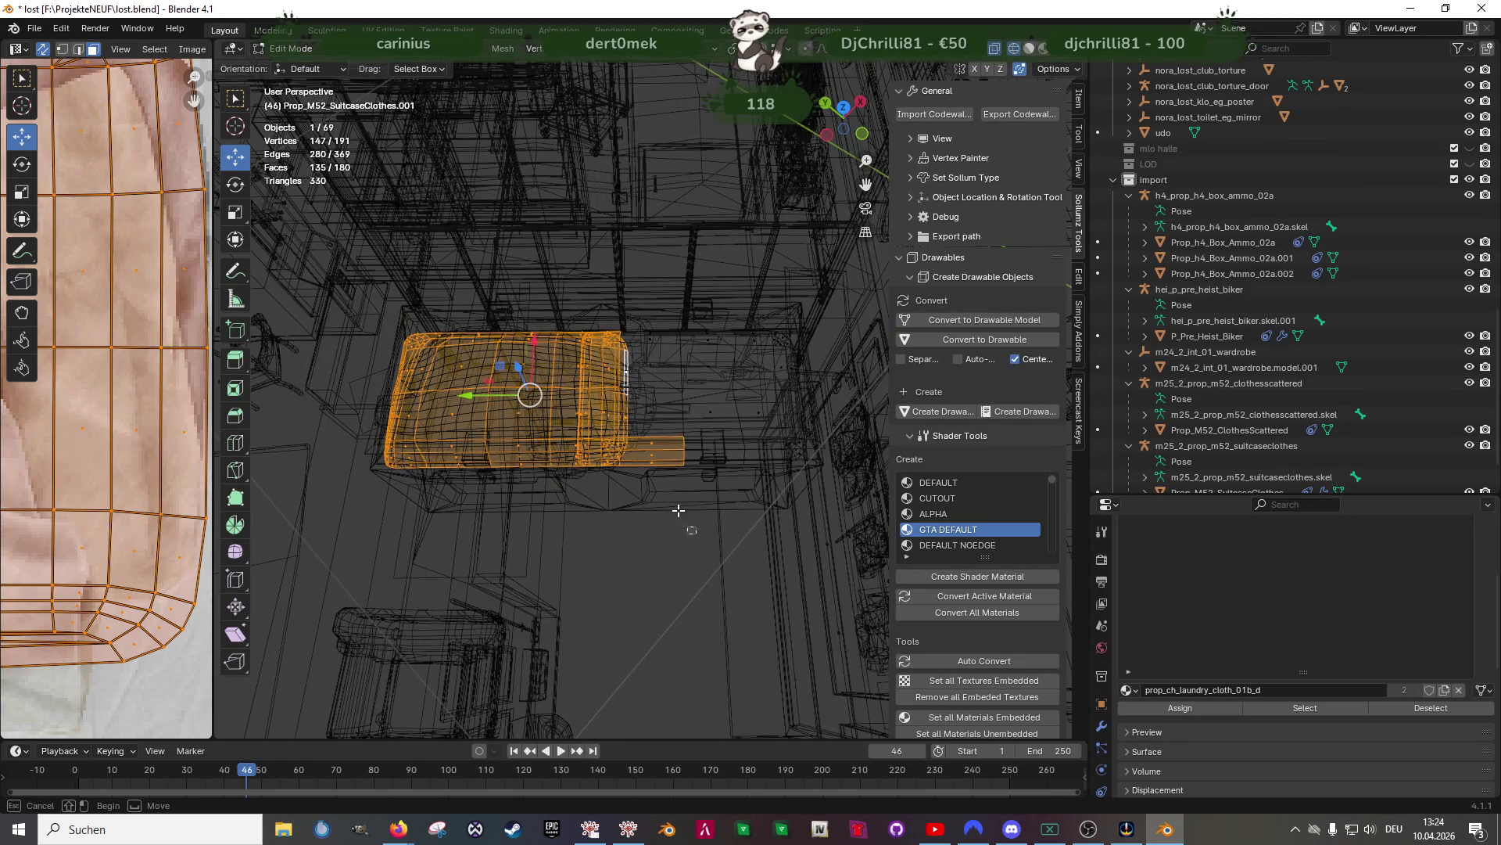
pyautogui.keyDown('ctrl'); pyautogui.moveTo(426, 309); pyautogui.dragTo(587, 485); pyautogui.keyUp('ctrl')
pyautogui.moveTo(586, 484); pyautogui.dragTo(587, 446, button='middle')
pyautogui.keyDown('ctrl'); pyautogui.moveTo(536, 345); pyautogui.dragTo(653, 533); pyautogui.keyUp('ctrl')
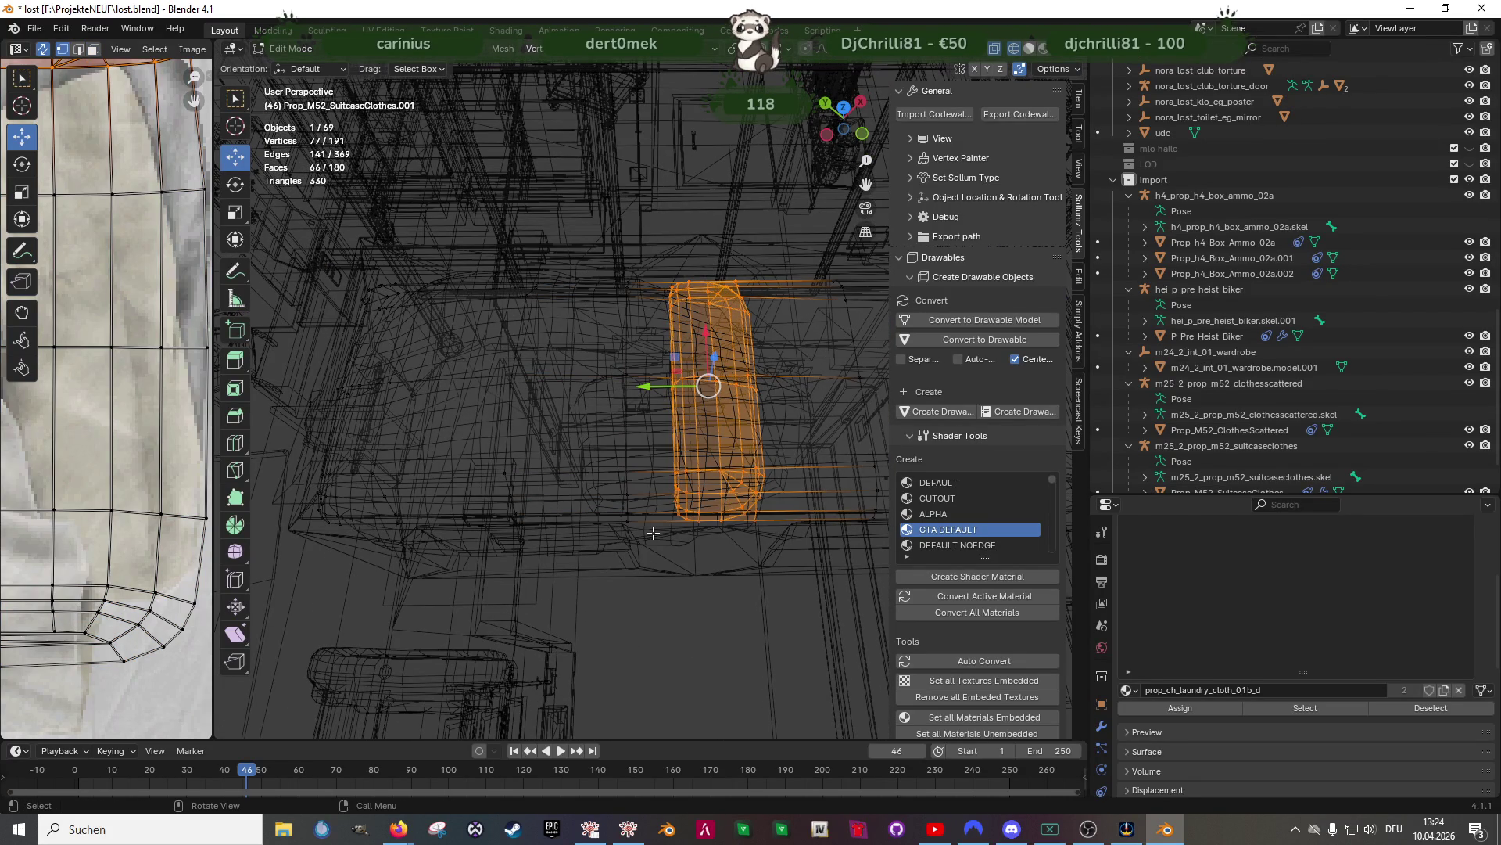
pyautogui.moveTo(737, 513)
pyautogui.keyDown('ctrl'); pyautogui.mouseDown(button='middle')
pyautogui.moveTo(677, 474)
pyautogui.moveTo(657, 391)
pyautogui.moveTo(727, 392)
pyautogui.moveTo(622, 299)
pyautogui.moveTo(769, 264)
pyautogui.moveTo(680, 355)
pyautogui.moveTo(708, 394)
pyautogui.moveTo(631, 365)
pyautogui.moveTo(677, 362)
pyautogui.moveTo(672, 469)
pyautogui.moveTo(623, 526)
pyautogui.moveTo(642, 376)
pyautogui.moveTo(587, 513)
pyautogui.moveTo(660, 513)
pyautogui.moveTo(635, 470)
pyautogui.mouseUp(button='middle'); pyautogui.keyUp('ctrl')
pyautogui.scroll(6, 672, 344)
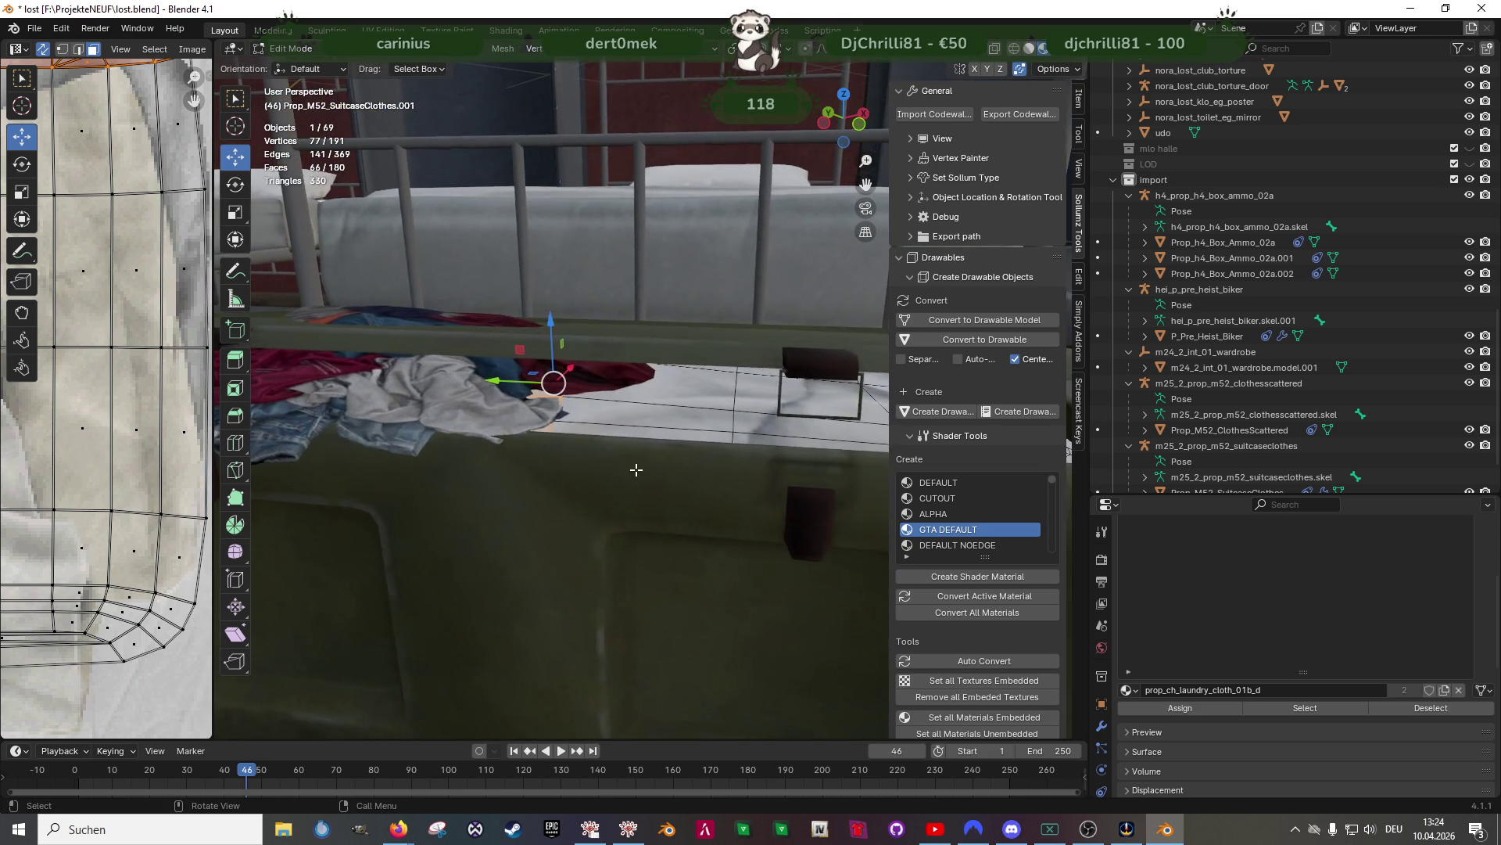
pyautogui.scroll(-4, 635, 469)
# Hide one face on the original clothes object, then enter Edit Mode on the separated clothes
pyautogui.press('Tab')
pyautogui.scroll(4, 655, 491)
pyautogui.click(536, 453)
pyautogui.press('Tab')
pyautogui.click(536, 453)
pyautogui.press('h')
pyautogui.scroll(2, 714, 468)
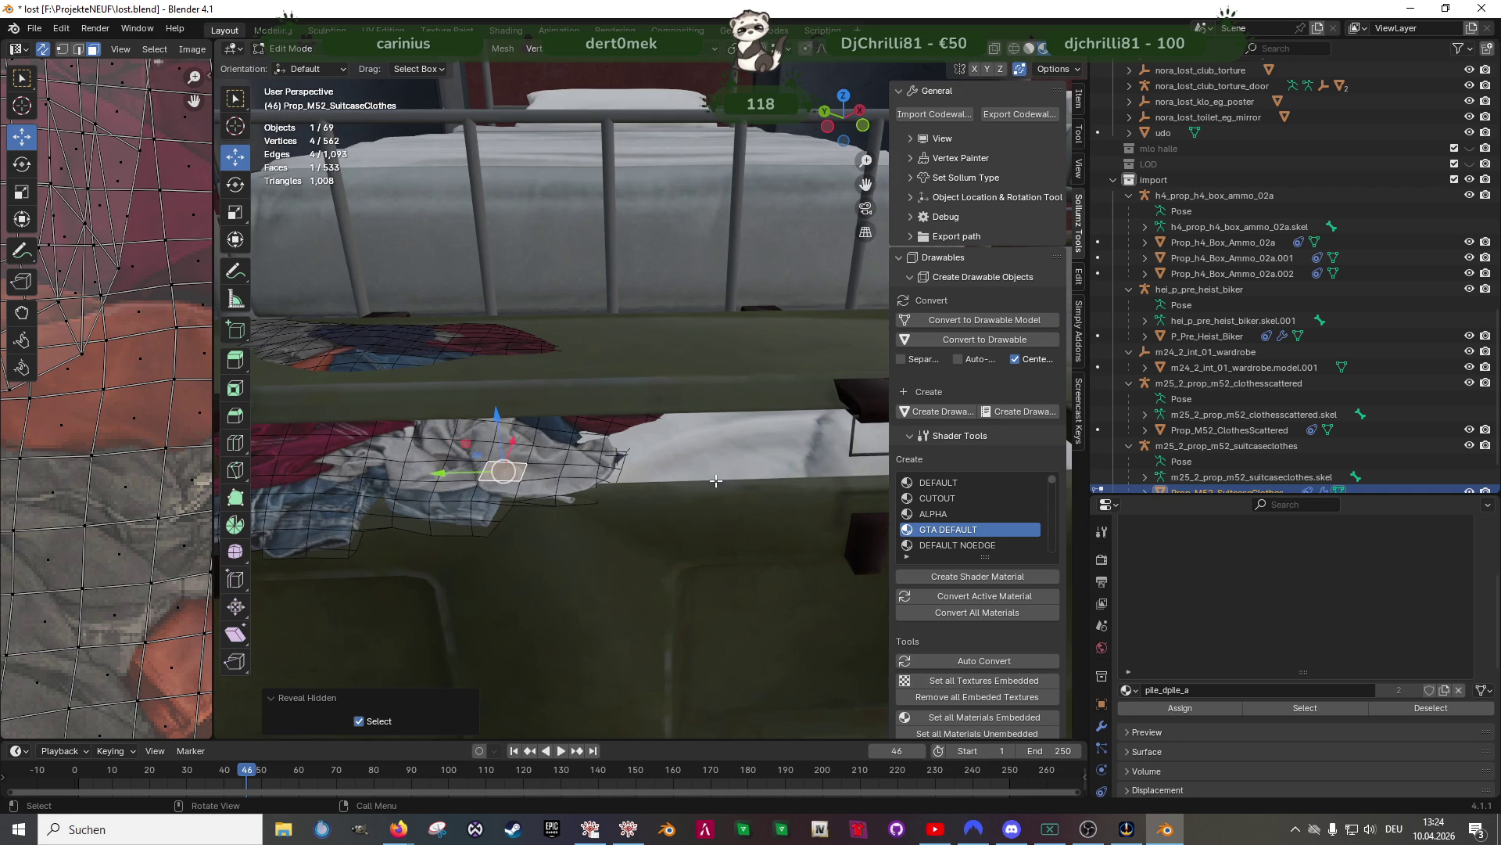
pyautogui.press('Tab')
pyautogui.click(720, 456)
pyautogui.press('Tab')
# In wireframe face mode, pick a clothes face and deselect its connected piece
pyautogui.hotkey('shift', 'z')
pyautogui.moveTo(720, 462)
pyautogui.mouseDown(button='middle')
pyautogui.moveTo(676, 531)
pyautogui.moveTo(704, 496)
pyautogui.mouseUp(button='middle')
pyautogui.scroll(3, 708, 485)
pyautogui.moveTo(640, 348); pyautogui.dragTo(647, 373, button='middle')
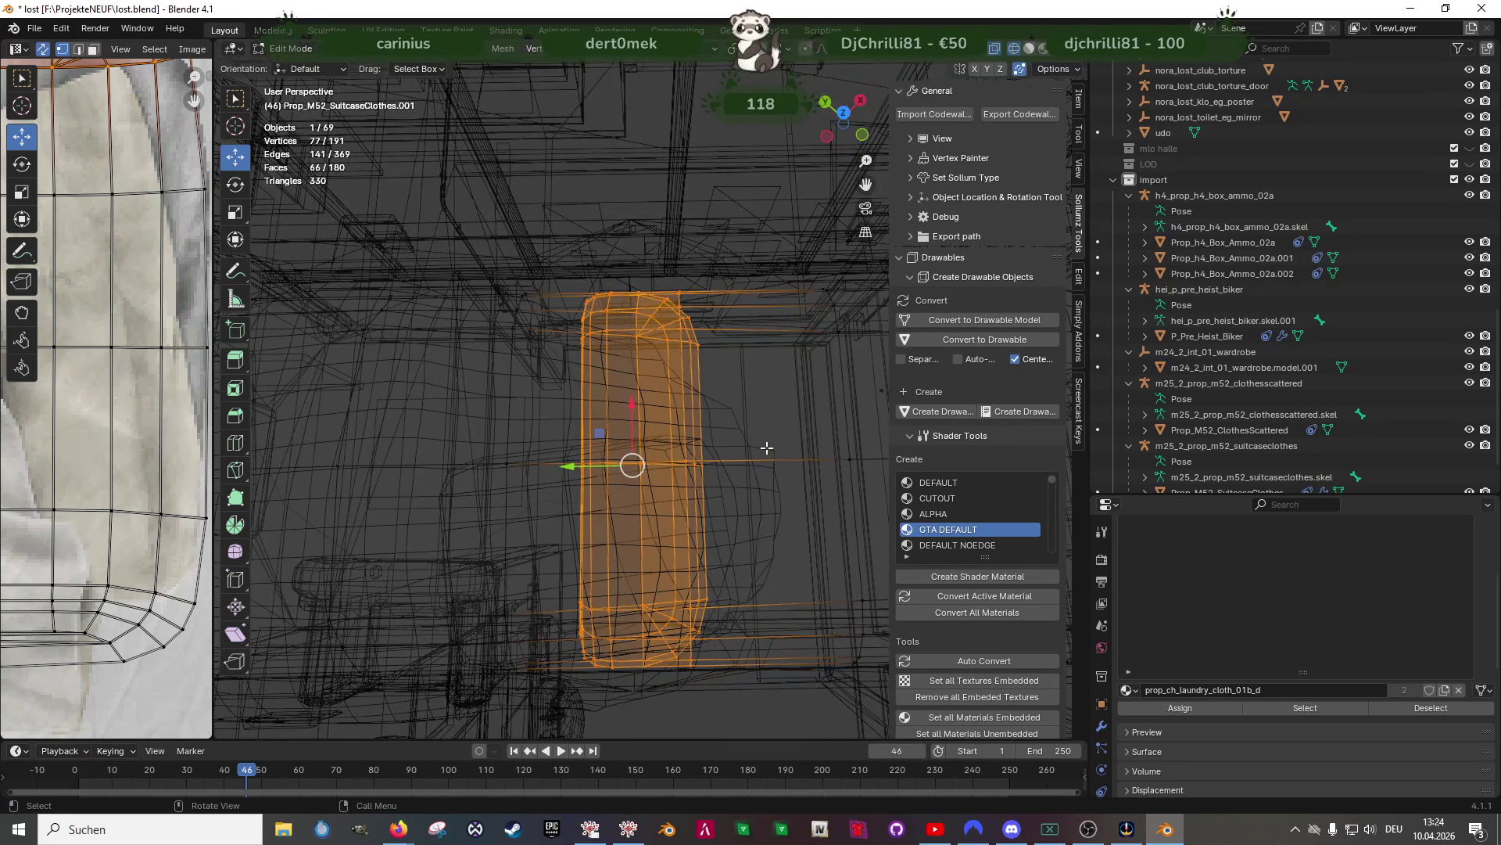
pyautogui.press('3')
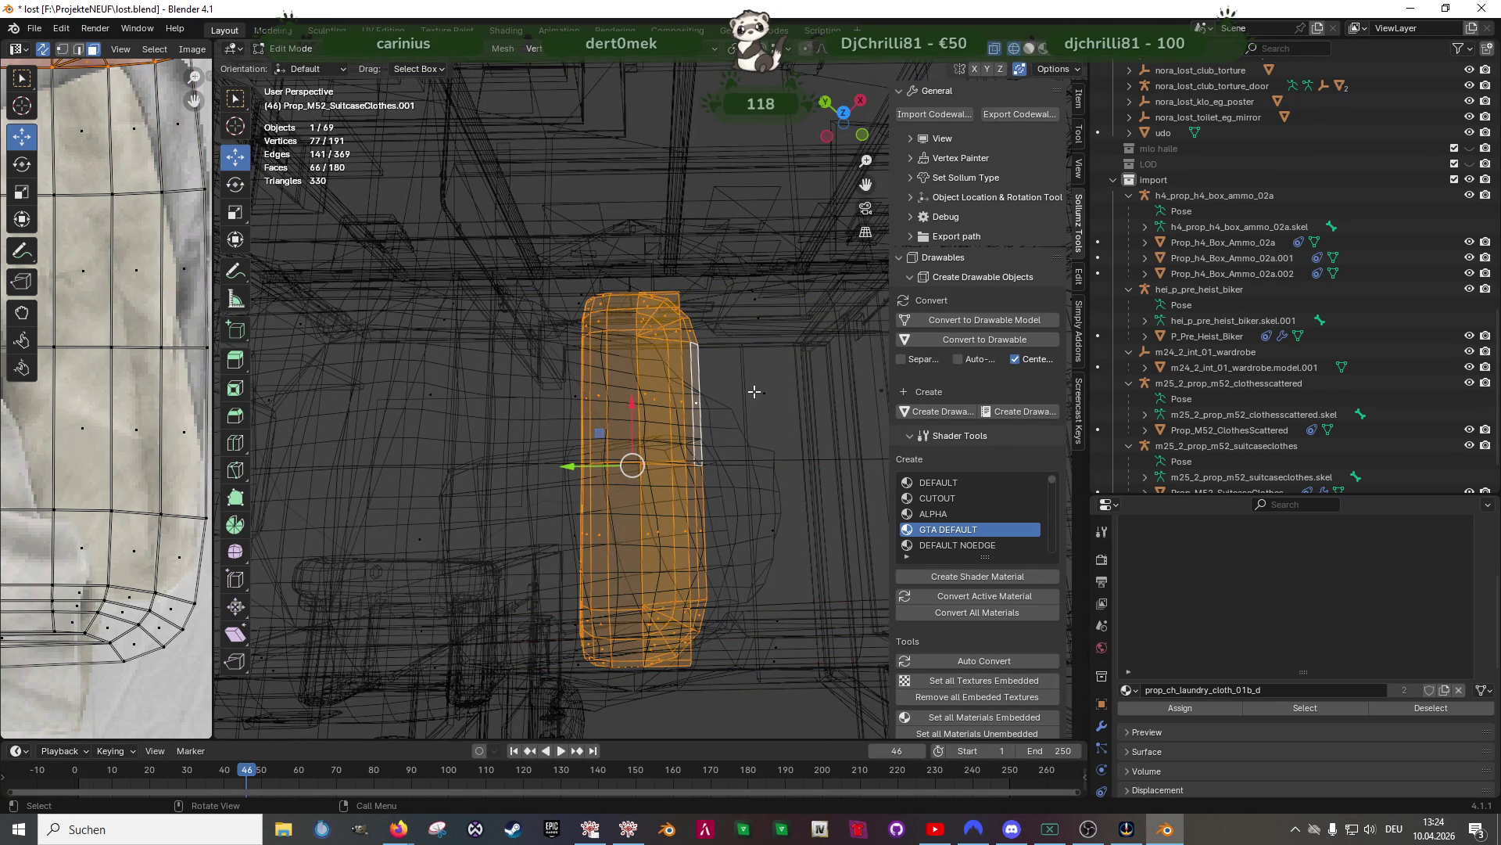
pyautogui.click(755, 391)
pyautogui.hotkey('shift', 'l')
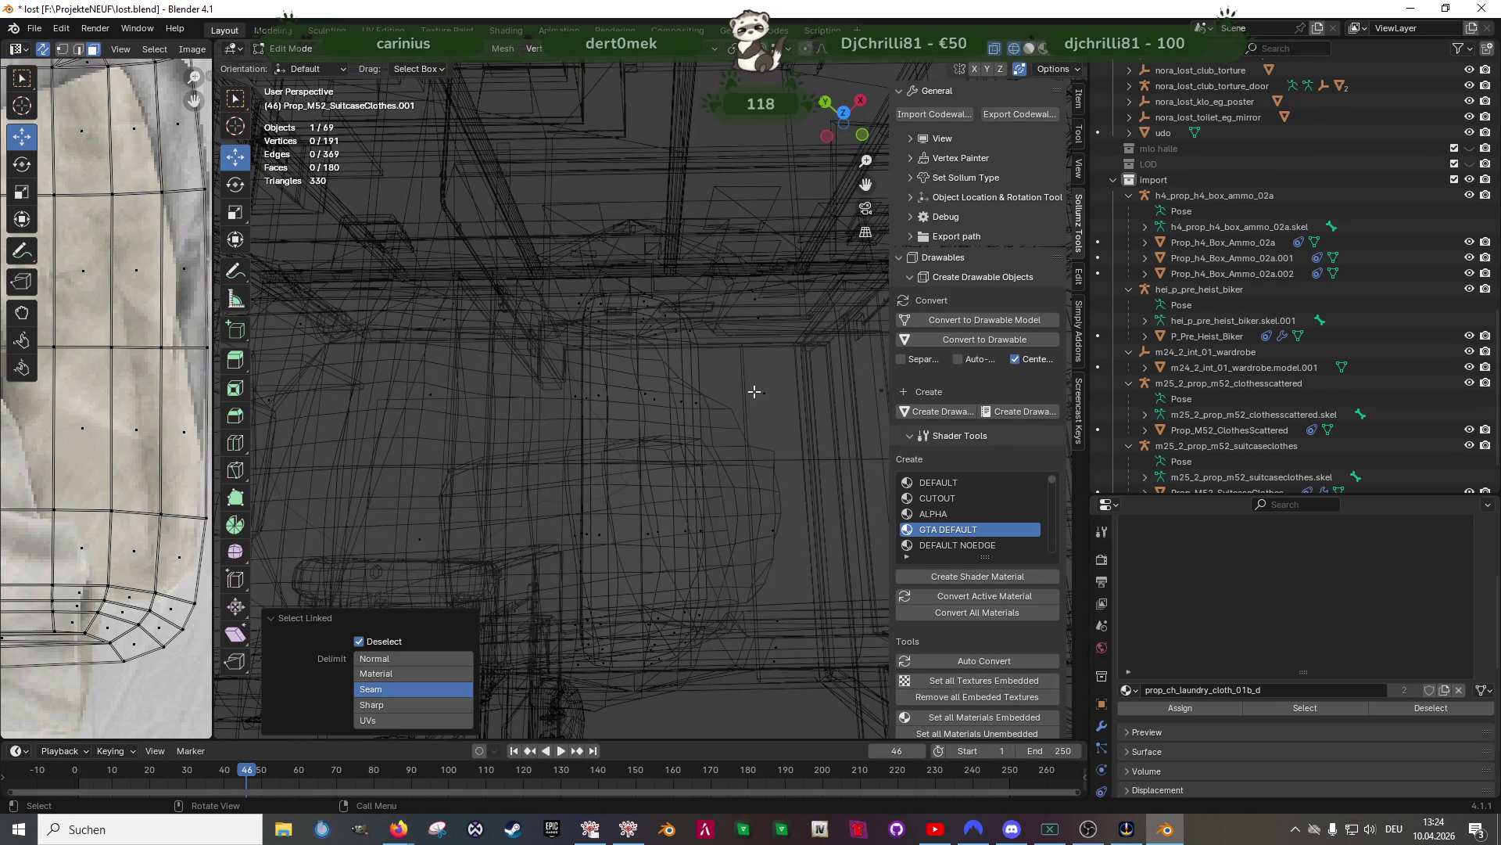
# Select the other linked cloth piece and delete it, leaving 96 vertices and 90 faces
pyautogui.click(755, 391)
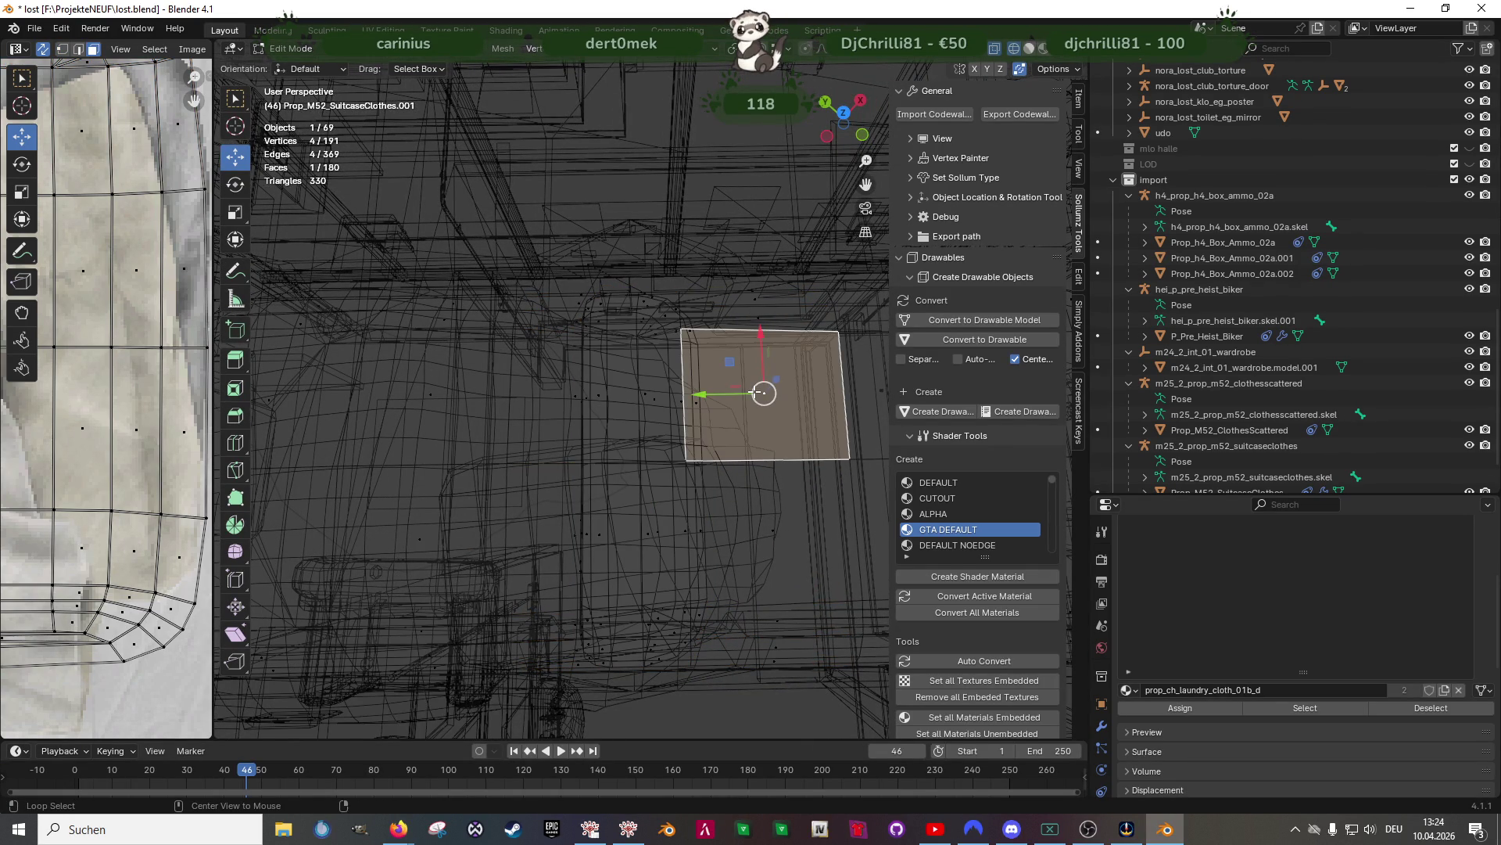
pyautogui.hotkey('alt', 'l')
pyautogui.hotkey('ctrl', 'l')
pyautogui.moveTo(755, 391)
pyautogui.mouseDown(button='middle')
pyautogui.moveTo(615, 389)
pyautogui.moveTo(592, 356)
pyautogui.mouseUp(button='middle')
pyautogui.hotkey('shift', 'z')
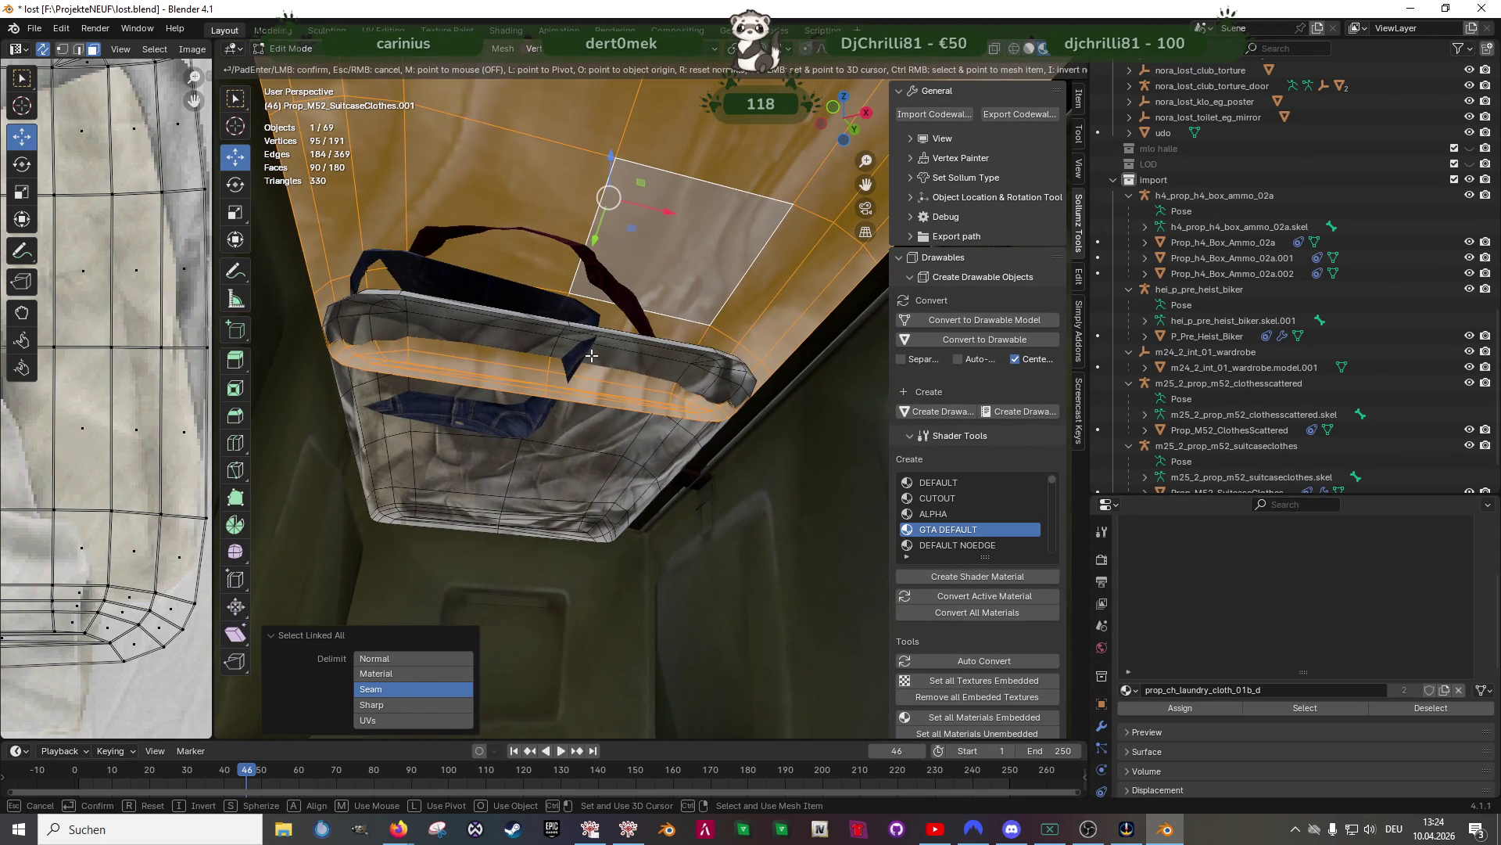
pyautogui.press('Delete')
pyautogui.press('Escape')
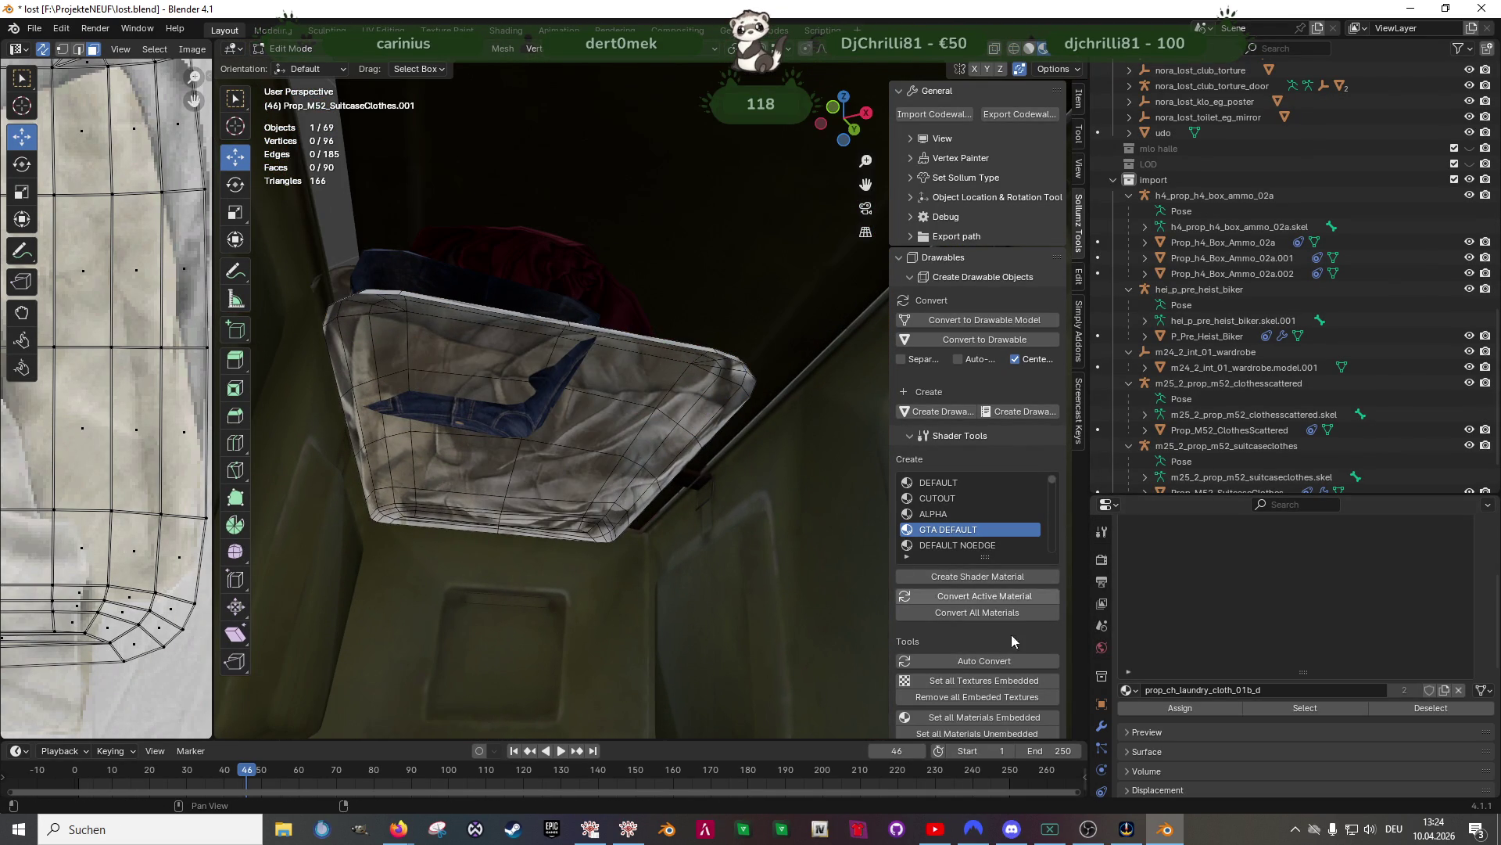
# Select all faces of the remaining cloth by its material and show the scene in wireframe
pyautogui.click(623, 370)
pyautogui.click(1291, 707)
pyautogui.moveTo(547, 438)
pyautogui.mouseDown(button='middle')
pyautogui.moveTo(532, 352)
pyautogui.moveTo(563, 469)
pyautogui.moveTo(630, 596)
pyautogui.mouseUp(button='middle')
pyautogui.hotkey('shift', 'z')
# Stretch the cloth along Y and slide it along Y toward the crate
pyautogui.press('s')
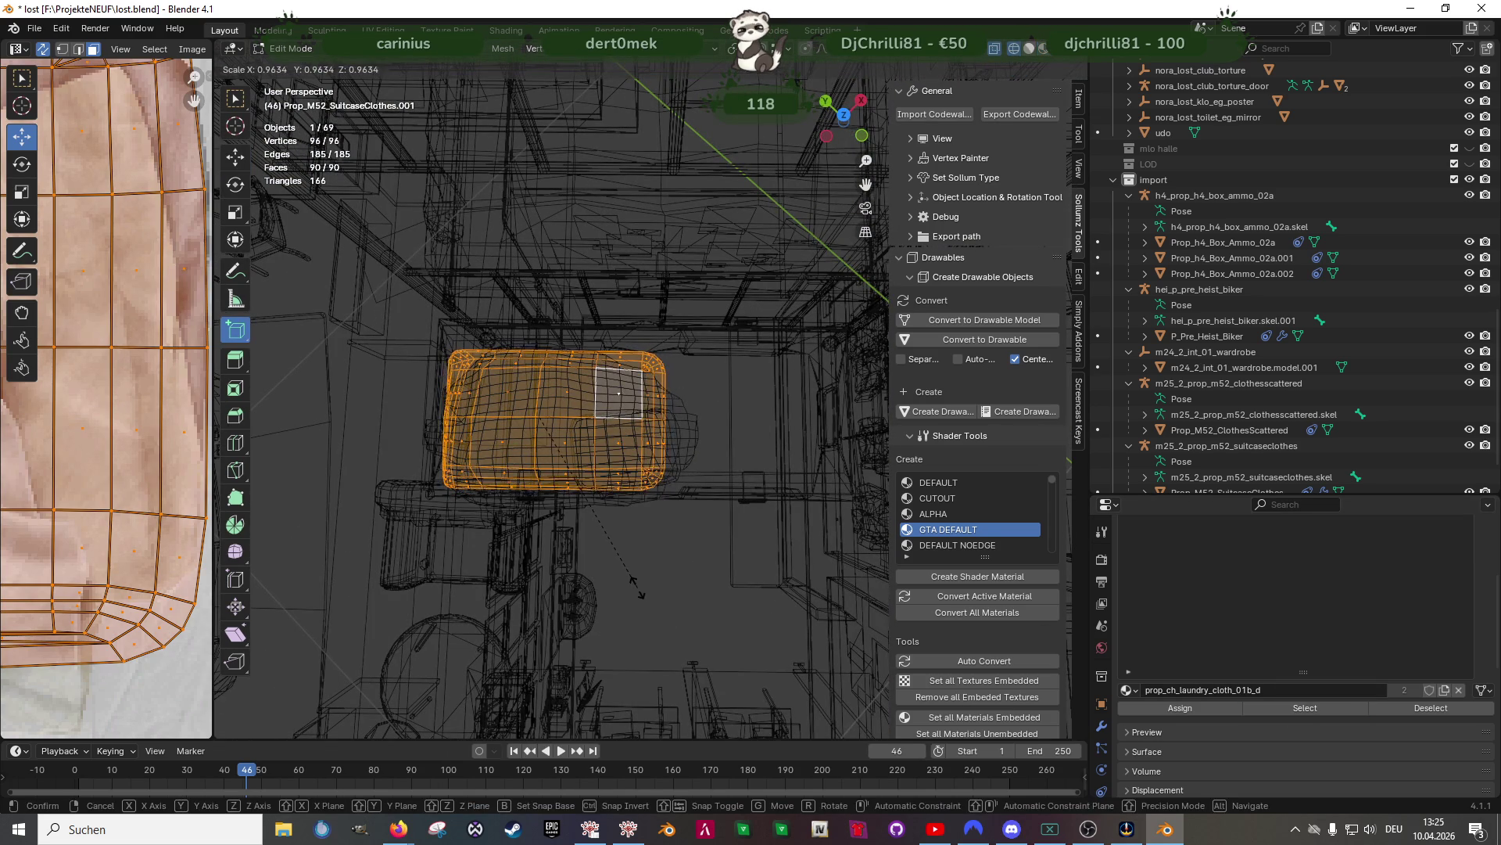
pyautogui.rightClick(626, 606)
pyautogui.hotkey('shift', 'space')
pyautogui.press('s')
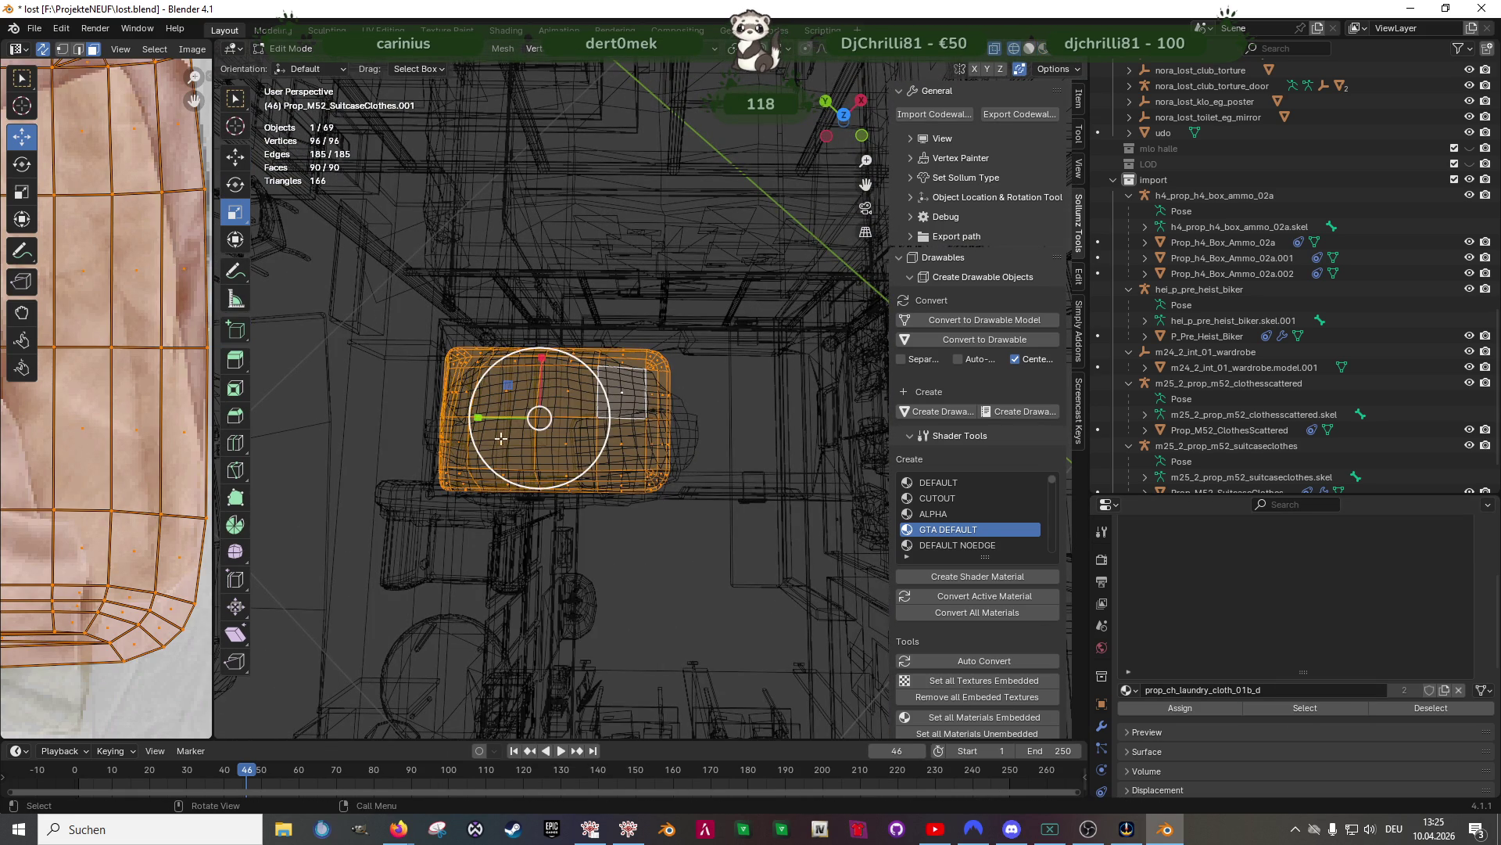
pyautogui.moveTo(492, 420); pyautogui.dragTo(467, 425)
pyautogui.hotkey('shift', 'space')
pyautogui.press('g')
pyautogui.moveTo(487, 419); pyautogui.dragTo(575, 419)
# Stretch the cloth slightly more along Y and shift it along Y, checking from above
pyautogui.hotkey('shift', 'z')
pyautogui.moveTo(559, 373)
pyautogui.mouseDown(button='middle')
pyautogui.moveTo(595, 387)
pyautogui.moveTo(602, 416)
pyautogui.mouseUp(button='middle')
pyautogui.hotkey('shift', 'space')
pyautogui.click(602, 416)
pyautogui.moveTo(584, 392); pyautogui.dragTo(571, 397)
pyautogui.hotkey('shift', 'z')
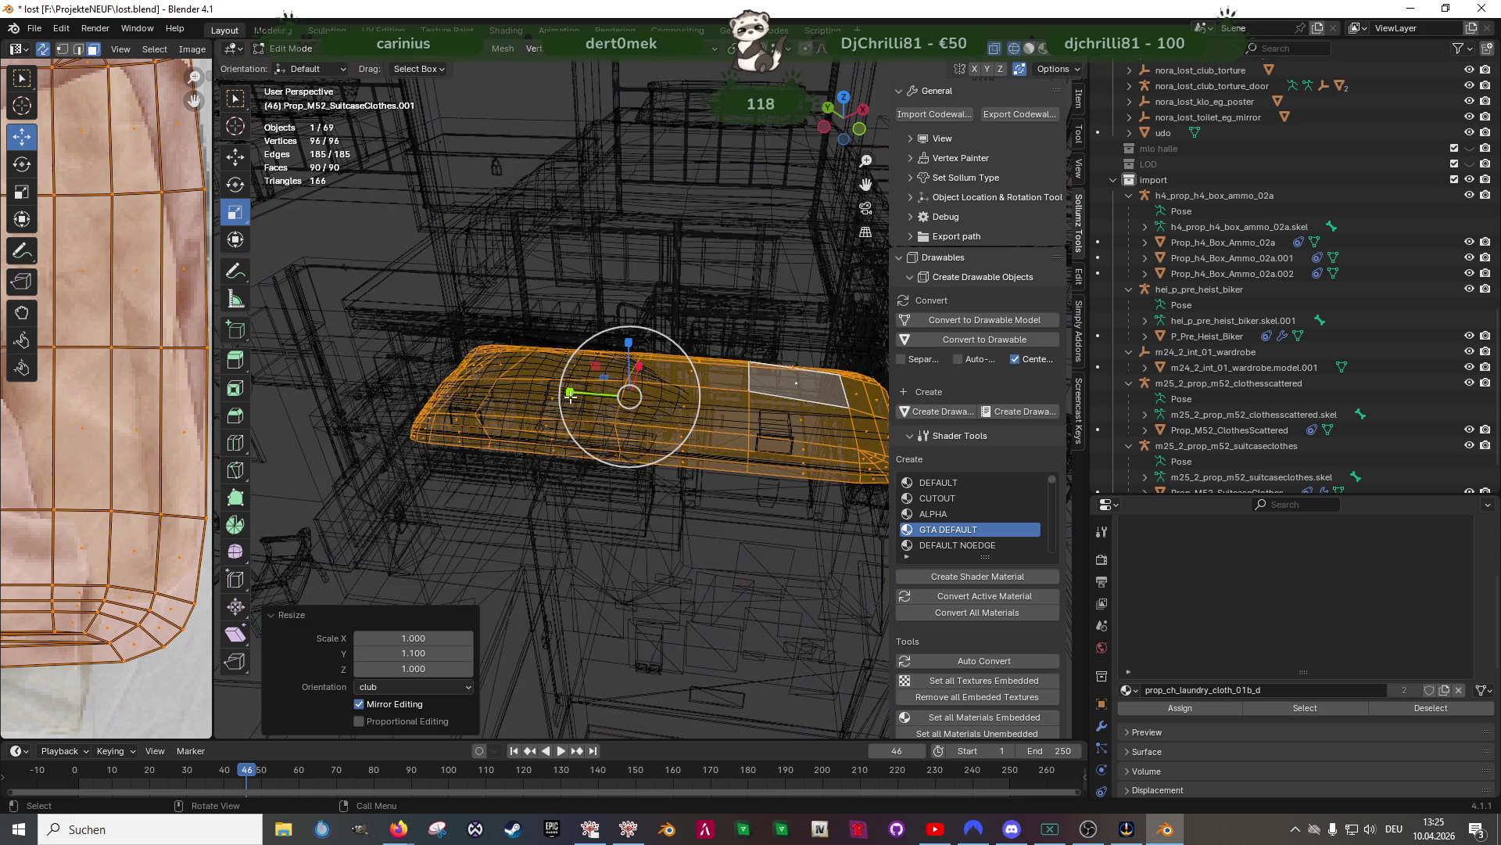
pyautogui.press('KP_7')
pyautogui.hotkey('shift', 'space')
pyautogui.click(538, 419)
pyautogui.moveTo(572, 361)
pyautogui.mouseDown()
pyautogui.moveTo(541, 342)
pyautogui.moveTo(653, 334)
pyautogui.mouseUp()
# Widen the cloth to 1.072 along X, nudge it about 0.037 m in X, and return to Object Mode
pyautogui.hotkey('shift', 'space')
pyautogui.click(540, 377)
pyautogui.hotkey('shift', 'space')
pyautogui.click(643, 307)
pyautogui.moveTo(671, 441)
pyautogui.mouseDown(button='middle')
pyautogui.moveTo(735, 469)
pyautogui.moveTo(674, 398)
pyautogui.moveTo(678, 526)
pyautogui.mouseUp(button='middle')
pyautogui.hotkey('shift', 'z')
pyautogui.hotkey('shift', 'z')
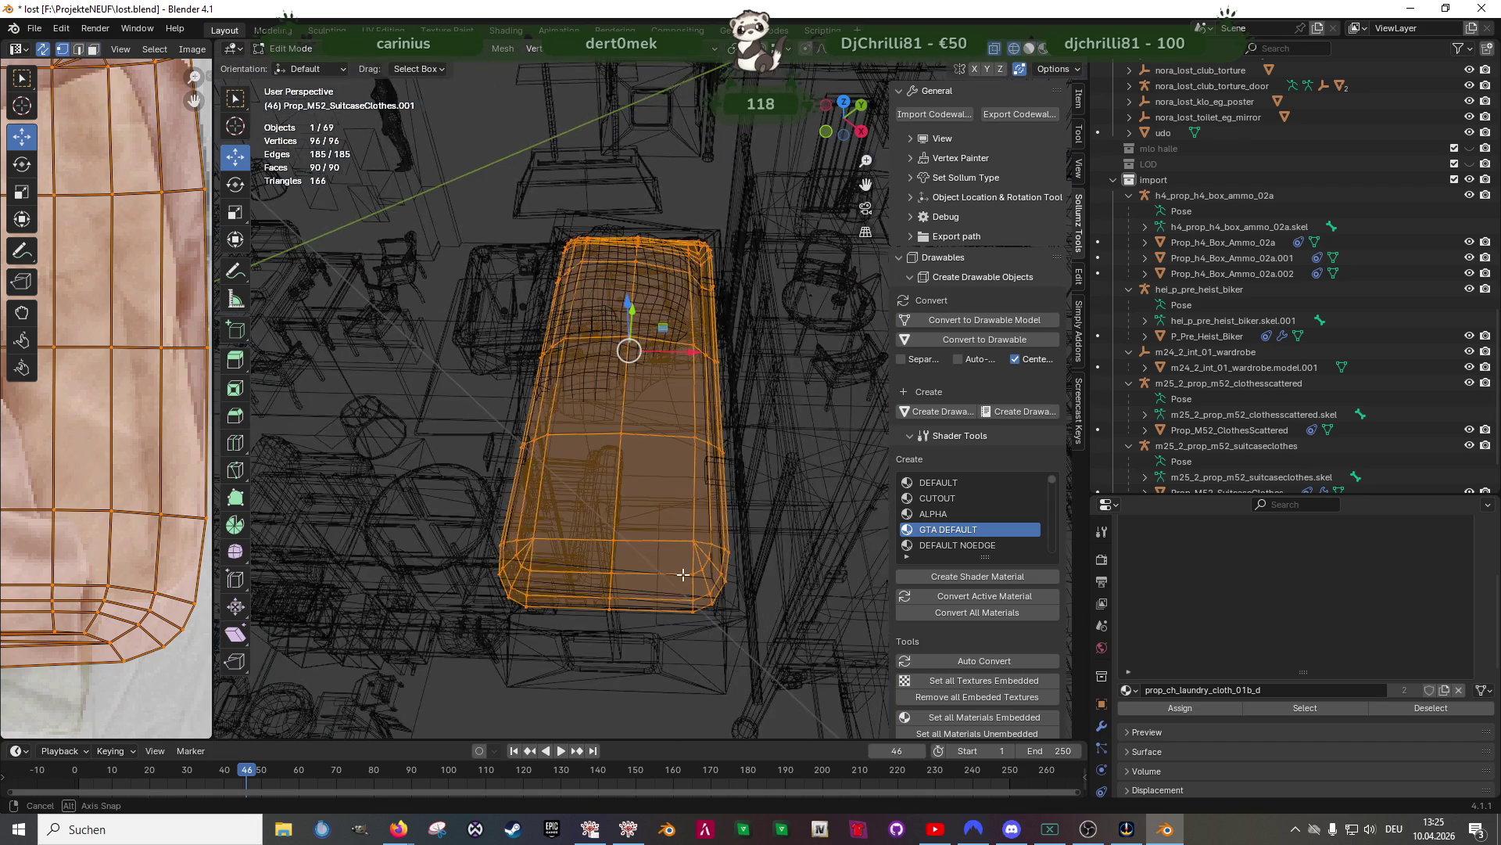
pyautogui.scroll(6, 632, 459)
pyautogui.scroll(4, 632, 459)
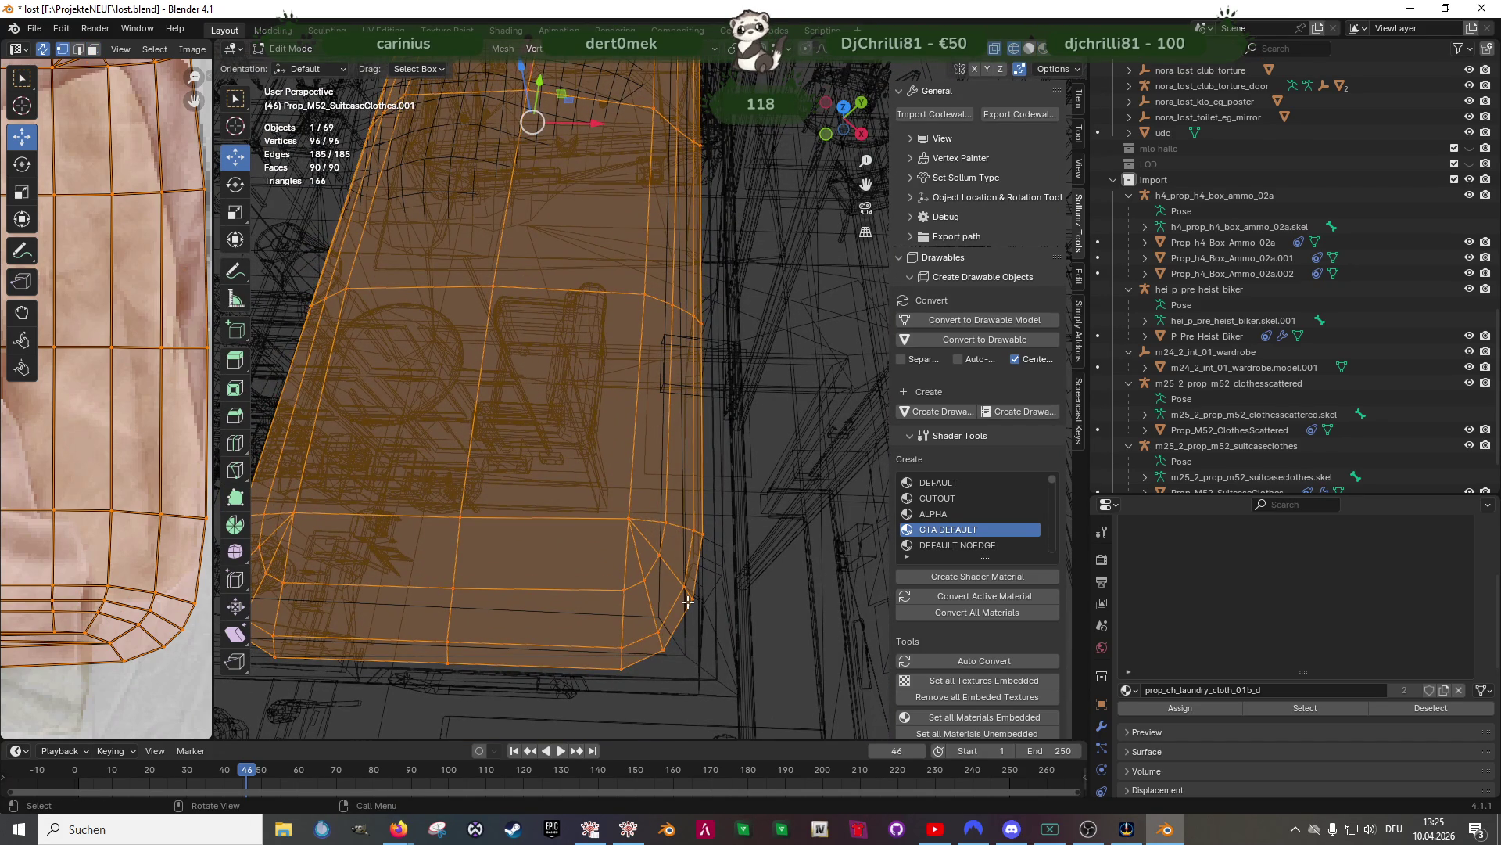
pyautogui.hotkey('shift', 'z')
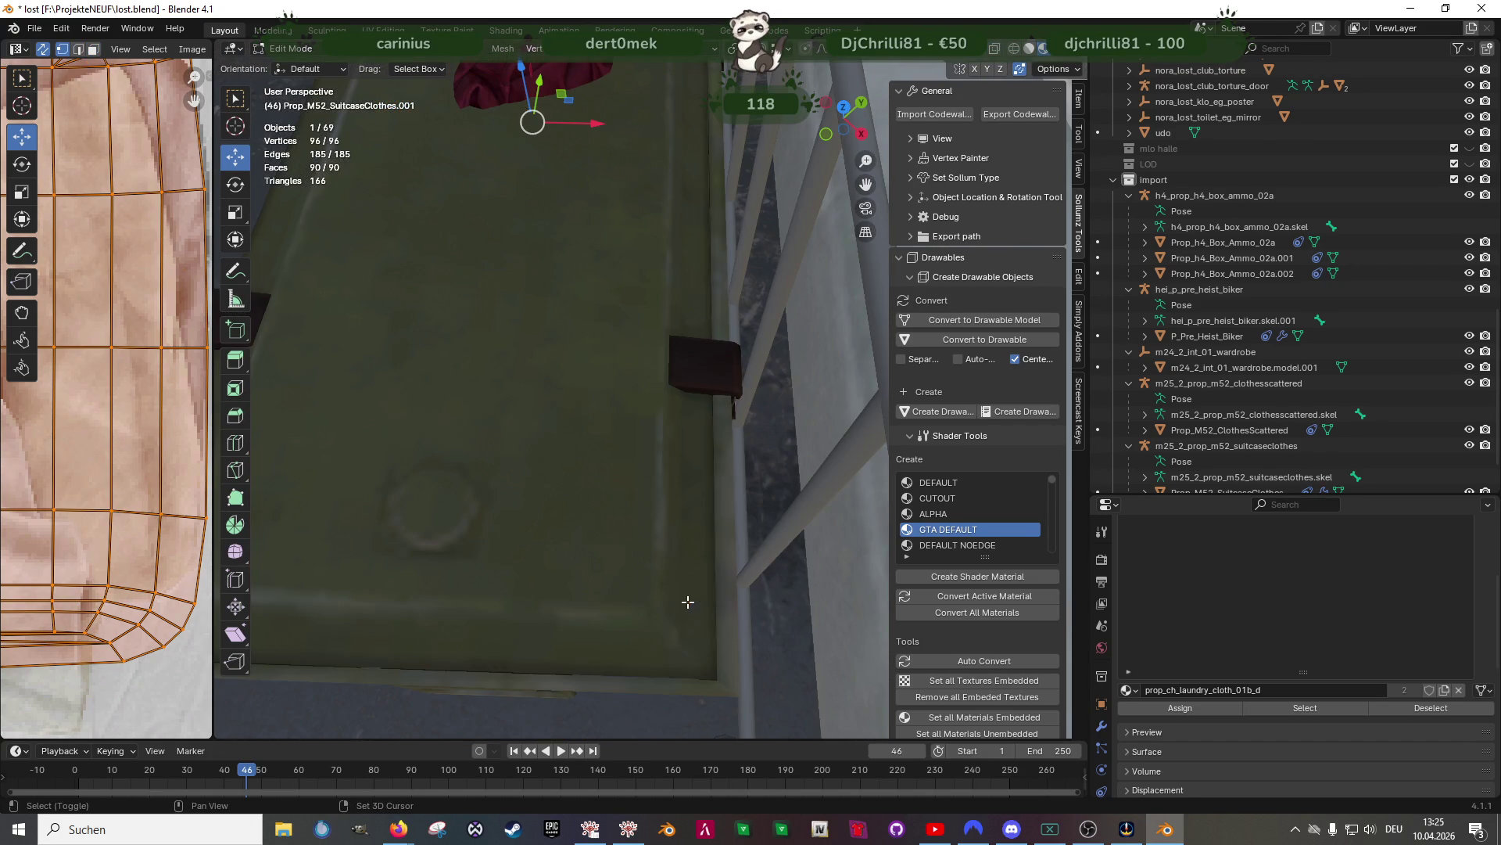
pyautogui.press('Tab')
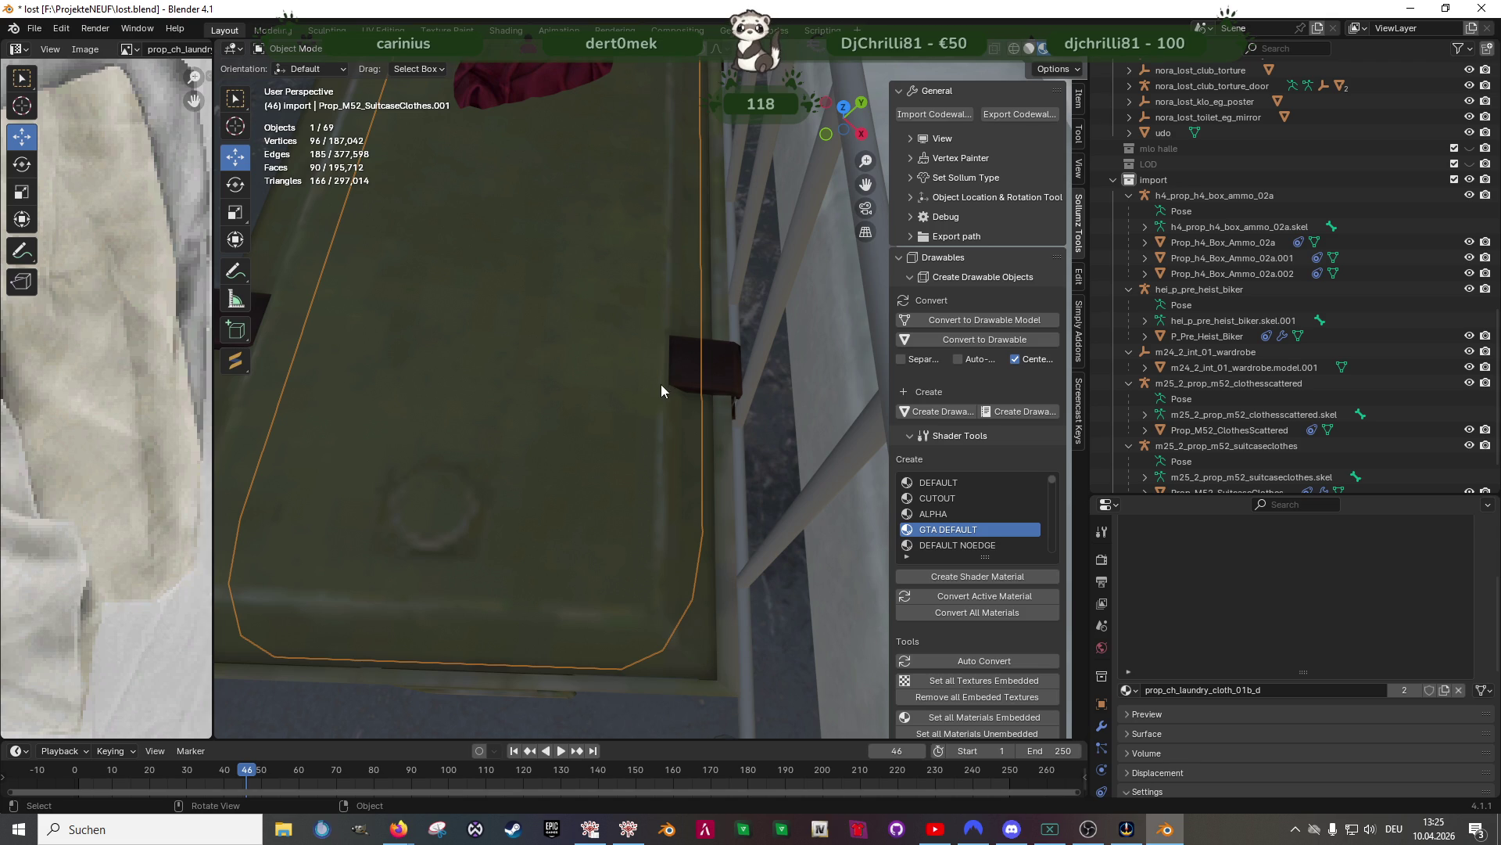
# Hide the Prop_h4_Box_Ammo_02a.002 crate part and inspect the clothes mesh in face select mode
pyautogui.click(1232, 273)
pyautogui.press('h')
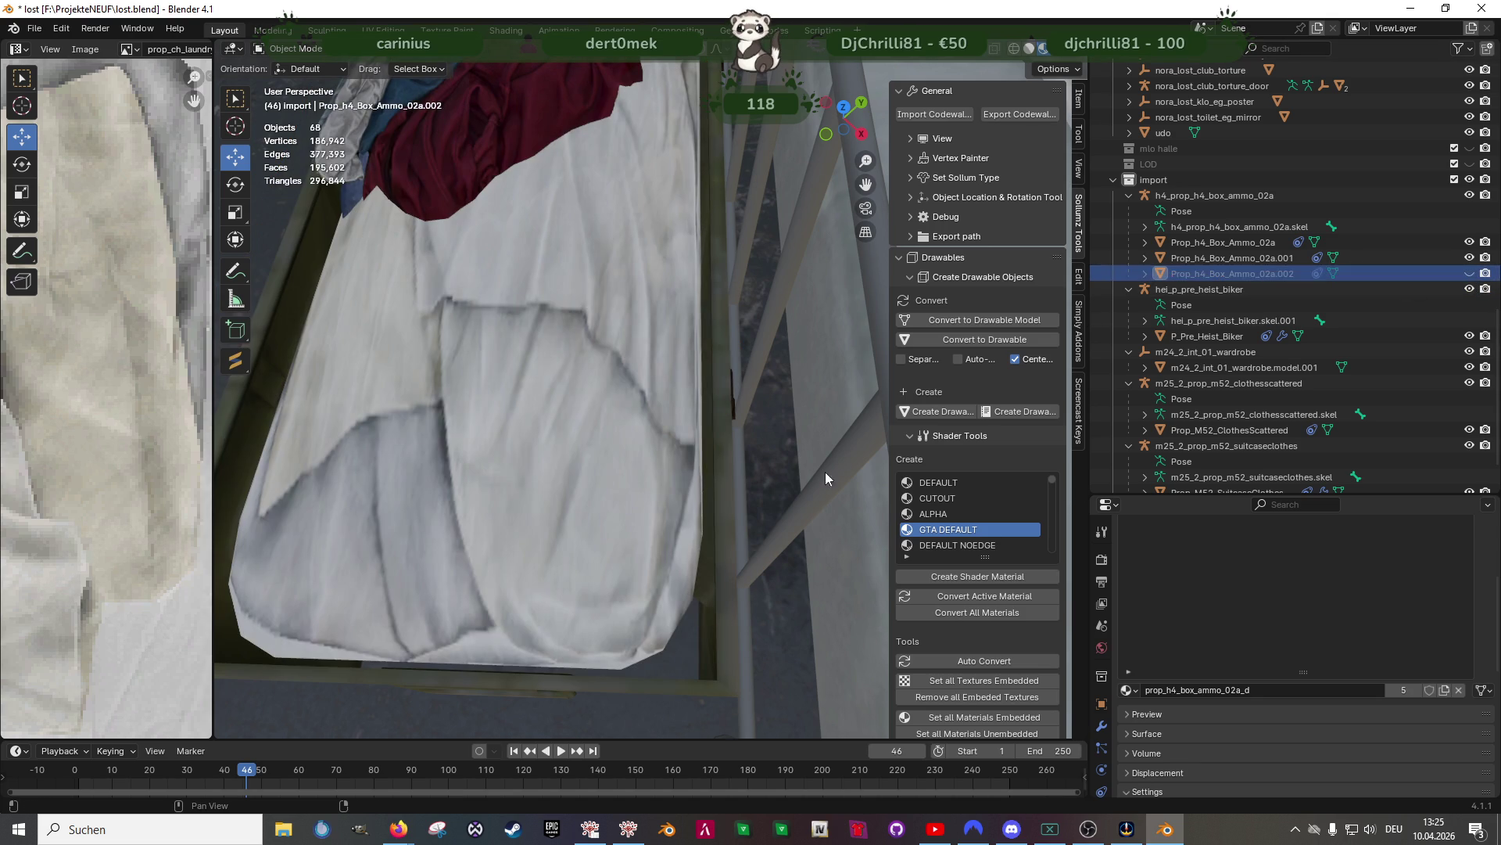
pyautogui.click(632, 514)
pyautogui.press('Tab')
pyautogui.moveTo(657, 563); pyautogui.dragTo(623, 606)
pyautogui.press('3')
pyautogui.click(595, 606)
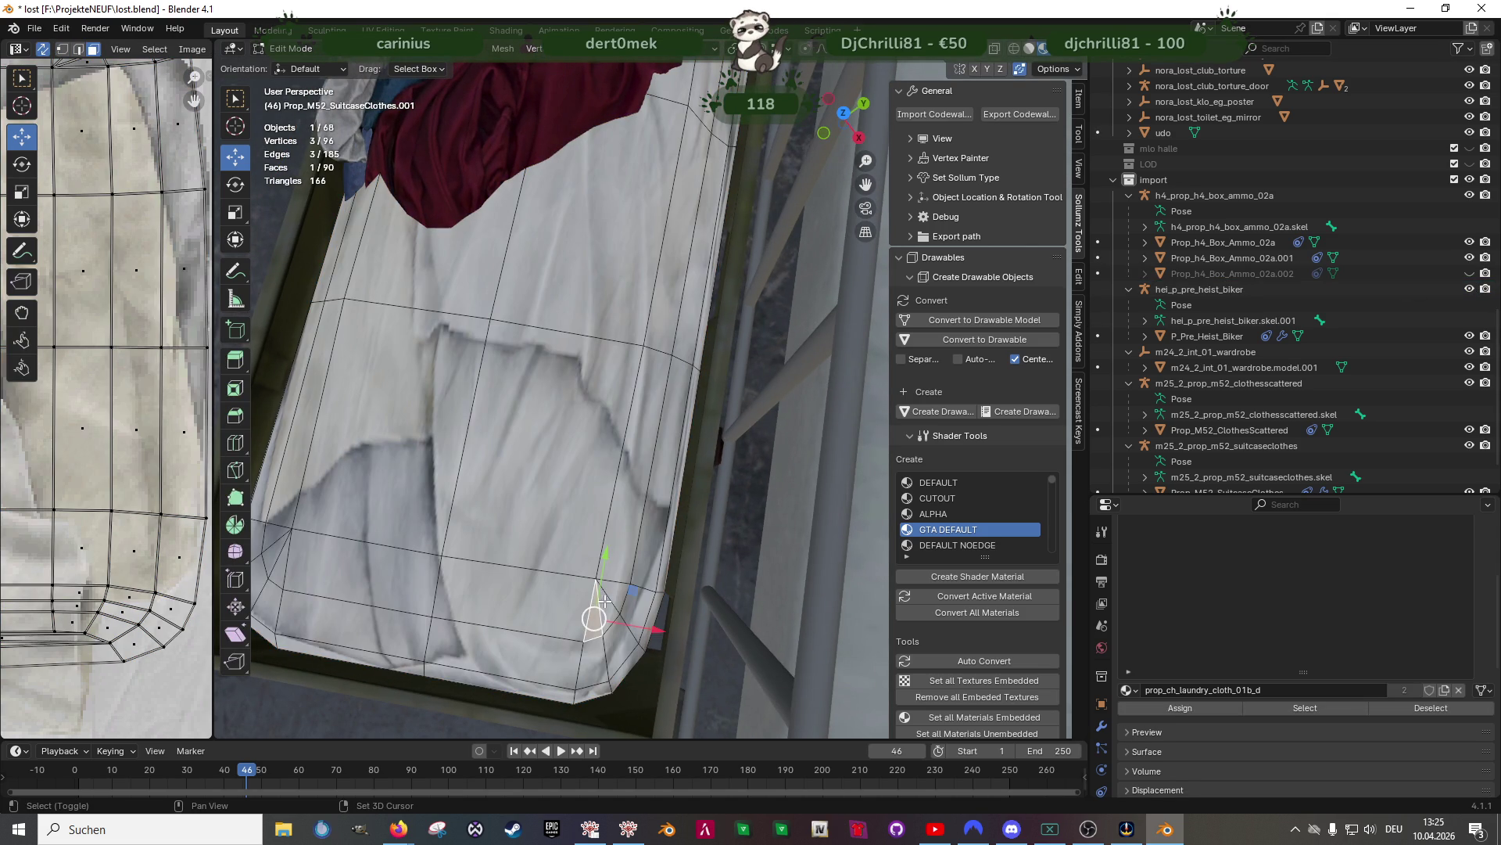
pyautogui.moveTo(604, 613)
pyautogui.mouseDown(button='middle')
pyautogui.moveTo(608, 542)
pyautogui.moveTo(473, 474)
pyautogui.mouseUp(button='middle')
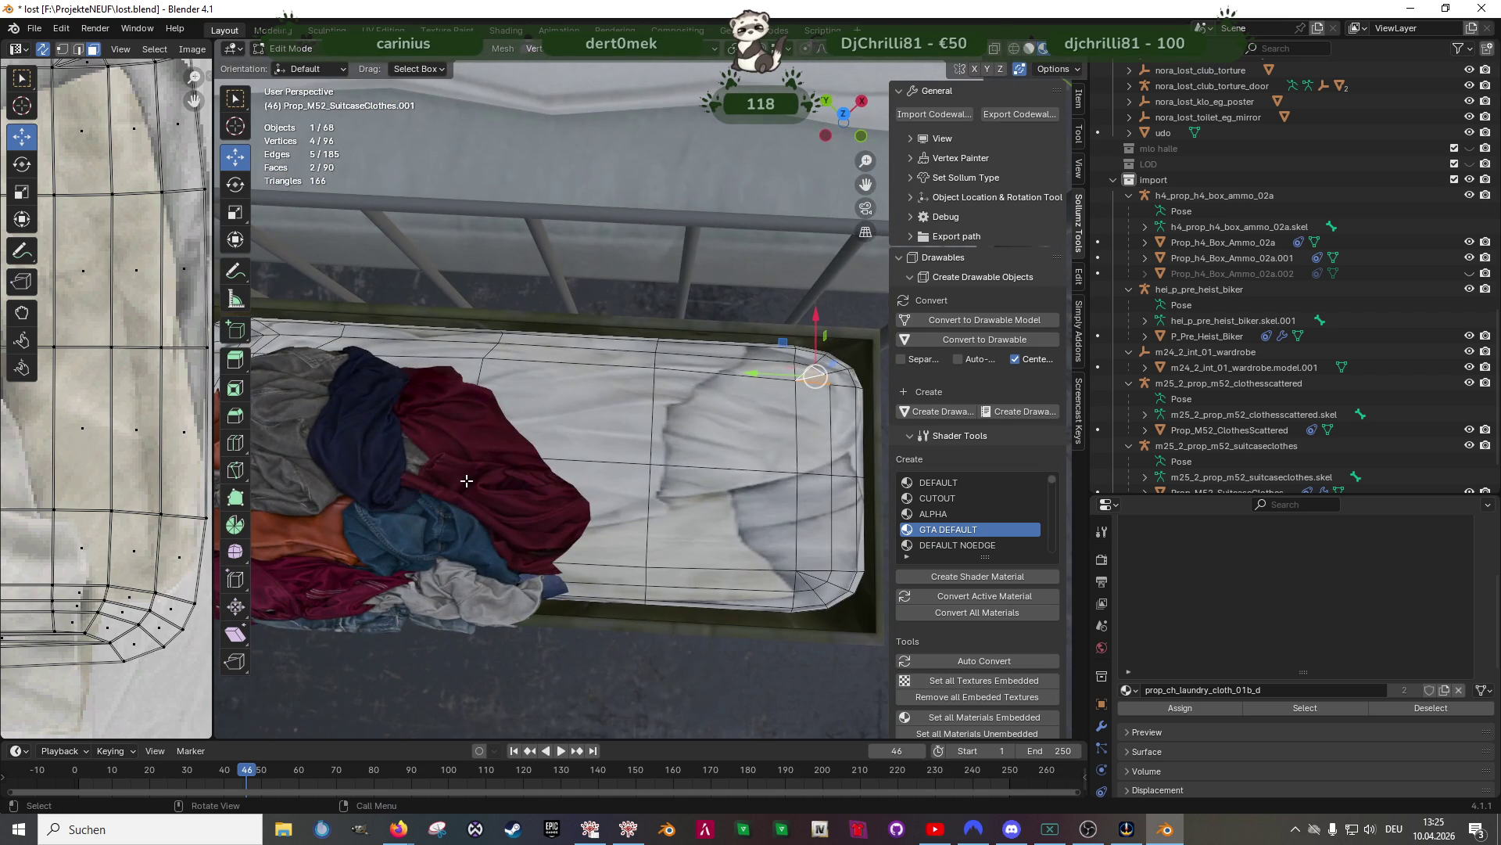
# Hide the Prop_M52_SuitcaseClothes pile from the Outliner
pyautogui.press('Tab')
pyautogui.click(444, 456)
pyautogui.scroll(-2, 1443, 470)
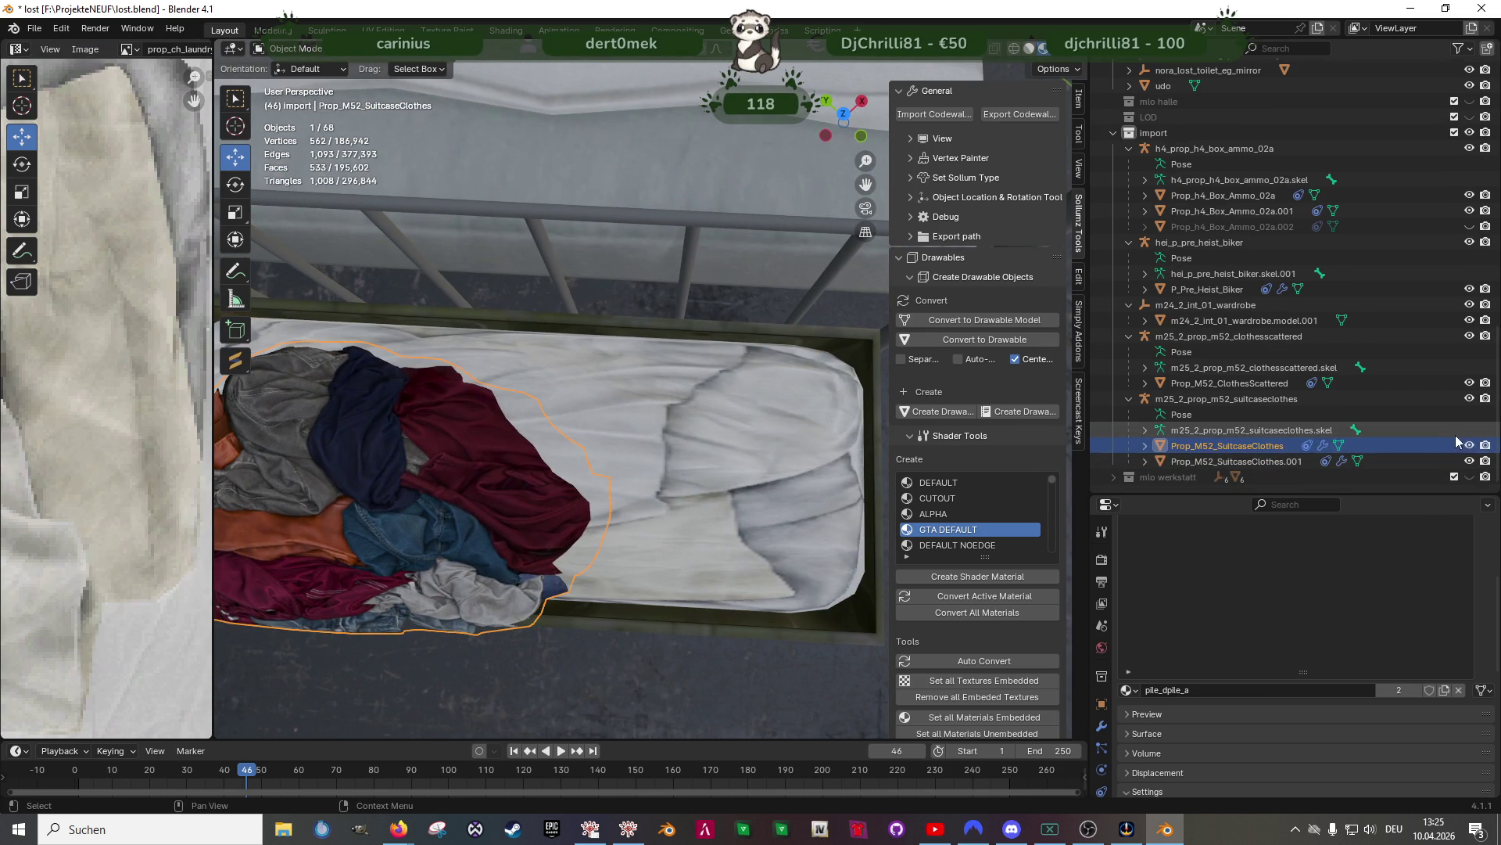
pyautogui.click(1468, 450)
# Select the cloth lining Prop_M52_SuitcaseClothes.001 and enter Edit Mode on it
pyautogui.moveTo(551, 538); pyautogui.dragTo(598, 409, button='middle')
pyautogui.click(599, 410)
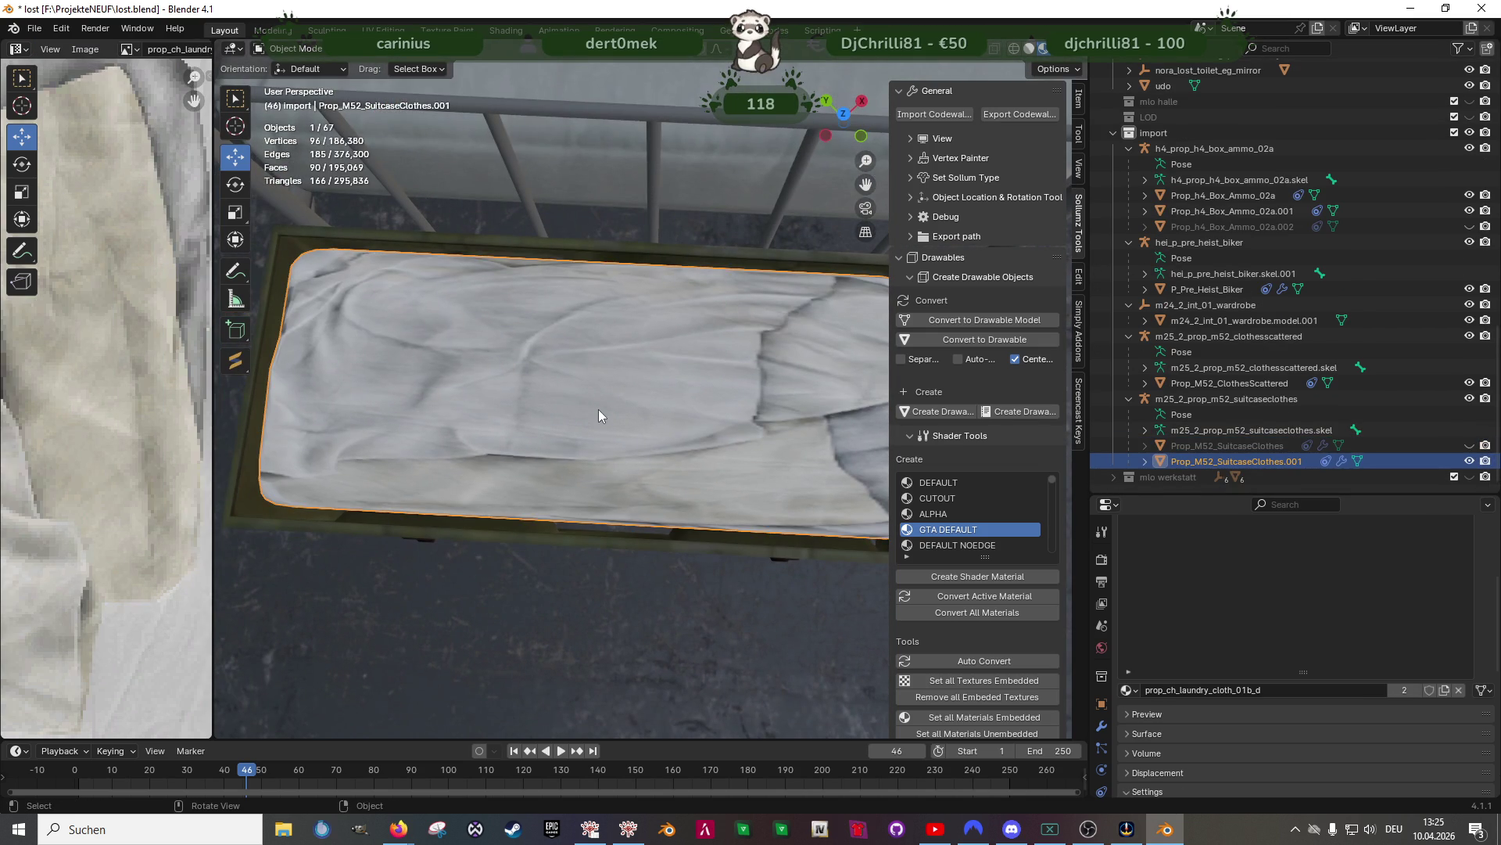
pyautogui.press('Tab')
pyautogui.moveTo(400, 358)
pyautogui.mouseDown(button='middle')
pyautogui.moveTo(598, 395)
pyautogui.moveTo(493, 325)
pyautogui.moveTo(563, 447)
pyautogui.mouseUp(button='middle')
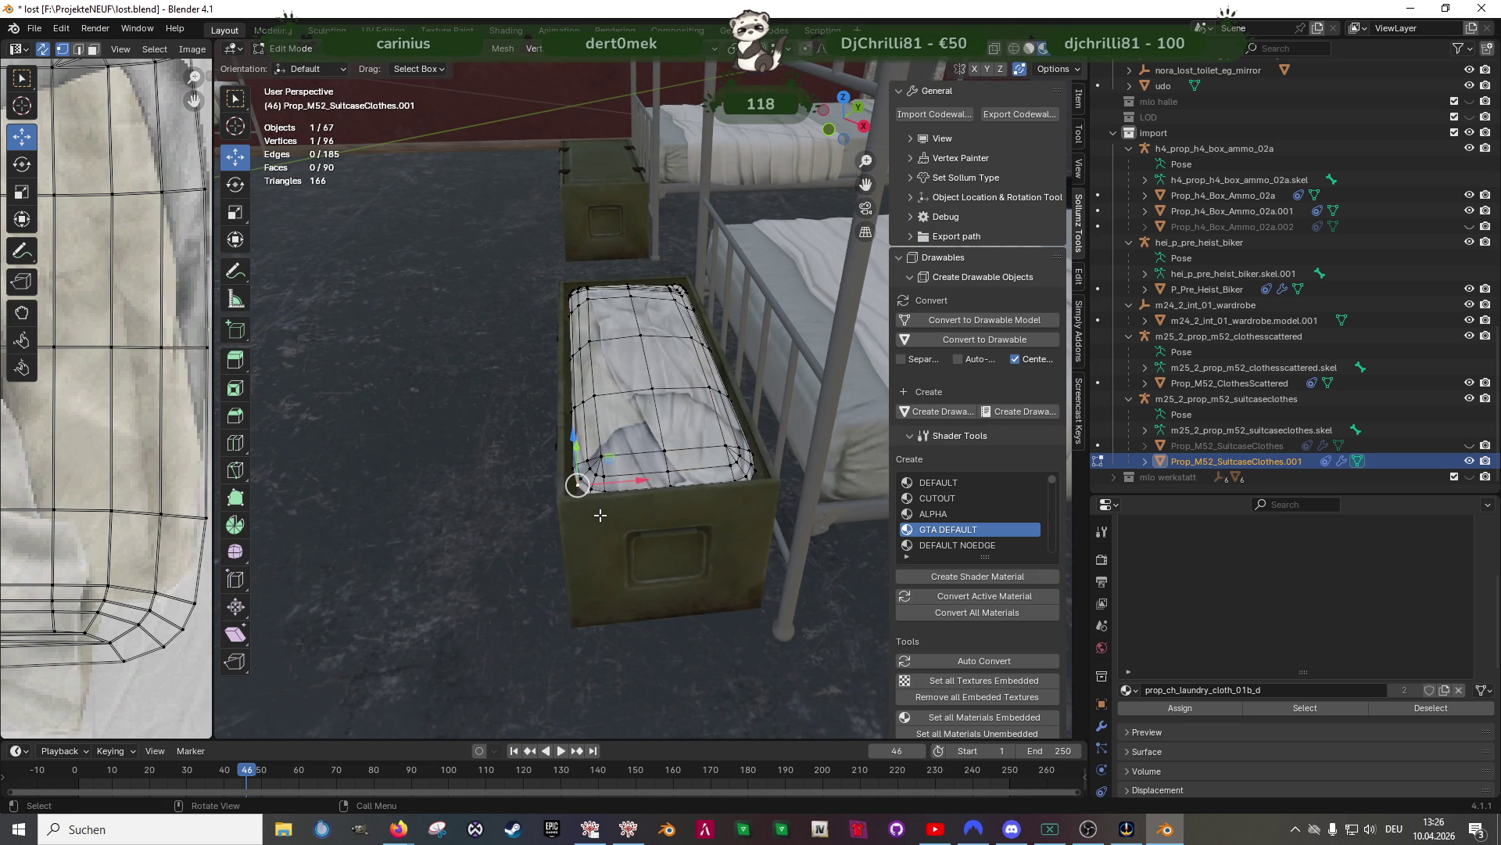
# Move the selected lining corner vertex onto its neighbour and along Y
pyautogui.press('KP_Decimal')
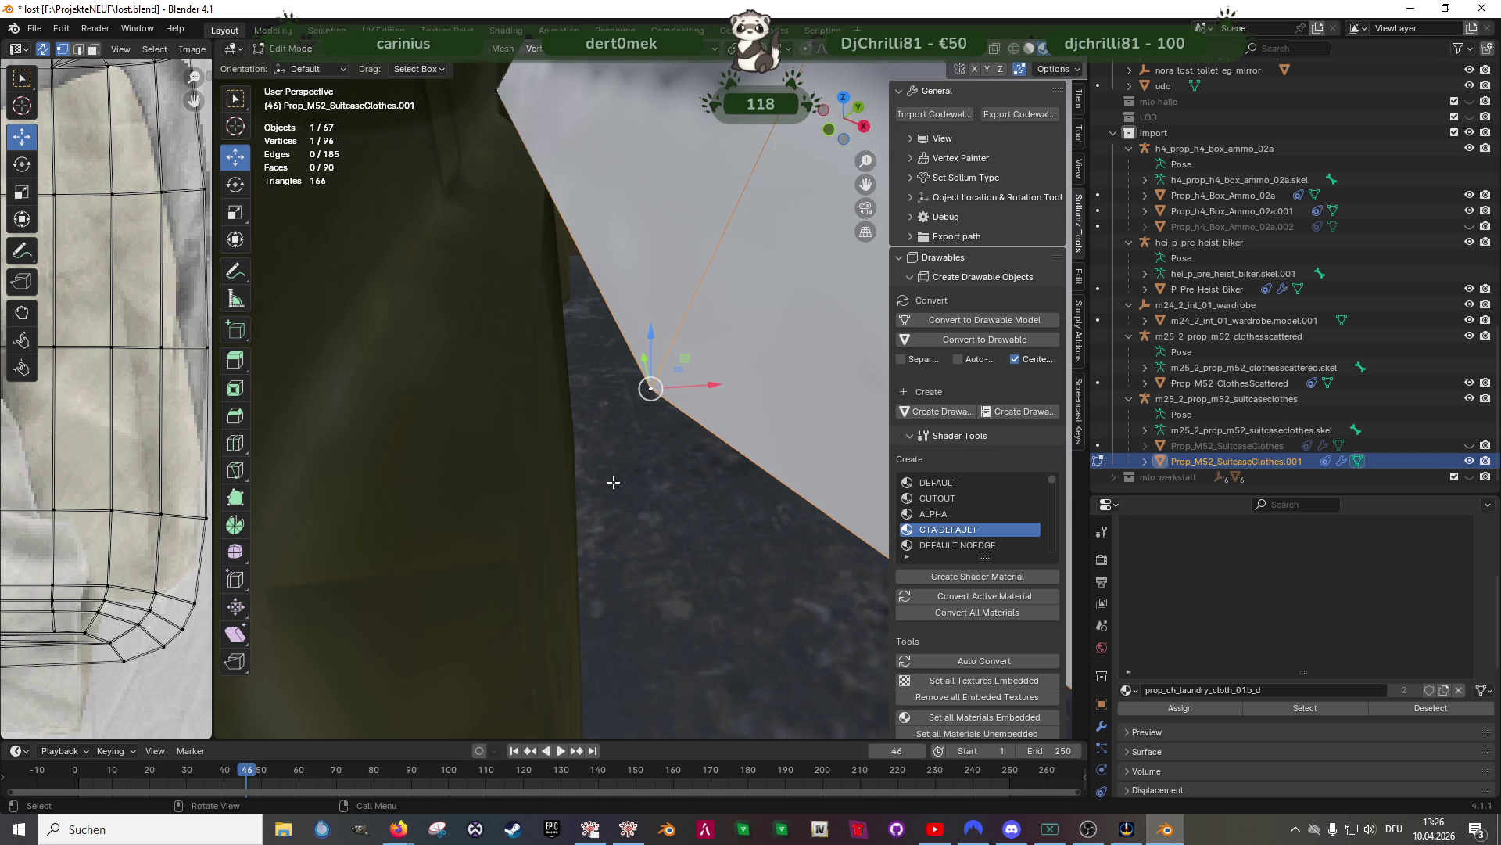
pyautogui.moveTo(613, 475)
pyautogui.mouseDown(button='middle')
pyautogui.moveTo(623, 443)
pyautogui.moveTo(738, 506)
pyautogui.moveTo(714, 566)
pyautogui.moveTo(737, 579)
pyautogui.mouseUp(button='middle')
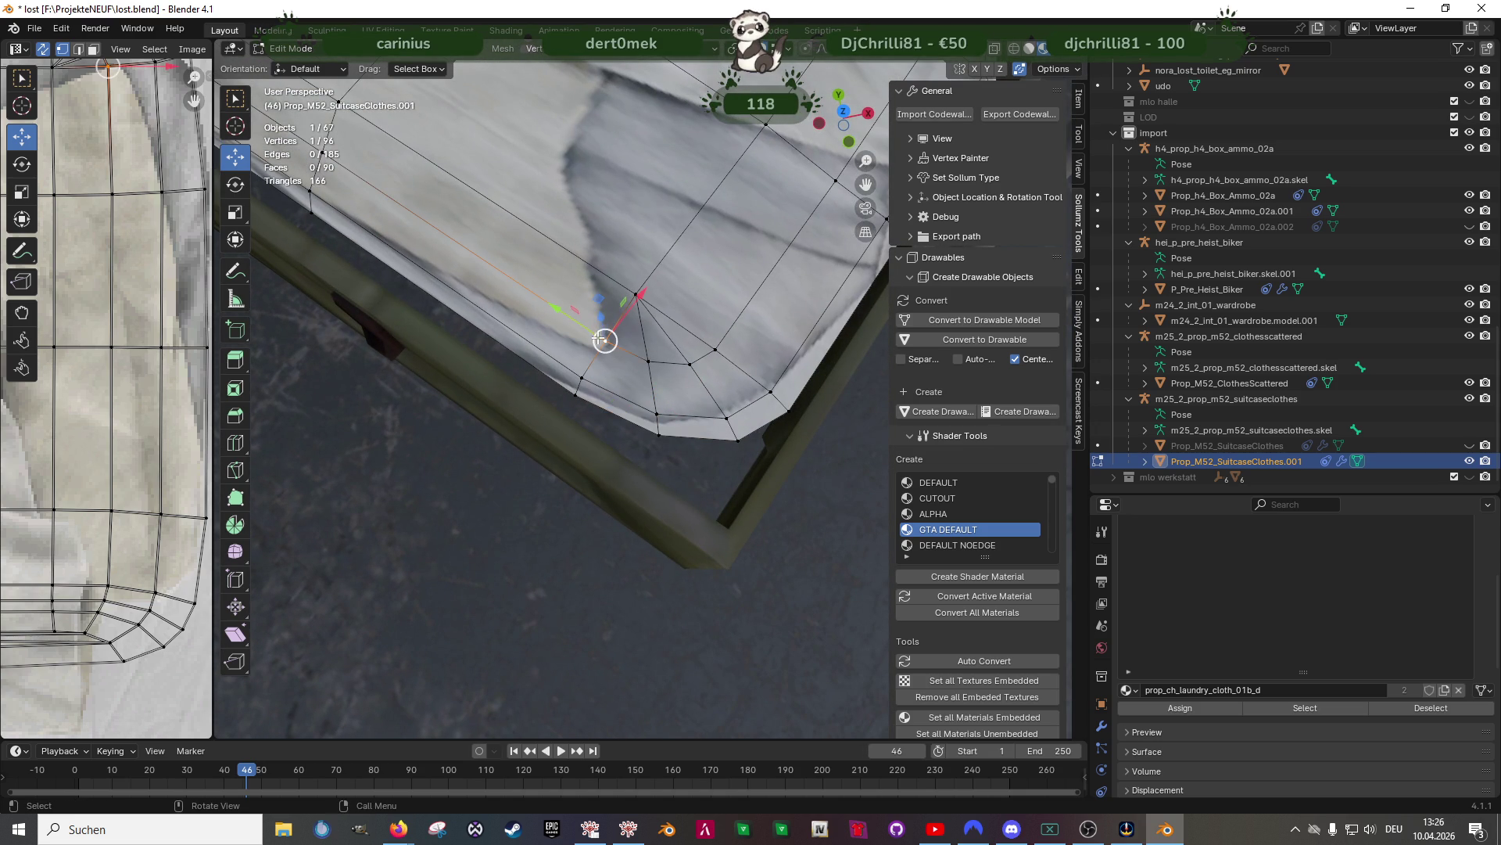
pyautogui.press('g')
pyautogui.click(644, 359)
pyautogui.press('g')
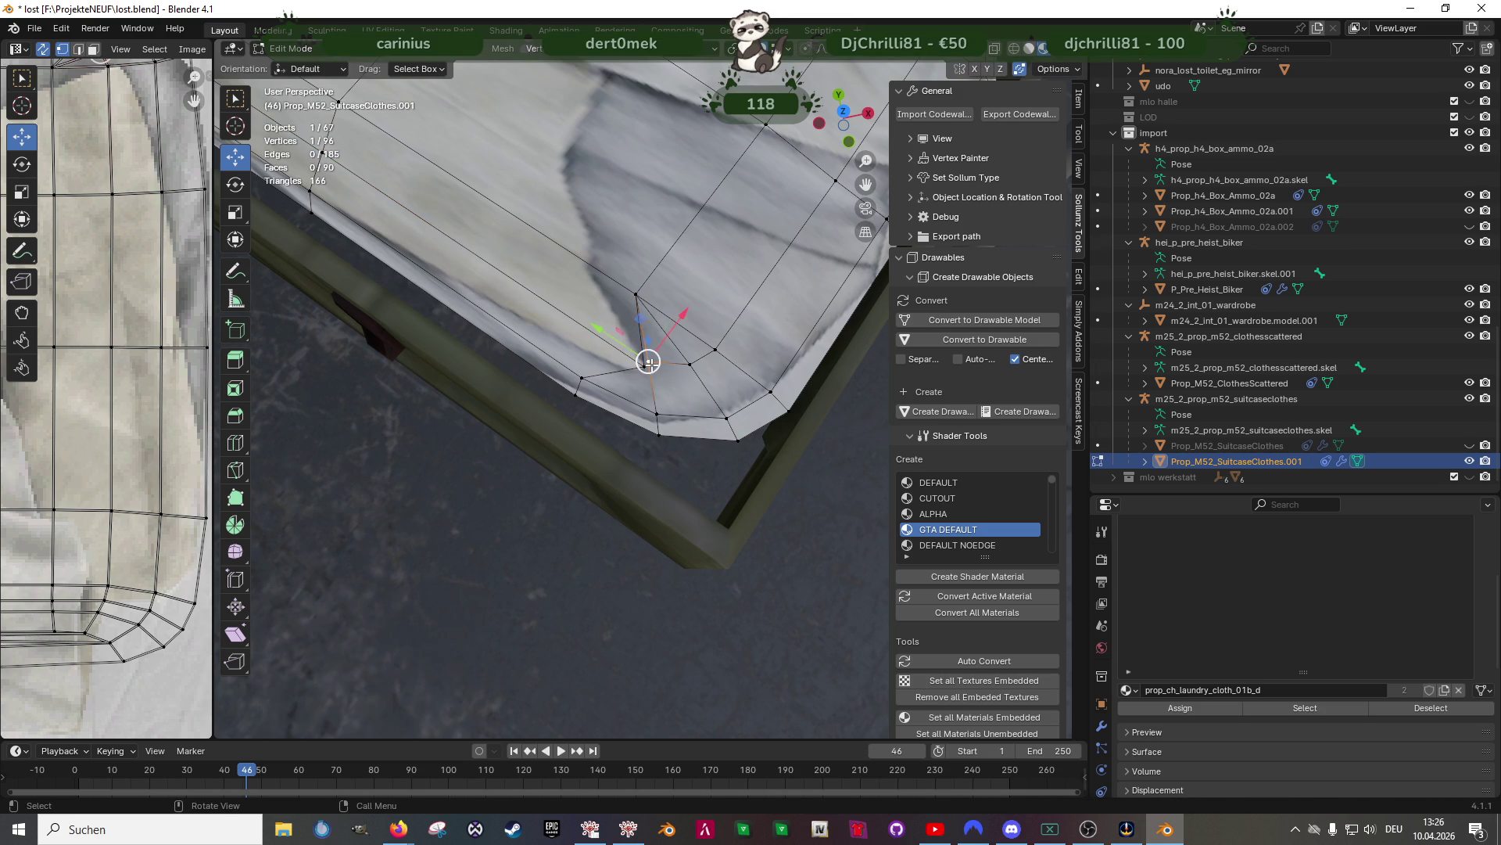
pyautogui.click(644, 366)
pyautogui.press('g')
pyautogui.press('y')
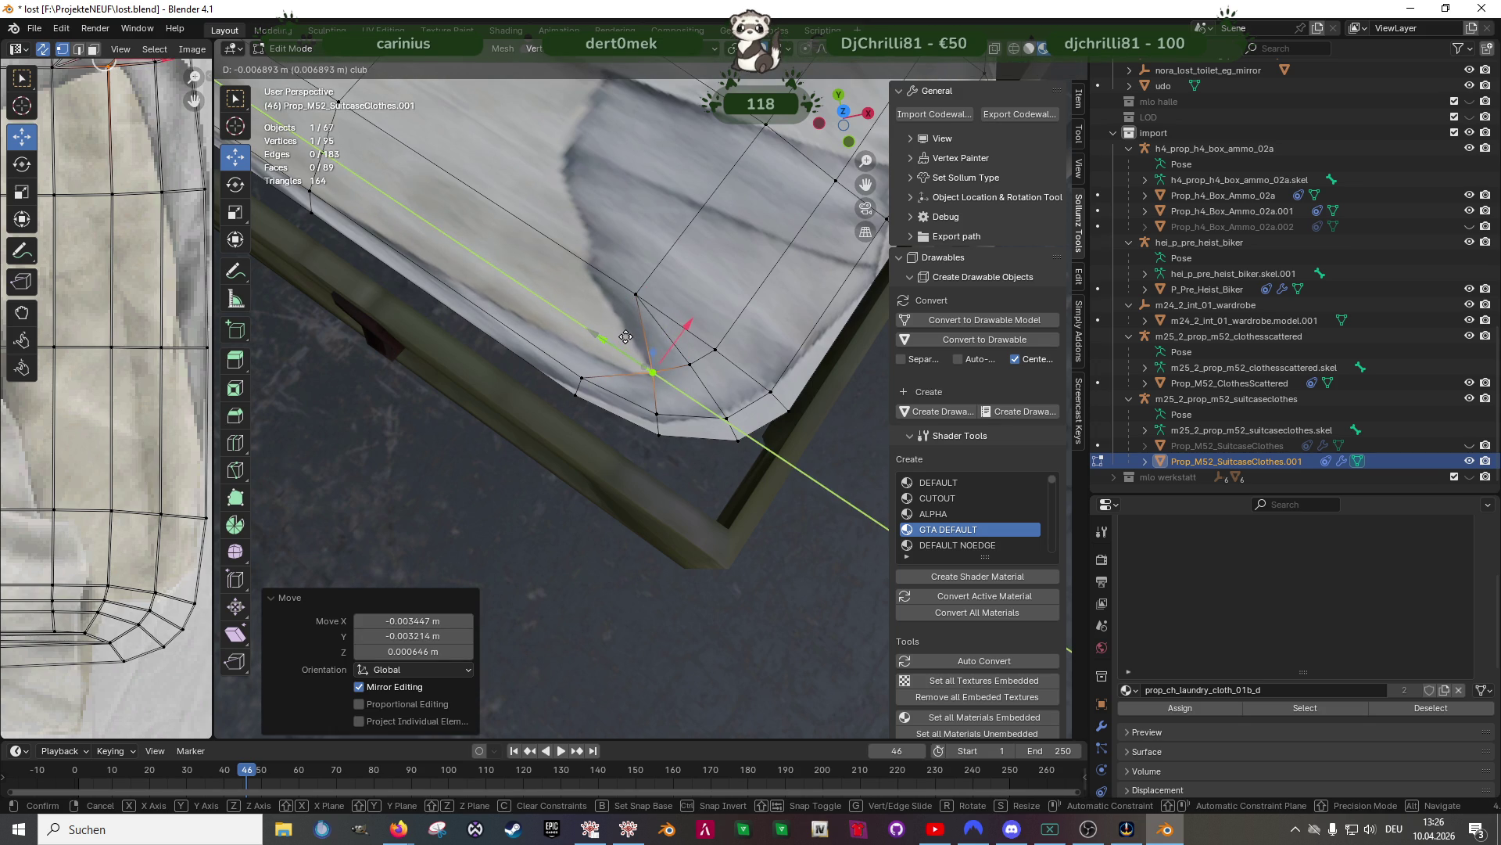
pyautogui.click(721, 345)
# Select the corner vertices and merge them into one vertex
pyautogui.click(685, 387)
pyautogui.press('g')
pyautogui.click(695, 391)
pyautogui.click(715, 352)
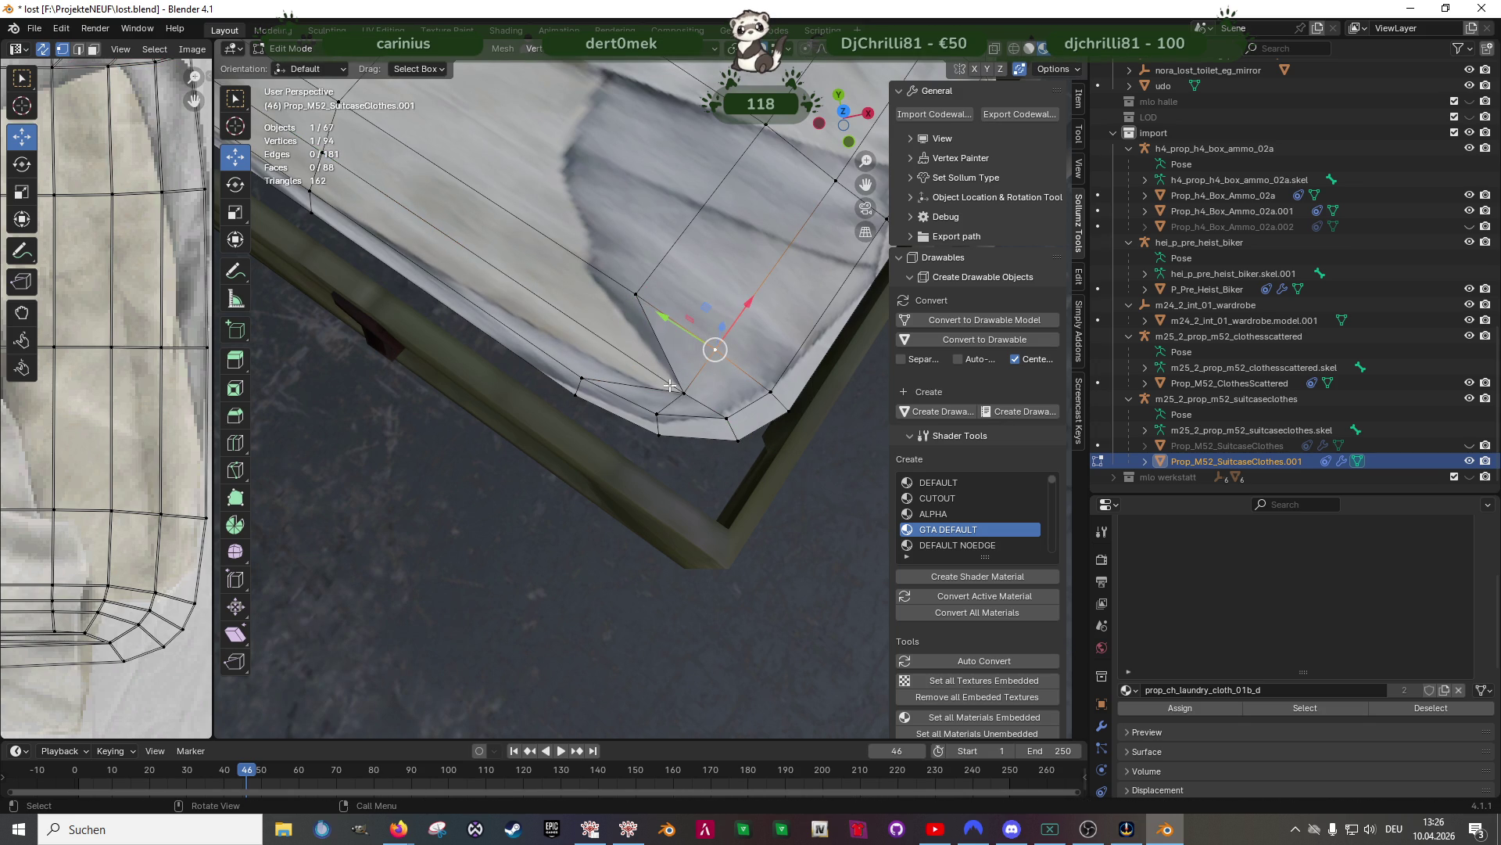
pyautogui.hotkey('ctrl', 'z')
pyautogui.hotkey('ctrl', 'z')
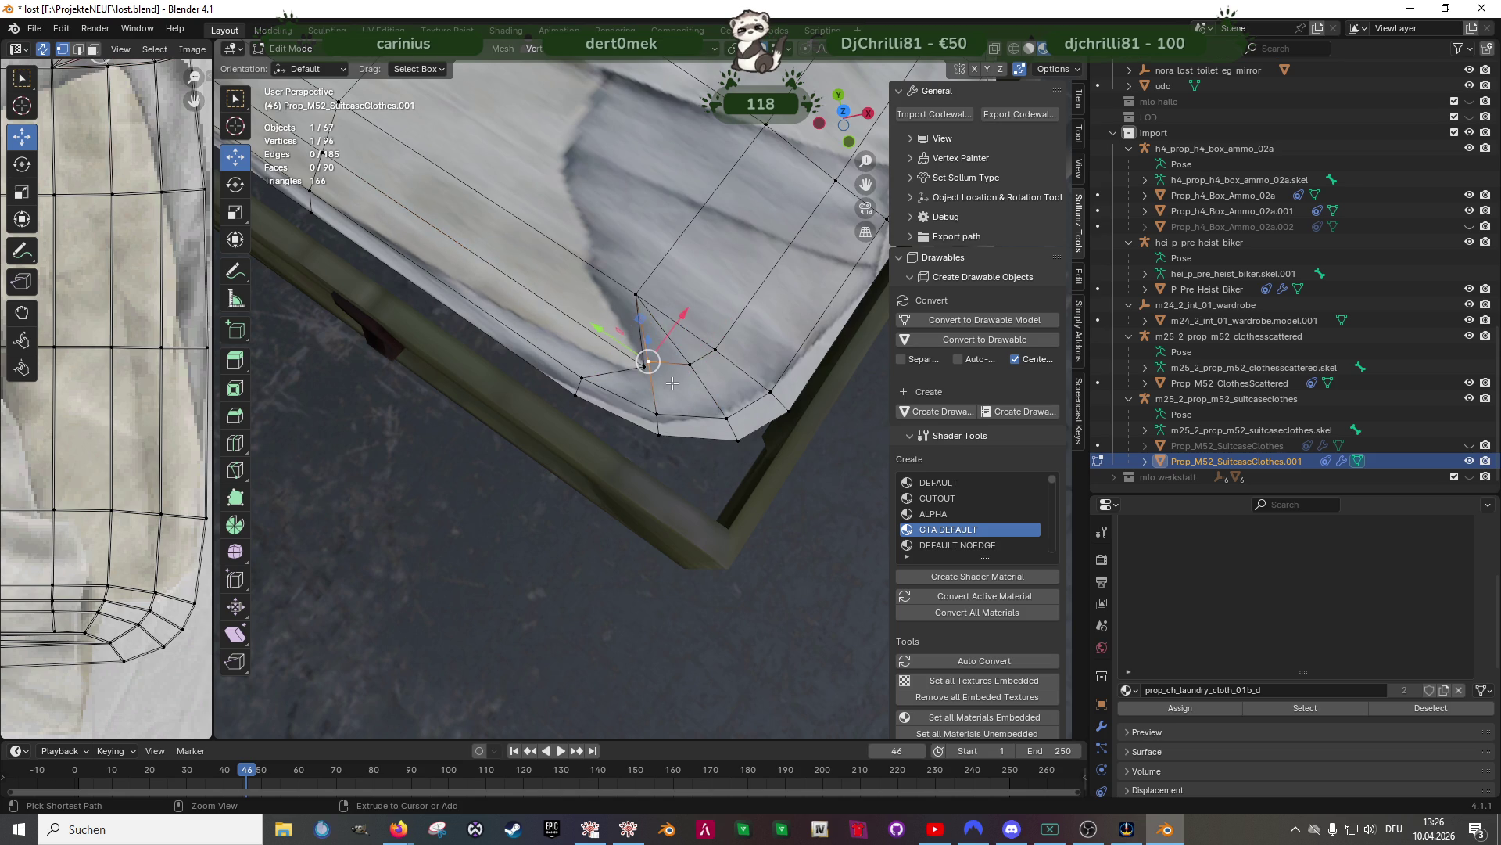
pyautogui.hotkey('ctrl', 'z')
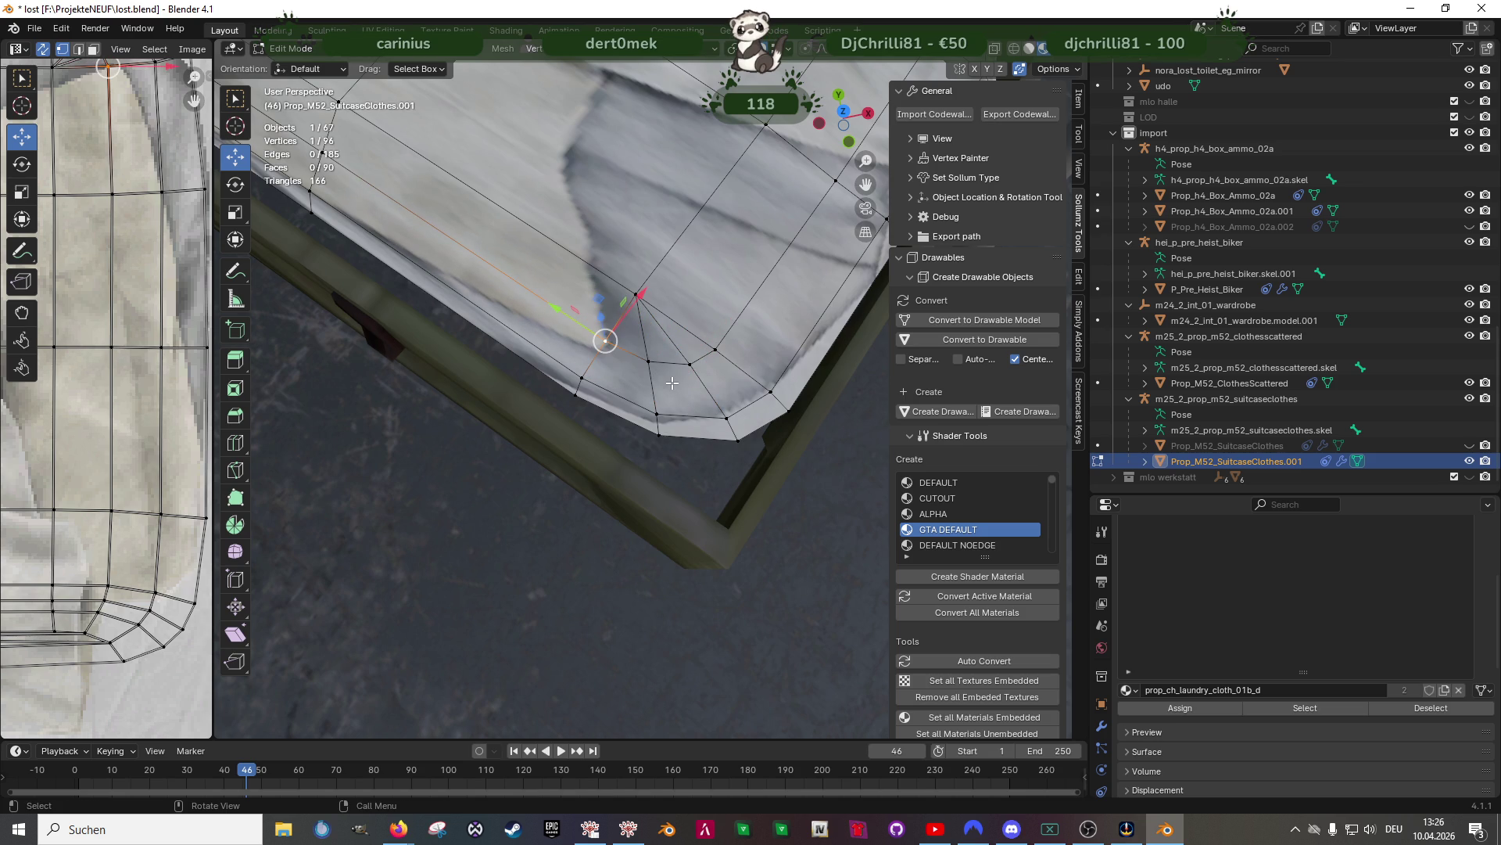
pyautogui.rightClick(740, 439)
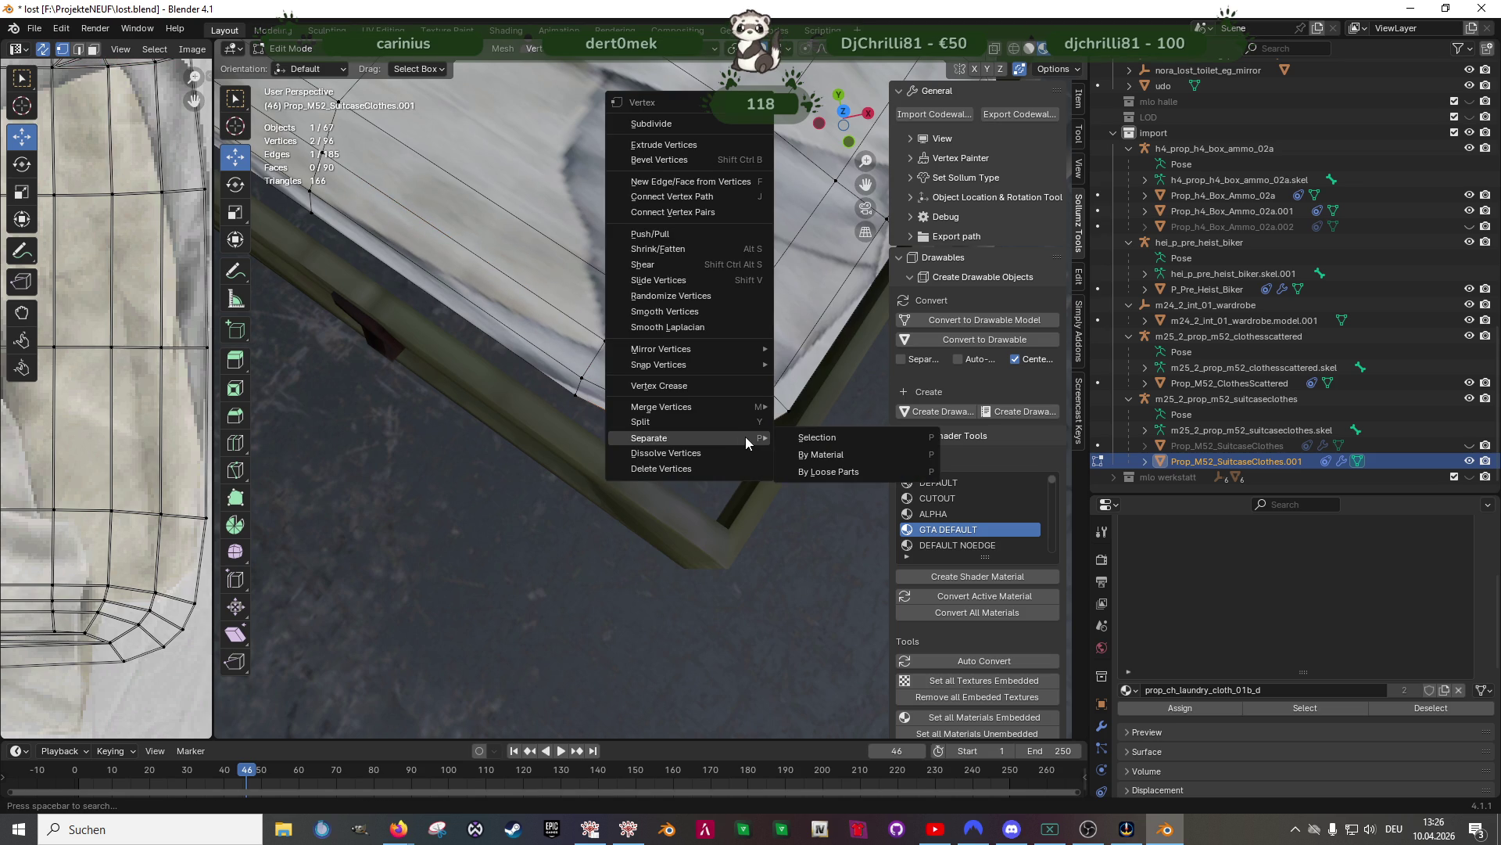
pyautogui.press('m')
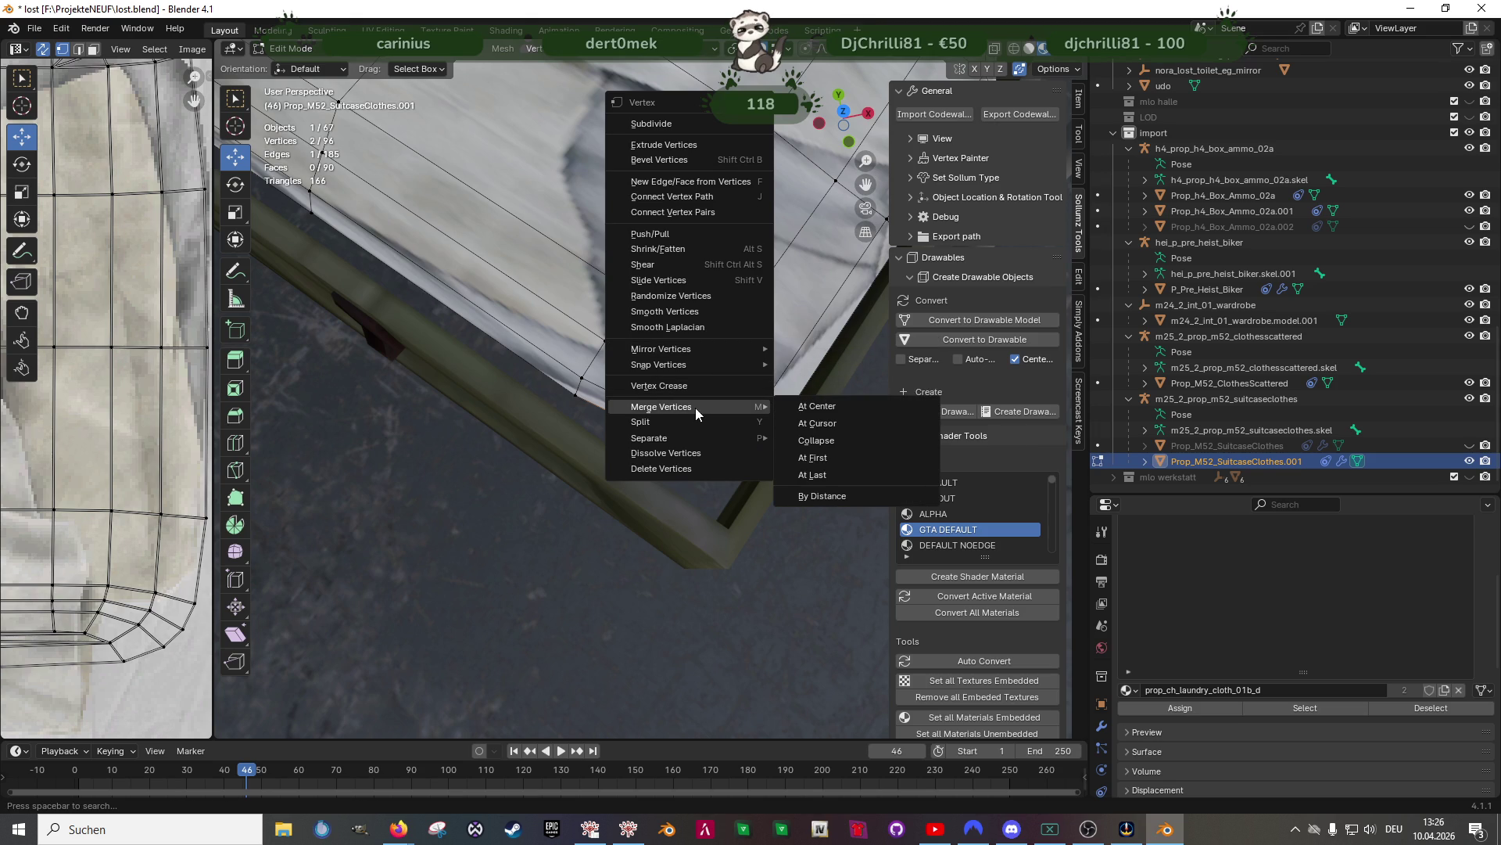
pyautogui.click(829, 405)
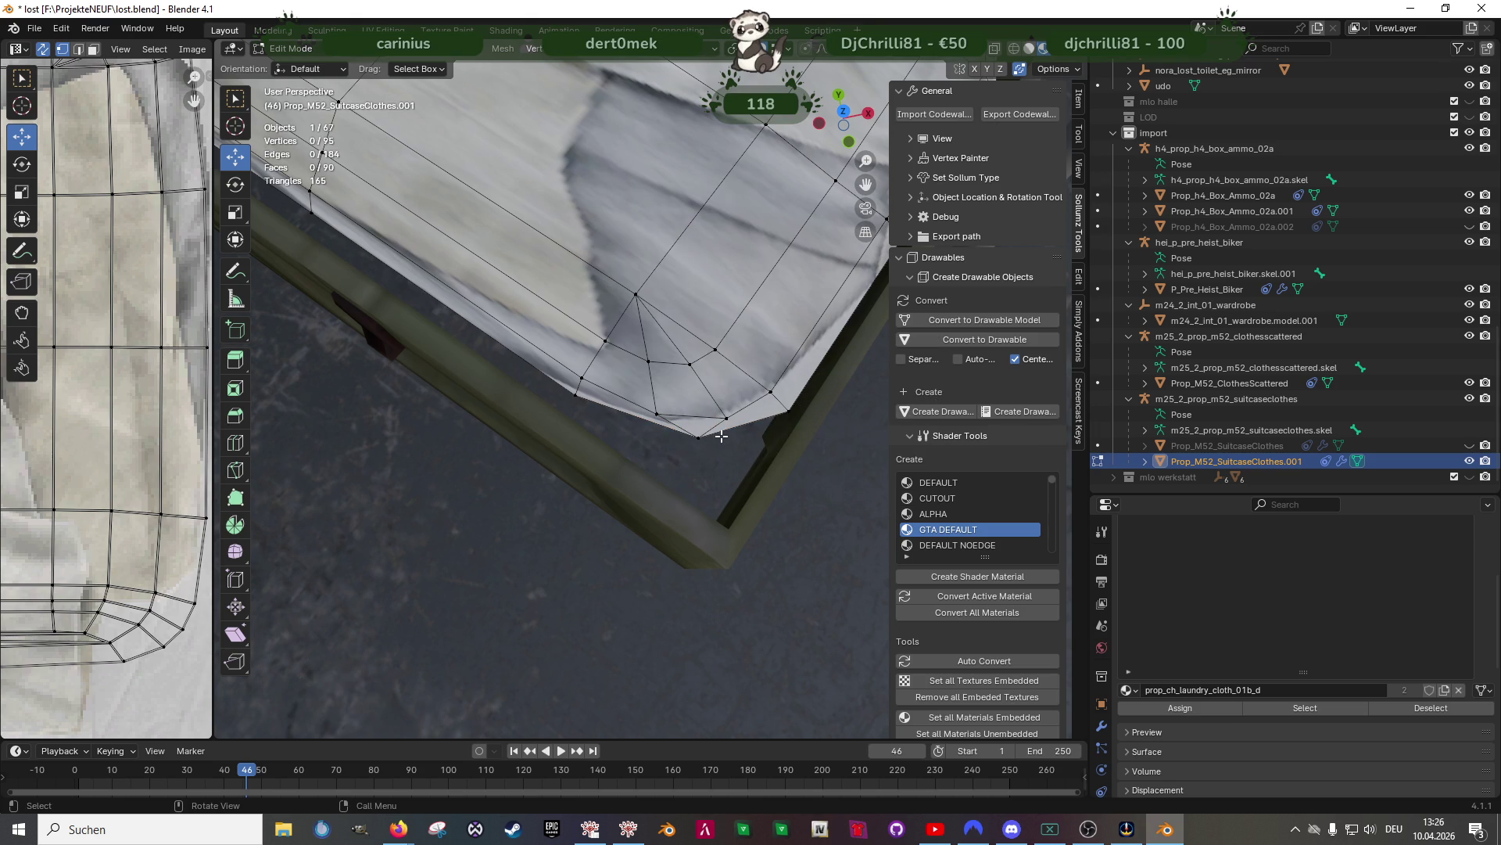
# Pull the merged vertex inward along X and Y, then merge two more neighbouring vertices at center
pyautogui.moveTo(729, 405)
pyautogui.mouseDown()
pyautogui.moveTo(630, 430)
pyautogui.moveTo(672, 471)
pyautogui.mouseUp()
pyautogui.moveTo(672, 471); pyautogui.dragTo(639, 414, button='middle')
pyautogui.click(643, 414)
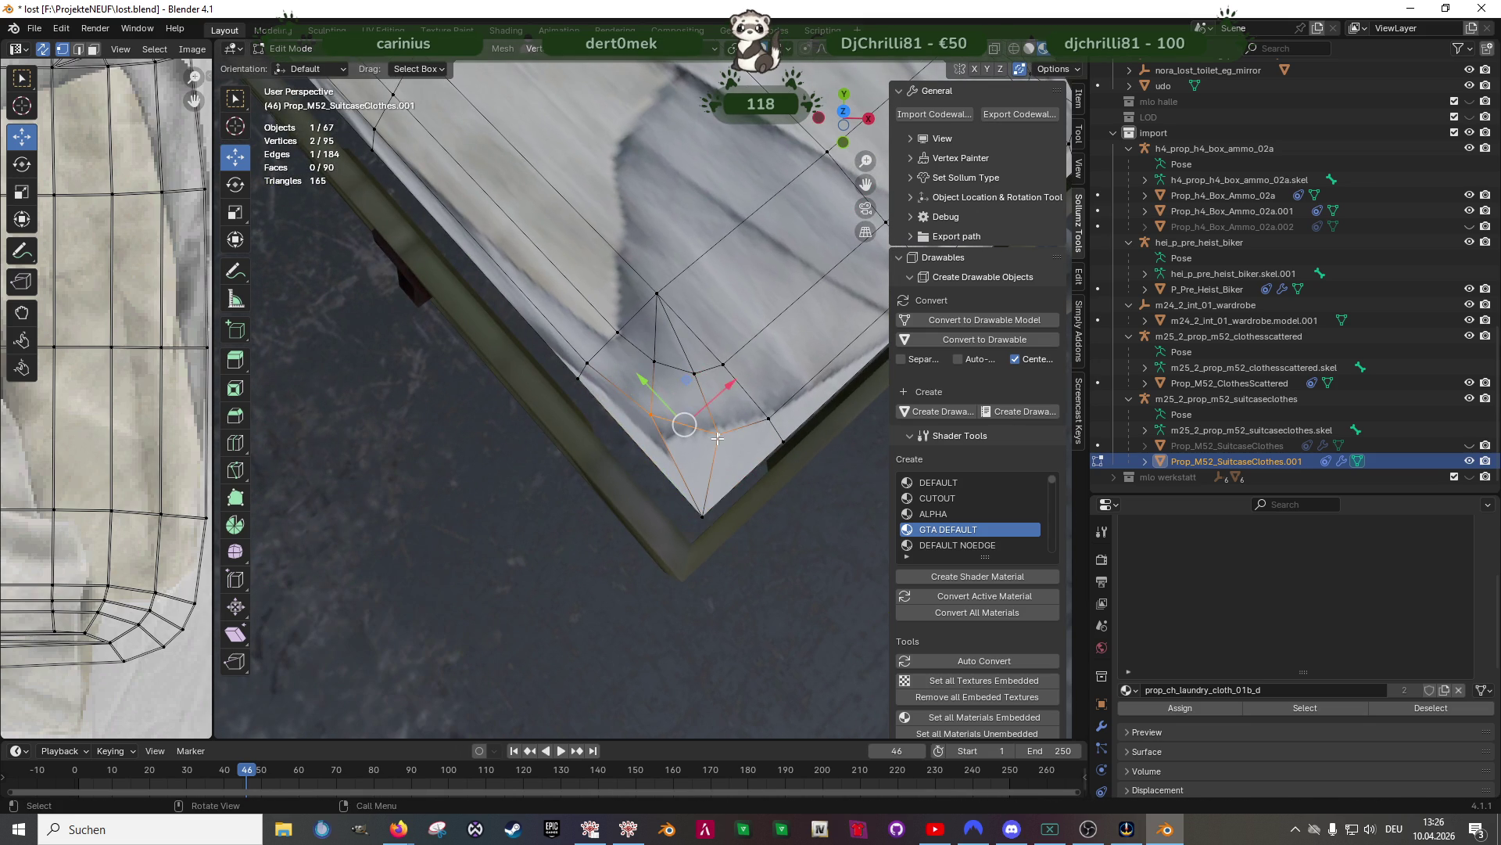
pyautogui.rightClick(717, 439)
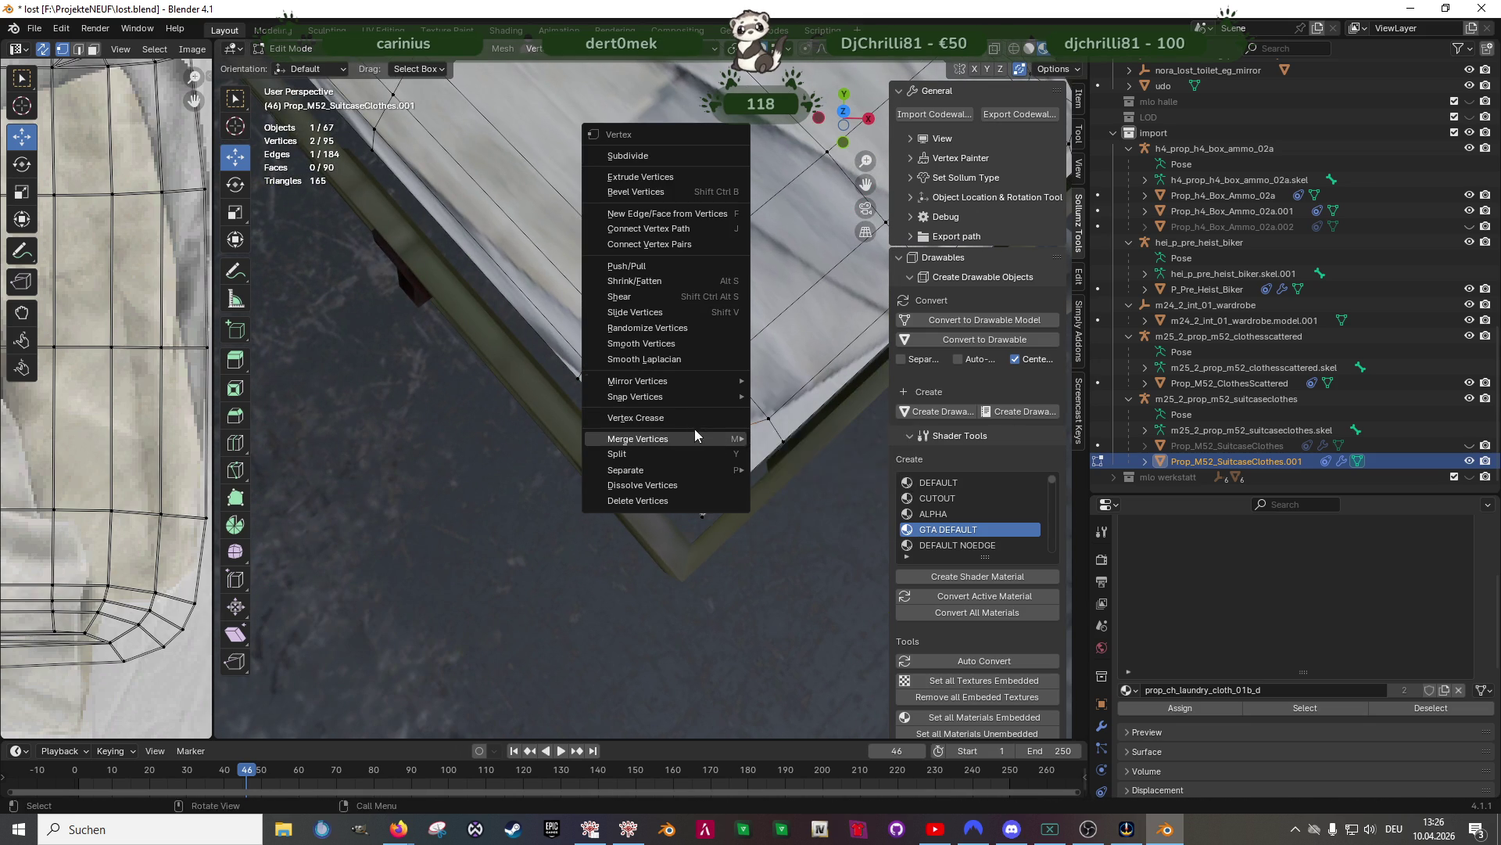
pyautogui.moveTo(715, 435)
pyautogui.click(790, 437)
pyautogui.moveTo(705, 410); pyautogui.dragTo(665, 368, button='middle')
pyautogui.click(659, 363)
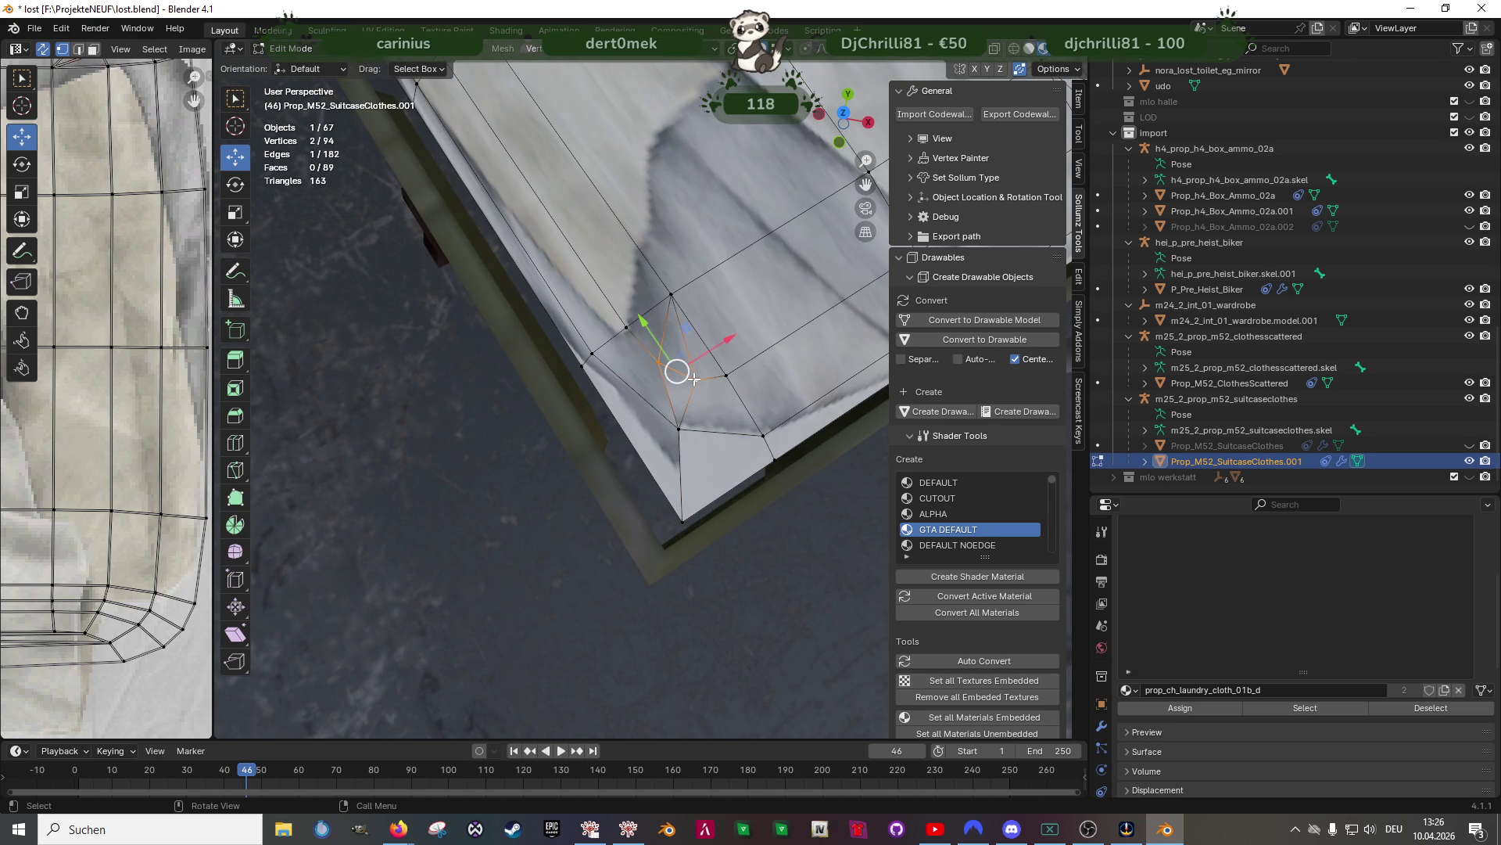
pyautogui.rightClick(693, 379)
pyautogui.moveTo(693, 379)
pyautogui.click(770, 381)
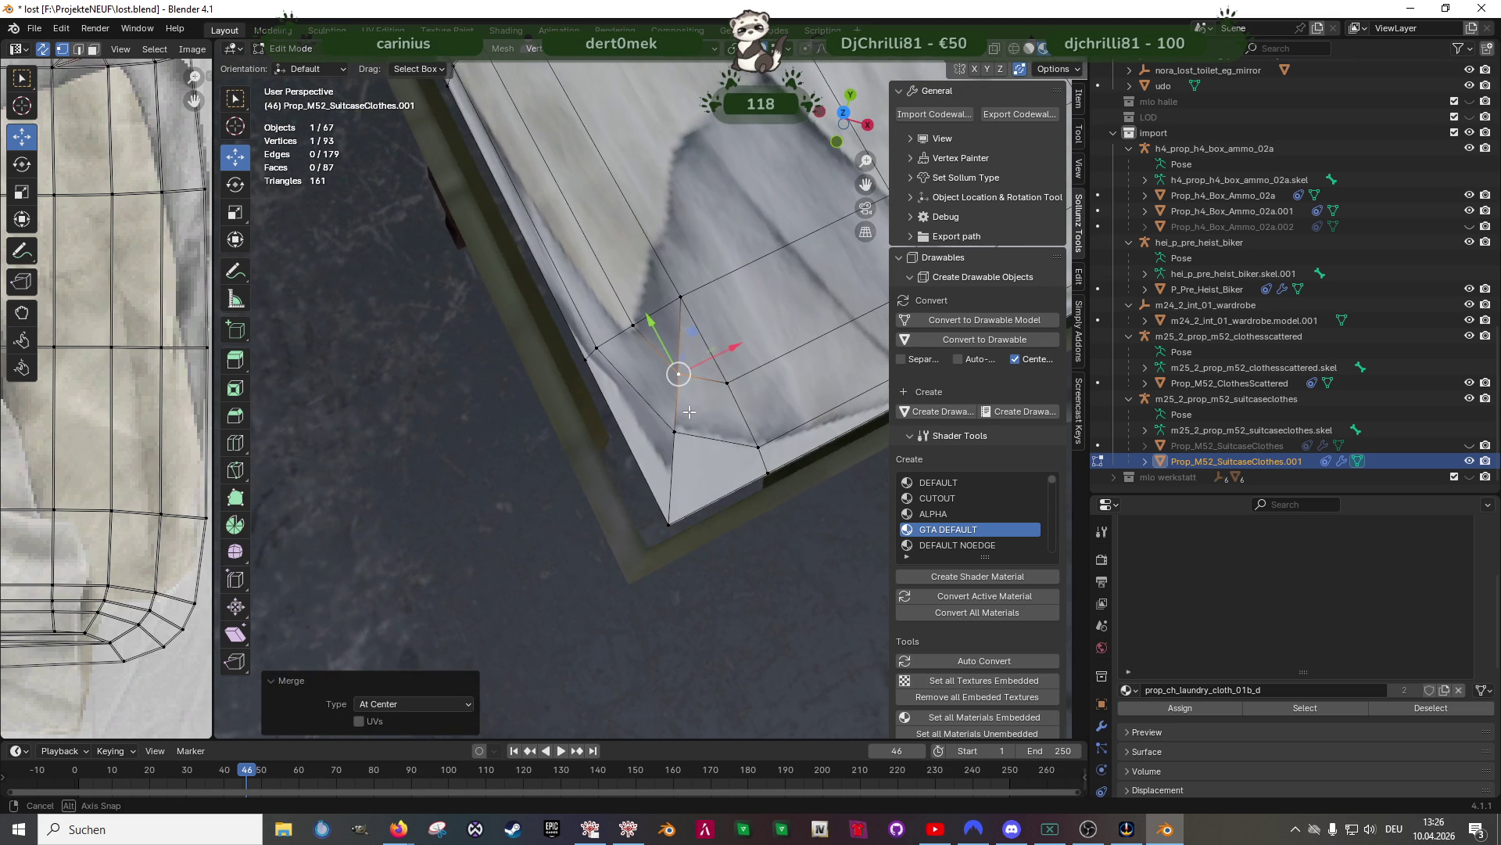
# Nudge the lower and upper corner vertices inward along Y and X to fit the crate corner
pyautogui.click(676, 431)
pyautogui.press('g')
pyautogui.press('y')
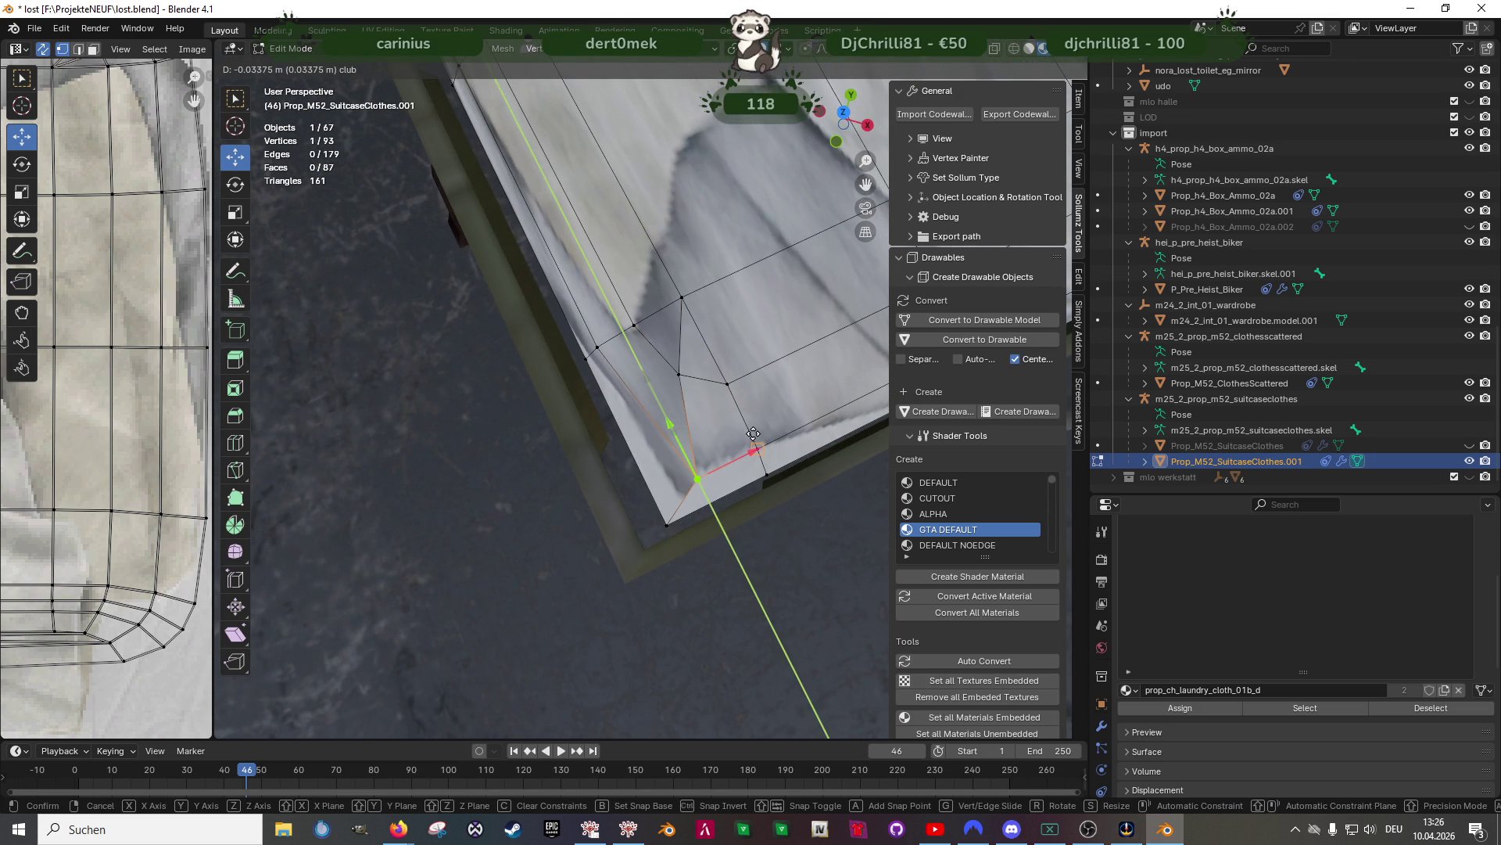
pyautogui.click(753, 439)
pyautogui.press('g')
pyautogui.press('x')
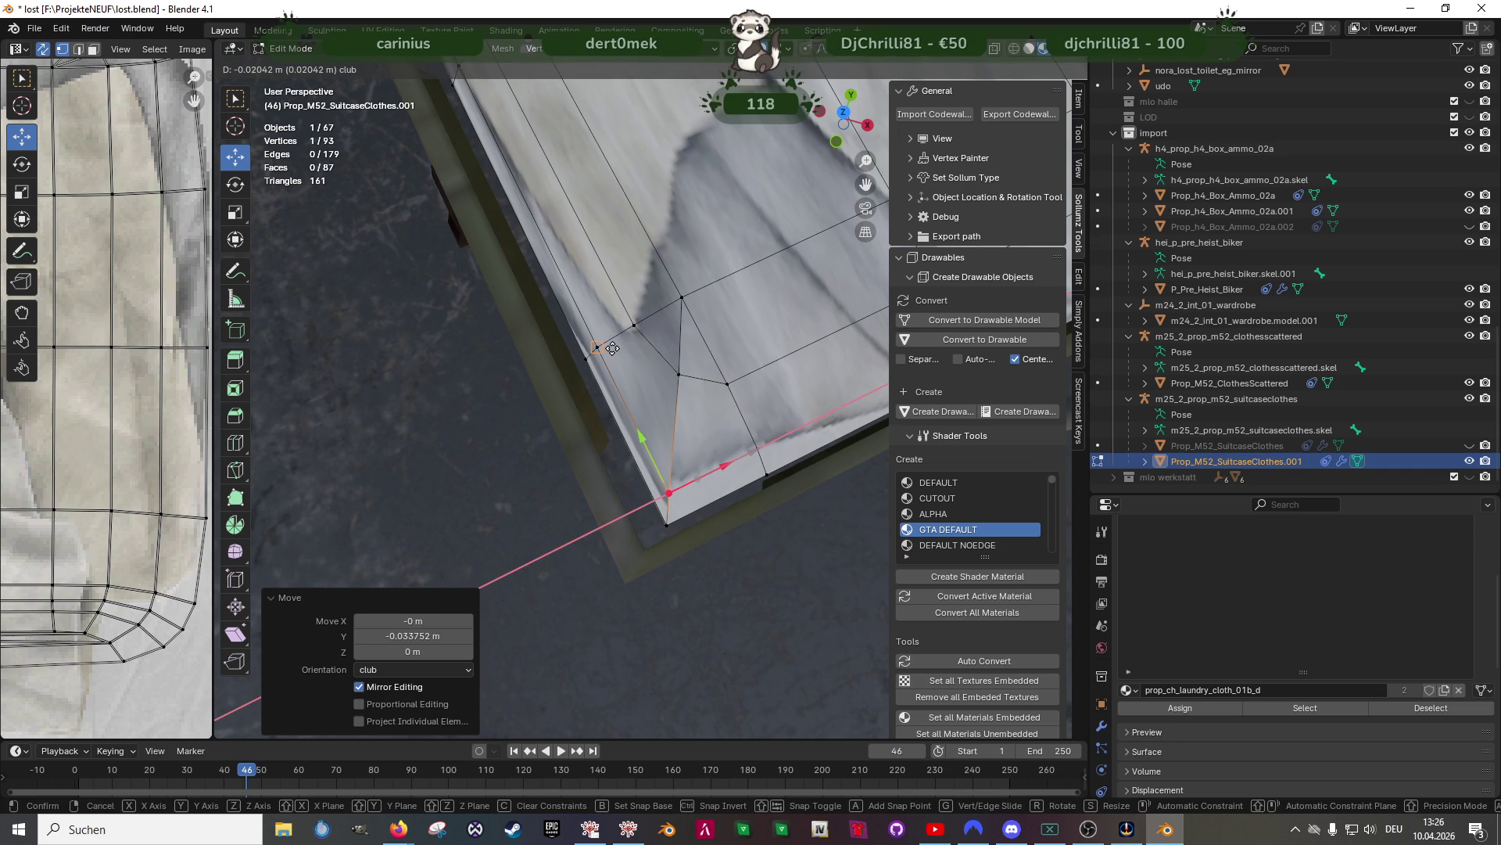
pyautogui.click(670, 377)
pyautogui.click(657, 365)
pyautogui.press('g')
pyautogui.press('y')
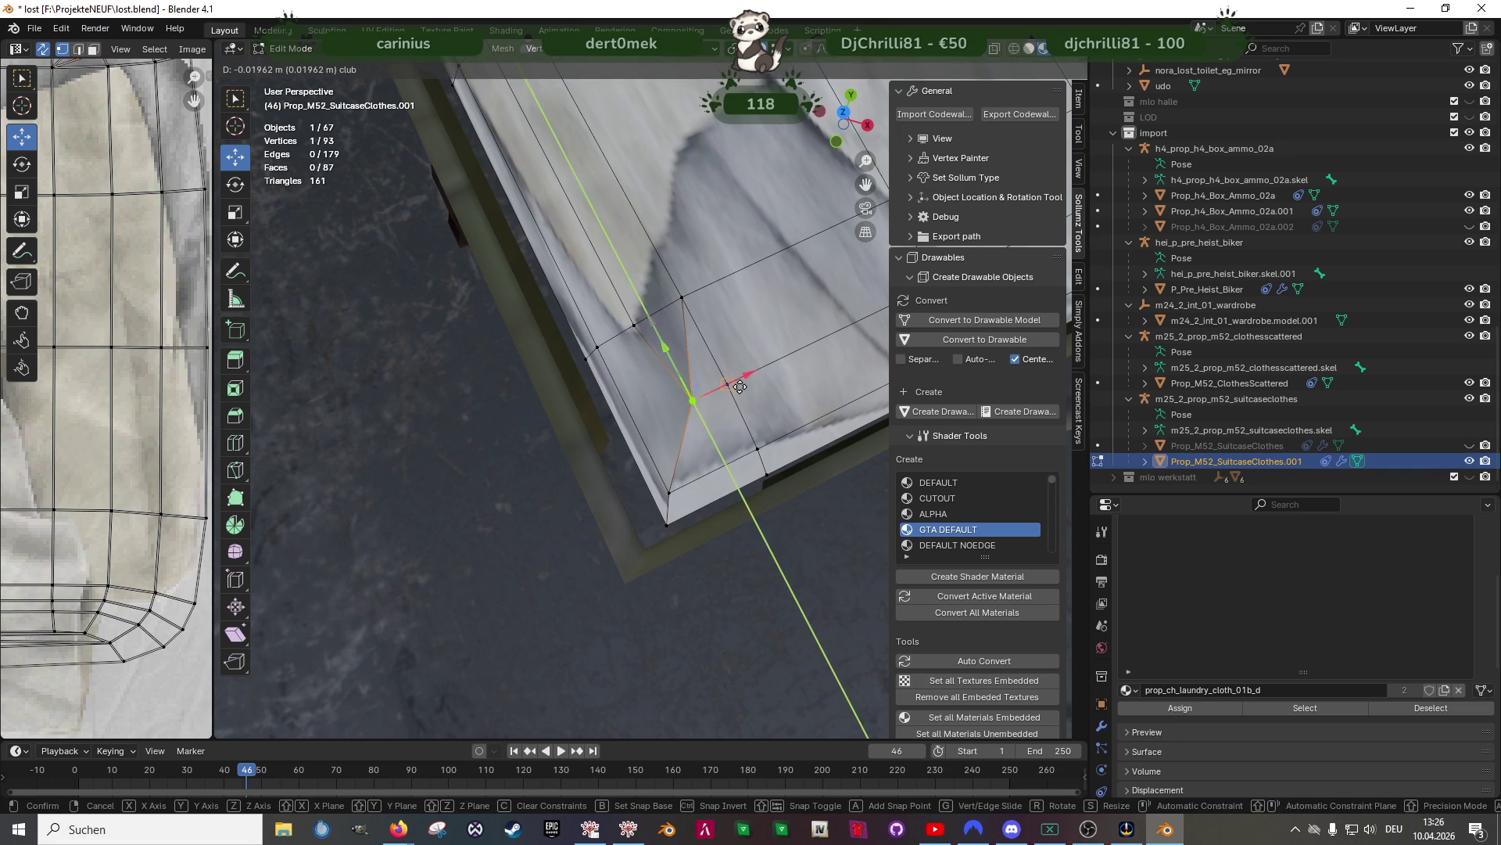
pyautogui.click(665, 344)
pyautogui.press('g')
pyautogui.press('x')
pyautogui.click(740, 388)
pyautogui.moveTo(740, 388)
pyautogui.mouseDown(button='middle')
pyautogui.moveTo(623, 406)
pyautogui.moveTo(665, 524)
pyautogui.mouseUp(button='middle')
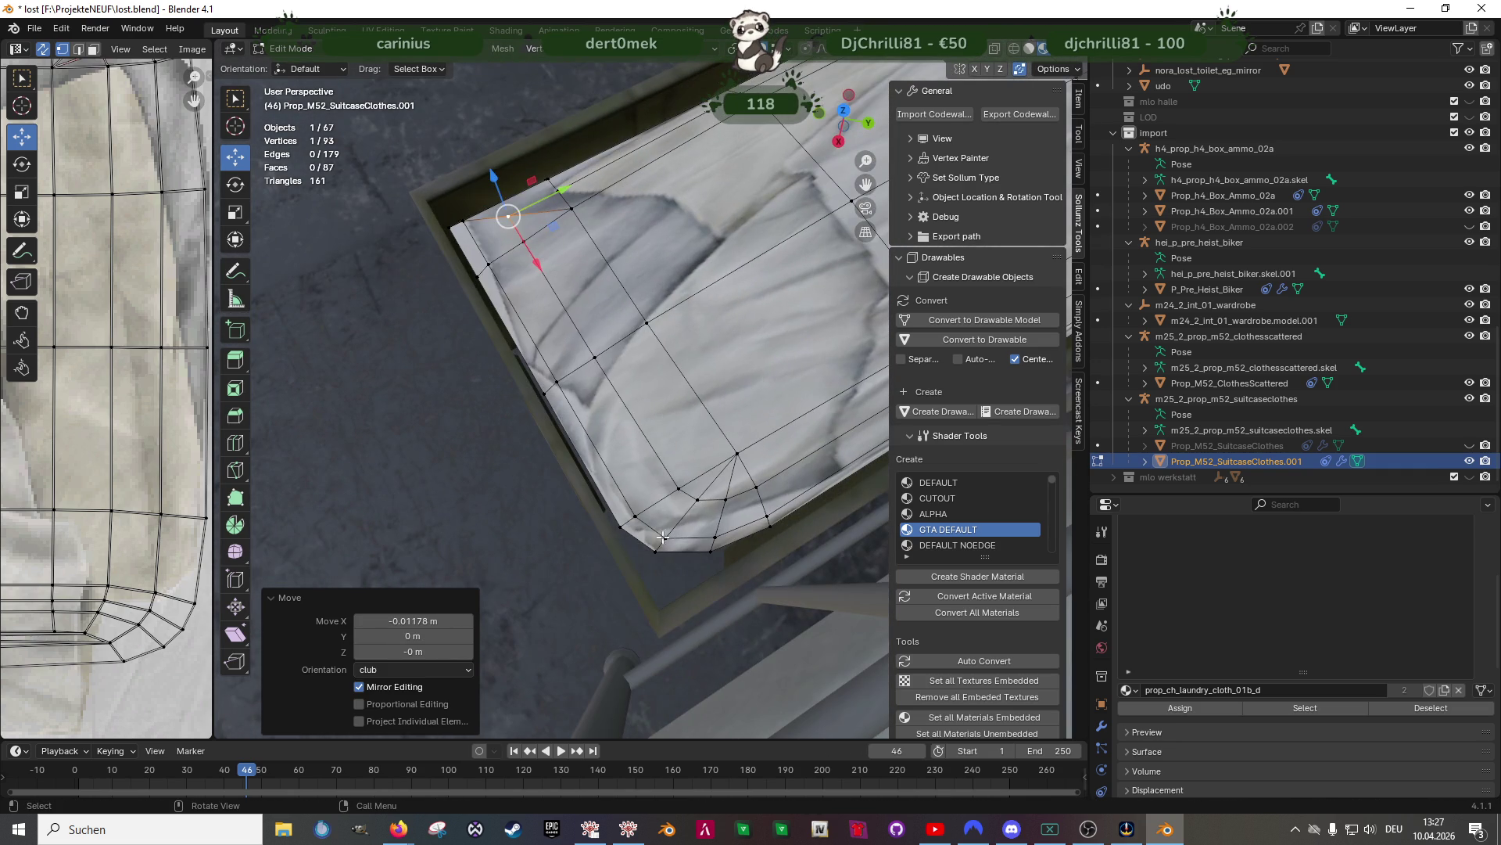
# Merge the far corner vertices at center and slide them along Y and X into the crate
pyautogui.click(654, 550)
pyautogui.rightClick(710, 551)
pyautogui.moveTo(710, 551)
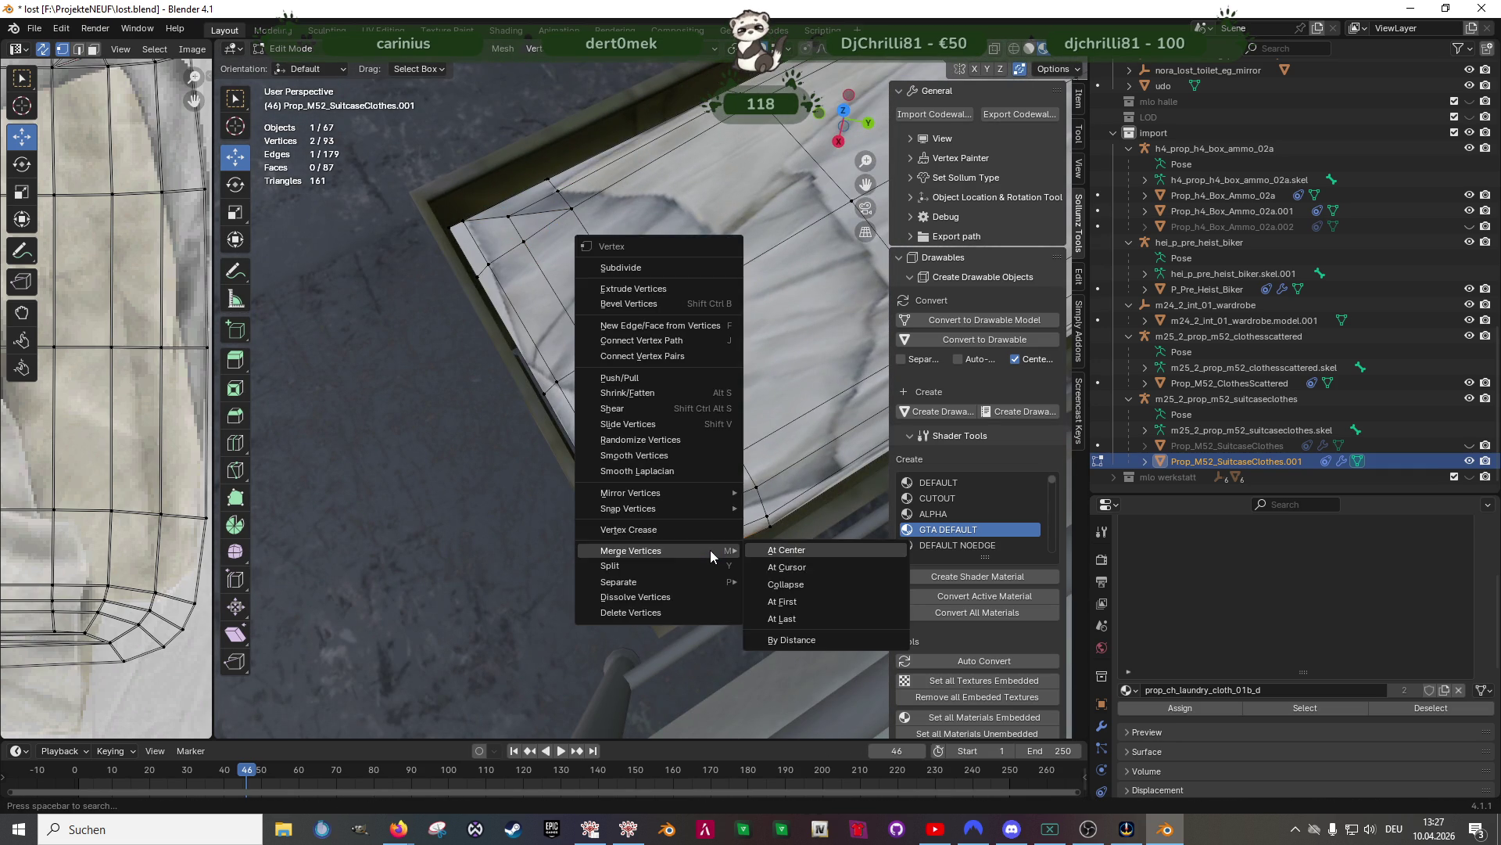
pyautogui.click(782, 549)
pyautogui.moveTo(736, 519)
pyautogui.mouseDown()
pyautogui.moveTo(692, 539)
pyautogui.moveTo(757, 553)
pyautogui.moveTo(772, 536)
pyautogui.moveTo(671, 563)
pyautogui.mouseUp()
pyautogui.click(714, 537)
pyautogui.rightClick(663, 536)
pyautogui.moveTo(681, 536)
pyautogui.click(751, 538)
pyautogui.moveTo(692, 617); pyautogui.dragTo(771, 516)
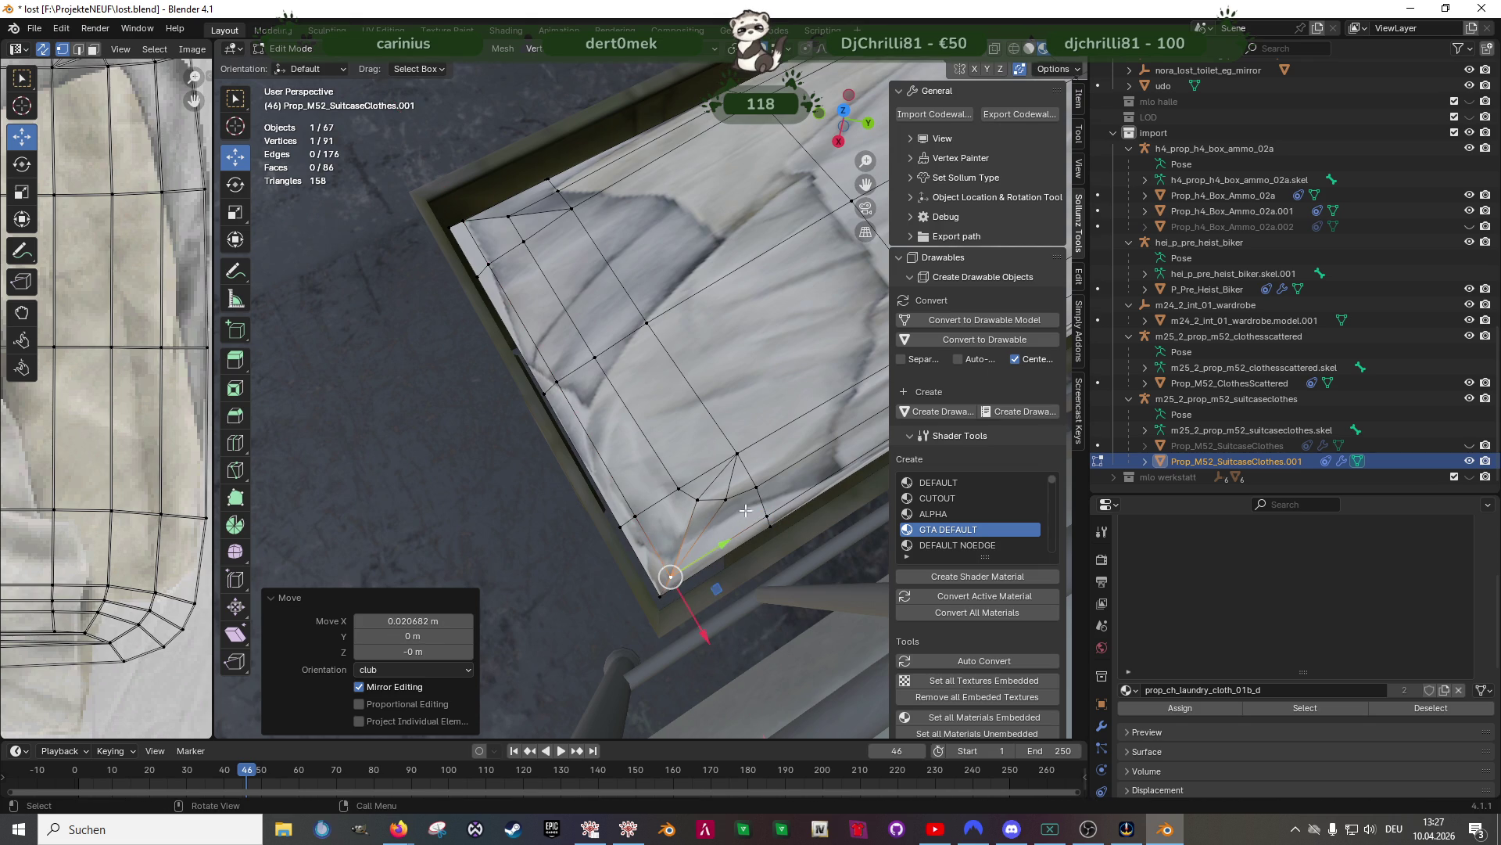
# Merge two neighbouring vertices at center and nudge the result along Y and about 0.012 m in X
pyautogui.click(697, 499)
pyautogui.keyDown('shift'); pyautogui.click(726, 499); pyautogui.keyUp('shift')
pyautogui.press('g')
pyautogui.click(727, 494)
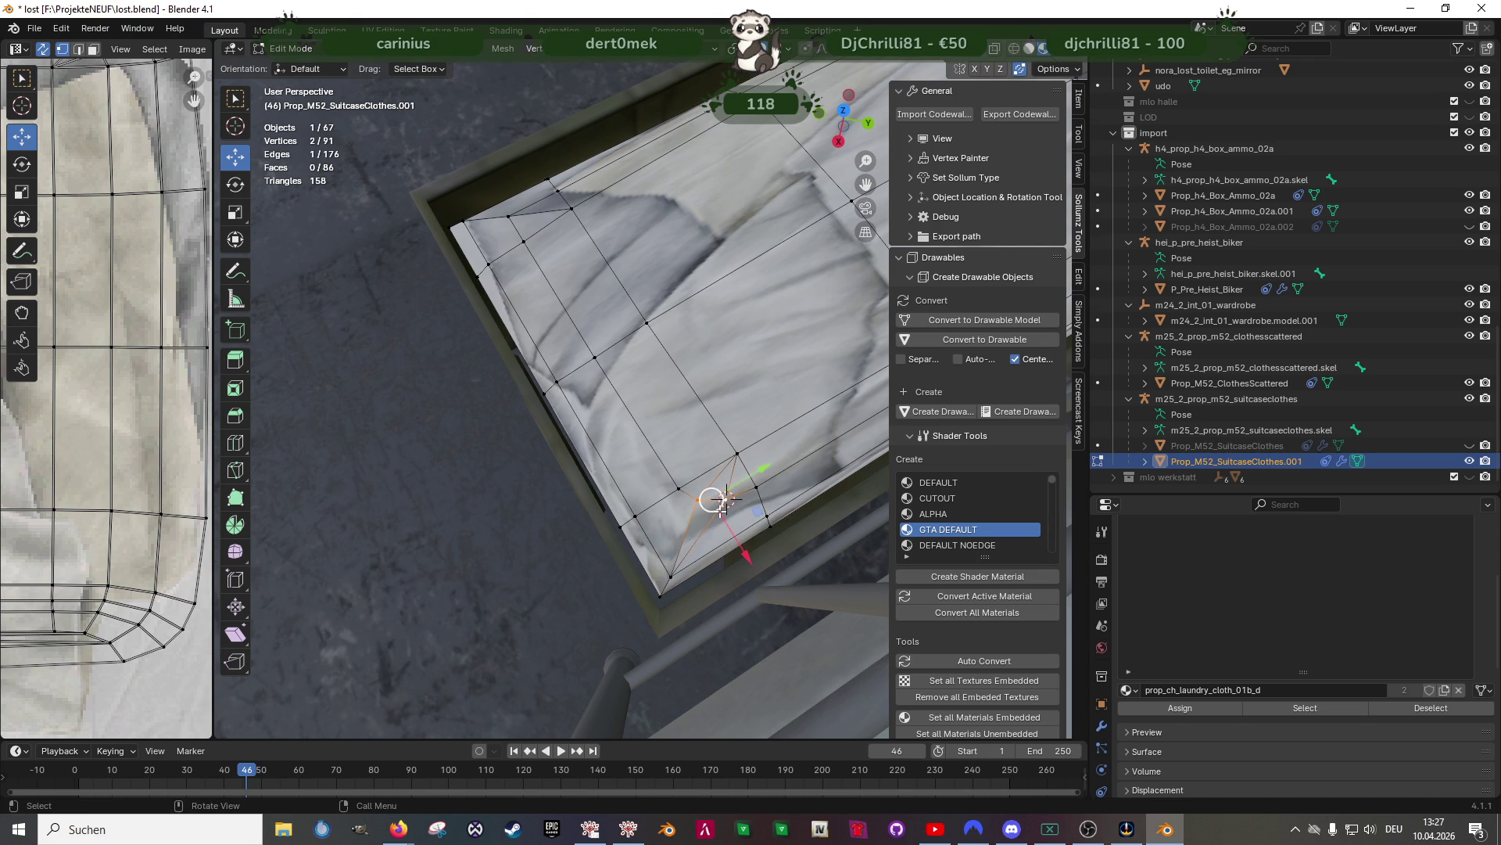
pyautogui.rightClick(720, 509)
pyautogui.click(790, 510)
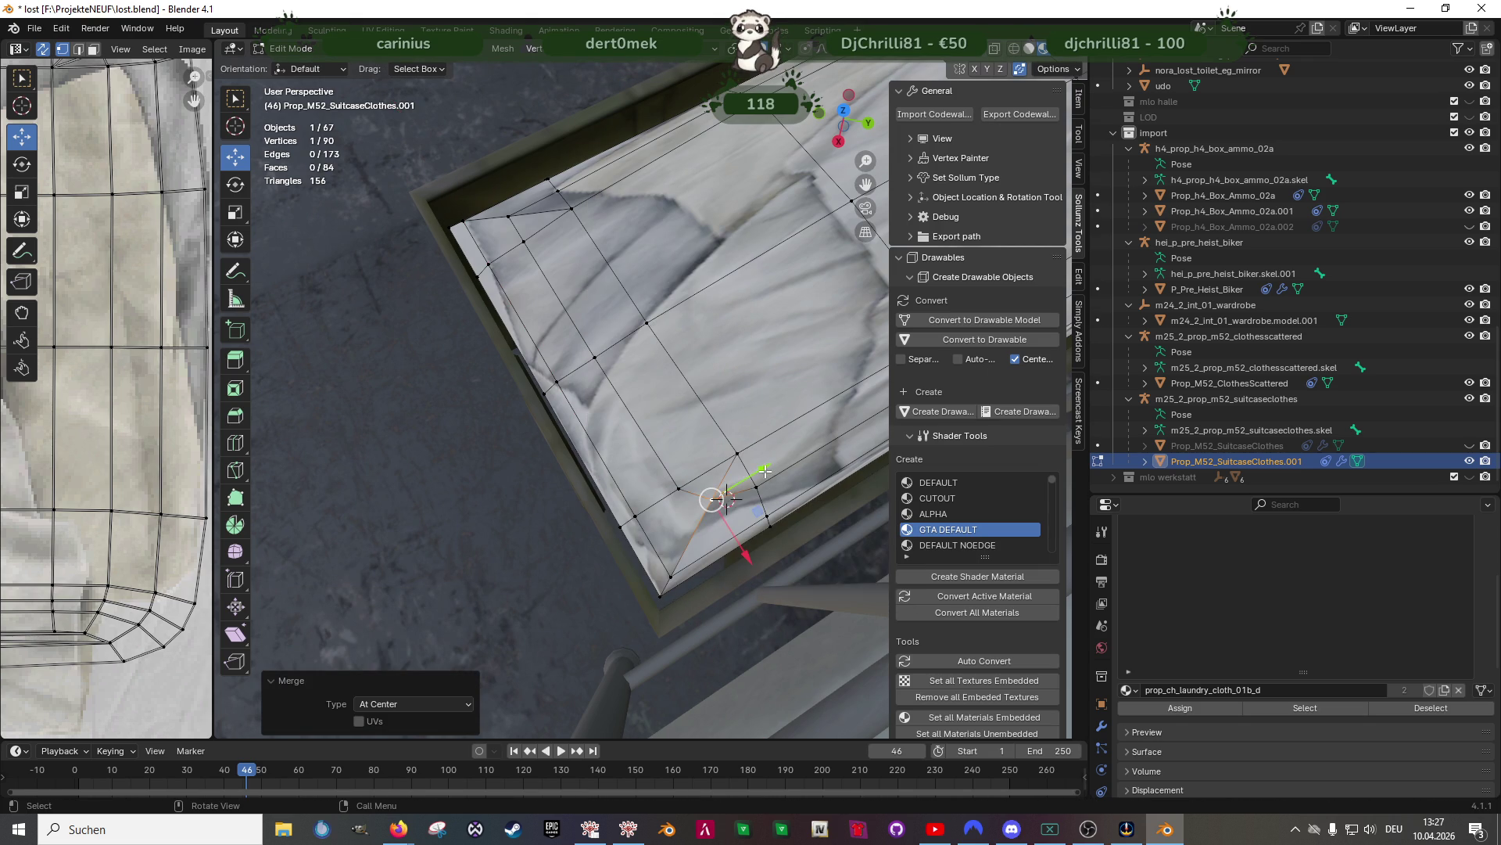
pyautogui.press('g')
pyautogui.press('y')
pyautogui.click(754, 489)
pyautogui.press('g')
pyautogui.press('x')
pyautogui.click(758, 492)
# Check the lining from a top-down view with the see-through X-ray display
pyautogui.moveTo(758, 492)
pyautogui.mouseDown(button='middle')
pyautogui.moveTo(718, 454)
pyautogui.moveTo(662, 474)
pyautogui.moveTo(673, 504)
pyautogui.moveTo(655, 496)
pyautogui.moveTo(580, 429)
pyautogui.moveTo(647, 459)
pyautogui.moveTo(610, 446)
pyautogui.moveTo(547, 363)
pyautogui.moveTo(612, 356)
pyautogui.moveTo(688, 409)
pyautogui.mouseUp(button='middle')
pyautogui.scroll(2, 673, 505)
pyautogui.scroll(1, 681, 519)
pyautogui.hotkey('alt', 'z')
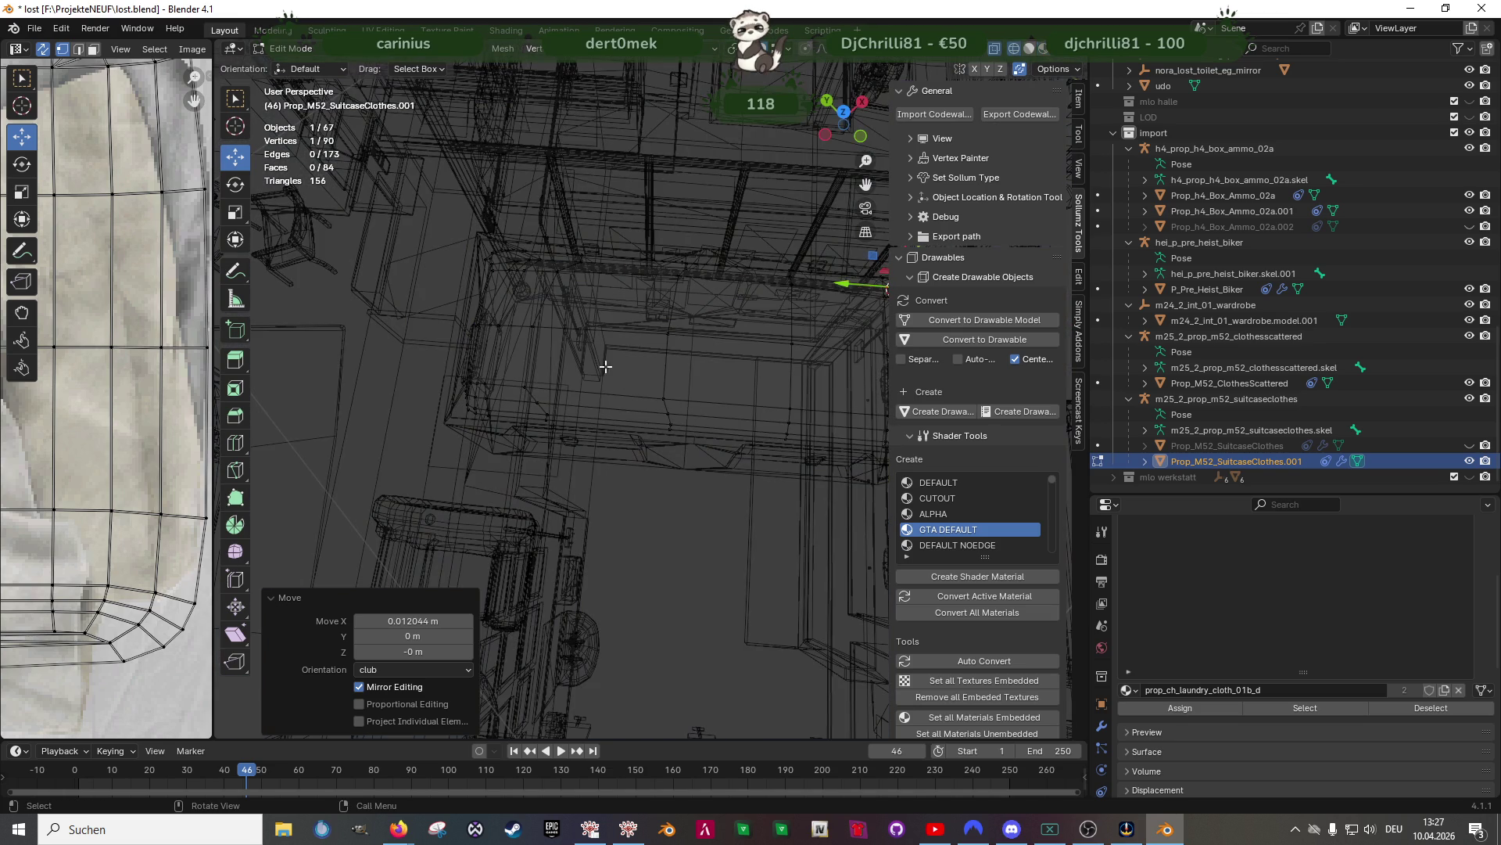
# Delete 50 faces of the cloth and flatten its open edge vertices into a straight line along Y
pyautogui.press('3')
pyautogui.moveTo(431, 237)
pyautogui.mouseDown()
pyautogui.moveTo(597, 476)
pyautogui.moveTo(639, 471)
pyautogui.mouseUp()
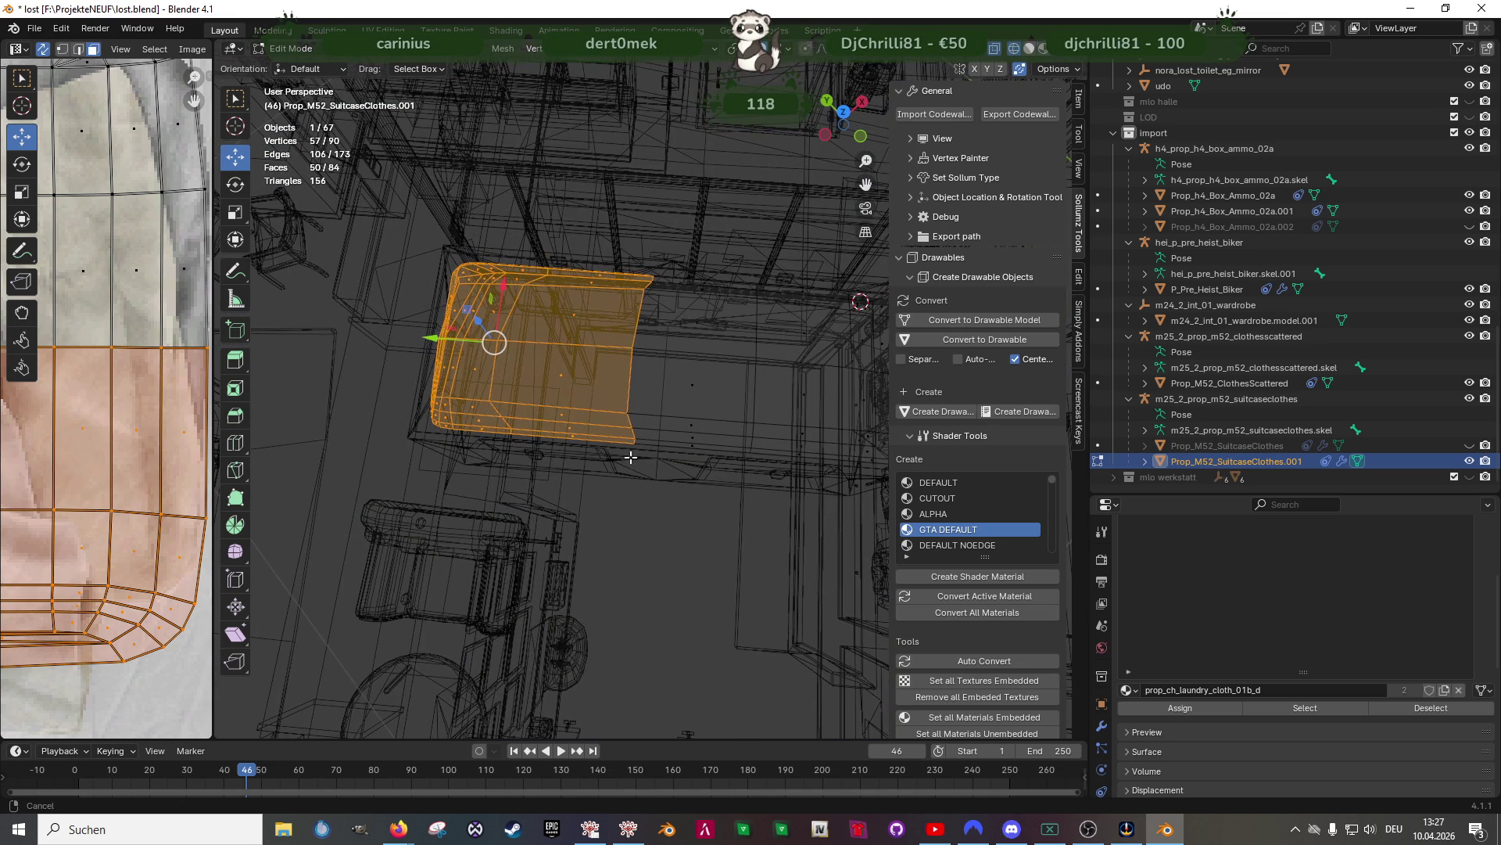
pyautogui.press('x')
pyautogui.click(635, 450)
pyautogui.press('1')
pyautogui.moveTo(596, 216); pyautogui.dragTo(658, 426)
pyautogui.press('s')
pyautogui.press('y')
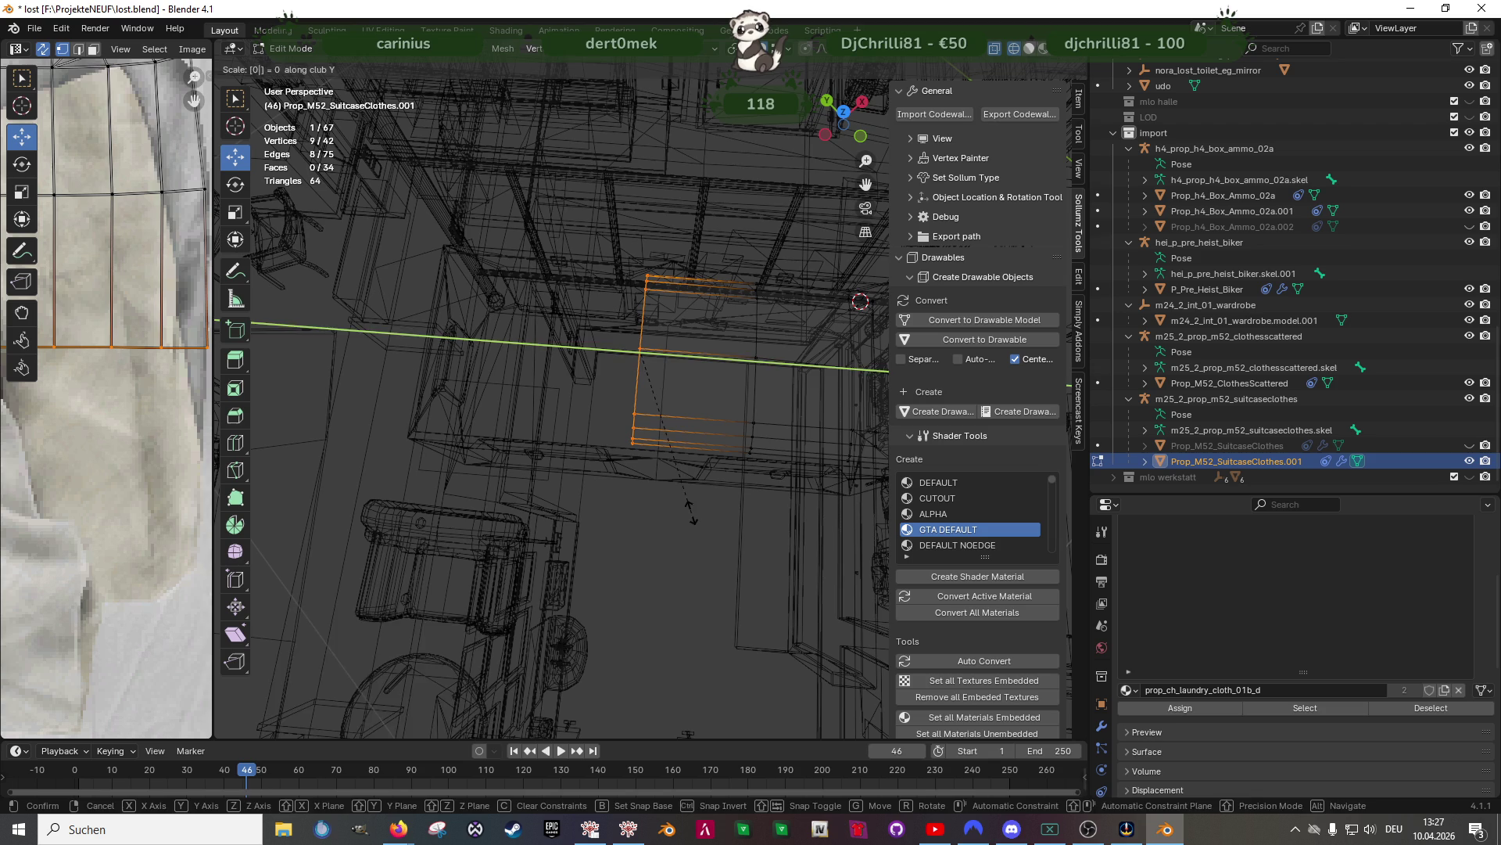
pyautogui.press('Return')
# Duplicate the cloth piece, move it 0.62 m along Y, rotate it 180° about Z, and reposition it
pyautogui.press('a')
pyautogui.hotkey('shift', 'd')
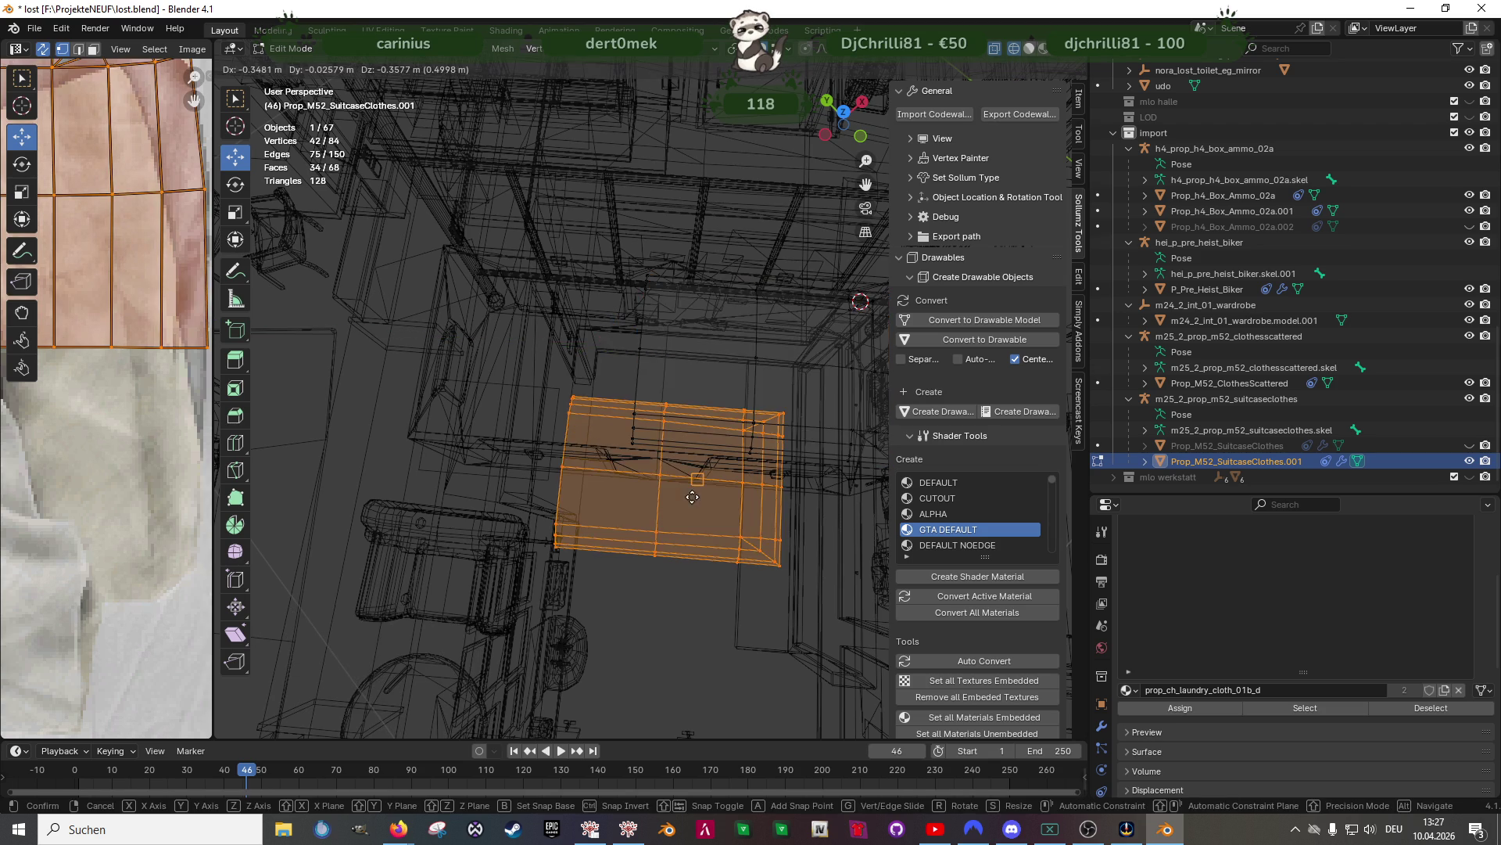
pyautogui.rightClick(682, 489)
pyautogui.moveTo(748, 367)
pyautogui.mouseDown()
pyautogui.moveTo(388, 344)
pyautogui.moveTo(505, 355)
pyautogui.moveTo(594, 389)
pyautogui.mouseUp()
pyautogui.hotkey('shift', 'space')
pyautogui.press('r')
pyautogui.write('180')
pyautogui.press('Return')
pyautogui.hotkey('shift', 'space')
pyautogui.press('g')
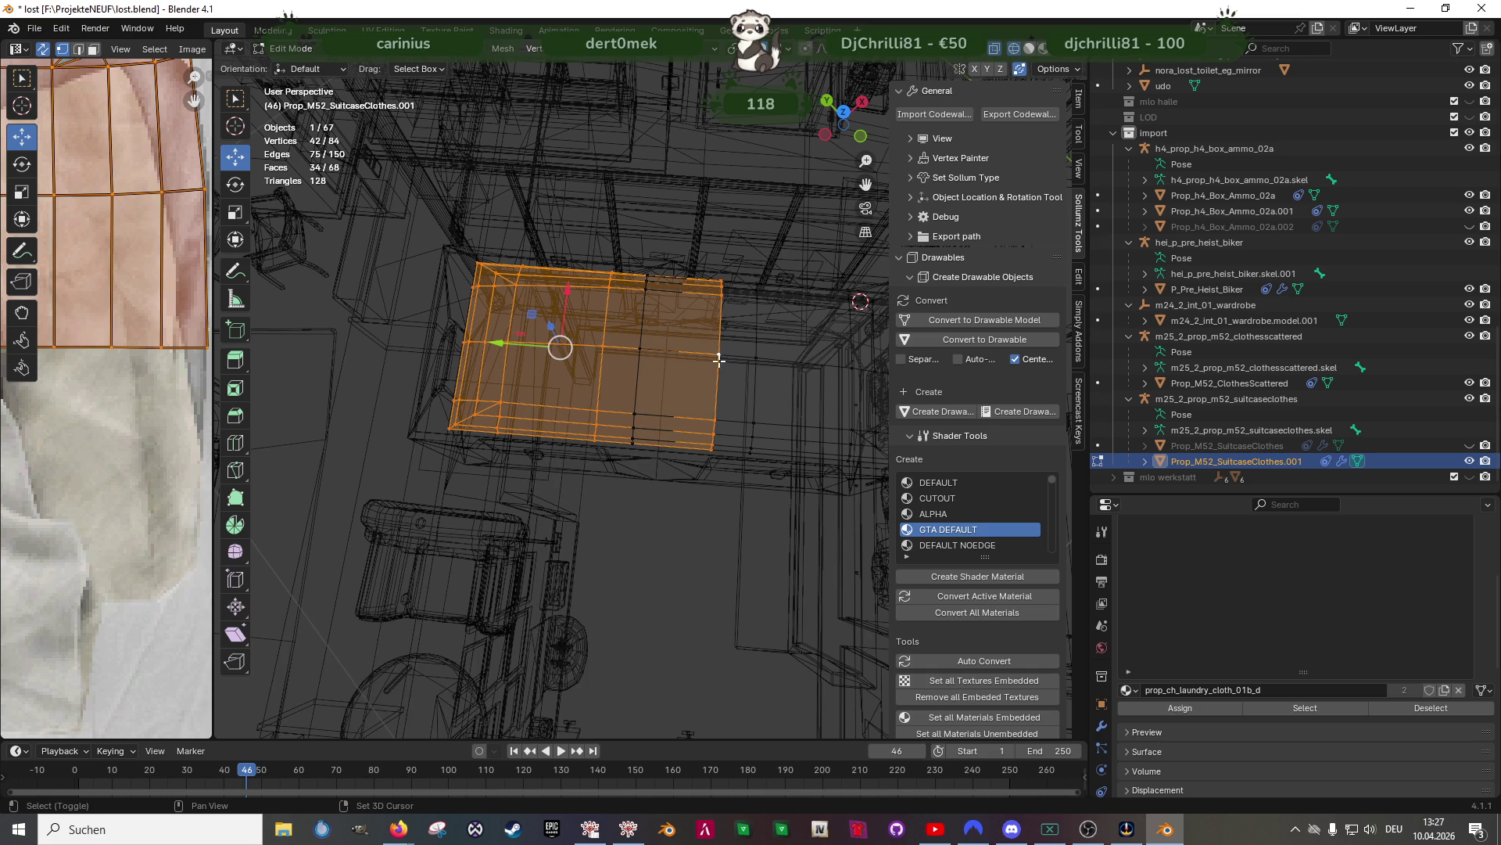
pyautogui.press('g')
pyautogui.press('y')
pyautogui.click(640, 350)
# In wireframe, select the cloth's left-edge vertices and slide them outward along Y toward the rim
pyautogui.moveTo(641, 350)
pyautogui.mouseDown(button='middle')
pyautogui.moveTo(694, 419)
pyautogui.moveTo(658, 418)
pyautogui.moveTo(578, 467)
pyautogui.moveTo(740, 469)
pyautogui.moveTo(669, 418)
pyautogui.mouseUp(button='middle')
pyautogui.hotkey('shift', 'z')
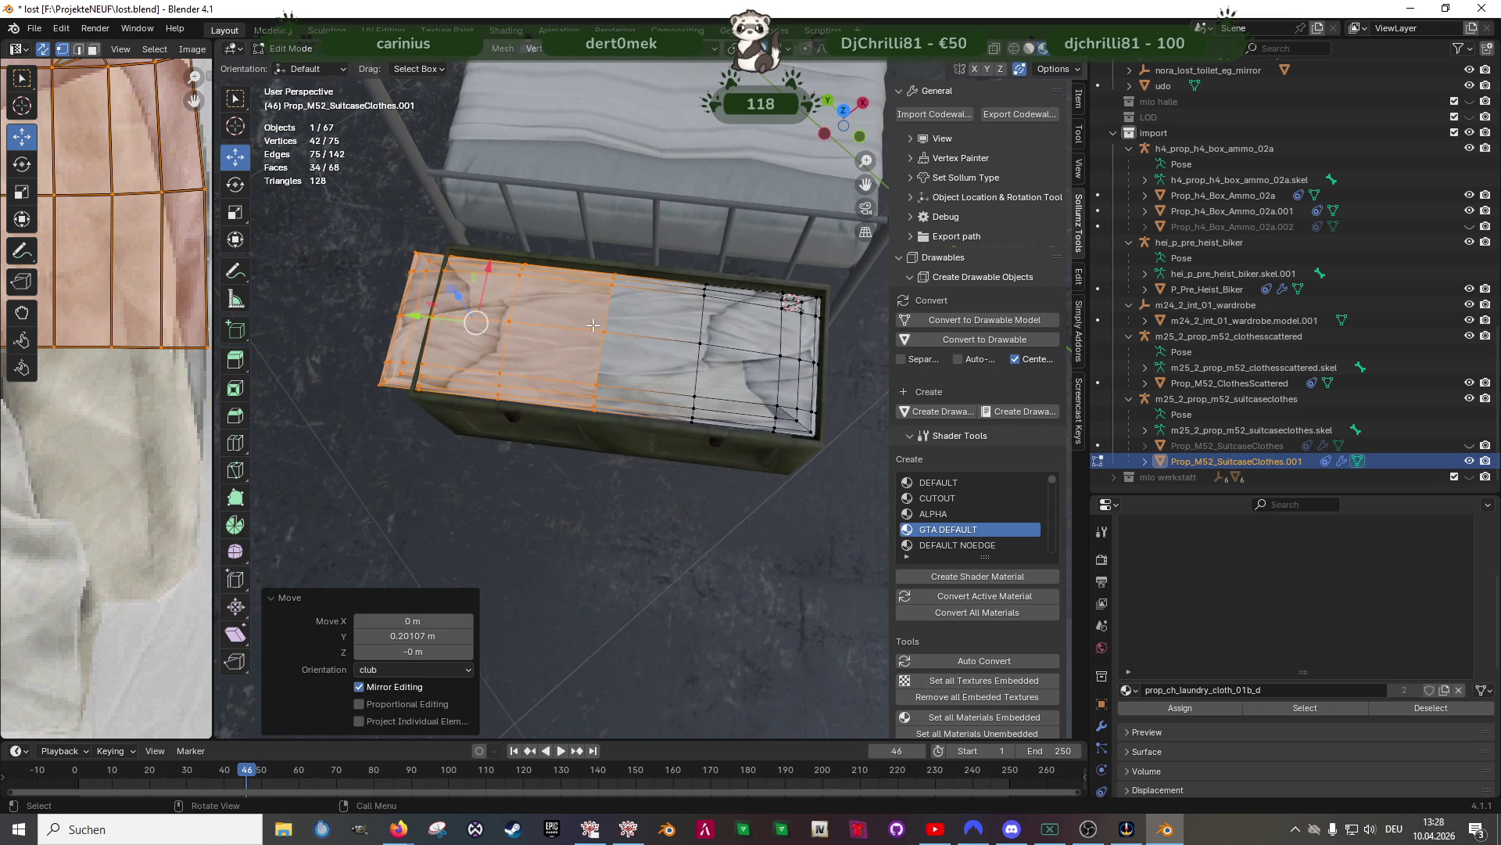
pyautogui.hotkey('shift', 'z')
pyautogui.keyDown('shift'); pyautogui.moveTo(598, 343); pyautogui.dragTo(440, 307, button='middle'); pyautogui.keyUp('shift')
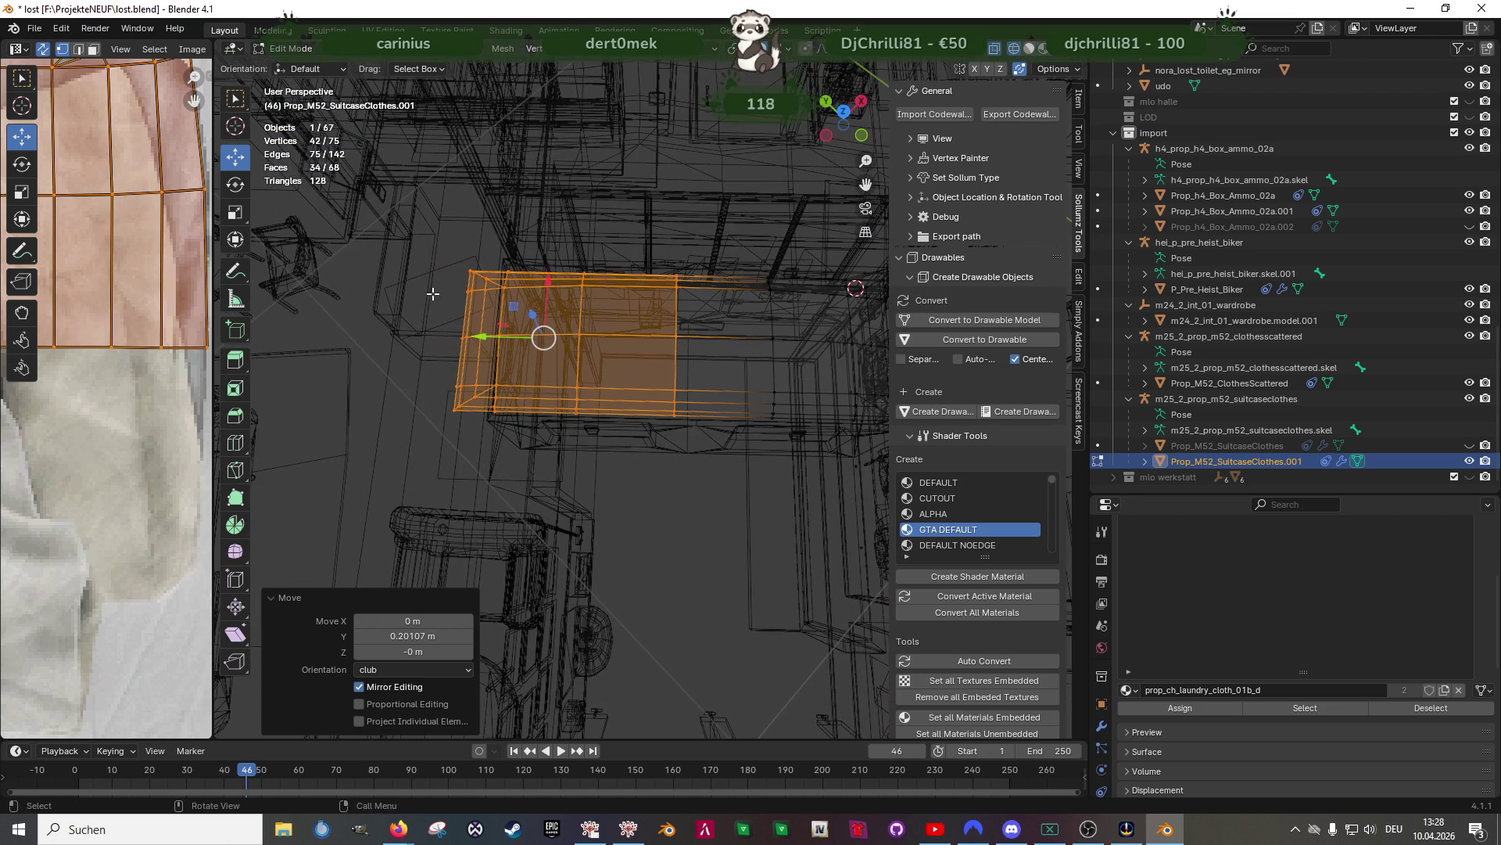
pyautogui.moveTo(606, 440); pyautogui.dragTo(605, 438)
pyautogui.moveTo(467, 338); pyautogui.dragTo(500, 338)
pyautogui.keyDown('shift'); pyautogui.moveTo(539, 336); pyautogui.dragTo(538, 368, button='middle'); pyautogui.keyUp('shift')
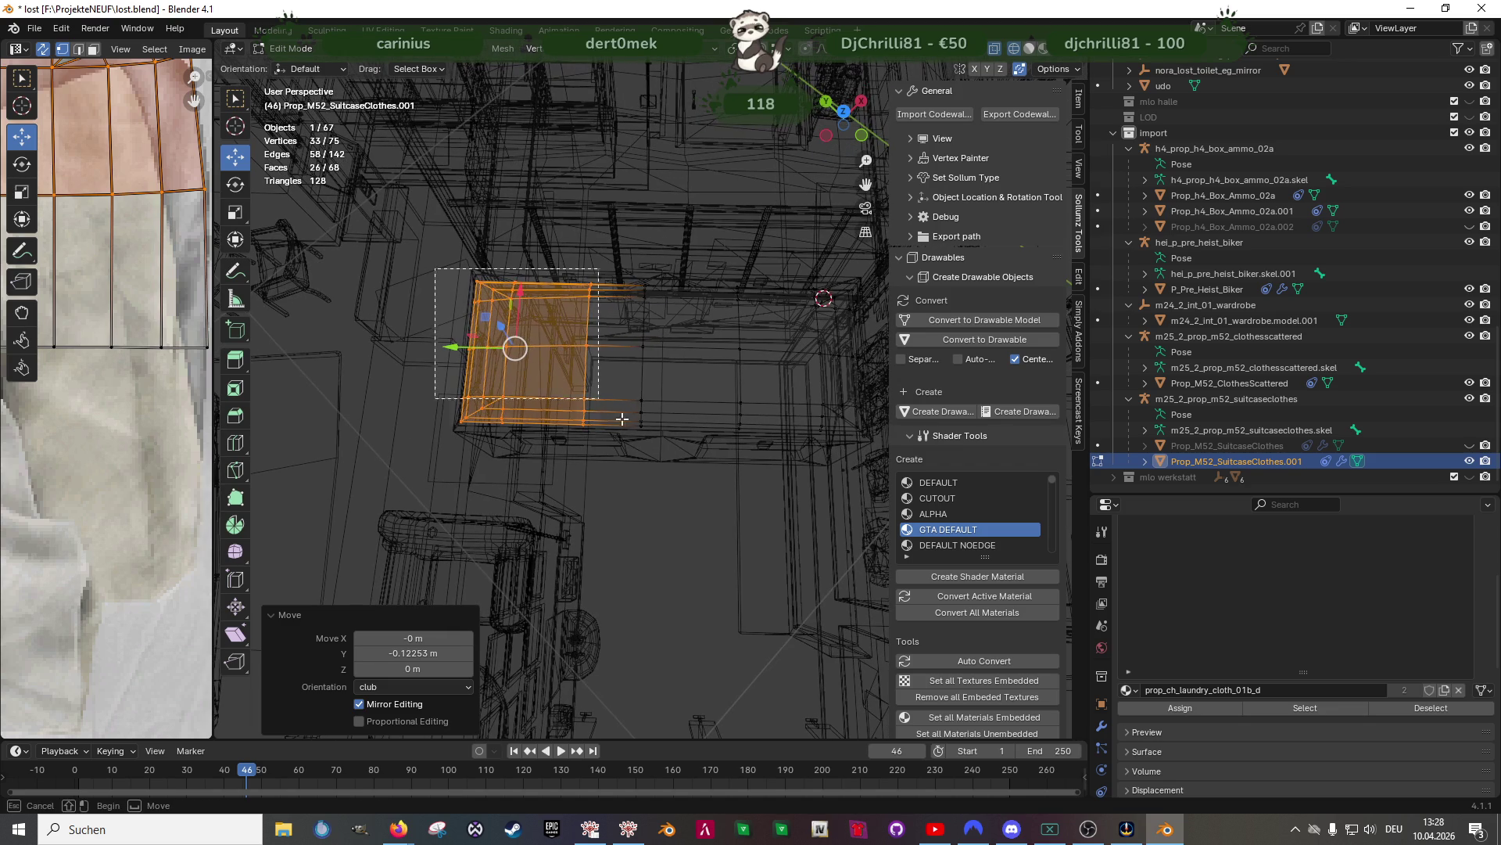
pyautogui.moveTo(665, 443); pyautogui.dragTo(664, 441)
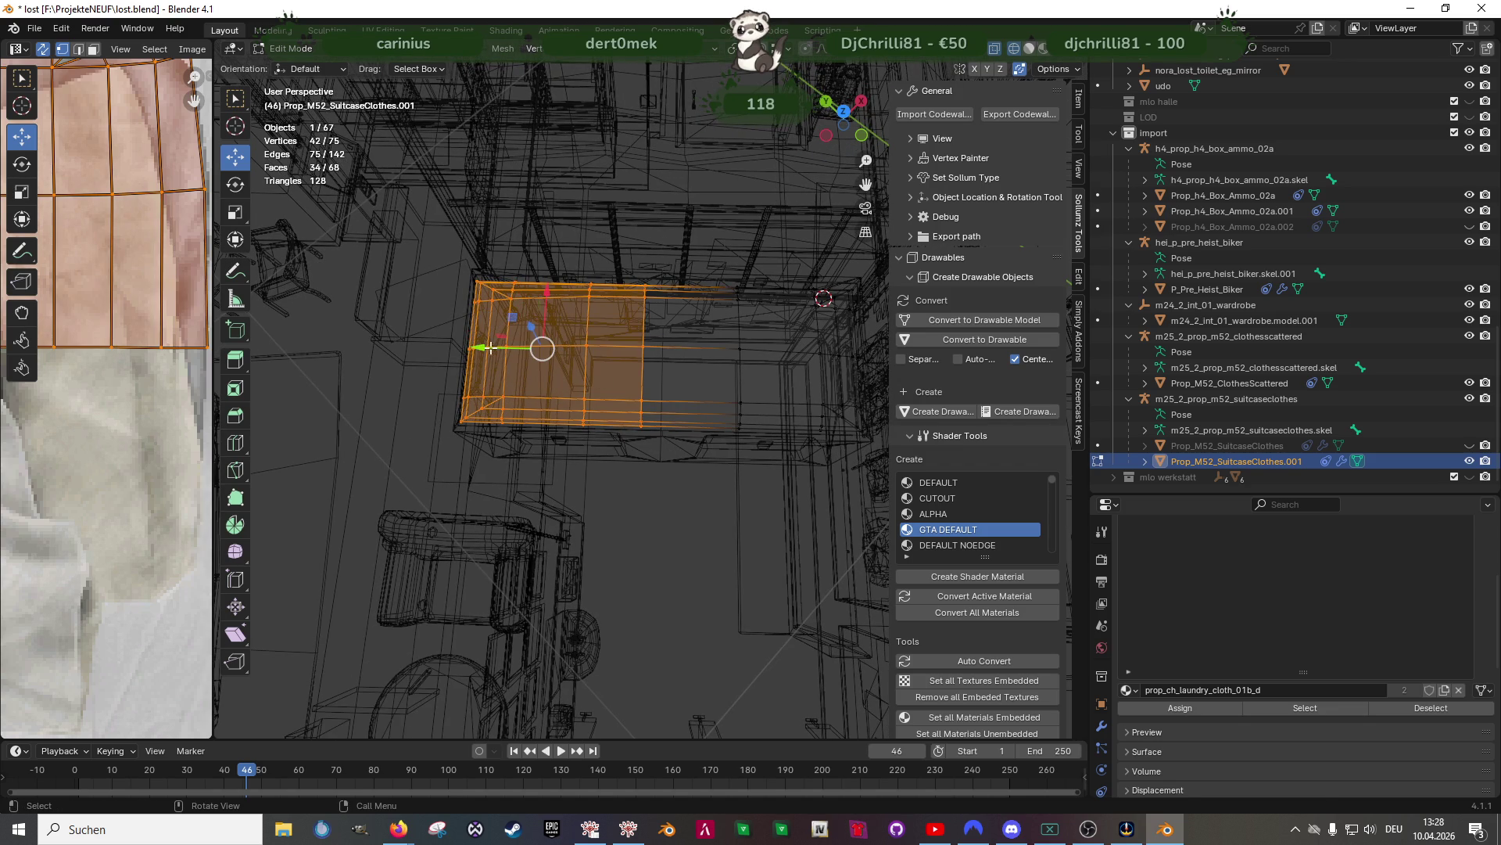
pyautogui.moveTo(488, 348); pyautogui.dragTo(526, 348)
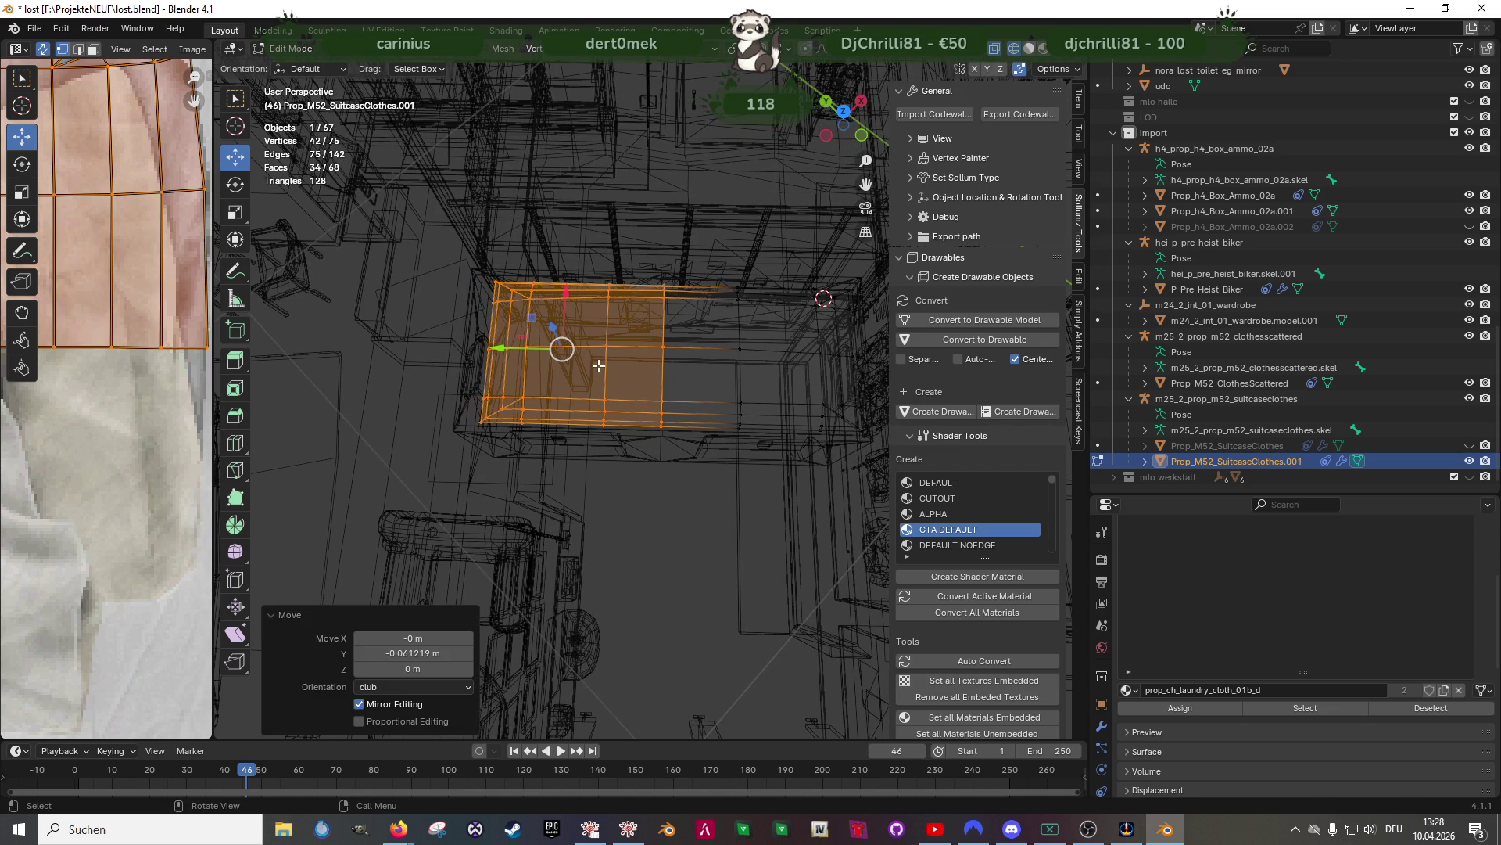
pyautogui.moveTo(452, 277); pyautogui.dragTo(620, 446)
pyautogui.moveTo(469, 350); pyautogui.dragTo(455, 349)
# From above the crate top, nudge the cloth's corner edge 0.018 m along Y
pyautogui.hotkey('shift', 'z')
pyautogui.scroll(3, 704, 359)
pyautogui.moveTo(703, 359); pyautogui.dragTo(771, 336, button='middle')
pyautogui.scroll(2, 664, 318)
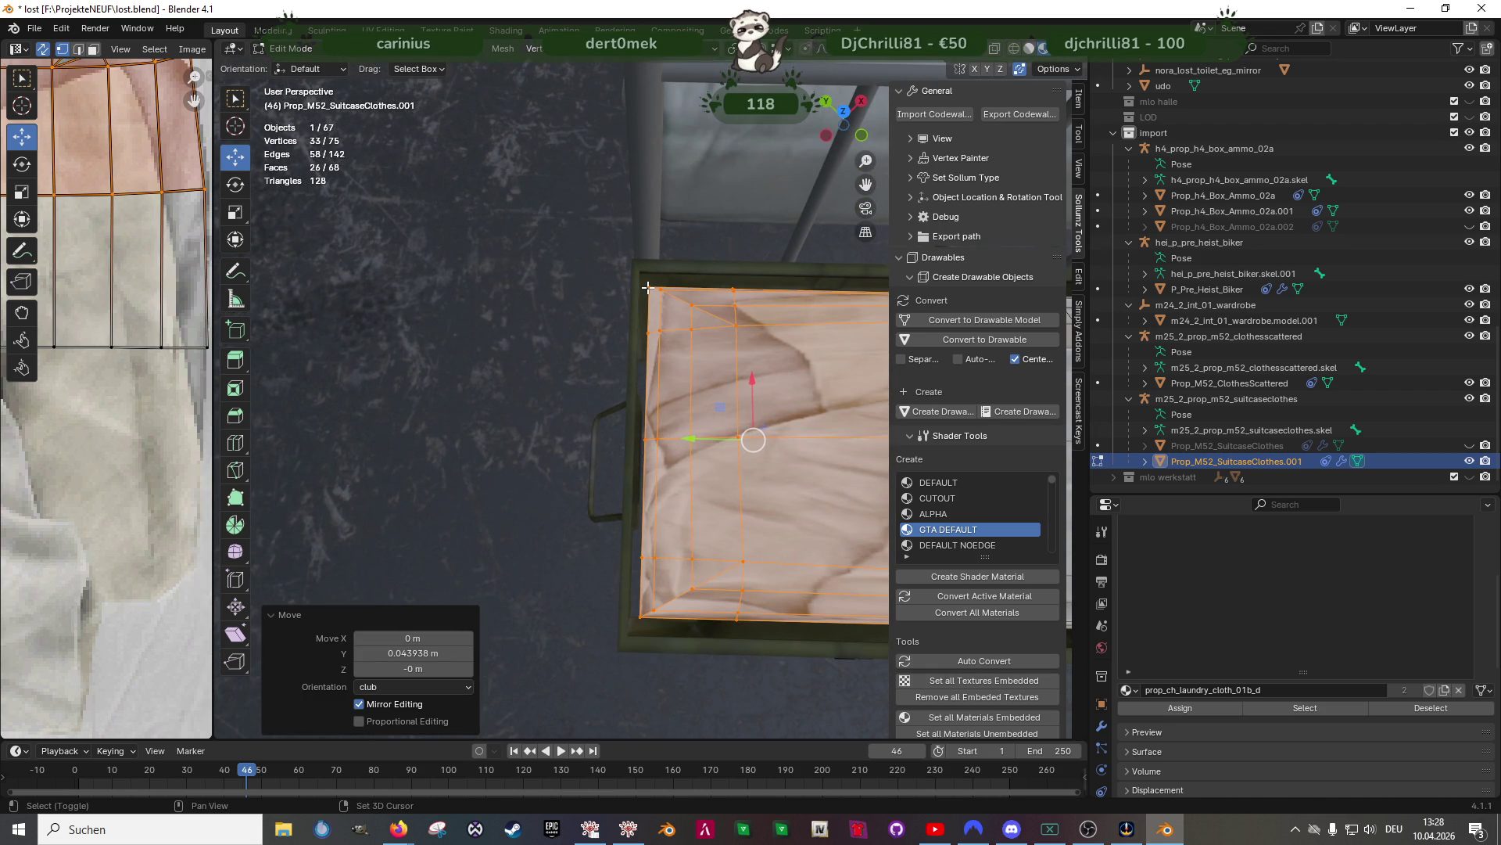
pyautogui.keyDown('shift'); pyautogui.click(648, 288); pyautogui.keyUp('shift')
pyautogui.moveTo(689, 440)
pyautogui.mouseDown()
pyautogui.moveTo(704, 437)
pyautogui.moveTo(664, 430)
pyautogui.moveTo(665, 407)
pyautogui.moveTo(695, 296)
pyautogui.mouseUp()
pyautogui.rightClick(694, 296)
pyautogui.moveTo(696, 438)
pyautogui.mouseDown()
pyautogui.moveTo(730, 402)
pyautogui.moveTo(689, 381)
pyautogui.mouseUp()
# Select the cloth faces along the edge from a top view and shift them slightly along Y
pyautogui.scroll(-1, 689, 380)
pyautogui.keyDown('shift'); pyautogui.moveTo(492, 379); pyautogui.dragTo(501, 209, button='middle'); pyautogui.keyUp('shift')
pyautogui.hotkey('shift', 'z')
pyautogui.moveTo(494, 205); pyautogui.dragTo(799, 588)
pyautogui.hotkey('shift', 'z')
pyautogui.moveTo(602, 363)
pyautogui.mouseDown()
pyautogui.moveTo(706, 363)
pyautogui.moveTo(606, 363)
pyautogui.mouseUp()
pyautogui.moveTo(606, 363)
pyautogui.mouseDown(button='middle')
pyautogui.moveTo(655, 455)
pyautogui.moveTo(596, 365)
pyautogui.moveTo(767, 337)
pyautogui.mouseUp(button='middle')
pyautogui.hotkey('shift', 'z')
pyautogui.press('a')
pyautogui.hotkey('shift', 'z')
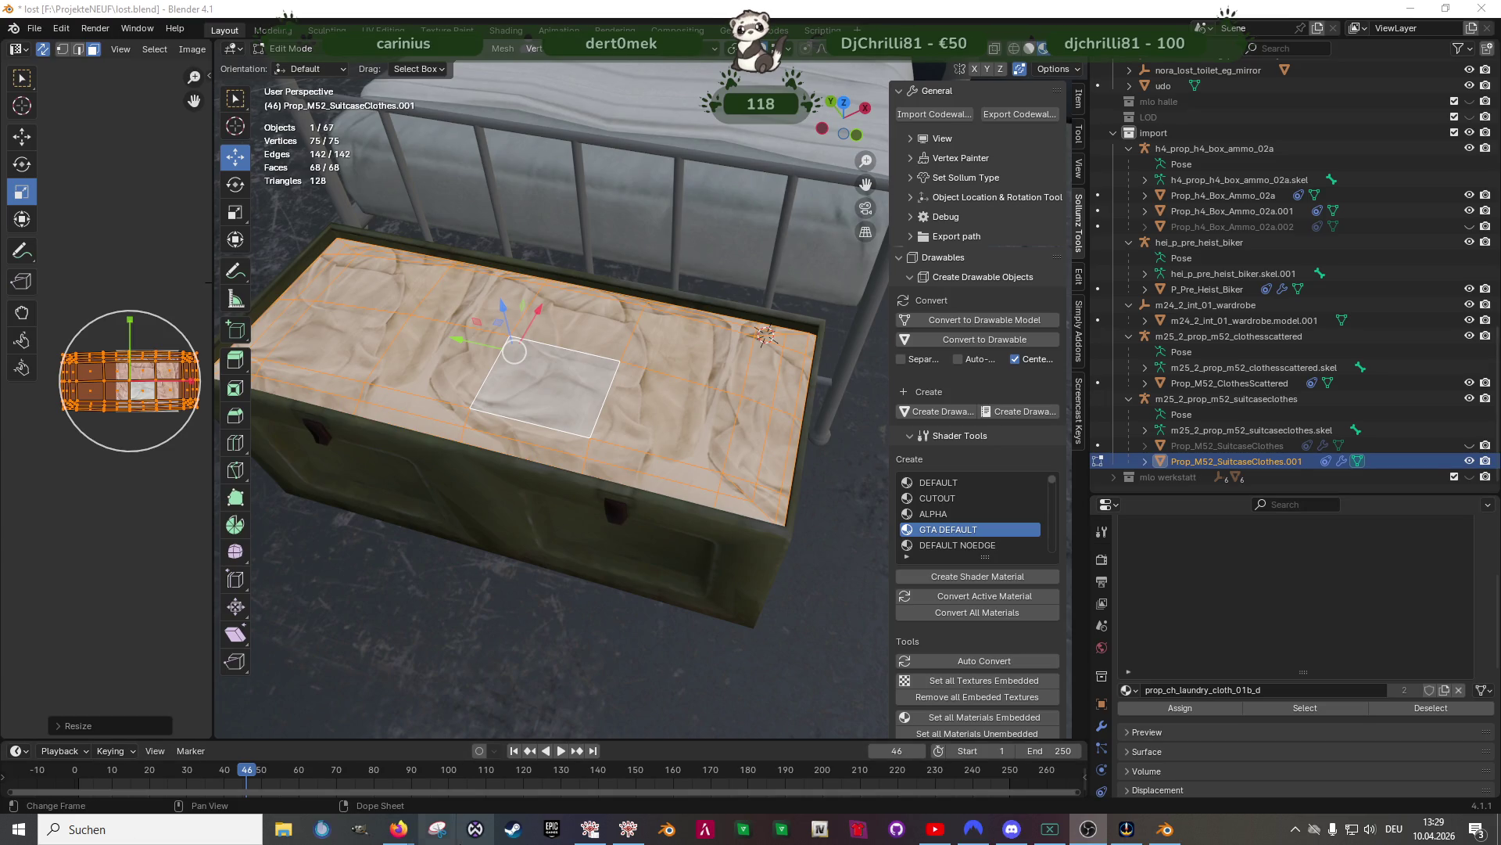
# Search RPF Explorer for h4_prop_h4_crate_cloth_01a and preview the crate model
pyautogui.moveTo(406, 837)
pyautogui.click(500, 770)
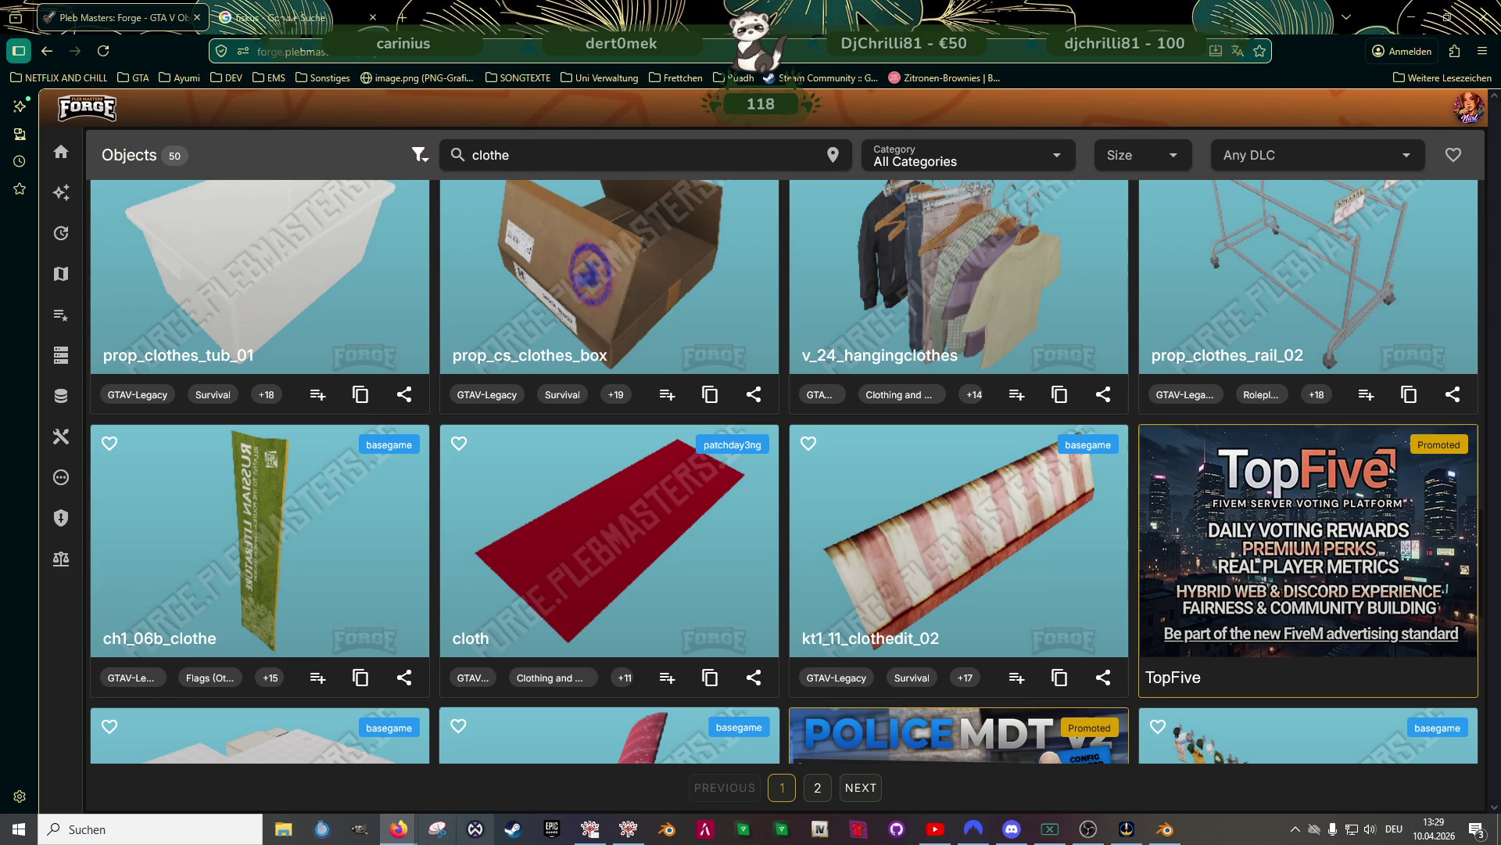
pyautogui.click(592, 835)
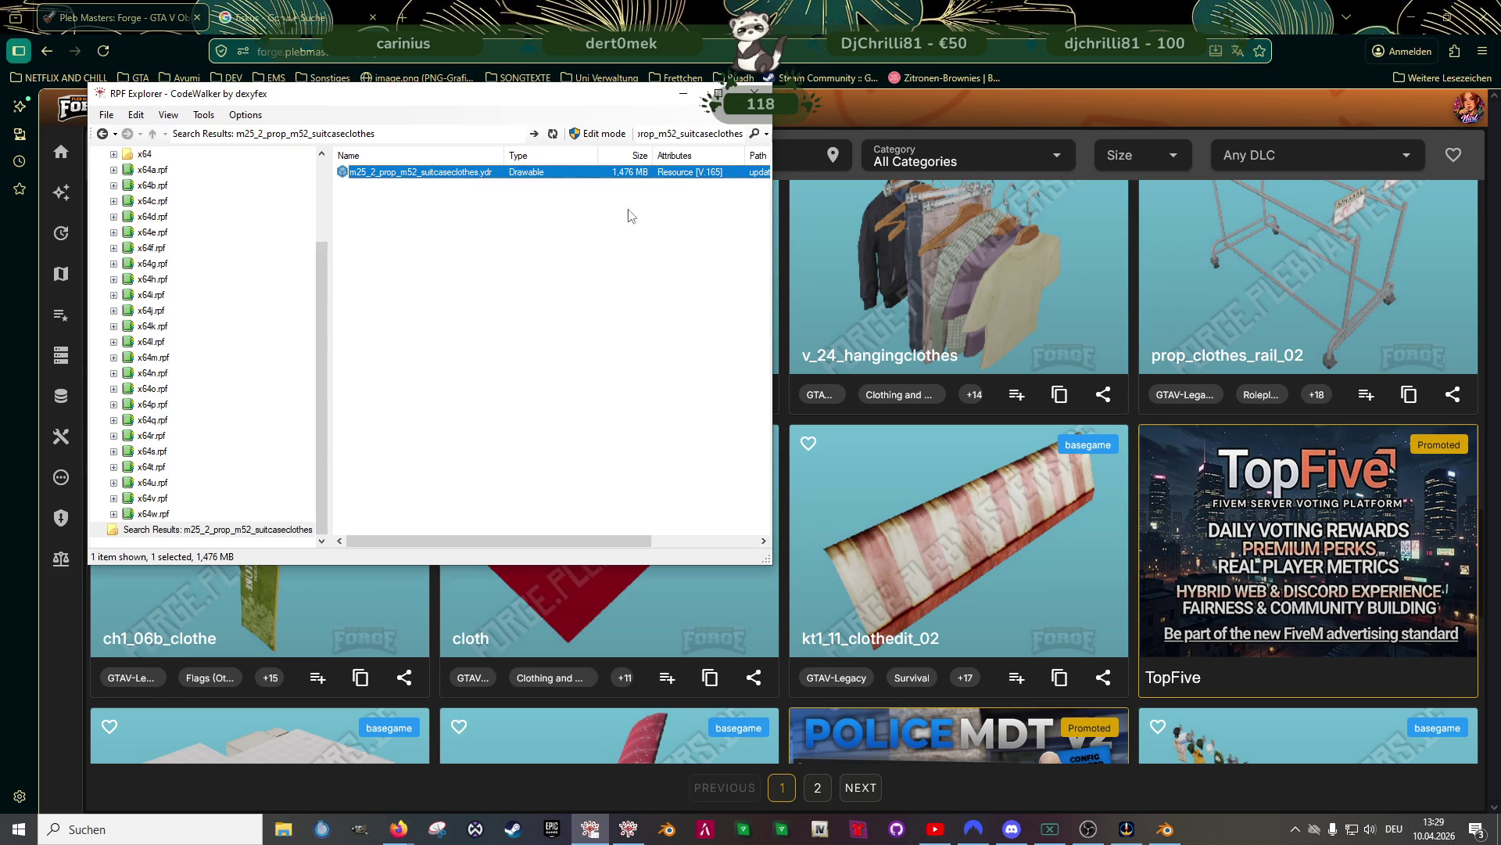
pyautogui.doubleClick(721, 133)
pyautogui.hotkey('ctrl', 'v')
pyautogui.press('Return')
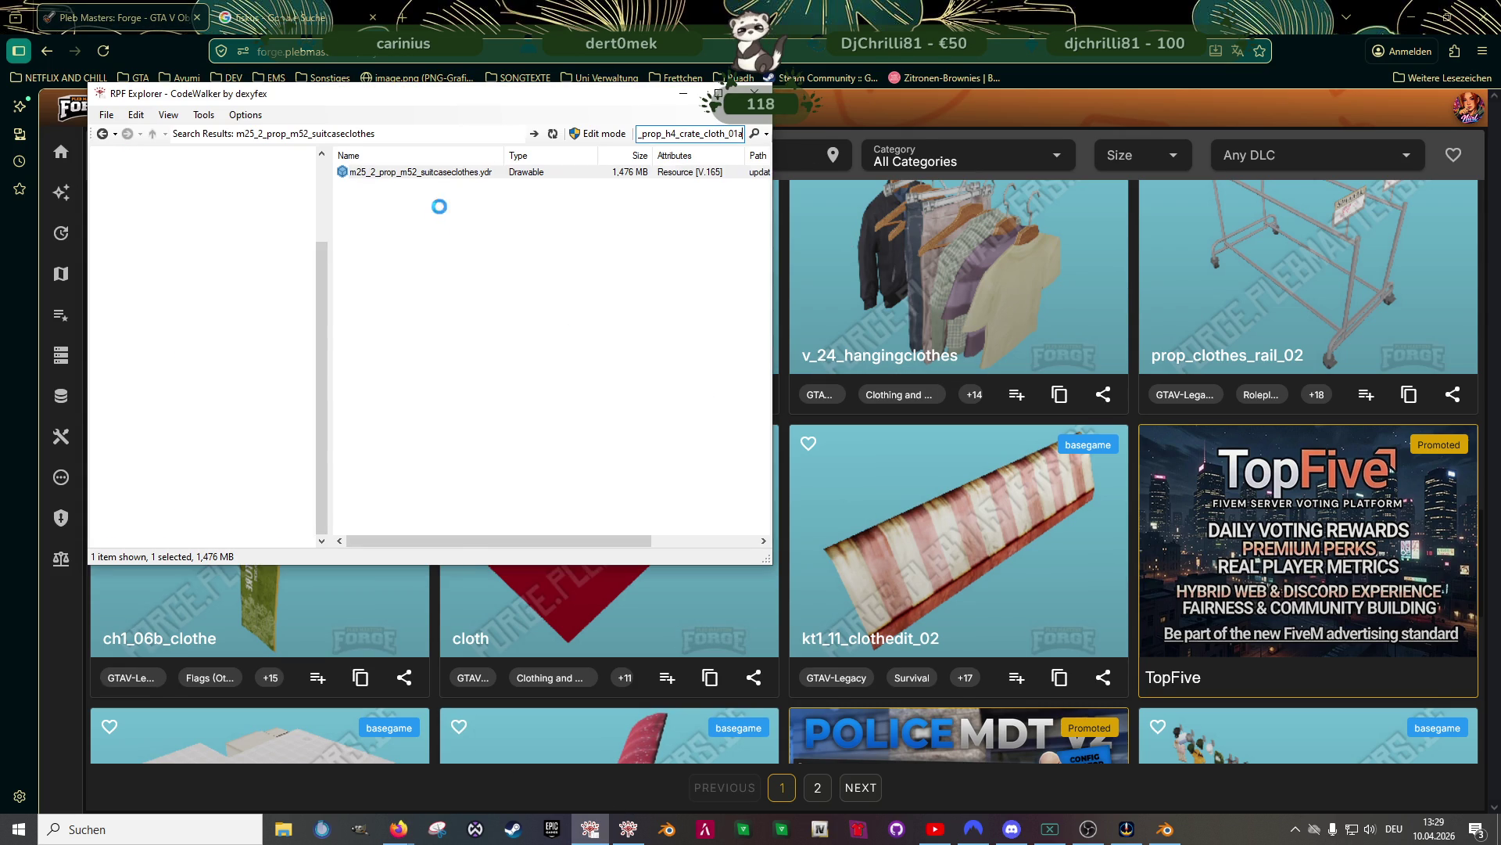
pyautogui.doubleClick(422, 172)
pyautogui.moveTo(344, 523)
pyautogui.mouseDown()
pyautogui.moveTo(391, 484)
pyautogui.moveTo(514, 434)
pyautogui.moveTo(348, 383)
pyautogui.moveTo(471, 433)
pyautogui.mouseUp()
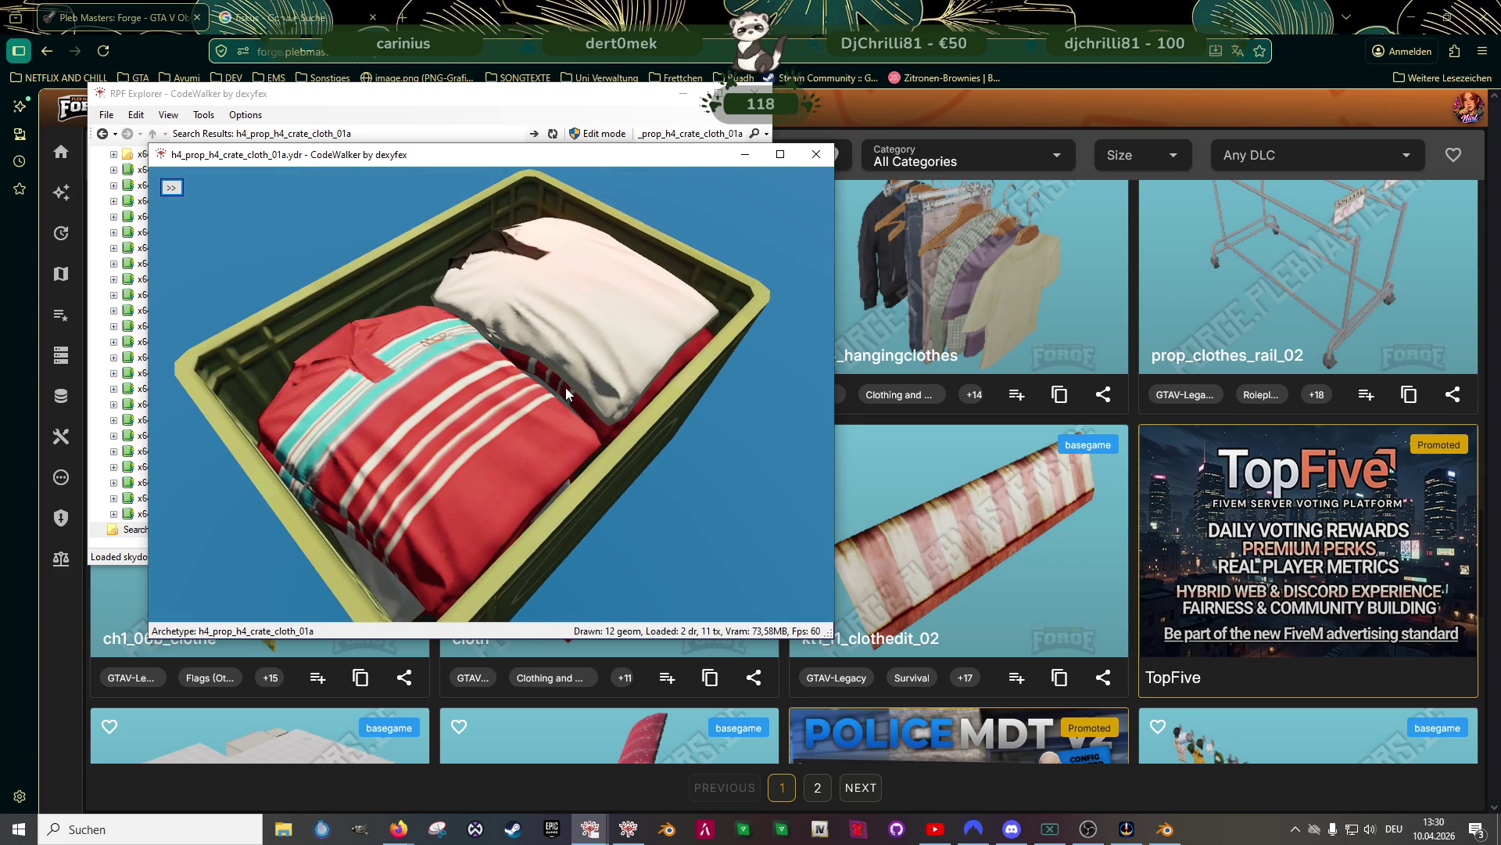
# Save all of the model's textures into the clubhouse folder
pyautogui.click(172, 188)
pyautogui.click(218, 207)
pyautogui.click(204, 228)
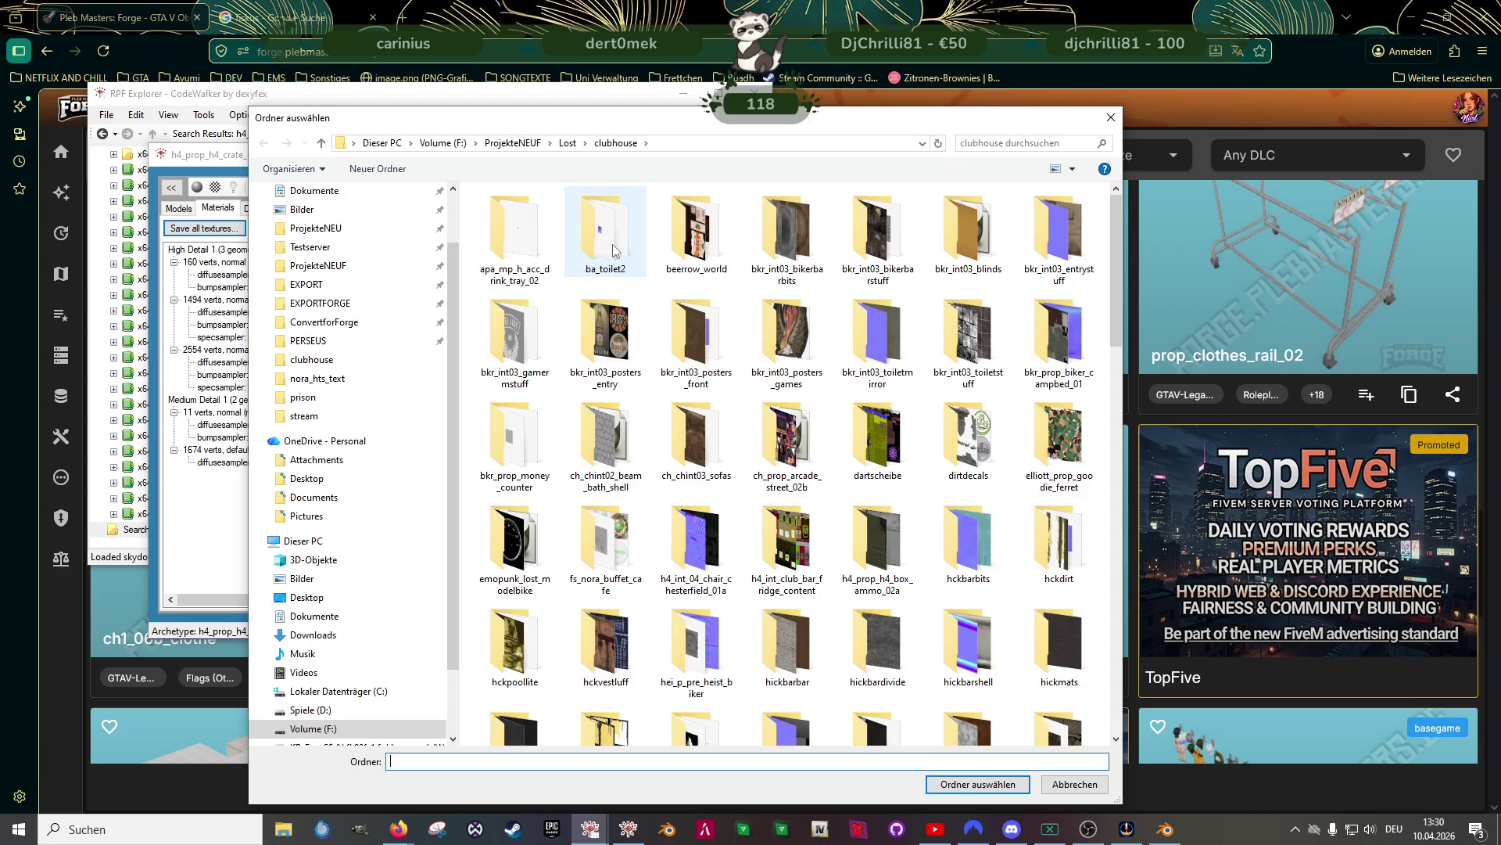
pyautogui.click(981, 782)
pyautogui.press('Return')
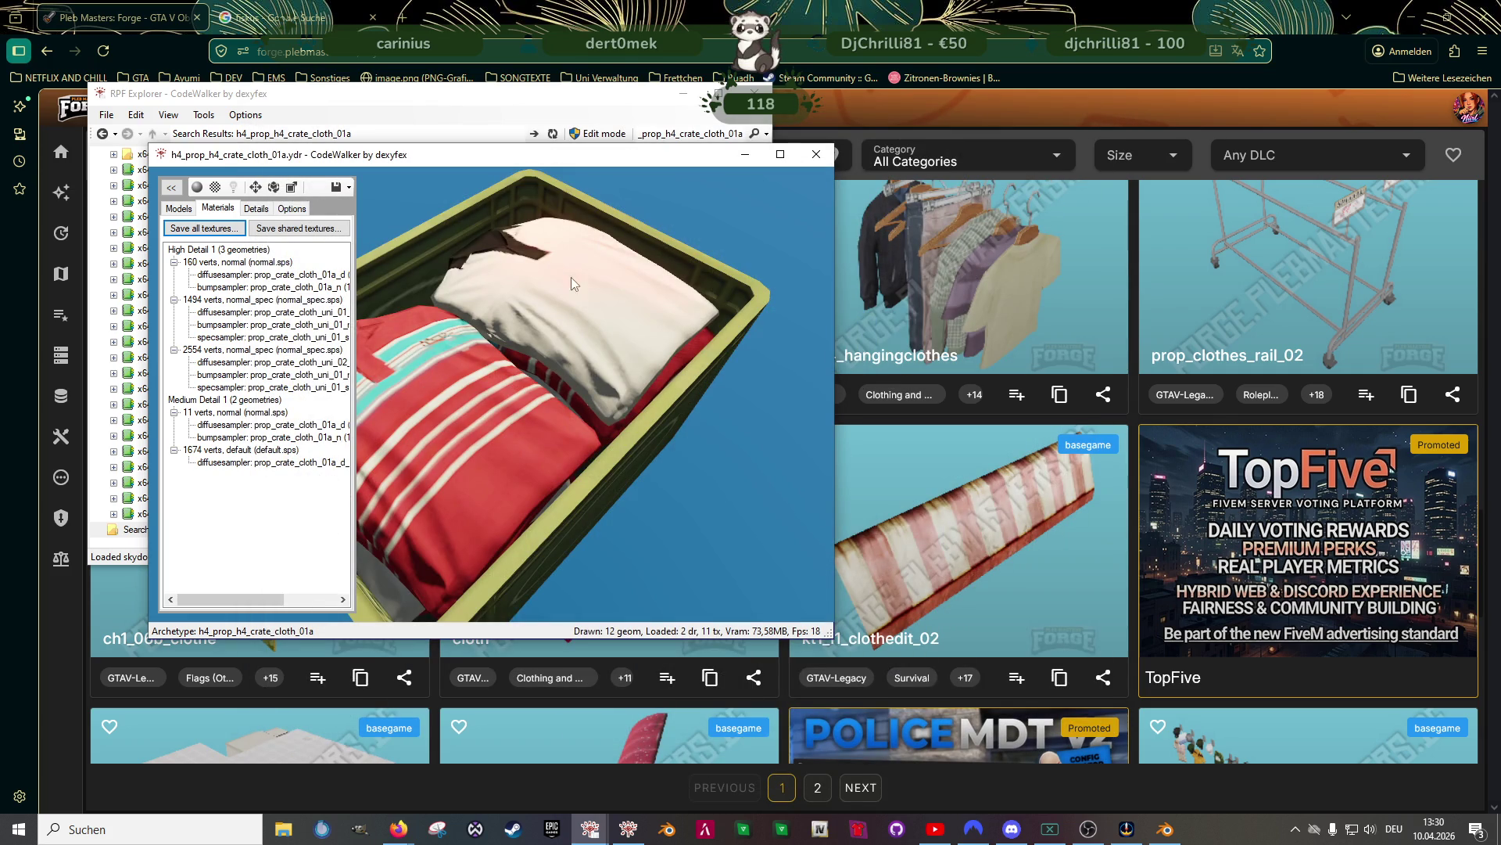
pyautogui.click(816, 154)
# Export the h4_prop_h4_crate_cloth_01a file to the clubhouse folder
pyautogui.rightClick(406, 171)
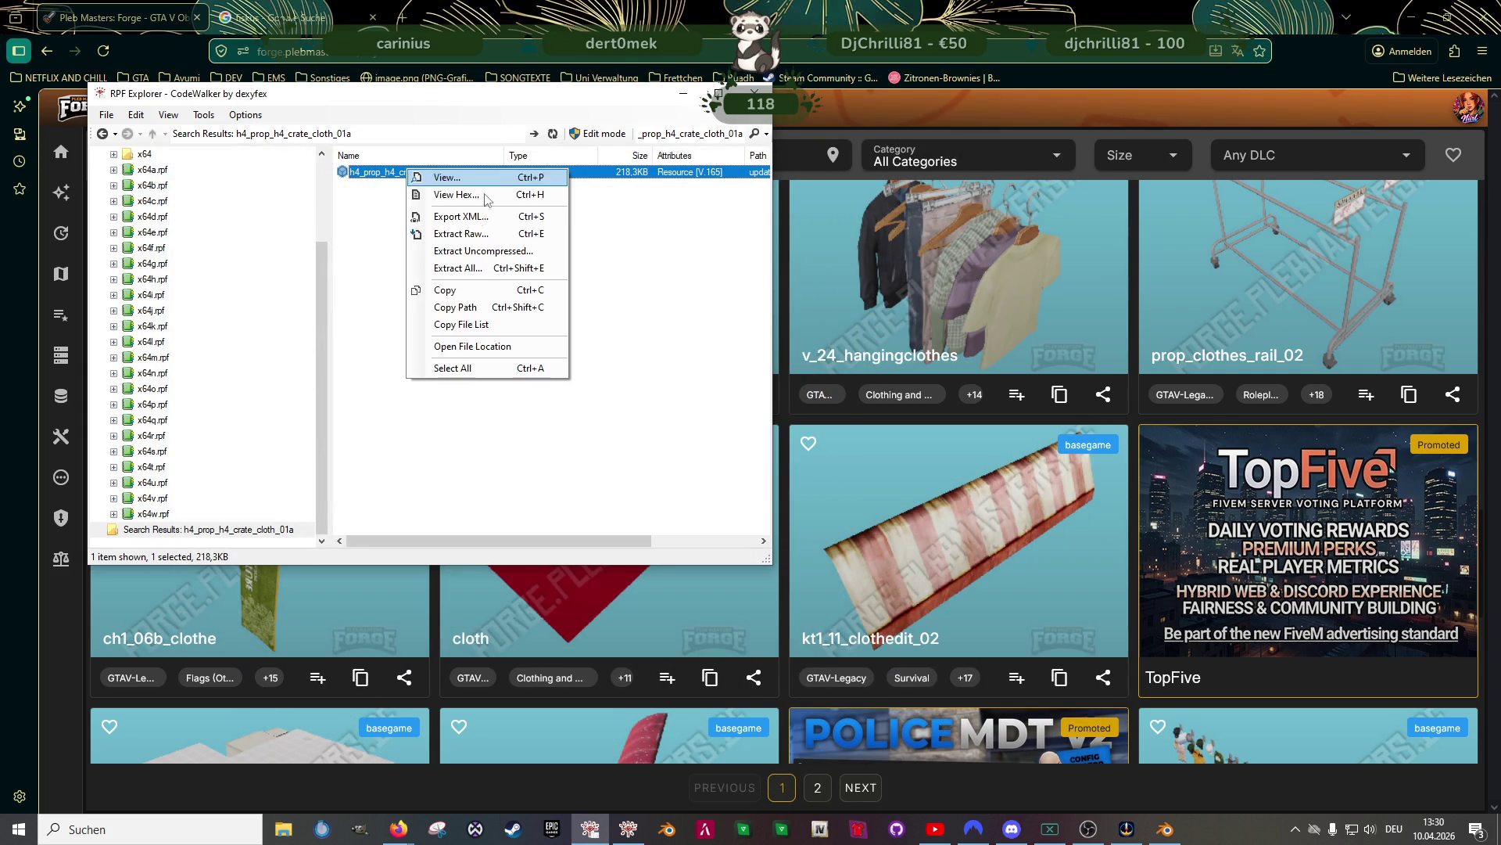
pyautogui.click(449, 210)
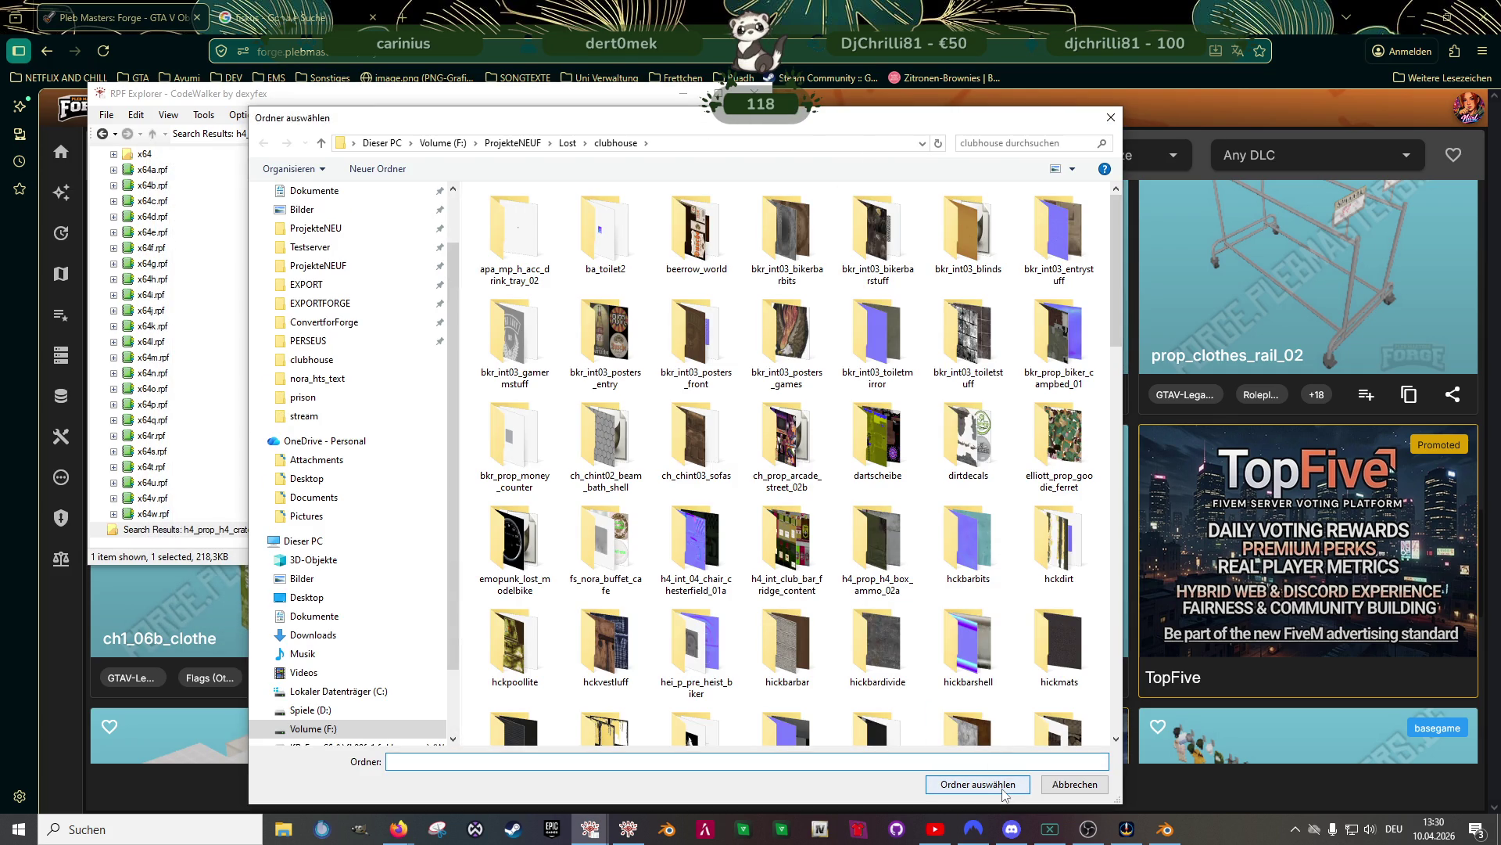
pyautogui.click(1004, 791)
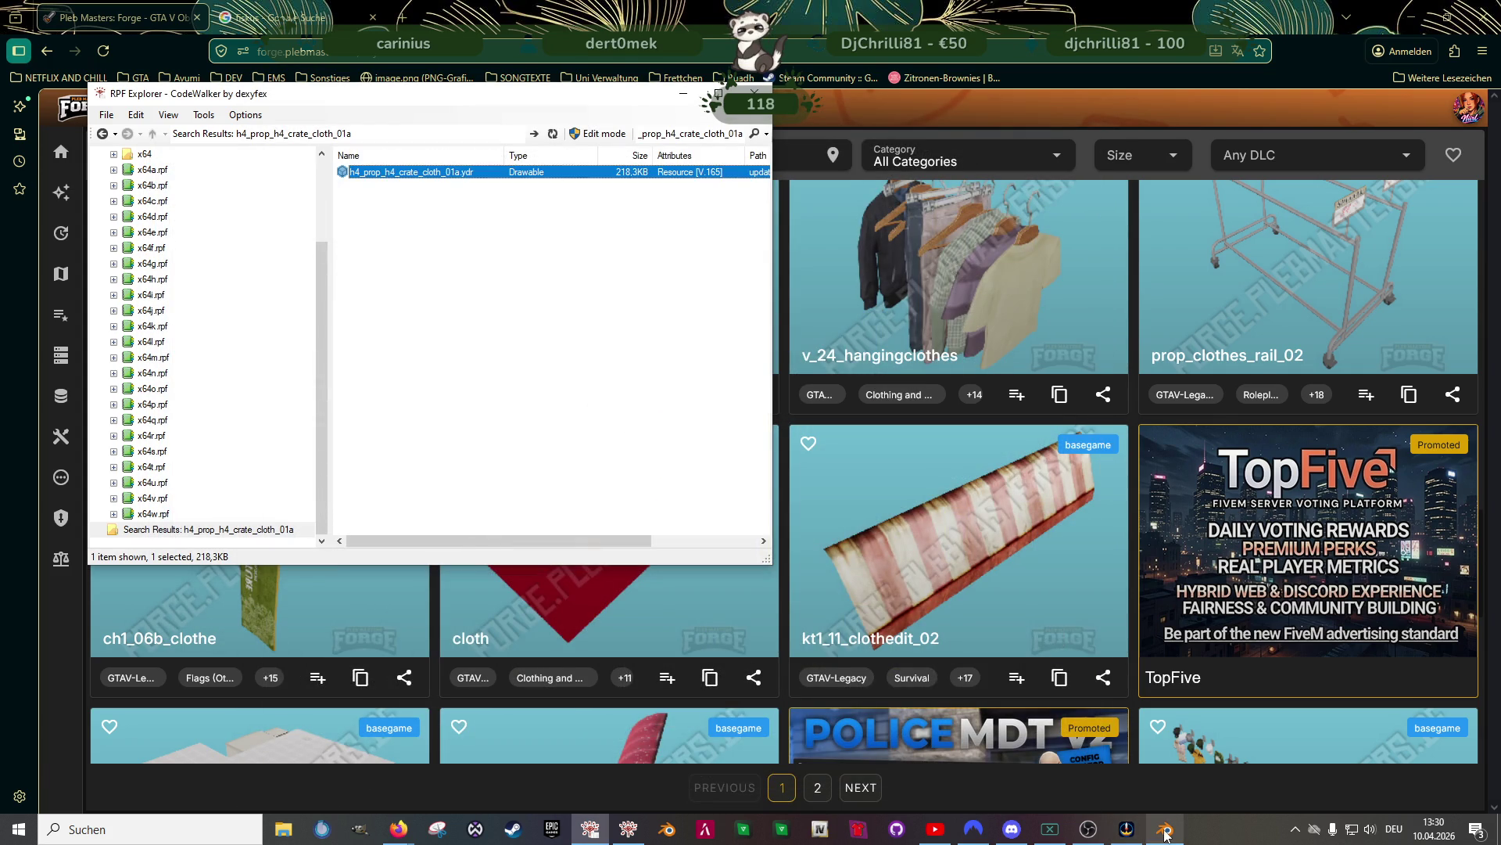
pyautogui.click(1164, 832)
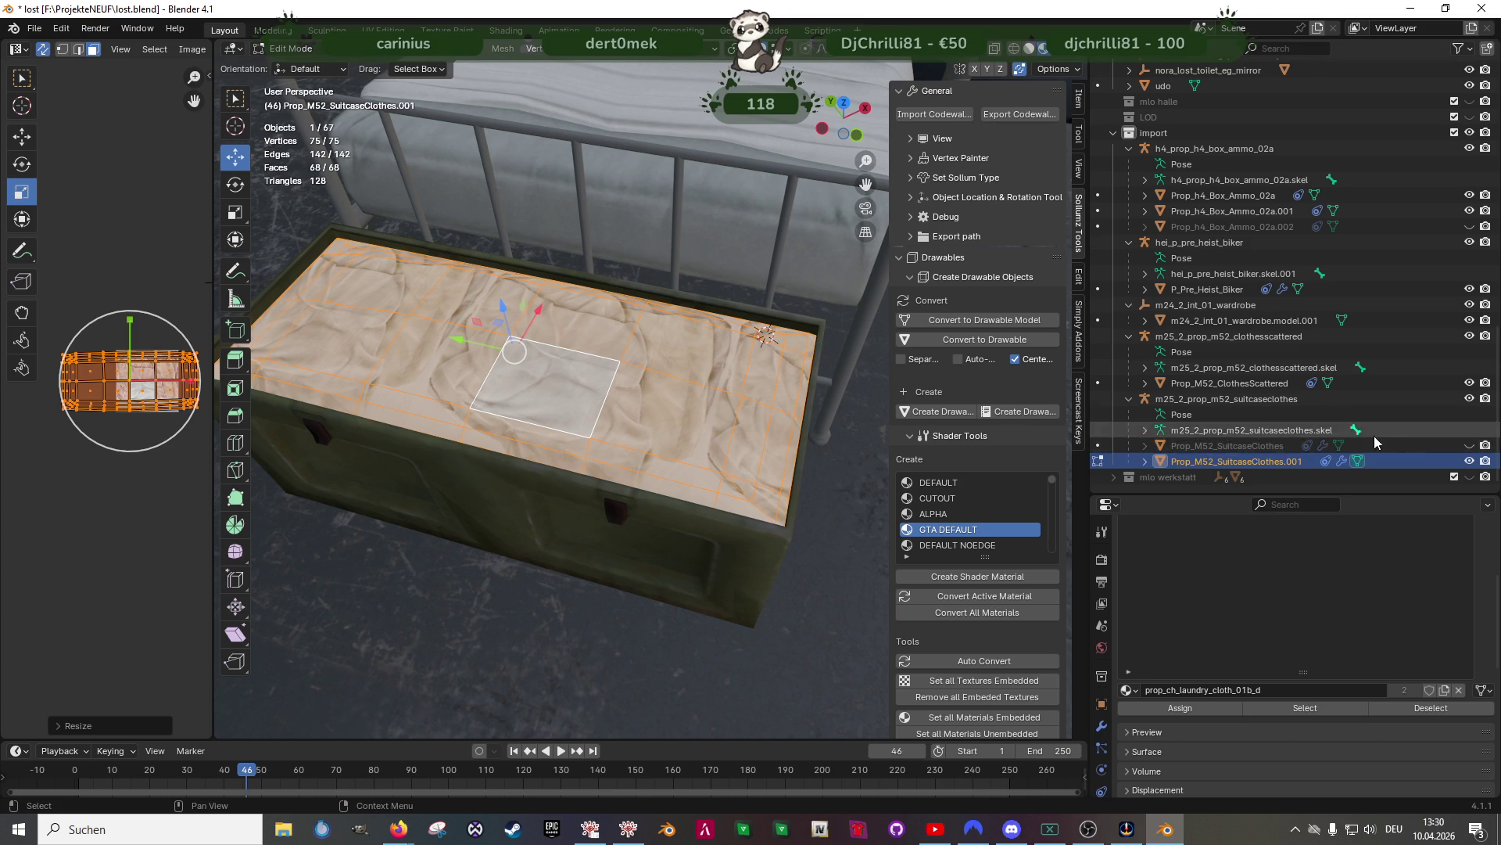
# Unhide Prop_M52_SuitcaseClothes and move all its vertices along Y and X toward the crate
pyautogui.click(1470, 446)
pyautogui.moveTo(594, 367)
pyautogui.mouseDown(button='middle')
pyautogui.moveTo(700, 362)
pyautogui.moveTo(762, 328)
pyautogui.mouseUp(button='middle')
pyautogui.press('Tab')
pyautogui.click(602, 360)
pyautogui.press('Tab')
pyautogui.scroll(3, 701, 362)
pyautogui.press('a')
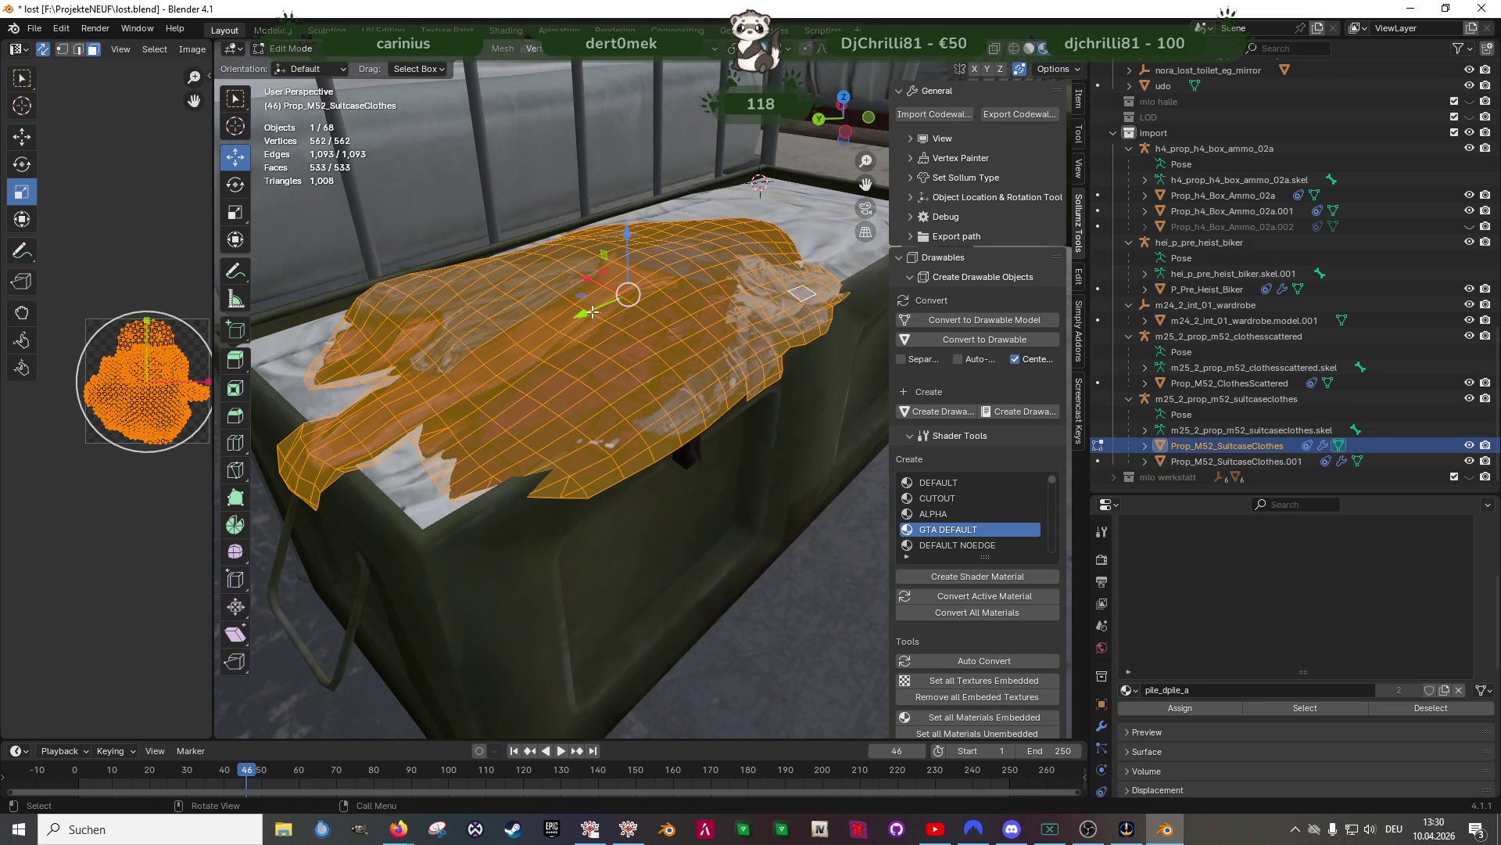
pyautogui.press('g')
pyautogui.press('y')
pyautogui.click(592, 311)
pyautogui.moveTo(593, 311); pyautogui.dragTo(630, 337, button='middle')
pyautogui.moveTo(627, 272)
pyautogui.mouseDown()
pyautogui.moveTo(456, 268)
pyautogui.moveTo(627, 291)
pyautogui.mouseUp()
pyautogui.moveTo(627, 291)
pyautogui.mouseDown(button='middle')
pyautogui.moveTo(604, 389)
pyautogui.moveTo(708, 233)
pyautogui.moveTo(748, 223)
pyautogui.mouseUp(button='middle')
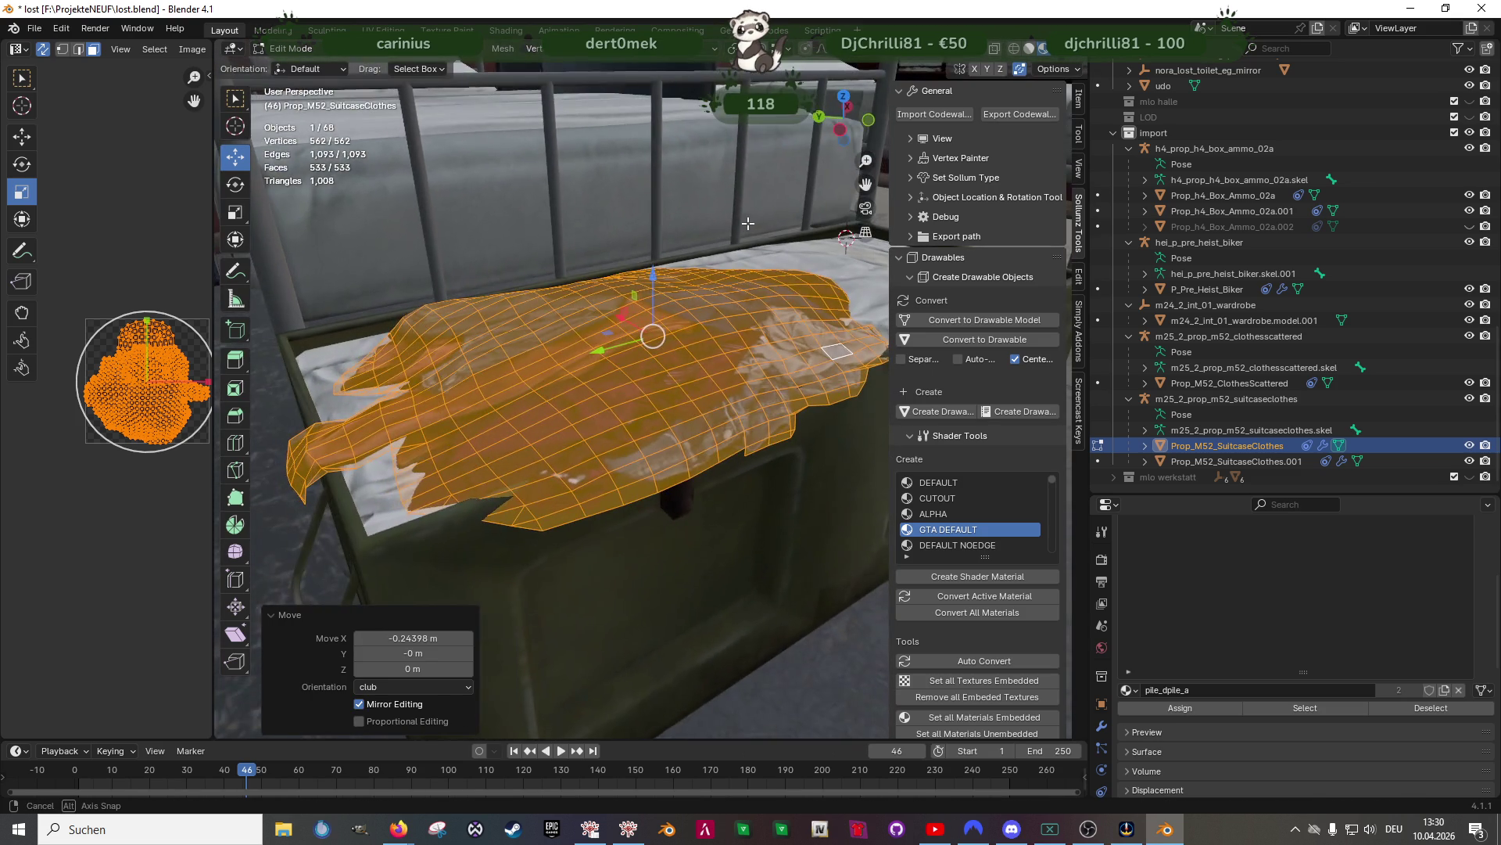
# Squash the clothes pile along Y and shift it into the crate
pyautogui.moveTo(594, 338); pyautogui.dragTo(667, 341, button='middle')
pyautogui.hotkey('shift', 'space')
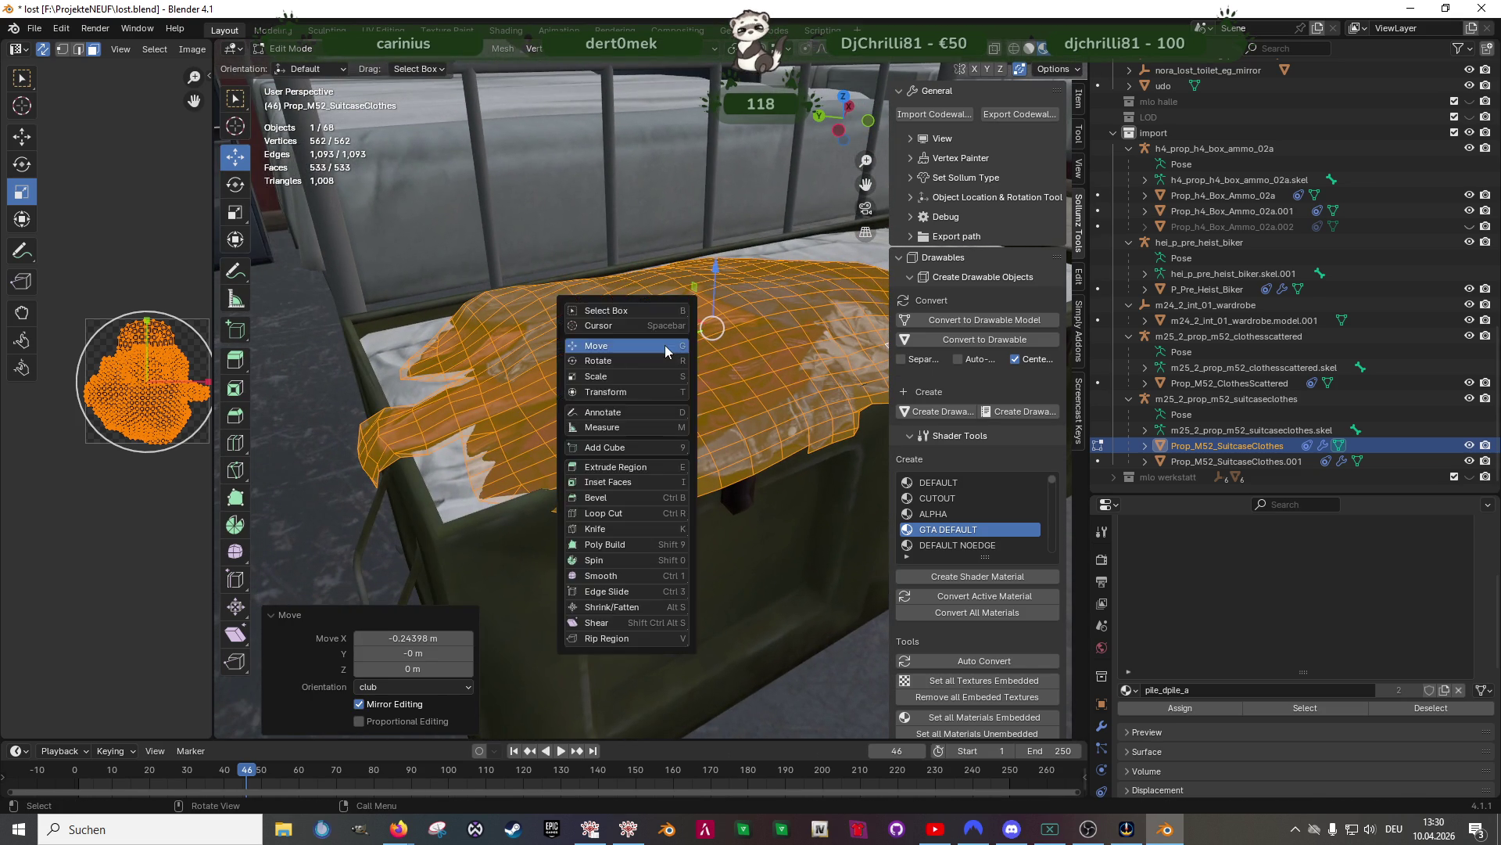
pyautogui.click(667, 344)
pyautogui.moveTo(667, 341)
pyautogui.mouseDown()
pyautogui.moveTo(686, 334)
pyautogui.moveTo(598, 373)
pyautogui.mouseUp()
pyautogui.hotkey('shift', 'space')
pyautogui.click(637, 316)
pyautogui.moveTo(598, 373)
pyautogui.mouseDown(button='middle')
pyautogui.moveTo(641, 364)
pyautogui.moveTo(763, 391)
pyautogui.moveTo(723, 399)
pyautogui.mouseUp(button='middle')
pyautogui.moveTo(679, 358); pyautogui.dragTo(669, 360)
pyautogui.moveTo(669, 359)
pyautogui.mouseDown(button='middle')
pyautogui.moveTo(592, 329)
pyautogui.moveTo(617, 429)
pyautogui.moveTo(665, 449)
pyautogui.moveTo(682, 490)
pyautogui.moveTo(604, 442)
pyautogui.moveTo(643, 433)
pyautogui.mouseUp(button='middle')
pyautogui.press('Tab')
pyautogui.press('Tab')
# Duplicate the clothes pile geometry and move the copy along X
pyautogui.hotkey('shift', 'd')
pyautogui.press('Escape')
pyautogui.press('g')
pyautogui.press('x')
pyautogui.click(802, 405)
pyautogui.moveTo(802, 404); pyautogui.dragTo(698, 424, button='middle')
# Rotate the copy 205° about Z and lower it onto the cloth in the crate's right half
pyautogui.hotkey('shift', 'space')
pyautogui.click(697, 424)
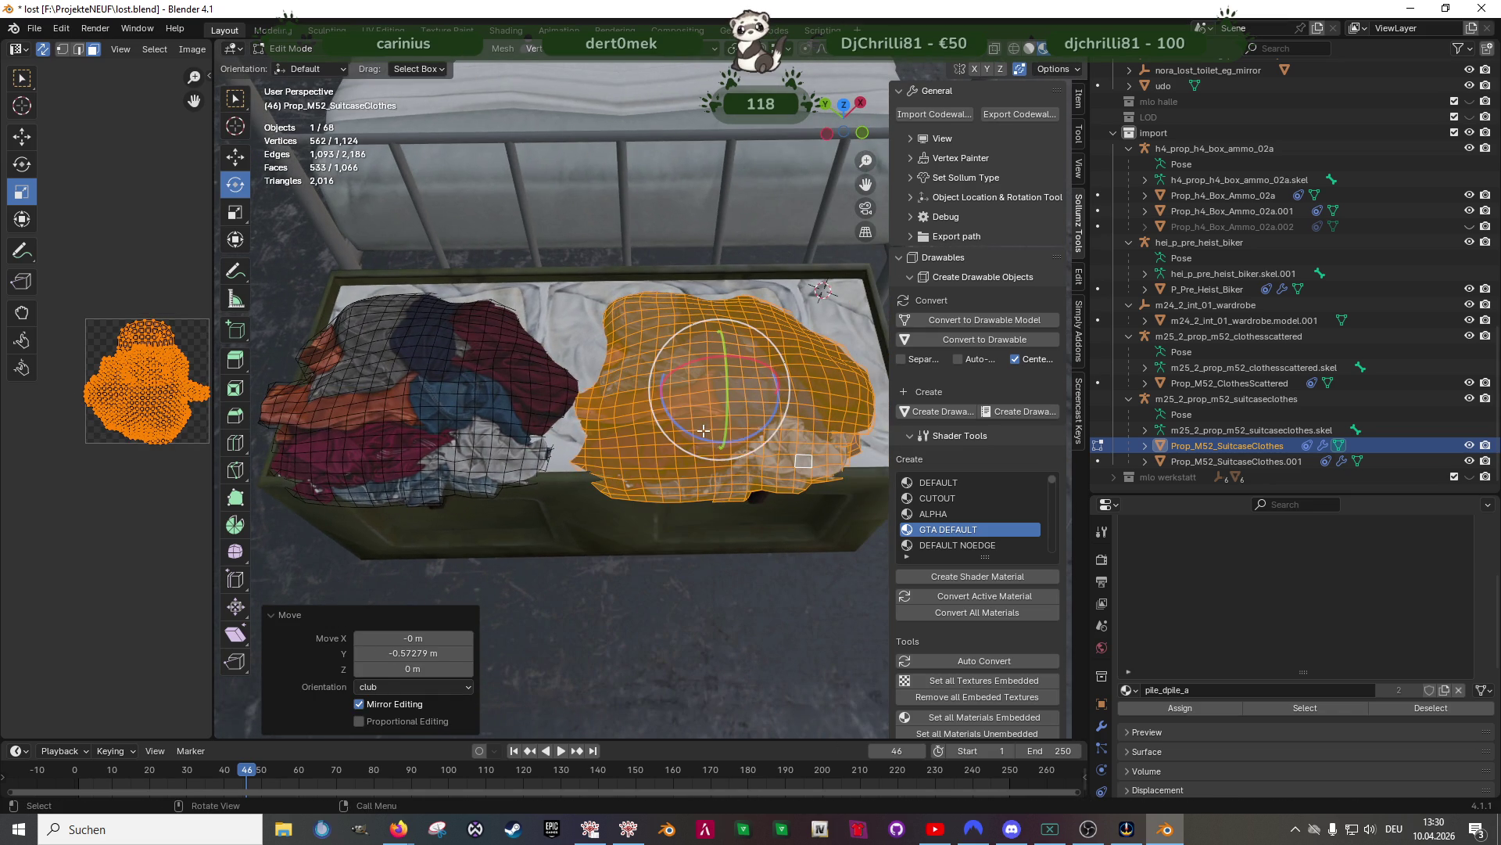
pyautogui.moveTo(704, 430)
pyautogui.mouseDown()
pyautogui.moveTo(782, 376)
pyautogui.moveTo(751, 297)
pyautogui.moveTo(708, 278)
pyautogui.moveTo(718, 301)
pyautogui.mouseUp()
pyautogui.hotkey('shift', 'space')
pyautogui.press('g')
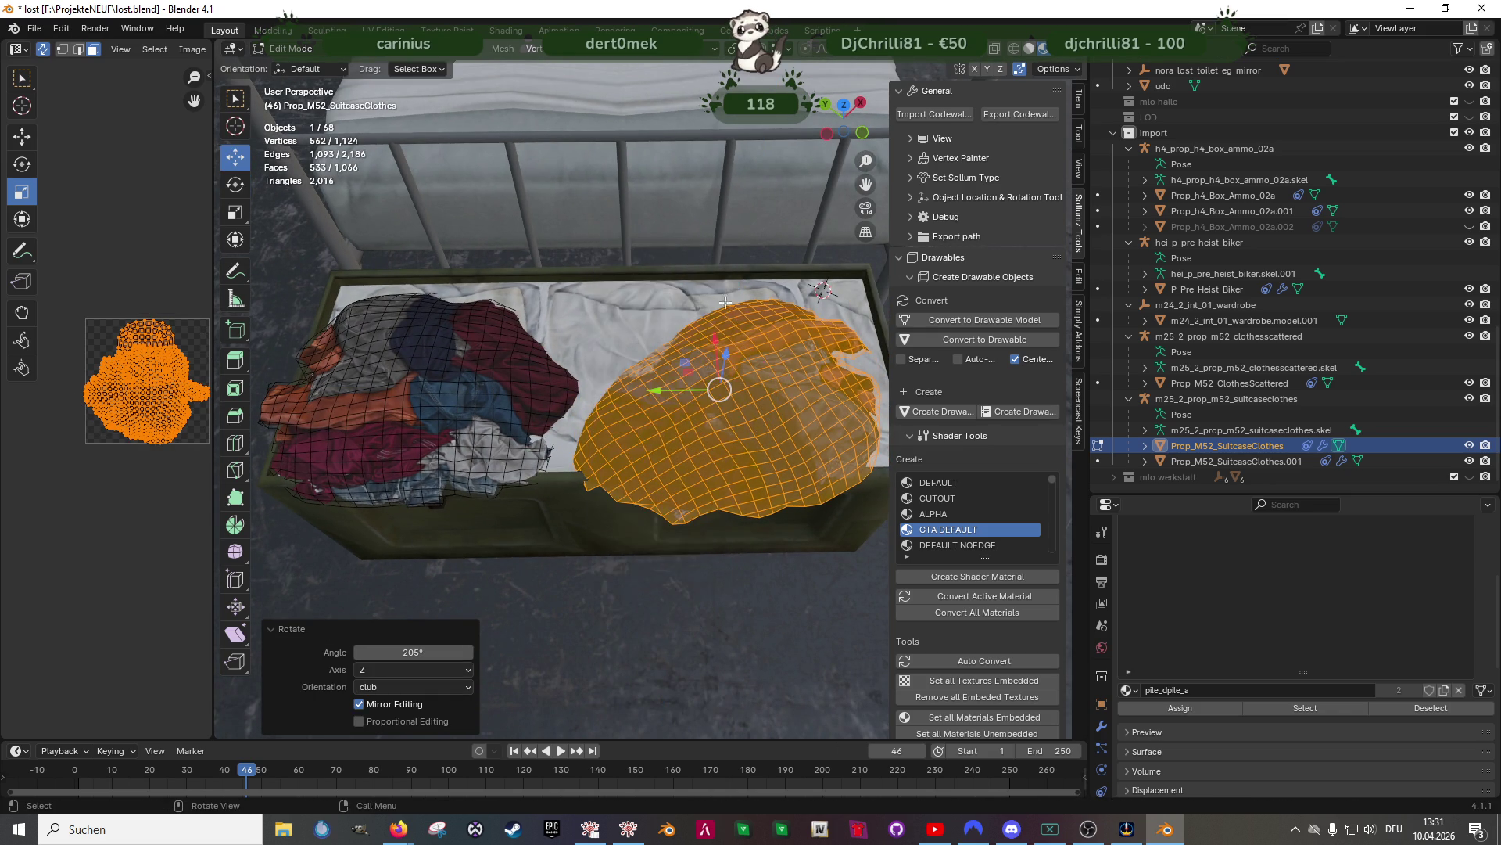
pyautogui.moveTo(718, 301); pyautogui.dragTo(681, 360, button='middle')
pyautogui.moveTo(672, 404); pyautogui.dragTo(706, 420)
pyautogui.moveTo(706, 420)
pyautogui.mouseDown(button='middle')
pyautogui.moveTo(688, 301)
pyautogui.moveTo(711, 262)
pyautogui.moveTo(688, 294)
pyautogui.moveTo(690, 265)
pyautogui.mouseUp(button='middle')
pyautogui.moveTo(690, 264); pyautogui.dragTo(691, 266)
pyautogui.press('Tab')
pyautogui.moveTo(686, 302)
pyautogui.mouseDown(button='middle')
pyautogui.moveTo(618, 452)
pyautogui.moveTo(539, 504)
pyautogui.mouseUp(button='middle')
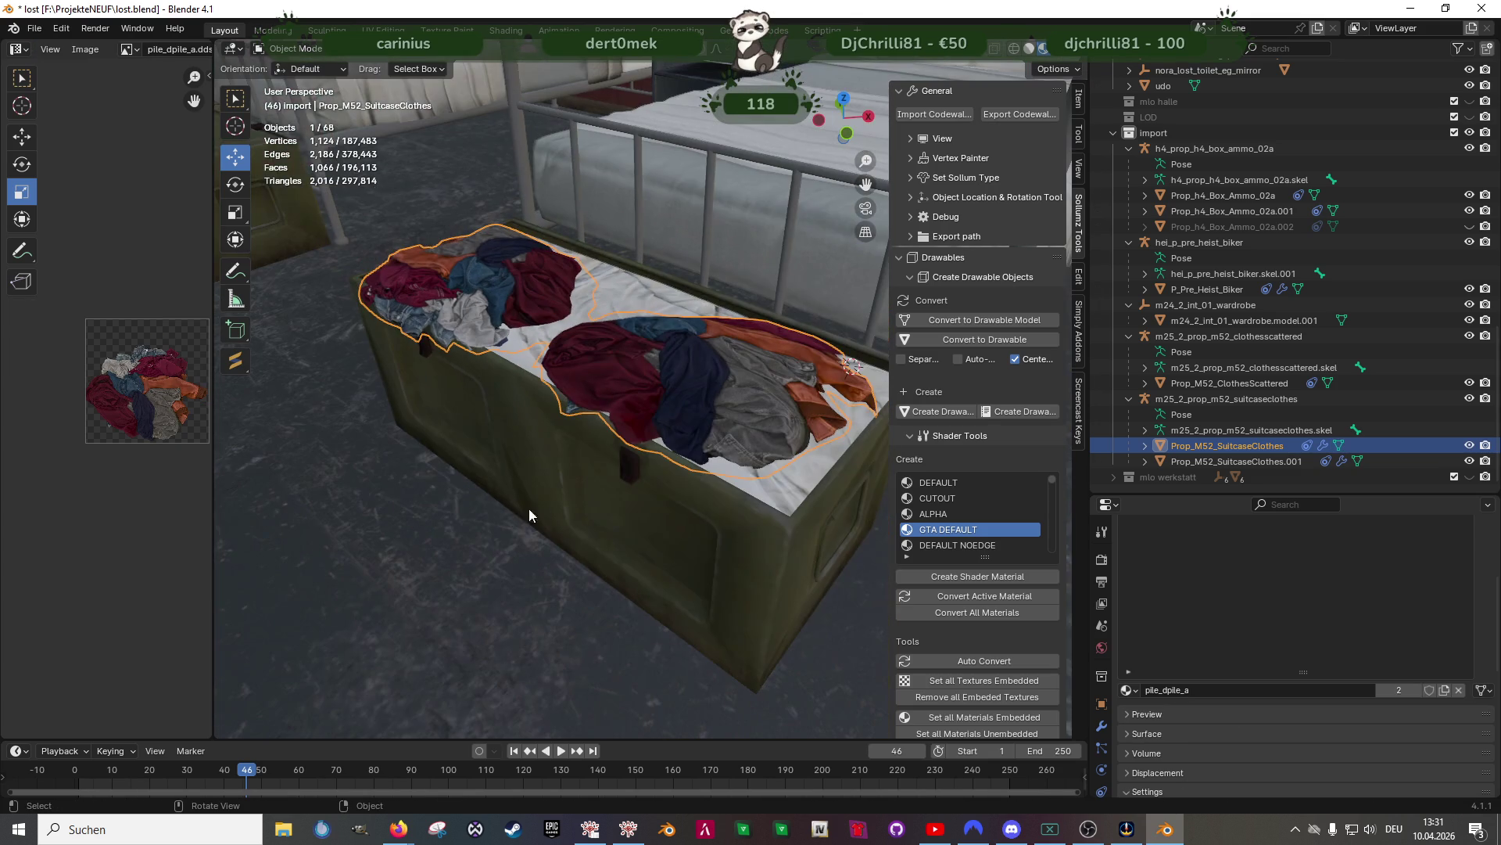
# Make Prop_h4_Box_Ammo_02a.002 visible again in the Outliner
pyautogui.click(477, 560)
pyautogui.moveTo(477, 560)
pyautogui.mouseDown(button='middle')
pyautogui.moveTo(581, 510)
pyautogui.moveTo(547, 510)
pyautogui.mouseUp(button='middle')
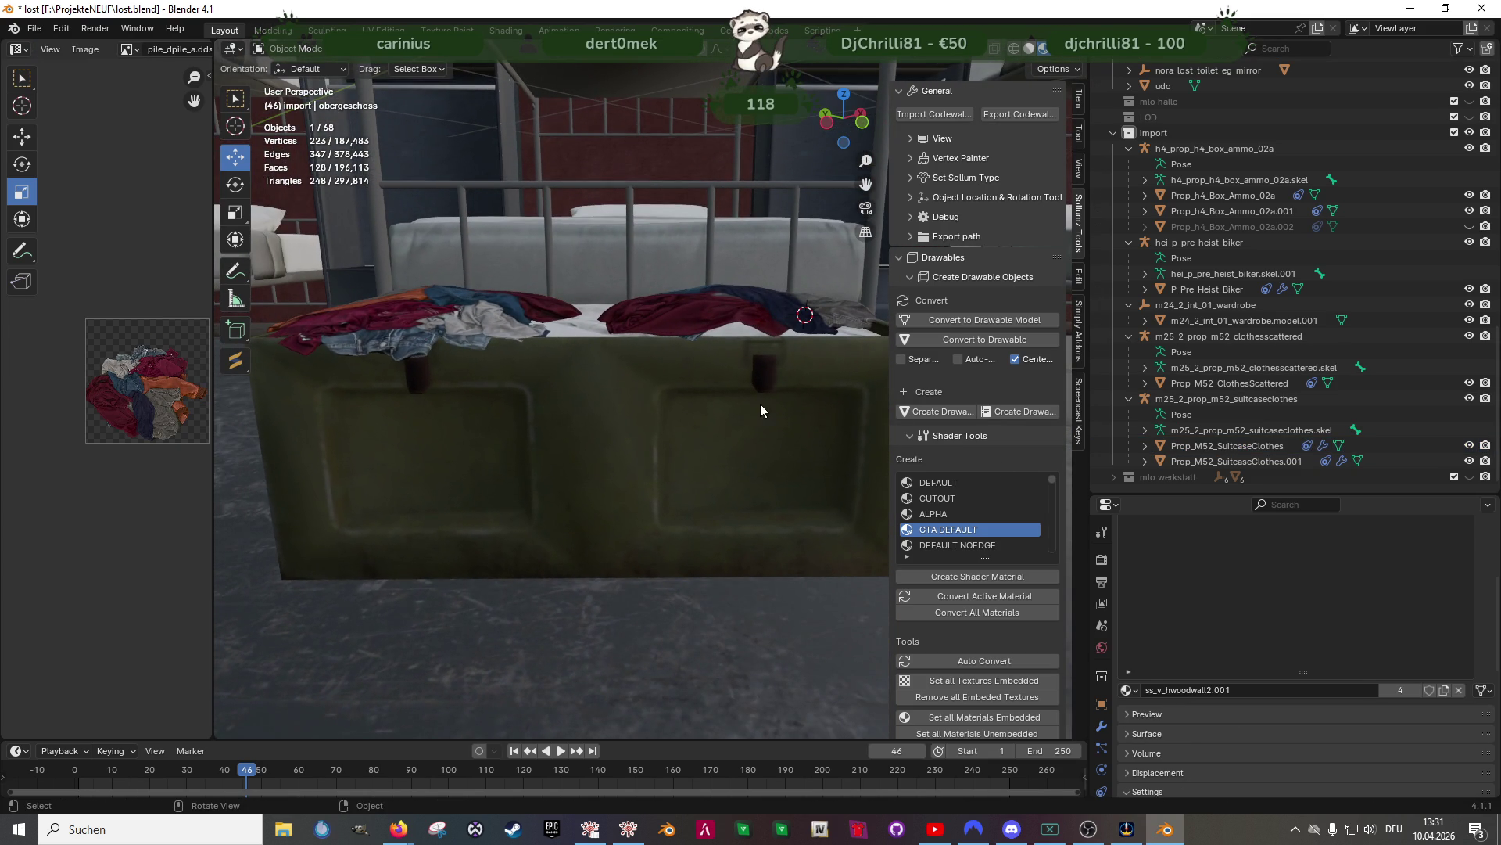
pyautogui.click(1231, 211)
pyautogui.click(1470, 226)
pyautogui.moveTo(890, 382)
pyautogui.mouseDown(button='middle')
pyautogui.moveTo(575, 430)
pyautogui.moveTo(729, 410)
pyautogui.moveTo(646, 380)
pyautogui.mouseUp(button='middle')
# Duplicate the clothes geometry along Z, then delete the copy and return to Object Mode
pyautogui.click(631, 328)
pyautogui.press('Tab')
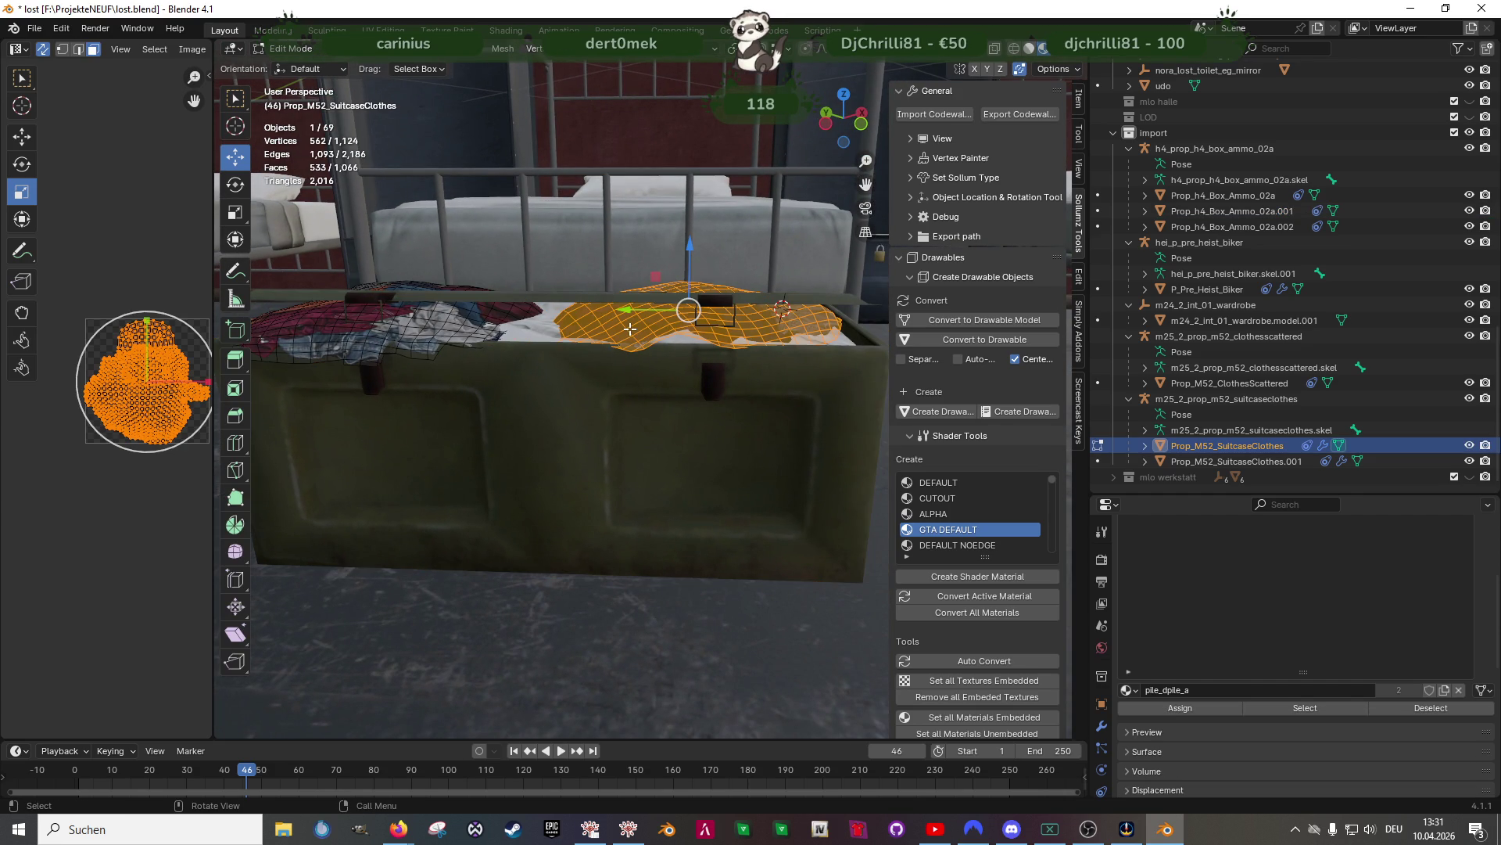
pyautogui.hotkey('shift', 'd')
pyautogui.press('z')
pyautogui.click(683, 286)
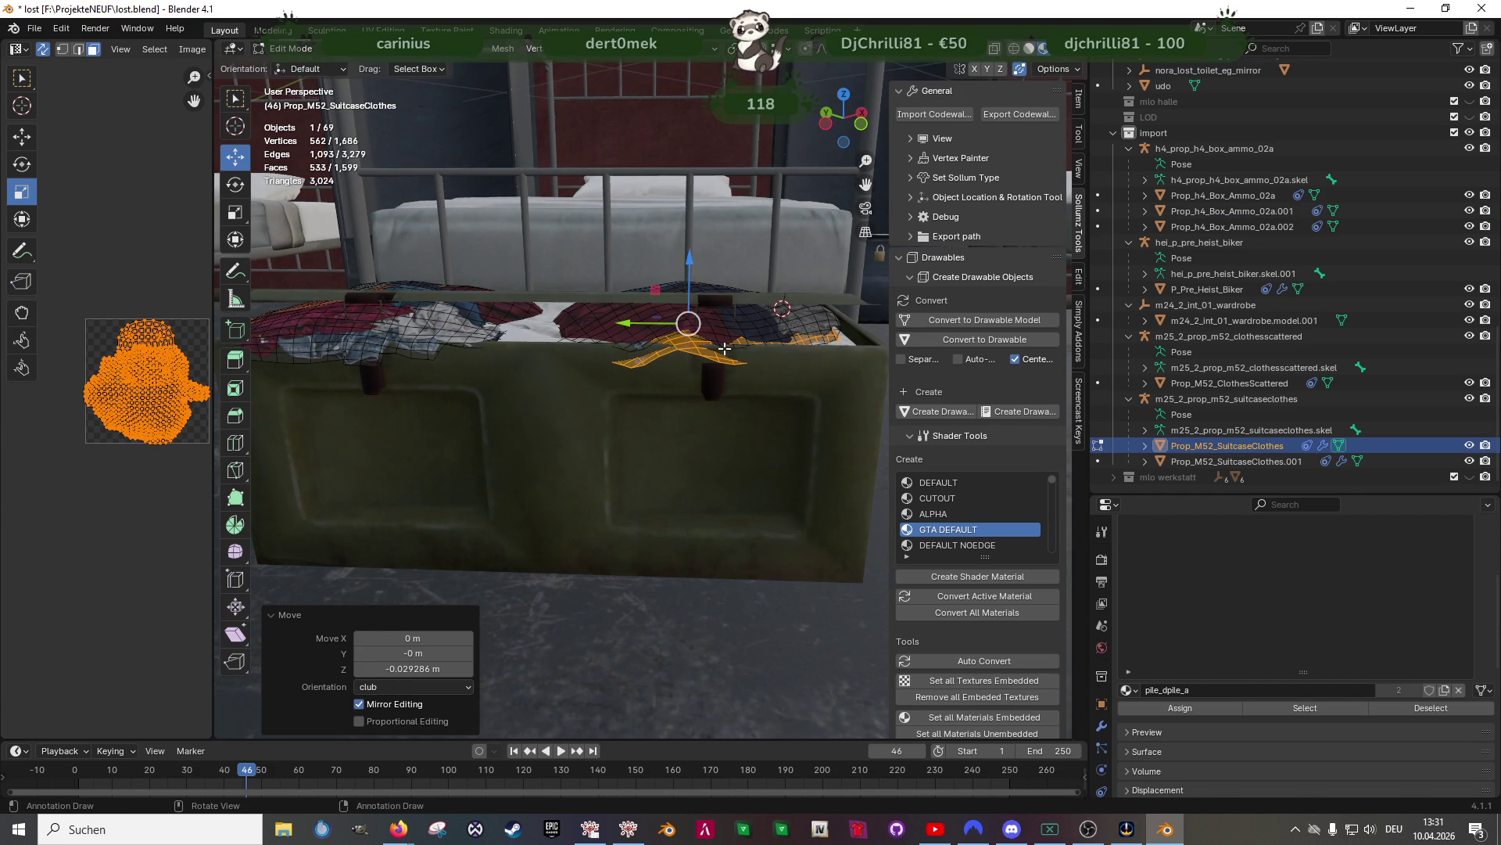
pyautogui.moveTo(682, 285); pyautogui.dragTo(718, 391, button='middle')
pyautogui.hotkey('shift', 'z')
pyautogui.hotkey('shift', 'z')
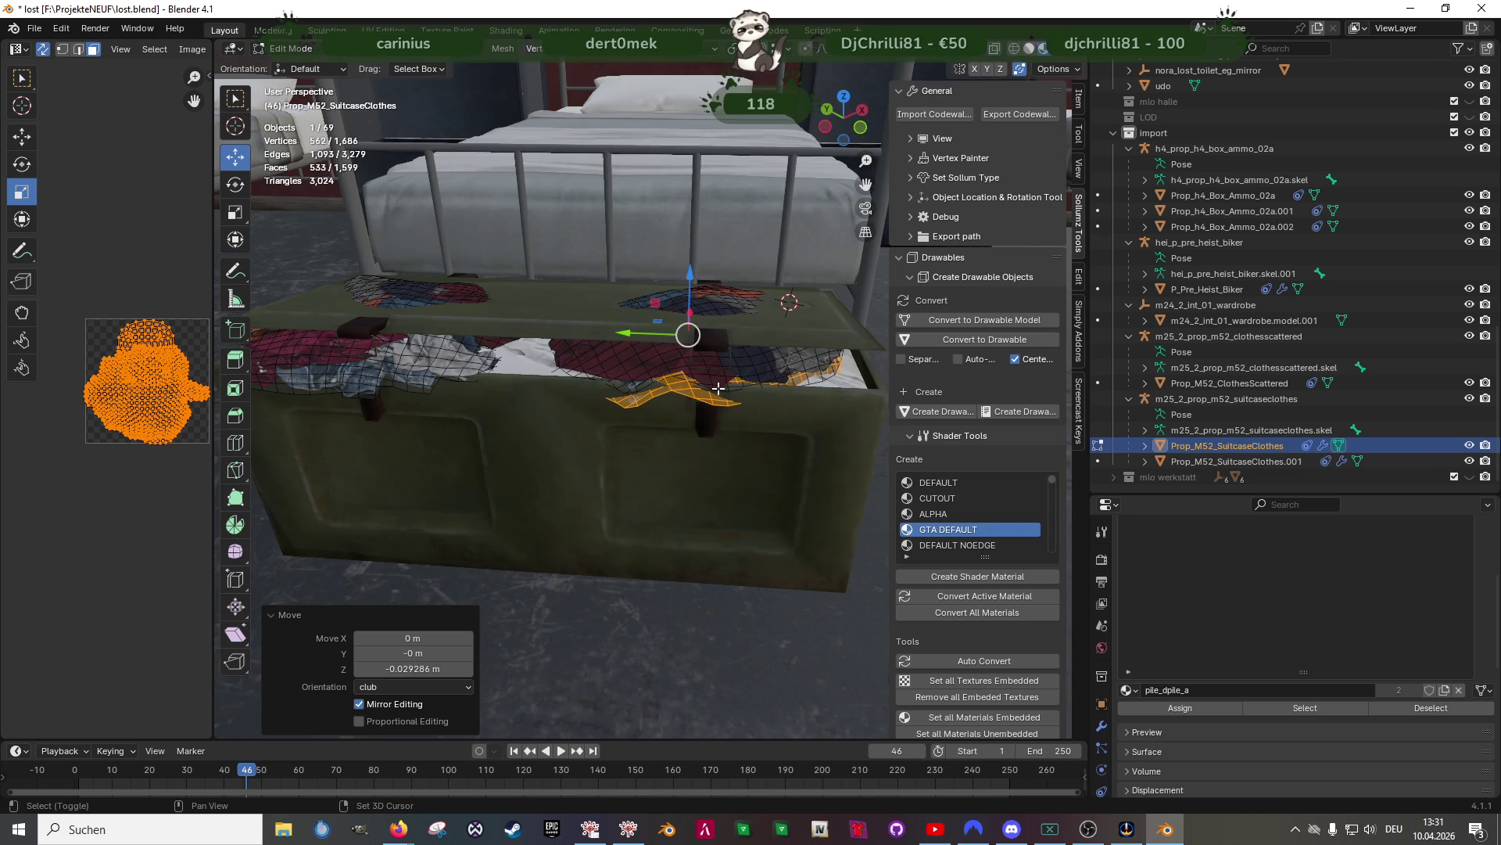
pyautogui.press('x')
pyautogui.click(707, 403)
pyautogui.press('Tab')
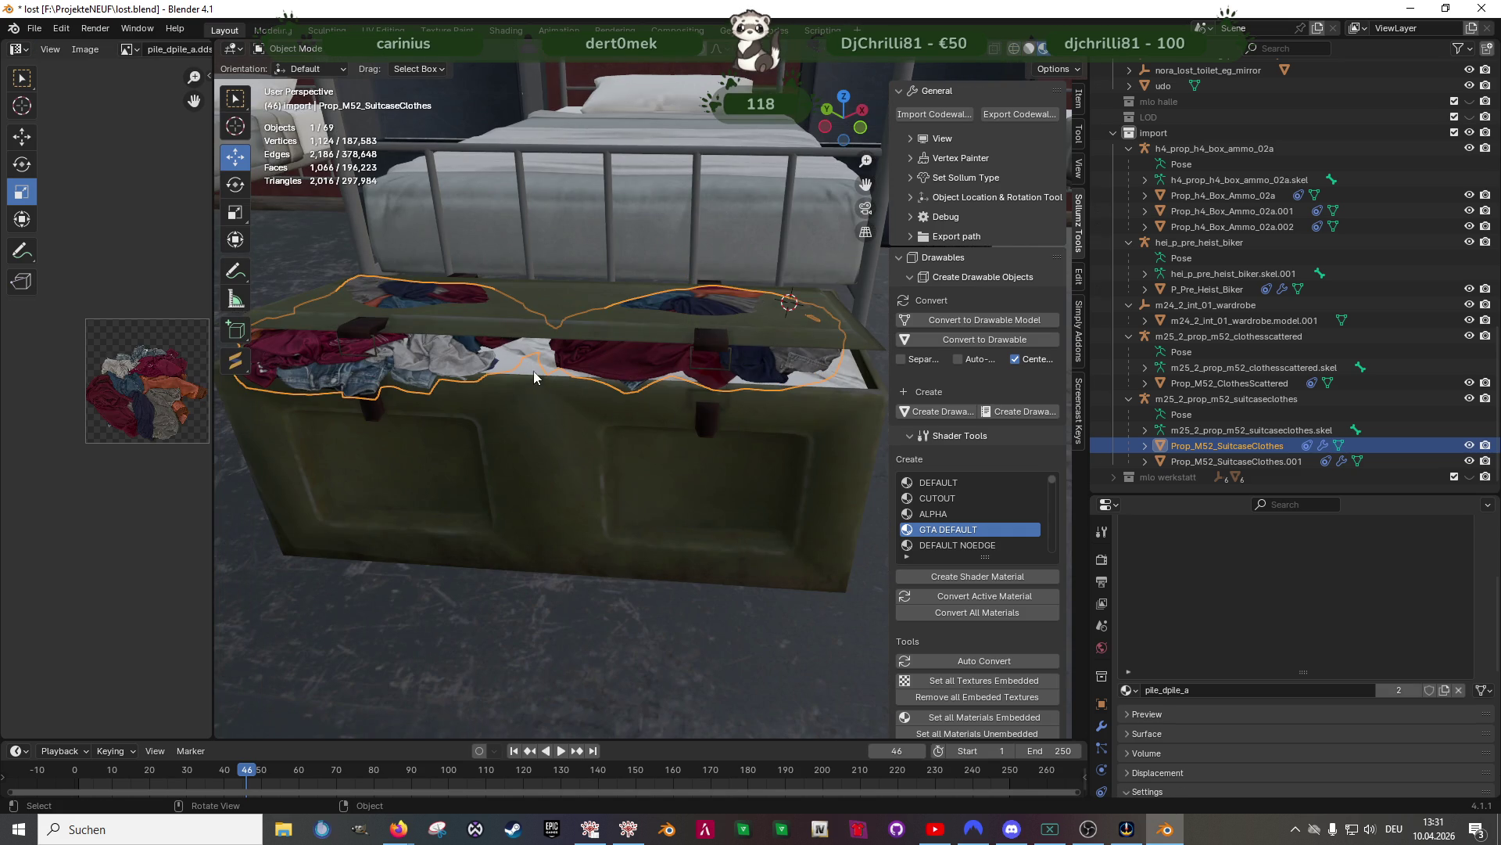
# Check a face of the flat cloth layer, then select both suitcase clothes objects
pyautogui.click(530, 366)
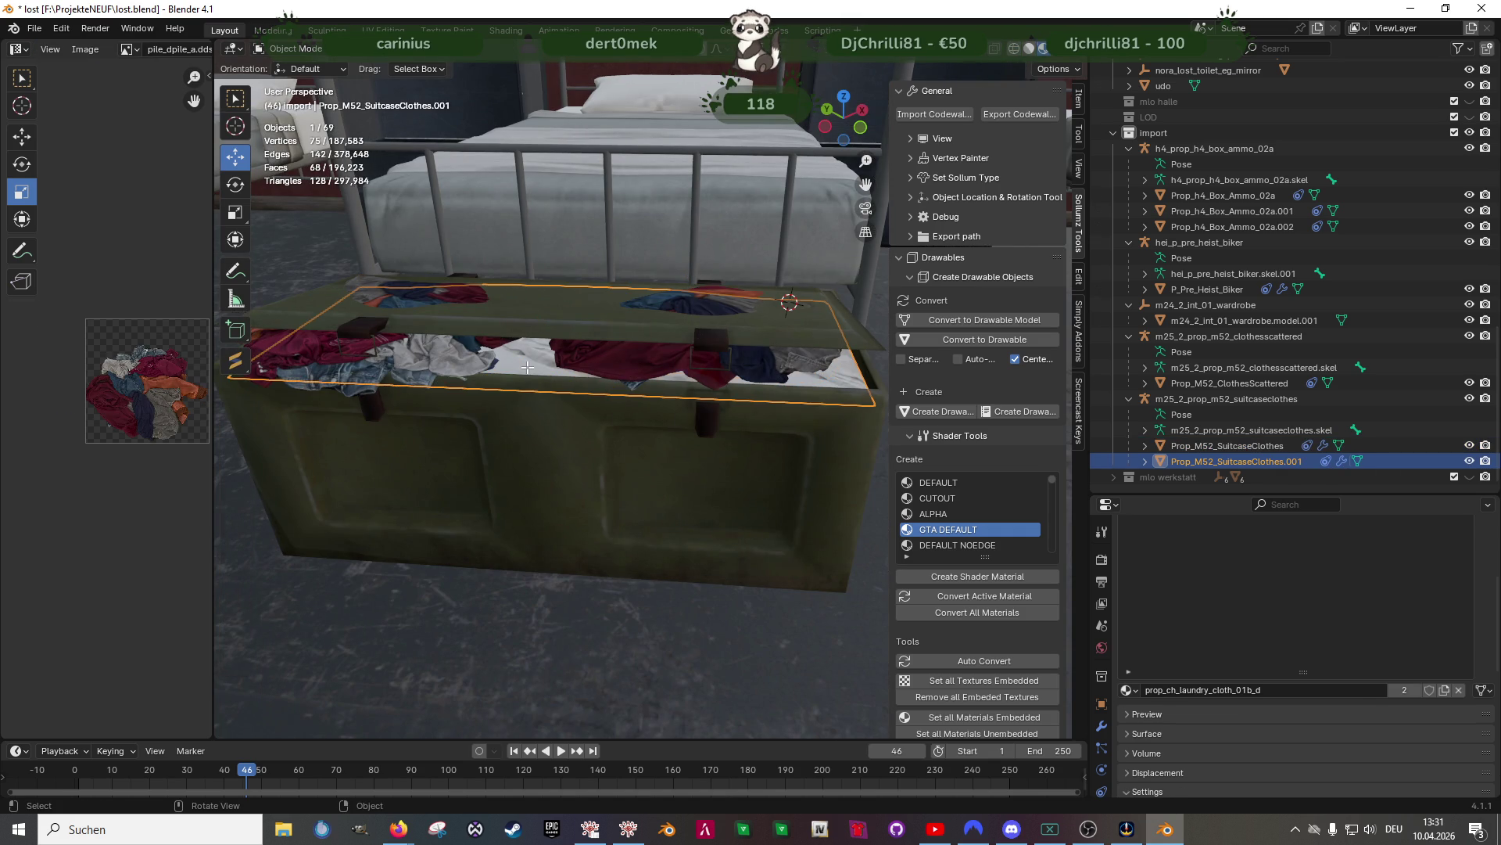
pyautogui.press('Tab')
pyautogui.click(528, 367)
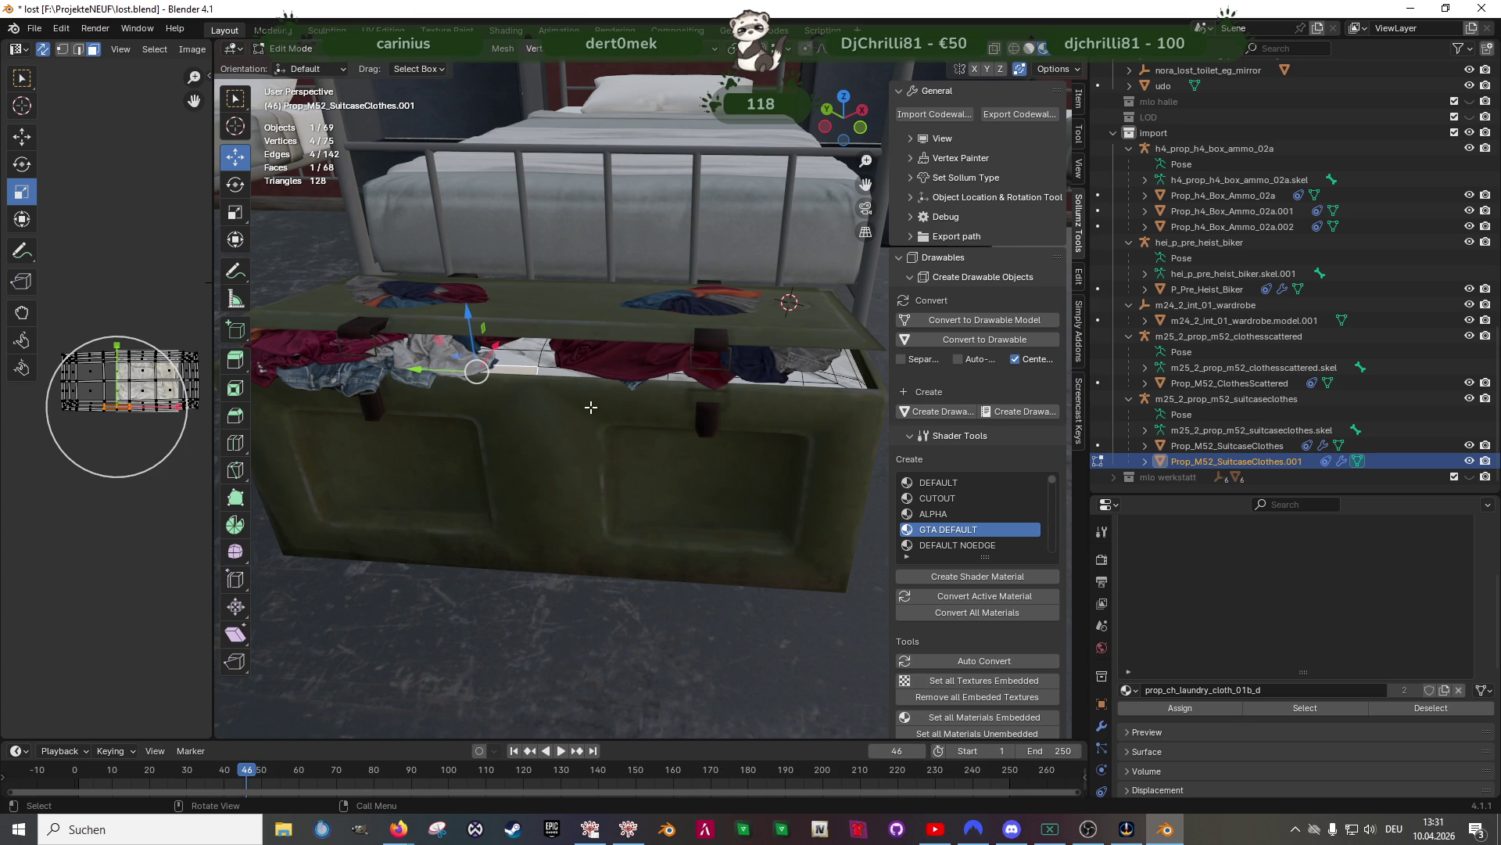
pyautogui.press('Tab')
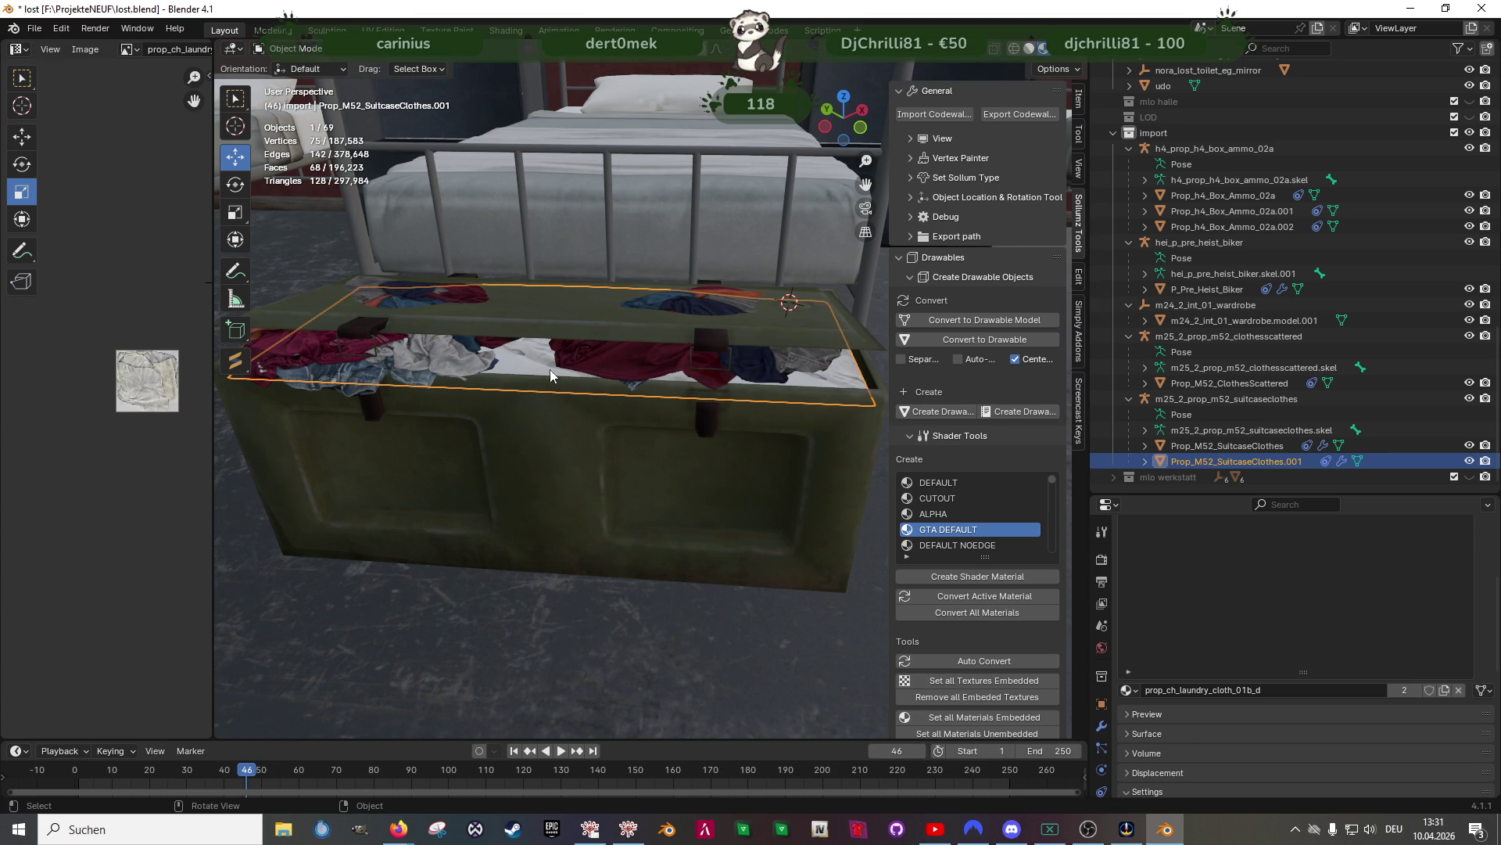
pyautogui.keyDown('shift'); pyautogui.click(589, 360); pyautogui.keyUp('shift')
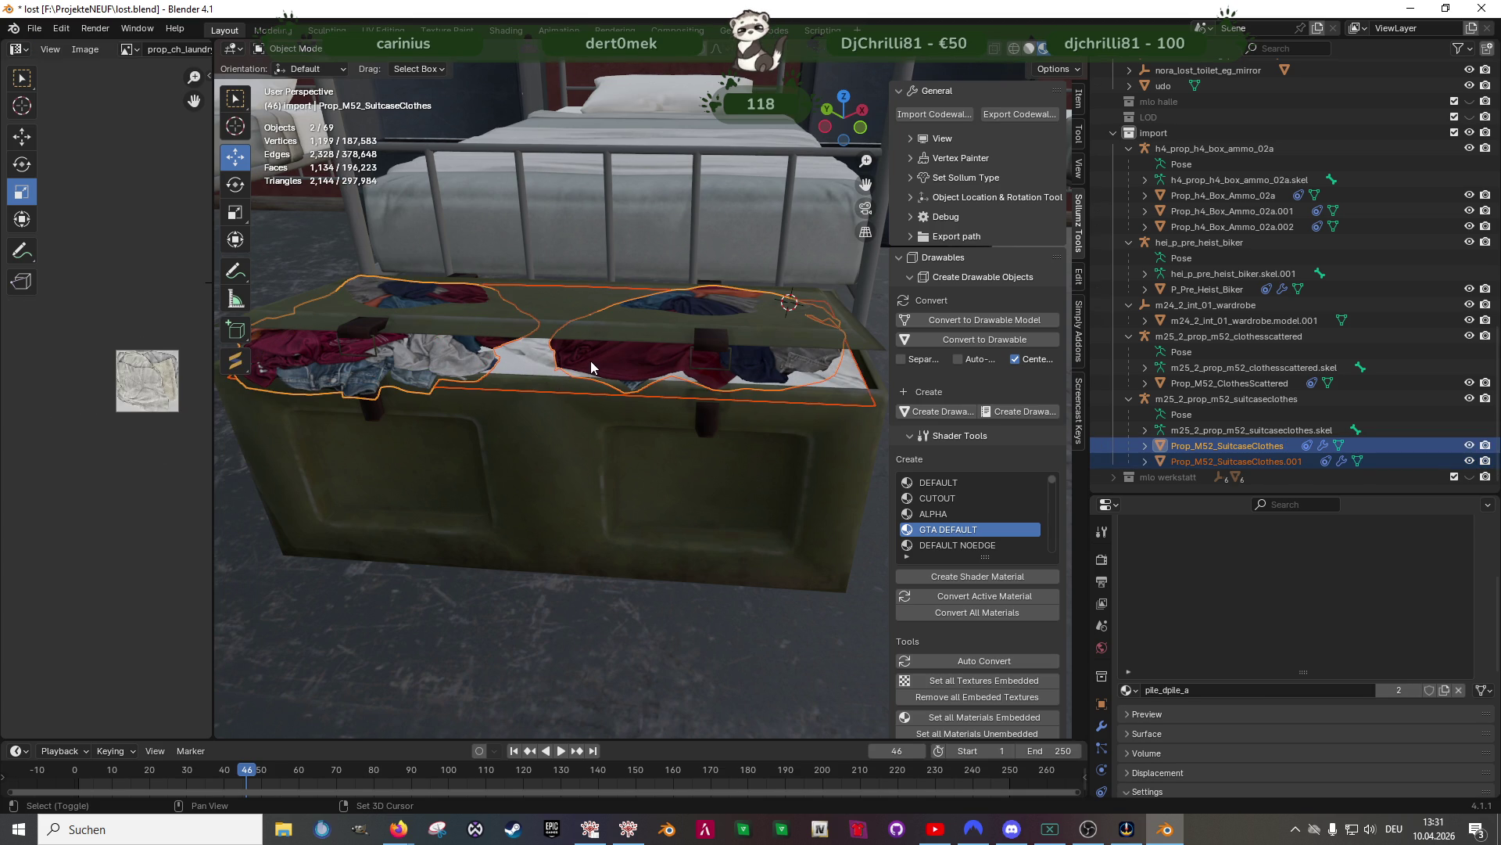
# Join the two SuitcaseClothes objects and select the laundry cloth material faces in Edit Mode
pyautogui.rightClick(542, 367)
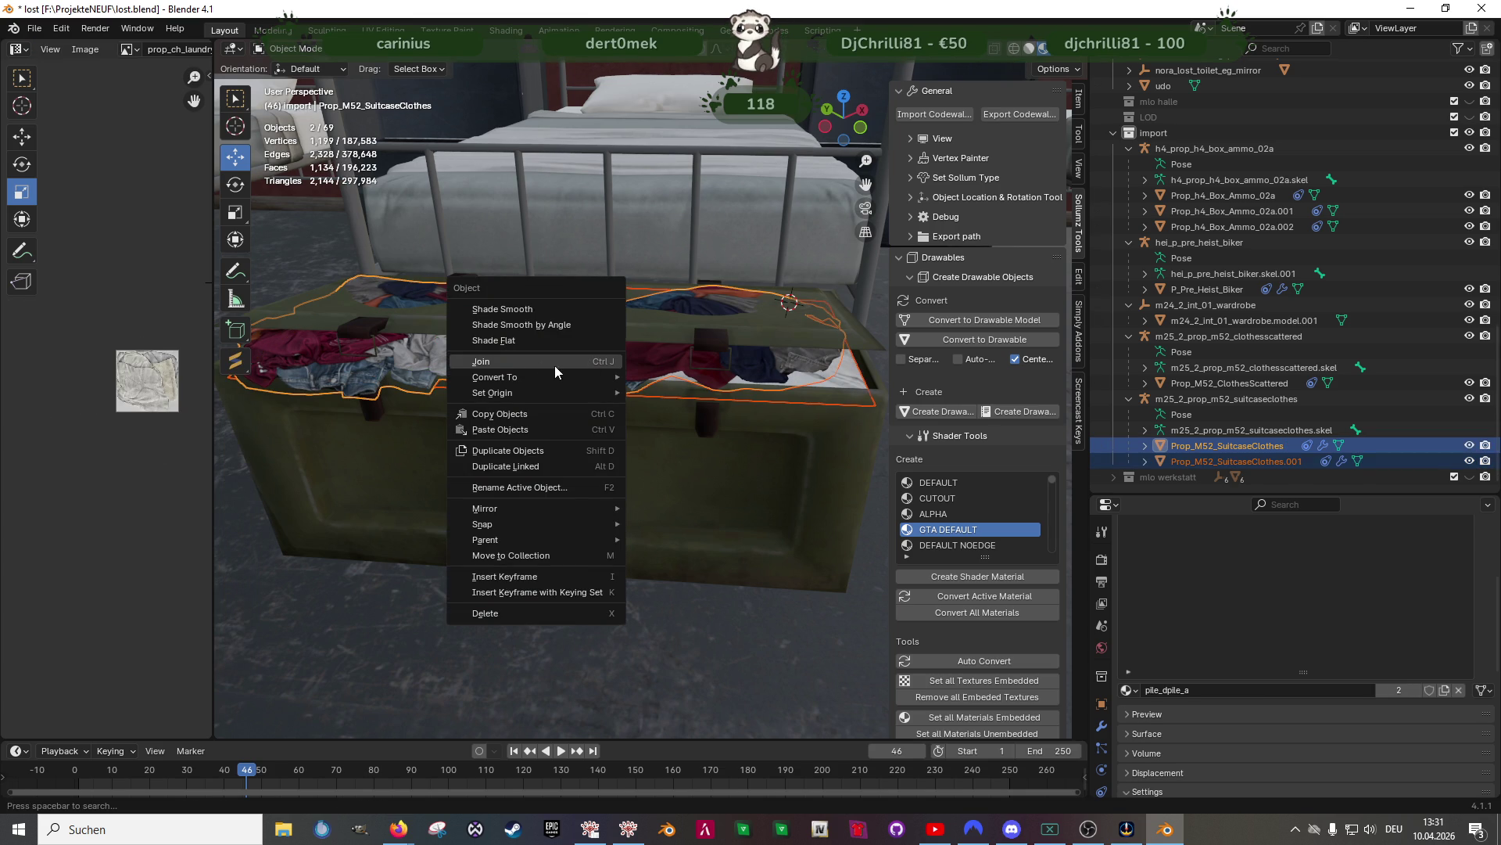
pyautogui.click(555, 365)
pyautogui.press('Tab')
pyautogui.click(1352, 710)
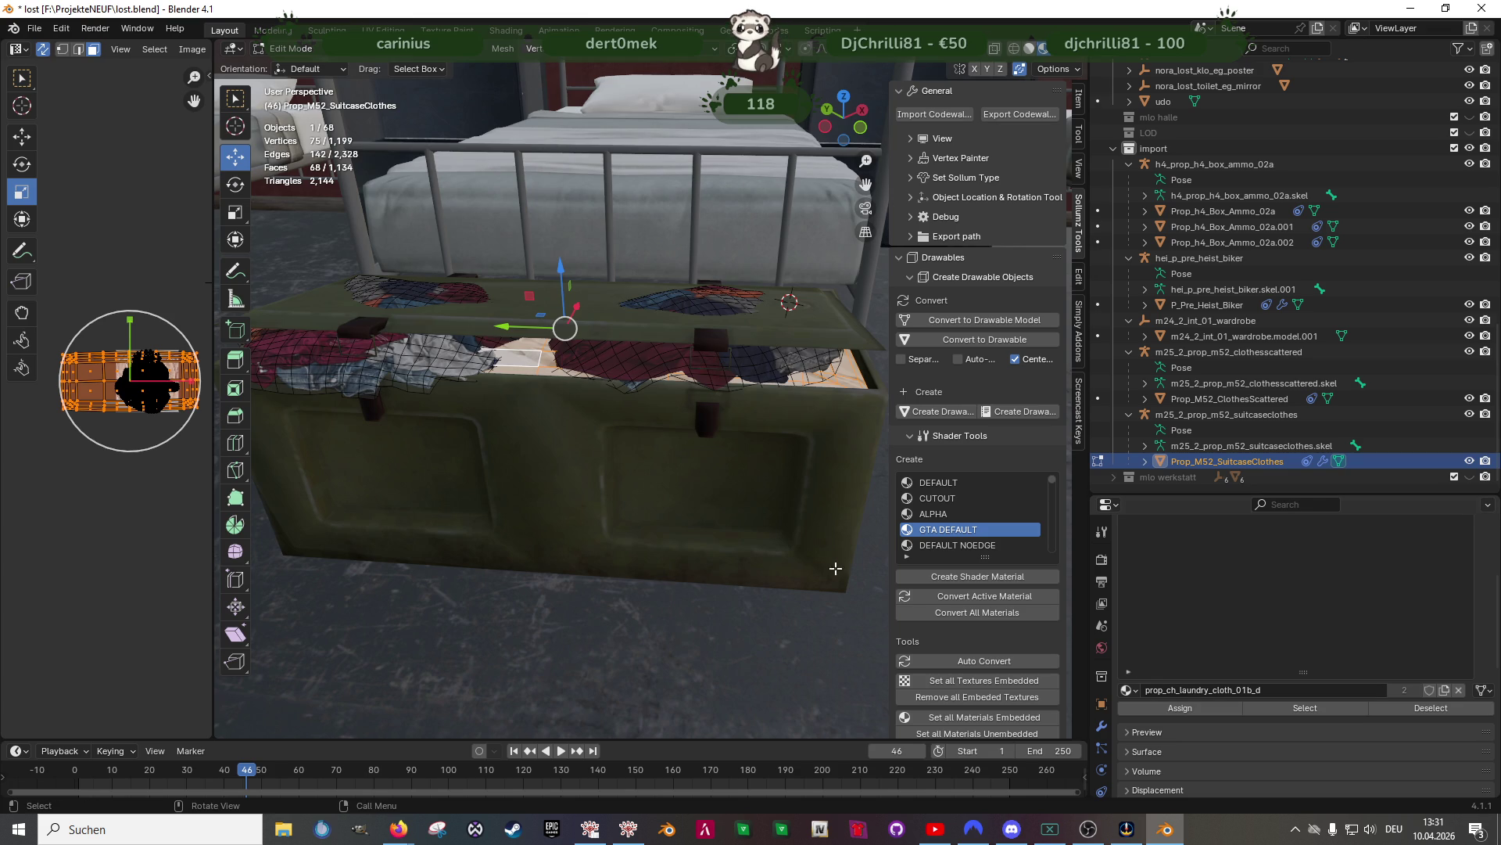
pyautogui.moveTo(725, 498); pyautogui.dragTo(713, 485, button='middle')
# Duplicate the laundry cloth faces and raise the copy slightly on Z
pyautogui.hotkey('shift', 'd')
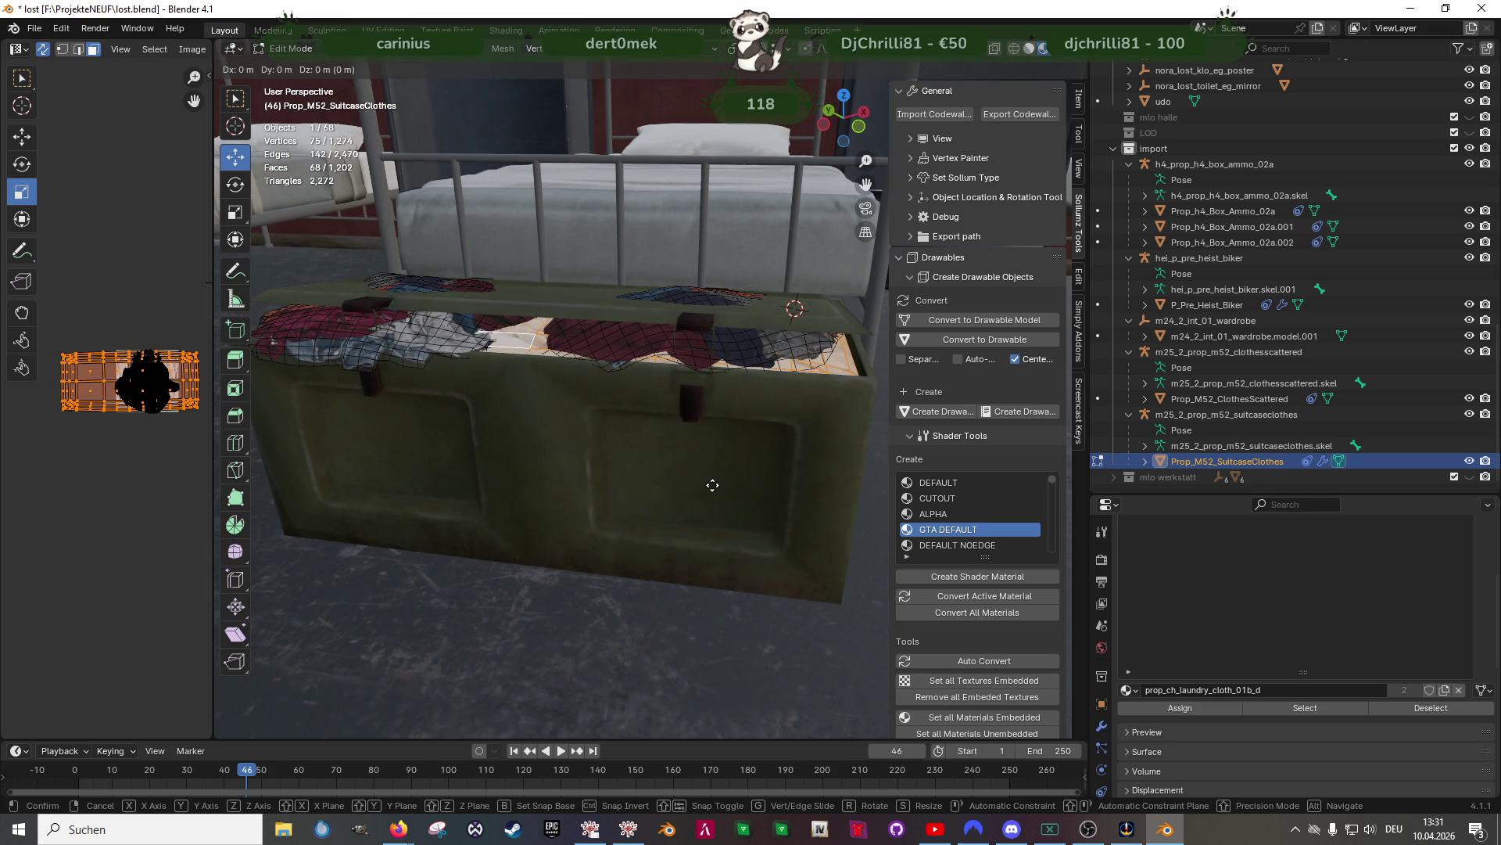
pyautogui.rightClick(711, 483)
pyautogui.moveTo(566, 277); pyautogui.dragTo(574, 287)
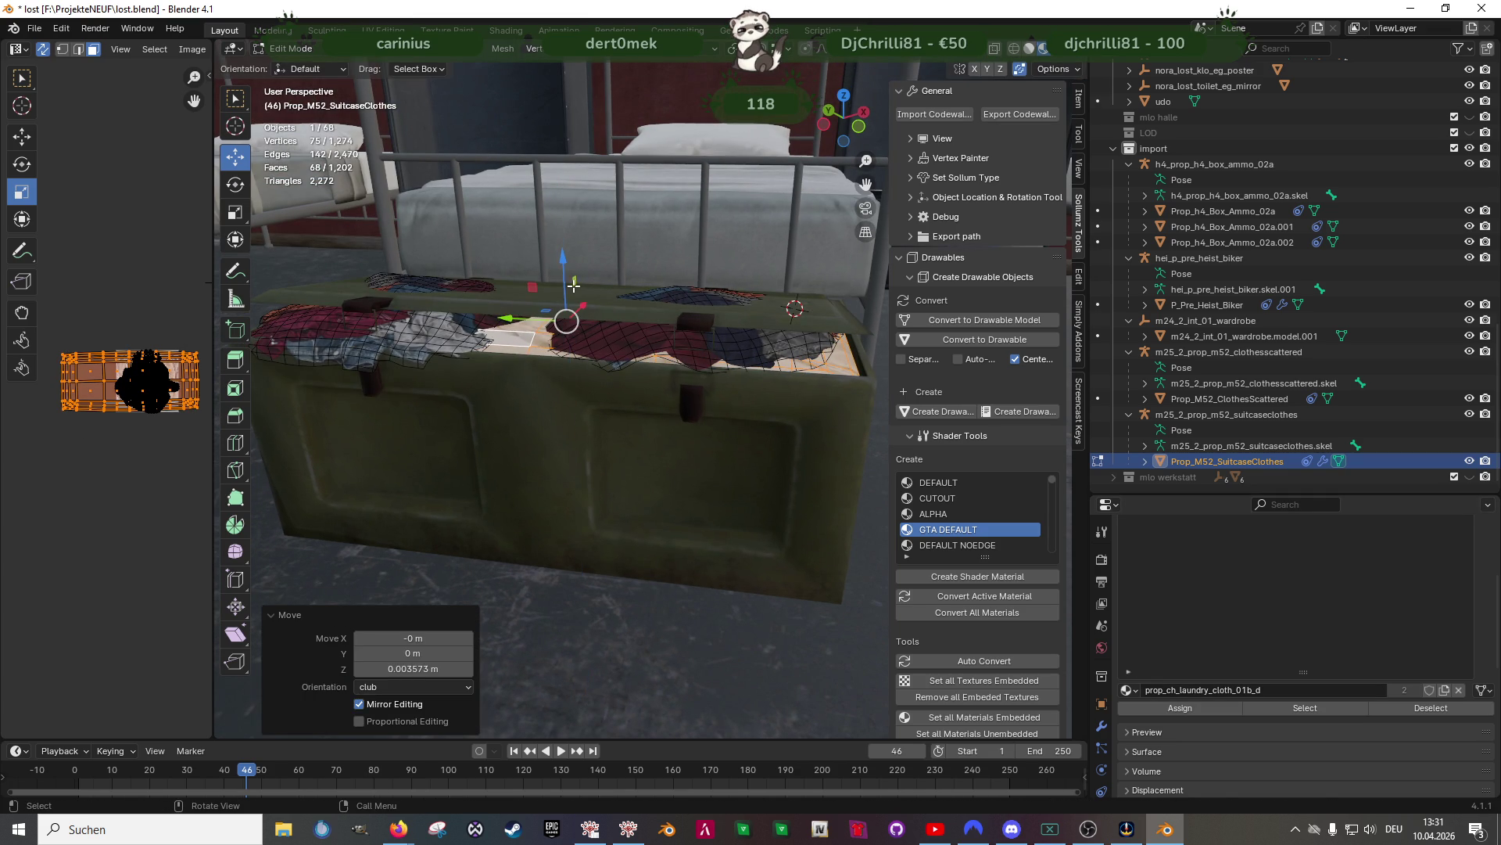
pyautogui.click(618, 344)
pyautogui.hotkey('ctrl', 'z')
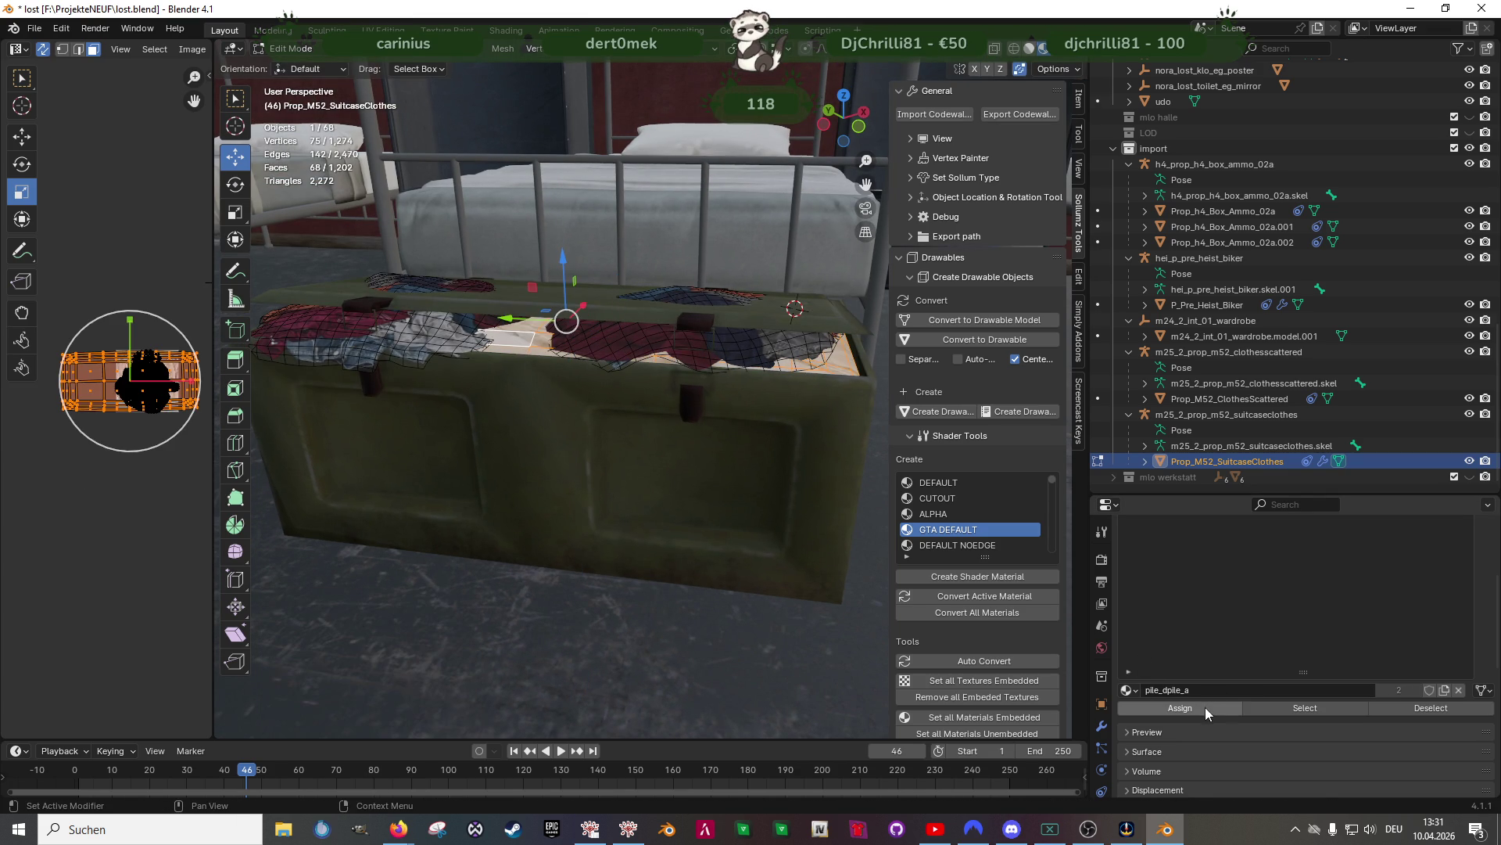
# Assign pile_dpile_a to the raised copy and separate it as Prop_M52_SuitcaseClothes.001
pyautogui.click(1205, 708)
pyautogui.scroll(1, 508, 412)
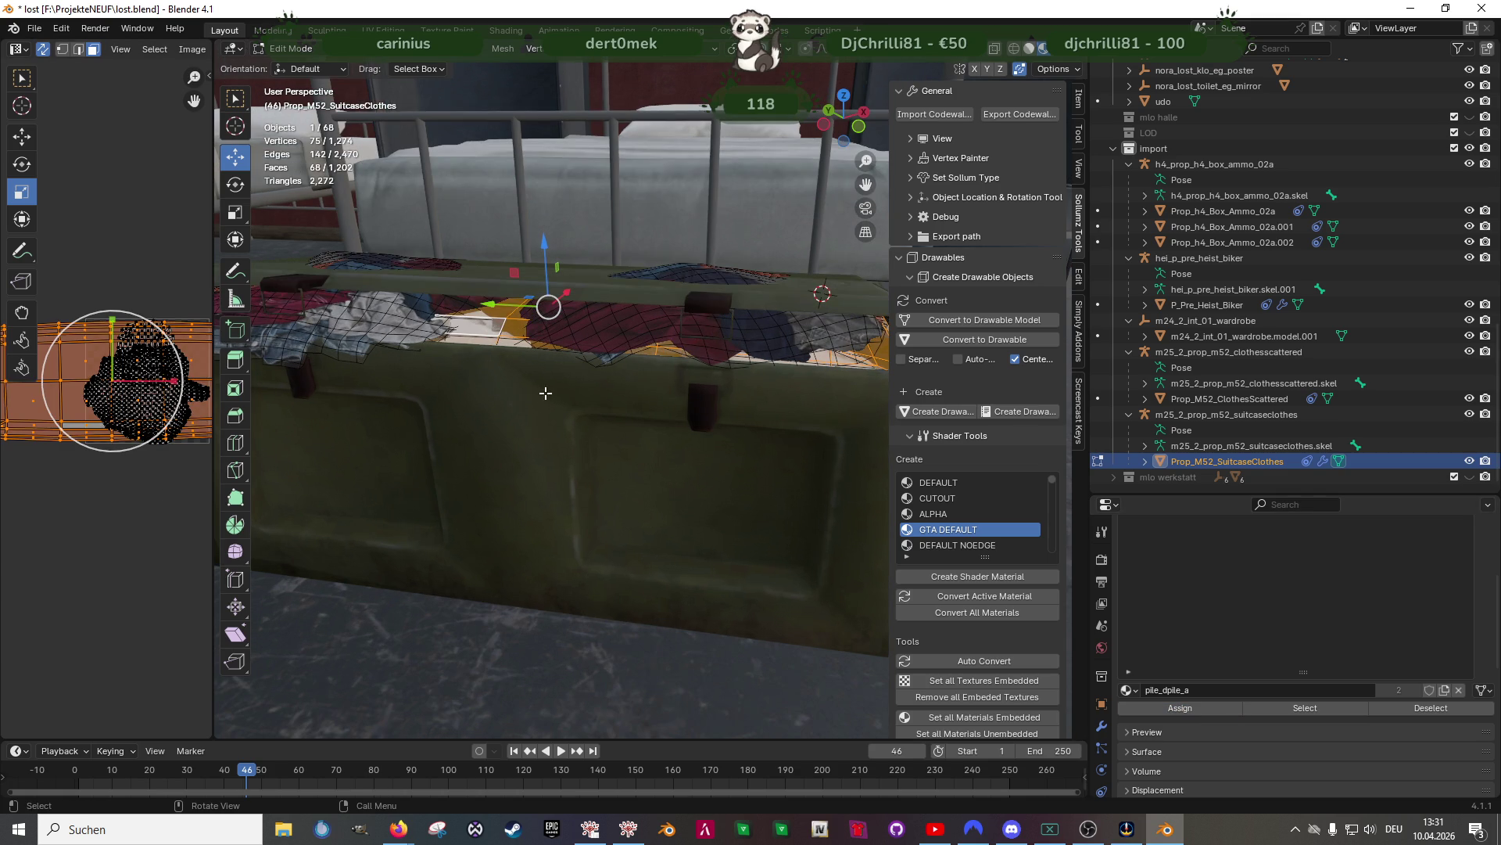
pyautogui.moveTo(645, 399); pyautogui.dragTo(594, 395, button='middle')
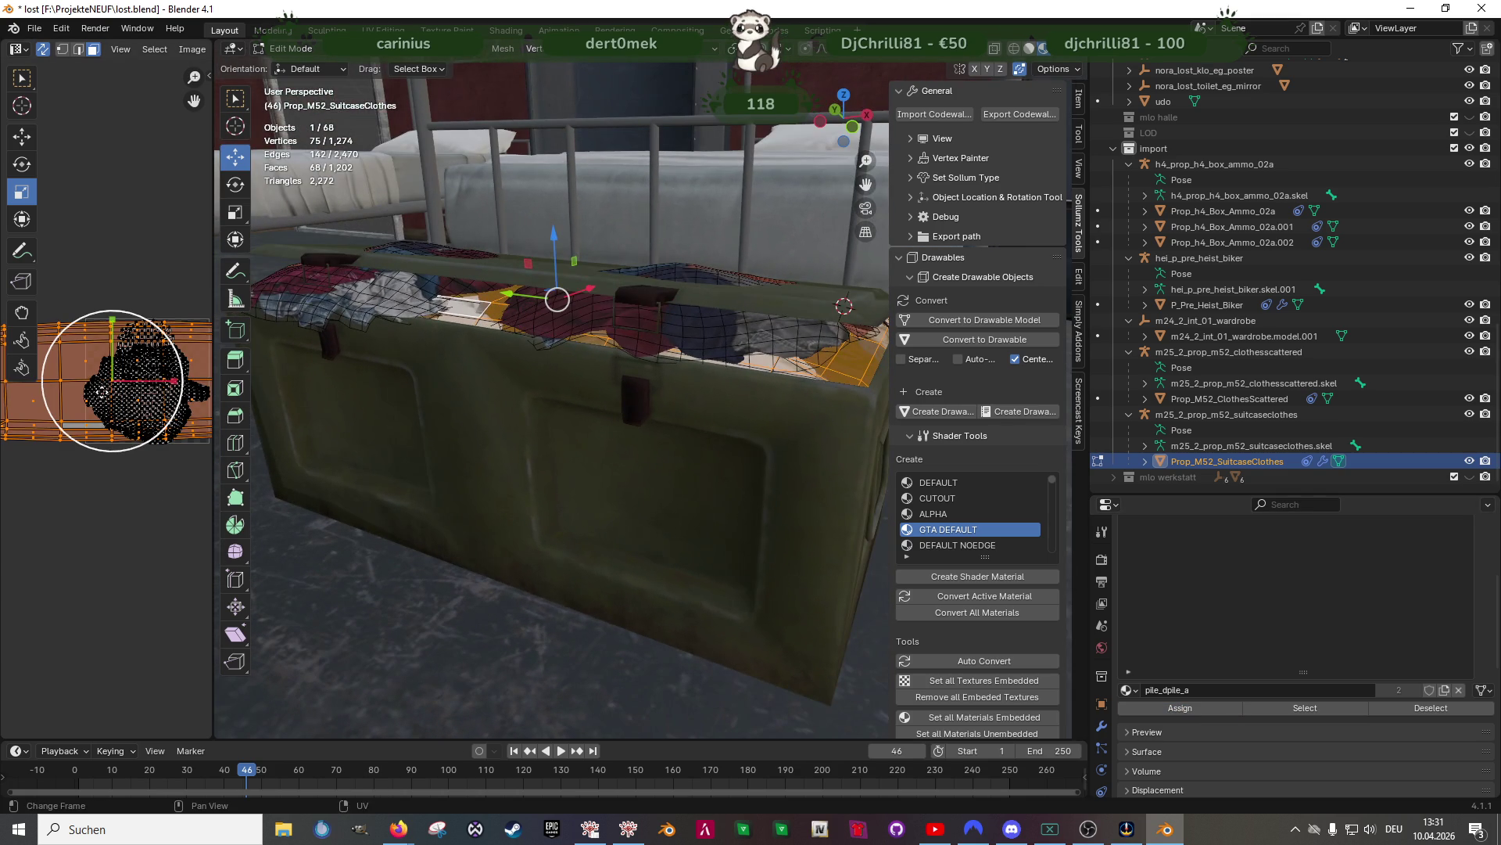
pyautogui.rightClick(715, 528)
pyautogui.moveTo(674, 655)
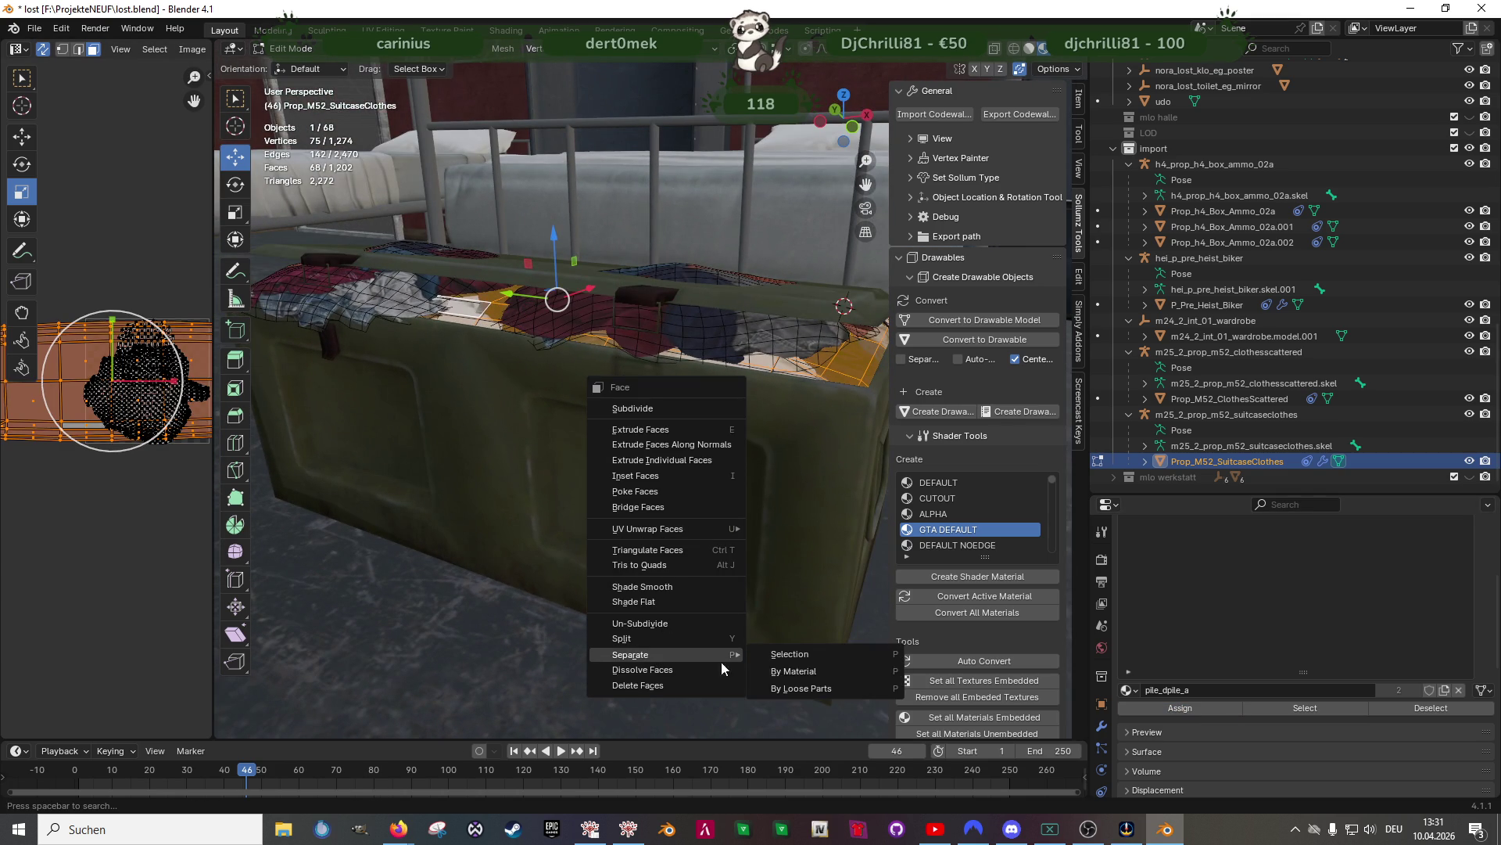
pyautogui.click(851, 654)
pyautogui.press('Tab')
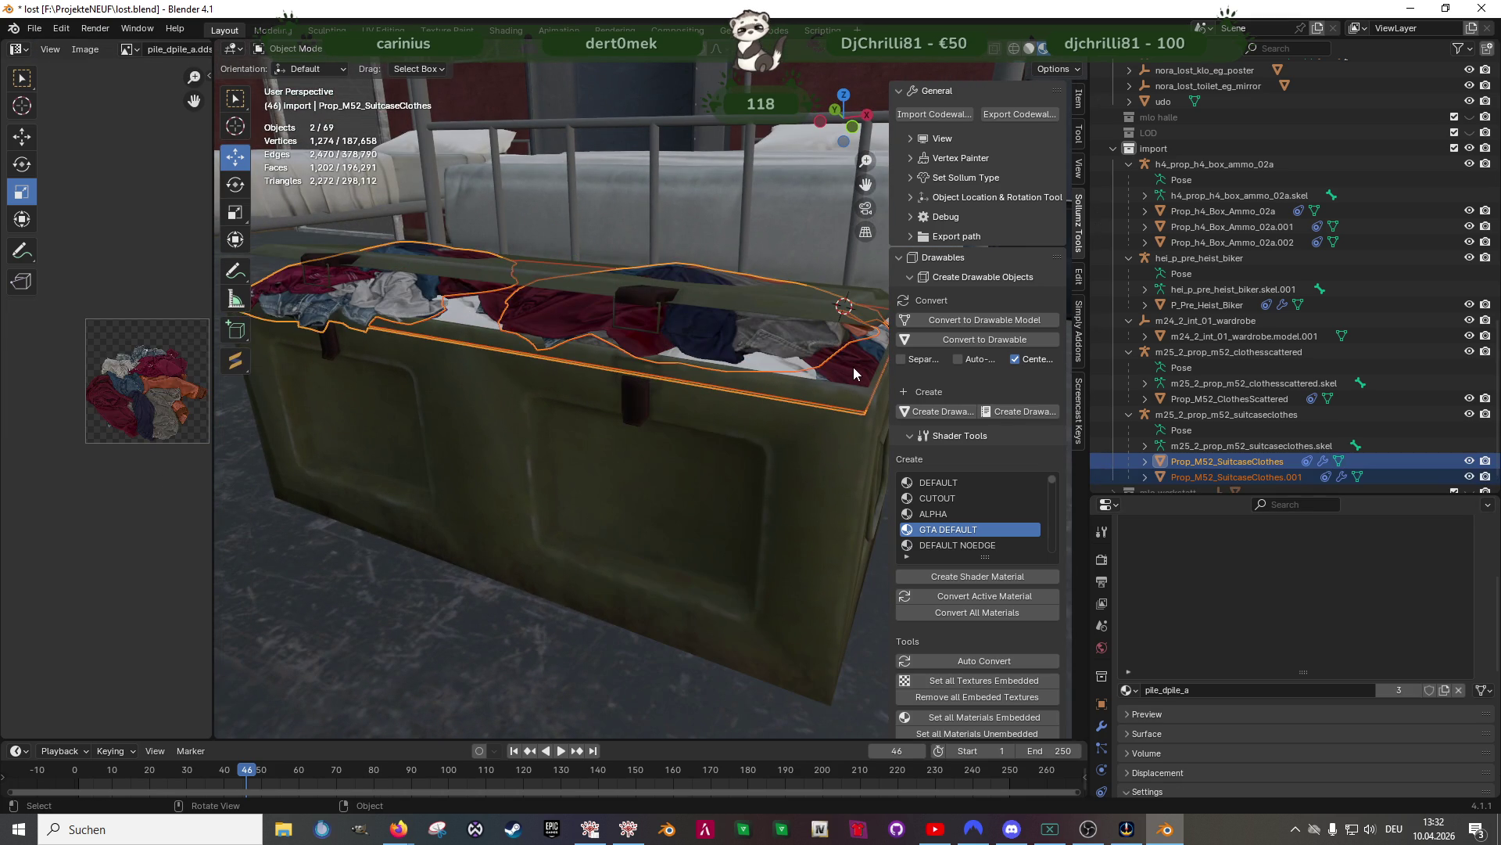
# In Edit Mode on the .001 clothes layer, scale its UV island and shift it right
pyautogui.click(852, 367)
pyautogui.press('Tab')
pyautogui.press('s')
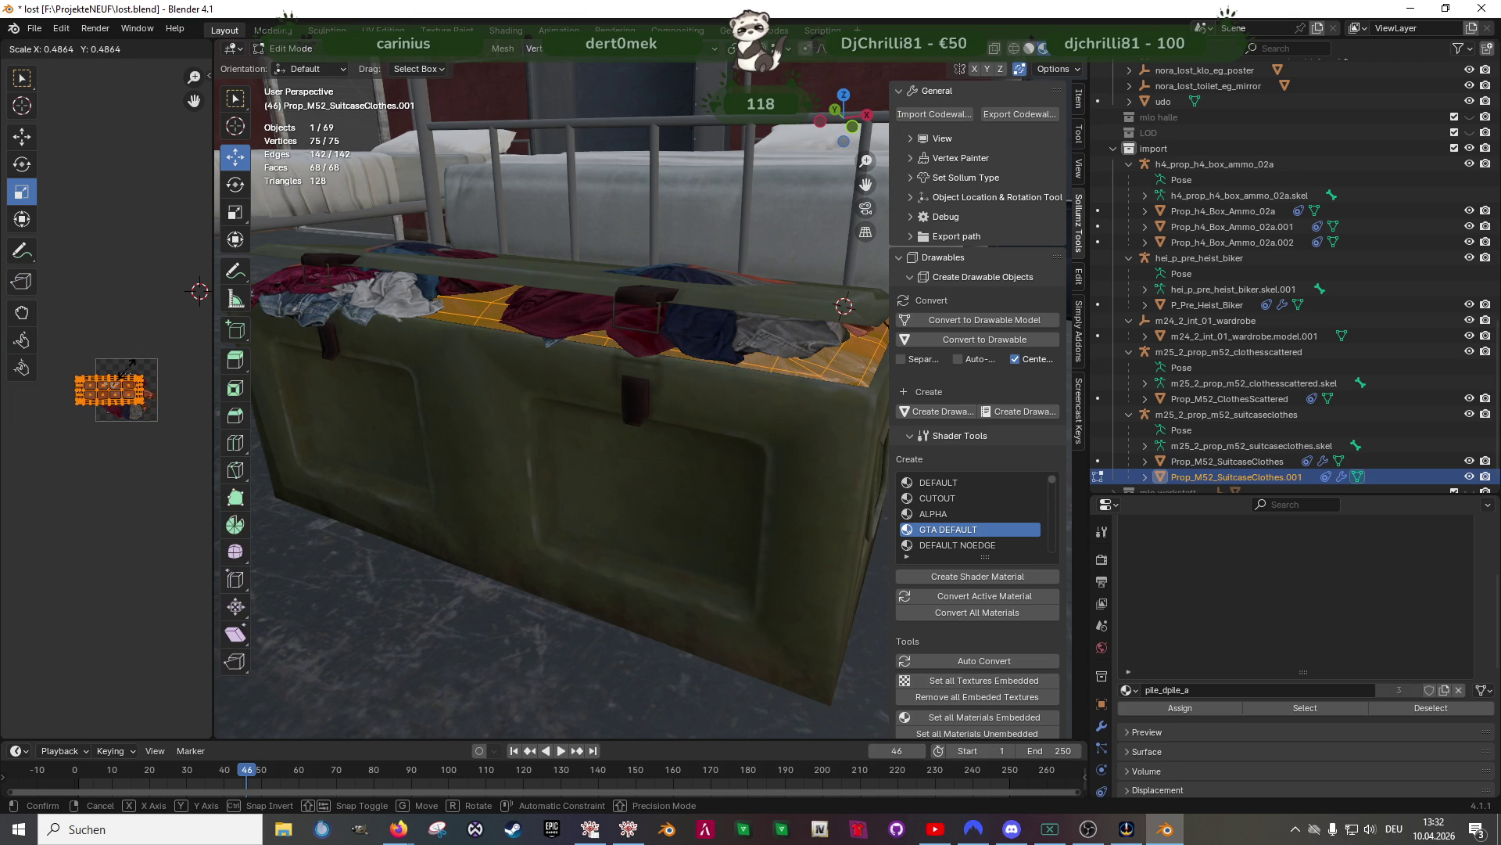
pyautogui.click(132, 363)
pyautogui.hotkey('shift', 'space')
pyautogui.press('g')
pyautogui.moveTo(110, 388); pyautogui.dragTo(164, 364)
# Shrink the UV island further and reposition it on the pile texture, then exit Edit Mode
pyautogui.hotkey('shift', 'space')
pyautogui.press('s')
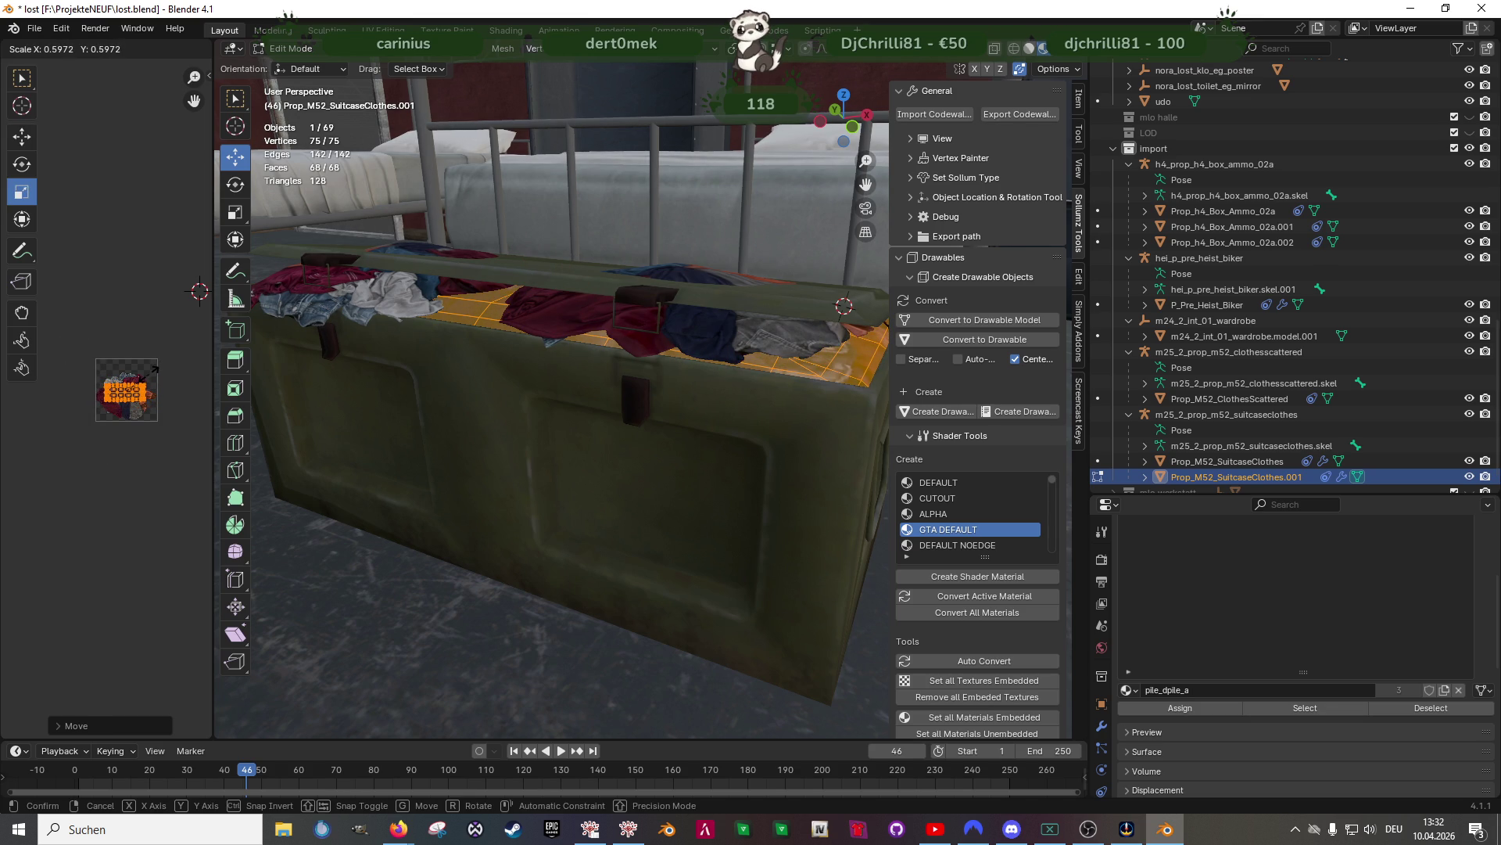
pyautogui.moveTo(154, 367); pyautogui.dragTo(154, 368)
pyautogui.moveTo(407, 438); pyautogui.dragTo(469, 407, button='middle')
pyautogui.hotkey('shift', 'space')
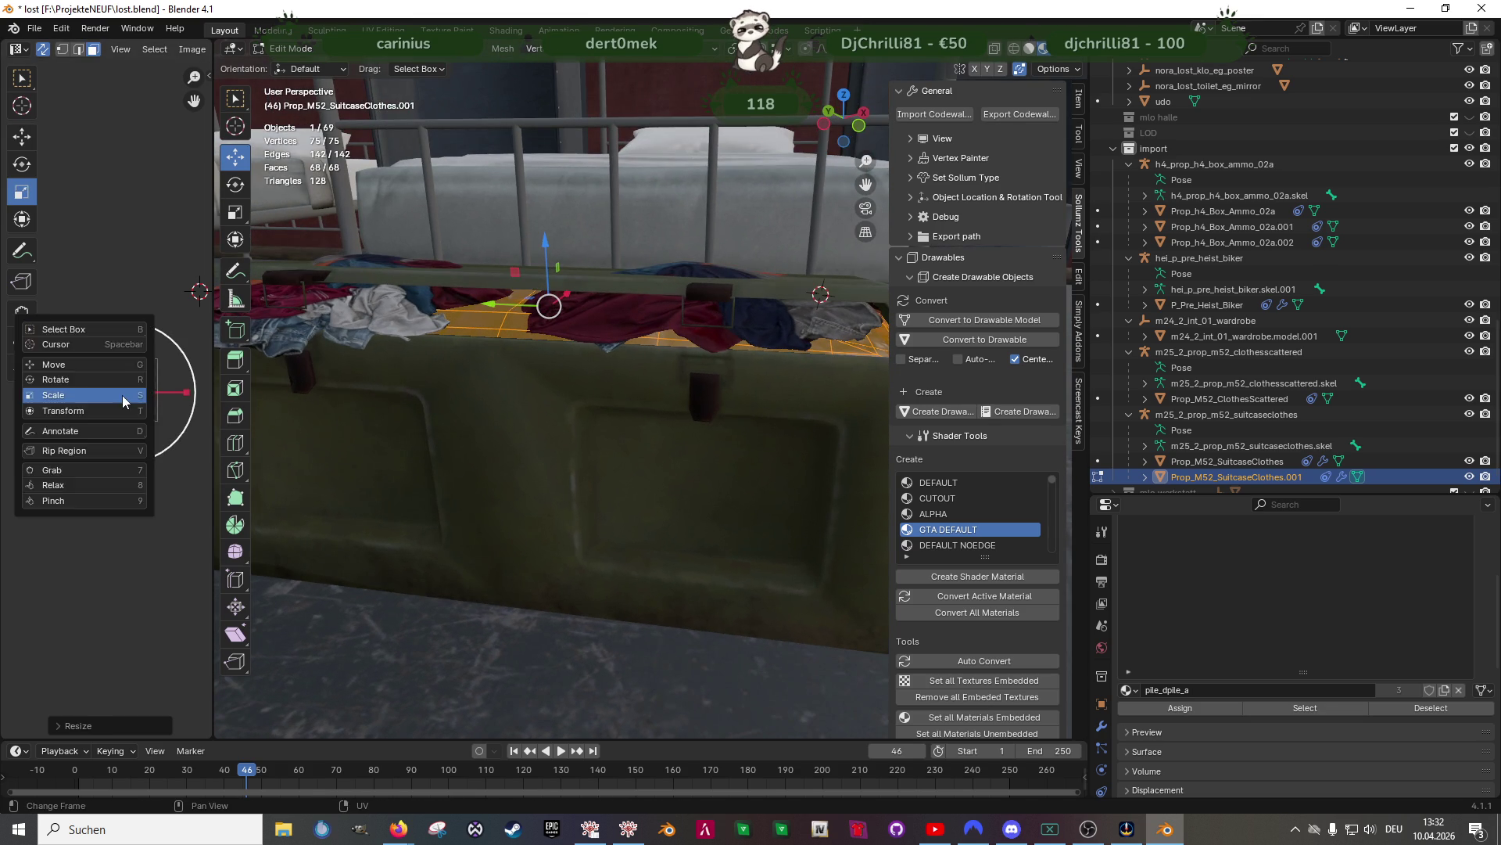
pyautogui.press('g')
pyautogui.scroll(3, 145, 368)
pyautogui.moveTo(149, 341); pyautogui.dragTo(149, 336)
pyautogui.press('Tab')
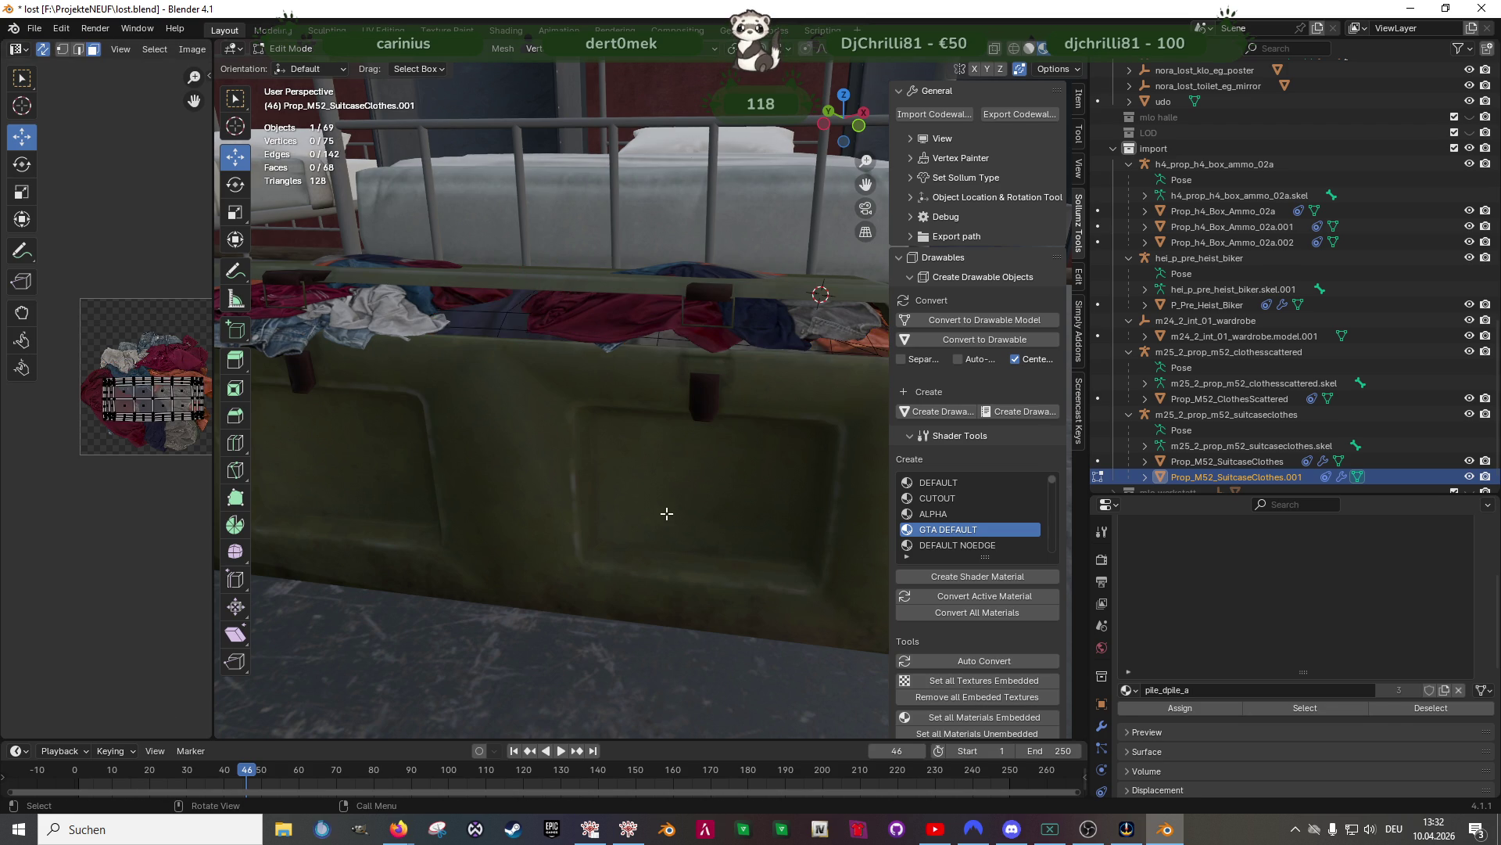
pyautogui.scroll(-5, 627, 564)
pyautogui.moveTo(627, 565)
pyautogui.mouseDown(button='middle')
pyautogui.moveTo(587, 536)
pyautogui.moveTo(649, 578)
pyautogui.moveTo(747, 542)
pyautogui.moveTo(753, 519)
pyautogui.moveTo(567, 531)
pyautogui.moveTo(650, 491)
pyautogui.moveTo(660, 453)
pyautogui.moveTo(595, 483)
pyautogui.mouseUp(button='middle')
pyautogui.click(666, 312)
pyautogui.press('Tab')
pyautogui.moveTo(702, 307)
pyautogui.mouseDown(button='middle')
pyautogui.moveTo(627, 279)
pyautogui.moveTo(674, 294)
pyautogui.mouseUp(button='middle')
pyautogui.hotkey('shift', 'z')
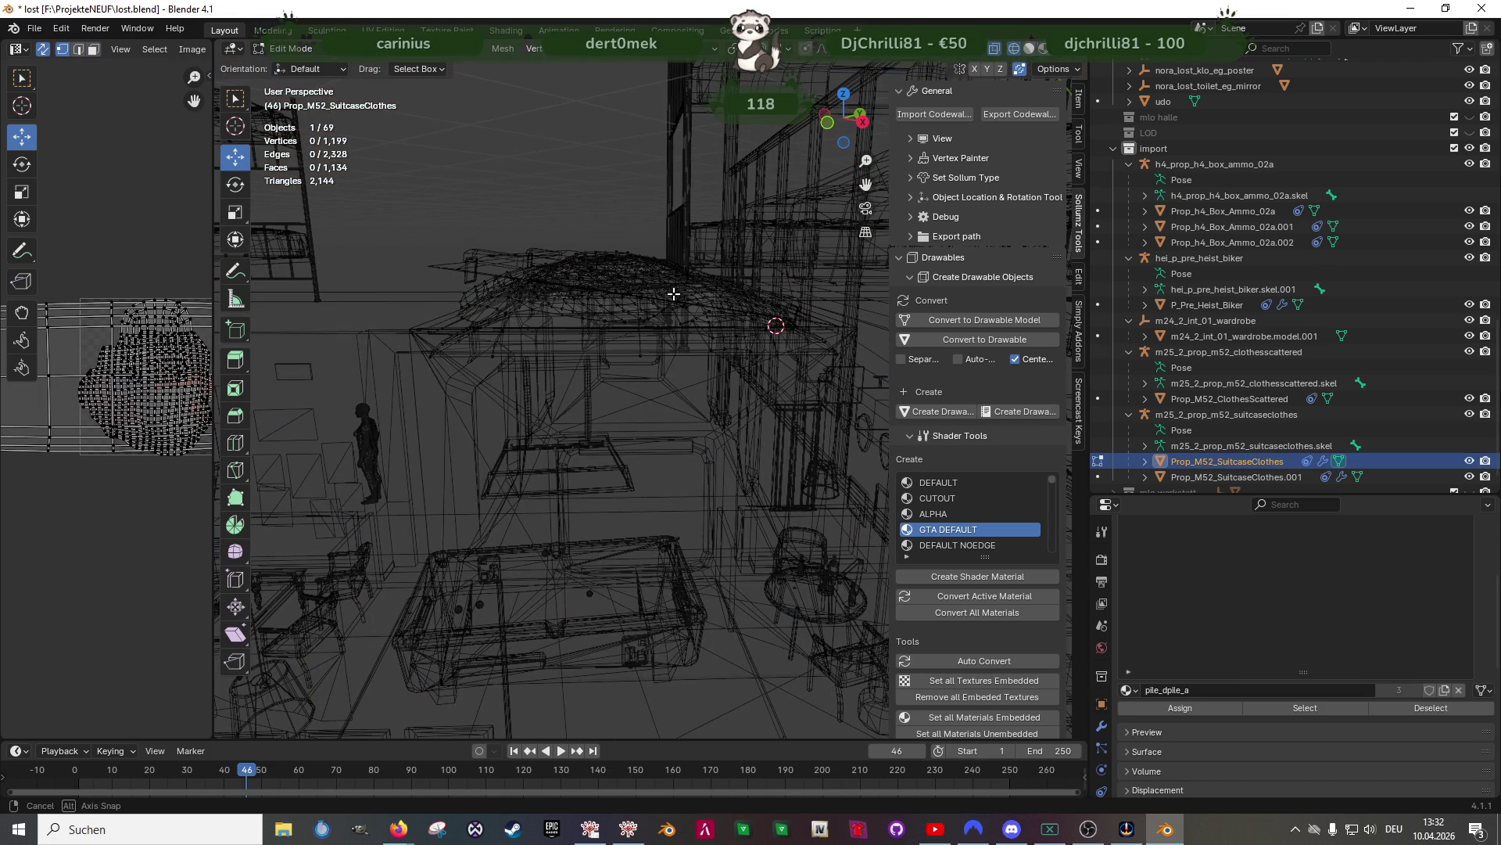
pyautogui.moveTo(571, 224); pyautogui.dragTo(619, 255, button='middle')
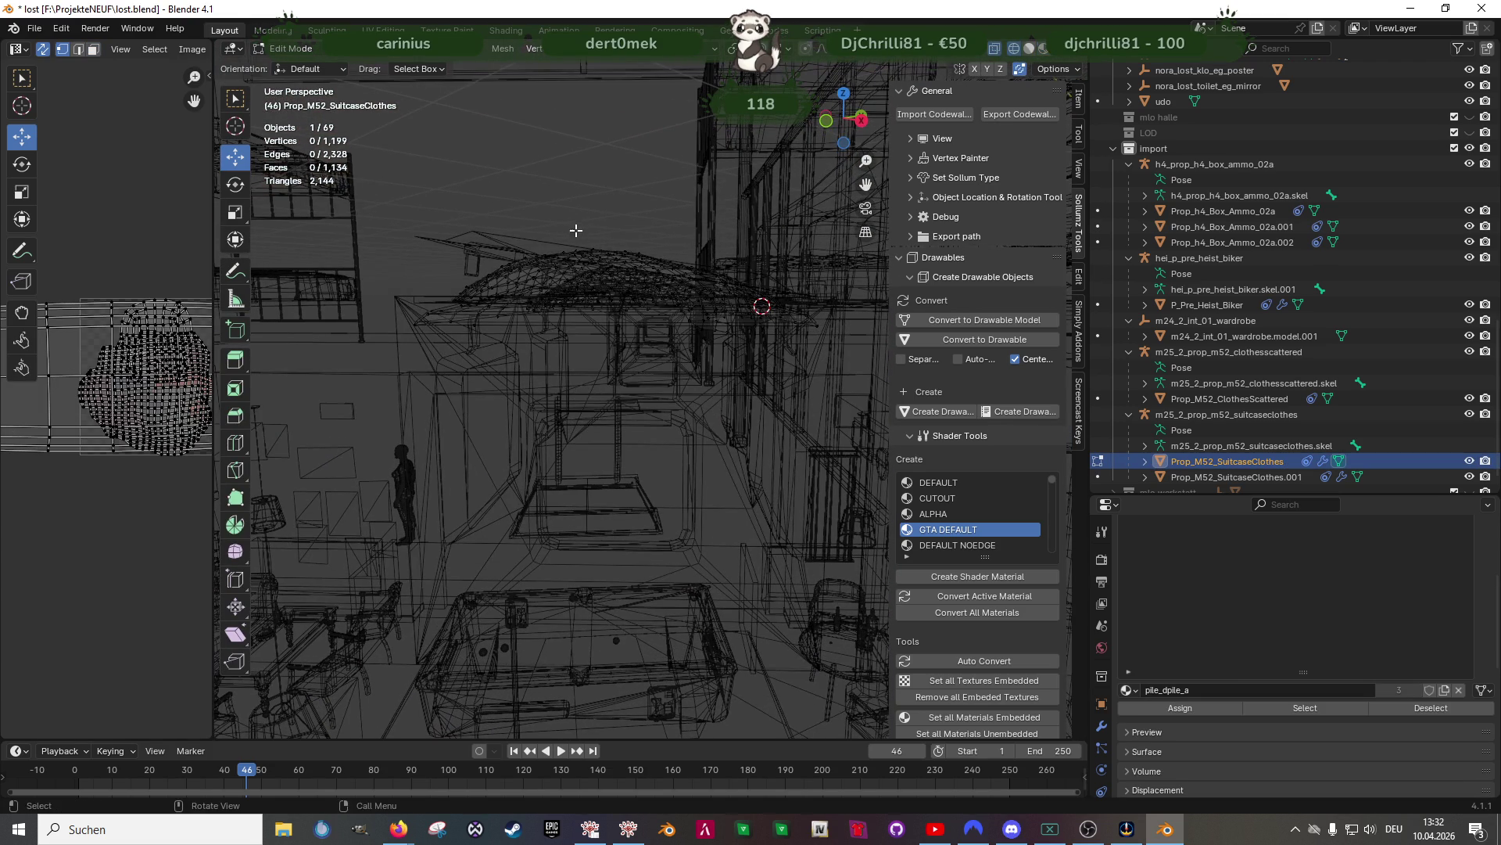
pyautogui.moveTo(582, 240); pyautogui.dragTo(722, 277)
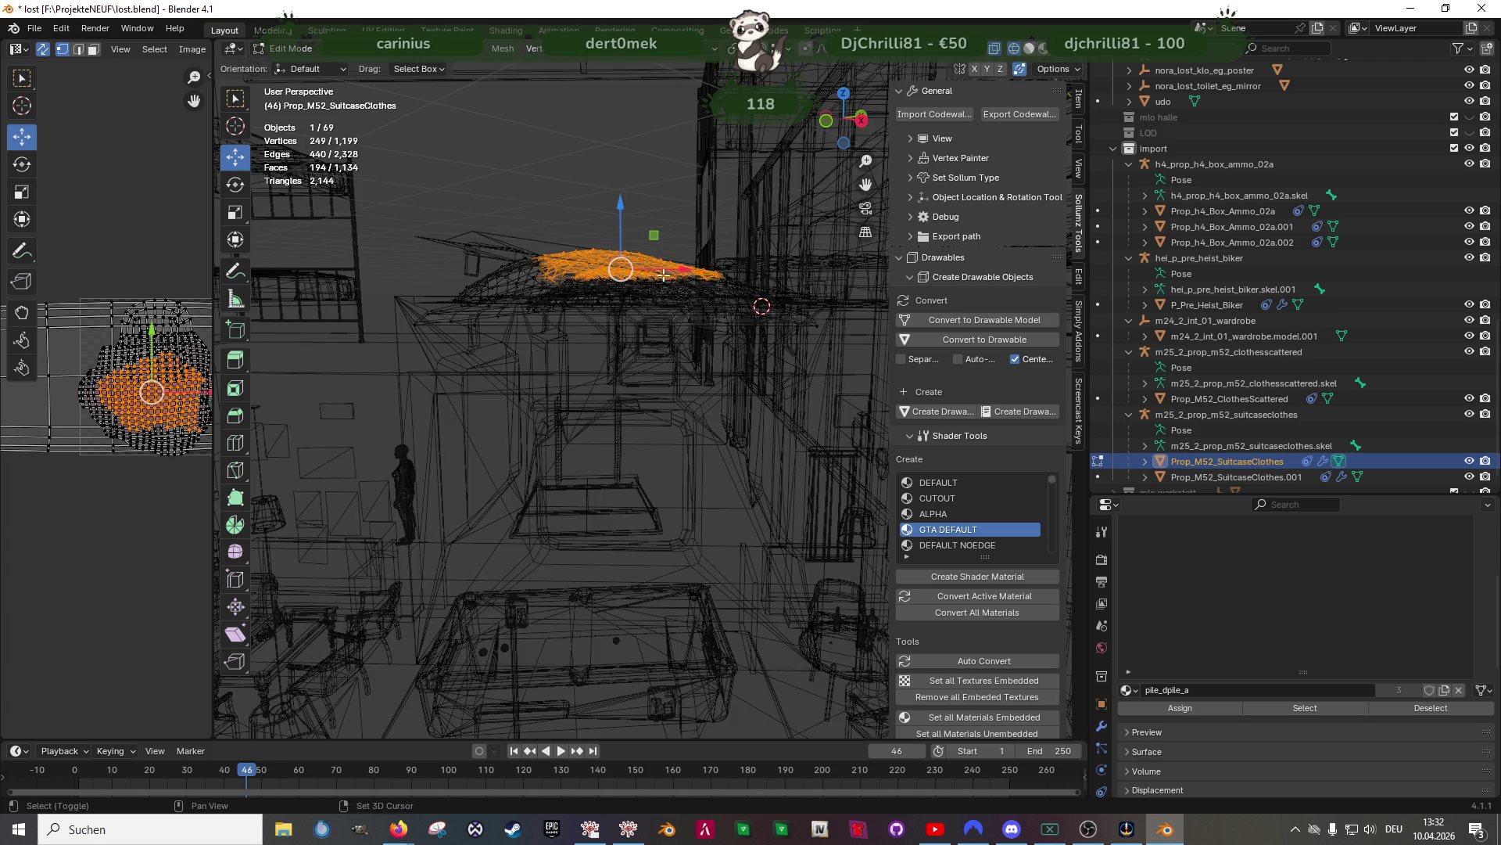
pyautogui.hotkey('shift', 'z')
pyautogui.press('KP_Decimal')
pyautogui.moveTo(625, 313)
pyautogui.mouseDown(button='middle')
pyautogui.moveTo(672, 423)
pyautogui.moveTo(549, 534)
pyautogui.moveTo(631, 480)
pyautogui.mouseUp(button='middle')
pyautogui.press('Tab')
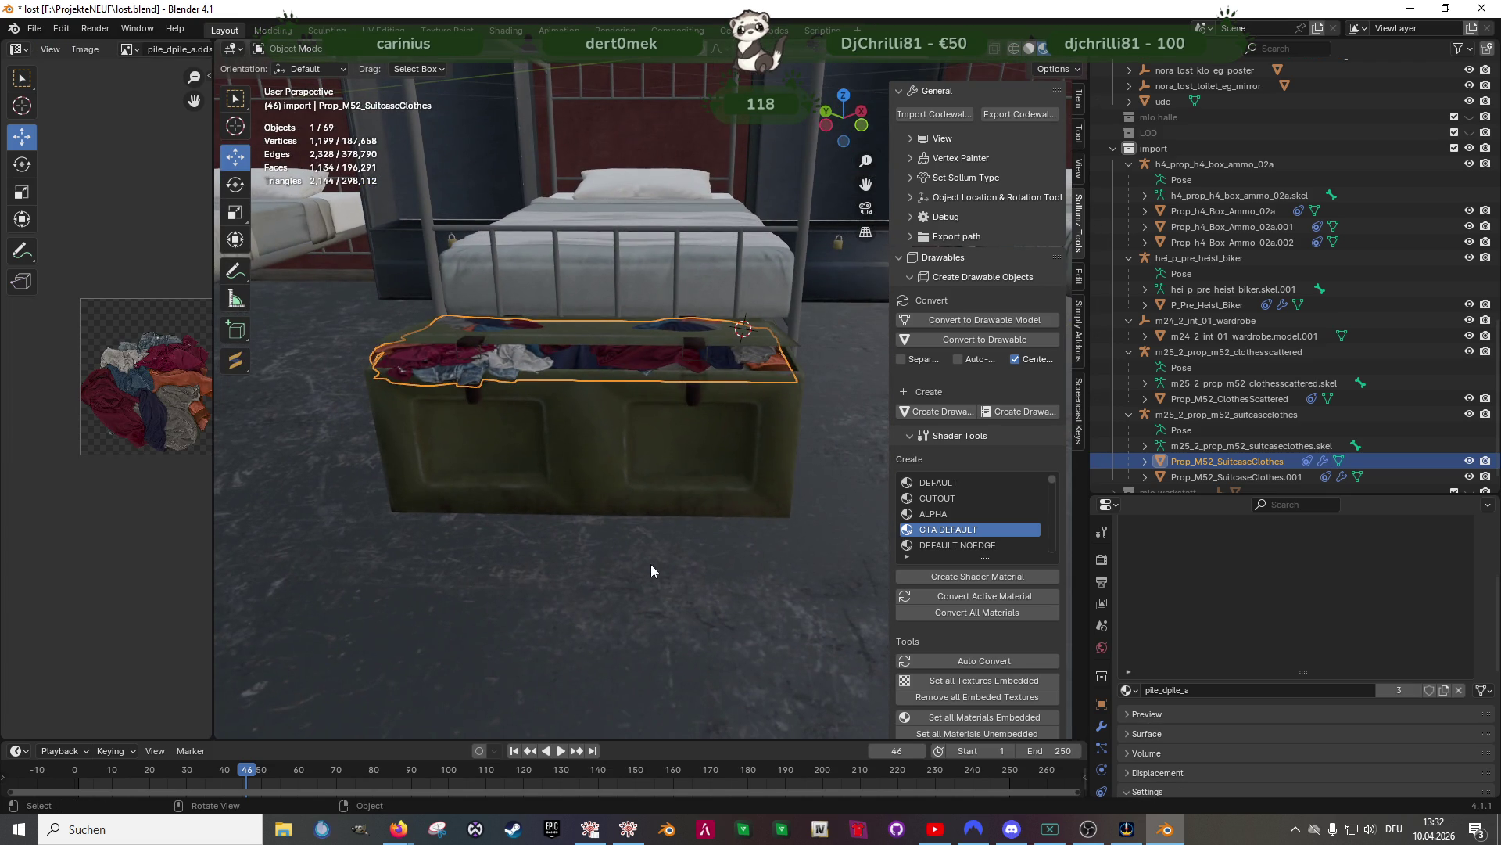
pyautogui.click(646, 577)
pyautogui.moveTo(644, 581)
pyautogui.mouseDown(button='middle')
pyautogui.moveTo(714, 526)
pyautogui.moveTo(559, 468)
pyautogui.moveTo(682, 502)
pyautogui.moveTo(770, 504)
pyautogui.moveTo(734, 472)
pyautogui.moveTo(608, 461)
pyautogui.mouseUp(button='middle')
pyautogui.scroll(2, 646, 402)
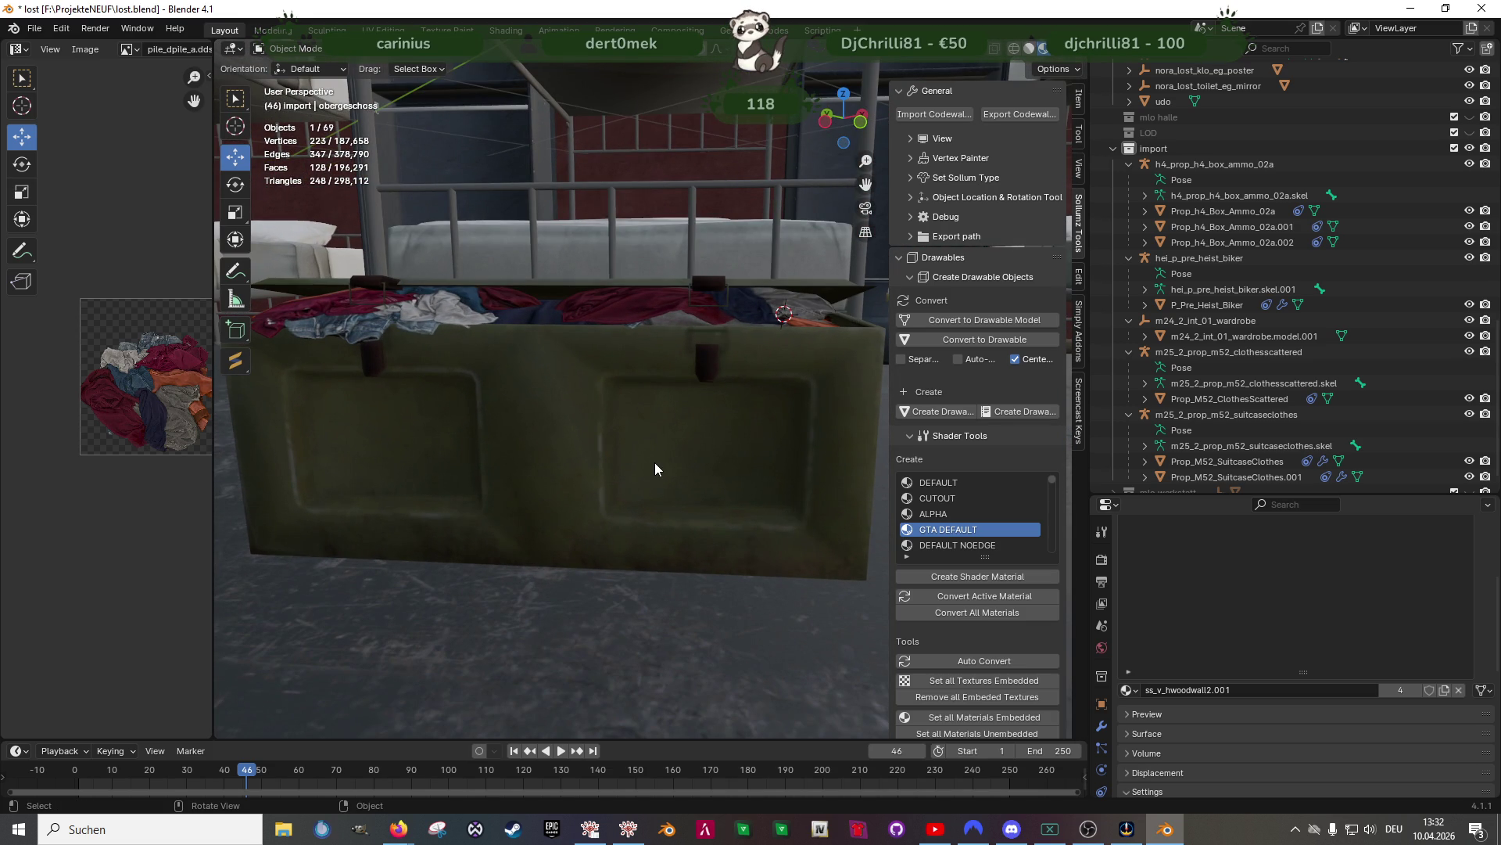
pyautogui.moveTo(617, 497)
pyautogui.mouseDown(button='middle')
pyautogui.moveTo(652, 521)
pyautogui.moveTo(560, 430)
pyautogui.moveTo(666, 521)
pyautogui.mouseUp(button='middle')
pyautogui.click(812, 439)
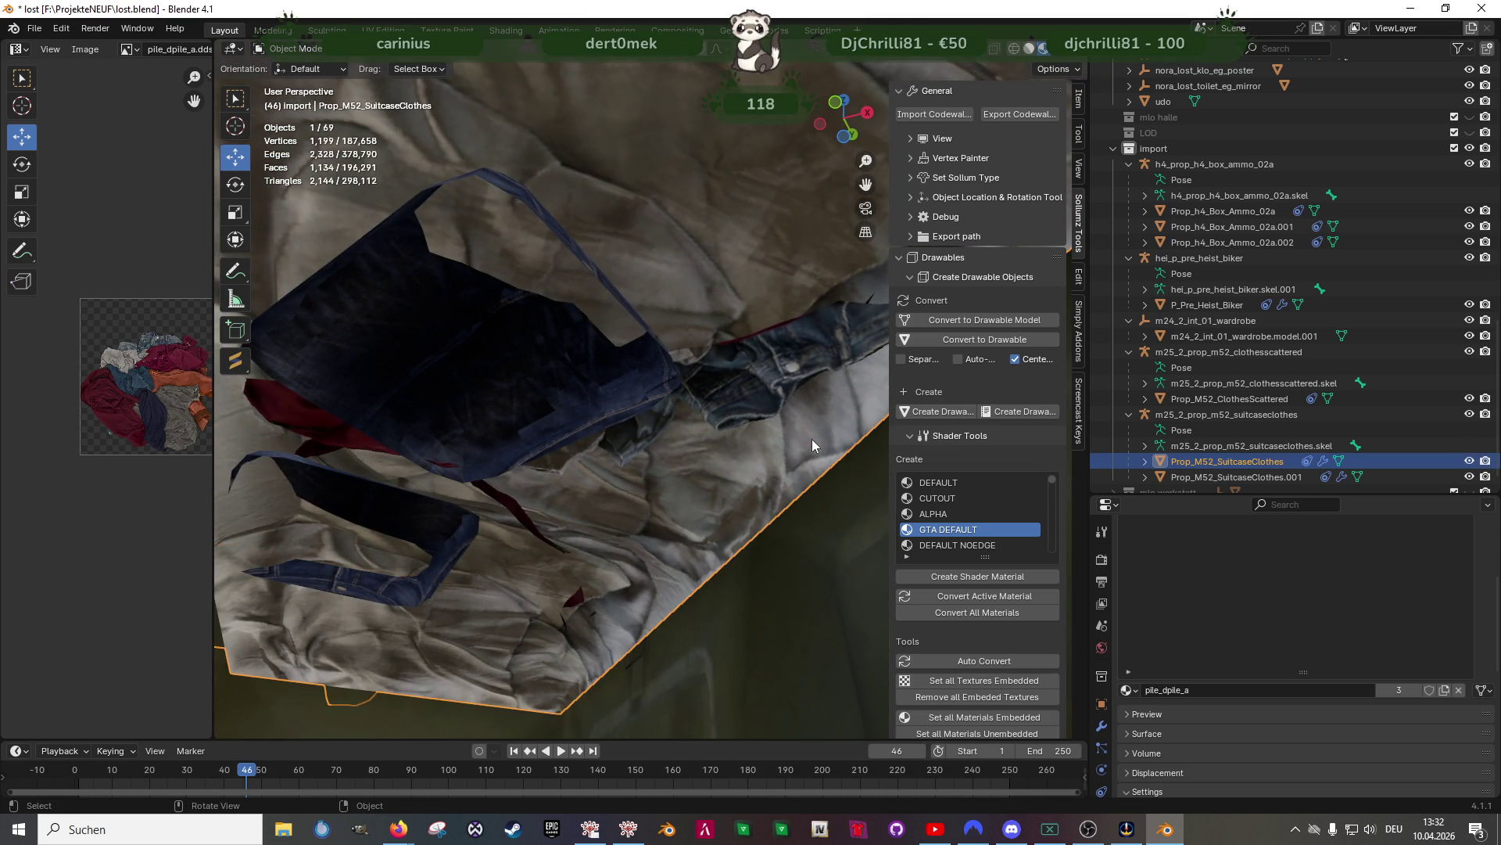
# Delete the prop_ch_laundry_cloth_01b_d faces from the clothes mesh, leaving 1,124 vertices
pyautogui.press('Tab')
pyautogui.click(811, 440)
pyautogui.click(1289, 702)
pyautogui.moveTo(782, 547)
pyautogui.mouseDown(button='middle')
pyautogui.moveTo(569, 435)
pyautogui.moveTo(683, 509)
pyautogui.mouseUp(button='middle')
pyautogui.rightClick(682, 509)
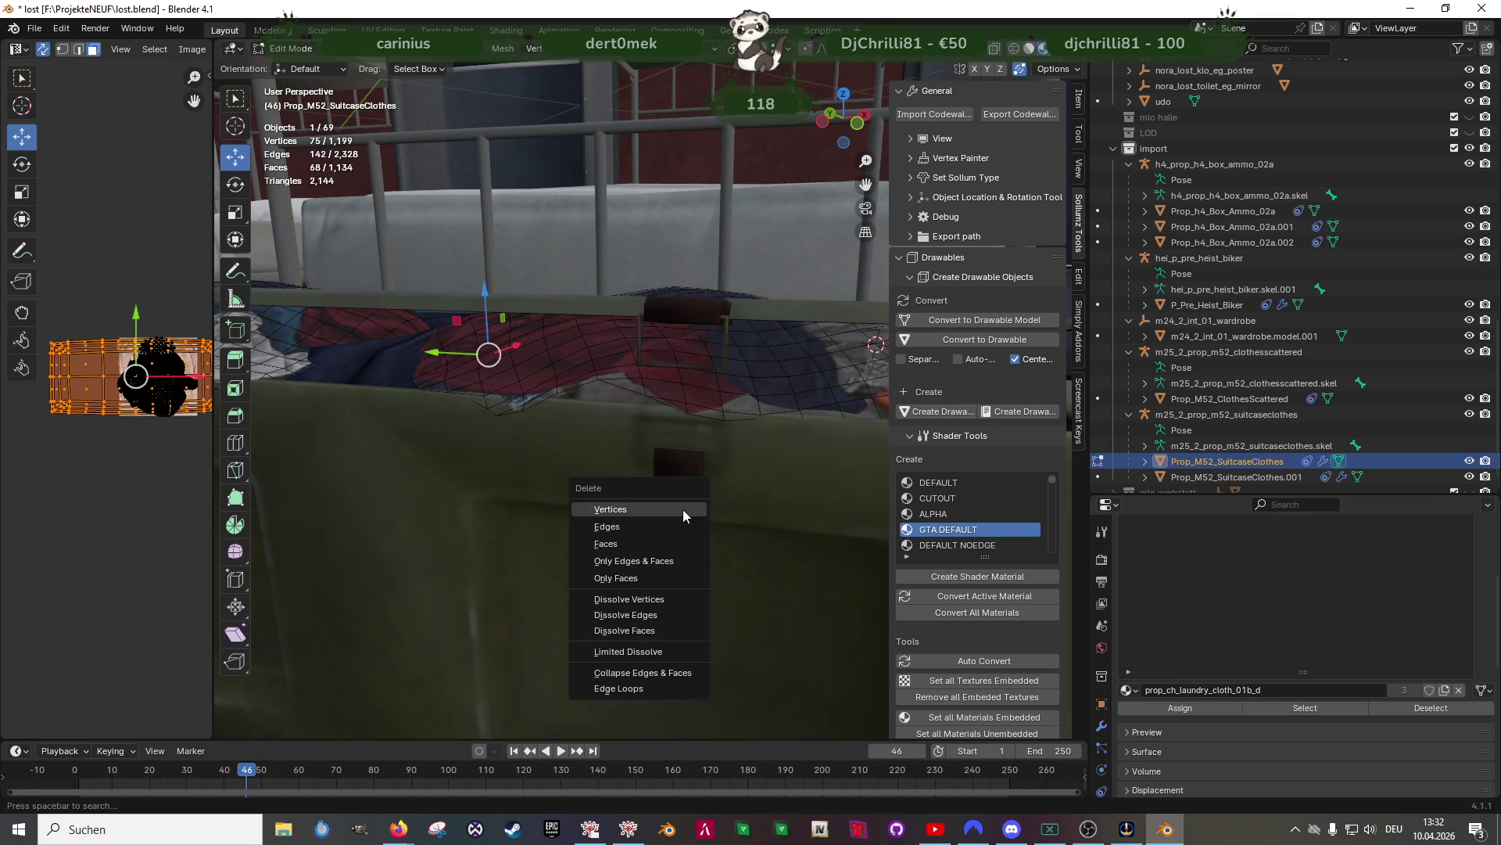
pyautogui.press('Tab')
# Switch to the Sculpting workspace with the whole crate in view
pyautogui.scroll(-5, 629, 463)
pyautogui.moveTo(629, 463)
pyautogui.mouseDown(button='middle')
pyautogui.moveTo(636, 499)
pyautogui.moveTo(413, 531)
pyautogui.mouseUp(button='middle')
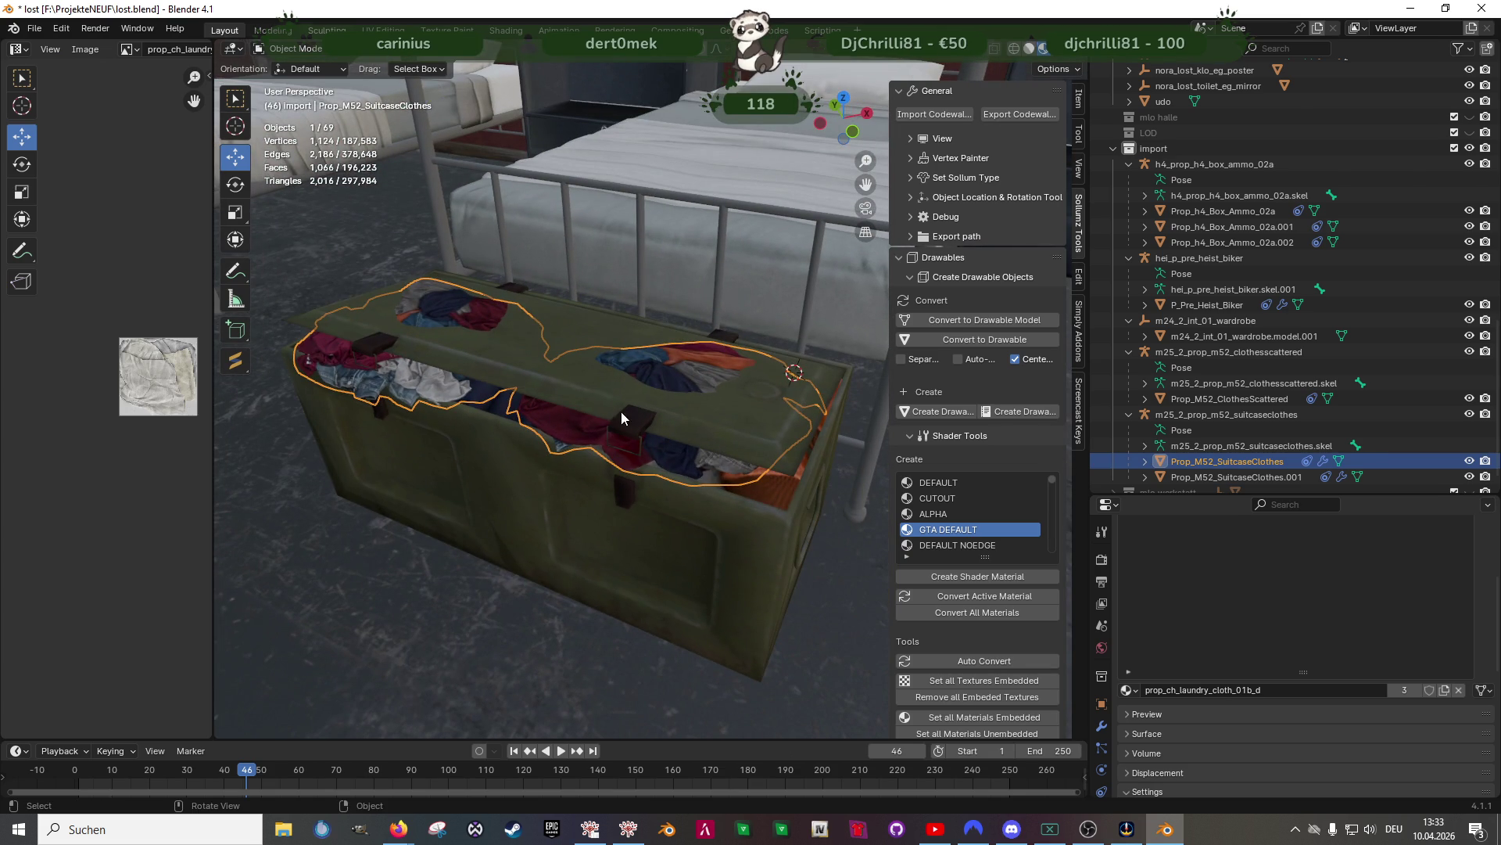
pyautogui.hotkey('ctrl', 'pagedown')
pyautogui.hotkey('ctrl', 'pagedown')
pyautogui.moveTo(654, 402)
pyautogui.mouseDown(button='middle')
pyautogui.moveTo(890, 436)
pyautogui.moveTo(770, 494)
pyautogui.mouseUp(button='middle')
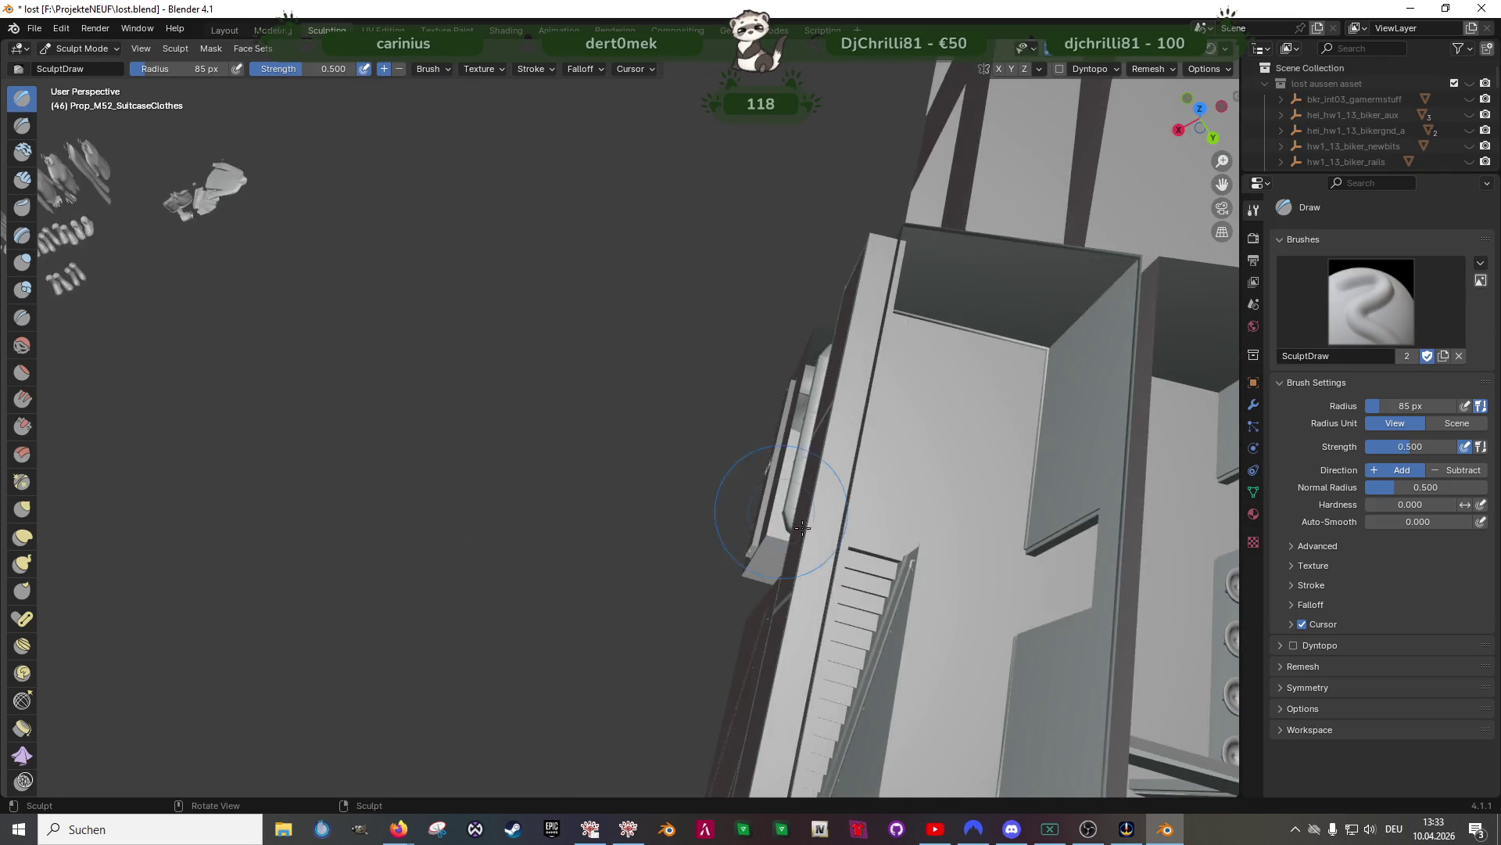
pyautogui.scroll(-5, 769, 494)
pyautogui.scroll(2, 1175, 125)
pyautogui.click(1198, 59)
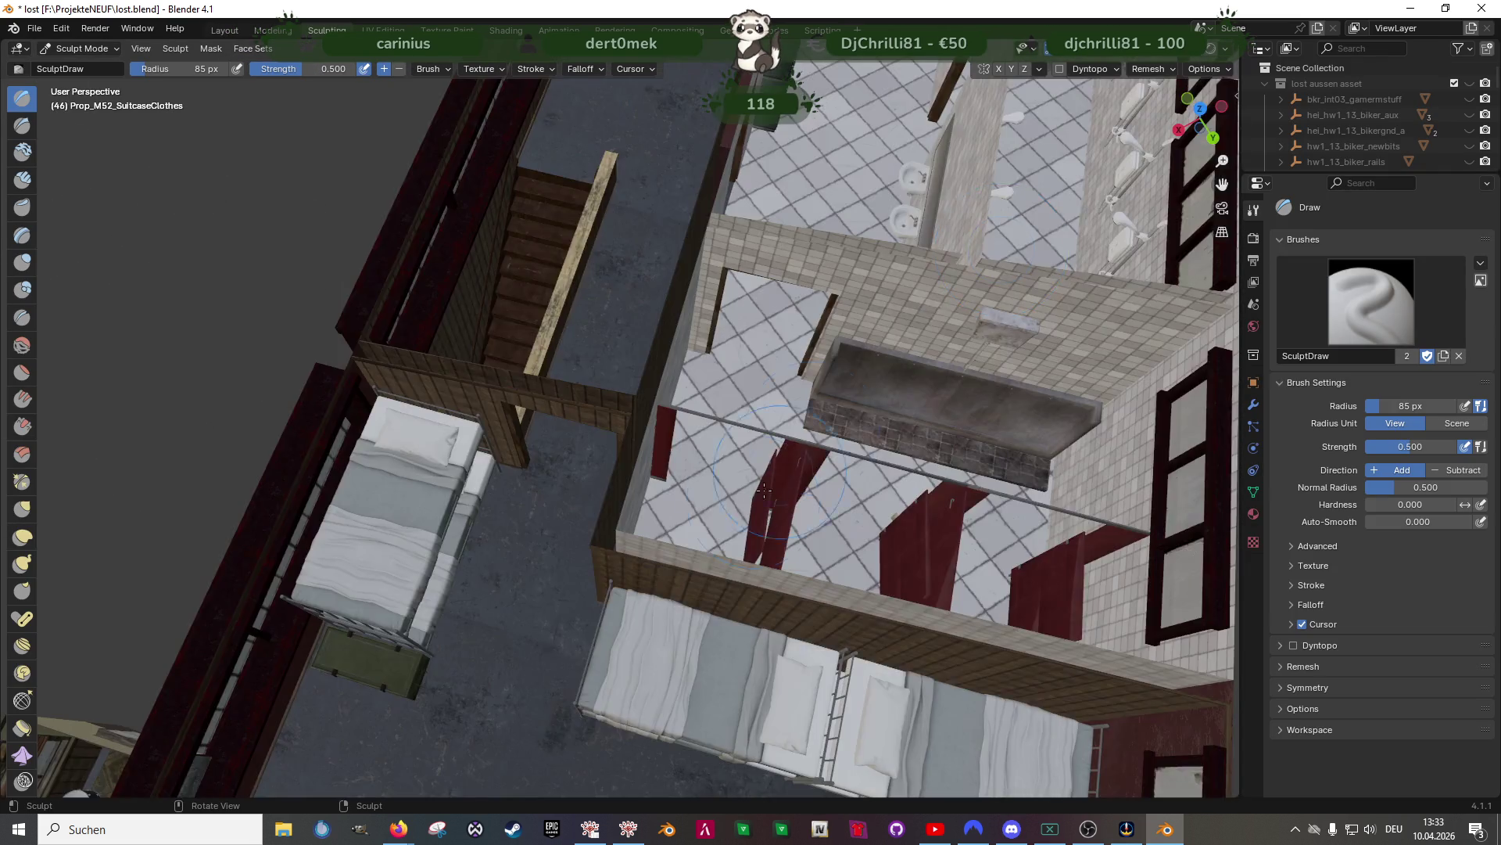
pyautogui.scroll(6, 594, 521)
pyautogui.moveTo(595, 522); pyautogui.dragTo(615, 501, button='middle')
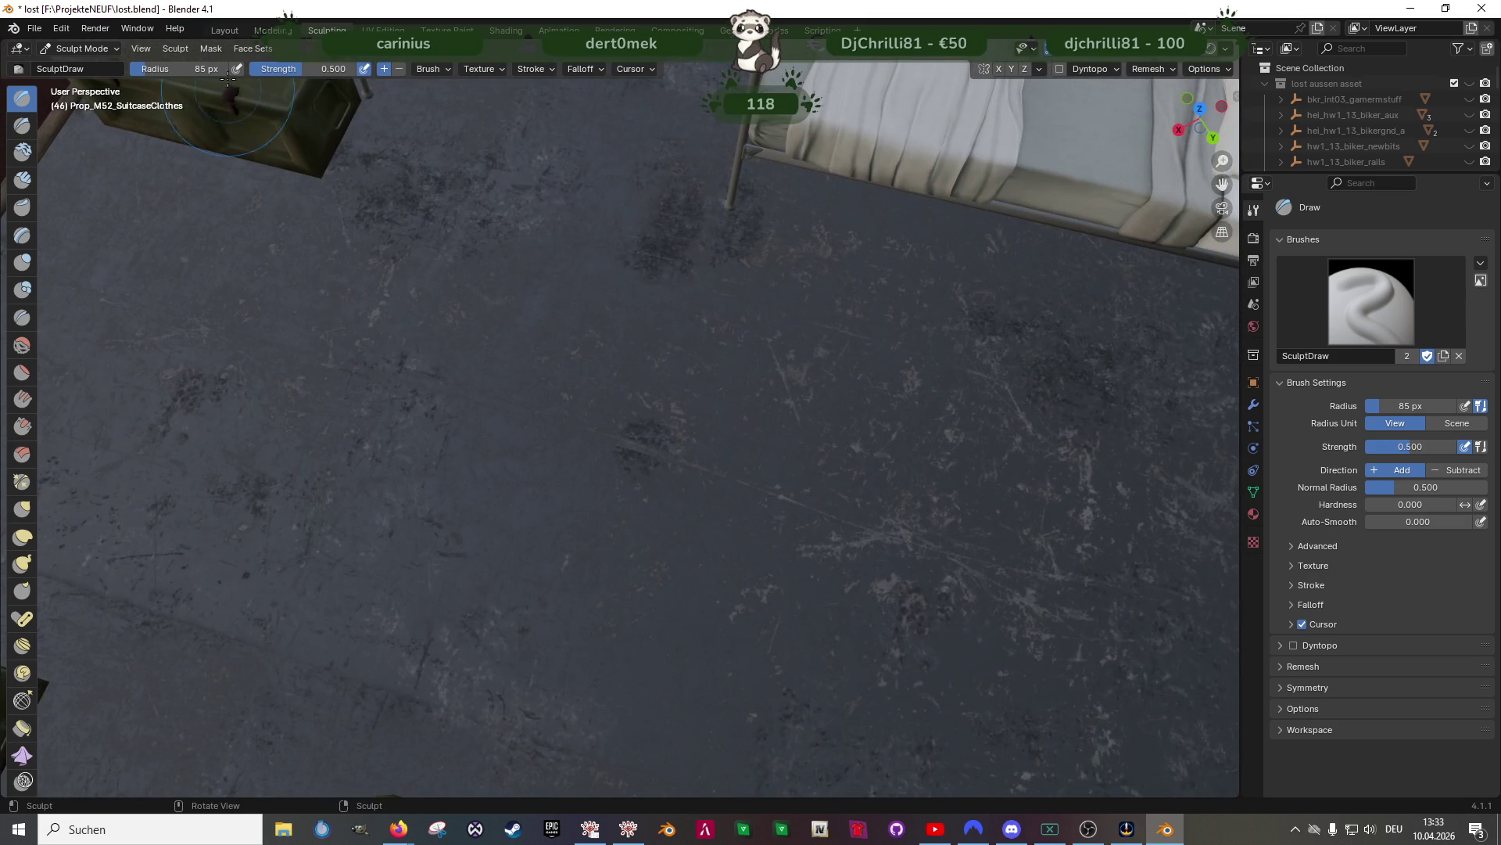
pyautogui.click(221, 31)
pyautogui.press('Tab')
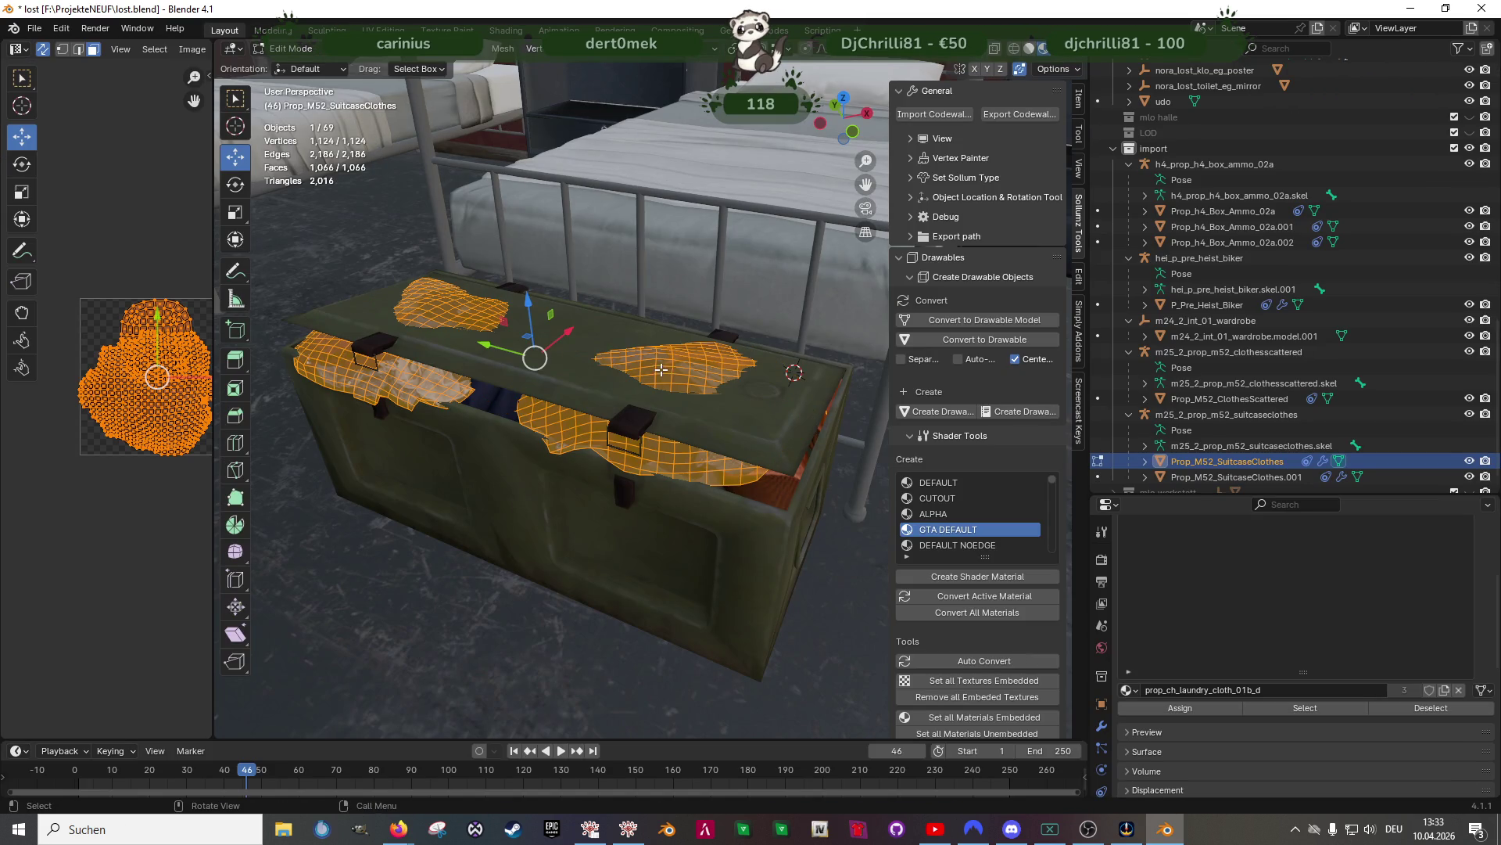
pyautogui.click(327, 31)
pyautogui.scroll(-5, 654, 520)
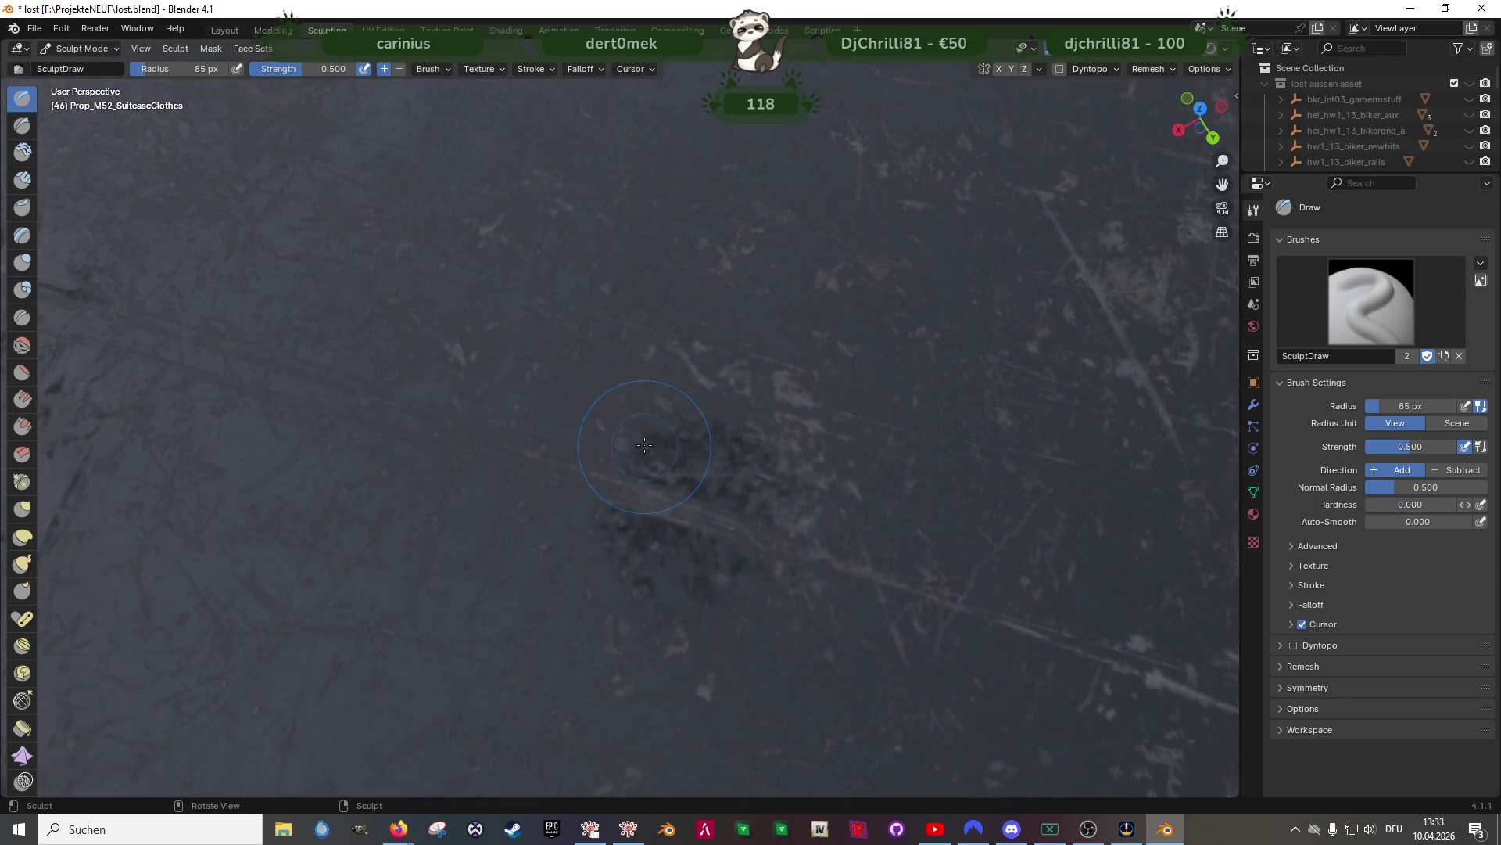
pyautogui.moveTo(687, 537)
pyautogui.mouseDown(button='middle')
pyautogui.moveTo(489, 449)
pyautogui.moveTo(546, 467)
pyautogui.mouseUp(button='middle')
pyautogui.scroll(8, 489, 450)
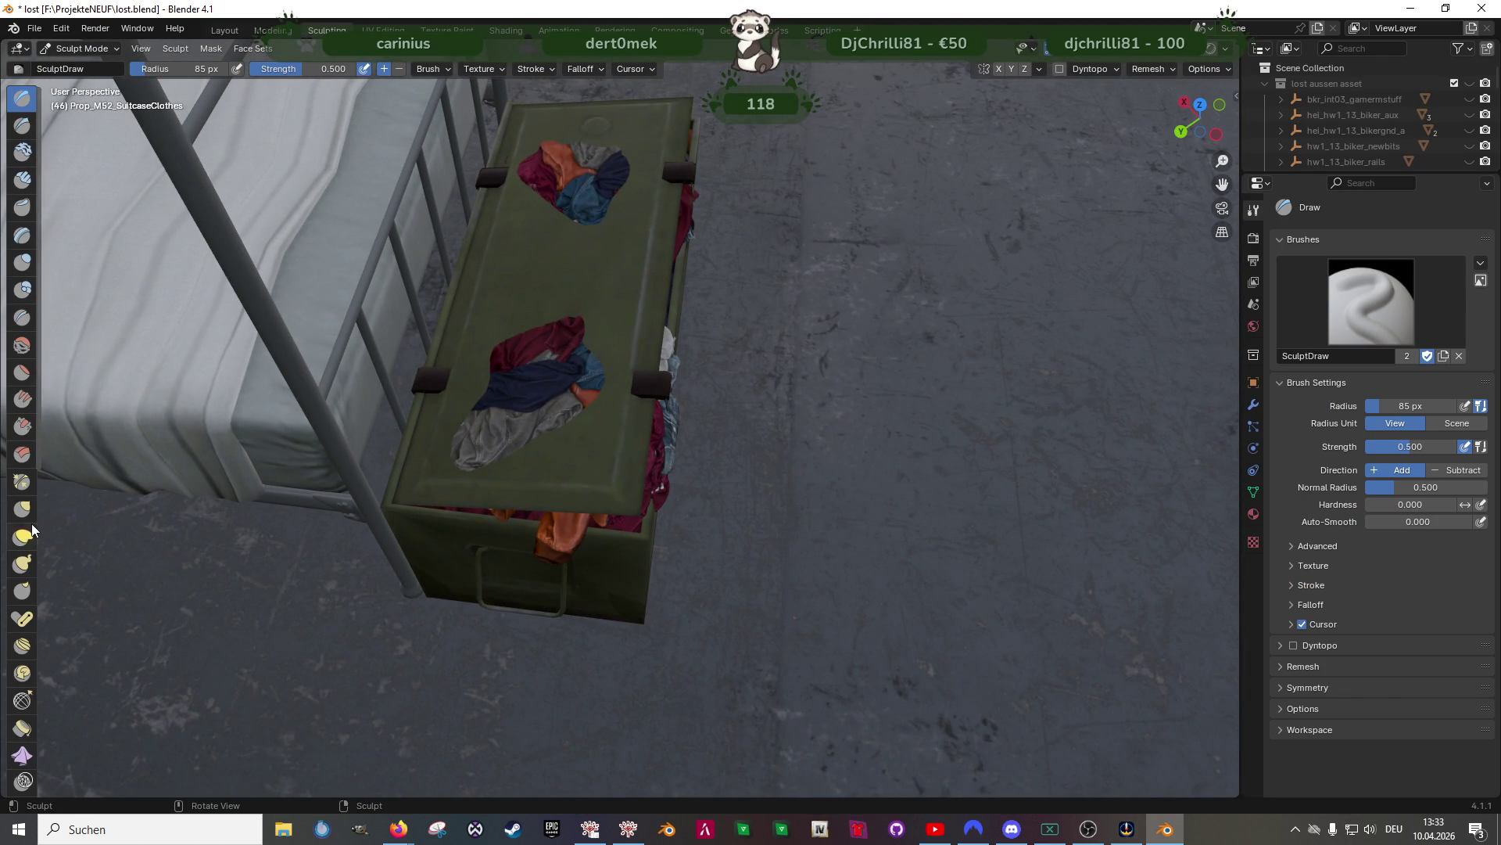
pyautogui.click(21, 344)
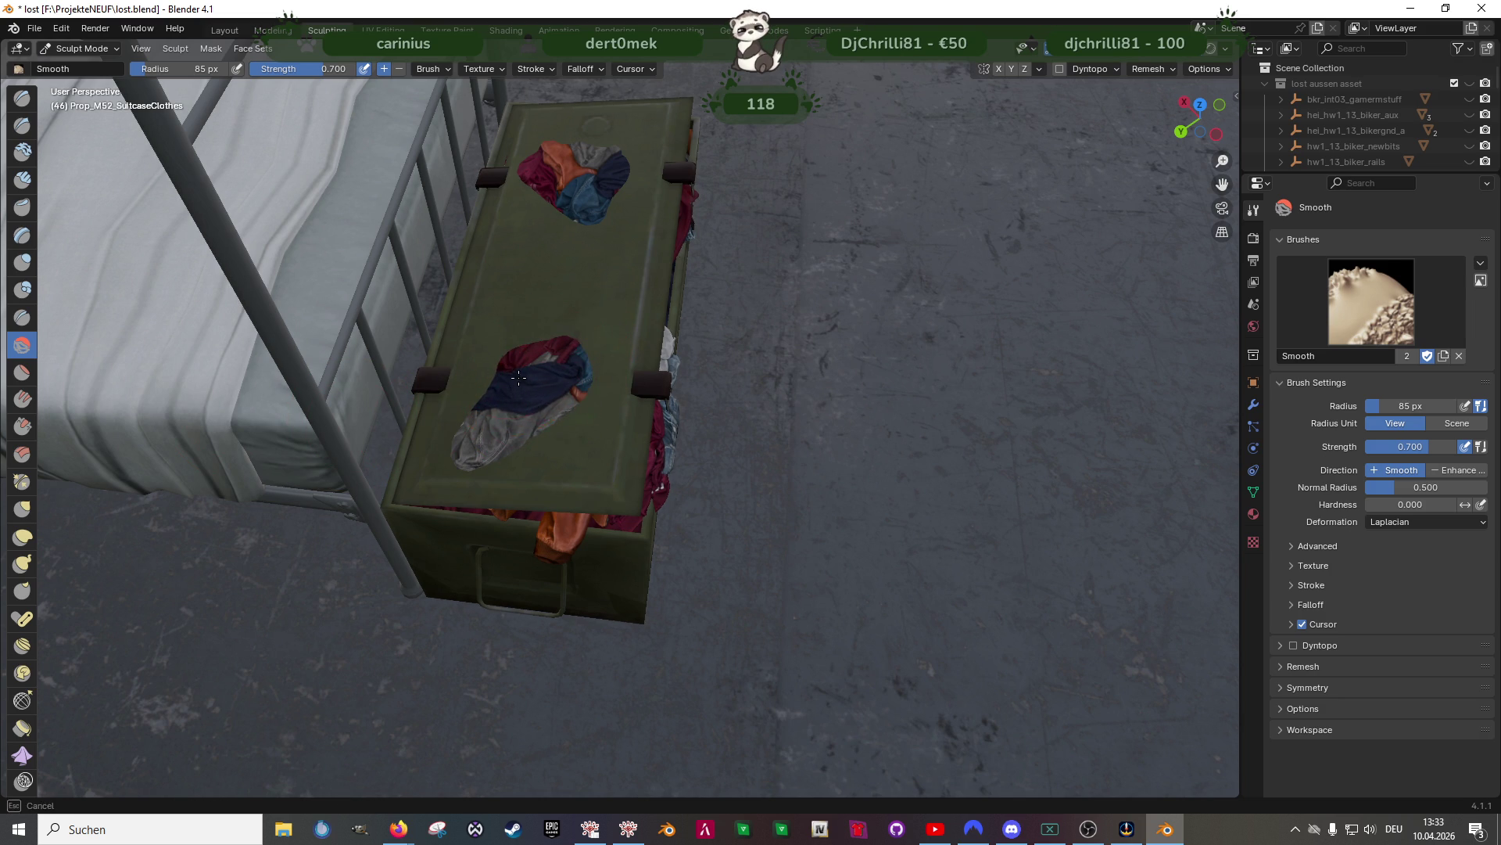
pyautogui.moveTo(549, 357); pyautogui.dragTo(562, 375)
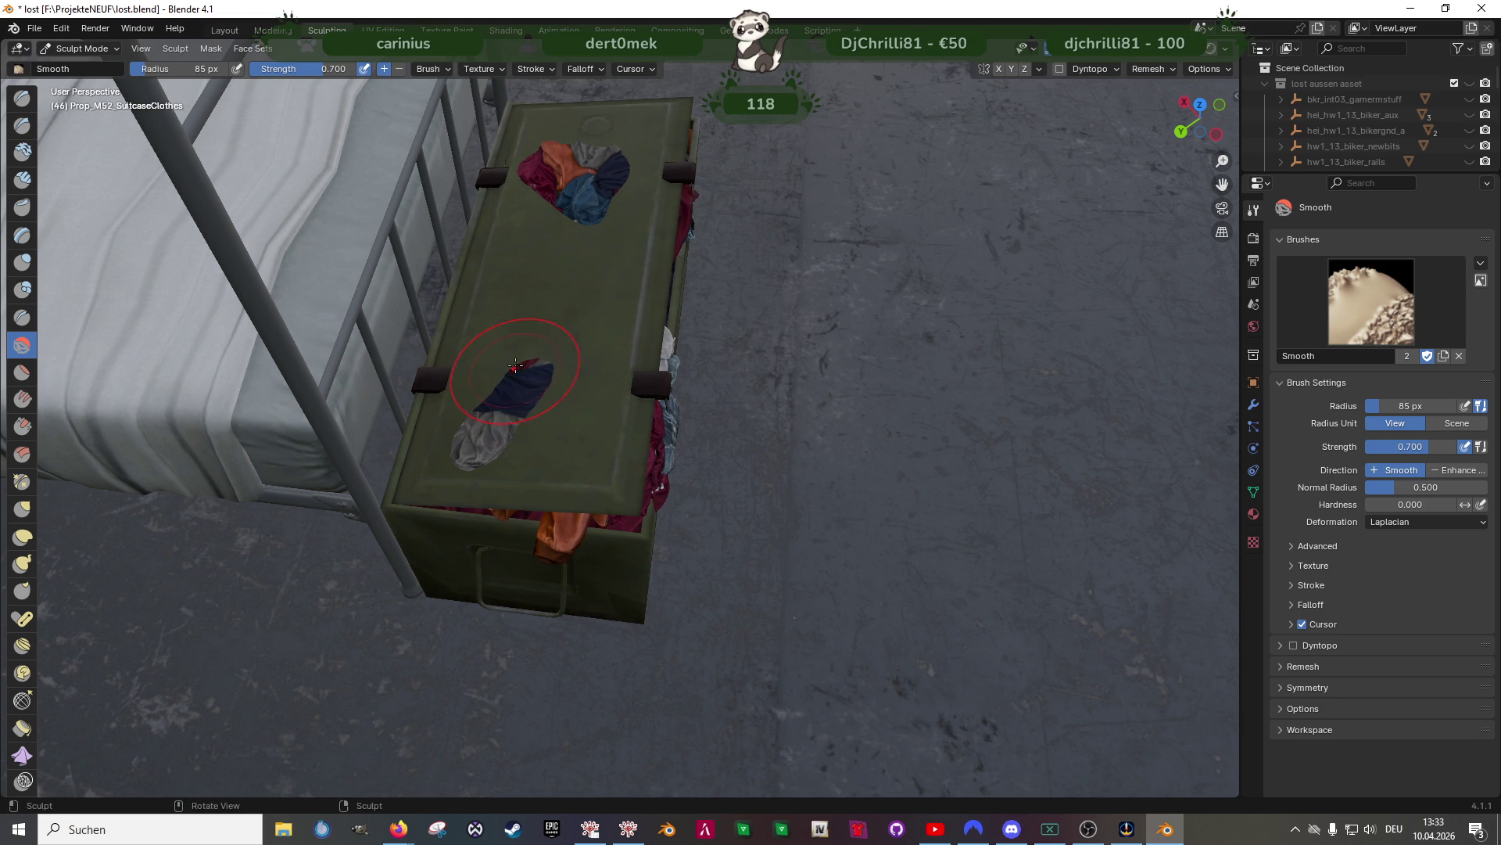
pyautogui.moveTo(495, 418); pyautogui.dragTo(479, 444)
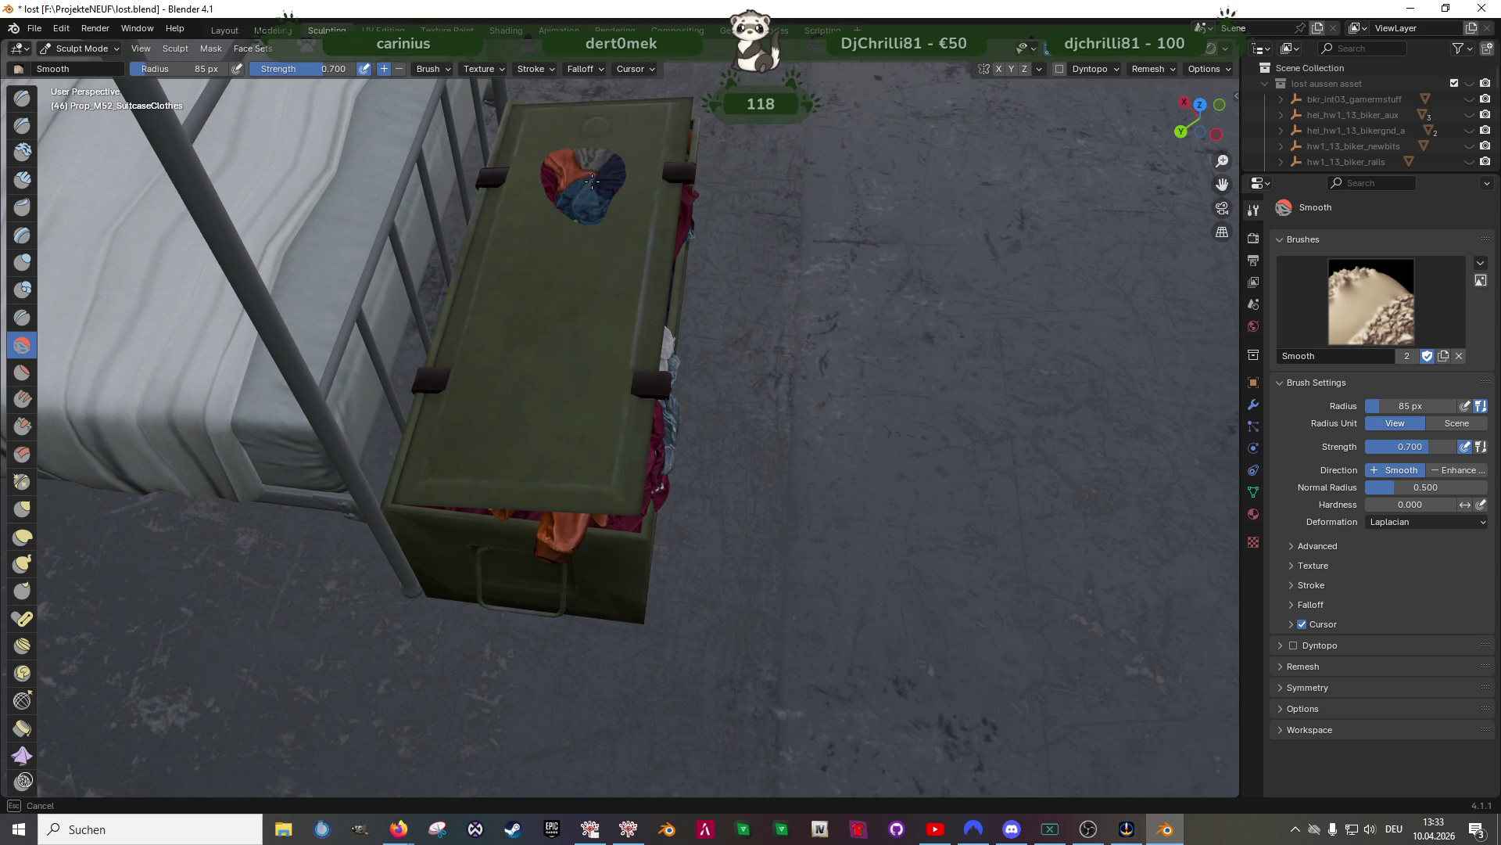
pyautogui.moveTo(573, 194); pyautogui.dragTo(571, 174)
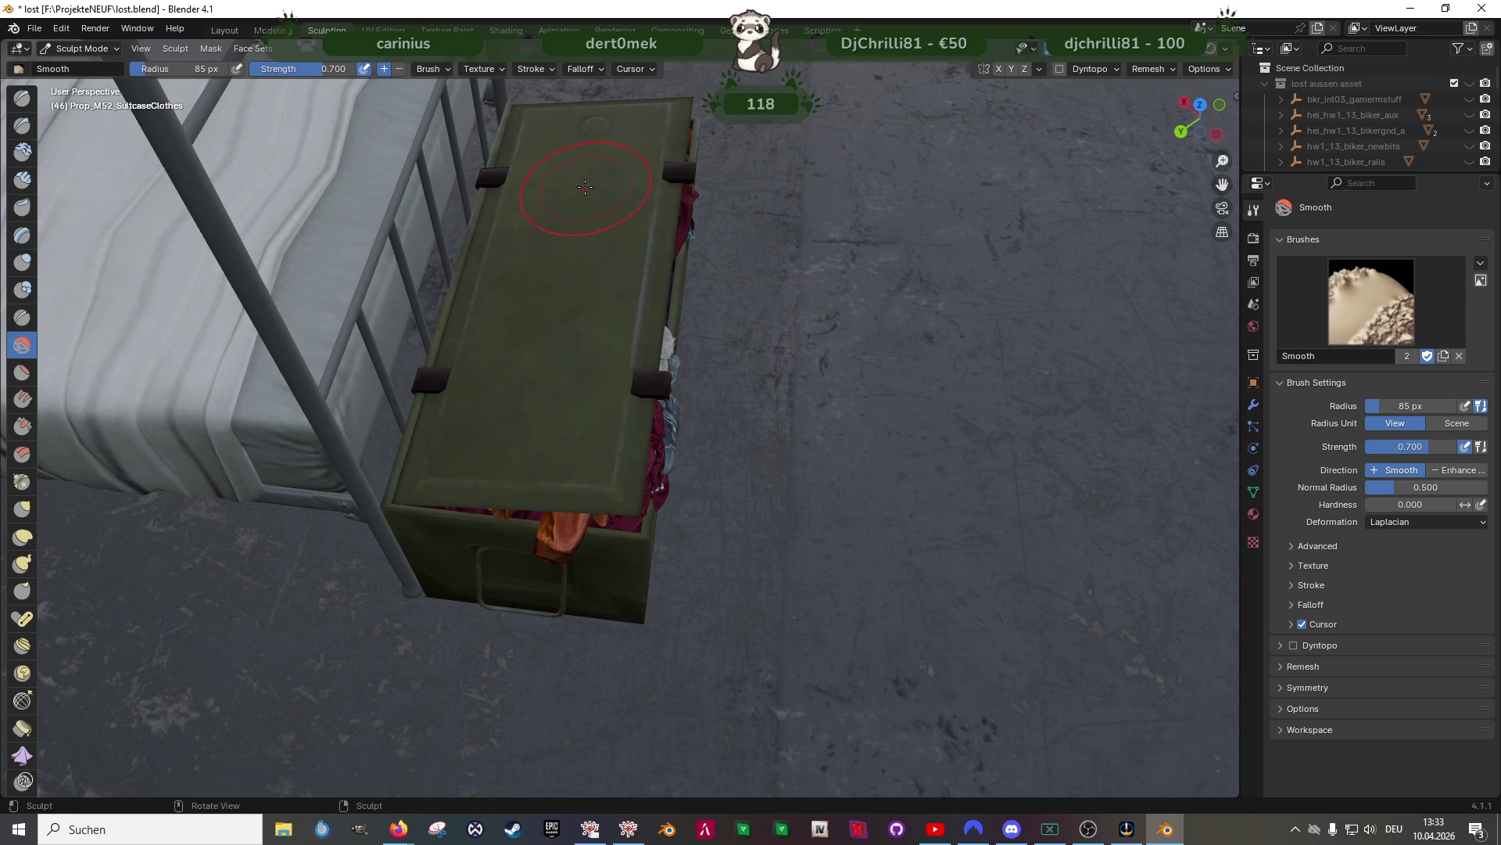
pyautogui.moveTo(606, 303)
pyautogui.keyDown('shift'); pyautogui.mouseDown(button='middle')
pyautogui.moveTo(407, 156)
pyautogui.moveTo(500, 258)
pyautogui.moveTo(613, 328)
pyautogui.moveTo(597, 603)
pyautogui.moveTo(643, 570)
pyautogui.moveTo(653, 469)
pyautogui.mouseUp(button='middle'); pyautogui.keyUp('shift')
pyautogui.scroll(2, 653, 469)
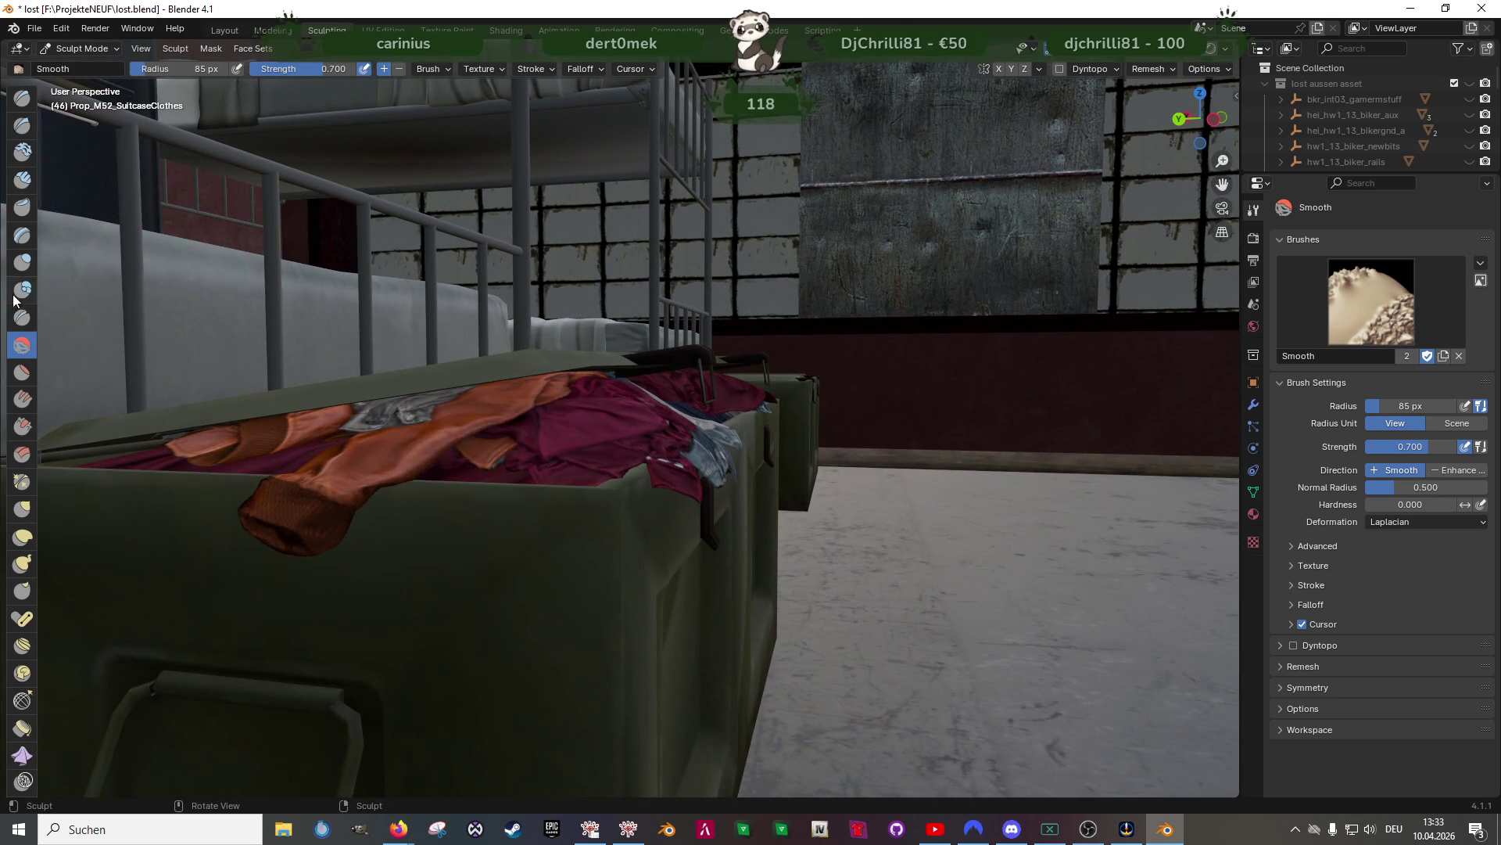
# Pull the orange cloth tip over the crate rim with the Elastic Deform brush
pyautogui.click(23, 539)
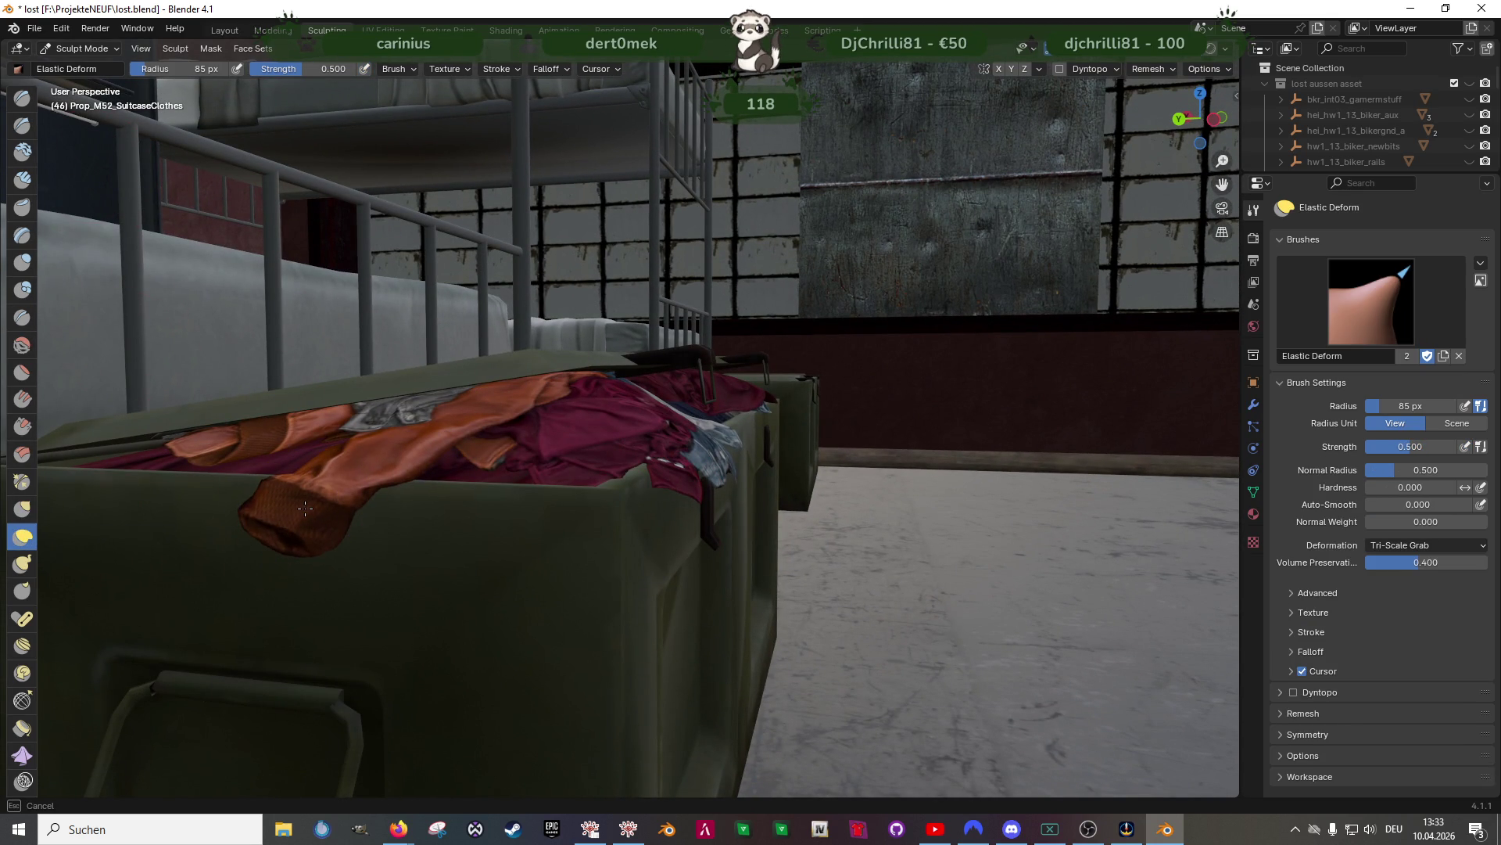
pyautogui.moveTo(428, 496)
pyautogui.mouseDown(button='middle')
pyautogui.moveTo(307, 514)
pyautogui.moveTo(587, 425)
pyautogui.mouseUp(button='middle')
pyautogui.scroll(3, 335, 396)
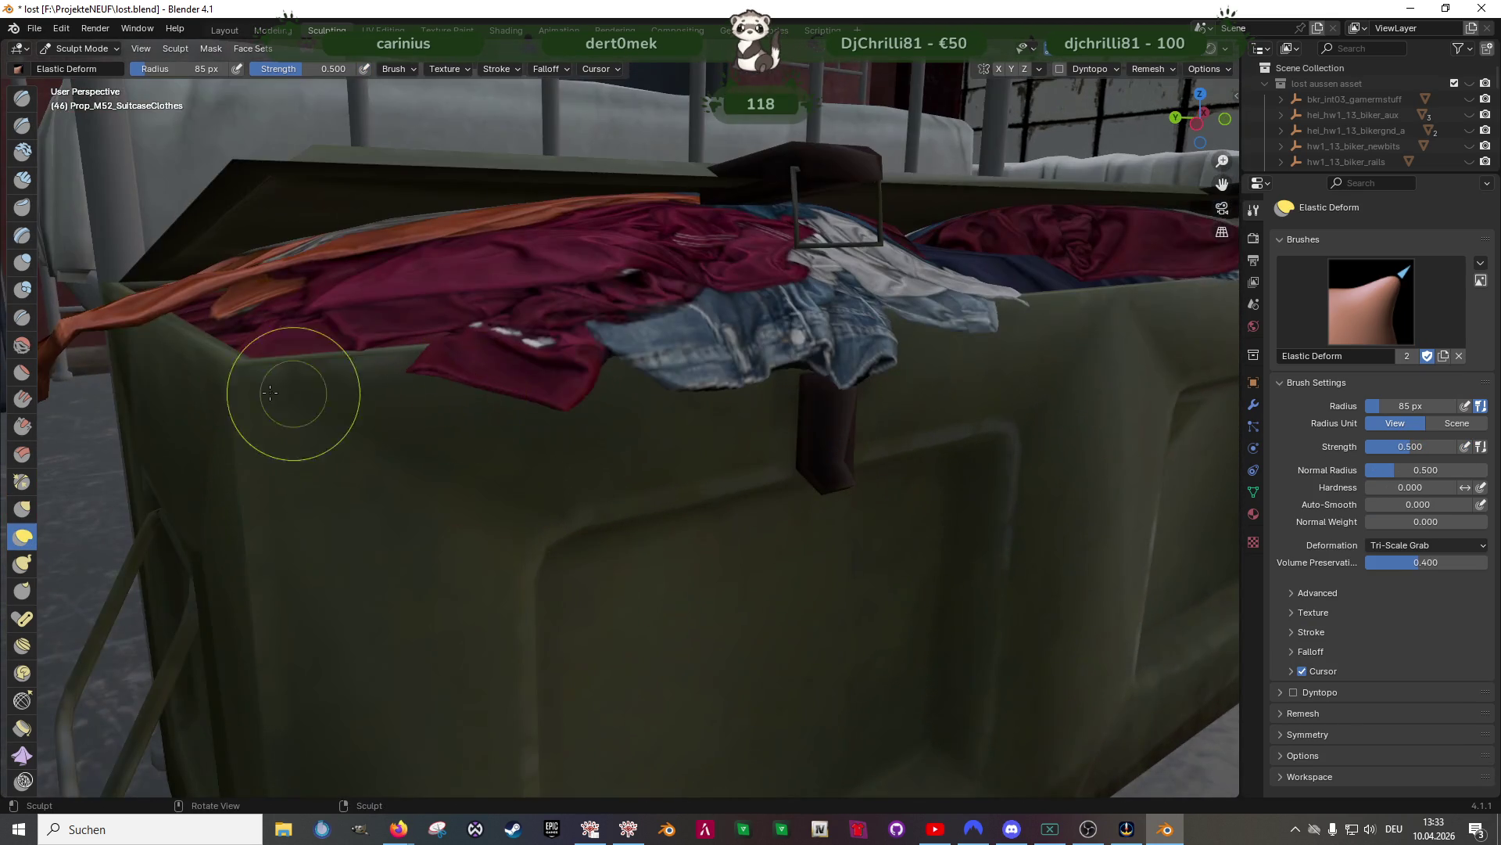
pyautogui.moveTo(141, 336)
pyautogui.mouseDown()
pyautogui.moveTo(207, 328)
pyautogui.moveTo(275, 358)
pyautogui.moveTo(191, 352)
pyautogui.moveTo(213, 348)
pyautogui.mouseUp()
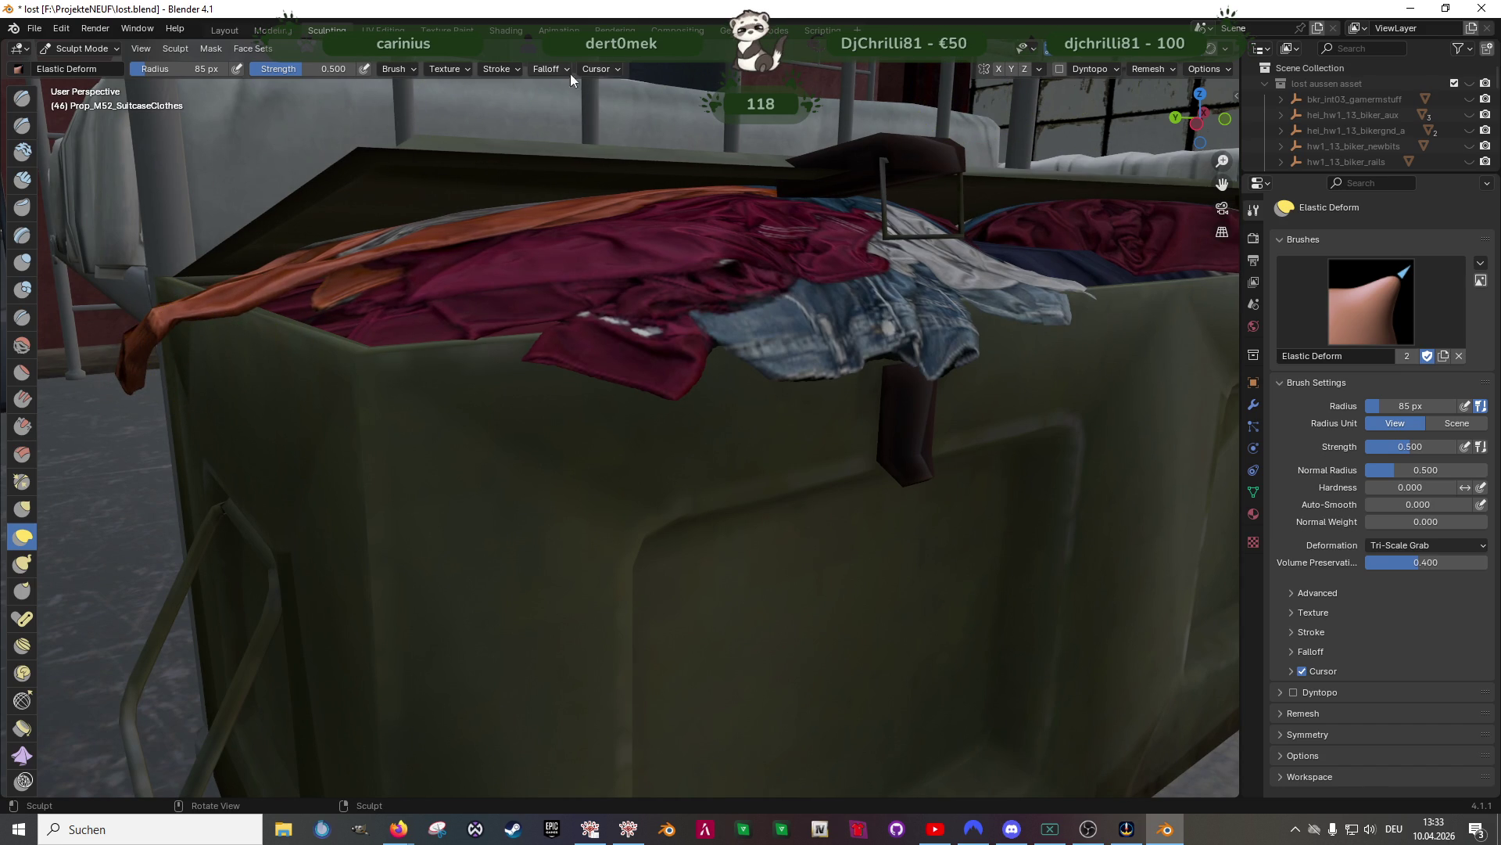
# Switch to the Grab sculpt brush at 0.400 strength
pyautogui.moveTo(587, 318); pyautogui.dragTo(93, 317, button='middle')
pyautogui.click(23, 509)
pyautogui.moveTo(700, 397); pyautogui.dragTo(342, 335, button='middle')
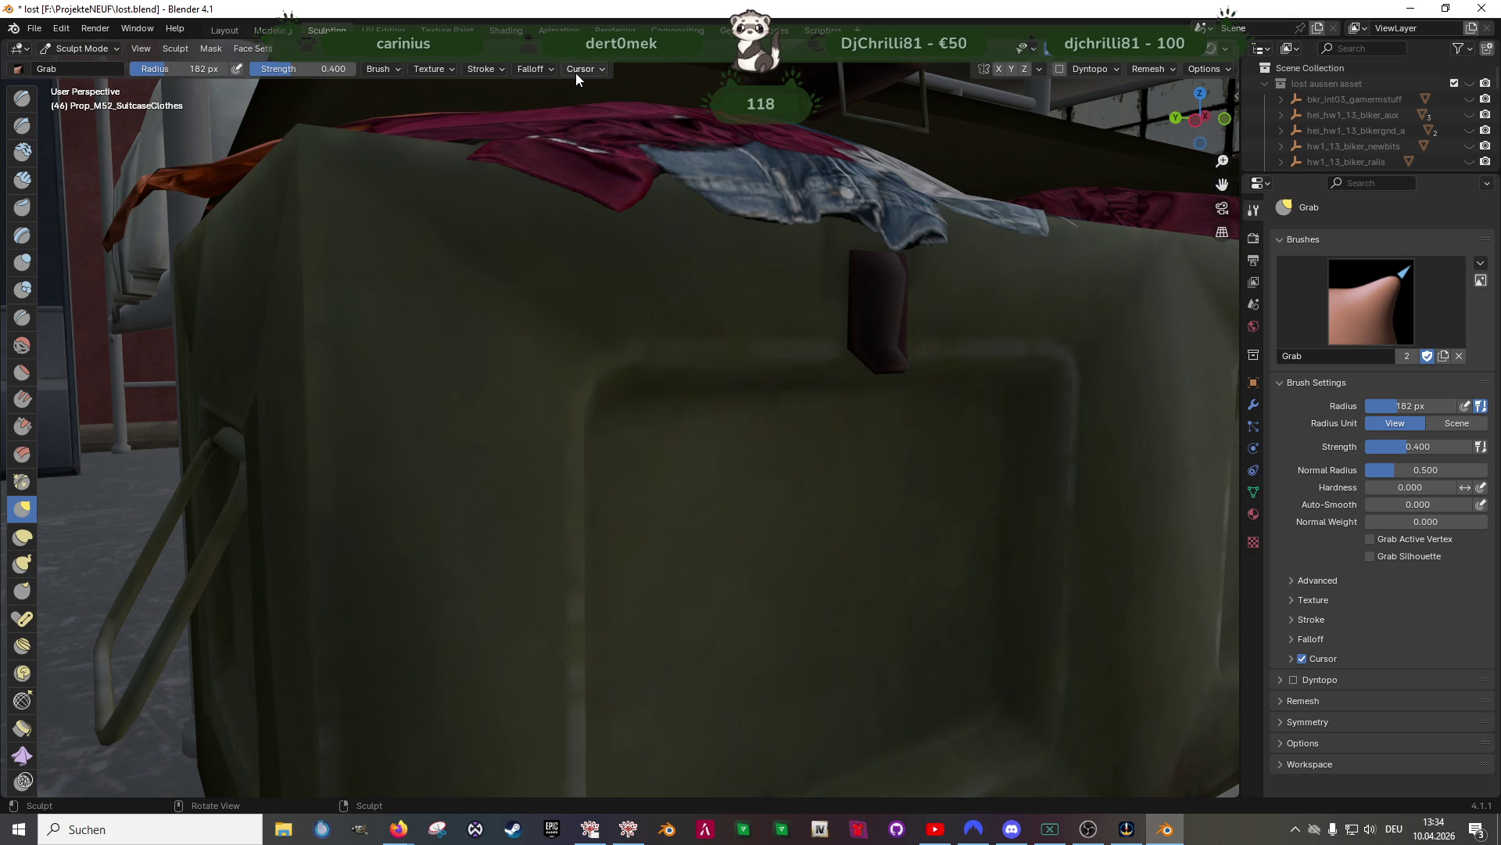
# Review the Grab brush's cursor and stroke settings
pyautogui.click(601, 68)
pyautogui.click(505, 72)
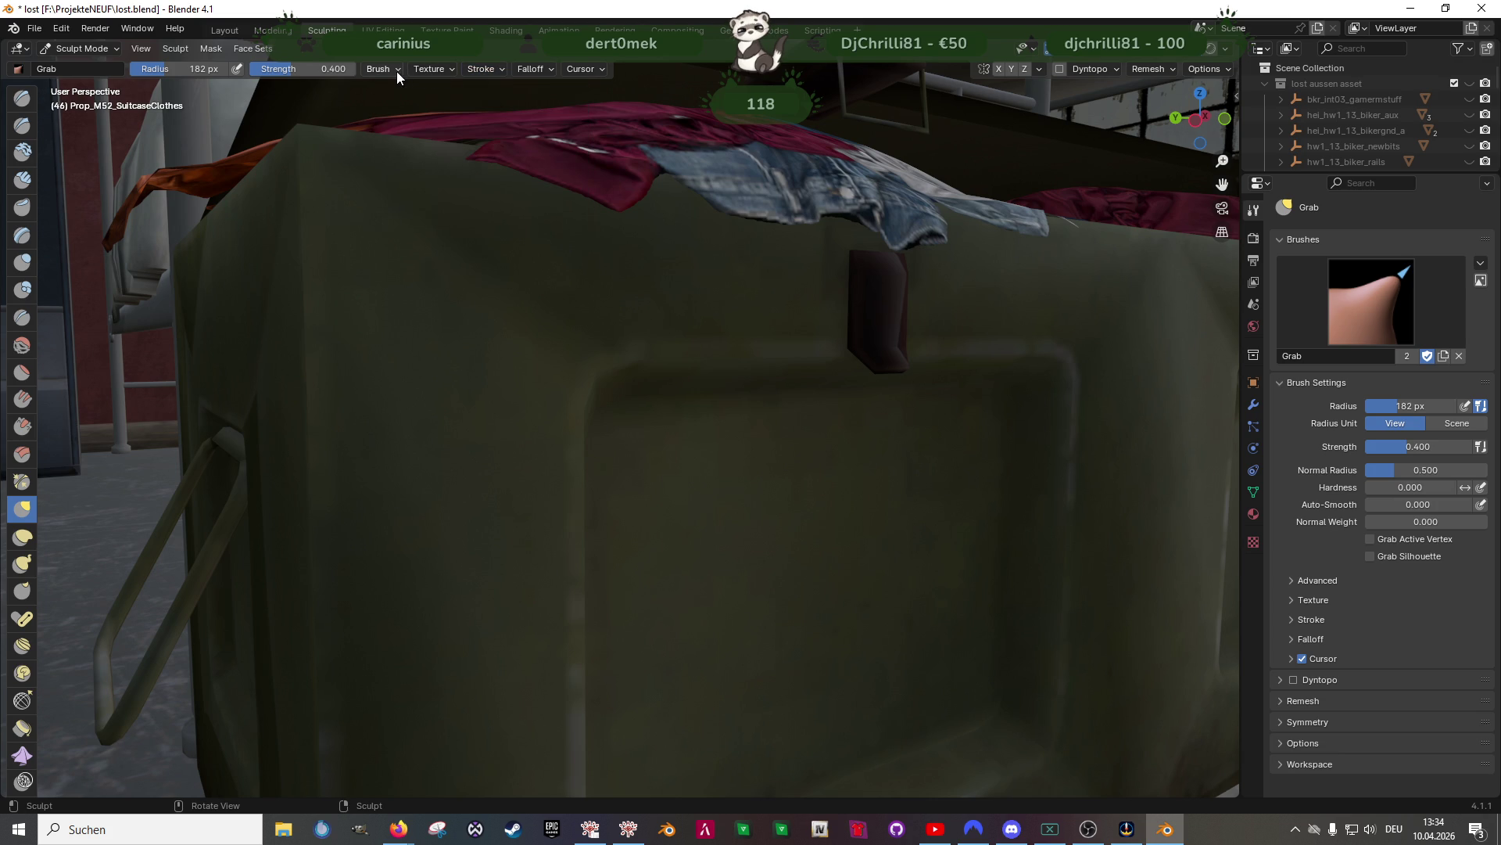
pyautogui.click(599, 69)
pyautogui.click(599, 71)
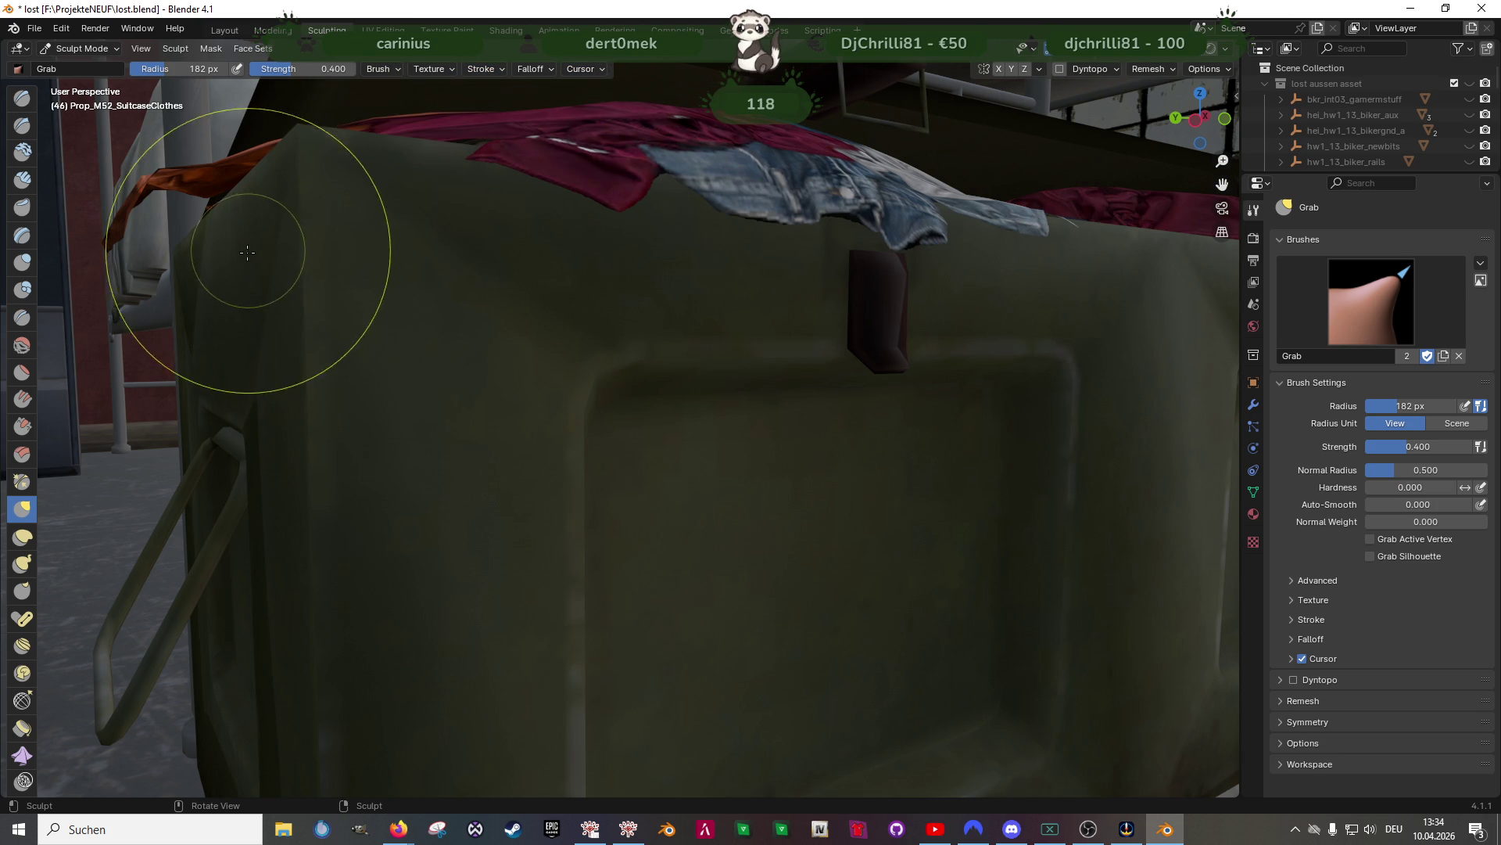
# Pull the orange sleeve down over the crate's front edge
pyautogui.scroll(-3, 274, 259)
pyautogui.moveTo(261, 278)
pyautogui.mouseDown(button='middle')
pyautogui.moveTo(375, 347)
pyautogui.moveTo(84, 352)
pyautogui.moveTo(244, 262)
pyautogui.moveTo(415, 336)
pyautogui.mouseUp(button='middle')
pyautogui.scroll(5, 374, 342)
pyautogui.scroll(-3, 414, 336)
pyautogui.moveTo(414, 336)
pyautogui.mouseDown()
pyautogui.moveTo(412, 435)
pyautogui.moveTo(436, 385)
pyautogui.moveTo(416, 405)
pyautogui.mouseUp()
pyautogui.moveTo(420, 402); pyautogui.dragTo(392, 368, button='middle')
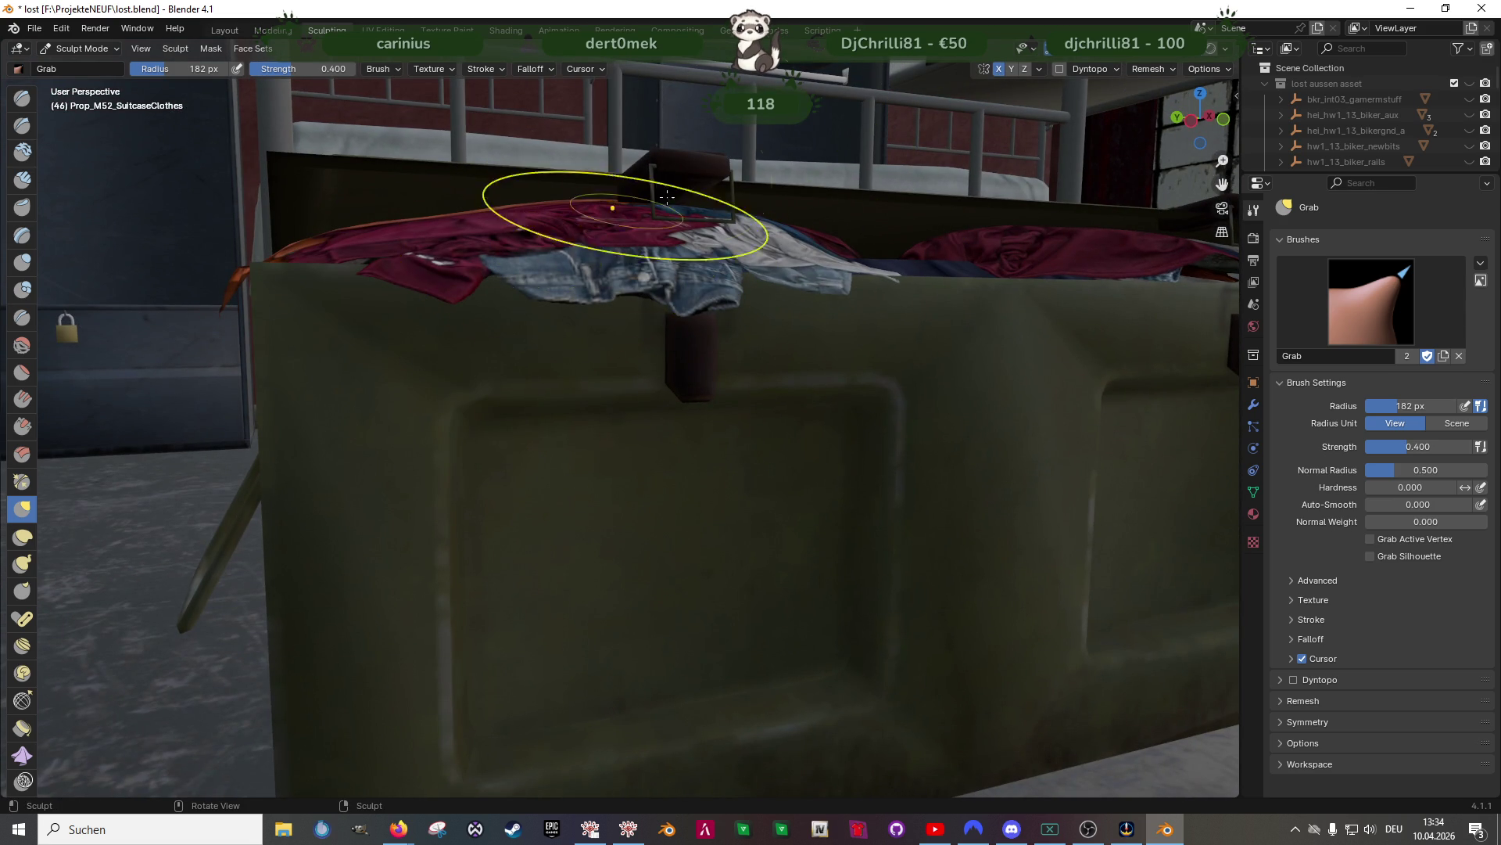
# With X symmetry on, reshape the orange cloth tip and set the brush radius to 92 px
pyautogui.click(999, 69)
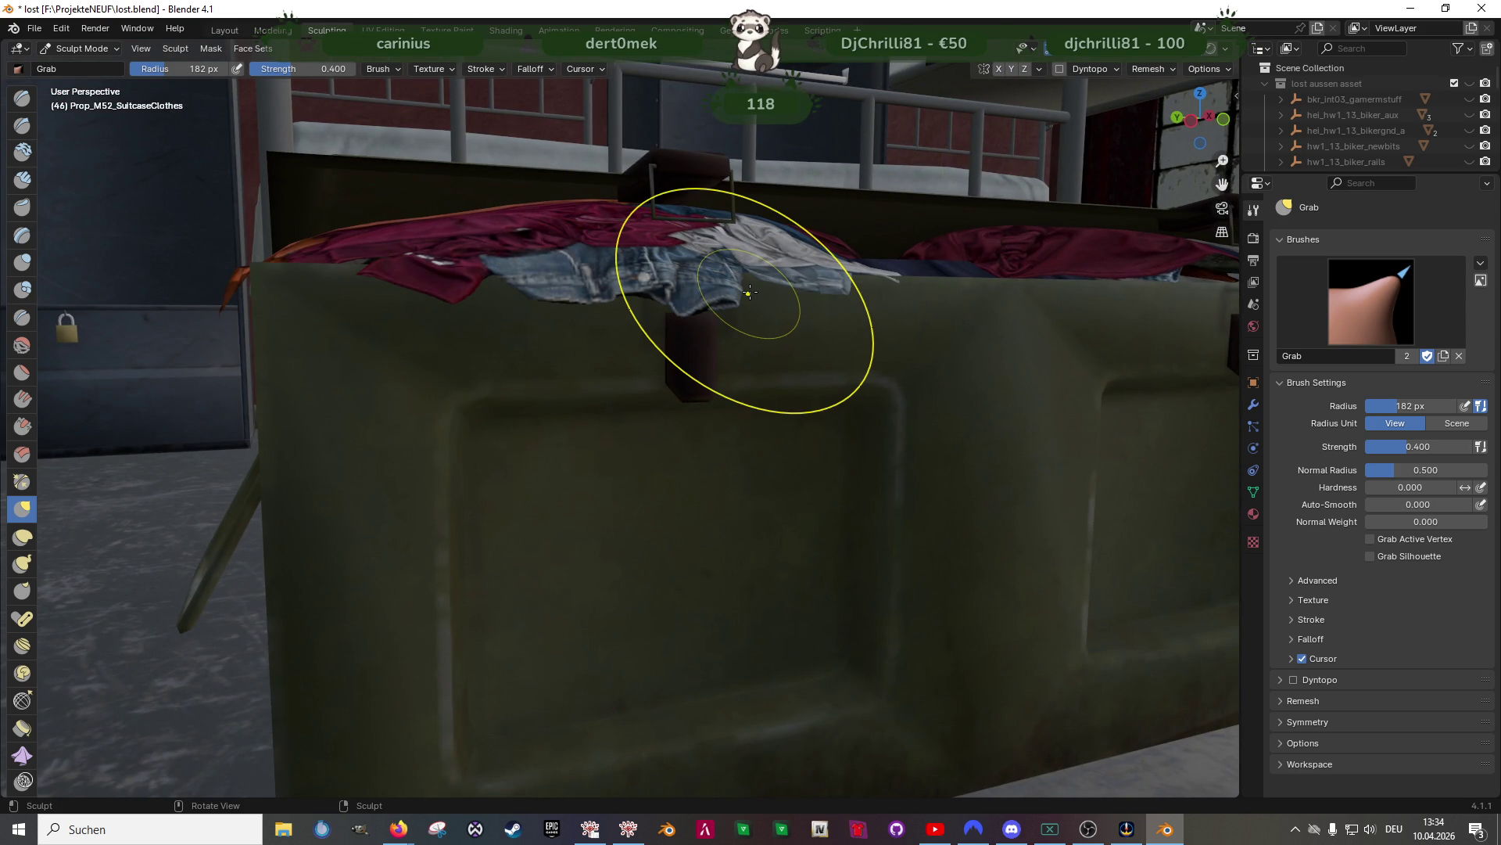
pyautogui.moveTo(749, 292); pyautogui.dragTo(710, 274, button='middle')
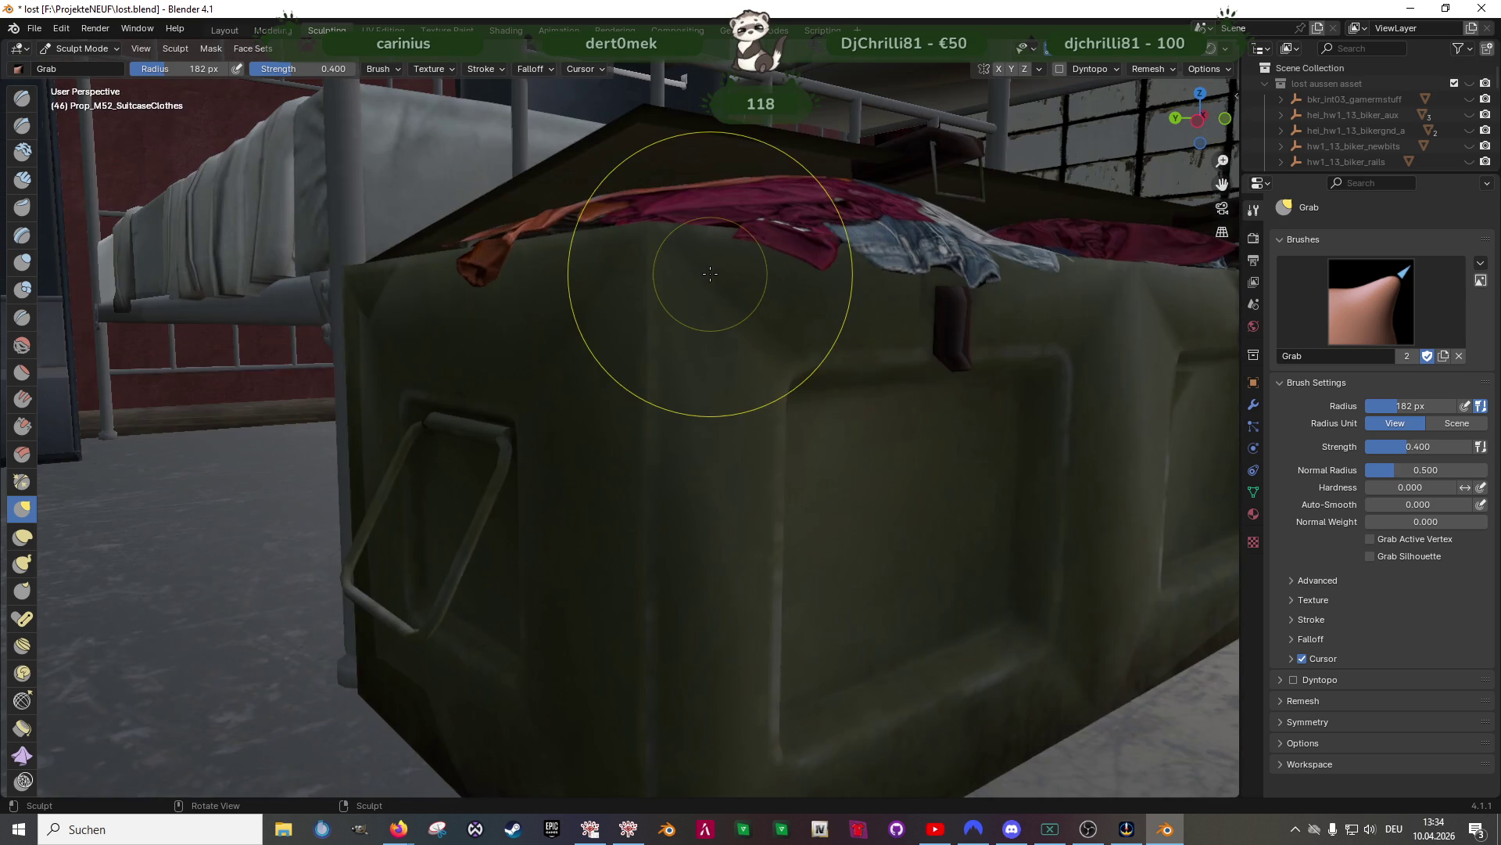
pyautogui.moveTo(494, 272); pyautogui.dragTo(477, 277)
pyautogui.moveTo(497, 274)
pyautogui.mouseDown(button='middle')
pyautogui.moveTo(704, 375)
pyautogui.moveTo(864, 480)
pyautogui.moveTo(684, 358)
pyautogui.moveTo(620, 402)
pyautogui.moveTo(587, 302)
pyautogui.mouseUp(button='middle')
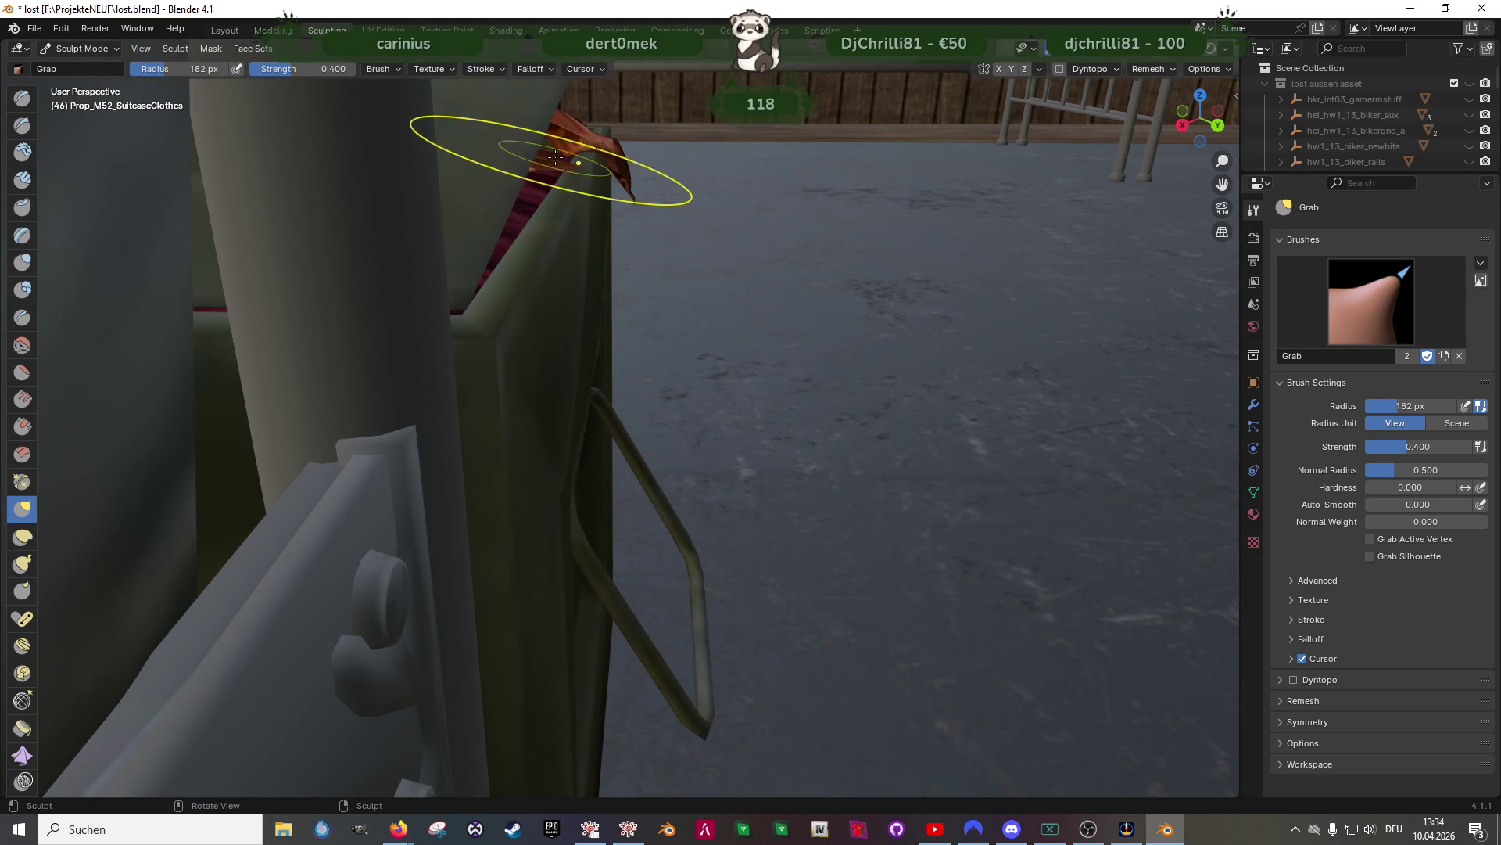
pyautogui.moveTo(556, 153); pyautogui.dragTo(559, 125)
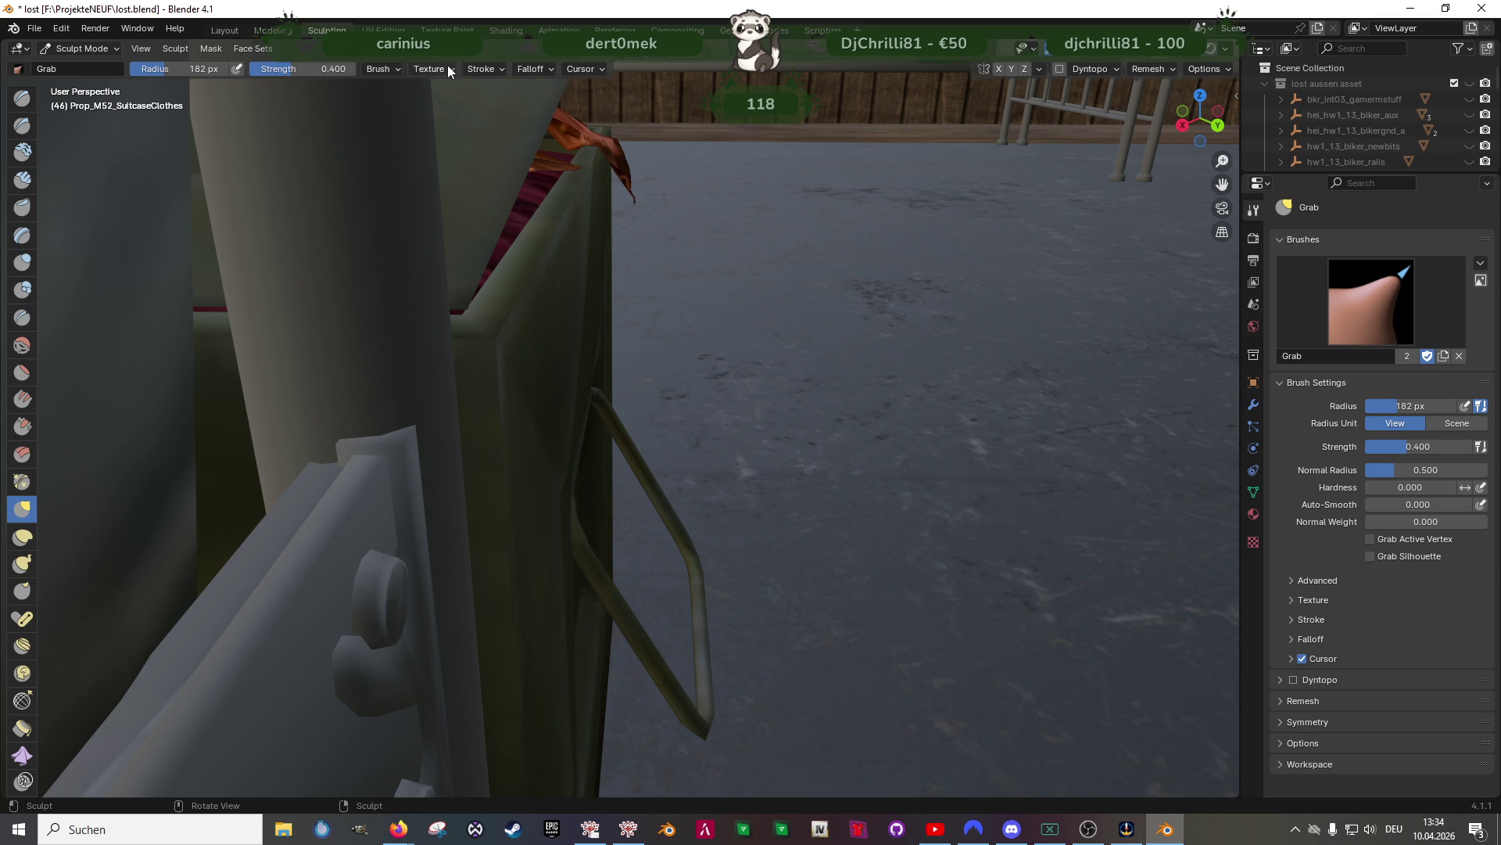
pyautogui.moveTo(180, 69); pyautogui.dragTo(175, 69)
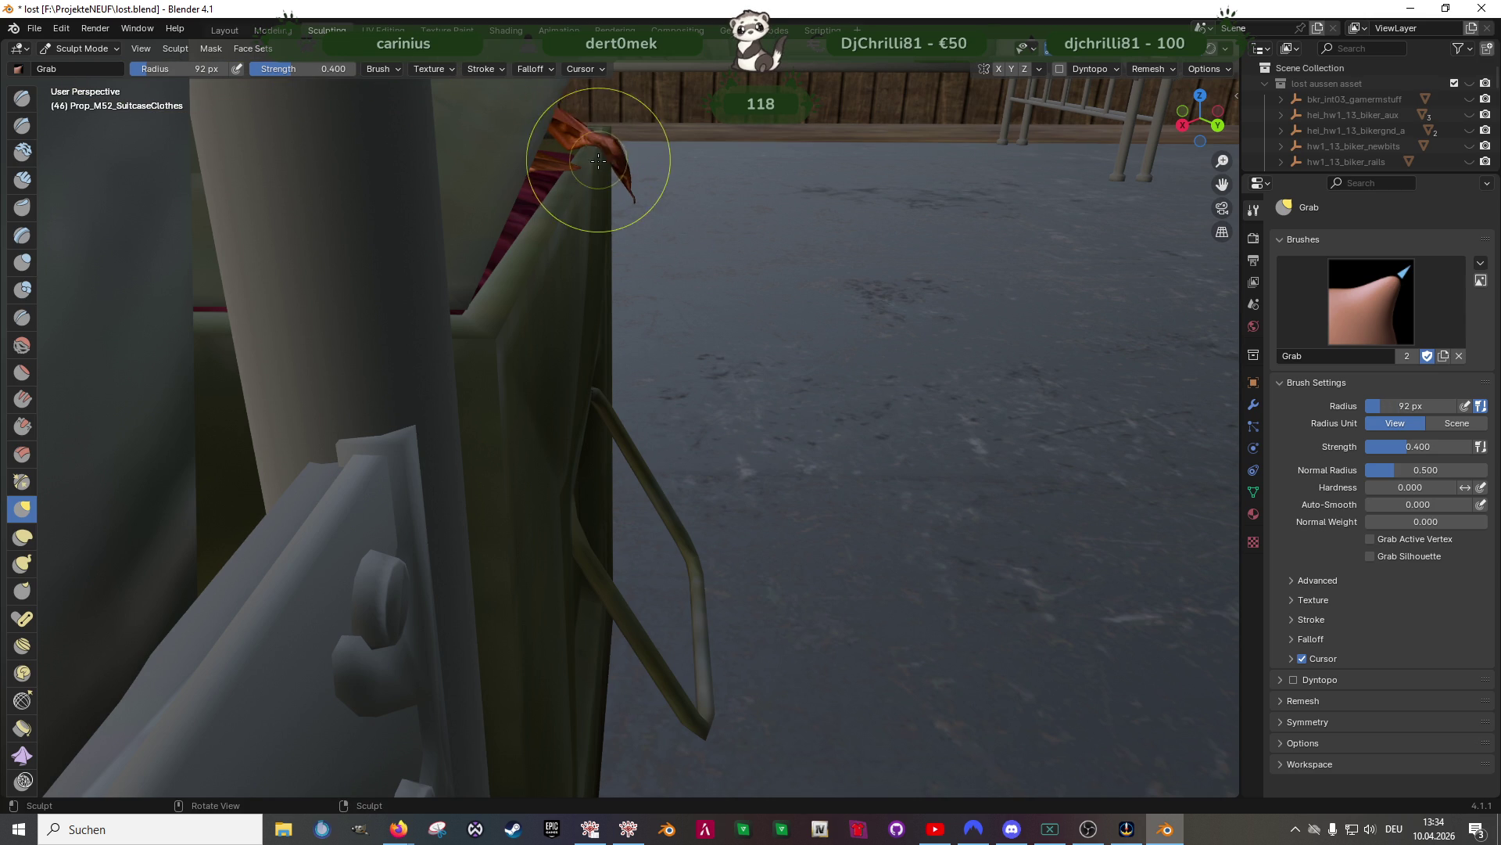
pyautogui.moveTo(616, 188); pyautogui.dragTo(626, 189)
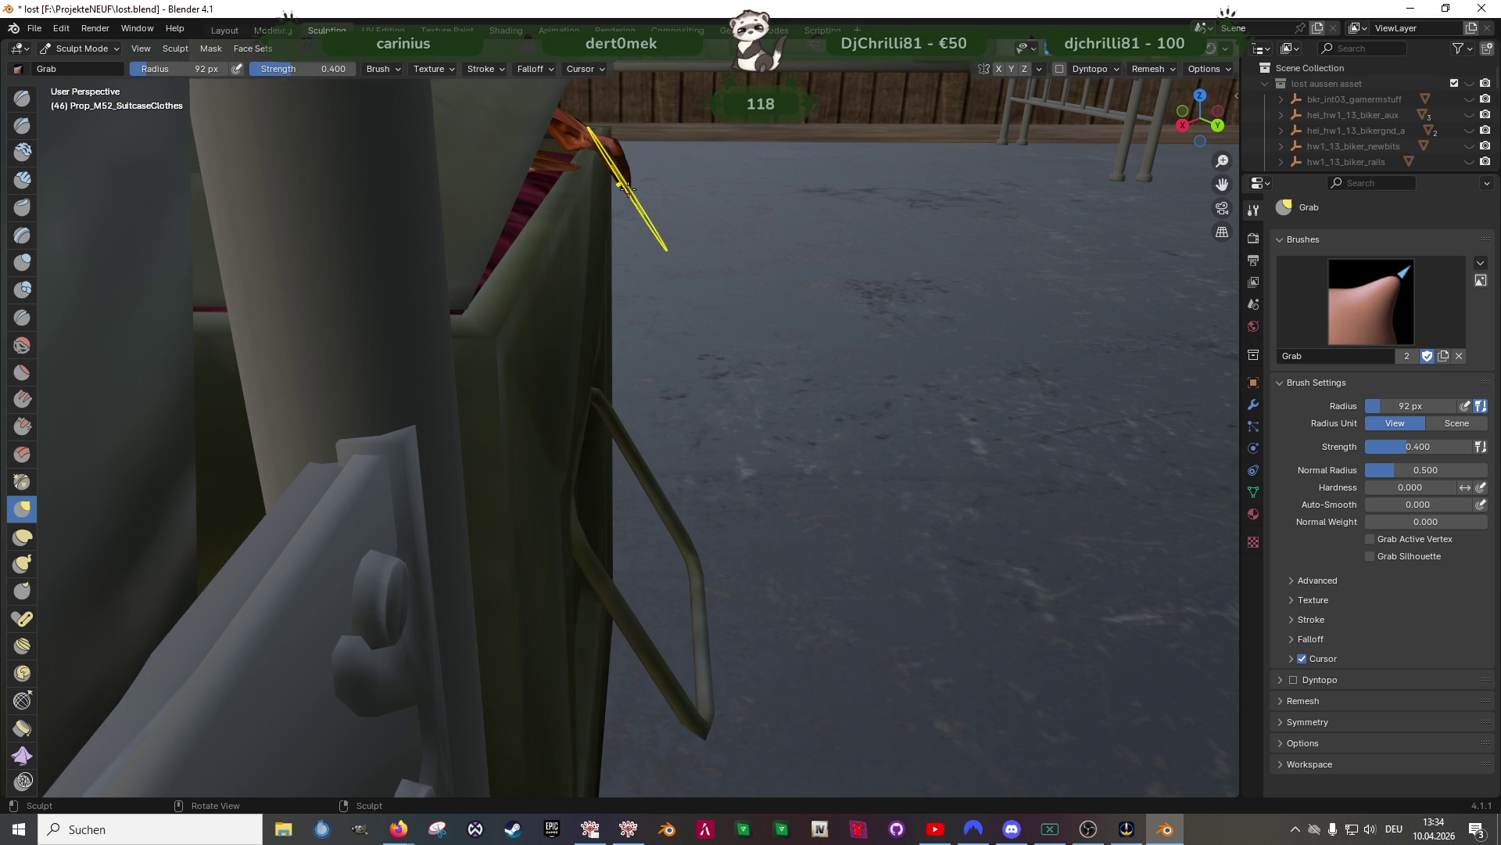
pyautogui.moveTo(602, 227)
pyautogui.mouseDown(button='middle')
pyautogui.moveTo(426, 191)
pyautogui.moveTo(534, 319)
pyautogui.moveTo(579, 301)
pyautogui.moveTo(600, 264)
pyautogui.moveTo(904, 308)
pyautogui.moveTo(680, 268)
pyautogui.moveTo(650, 420)
pyautogui.mouseUp(button='middle')
pyautogui.scroll(2, 650, 420)
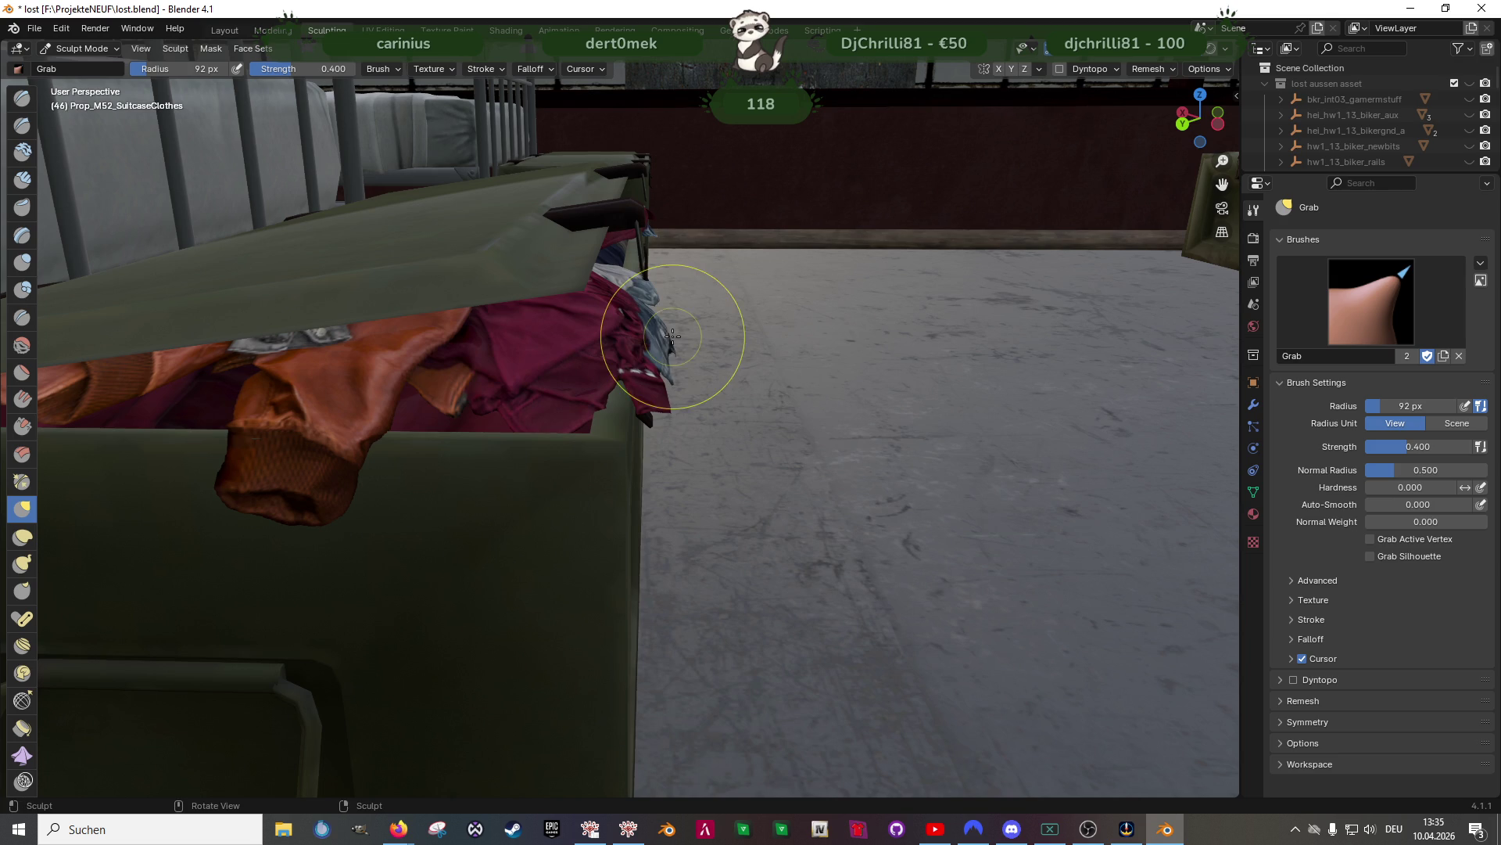
pyautogui.moveTo(653, 335)
pyautogui.mouseDown(button='middle')
pyautogui.moveTo(688, 342)
pyautogui.moveTo(614, 395)
pyautogui.moveTo(717, 291)
pyautogui.mouseUp(button='middle')
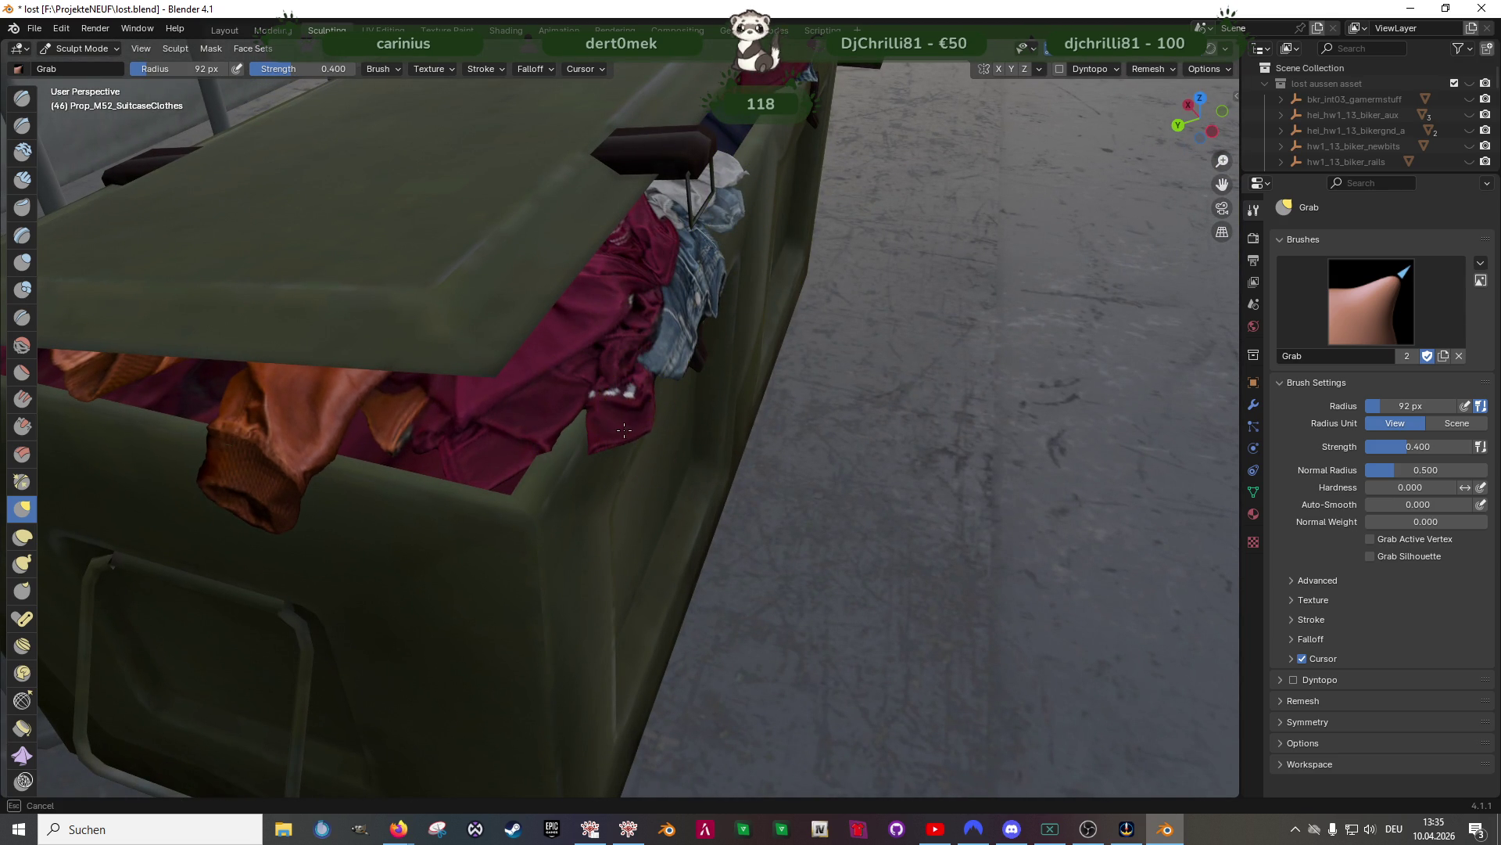
pyautogui.moveTo(719, 409)
pyautogui.mouseDown(button='middle')
pyautogui.moveTo(721, 445)
pyautogui.moveTo(512, 346)
pyautogui.mouseUp(button='middle')
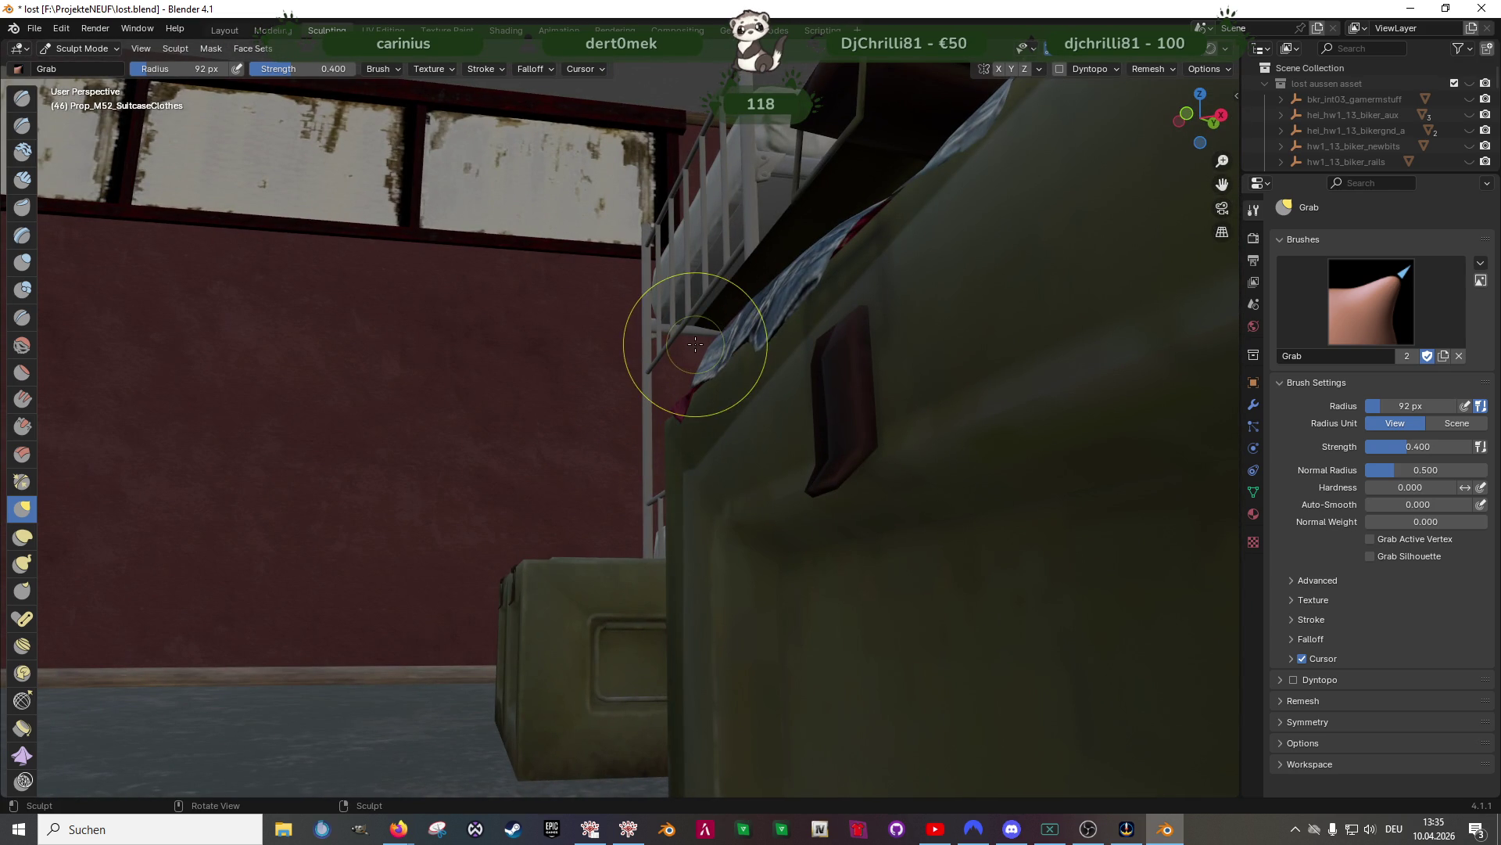
pyautogui.moveTo(720, 366)
pyautogui.mouseDown(button='middle')
pyautogui.moveTo(764, 459)
pyautogui.moveTo(677, 413)
pyautogui.moveTo(670, 435)
pyautogui.moveTo(757, 435)
pyautogui.moveTo(680, 469)
pyautogui.moveTo(544, 430)
pyautogui.moveTo(599, 467)
pyautogui.moveTo(603, 436)
pyautogui.moveTo(576, 387)
pyautogui.moveTo(596, 363)
pyautogui.moveTo(749, 309)
pyautogui.mouseUp(button='middle')
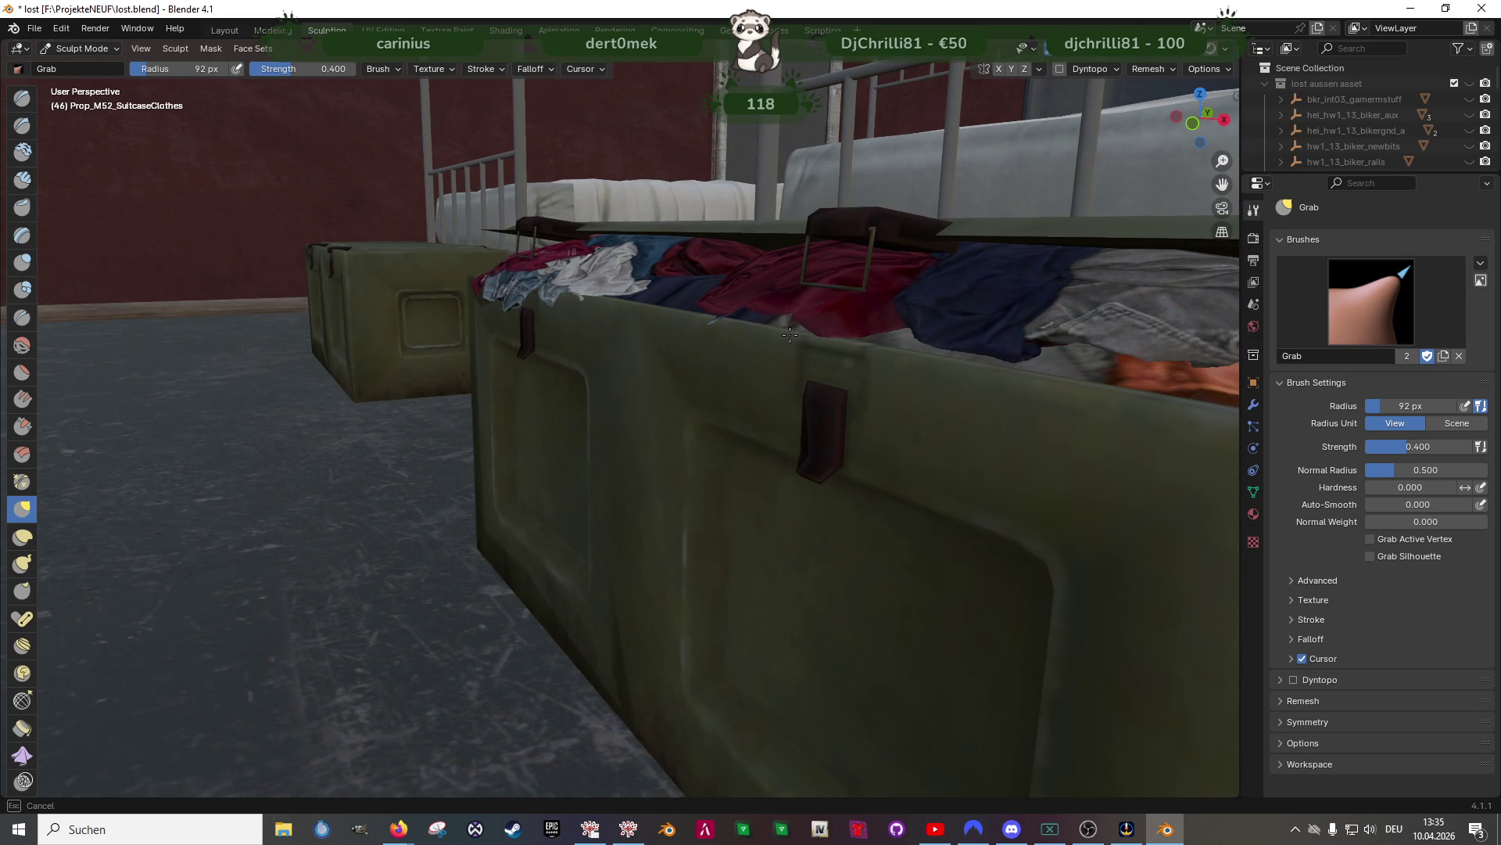
pyautogui.moveTo(750, 319); pyautogui.dragTo(842, 374, button='middle')
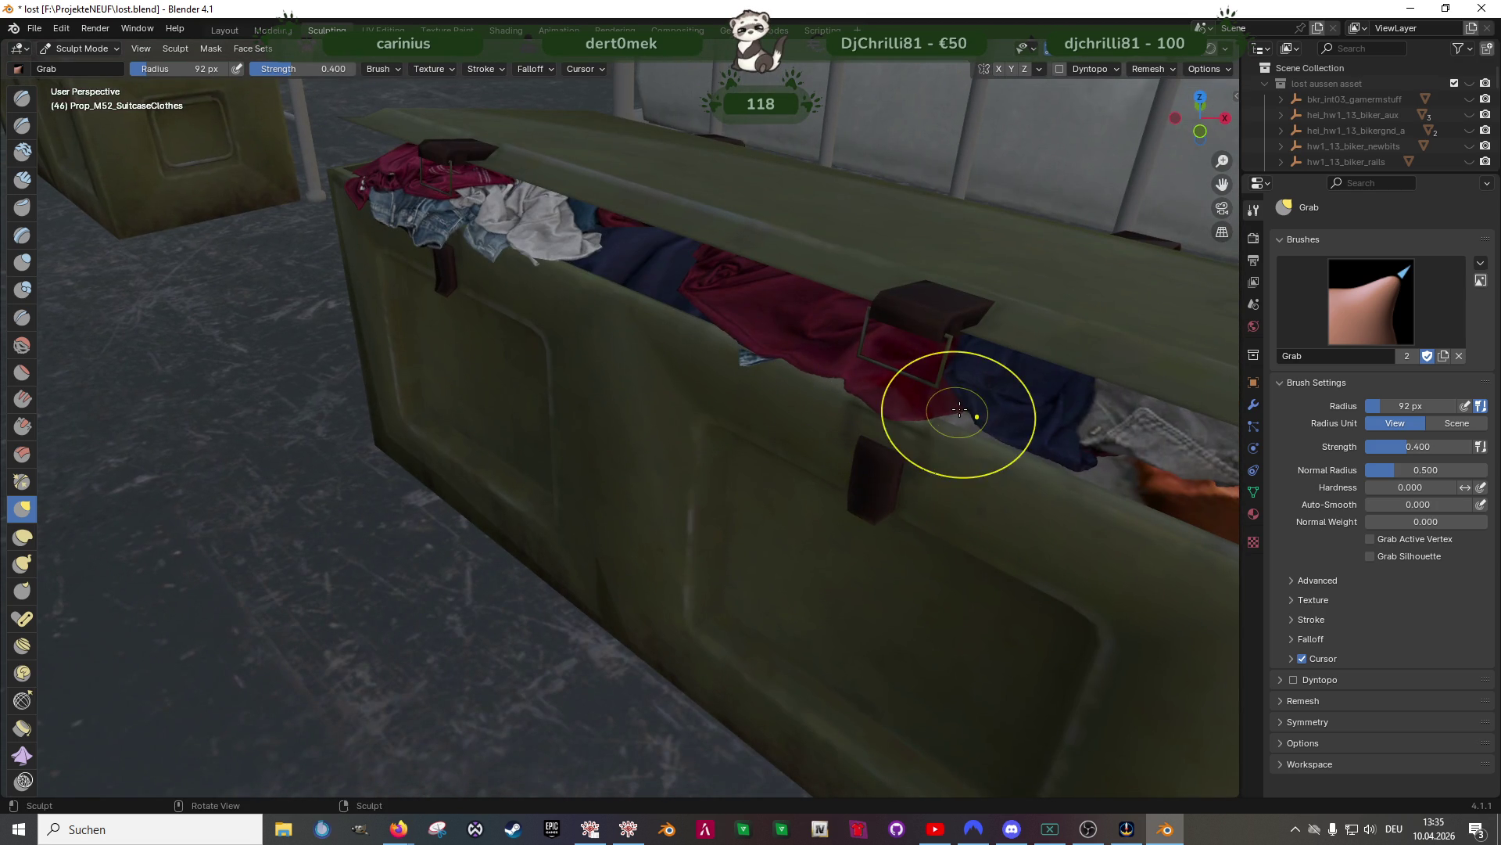
pyautogui.moveTo(960, 418)
pyautogui.mouseDown(button='middle')
pyautogui.moveTo(777, 361)
pyautogui.moveTo(654, 368)
pyautogui.moveTo(796, 322)
pyautogui.mouseUp(button='middle')
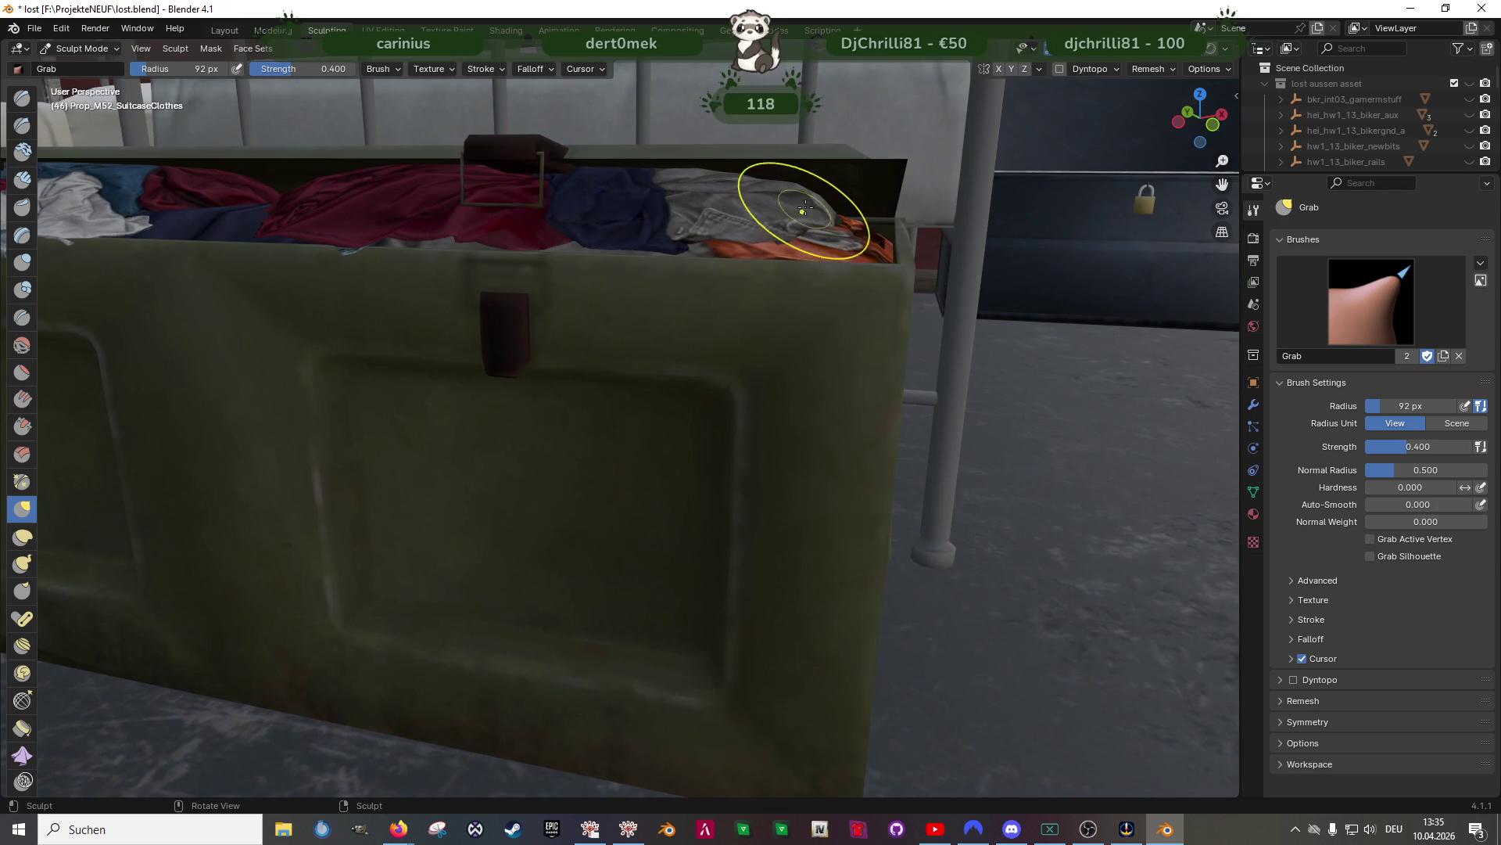
pyautogui.moveTo(806, 205); pyautogui.dragTo(809, 245, button='middle')
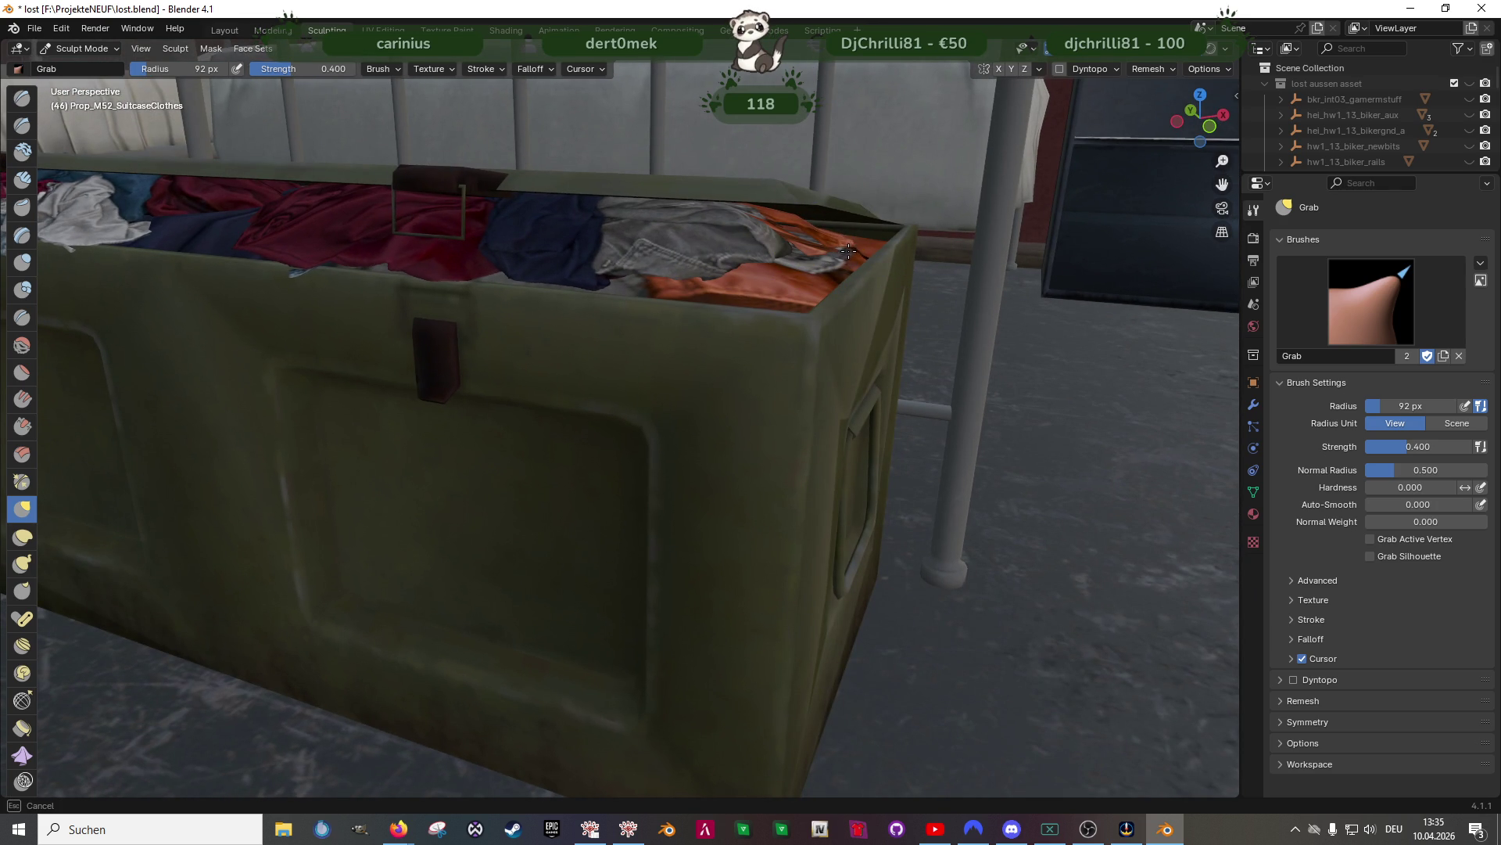
pyautogui.scroll(-5, 726, 272)
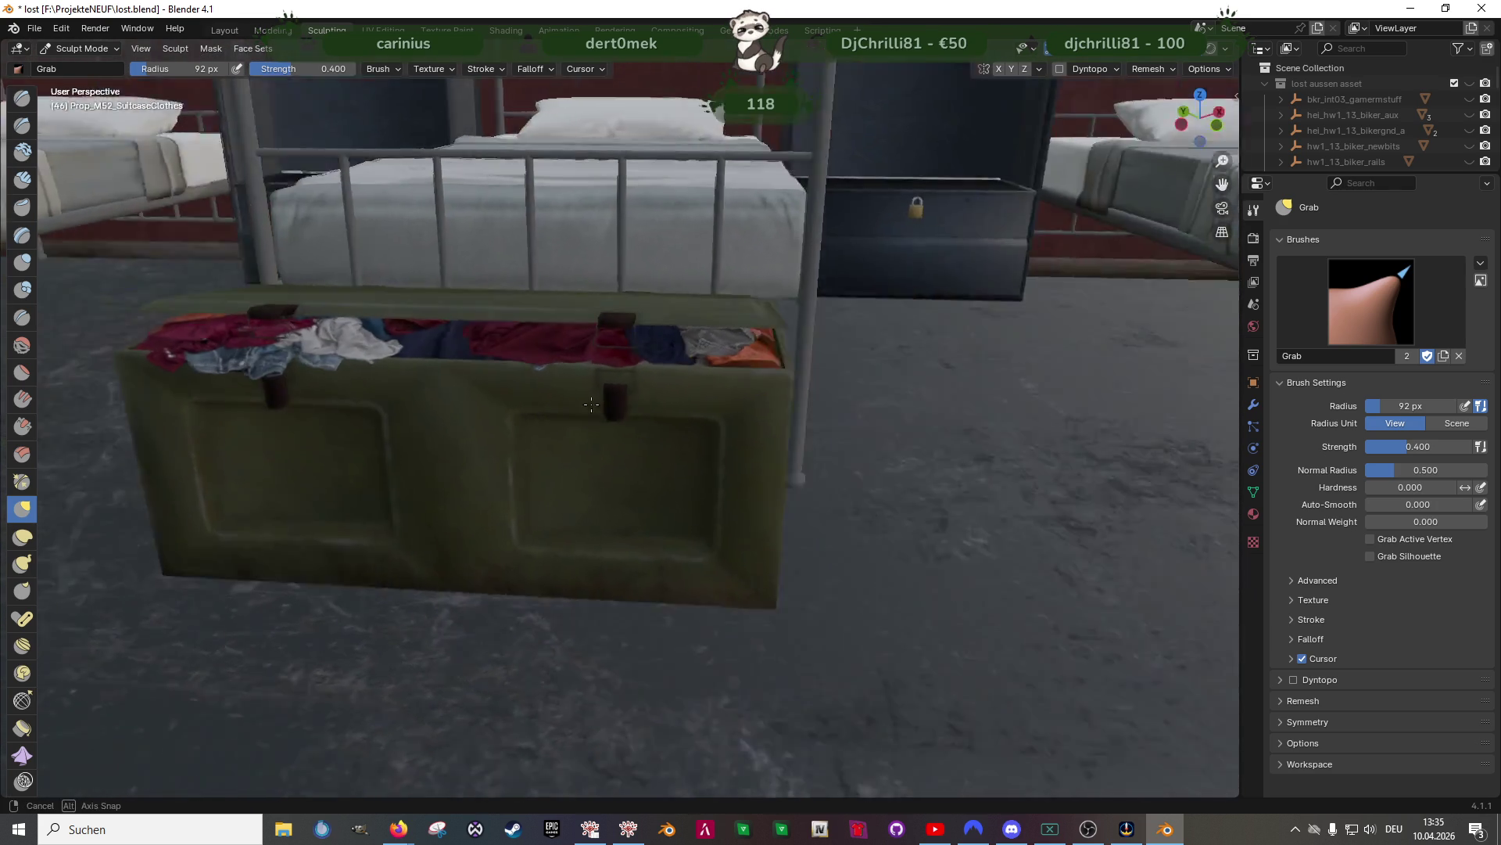
pyautogui.scroll(3, 536, 419)
pyautogui.moveTo(644, 419)
pyautogui.mouseDown(button='middle')
pyautogui.moveTo(720, 425)
pyautogui.moveTo(624, 409)
pyautogui.moveTo(670, 453)
pyautogui.moveTo(597, 429)
pyautogui.moveTo(703, 455)
pyautogui.moveTo(653, 453)
pyautogui.mouseUp(button='middle')
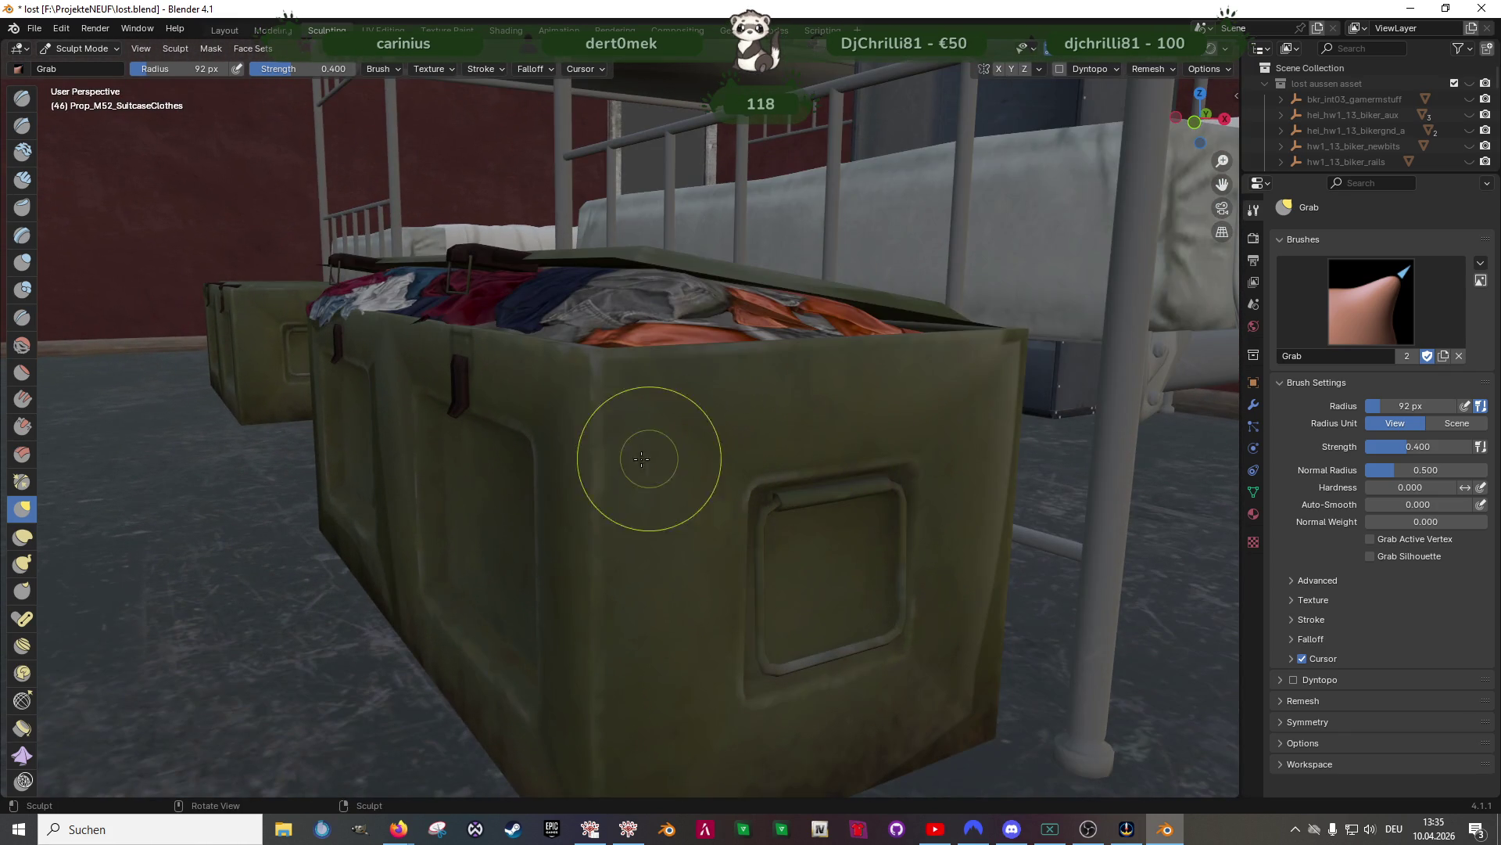
pyautogui.moveTo(503, 596)
pyautogui.mouseDown(button='middle')
pyautogui.moveTo(635, 577)
pyautogui.moveTo(465, 516)
pyautogui.moveTo(603, 510)
pyautogui.mouseUp(button='middle')
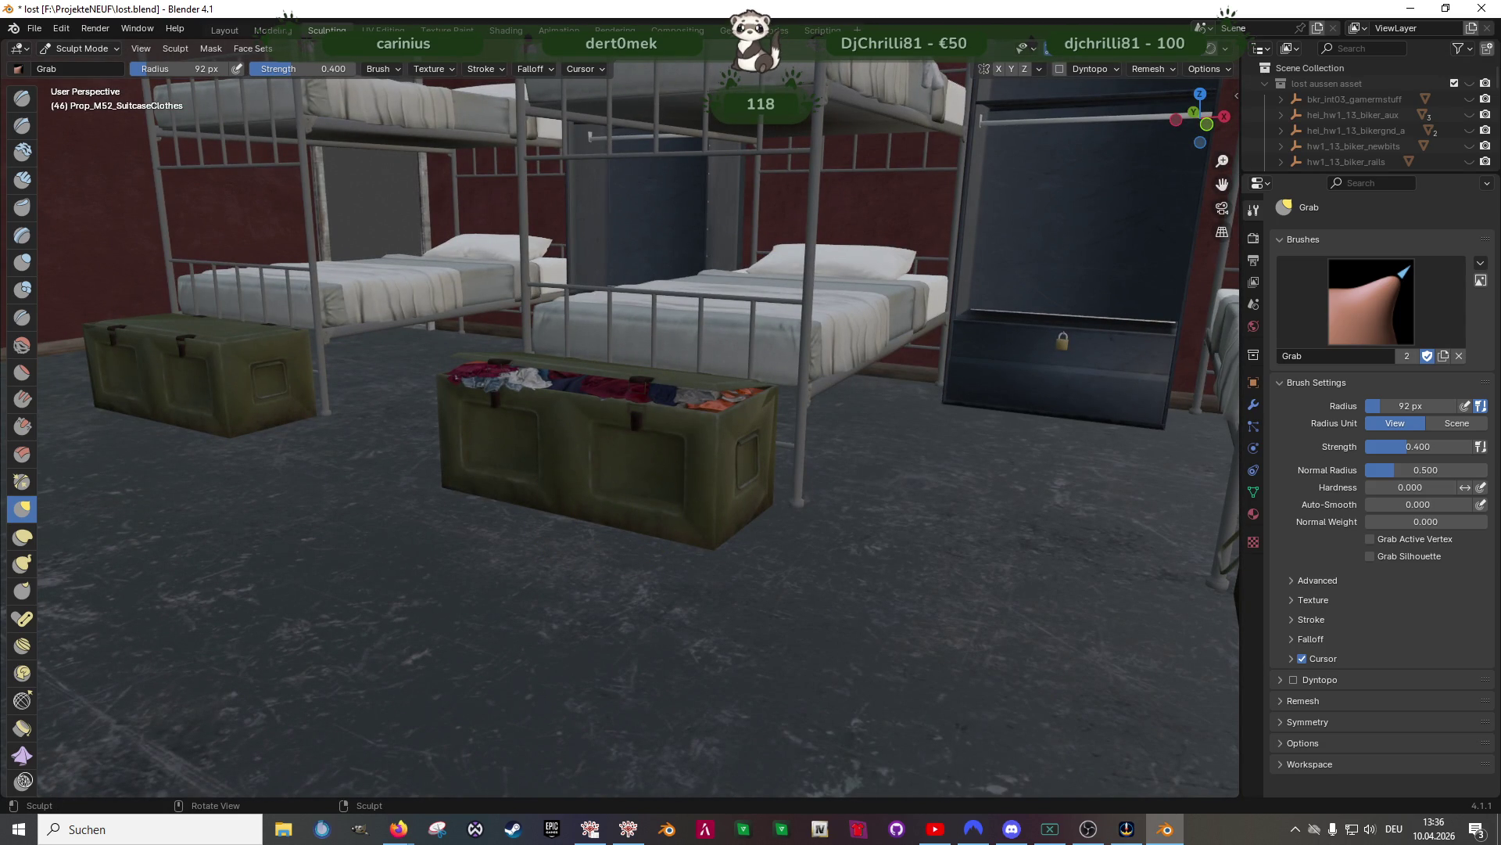
pyautogui.click(1034, 48)
pyautogui.click(1005, 365)
# Turn Face Orientation off again and switch to the Layout workspace
pyautogui.moveTo(636, 469)
pyautogui.mouseDown(button='middle')
pyautogui.moveTo(699, 433)
pyautogui.moveTo(728, 253)
pyautogui.mouseUp(button='middle')
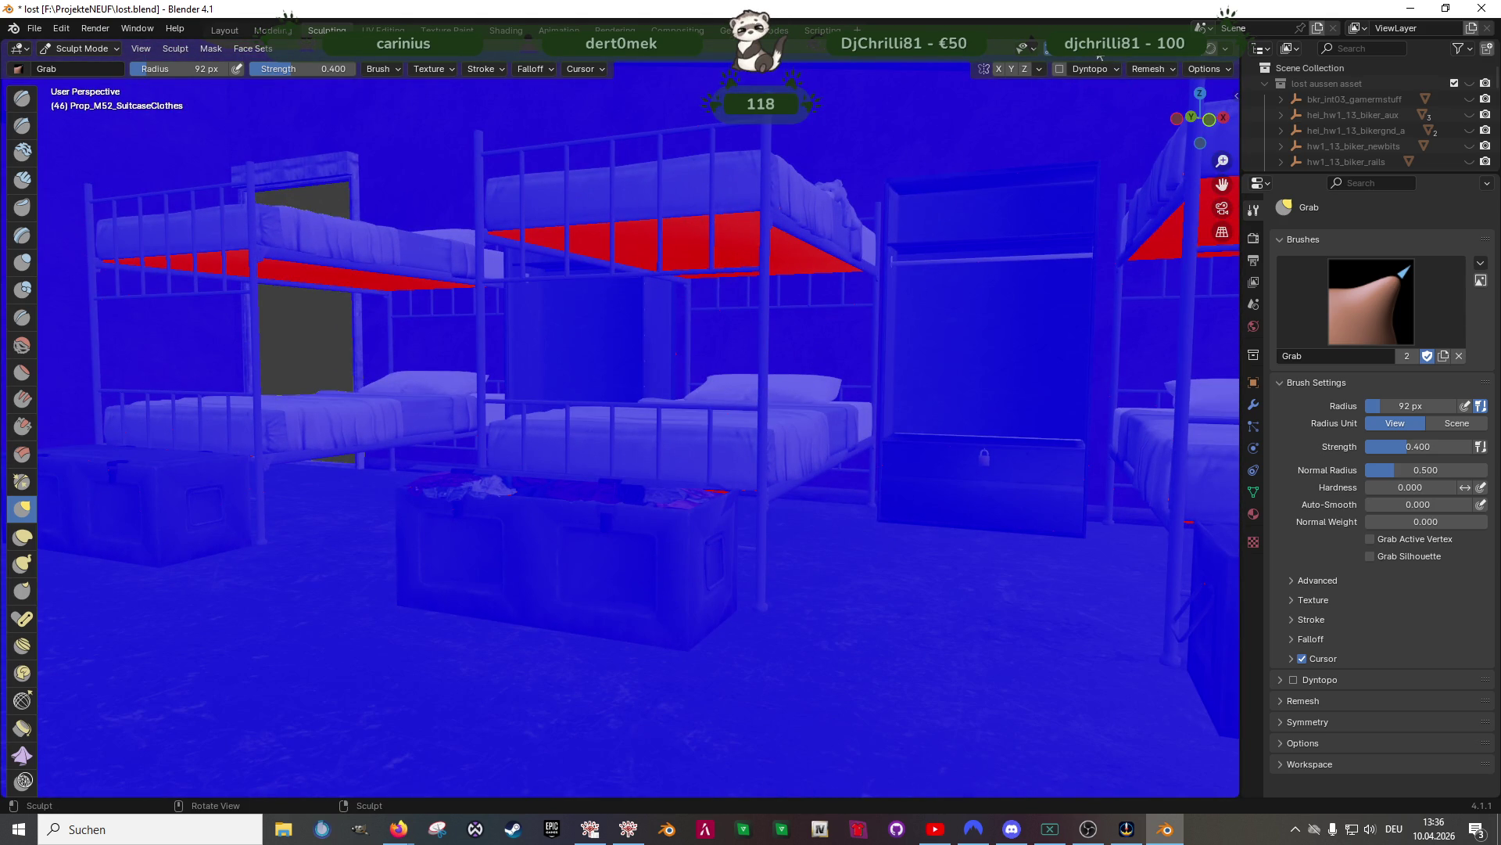
pyautogui.click(1034, 49)
pyautogui.click(1008, 365)
pyautogui.moveTo(603, 452); pyautogui.dragTo(63, 118, button='middle')
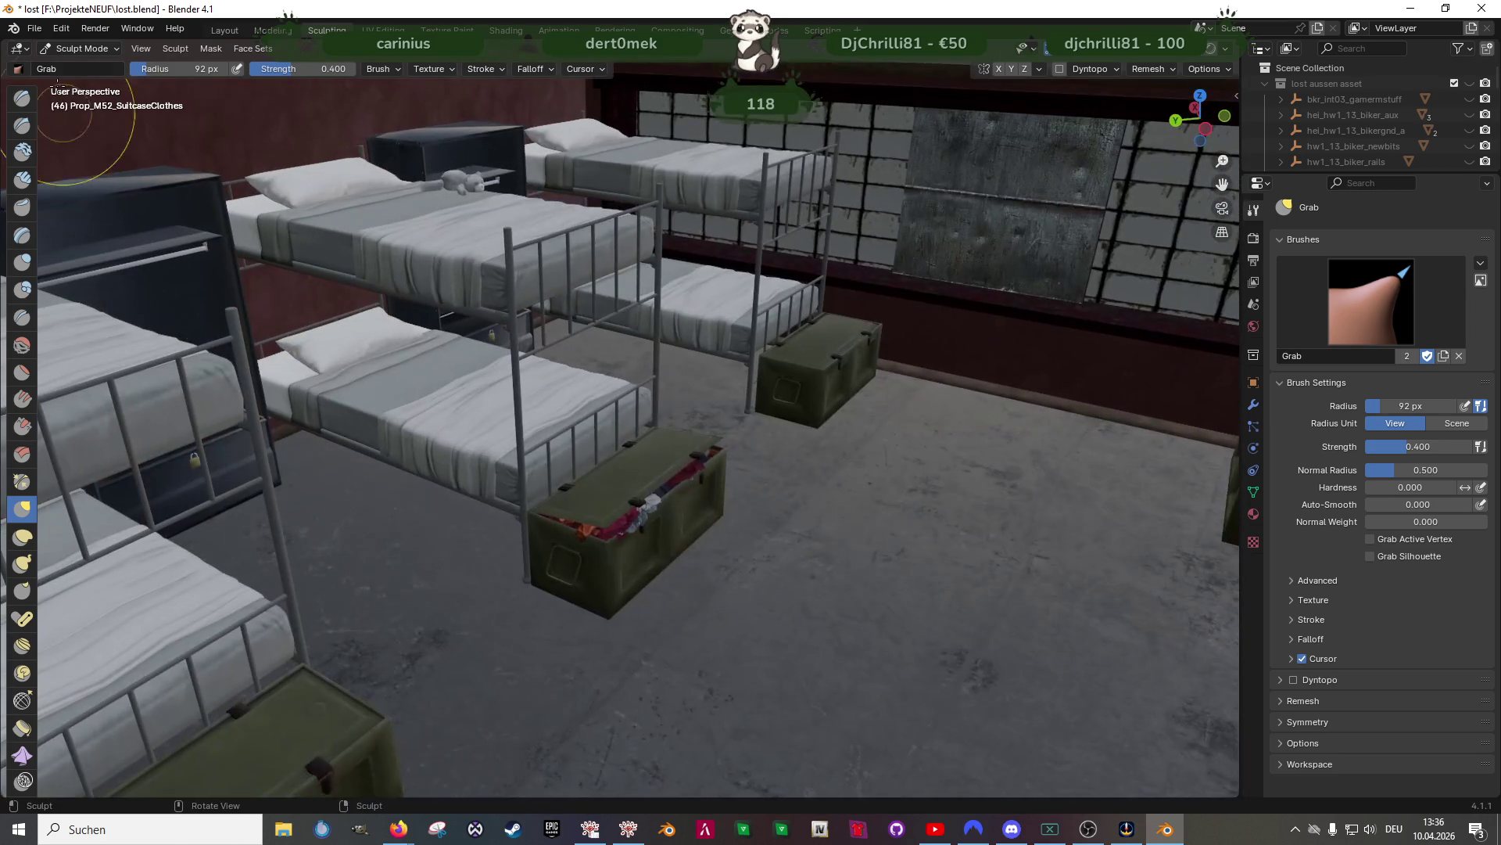
pyautogui.click(224, 30)
# Enter Edit Mode on lid Prop_h4_Box_Ammo_02a.002 and select its lid-material faces
pyautogui.click(713, 429)
pyautogui.press('Tab')
pyautogui.hotkey('alt', 'a')
pyautogui.click(1325, 708)
pyautogui.moveTo(641, 391); pyautogui.dragTo(569, 415, button='middle')
# Box-select the lid faces in the UV Editor
pyautogui.scroll(2, 152, 369)
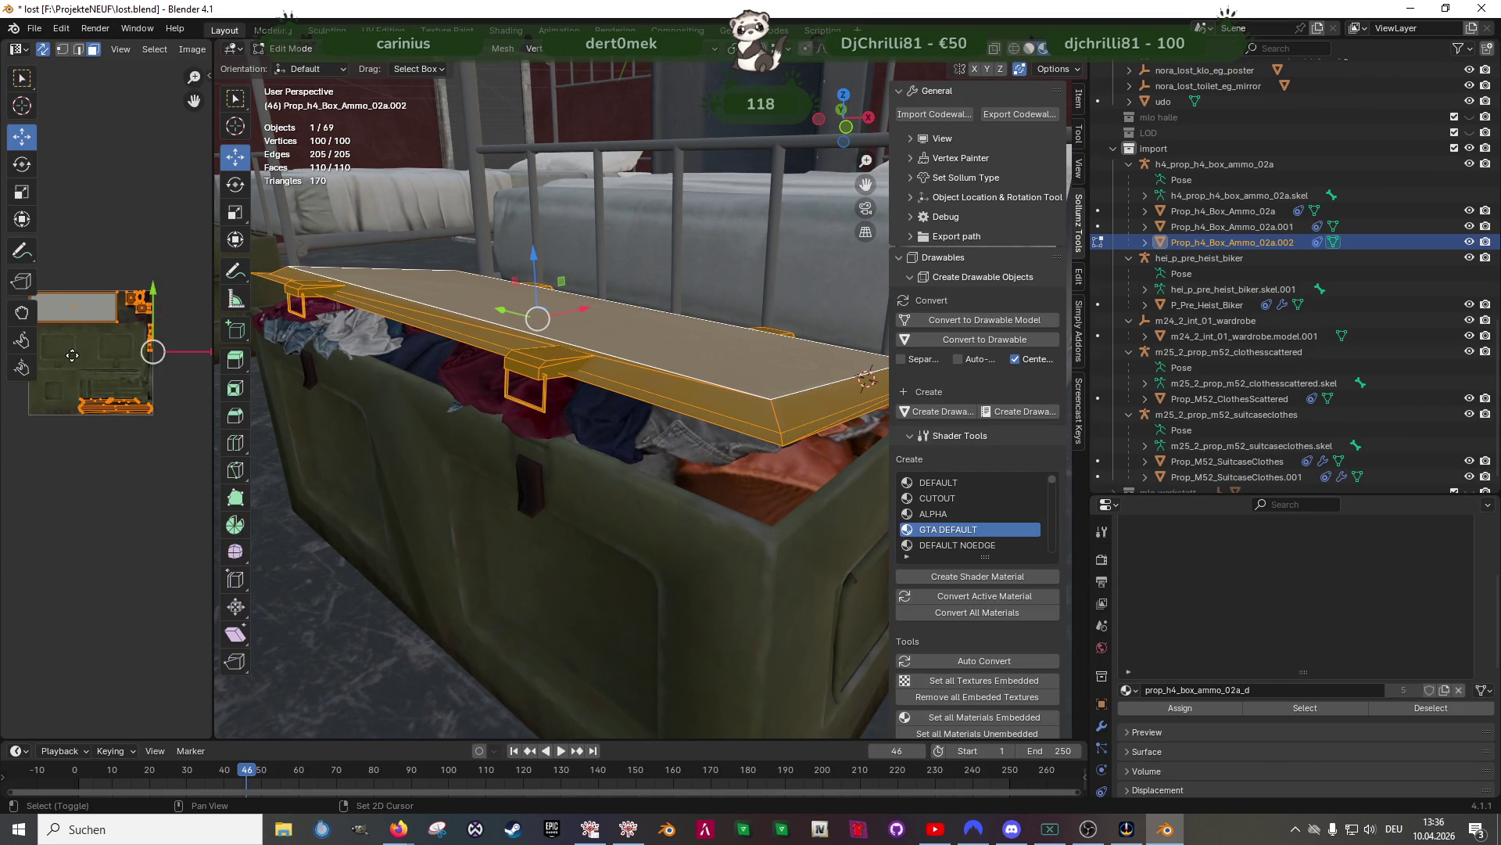
pyautogui.moveTo(115, 354); pyautogui.dragTo(141, 370, button='middle')
pyautogui.moveTo(45, 255)
pyautogui.mouseDown()
pyautogui.moveTo(72, 299)
pyautogui.moveTo(180, 369)
pyautogui.mouseUp()
pyautogui.scroll(-2, 168, 407)
pyautogui.moveTo(623, 401); pyautogui.dragTo(608, 348, button='middle')
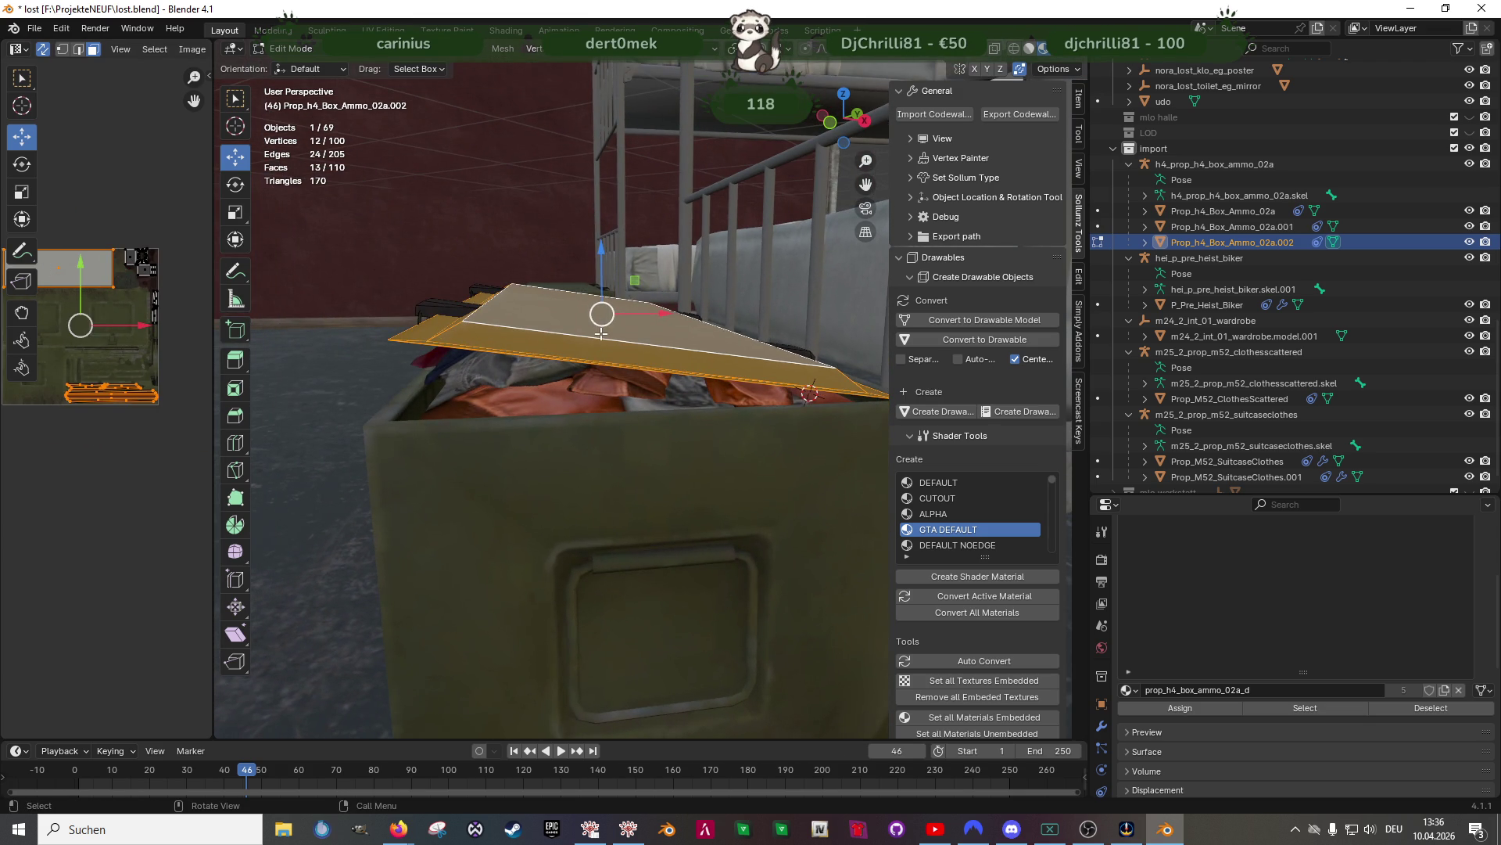
pyautogui.scroll(1, 615, 344)
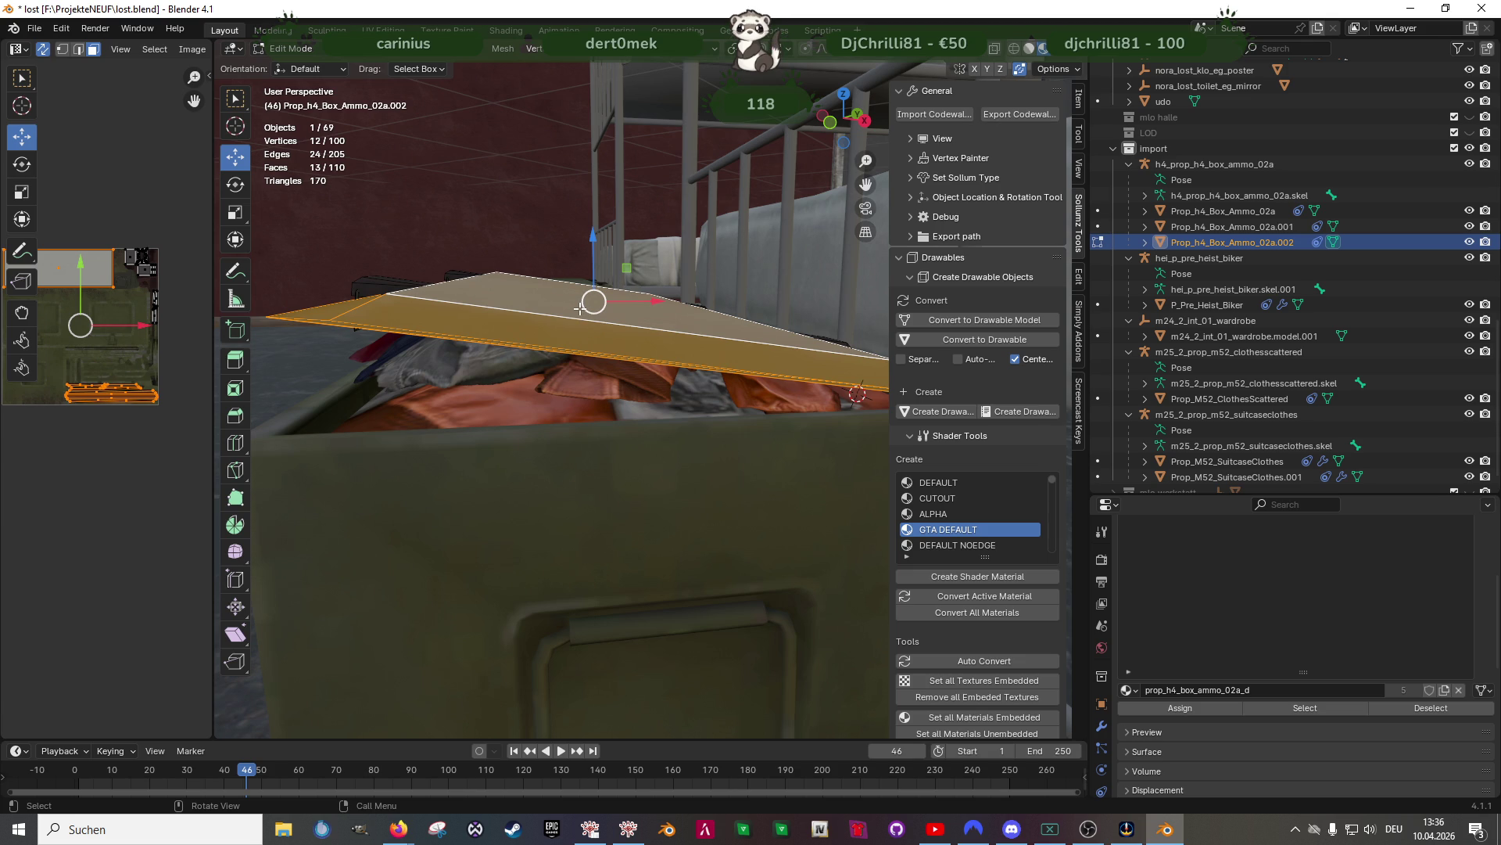
# Separate the selected lid faces into Prop_h4_Box_Ammo_02a.003 and make it active
pyautogui.rightClick(576, 353)
pyautogui.moveTo(576, 353)
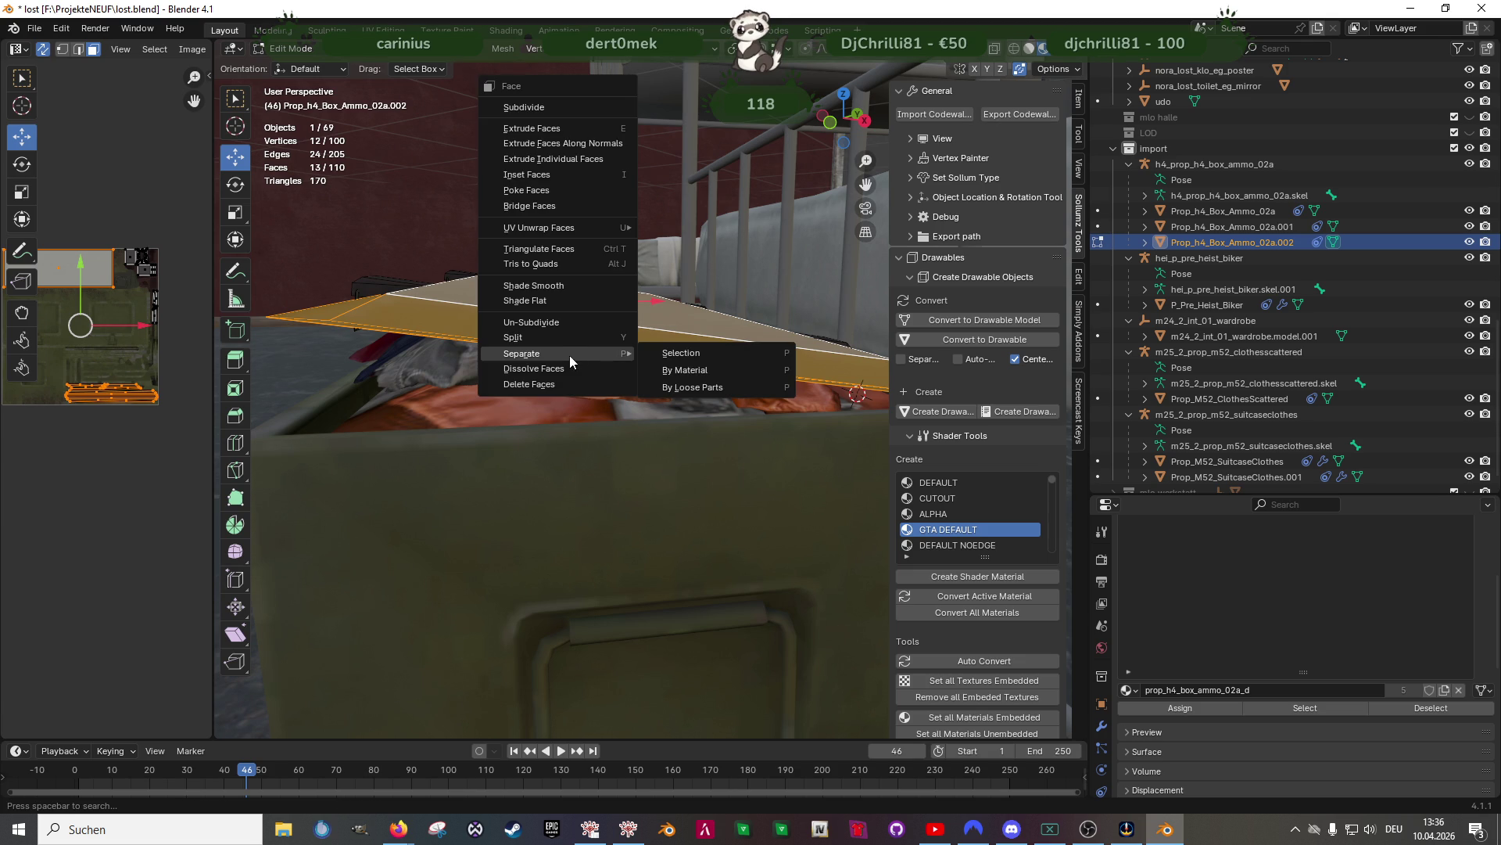
pyautogui.click(652, 350)
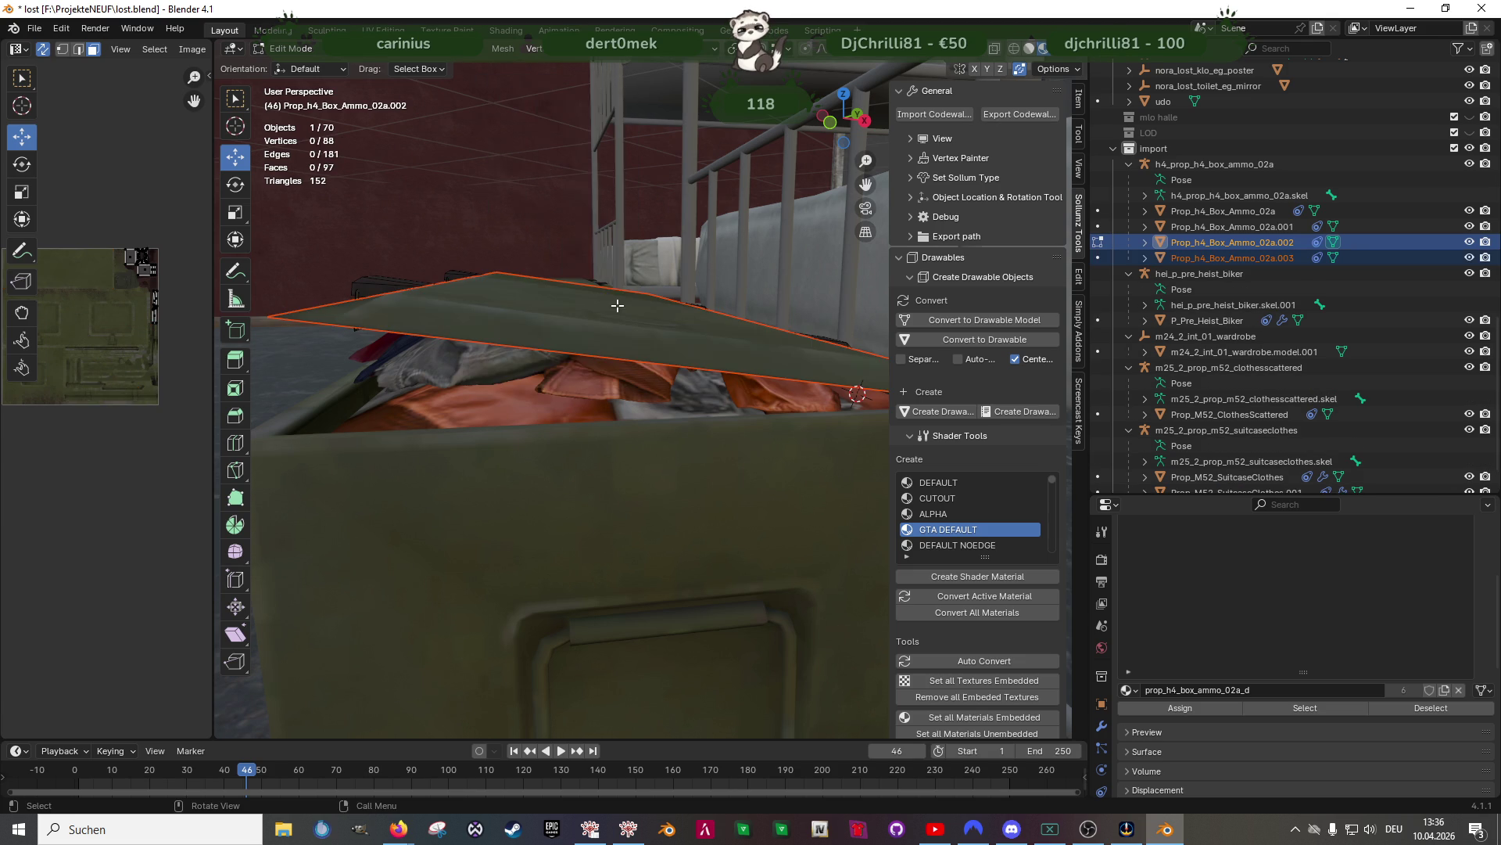
pyautogui.press('Tab')
pyautogui.click(601, 319)
# Extrude the lid about 0.005 m upward to give it thickness
pyautogui.press('Tab')
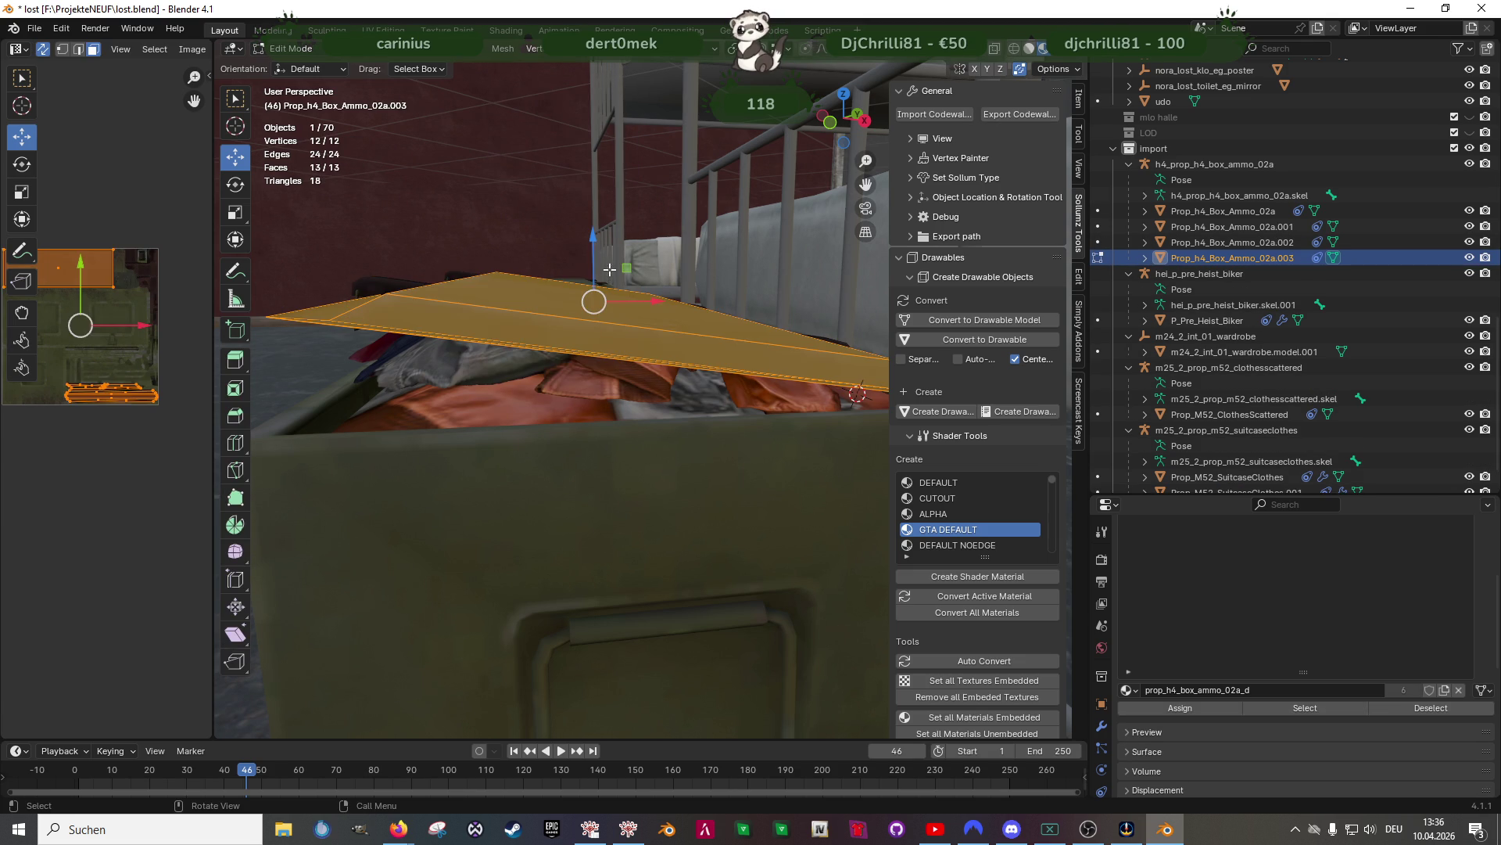
pyautogui.moveTo(597, 252); pyautogui.dragTo(601, 259)
pyautogui.rightClick(601, 258)
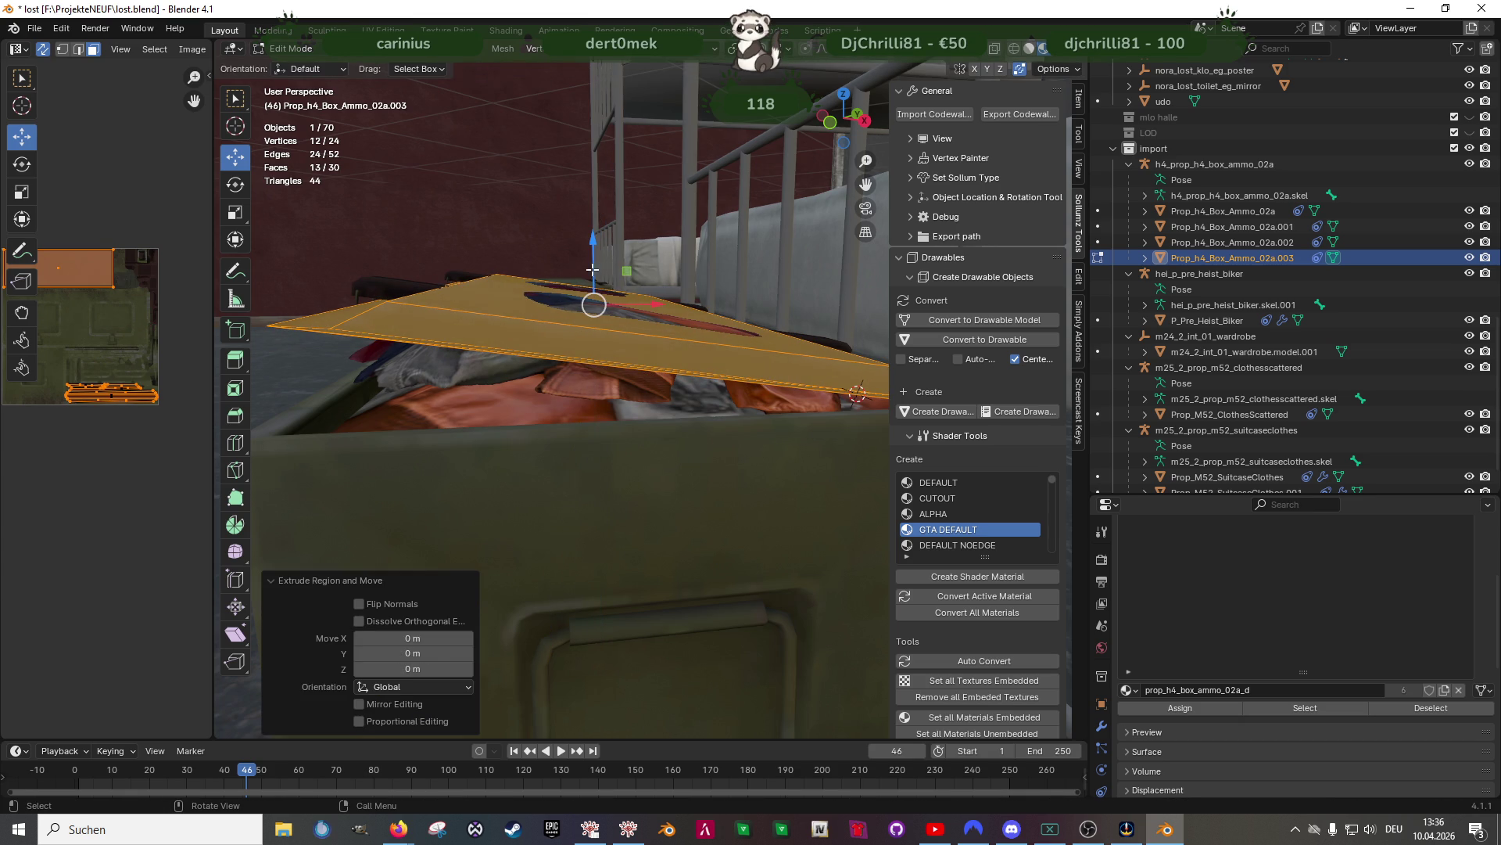
pyautogui.moveTo(593, 251); pyautogui.dragTo(597, 248)
pyautogui.moveTo(598, 248)
pyautogui.mouseDown(button='middle')
pyautogui.moveTo(561, 338)
pyautogui.moveTo(631, 365)
pyautogui.moveTo(573, 402)
pyautogui.moveTo(698, 378)
pyautogui.moveTo(603, 367)
pyautogui.moveTo(888, 67)
pyautogui.mouseUp(button='middle')
pyautogui.press('Tab')
# Check face directions with the Face Orientation overlay, then turn it off
pyautogui.click(983, 59)
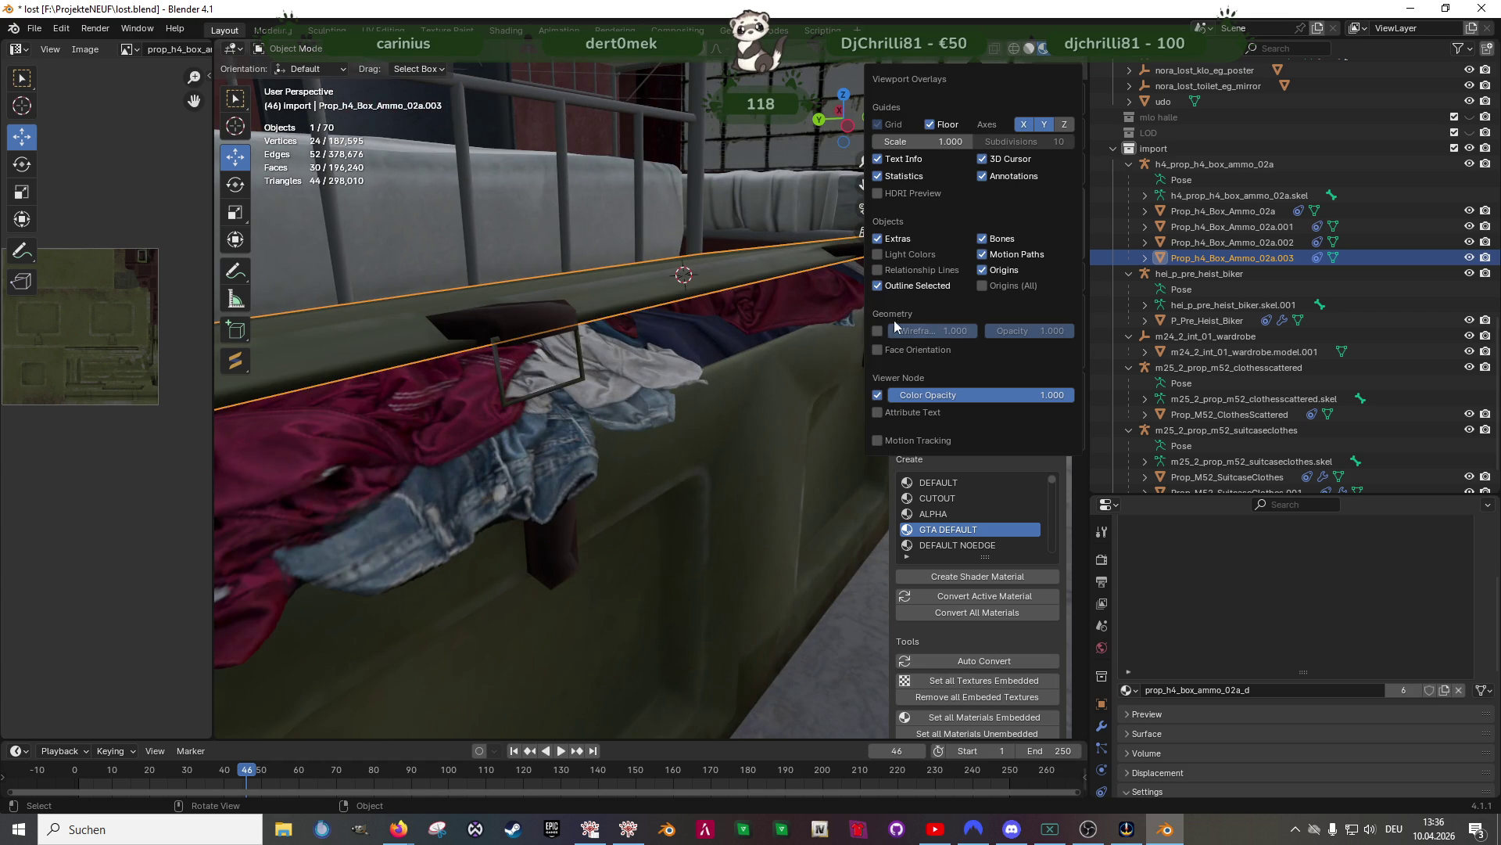
pyautogui.click(876, 344)
pyautogui.moveTo(715, 365)
pyautogui.mouseDown(button='middle')
pyautogui.moveTo(617, 324)
pyautogui.moveTo(513, 348)
pyautogui.moveTo(674, 398)
pyautogui.moveTo(673, 371)
pyautogui.moveTo(586, 295)
pyautogui.mouseUp(button='middle')
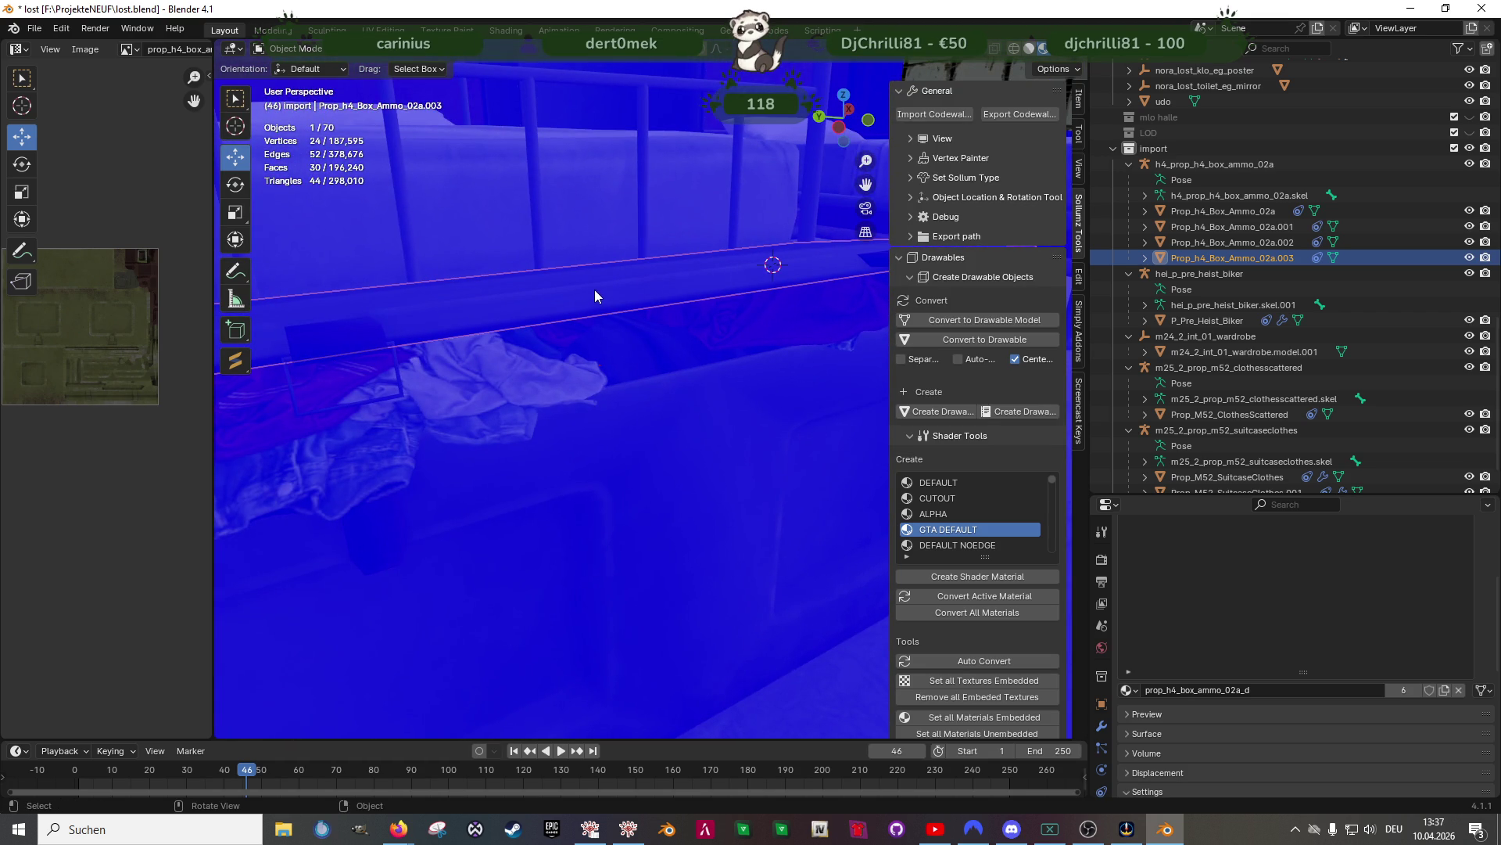
pyautogui.click(976, 54)
pyautogui.click(878, 350)
pyautogui.moveTo(544, 397)
pyautogui.mouseDown(button='middle')
pyautogui.moveTo(476, 424)
pyautogui.moveTo(680, 337)
pyautogui.moveTo(774, 270)
pyautogui.mouseUp(button='middle')
# Edit Prop_h4_Box_Ammo_02a.002's mesh in wireframe view
pyautogui.click(504, 407)
pyautogui.press('Tab')
pyautogui.hotkey('shift', 'z')
# Box-select the thin part of piece .002 and move it 0.0046 m along X
pyautogui.press('b')
pyautogui.moveTo(774, 269); pyautogui.dragTo(790, 267)
pyautogui.moveTo(790, 267); pyautogui.dragTo(771, 310, button='middle')
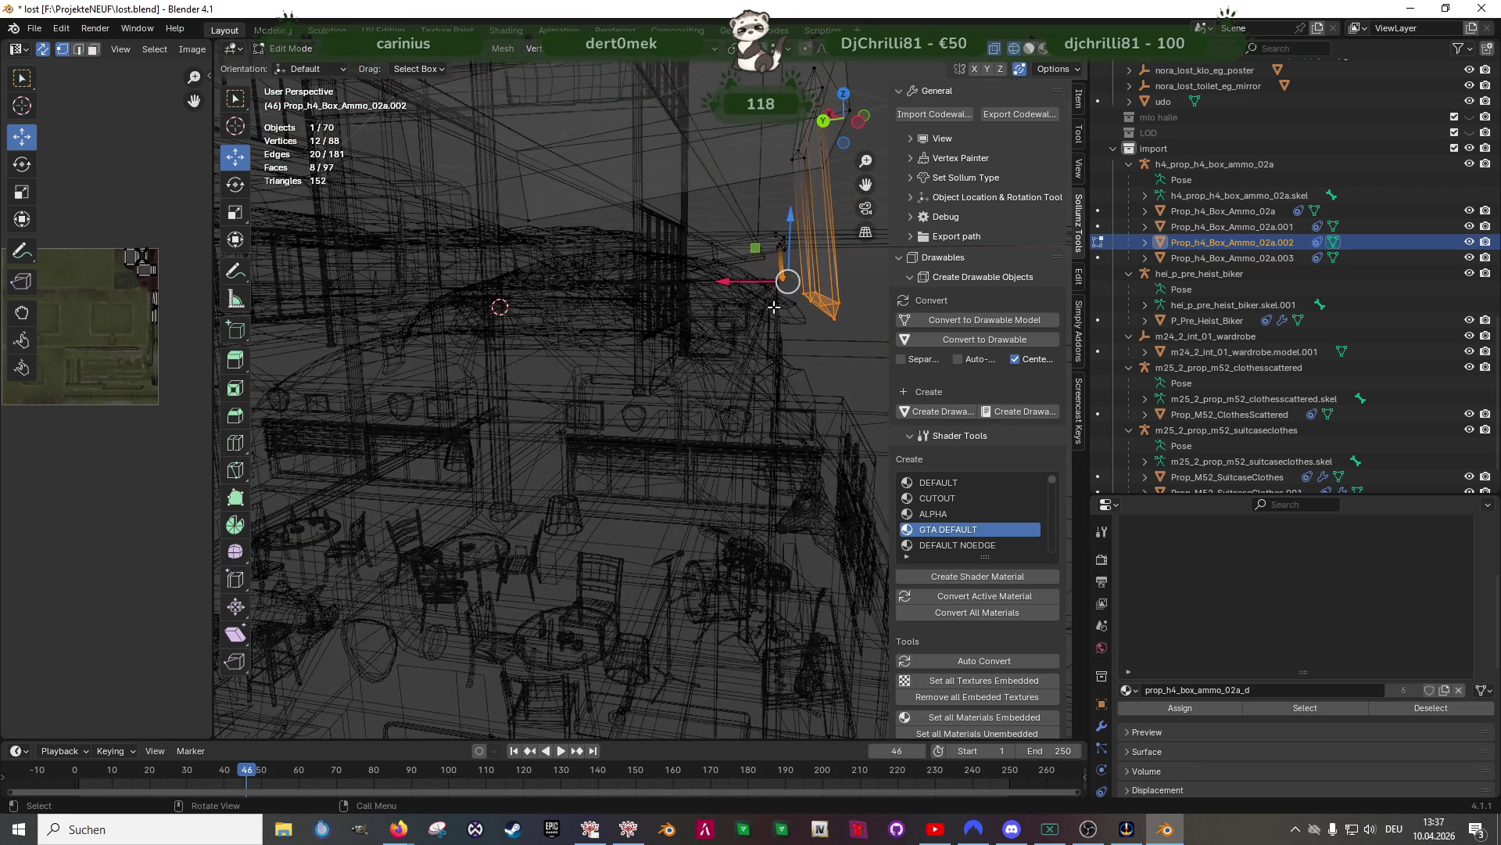
pyautogui.scroll(-2, 817, 317)
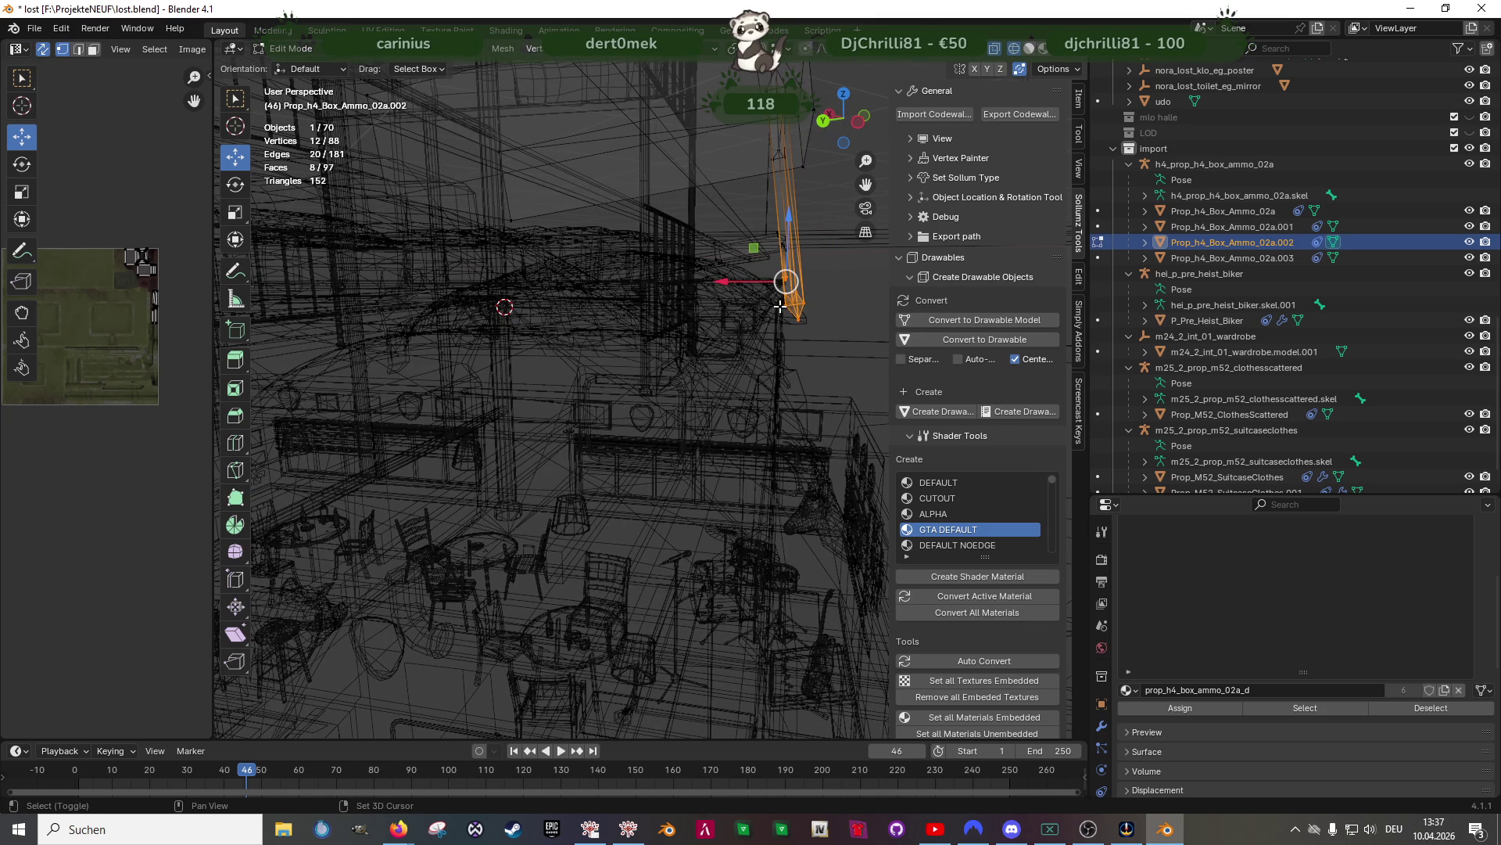
pyautogui.moveTo(720, 277); pyautogui.dragTo(718, 279)
pyautogui.scroll(3, 818, 230)
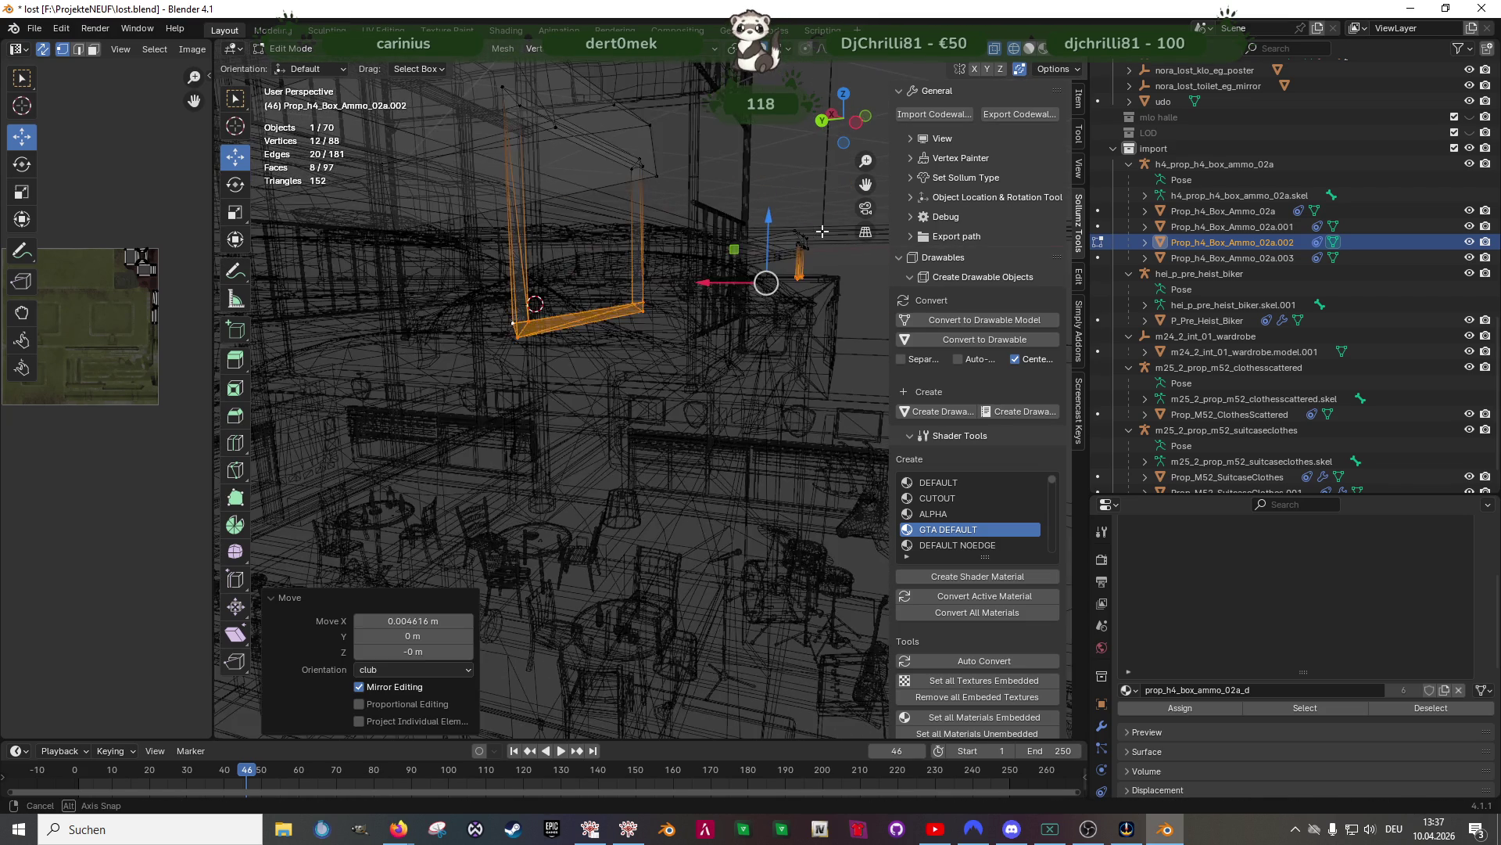
# Select both strap pieces of crate Prop_h4_Box_Ammo_02a.001 in wireframe Edit Mode
pyautogui.press('Tab')
pyautogui.hotkey('shift', 'z')
pyautogui.scroll(6, 829, 236)
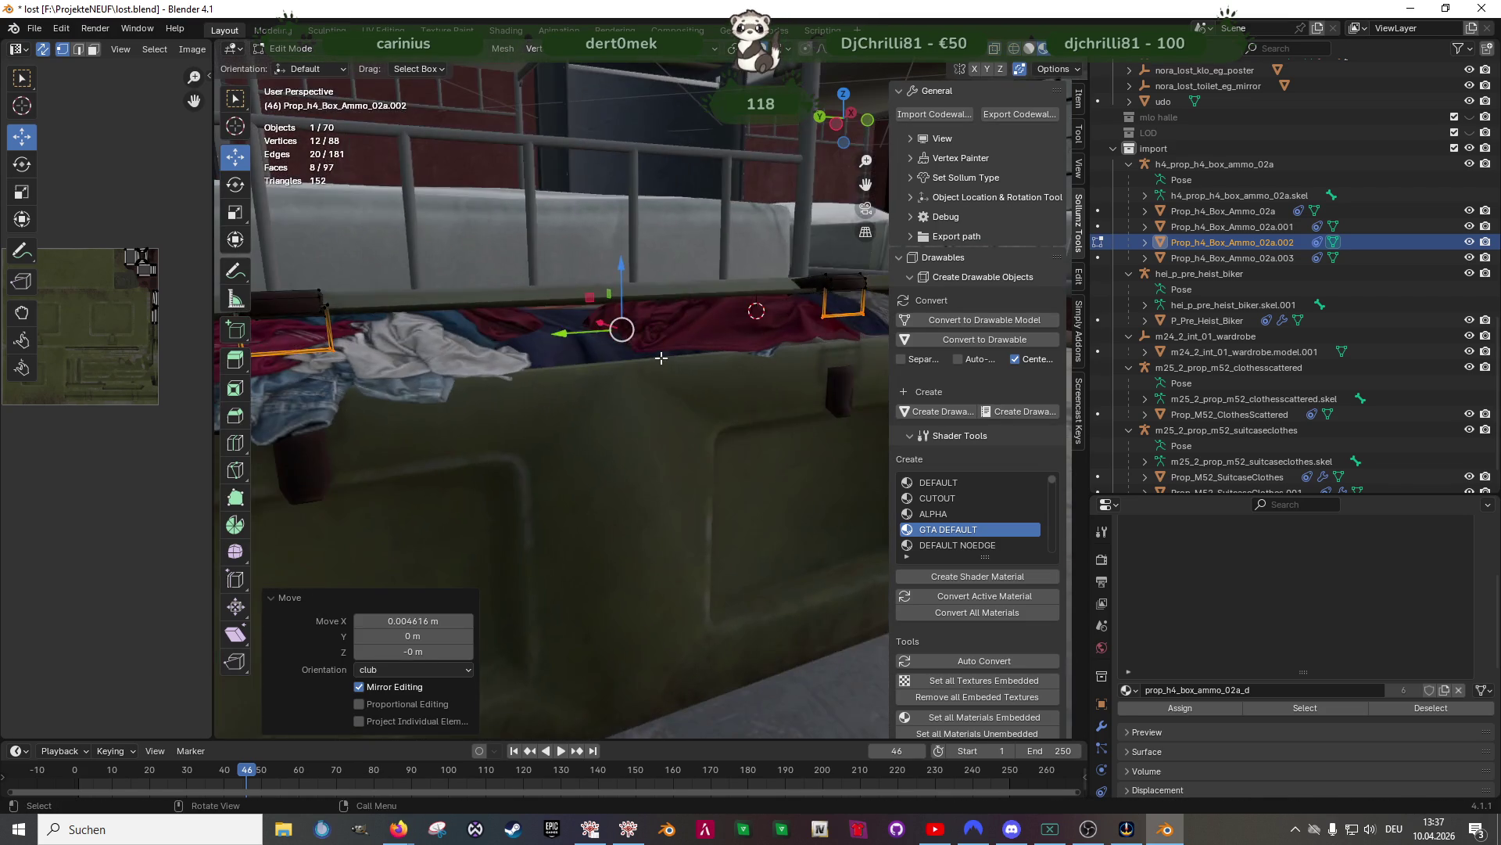
pyautogui.moveTo(655, 377); pyautogui.dragTo(576, 369, button='middle')
pyautogui.click(598, 374)
pyautogui.press('Tab')
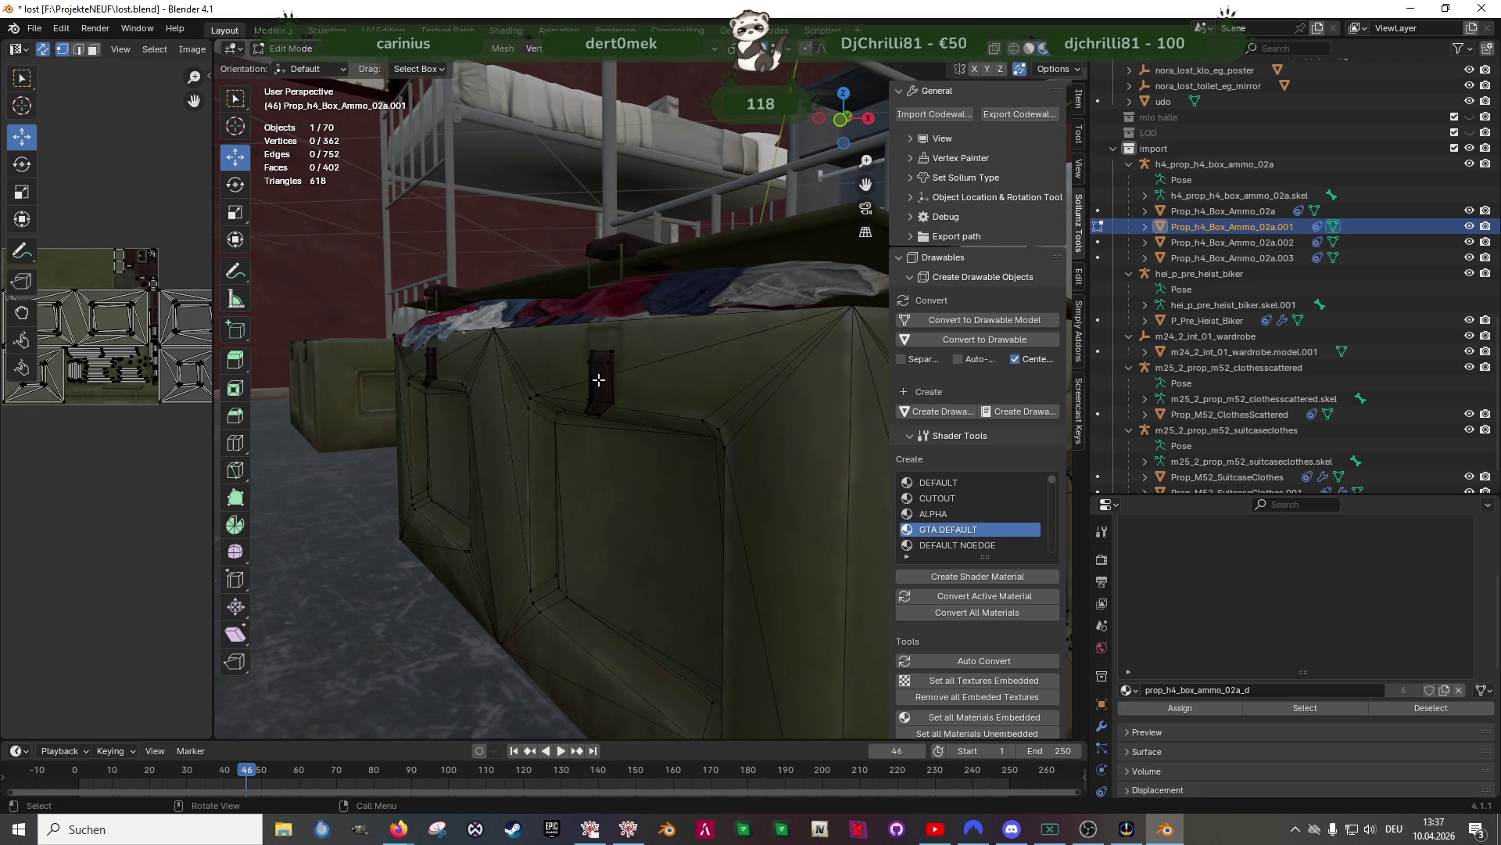
pyautogui.hotkey('shift', 'z')
pyautogui.press('l')
pyautogui.press('l')
pyautogui.moveTo(603, 423)
pyautogui.mouseDown(button='middle')
pyautogui.moveTo(647, 338)
pyautogui.moveTo(513, 376)
pyautogui.moveTo(543, 370)
pyautogui.moveTo(556, 423)
pyautogui.moveTo(660, 420)
pyautogui.moveTo(754, 445)
pyautogui.moveTo(778, 431)
pyautogui.moveTo(714, 336)
pyautogui.mouseUp(button='middle')
pyautogui.hotkey('shift', 'l')
pyautogui.press('l')
pyautogui.moveTo(785, 409); pyautogui.dragTo(763, 407, button='middle')
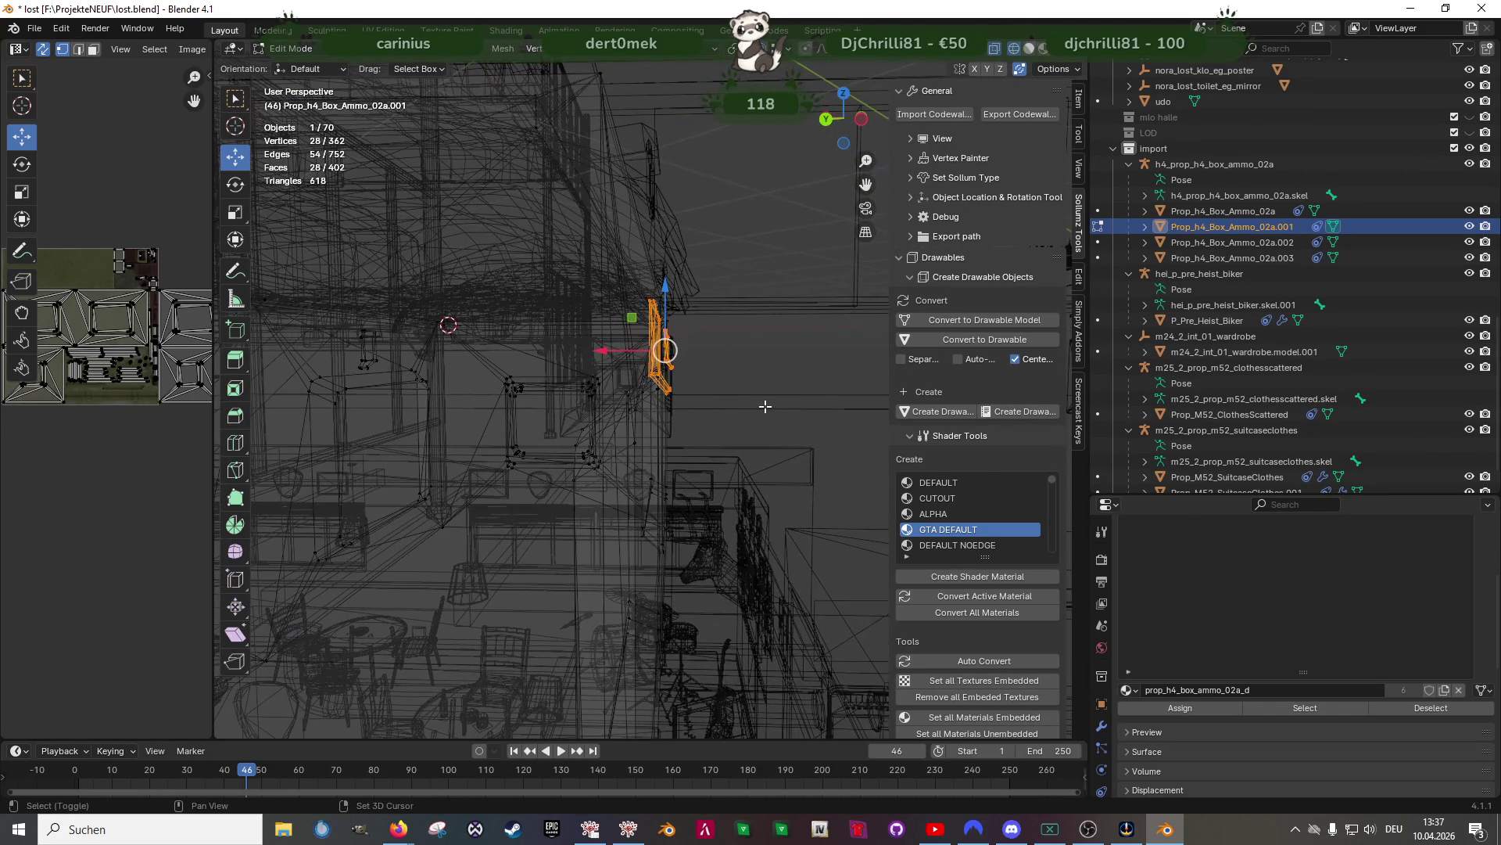
# Tilt the straps 4.14° about the Y axis
pyautogui.hotkey('shift', 'space')
pyautogui.press('r')
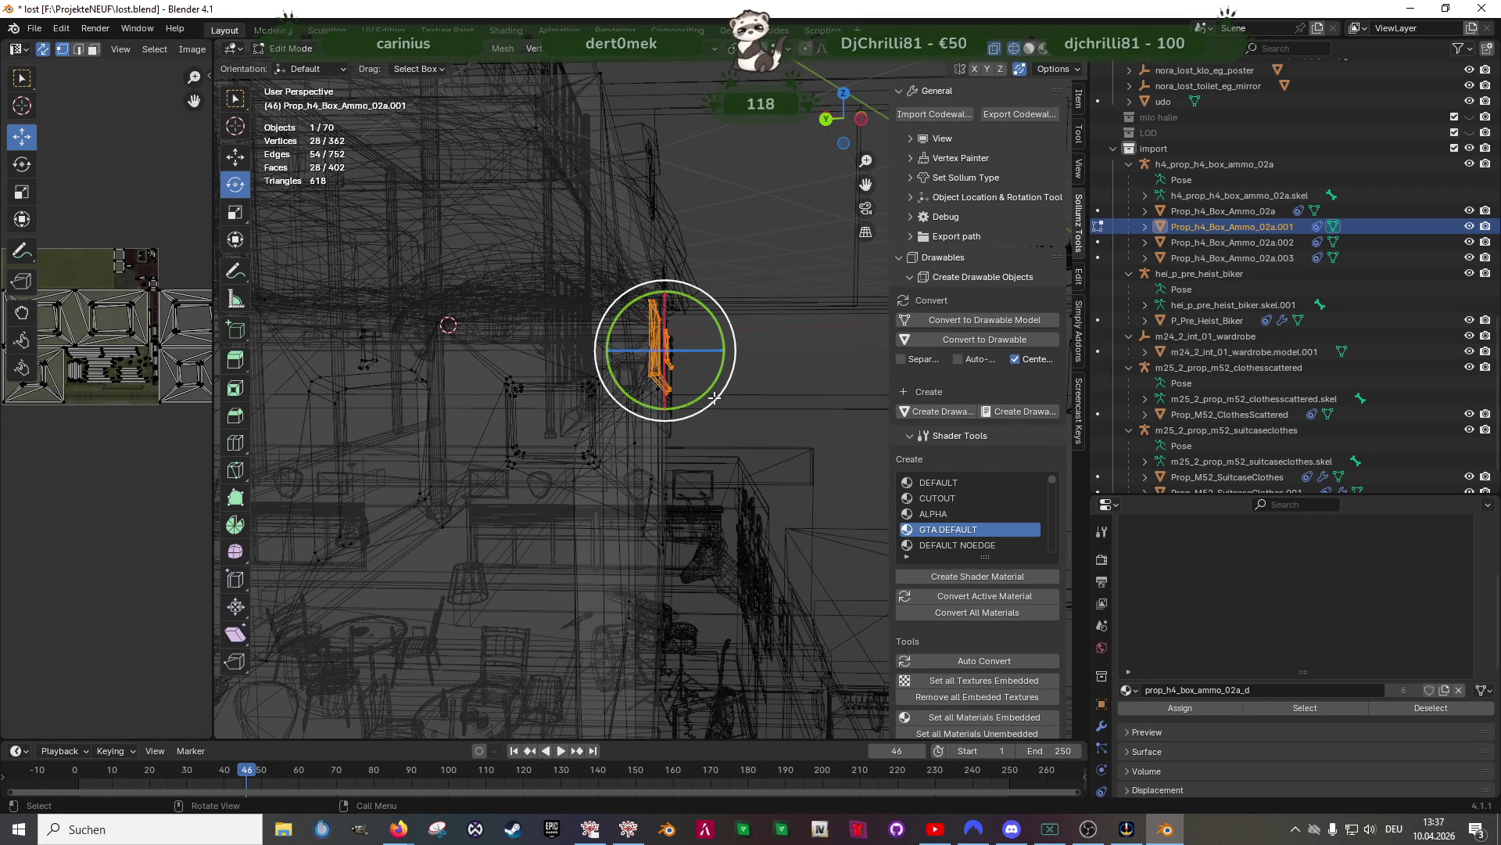
pyautogui.moveTo(704, 399); pyautogui.dragTo(709, 397)
pyautogui.hotkey('shift', 'z')
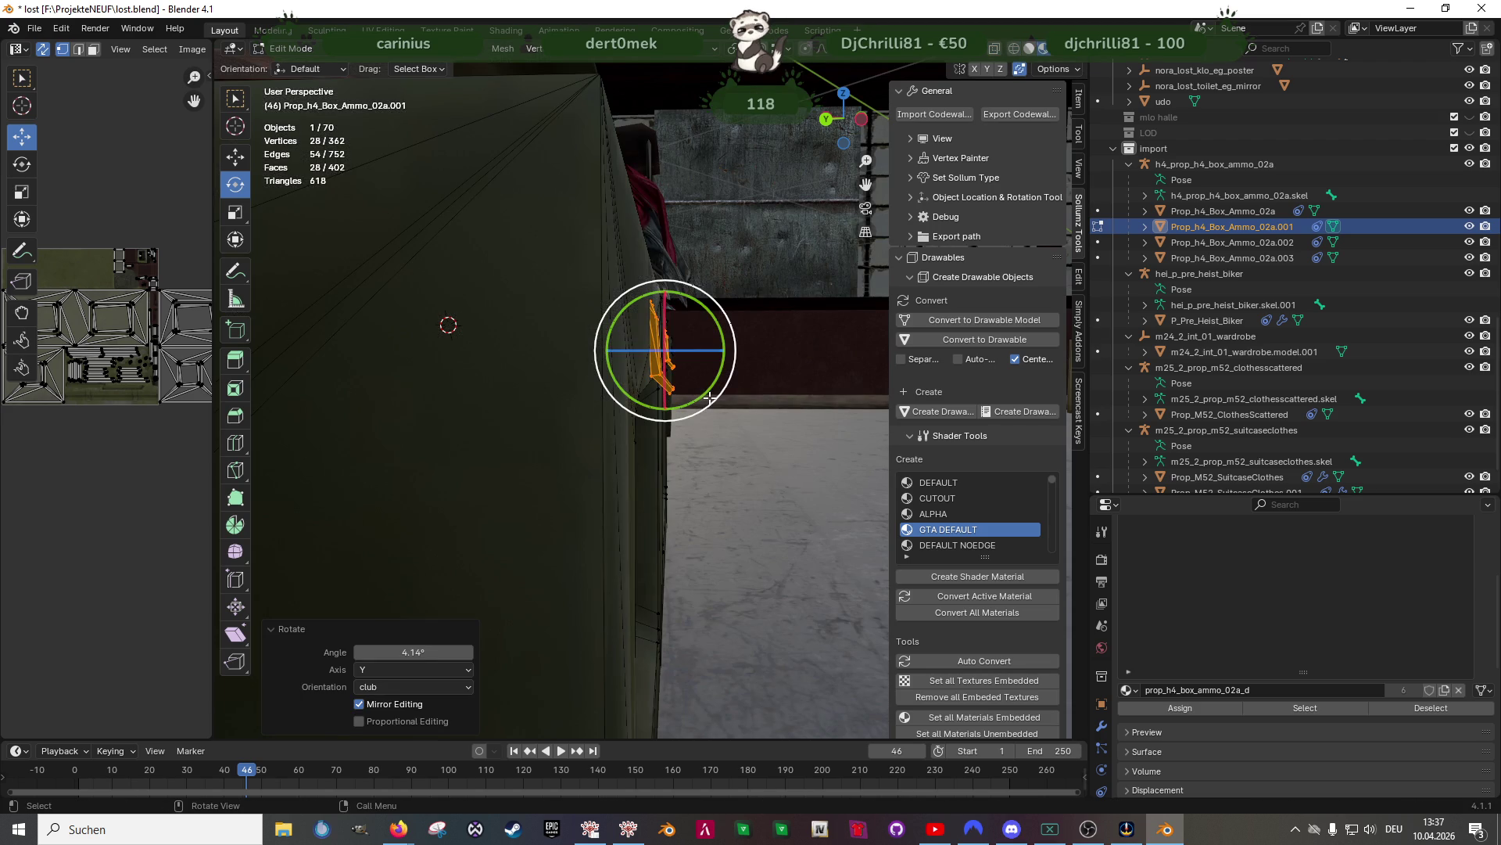
pyautogui.scroll(1, 709, 397)
# Shift the straps -0.002449 m along X and return to Object Mode
pyautogui.hotkey('shift', 'space')
pyautogui.click(637, 365)
pyautogui.moveTo(628, 348); pyautogui.dragTo(630, 345)
pyautogui.moveTo(630, 345)
pyautogui.mouseDown(button='middle')
pyautogui.moveTo(692, 435)
pyautogui.moveTo(730, 423)
pyautogui.moveTo(529, 402)
pyautogui.moveTo(611, 481)
pyautogui.moveTo(665, 458)
pyautogui.moveTo(674, 479)
pyautogui.moveTo(610, 478)
pyautogui.moveTo(670, 449)
pyautogui.moveTo(748, 298)
pyautogui.mouseUp(button='middle')
pyautogui.press('Tab')
# Join the lid into the crate Prop_h4_Box_Ammo_02a.001
pyautogui.keyDown('shift'); pyautogui.click(747, 299); pyautogui.keyUp('shift')
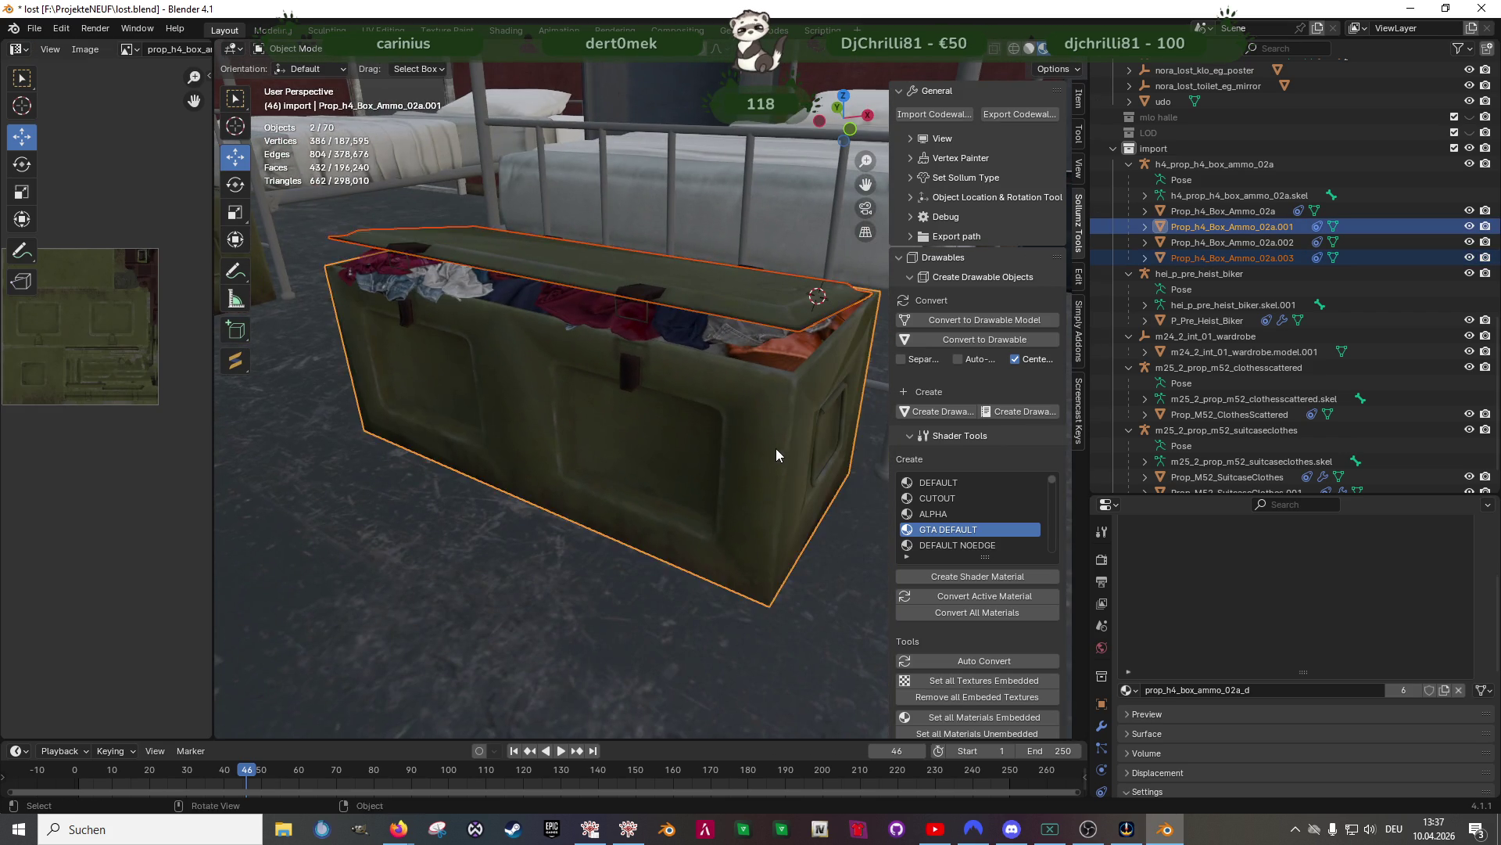
pyautogui.moveTo(780, 448); pyautogui.dragTo(727, 439, button='middle')
pyautogui.rightClick(650, 435)
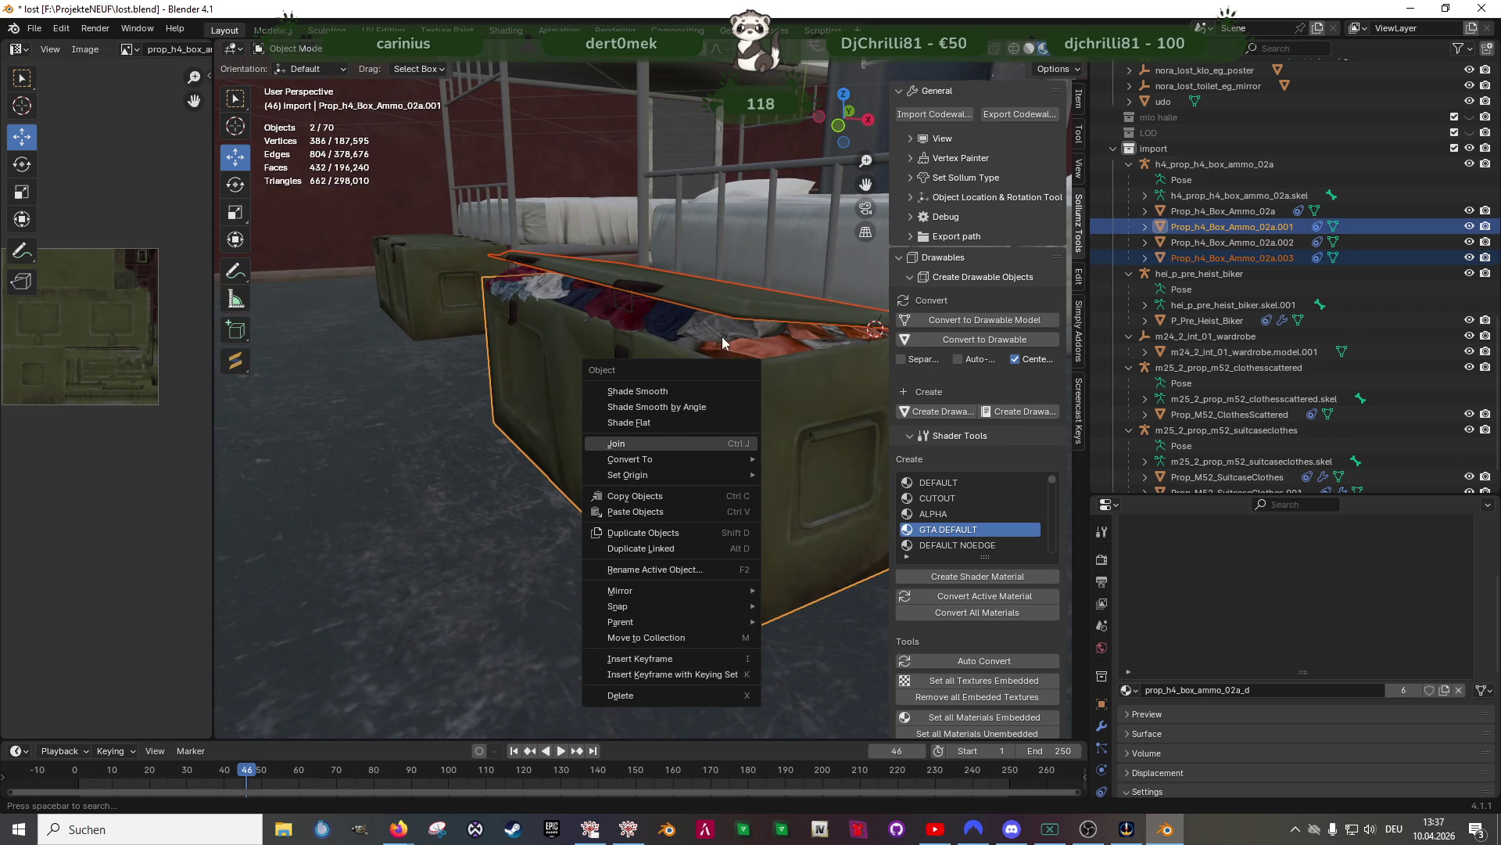
pyautogui.click(686, 444)
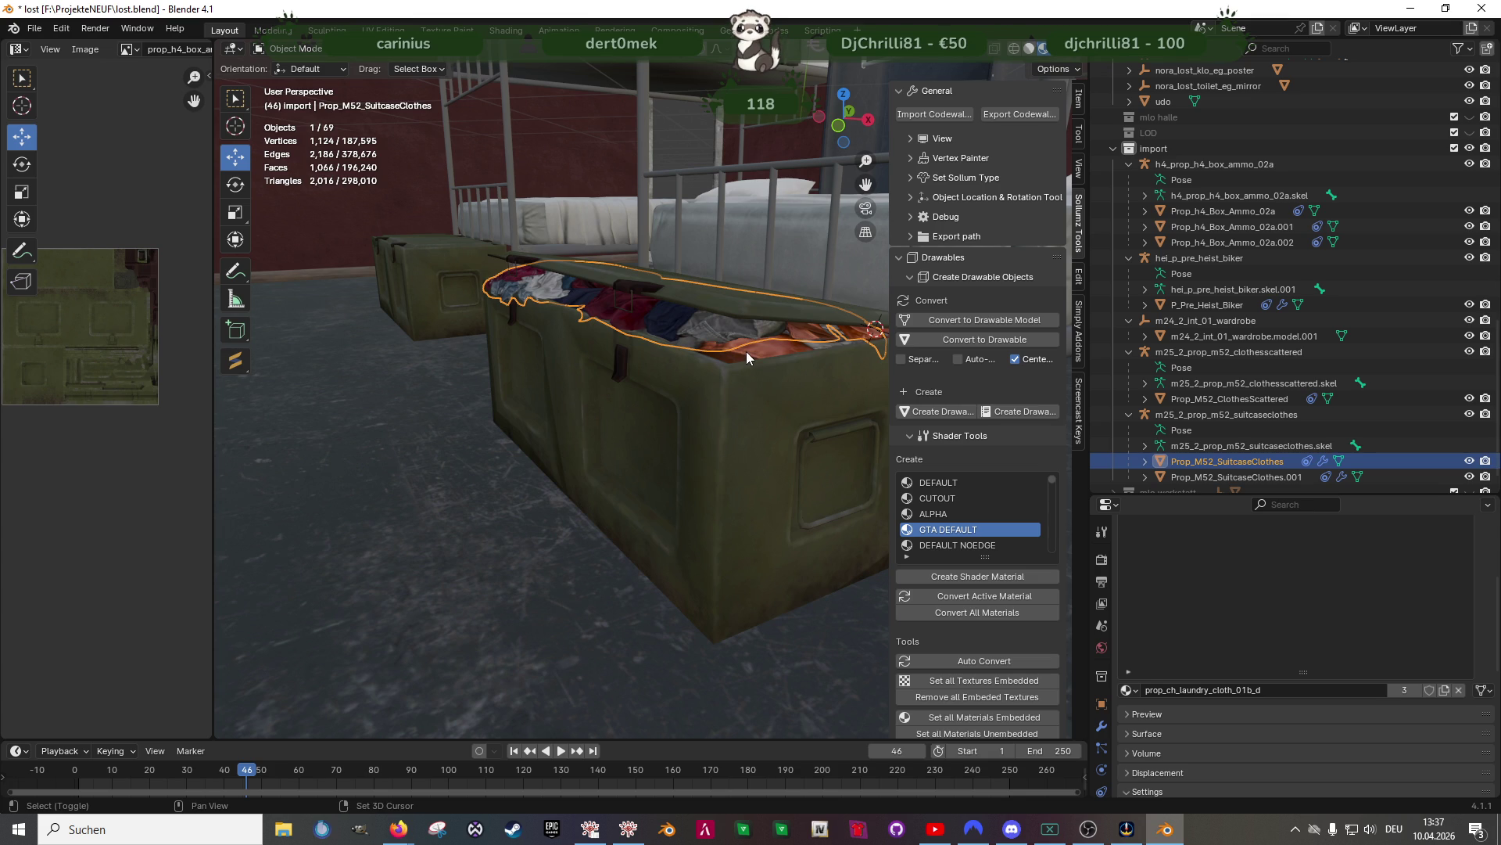
# Join both SuitcaseClothes objects into the crate, then check it beside the bunk beds
pyautogui.keyDown('shift'); pyautogui.click(746, 351); pyautogui.keyUp('shift')
pyautogui.keyDown('shift'); pyautogui.click(737, 445); pyautogui.keyUp('shift')
pyautogui.rightClick(726, 485)
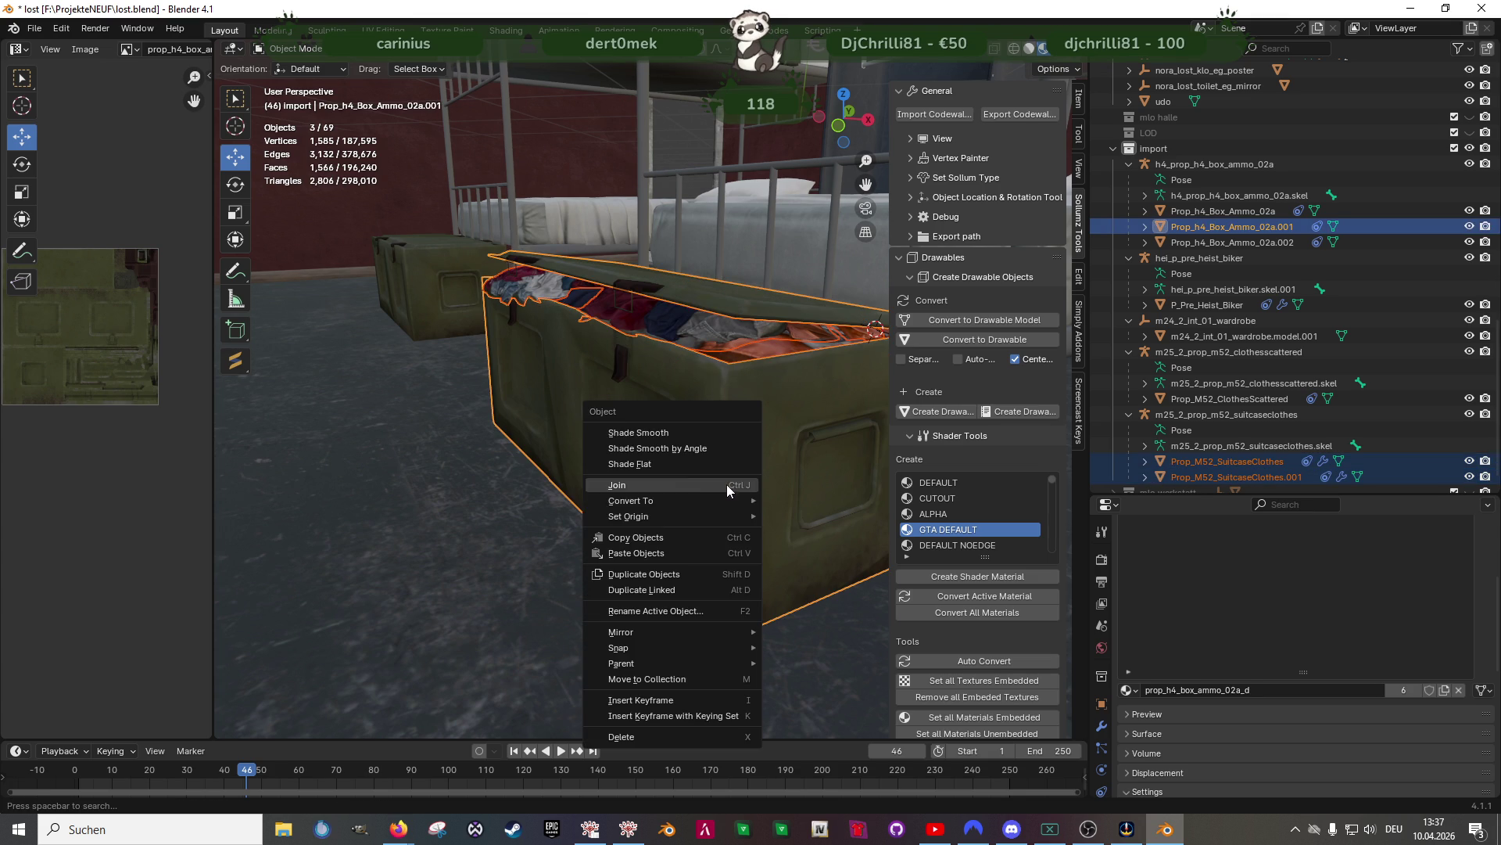
pyautogui.click(646, 485)
pyautogui.moveTo(621, 453)
pyautogui.mouseDown(button='middle')
pyautogui.moveTo(674, 448)
pyautogui.moveTo(671, 463)
pyautogui.moveTo(720, 438)
pyautogui.moveTo(640, 444)
pyautogui.moveTo(787, 434)
pyautogui.moveTo(581, 430)
pyautogui.moveTo(622, 425)
pyautogui.moveTo(341, 462)
pyautogui.mouseUp(button='middle')
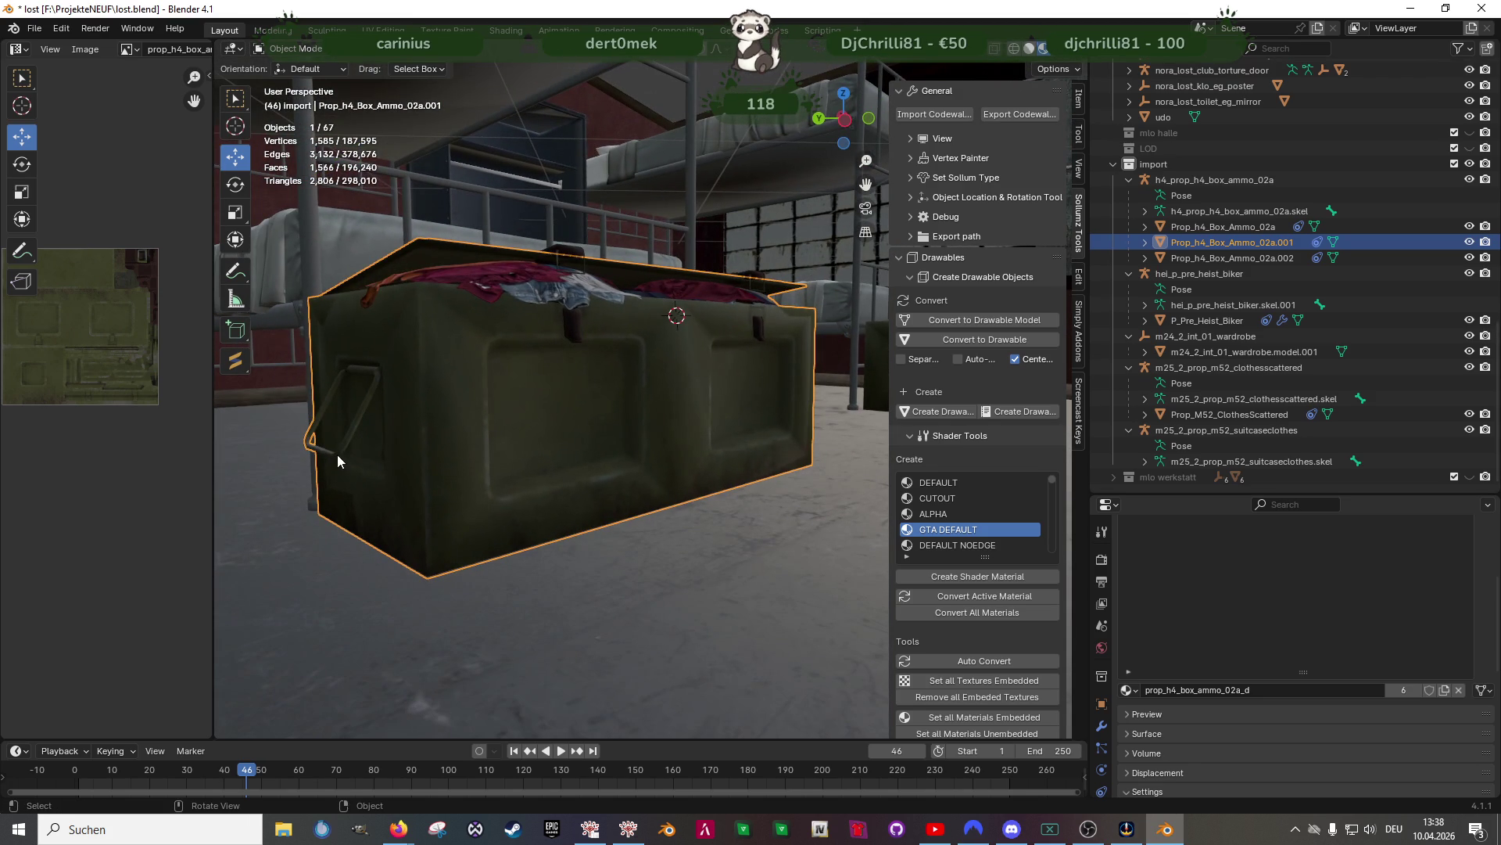
pyautogui.press('Tab')
pyautogui.press('Tab')
pyautogui.scroll(-3, 491, 436)
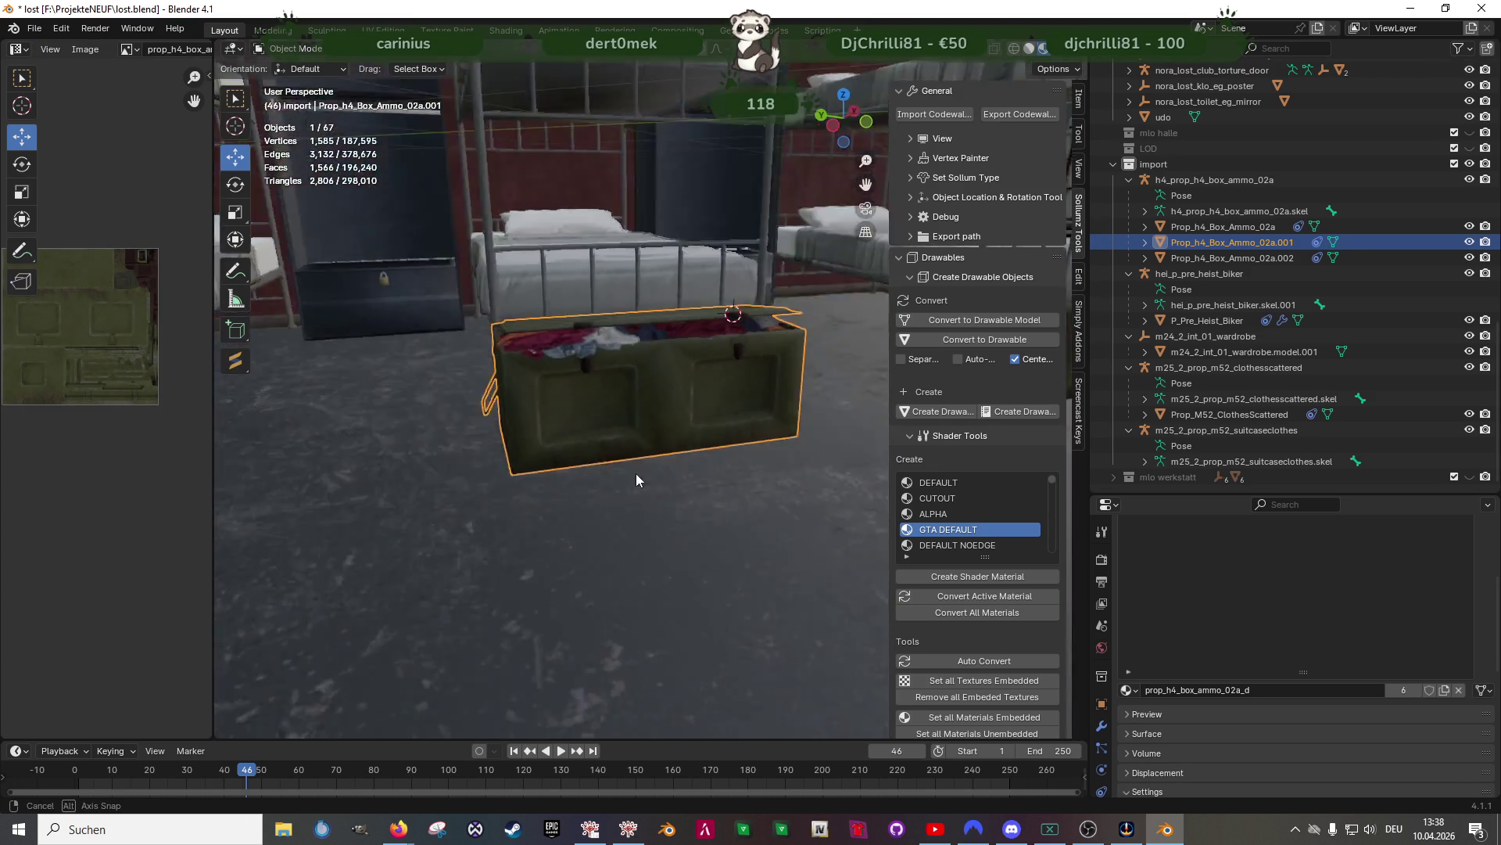
pyautogui.click(602, 529)
pyautogui.moveTo(602, 529)
pyautogui.mouseDown(button='middle')
pyautogui.moveTo(673, 502)
pyautogui.moveTo(542, 523)
pyautogui.moveTo(562, 514)
pyautogui.mouseUp(button='middle')
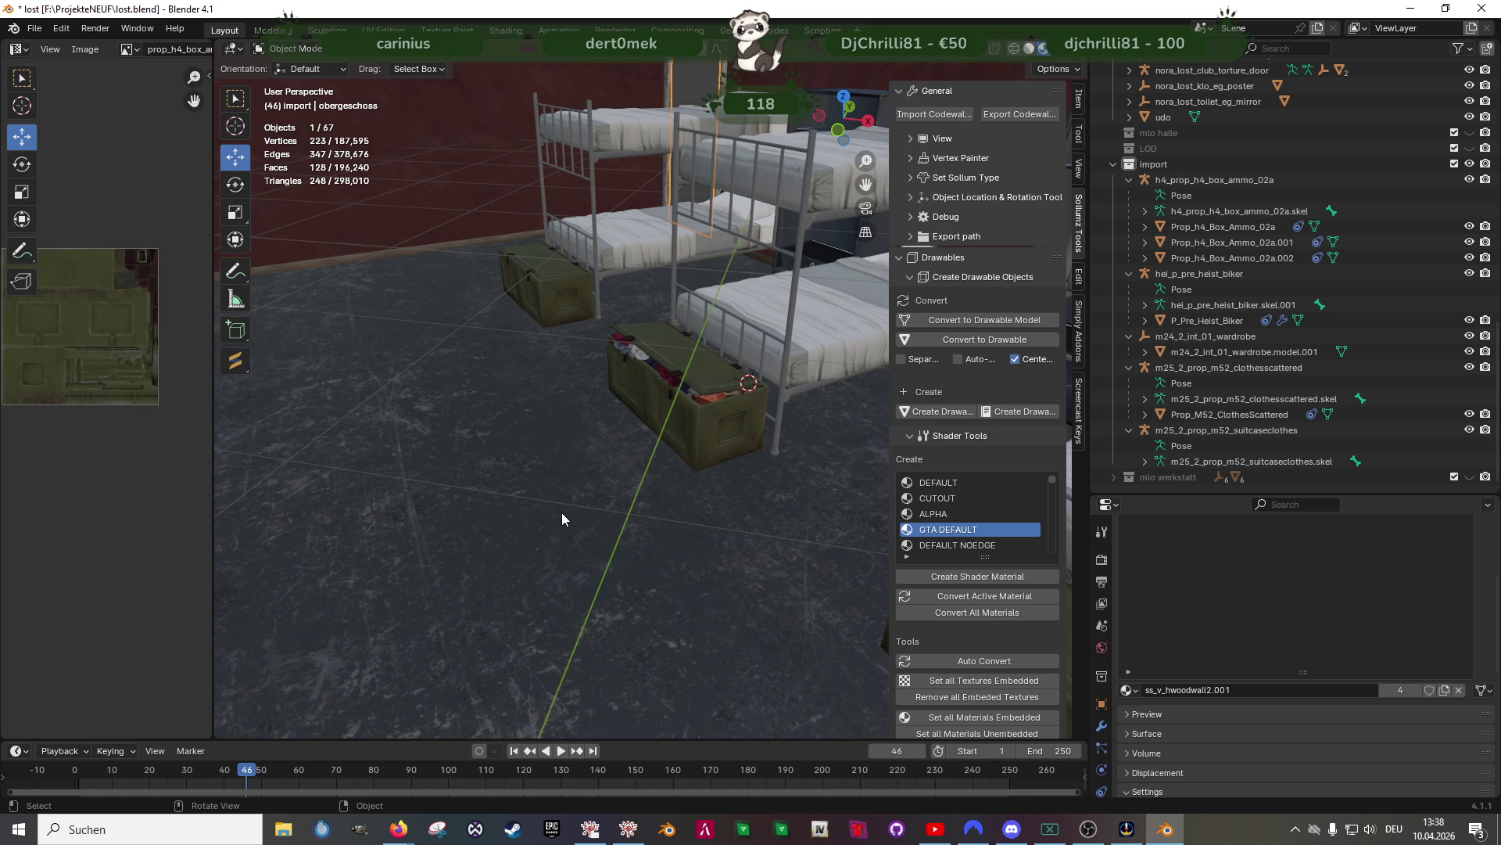
# Enter Edit Mode on the ammo crate and preview it briefly in wireframe
pyautogui.click(661, 424)
pyautogui.press('Tab')
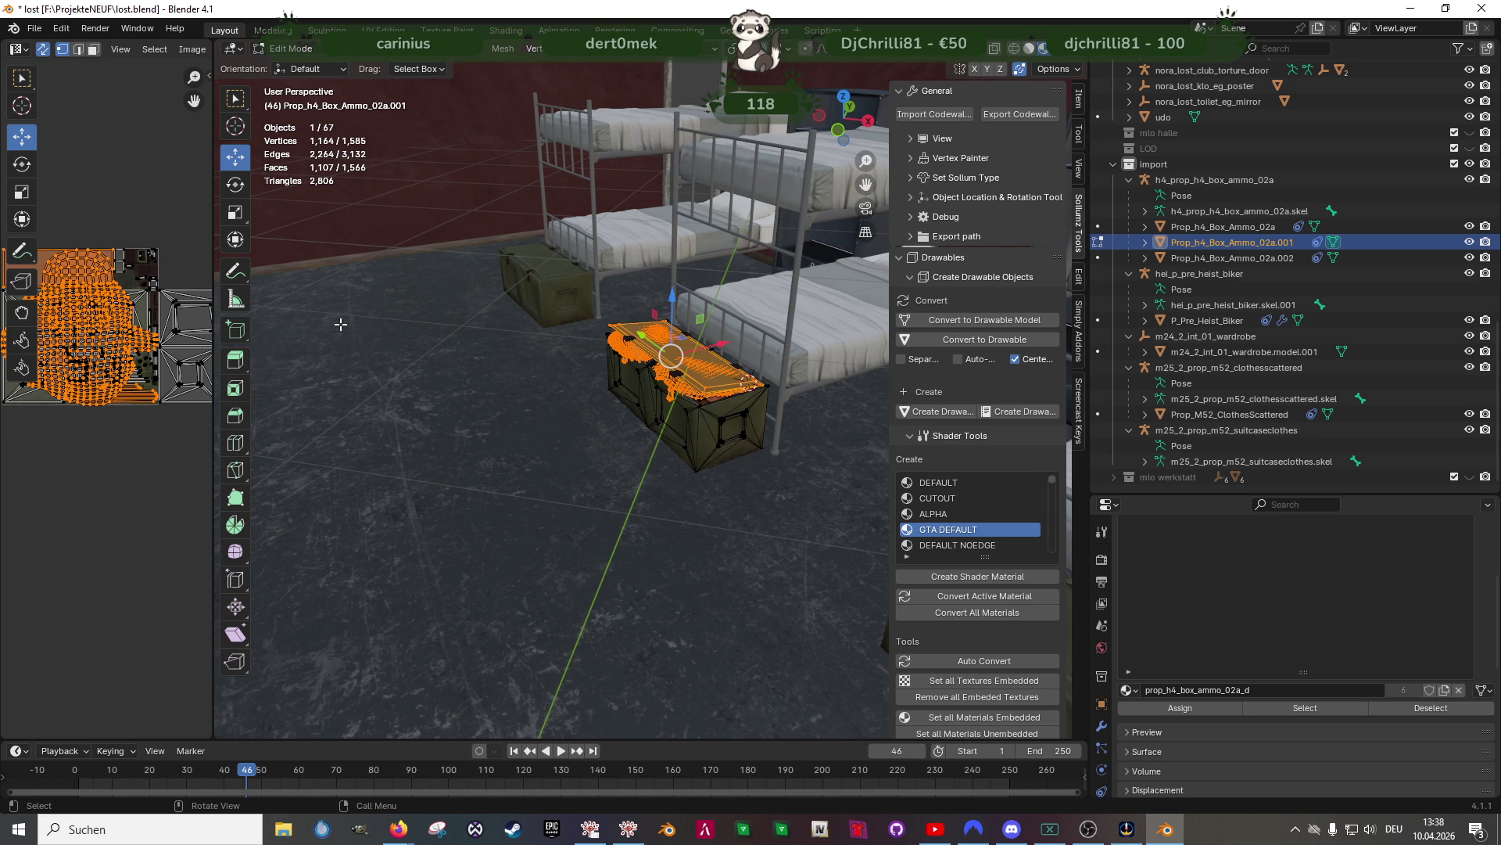
pyautogui.moveTo(341, 324)
pyautogui.mouseDown(button='middle')
pyautogui.moveTo(714, 349)
pyautogui.moveTo(626, 482)
pyautogui.moveTo(628, 452)
pyautogui.mouseUp(button='middle')
pyautogui.hotkey('shift', 'z')
pyautogui.scroll(6, 715, 349)
pyautogui.hotkey('shift', 'z')
# In face mode, select the whole linked jeans piece and delete it
pyautogui.press('3')
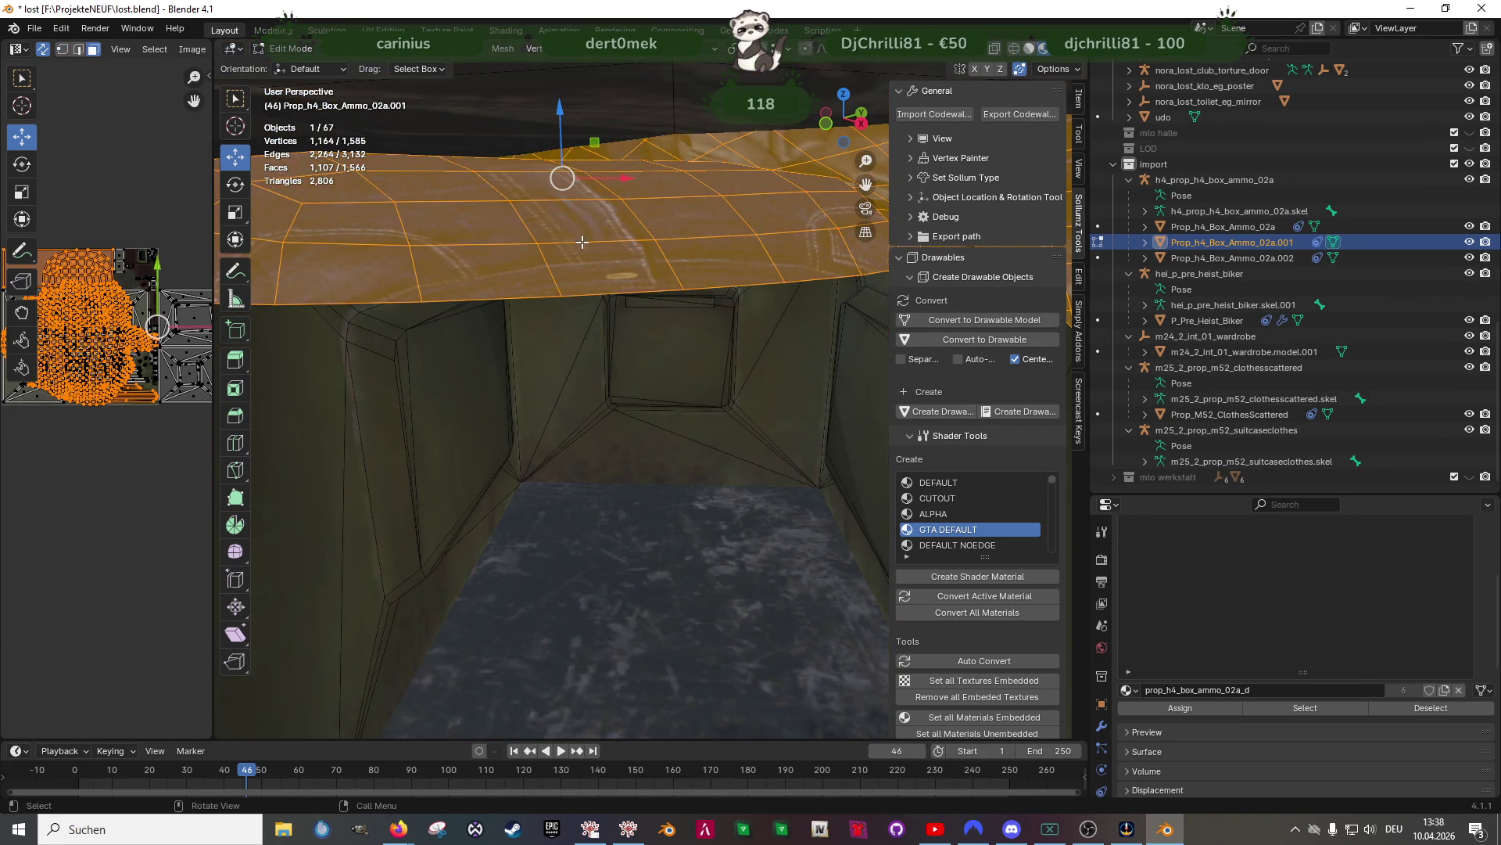
pyautogui.click(583, 222)
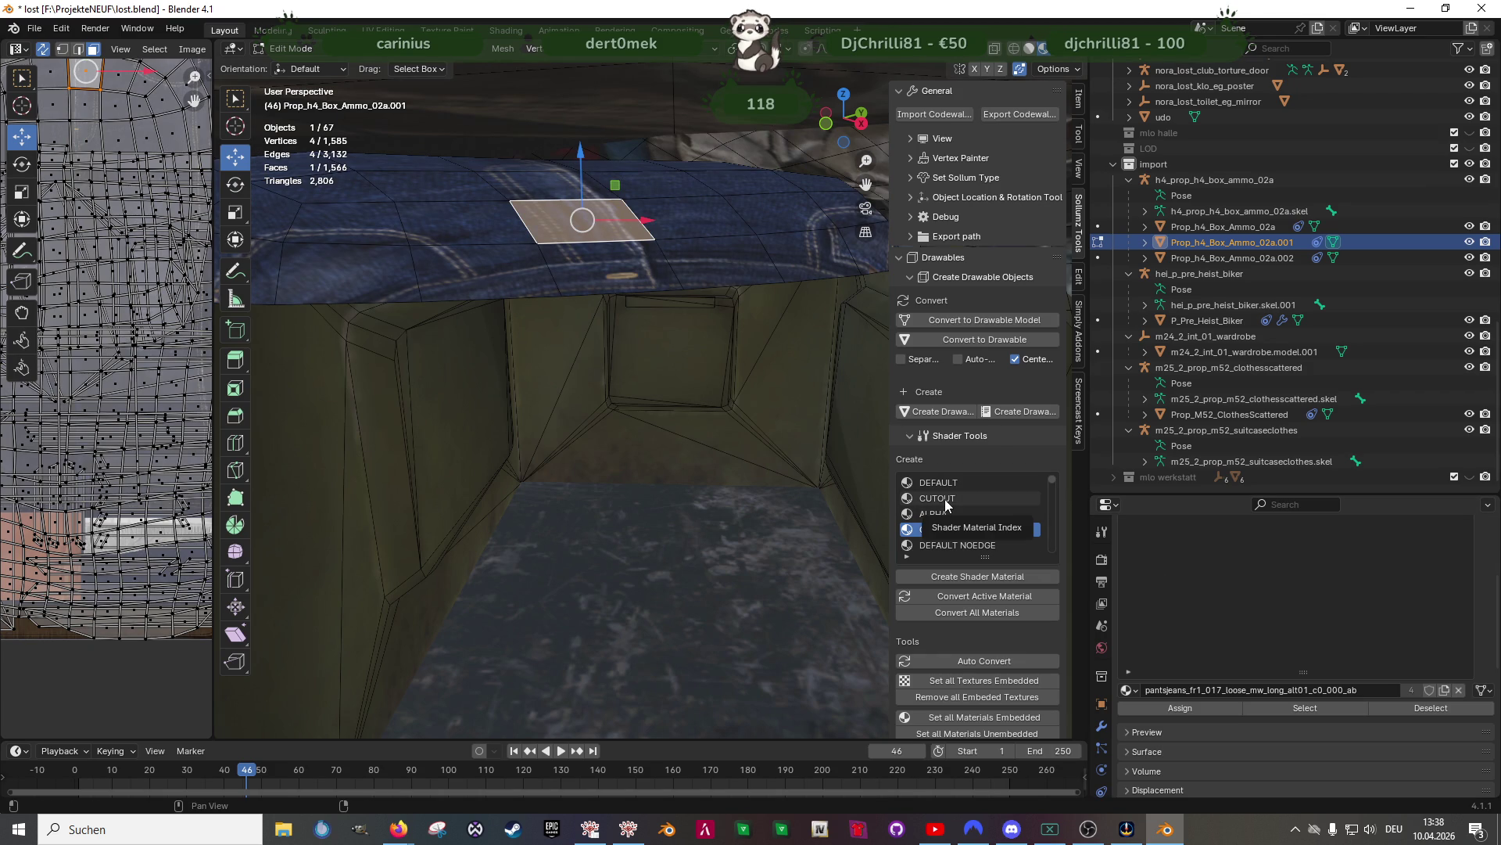
pyautogui.moveTo(583, 222); pyautogui.dragTo(697, 224)
pyautogui.hotkey('shift', 'l')
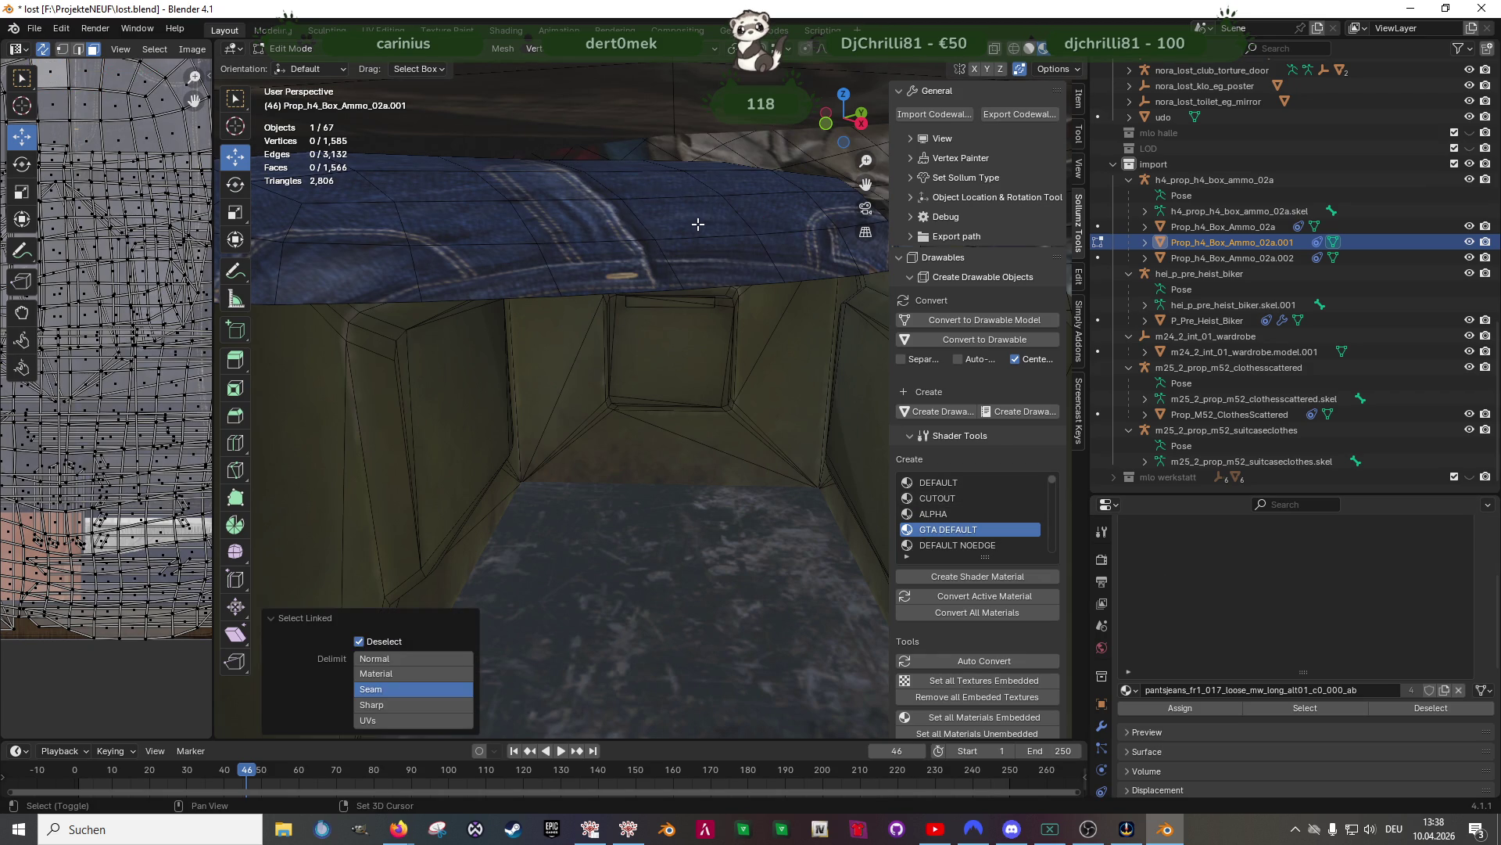
pyautogui.click(697, 224)
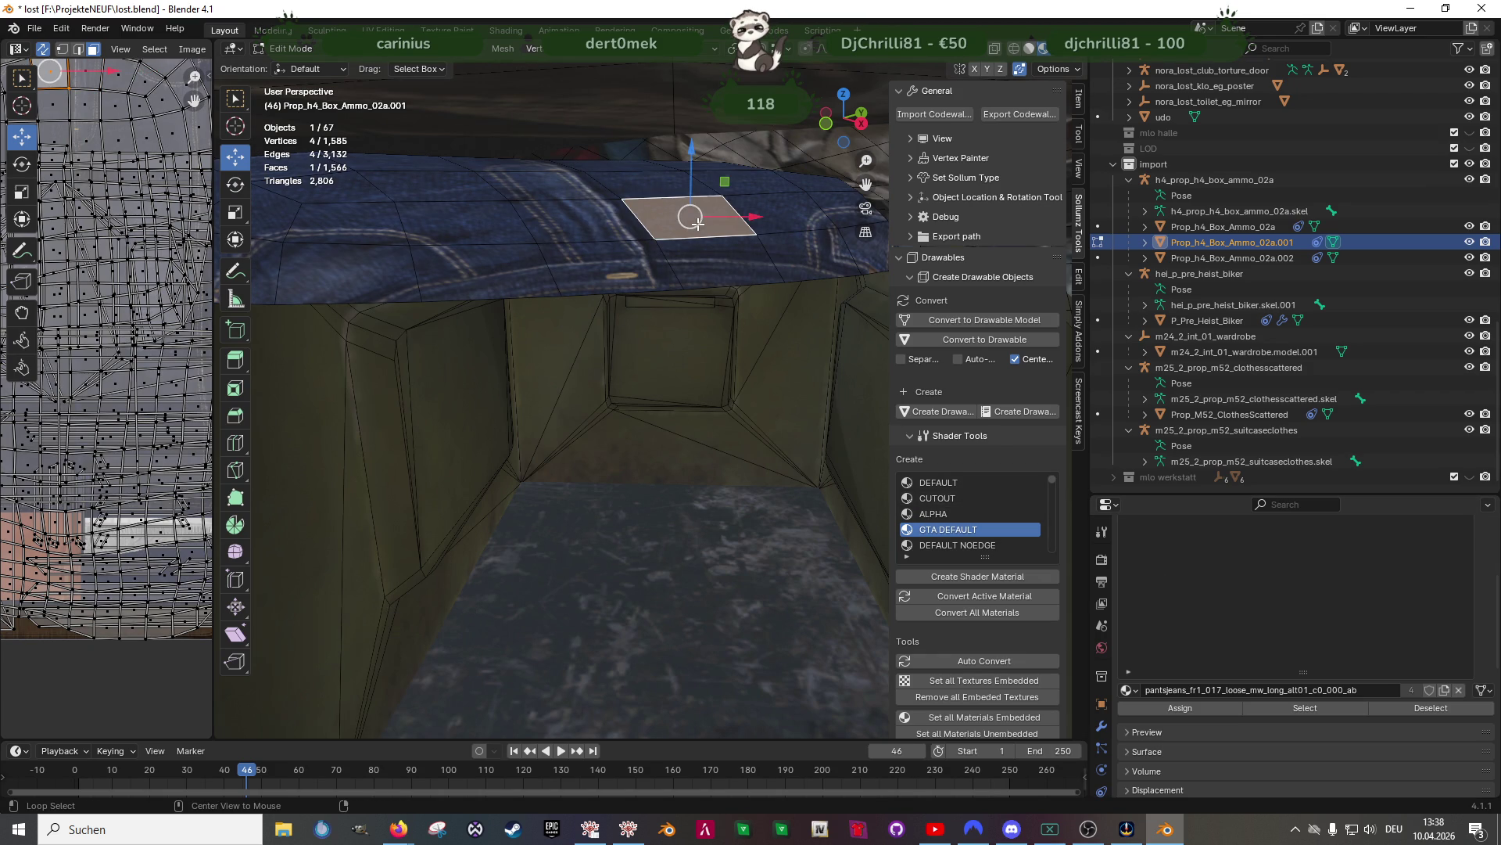
pyautogui.hotkey('alt', 'l')
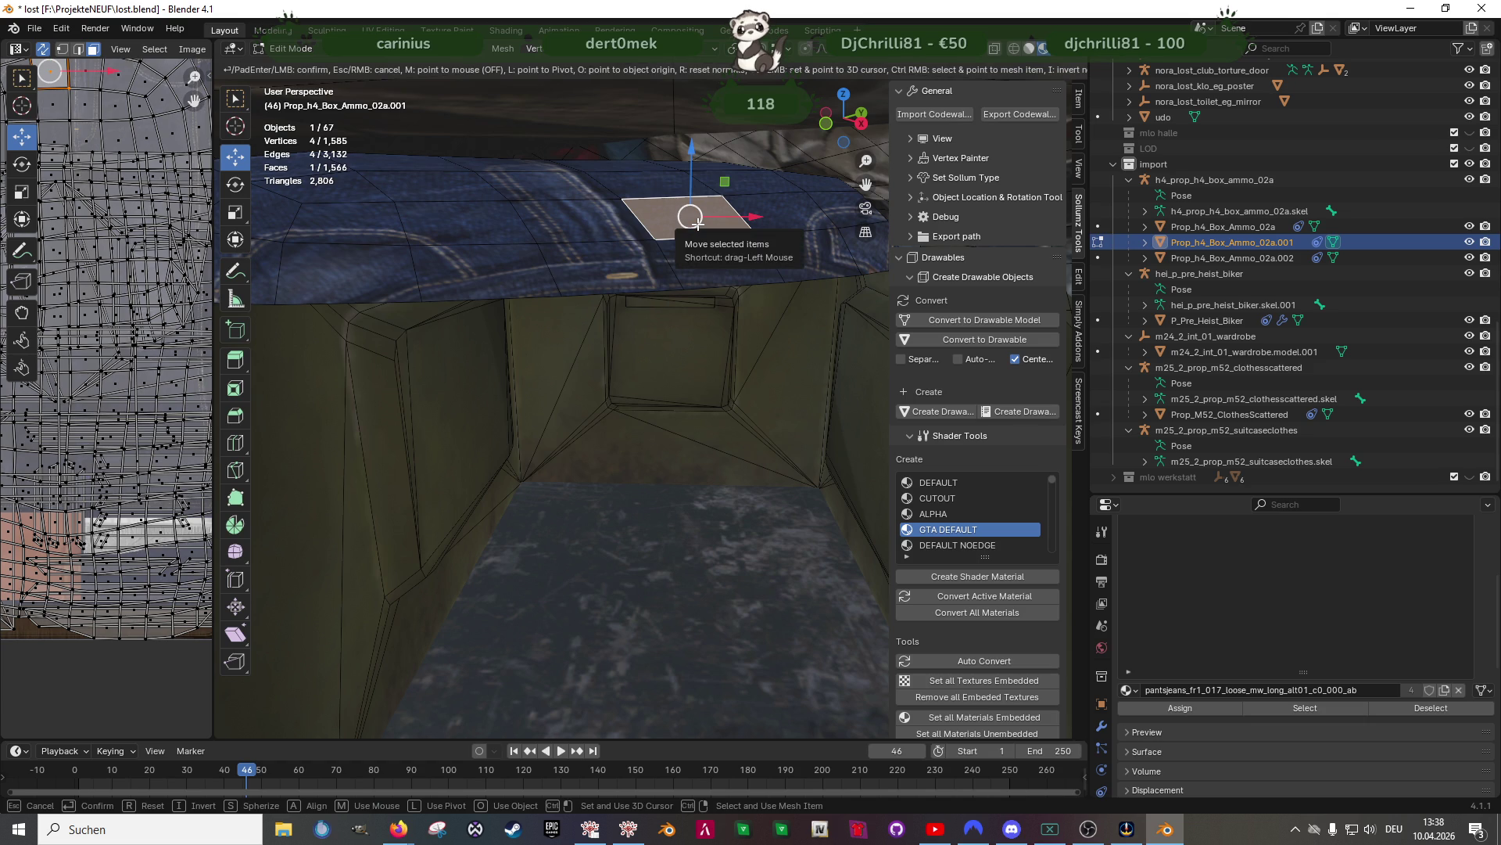
pyautogui.hotkey('ctrl', 'l')
pyautogui.press('x')
pyautogui.click(697, 224)
# Select the linked clothing piece on the underside and delete it
pyautogui.moveTo(617, 190)
pyautogui.mouseDown(button='middle')
pyautogui.moveTo(623, 238)
pyautogui.moveTo(585, 258)
pyautogui.mouseUp(button='middle')
pyautogui.press('Escape')
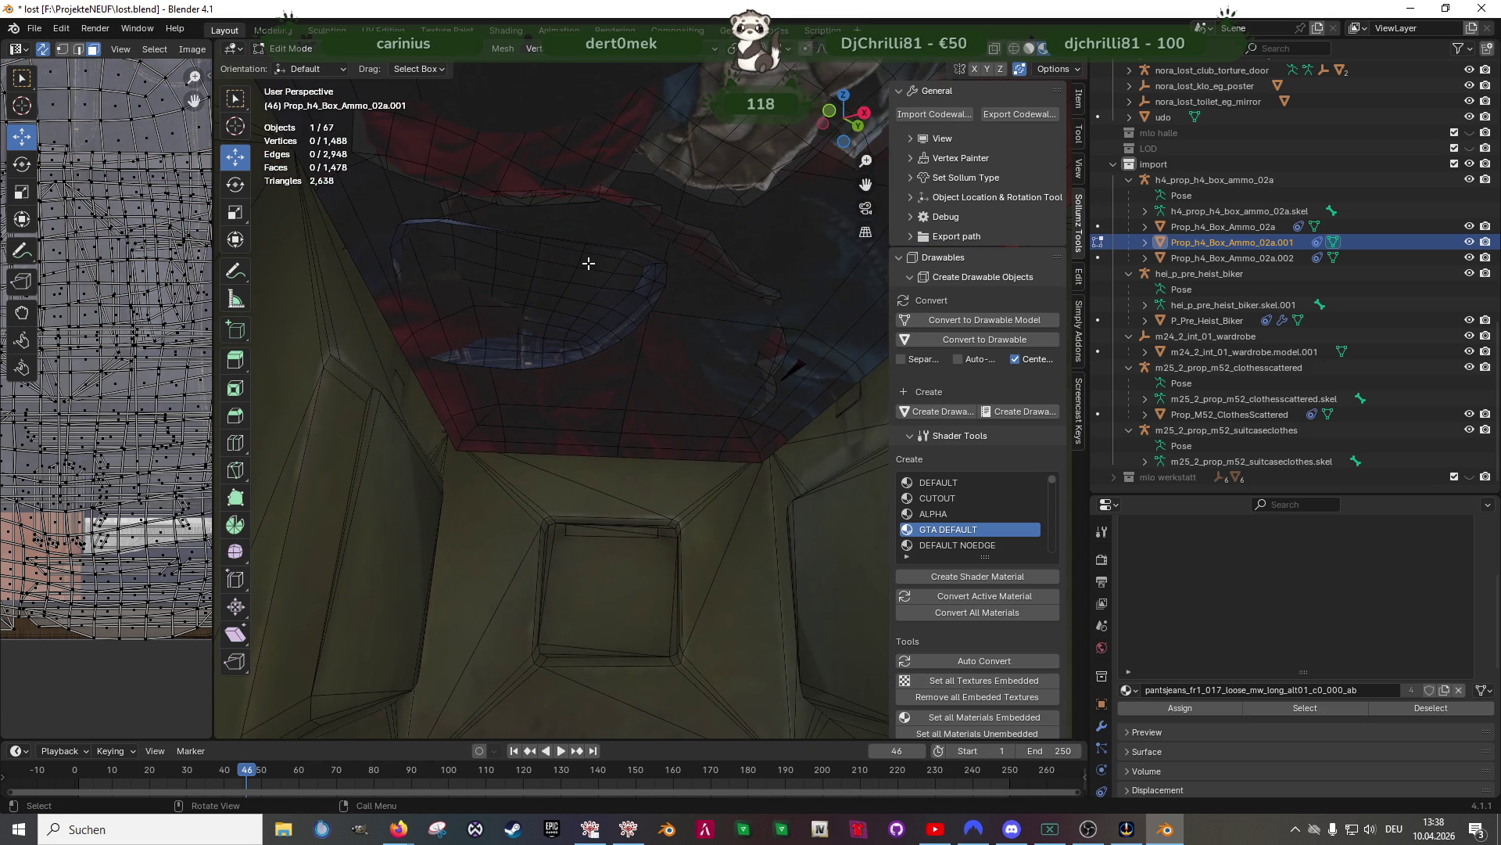
pyautogui.click(588, 263)
pyautogui.hotkey('shift', 'l')
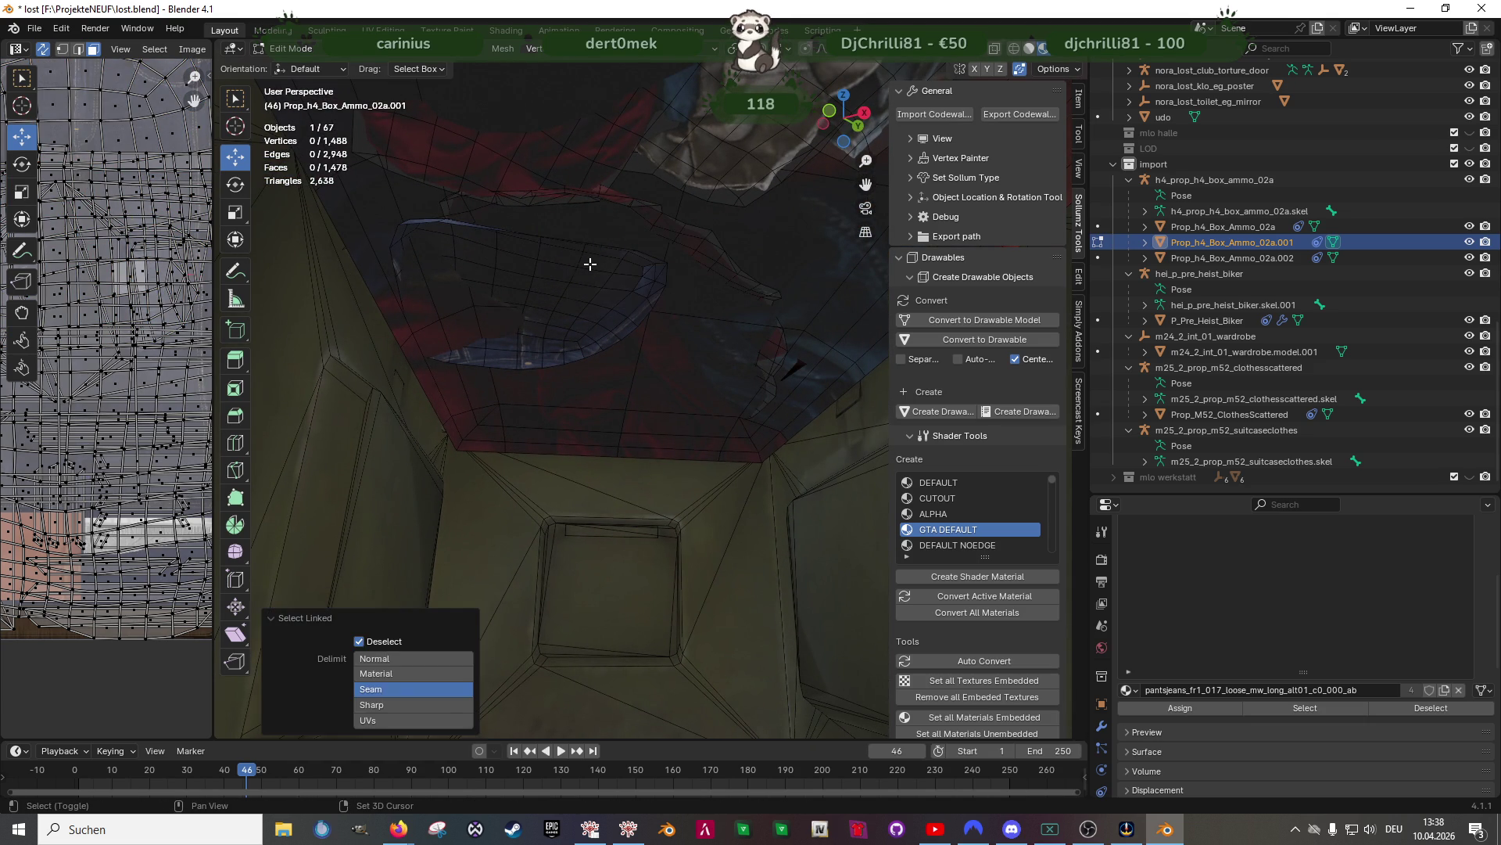
pyautogui.click(589, 264)
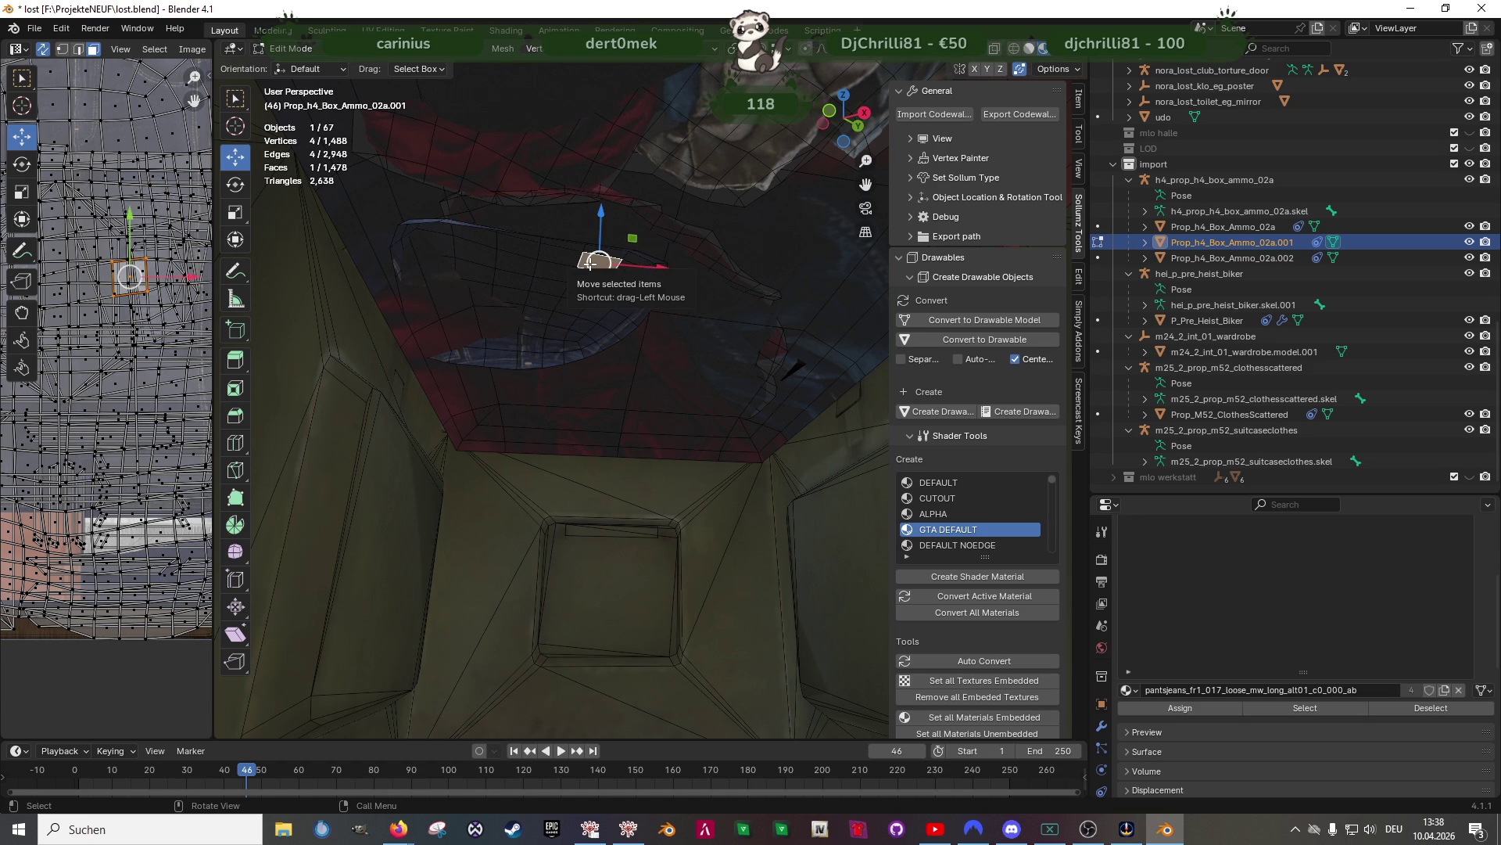
pyautogui.hotkey('shift', 'l')
pyautogui.click(589, 264)
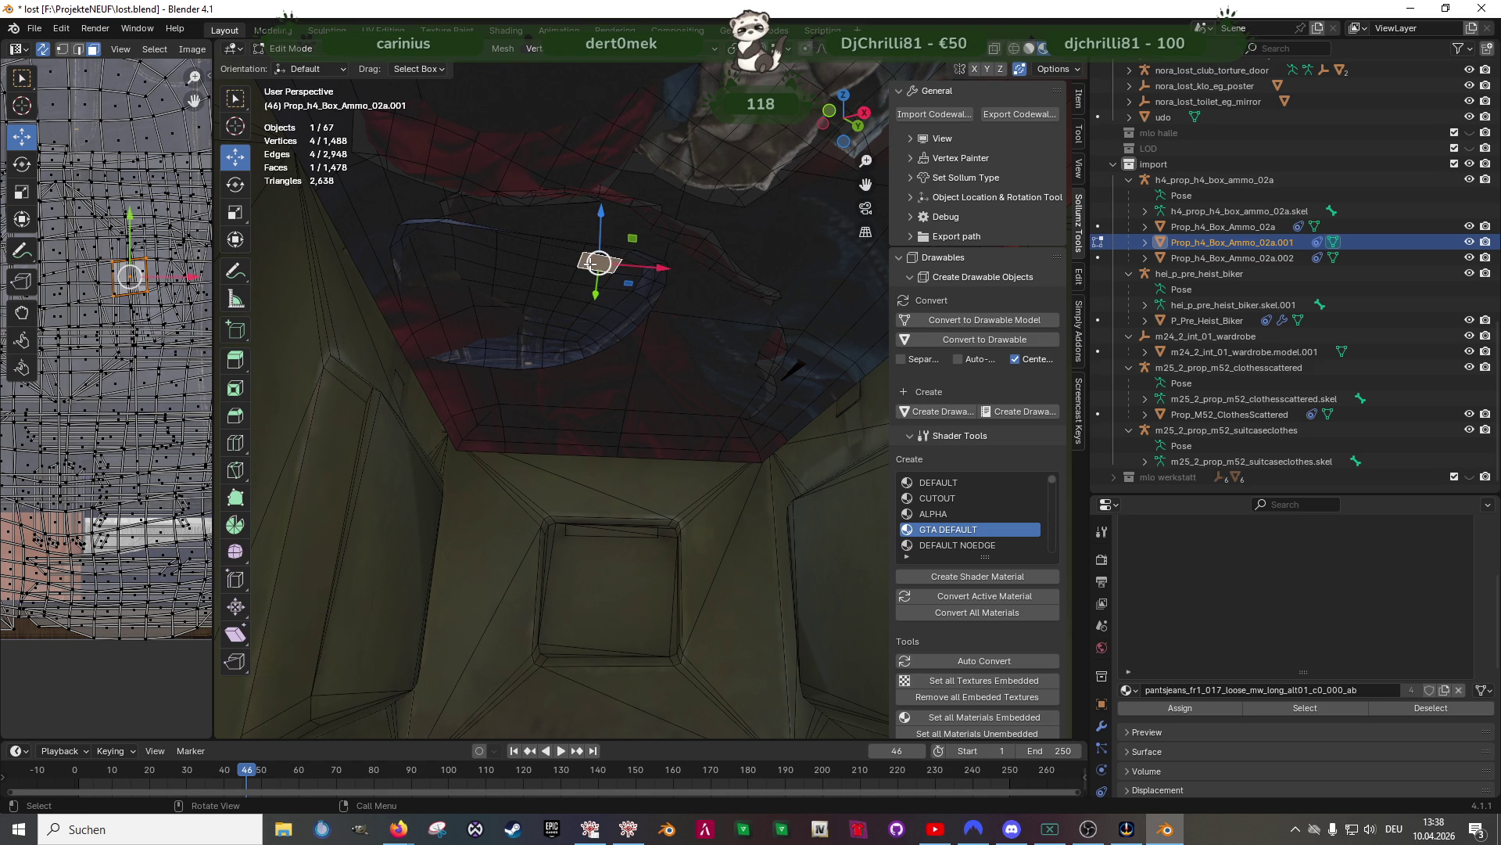
pyautogui.hotkey('ctrl', 'l')
pyautogui.press('x')
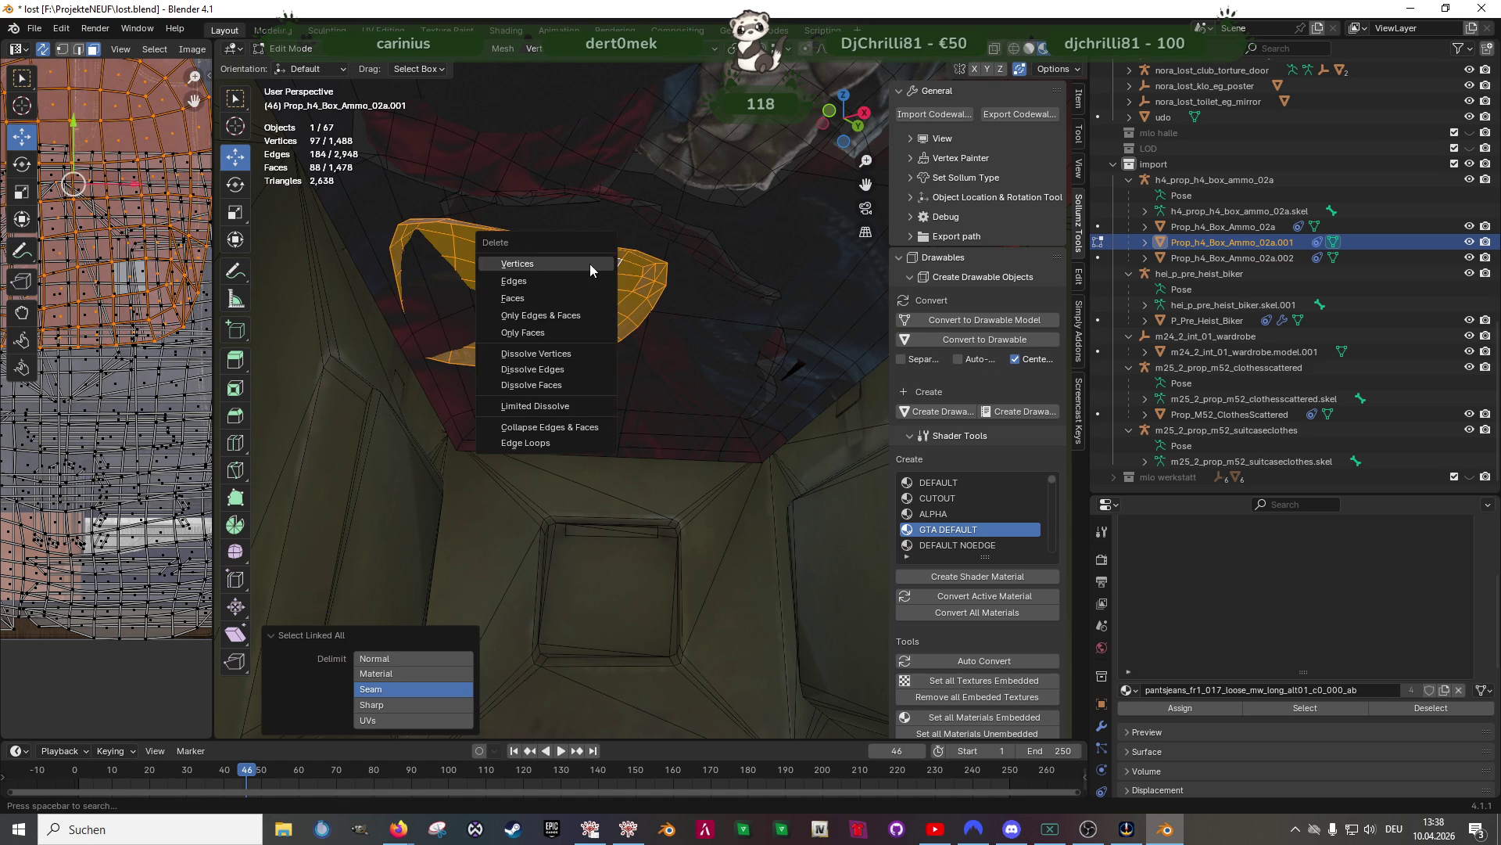
pyautogui.click(590, 265)
# Turn on X-Ray and box-select a block of faces inside the crate
pyautogui.moveTo(667, 227)
pyautogui.mouseDown(button='middle')
pyautogui.moveTo(667, 198)
pyautogui.moveTo(644, 331)
pyautogui.moveTo(717, 519)
pyautogui.moveTo(664, 506)
pyautogui.mouseUp(button='middle')
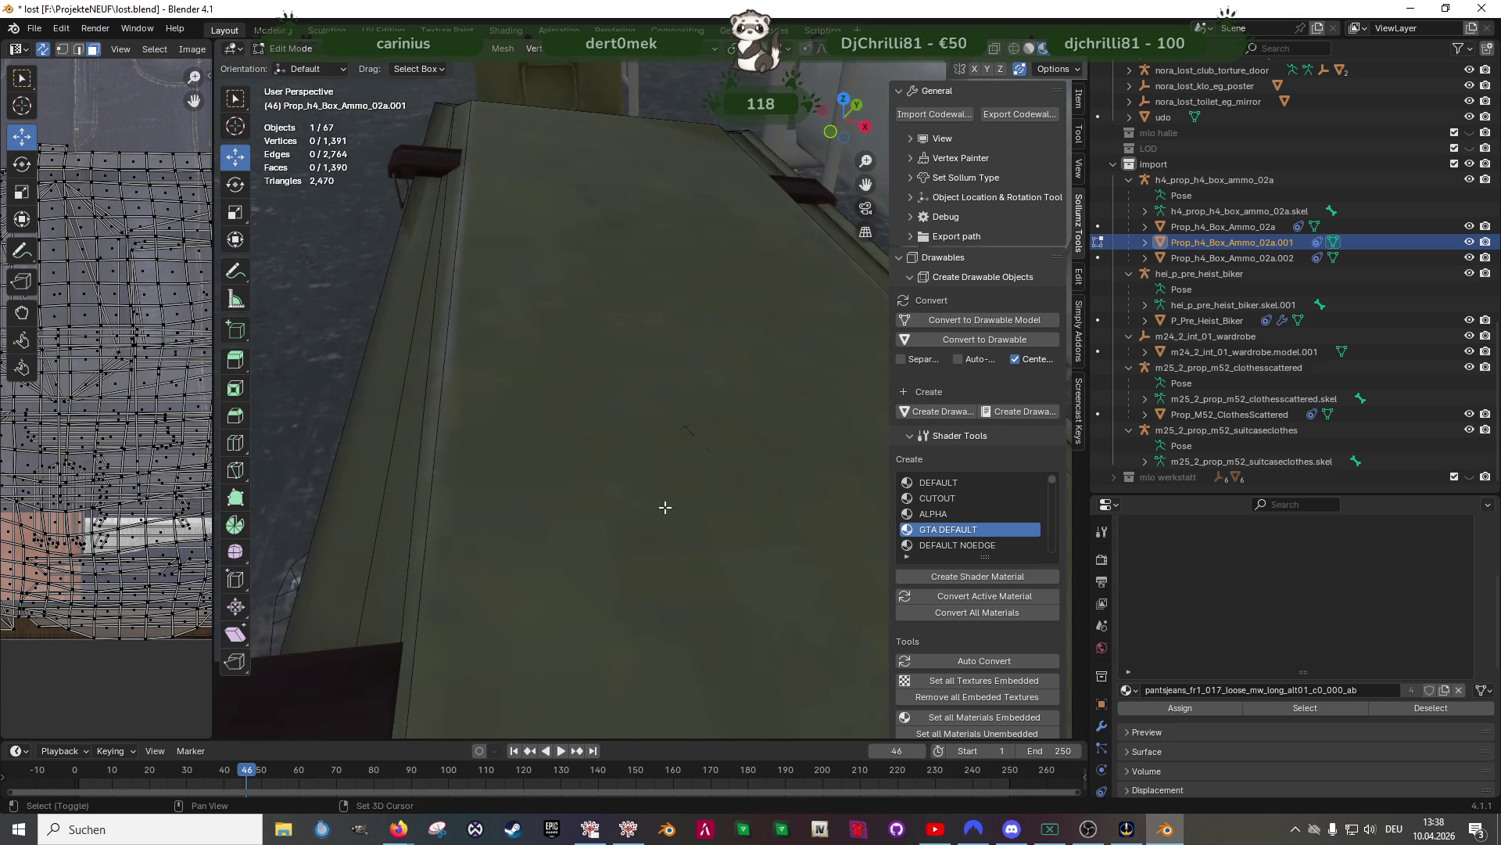
pyautogui.hotkey('alt', 'z')
pyautogui.moveTo(673, 442)
pyautogui.mouseDown(button='middle')
pyautogui.moveTo(668, 474)
pyautogui.moveTo(667, 449)
pyautogui.moveTo(731, 479)
pyautogui.mouseUp(button='middle')
pyautogui.moveTo(732, 481); pyautogui.dragTo(622, 274)
pyautogui.moveTo(649, 344)
pyautogui.mouseDown(button='middle')
pyautogui.moveTo(671, 421)
pyautogui.moveTo(629, 399)
pyautogui.mouseUp(button='middle')
# Select every face using the pile_dpile_a clothes material on the crate mesh
pyautogui.click(657, 425)
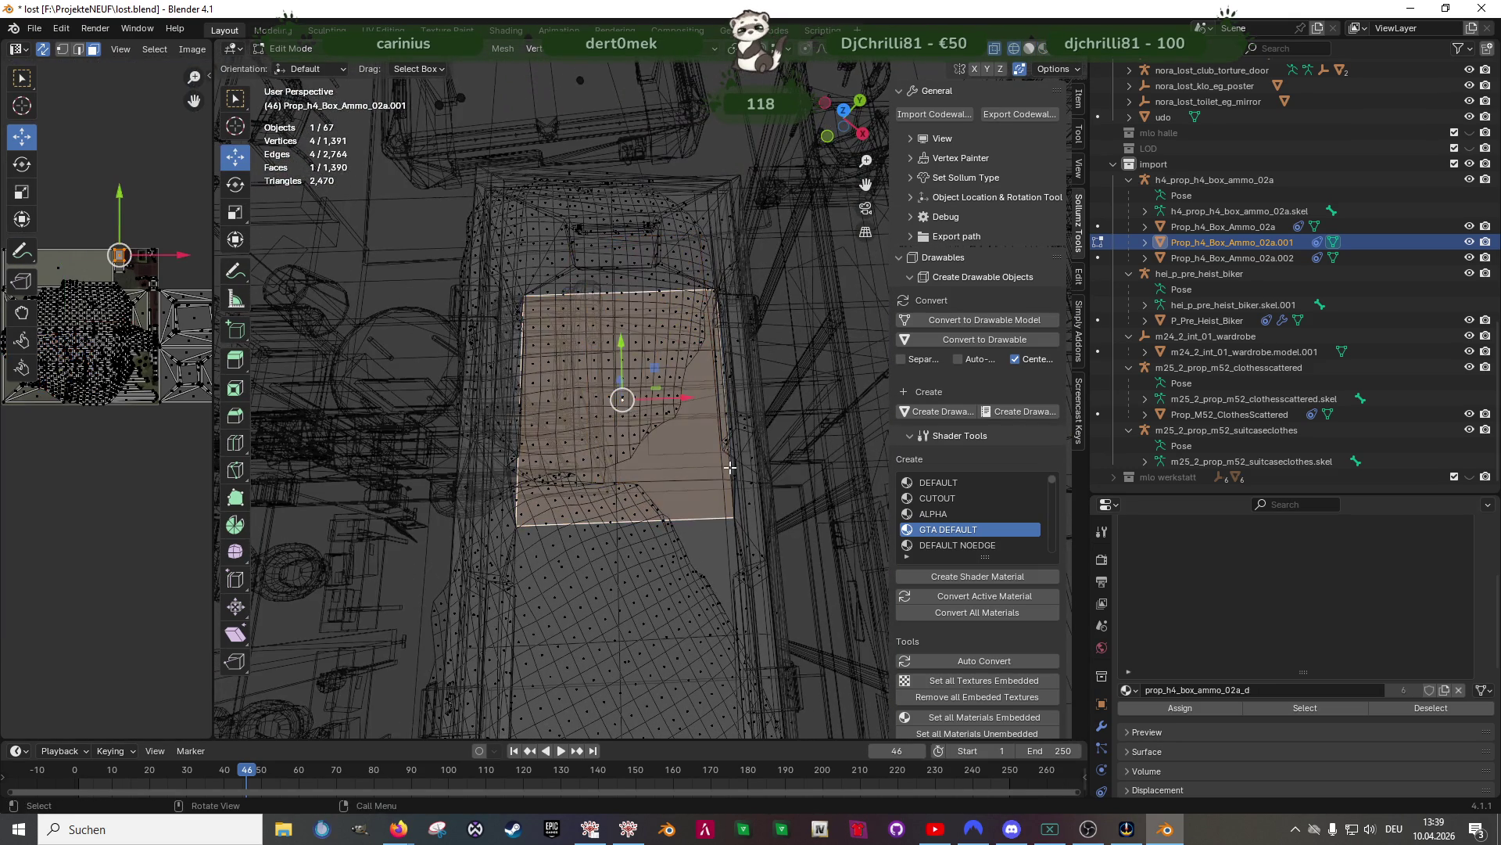
pyautogui.click(645, 250)
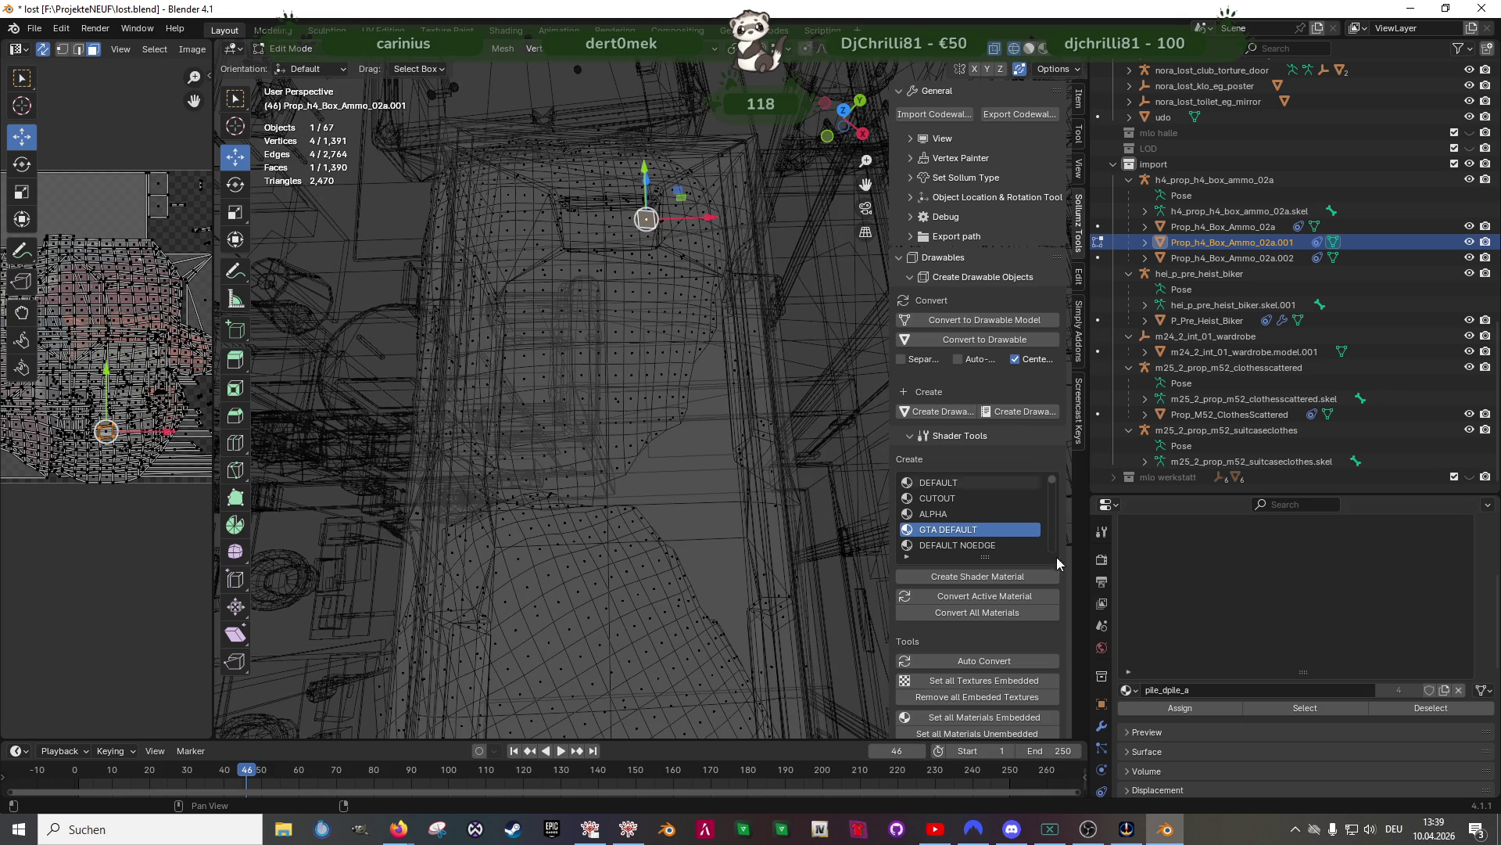
pyautogui.click(1322, 718)
pyautogui.hotkey('alt', 'z')
pyautogui.hotkey('alt', 'z')
pyautogui.moveTo(577, 327); pyautogui.dragTo(573, 322, button='middle')
# Box-deselect the clothes faces to keep along the top, left and right edges
pyautogui.keyDown('ctrl'); pyautogui.moveTo(424, 88); pyautogui.dragTo(782, 221); pyautogui.keyUp('ctrl')
pyautogui.moveTo(546, 395); pyautogui.dragTo(469, 180, button='middle')
pyautogui.moveTo(456, 154)
pyautogui.mouseDown()
pyautogui.moveTo(593, 500)
pyautogui.moveTo(620, 482)
pyautogui.mouseUp()
pyautogui.moveTo(620, 483); pyautogui.dragTo(548, 329, button='middle')
pyautogui.keyDown('ctrl'); pyautogui.moveTo(480, 294); pyautogui.dragTo(642, 526); pyautogui.keyUp('ctrl')
pyautogui.moveTo(642, 526); pyautogui.dragTo(438, 297, button='middle')
pyautogui.moveTo(420, 279)
pyautogui.keyDown('ctrl'); pyautogui.mouseDown()
pyautogui.moveTo(589, 619)
pyautogui.moveTo(626, 662)
pyautogui.mouseUp(); pyautogui.keyUp('ctrl')
pyautogui.moveTo(627, 663); pyautogui.dragTo(805, 625, button='middle')
pyautogui.moveTo(806, 626)
pyautogui.keyDown('ctrl'); pyautogui.mouseDown()
pyautogui.moveTo(484, 439)
pyautogui.moveTo(476, 389)
pyautogui.mouseUp(); pyautogui.keyUp('ctrl')
pyautogui.moveTo(549, 461)
pyautogui.mouseDown(button='middle')
pyautogui.moveTo(689, 505)
pyautogui.moveTo(691, 531)
pyautogui.mouseUp(button='middle')
pyautogui.moveTo(697, 119)
pyautogui.keyDown('ctrl'); pyautogui.mouseDown()
pyautogui.moveTo(762, 649)
pyautogui.moveTo(683, 473)
pyautogui.mouseUp(); pyautogui.keyUp('ctrl')
pyautogui.keyDown('ctrl'); pyautogui.moveTo(680, 292); pyautogui.dragTo(747, 664); pyautogui.keyUp('ctrl')
# Deselect more edge faces, trimming a thin strip in vertex mode
pyautogui.keyDown('shift'); pyautogui.moveTo(704, 594); pyautogui.dragTo(673, 548, button='middle'); pyautogui.keyUp('shift')
pyautogui.keyDown('ctrl'); pyautogui.moveTo(739, 621); pyautogui.dragTo(672, 528); pyautogui.keyUp('ctrl')
pyautogui.keyDown('shift'); pyautogui.moveTo(691, 614); pyautogui.dragTo(709, 577, button='middle'); pyautogui.keyUp('shift')
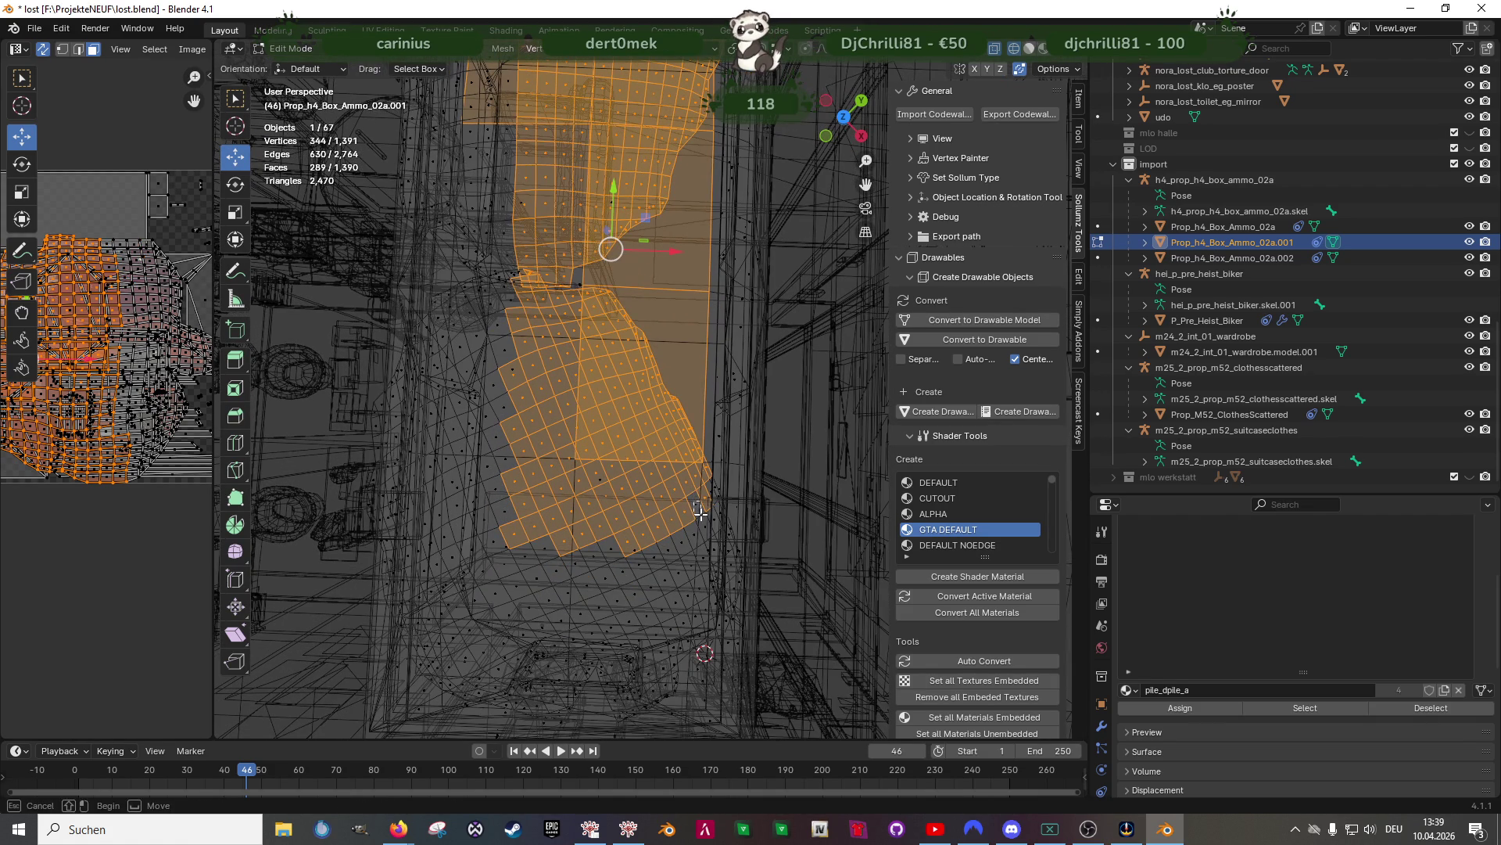
pyautogui.keyDown('shift'); pyautogui.moveTo(717, 497); pyautogui.dragTo(718, 500); pyautogui.keyUp('shift')
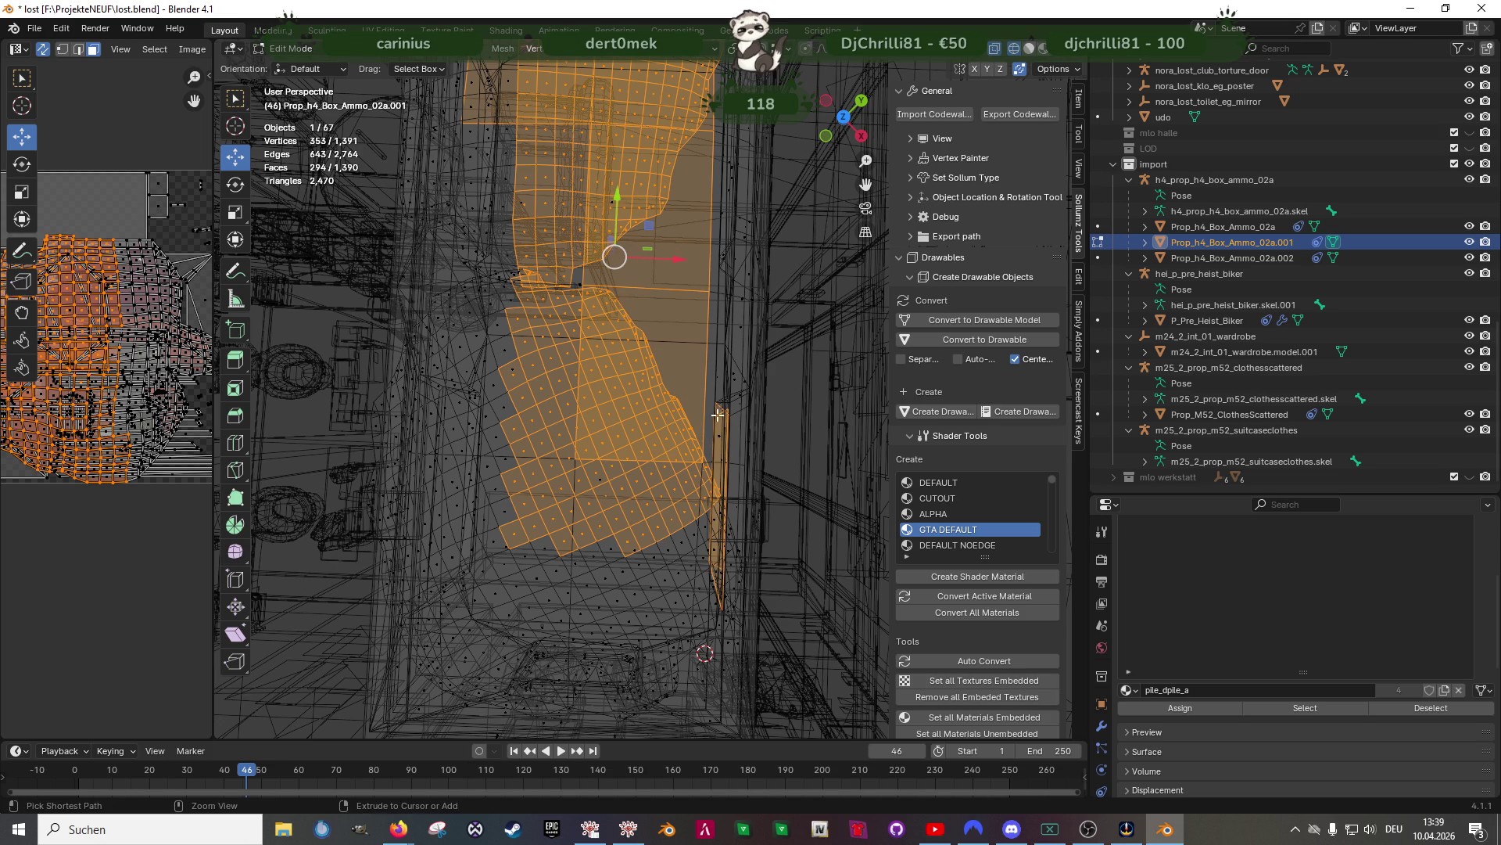
pyautogui.press('1')
pyautogui.keyDown('ctrl'); pyautogui.moveTo(709, 385); pyautogui.dragTo(743, 429); pyautogui.keyUp('ctrl')
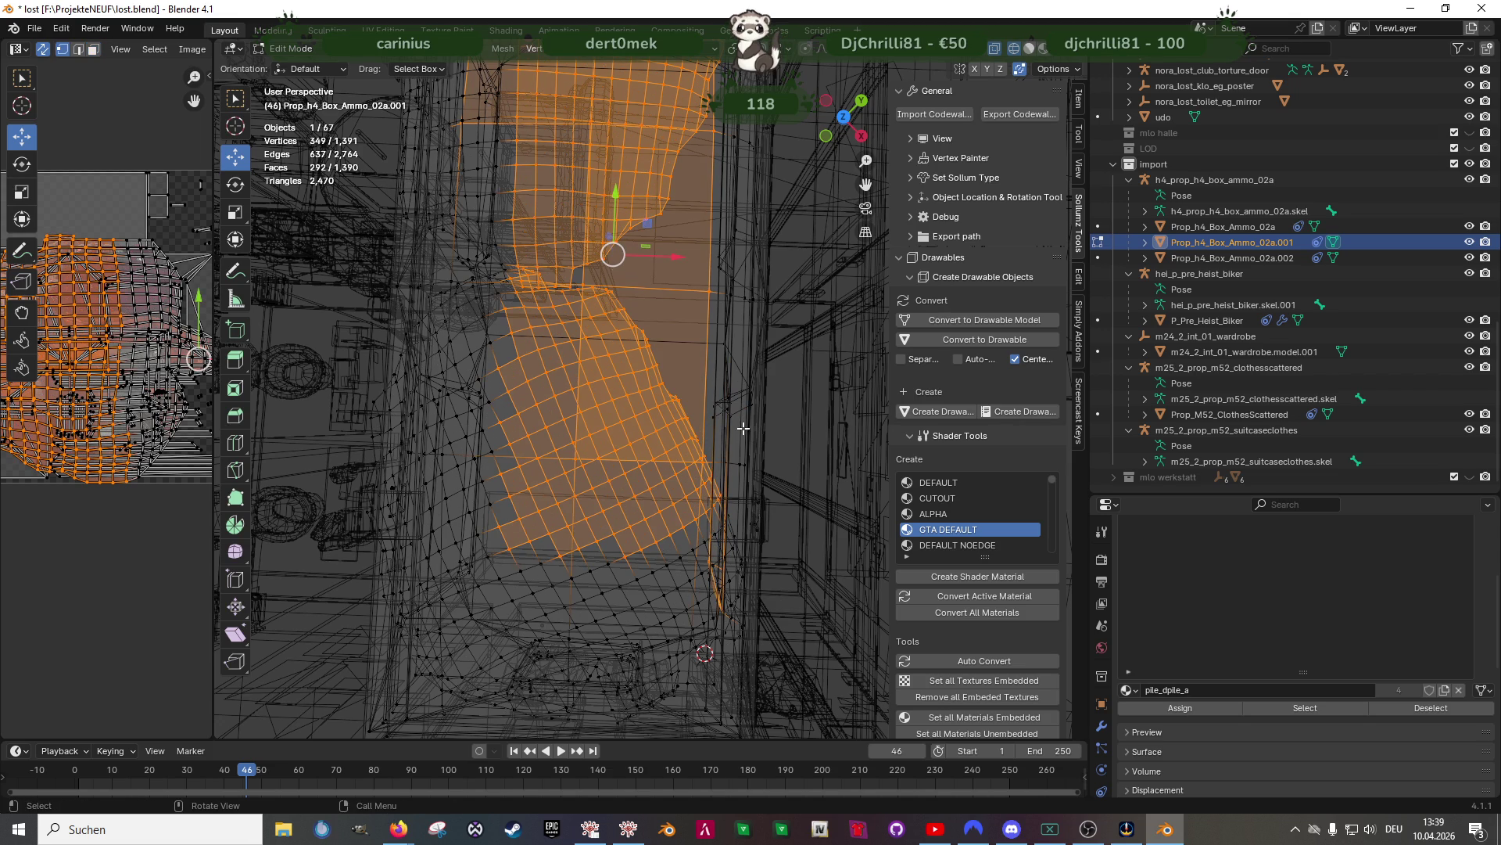
pyautogui.press('3')
pyautogui.moveTo(677, 453)
pyautogui.mouseDown(button='middle')
pyautogui.moveTo(678, 399)
pyautogui.moveTo(732, 314)
pyautogui.mouseUp(button='middle')
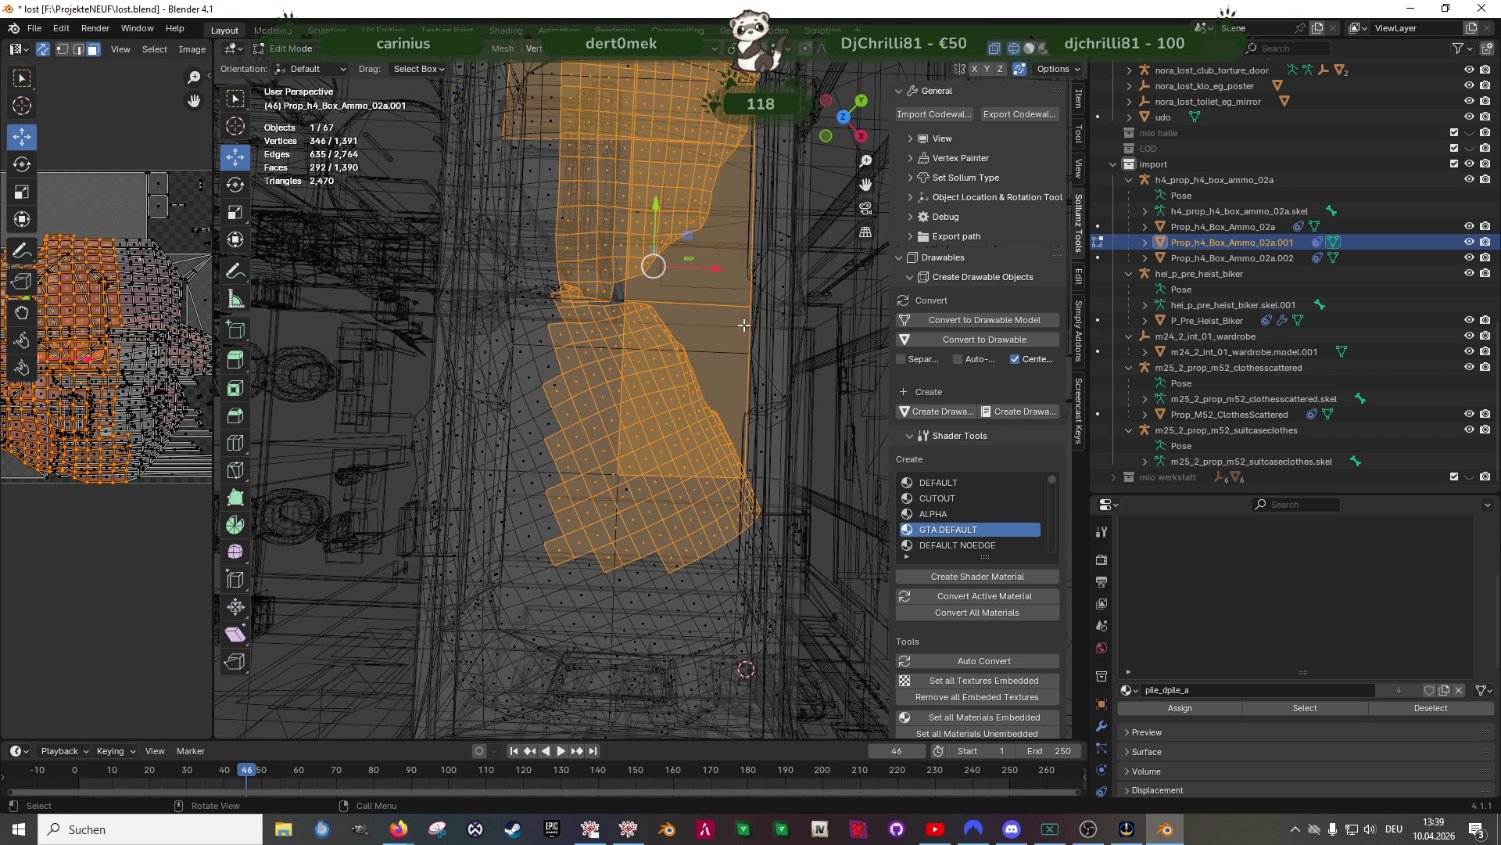
pyautogui.keyDown('ctrl'); pyautogui.moveTo(764, 320); pyautogui.dragTo(715, 269); pyautogui.keyUp('ctrl')
pyautogui.keyDown('ctrl'); pyautogui.moveTo(766, 170); pyautogui.dragTo(703, 258); pyautogui.keyUp('ctrl')
# Deselect the remaining left-edge faces and delete the selection, leaving 1,102 faces
pyautogui.moveTo(704, 258)
pyautogui.mouseDown(button='middle')
pyautogui.moveTo(665, 430)
pyautogui.moveTo(623, 476)
pyautogui.mouseUp(button='middle')
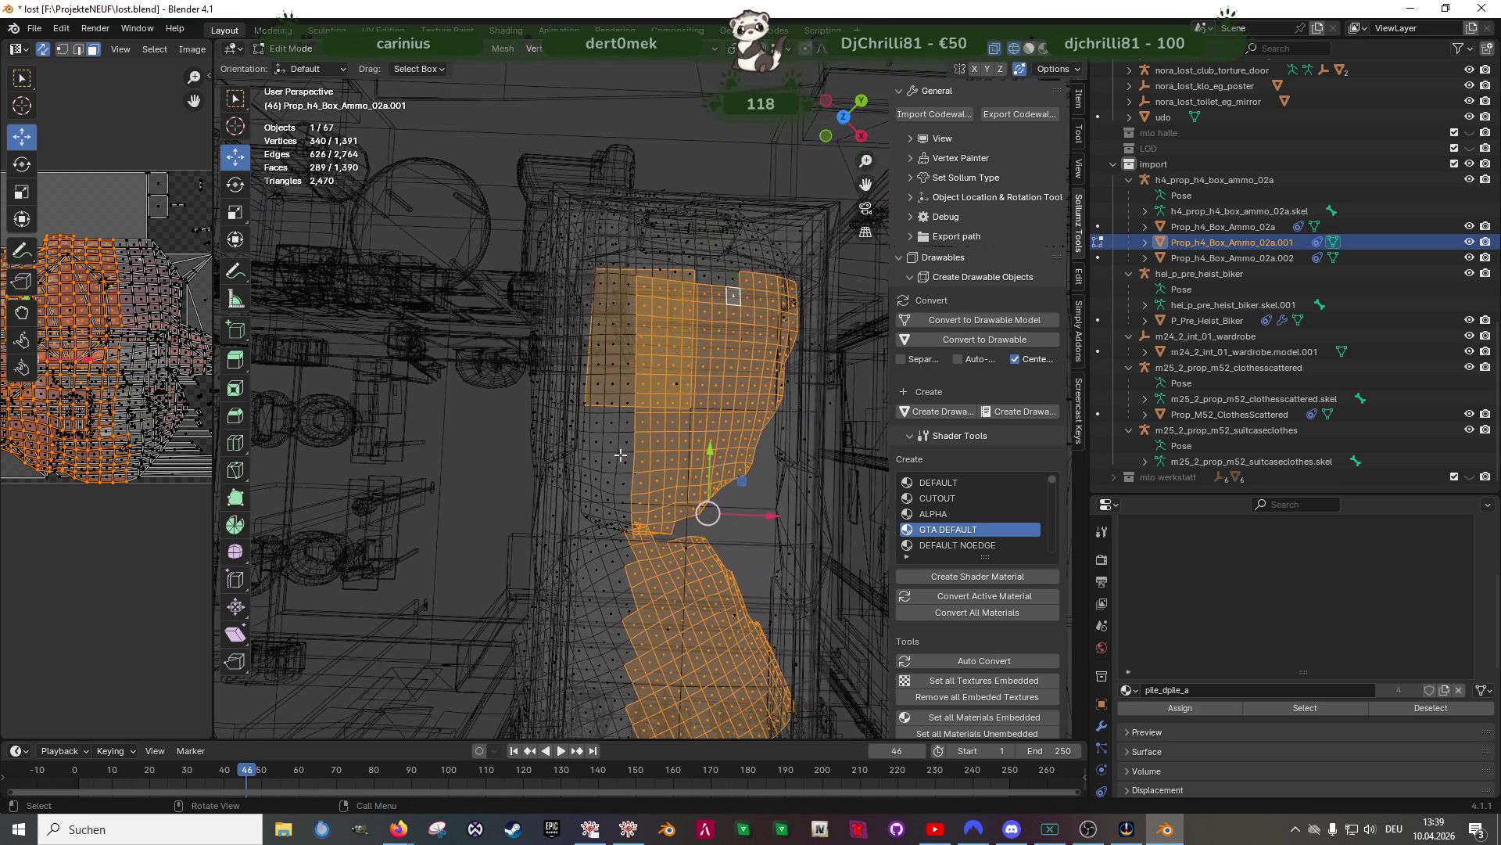
pyautogui.scroll(2, 610, 354)
pyautogui.keyDown('ctrl'); pyautogui.moveTo(577, 261); pyautogui.dragTo(680, 360); pyautogui.keyUp('ctrl')
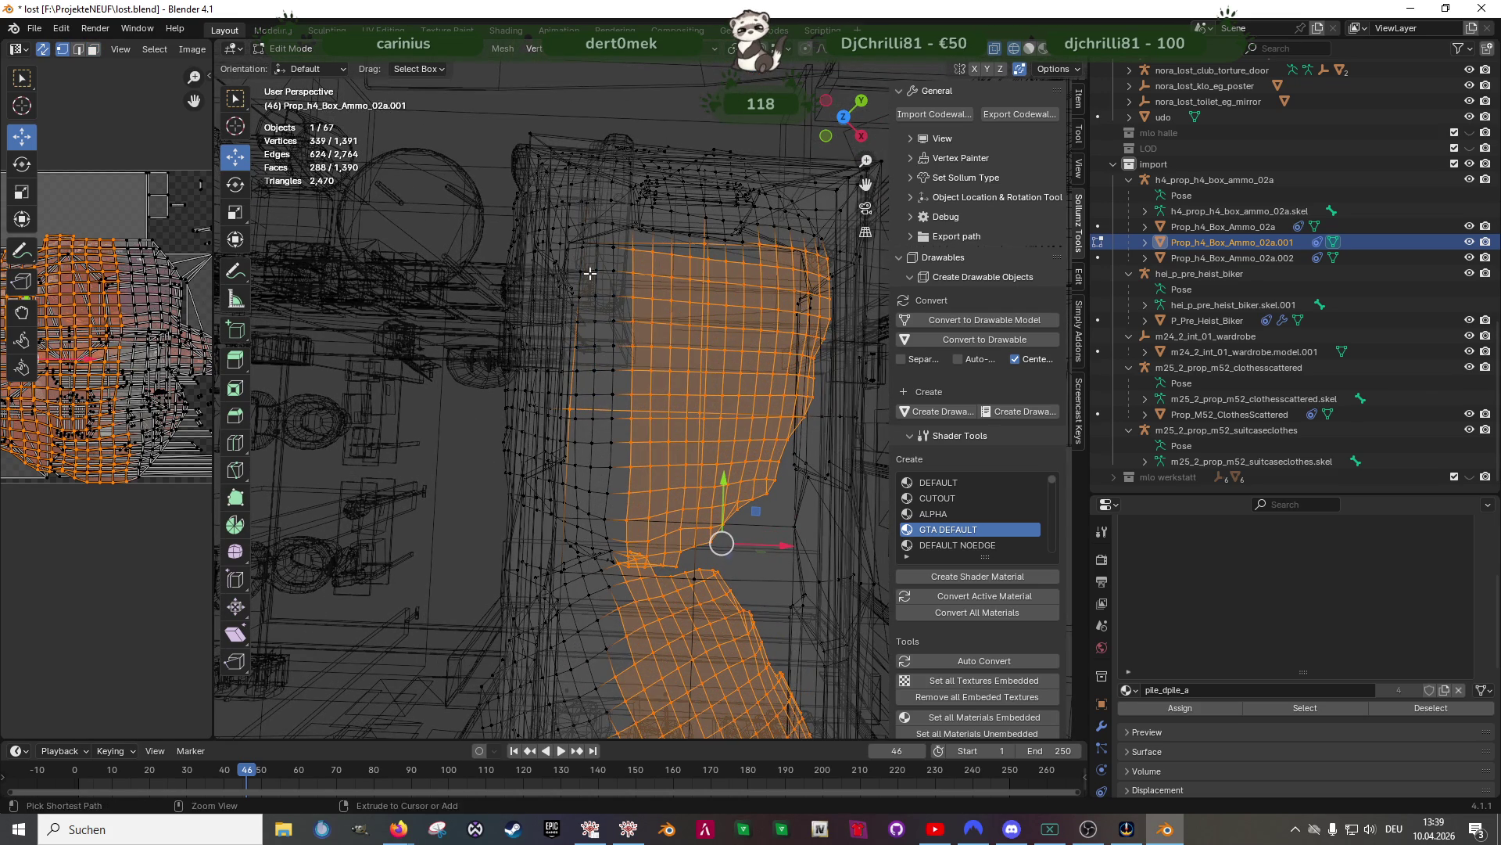
pyautogui.keyDown('ctrl'); pyautogui.moveTo(552, 324); pyautogui.dragTo(631, 539); pyautogui.keyUp('ctrl')
pyautogui.moveTo(712, 595)
pyautogui.keyDown('shift'); pyautogui.mouseDown(button='middle')
pyautogui.moveTo(711, 439)
pyautogui.moveTo(727, 407)
pyautogui.mouseUp(button='middle'); pyautogui.keyUp('shift')
pyautogui.scroll(-3, 712, 440)
pyautogui.press('x')
pyautogui.click(728, 405)
pyautogui.hotkey('shift', 'z')
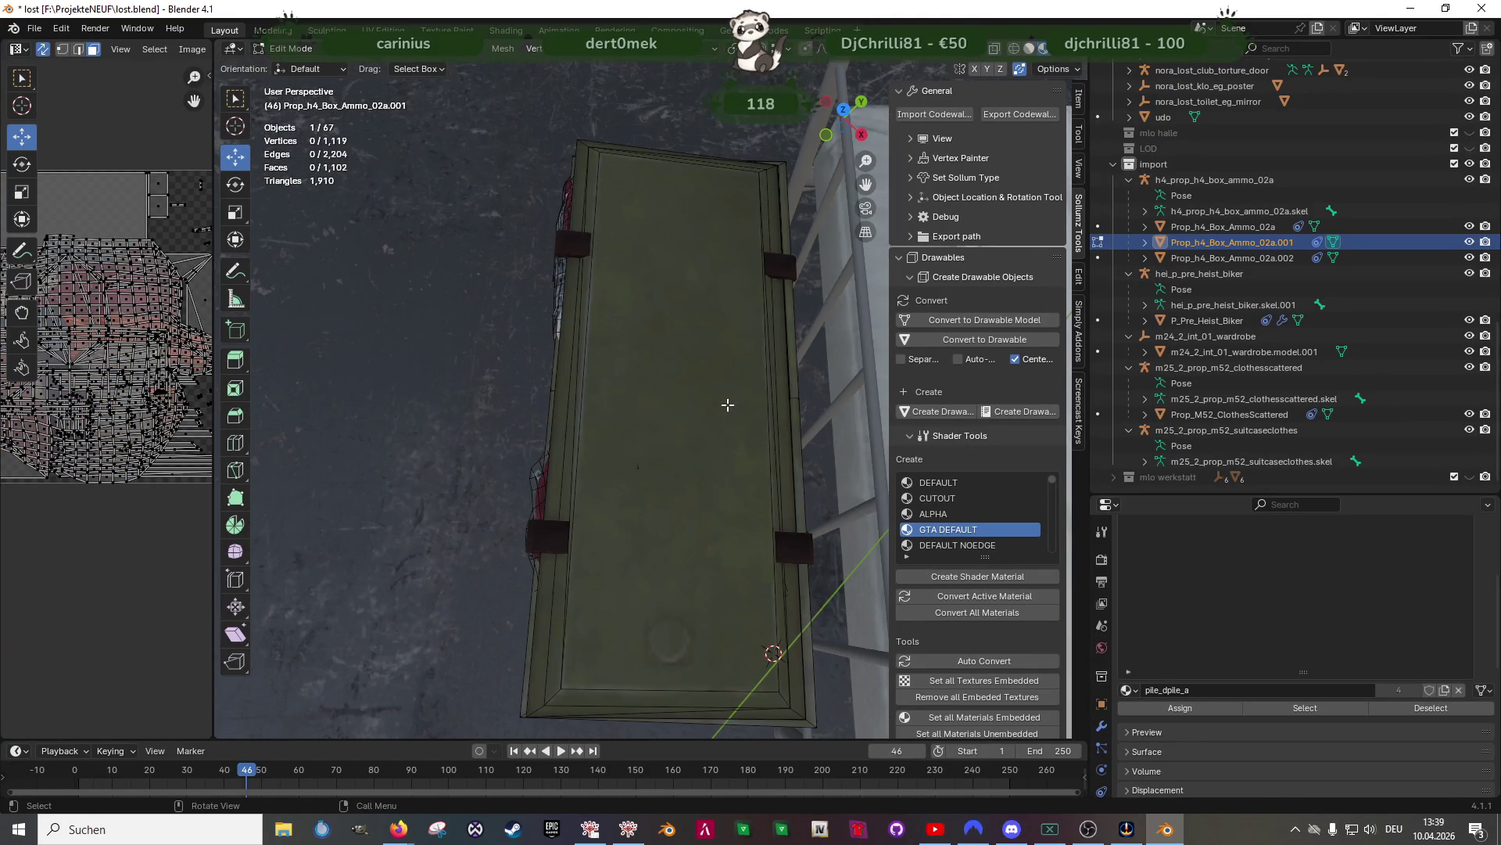
# Back in Object Mode, turn on the Face Orientation viewport overlay
pyautogui.moveTo(620, 473)
pyautogui.mouseDown(button='middle')
pyautogui.moveTo(766, 357)
pyautogui.moveTo(713, 376)
pyautogui.moveTo(760, 404)
pyautogui.moveTo(715, 416)
pyautogui.mouseUp(button='middle')
pyautogui.press('Tab')
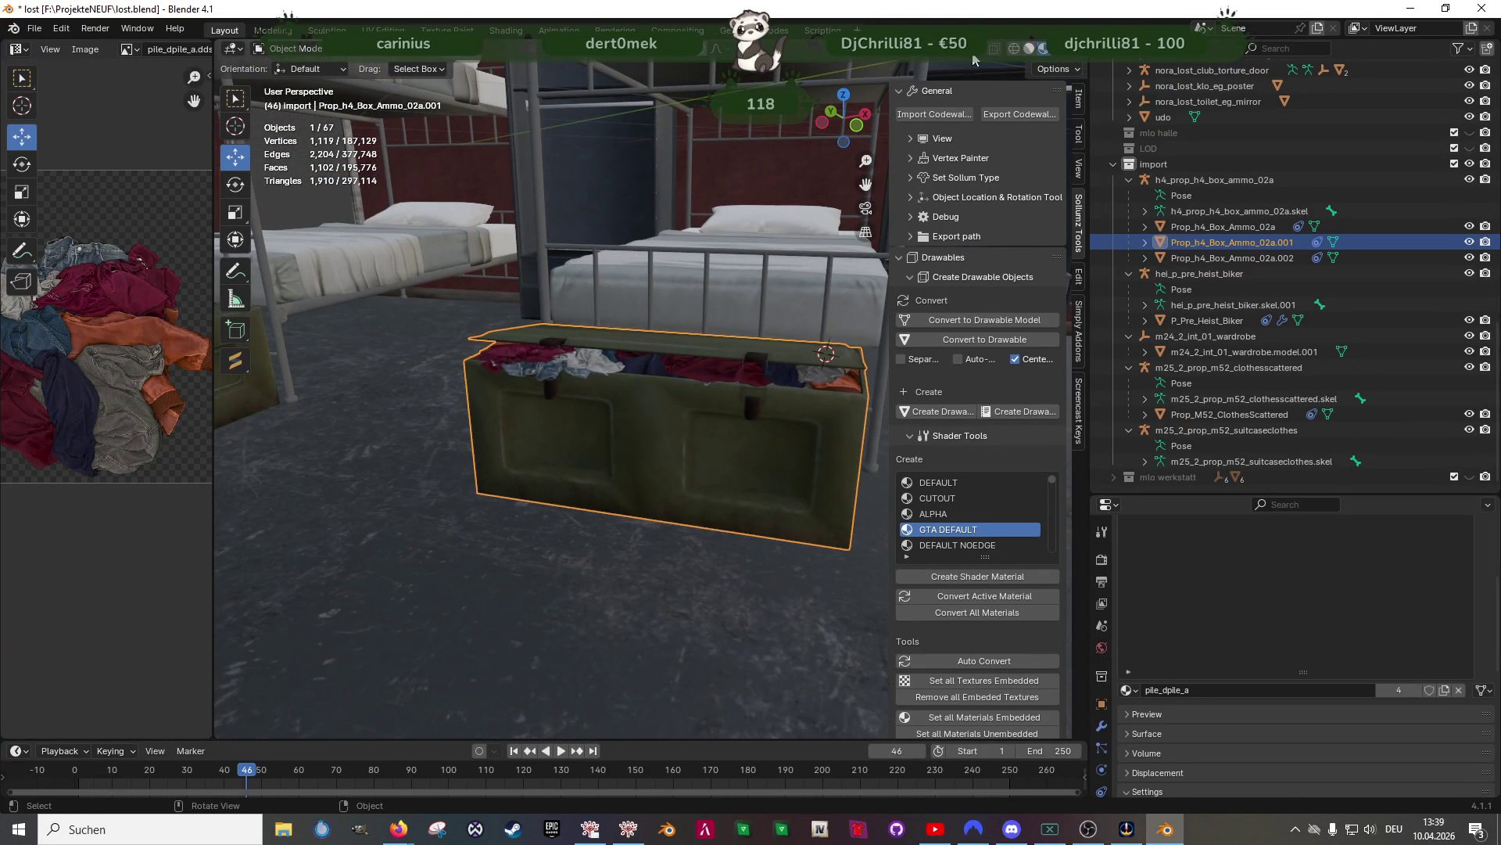
pyautogui.click(974, 48)
pyautogui.click(878, 349)
pyautogui.moveTo(658, 415)
pyautogui.mouseDown(button='middle')
pyautogui.moveTo(585, 394)
pyautogui.moveTo(505, 401)
pyautogui.moveTo(569, 429)
pyautogui.moveTo(487, 405)
pyautogui.moveTo(533, 438)
pyautogui.moveTo(701, 399)
pyautogui.moveTo(700, 415)
pyautogui.moveTo(827, 413)
pyautogui.moveTo(667, 340)
pyautogui.mouseUp(button='middle')
pyautogui.scroll(-5, 826, 414)
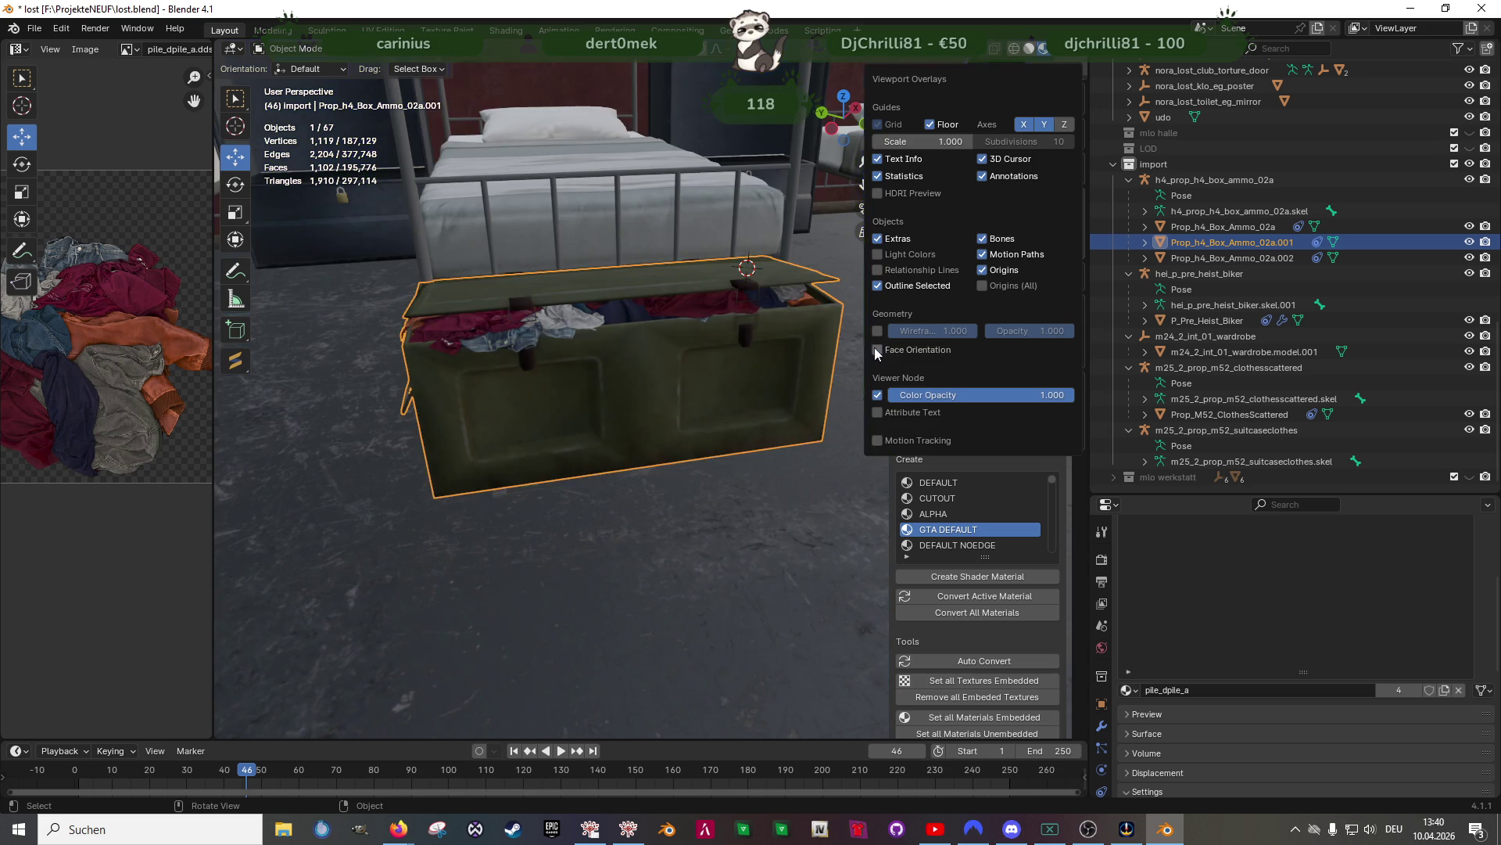
# Inspect the crate in Edit Mode, then open v_16_mid_bath_mesh_delta.model.002 in Edit Mode
pyautogui.press('Tab')
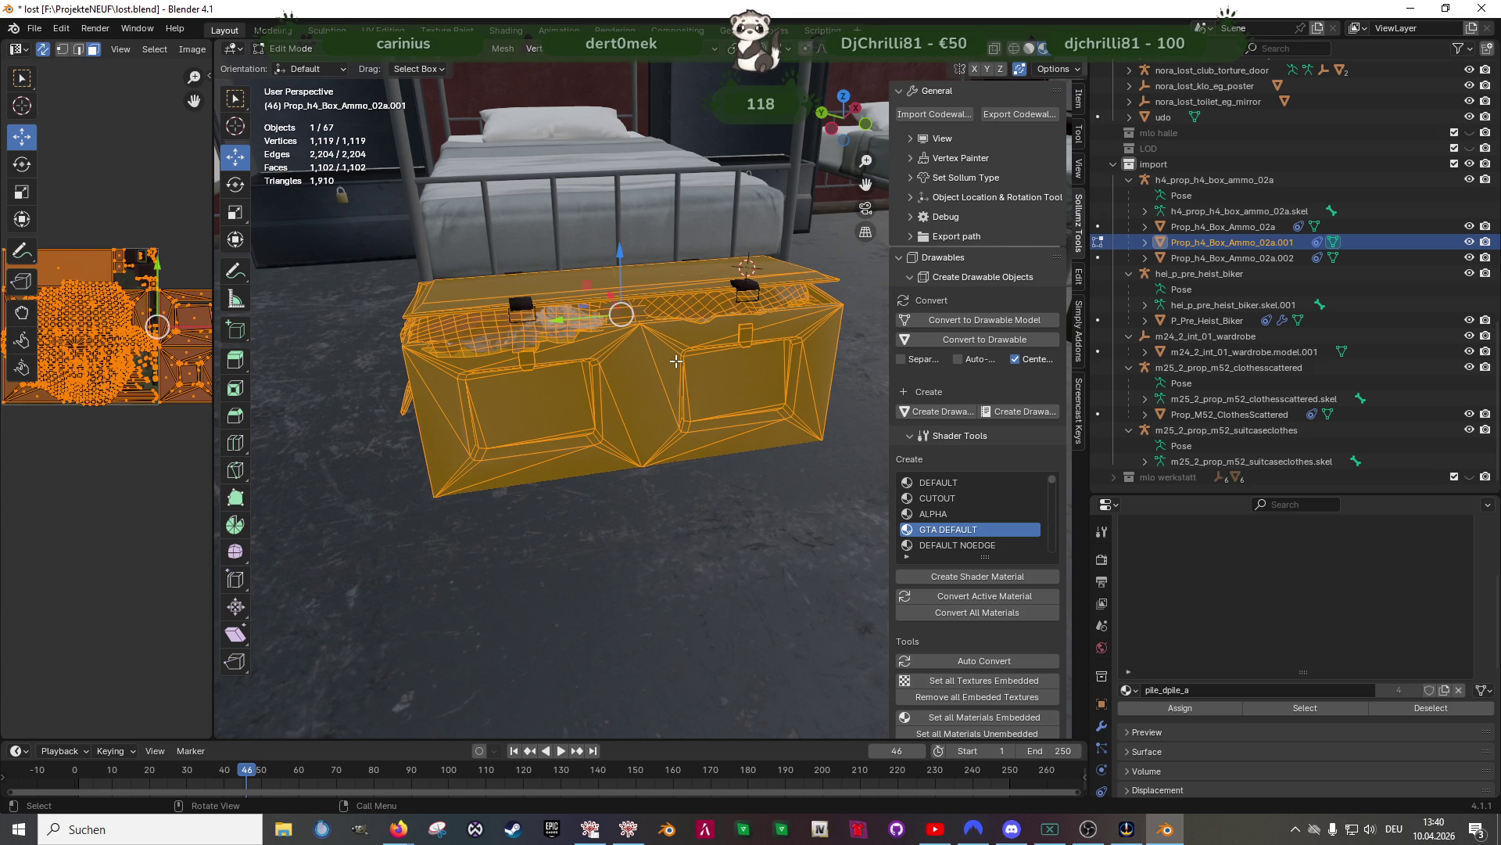
pyautogui.moveTo(681, 359)
pyautogui.mouseDown(button='middle')
pyautogui.moveTo(728, 486)
pyautogui.moveTo(524, 519)
pyautogui.moveTo(517, 280)
pyautogui.moveTo(471, 518)
pyautogui.moveTo(555, 361)
pyautogui.mouseUp(button='middle')
pyautogui.scroll(-5, 727, 486)
pyautogui.scroll(5, 516, 506)
pyautogui.press('Tab')
pyautogui.click(503, 316)
pyautogui.press('Tab')
pyautogui.scroll(3, 471, 518)
# Box-deselect part of the bathroom mesh in wireframe, then return to Object Mode
pyautogui.hotkey('shift', 'z')
pyautogui.moveTo(402, 136)
pyautogui.keyDown('ctrl'); pyautogui.mouseDown()
pyautogui.moveTo(448, 183)
pyautogui.moveTo(638, 502)
pyautogui.mouseUp(); pyautogui.keyUp('ctrl')
pyautogui.moveTo(638, 502); pyautogui.dragTo(624, 404, button='middle')
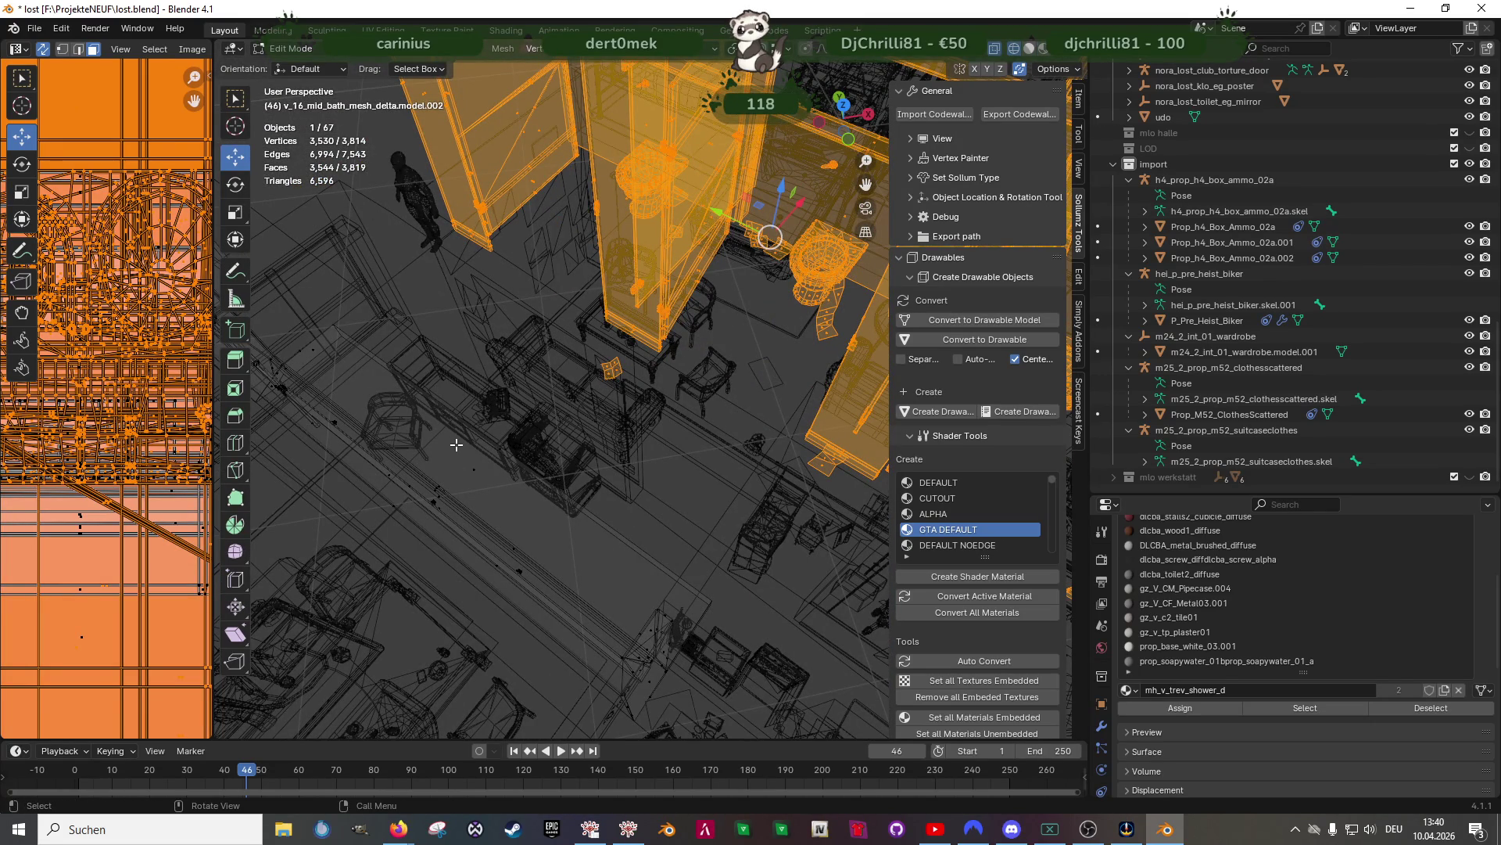
pyautogui.press('Tab')
pyautogui.moveTo(456, 444)
pyautogui.mouseDown(button='middle')
pyautogui.moveTo(821, 409)
pyautogui.moveTo(653, 388)
pyautogui.moveTo(580, 411)
pyautogui.moveTo(746, 437)
pyautogui.moveTo(594, 391)
pyautogui.moveTo(558, 332)
pyautogui.mouseUp(button='middle')
pyautogui.hotkey('shift', 'z')
pyautogui.scroll(5, 541, 442)
# Join Prop_h4_Box_Ammo_02a.002 into the crate Prop_h4_Box_Ammo_02a.001
pyautogui.click(559, 331)
pyautogui.moveTo(610, 392)
pyautogui.mouseDown(button='middle')
pyautogui.moveTo(632, 391)
pyautogui.moveTo(599, 369)
pyautogui.mouseUp(button='middle')
pyautogui.scroll(3, 598, 368)
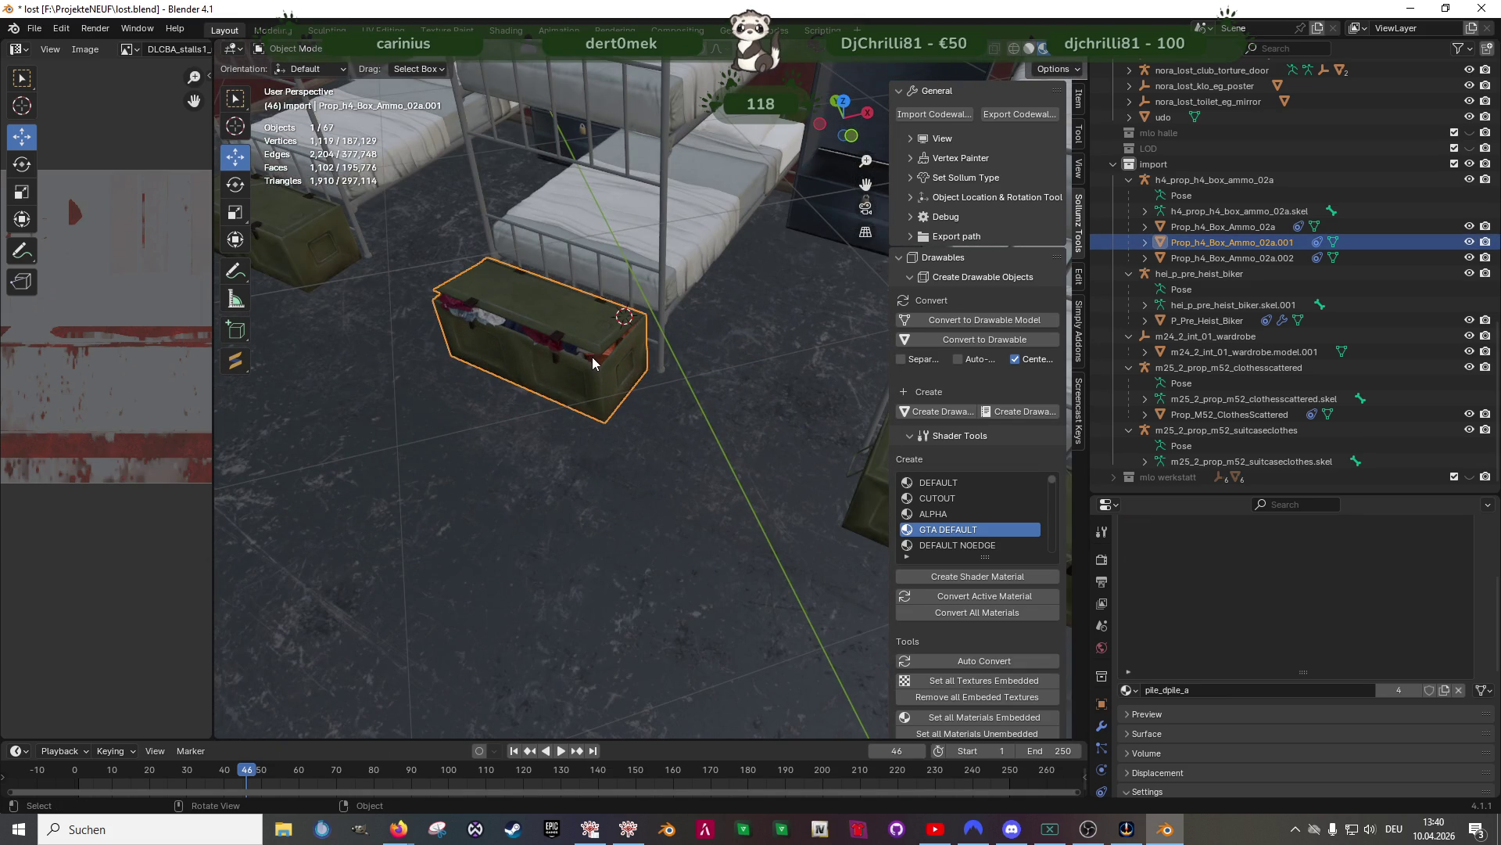
pyautogui.scroll(3, 593, 359)
pyautogui.press('Tab')
pyautogui.press('Tab')
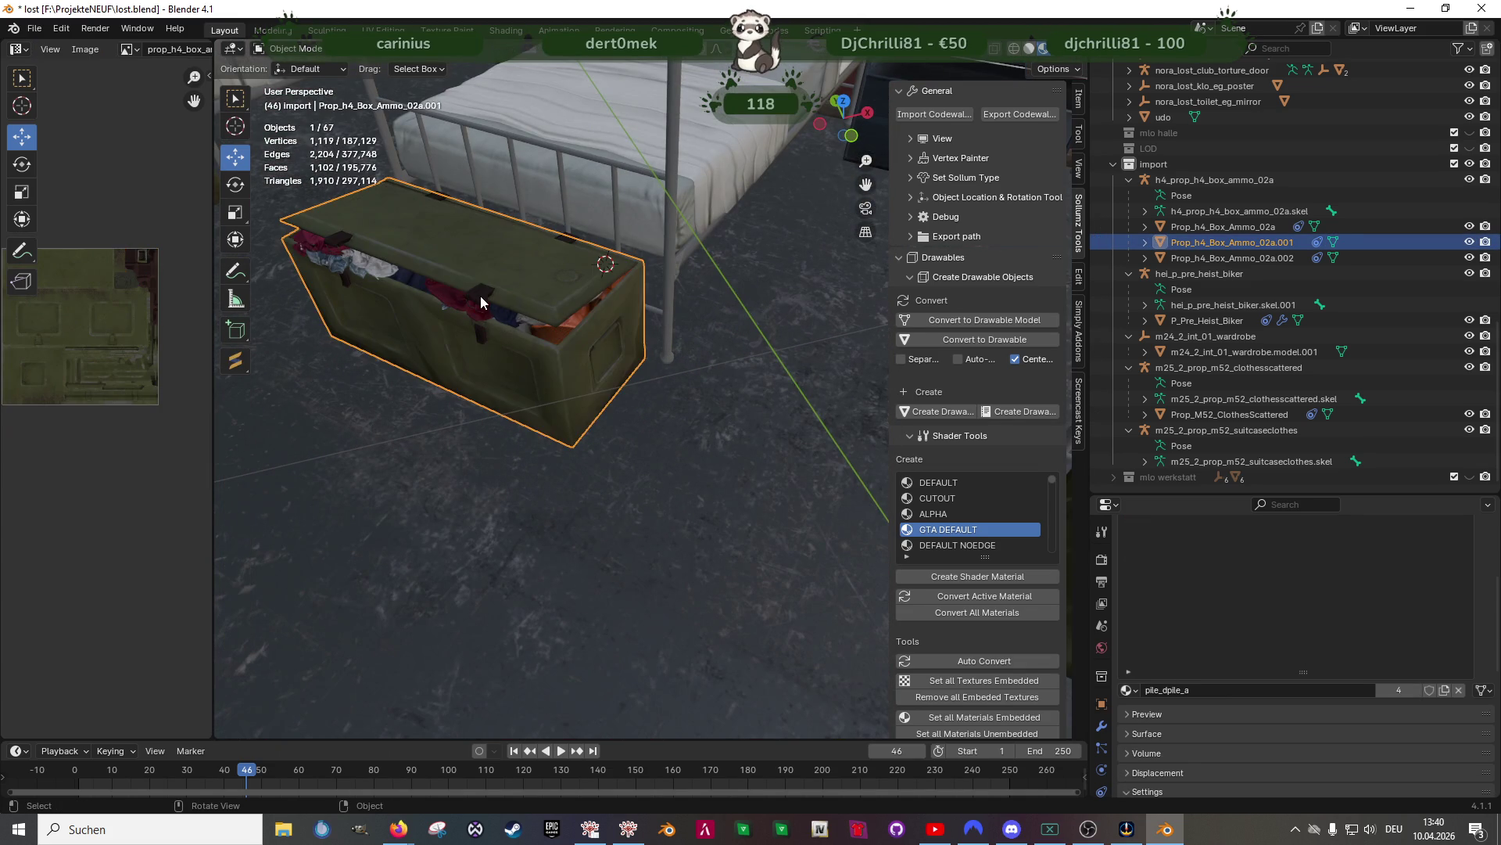
pyautogui.click(487, 302)
pyautogui.keyDown('shift'); pyautogui.click(515, 285); pyautogui.keyUp('shift')
pyautogui.rightClick(450, 277)
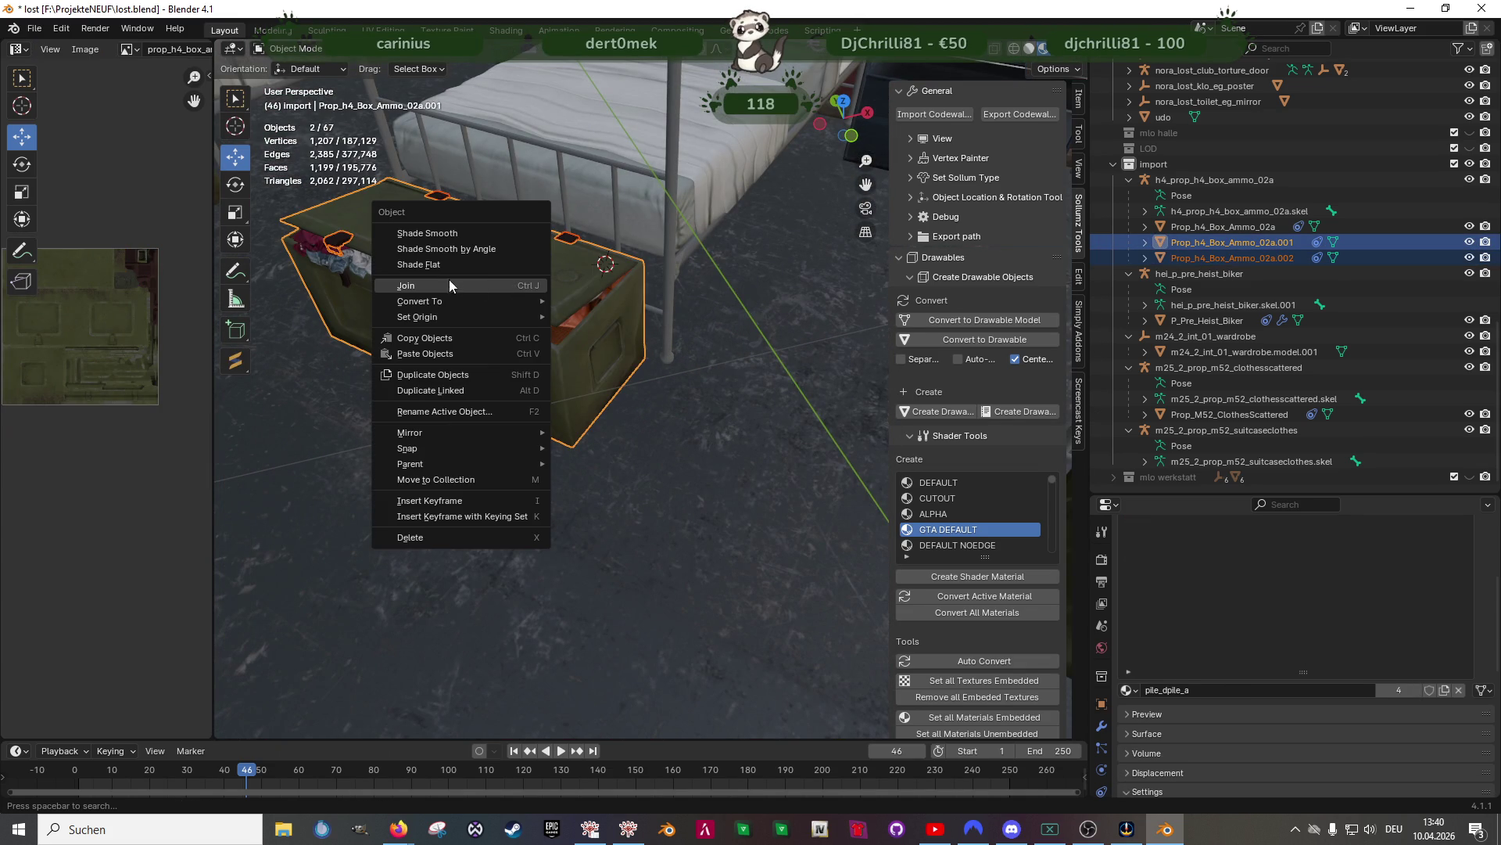
pyautogui.hotkey('ctrl', 'j')
# Inspect the joined crate's mesh in Edit Mode, then return to Object Mode
pyautogui.moveTo(467, 399)
pyautogui.mouseDown(button='middle')
pyautogui.moveTo(609, 345)
pyautogui.moveTo(543, 372)
pyautogui.moveTo(558, 354)
pyautogui.moveTo(538, 382)
pyautogui.mouseUp(button='middle')
pyautogui.press('Tab')
pyautogui.scroll(-5, 559, 355)
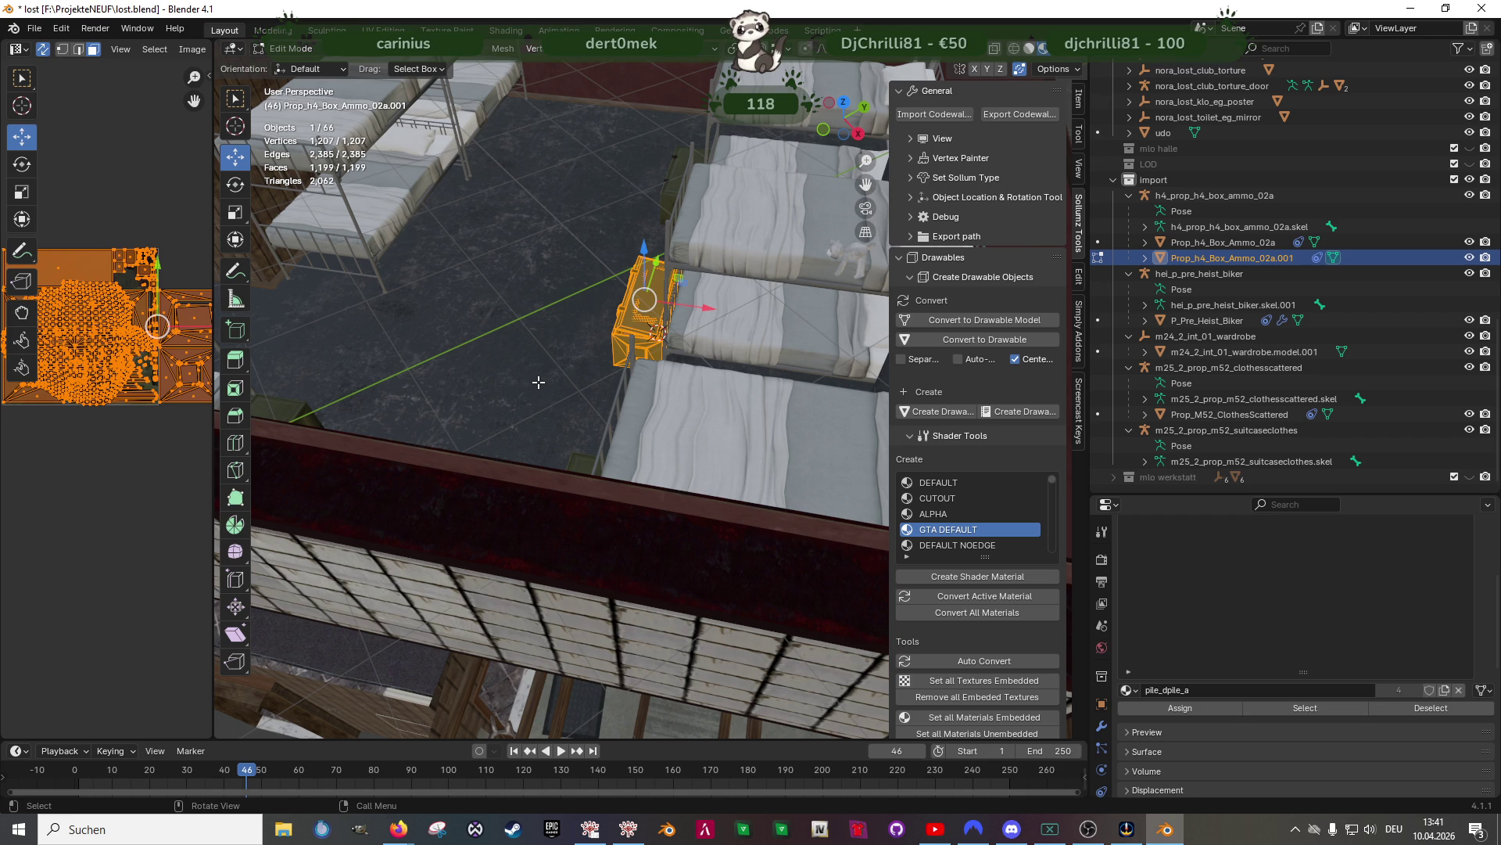
pyautogui.press('Tab')
pyautogui.moveTo(570, 452)
pyautogui.mouseDown(button='middle')
pyautogui.moveTo(434, 534)
pyautogui.moveTo(595, 546)
pyautogui.moveTo(616, 503)
pyautogui.moveTo(543, 538)
pyautogui.moveTo(619, 566)
pyautogui.moveTo(573, 524)
pyautogui.moveTo(612, 566)
pyautogui.moveTo(645, 554)
pyautogui.moveTo(686, 601)
pyautogui.moveTo(643, 562)
pyautogui.mouseUp(button='middle')
# In the terrarium object's Edit Mode, select and frame all ferret-material faces
pyautogui.click(574, 472)
pyautogui.press('Tab')
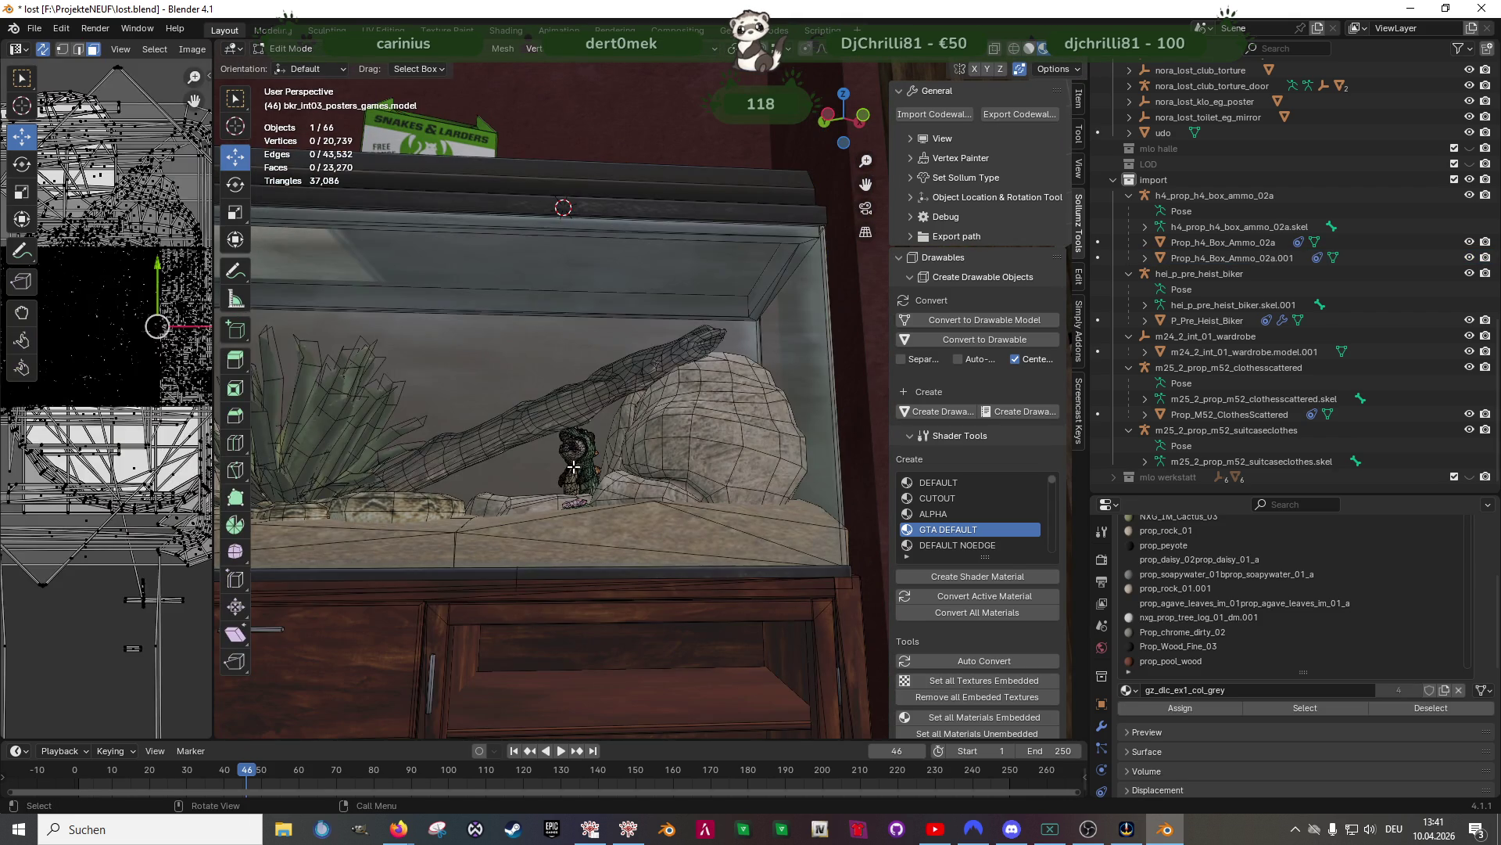
pyautogui.click(574, 467)
pyautogui.moveTo(574, 466)
pyautogui.mouseDown(button='middle')
pyautogui.moveTo(599, 463)
pyautogui.moveTo(439, 402)
pyautogui.moveTo(717, 377)
pyautogui.moveTo(594, 516)
pyautogui.mouseUp(button='middle')
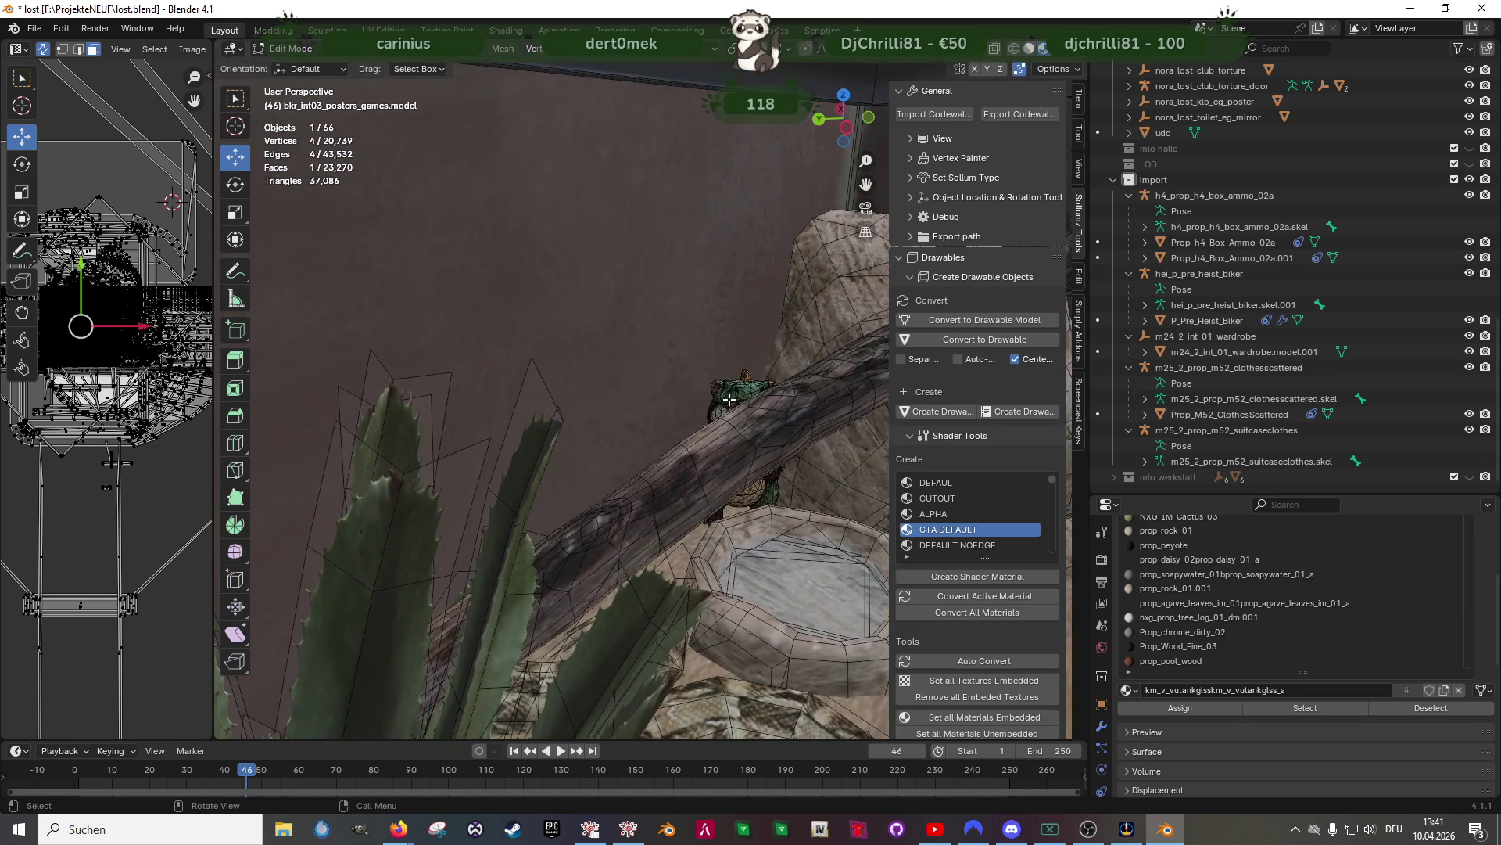
pyautogui.click(579, 536)
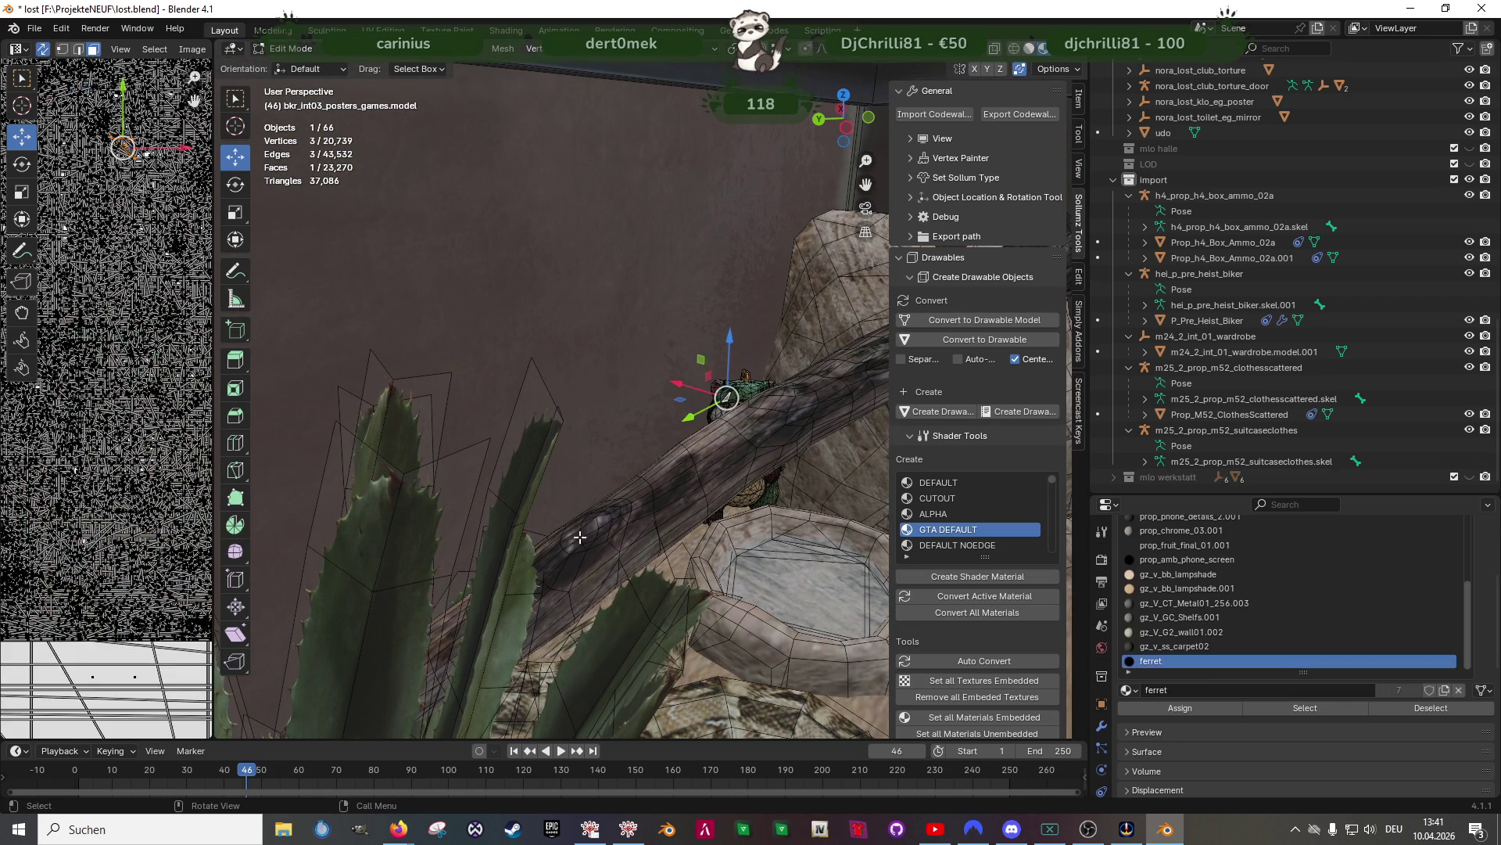
pyautogui.click(1305, 708)
pyautogui.moveTo(488, 289); pyautogui.dragTo(673, 354, button='middle')
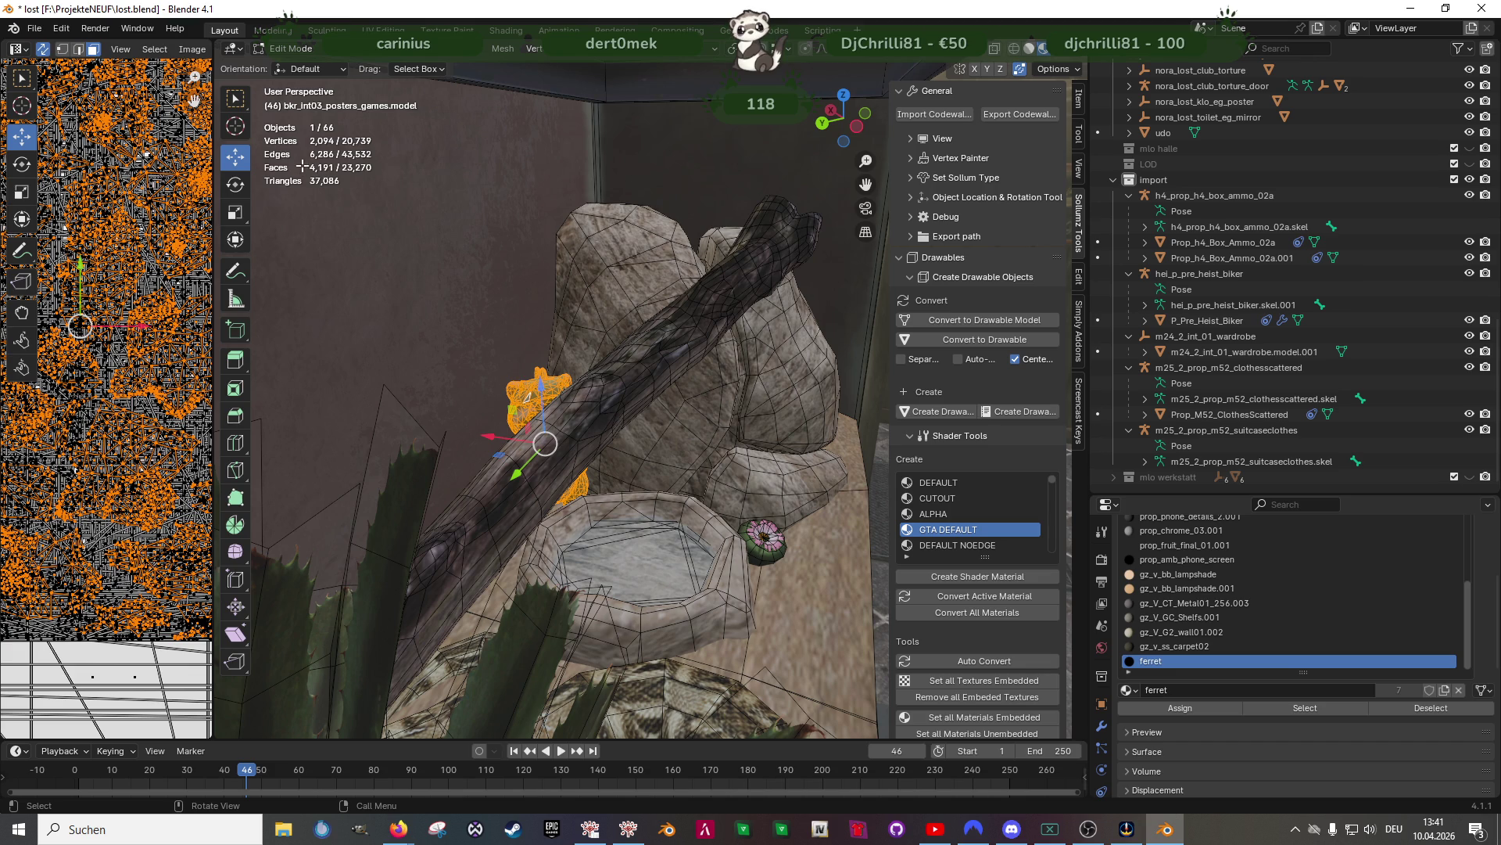
pyautogui.moveTo(306, 172)
pyautogui.mouseDown(button='middle')
pyautogui.moveTo(583, 398)
pyautogui.moveTo(638, 391)
pyautogui.mouseUp(button='middle')
pyautogui.press('KP_Decimal')
# Separate the ferret faces into bkr_int03_posters_games.model.001 and check it on the log
pyautogui.hotkey('ctrl', 'f')
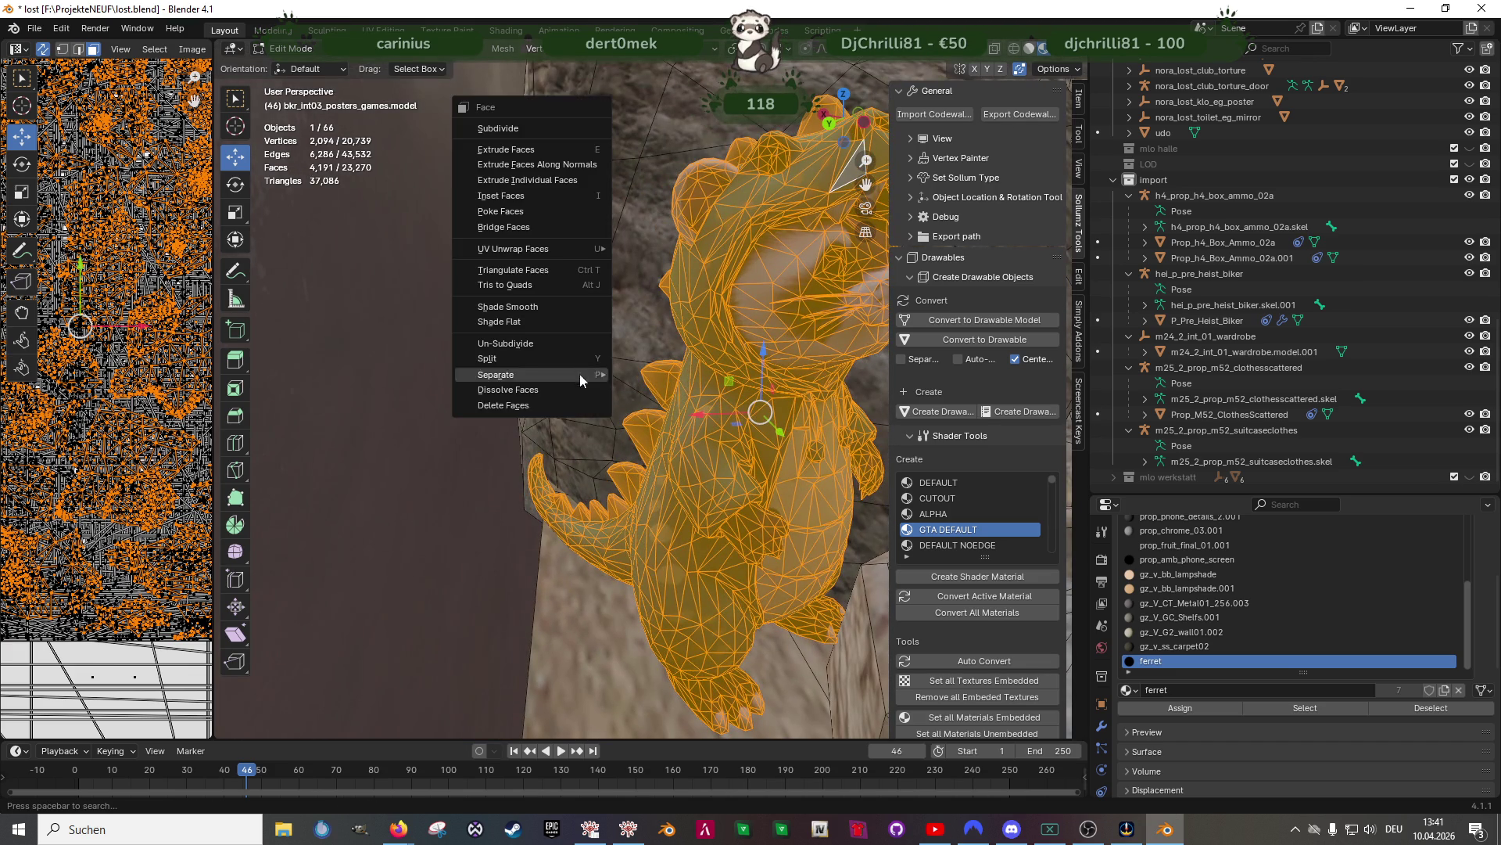
pyautogui.moveTo(582, 374)
pyautogui.click(645, 379)
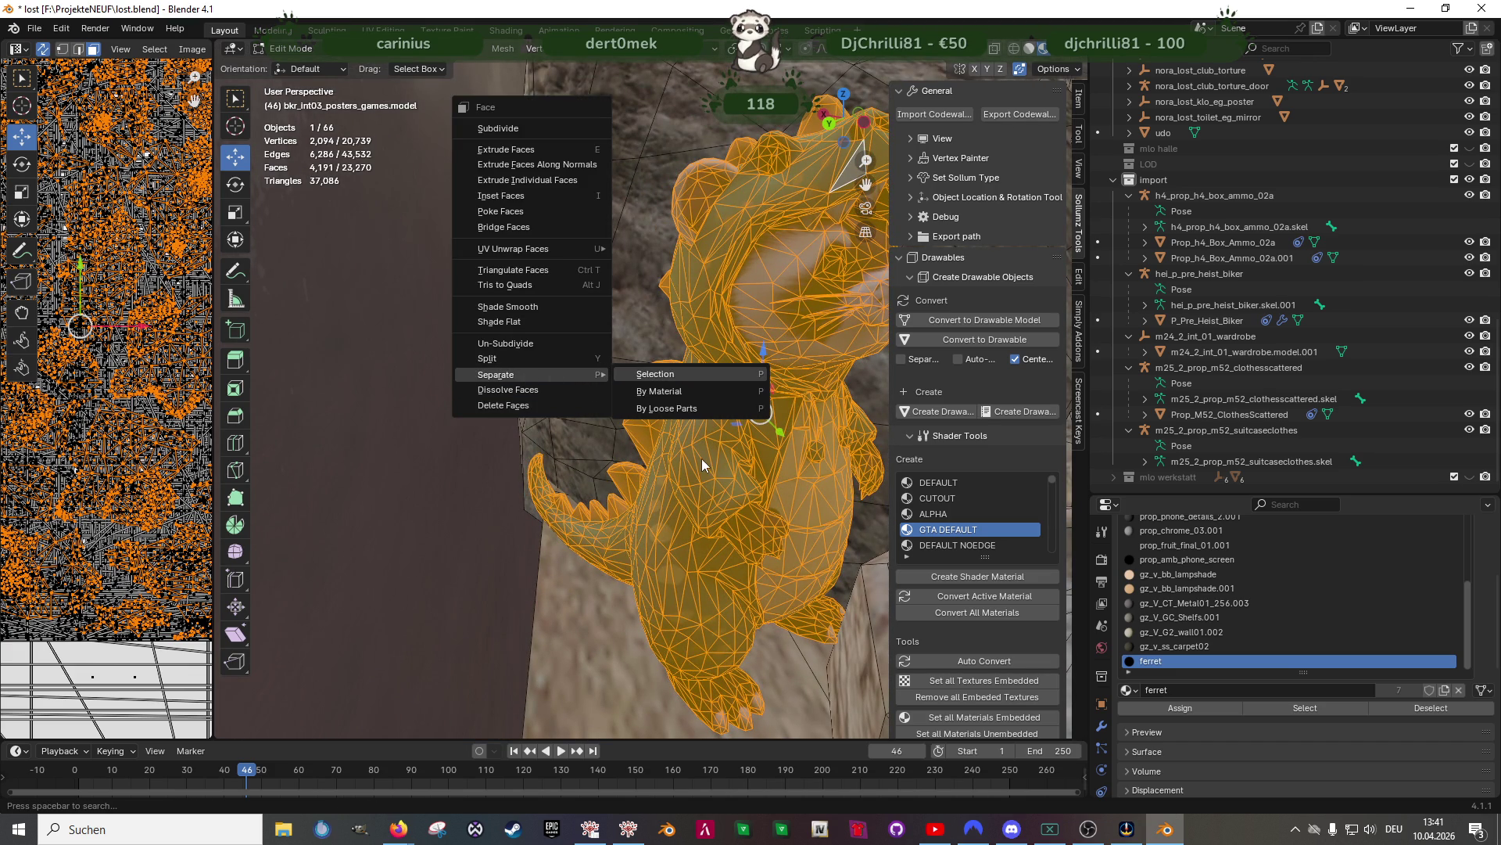
pyautogui.press('Tab')
pyautogui.press('Tab')
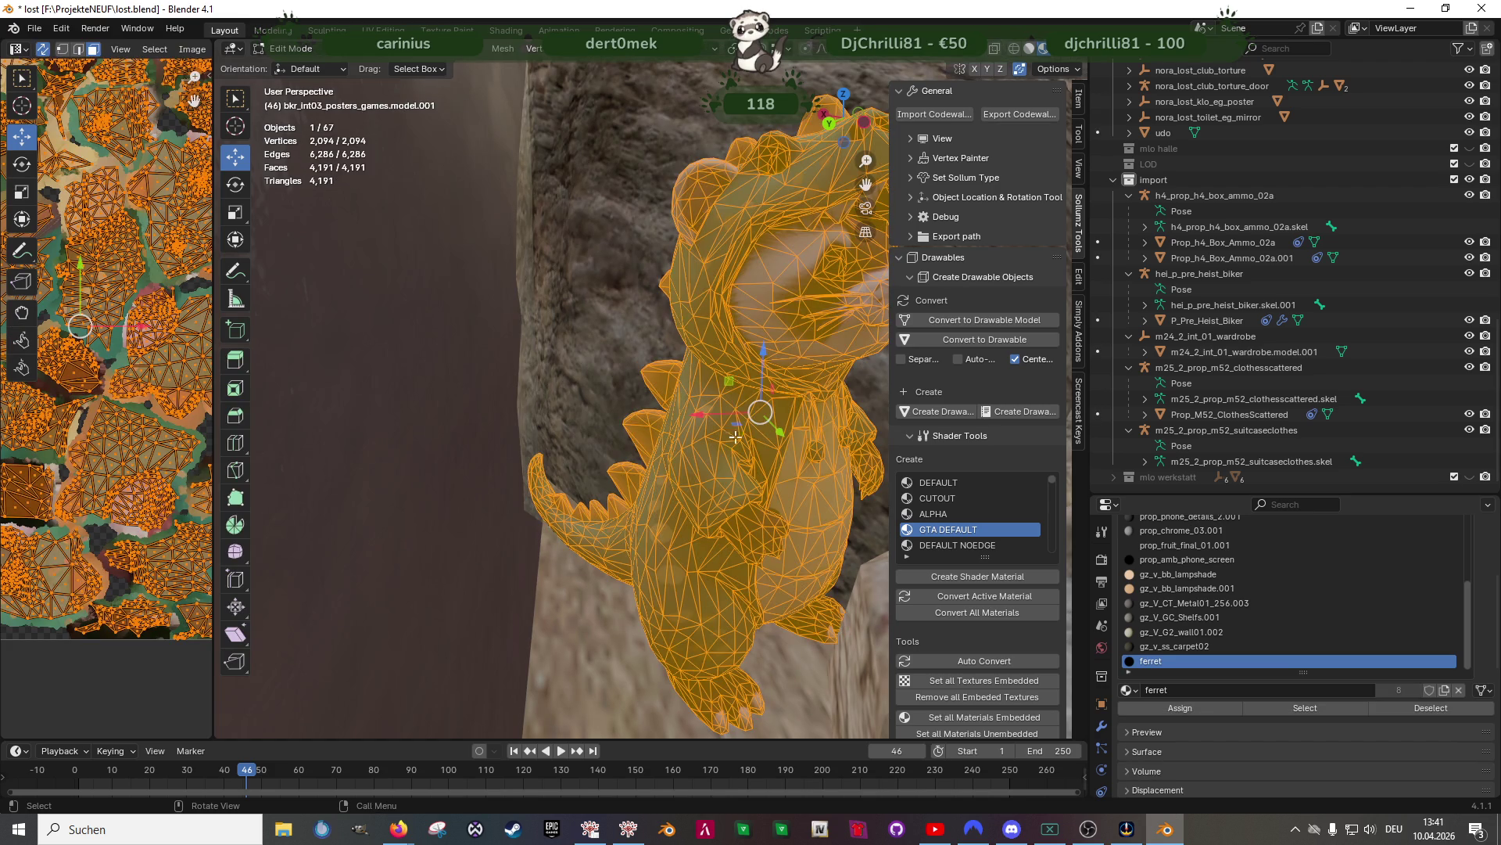
pyautogui.moveTo(792, 405); pyautogui.dragTo(594, 452, button='middle')
pyautogui.press('Tab')
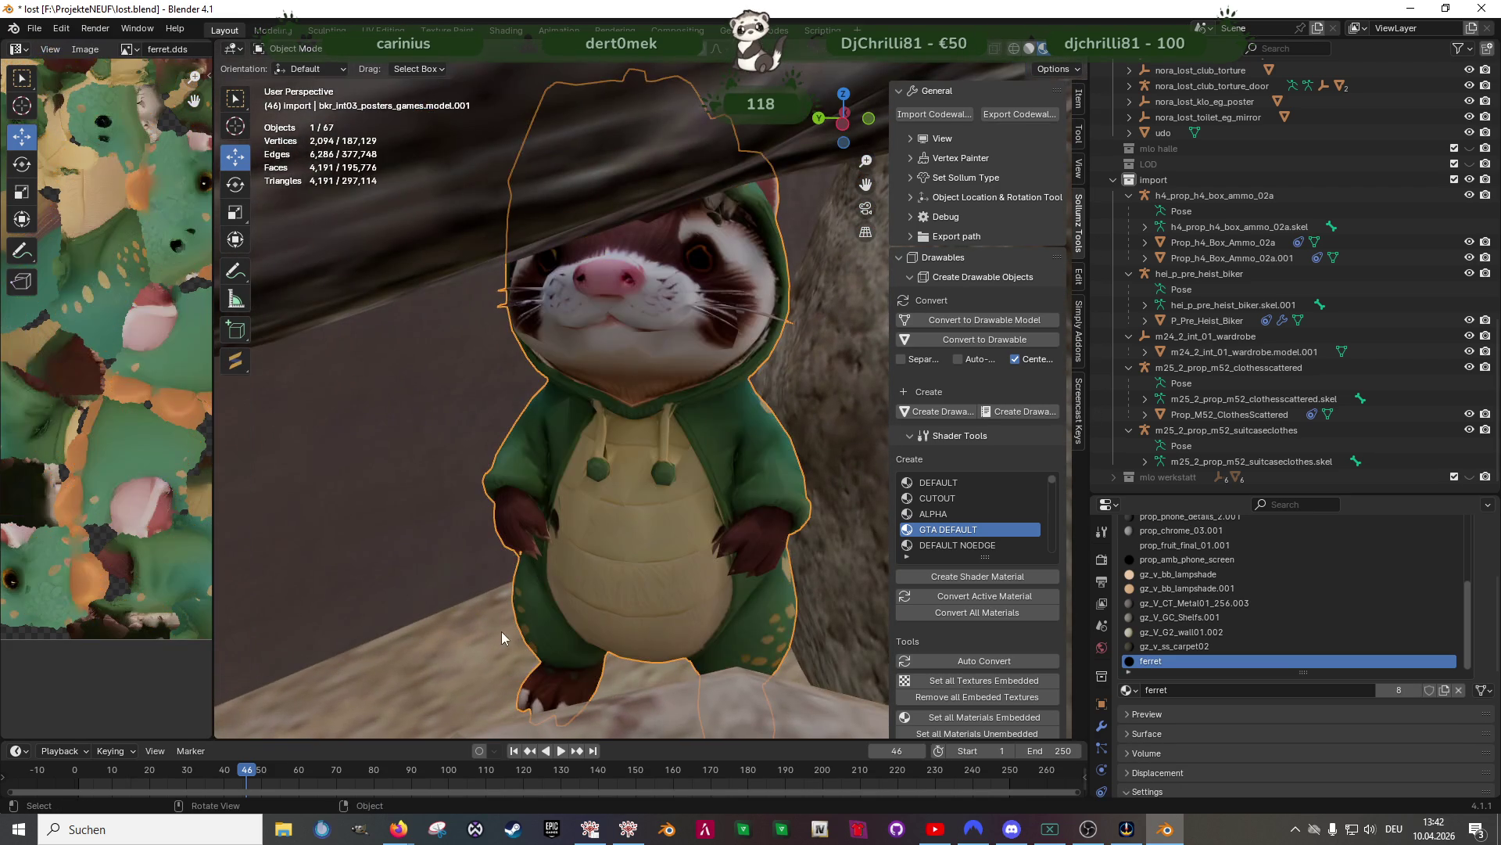
pyautogui.moveTo(579, 558); pyautogui.dragTo(687, 405, button='middle')
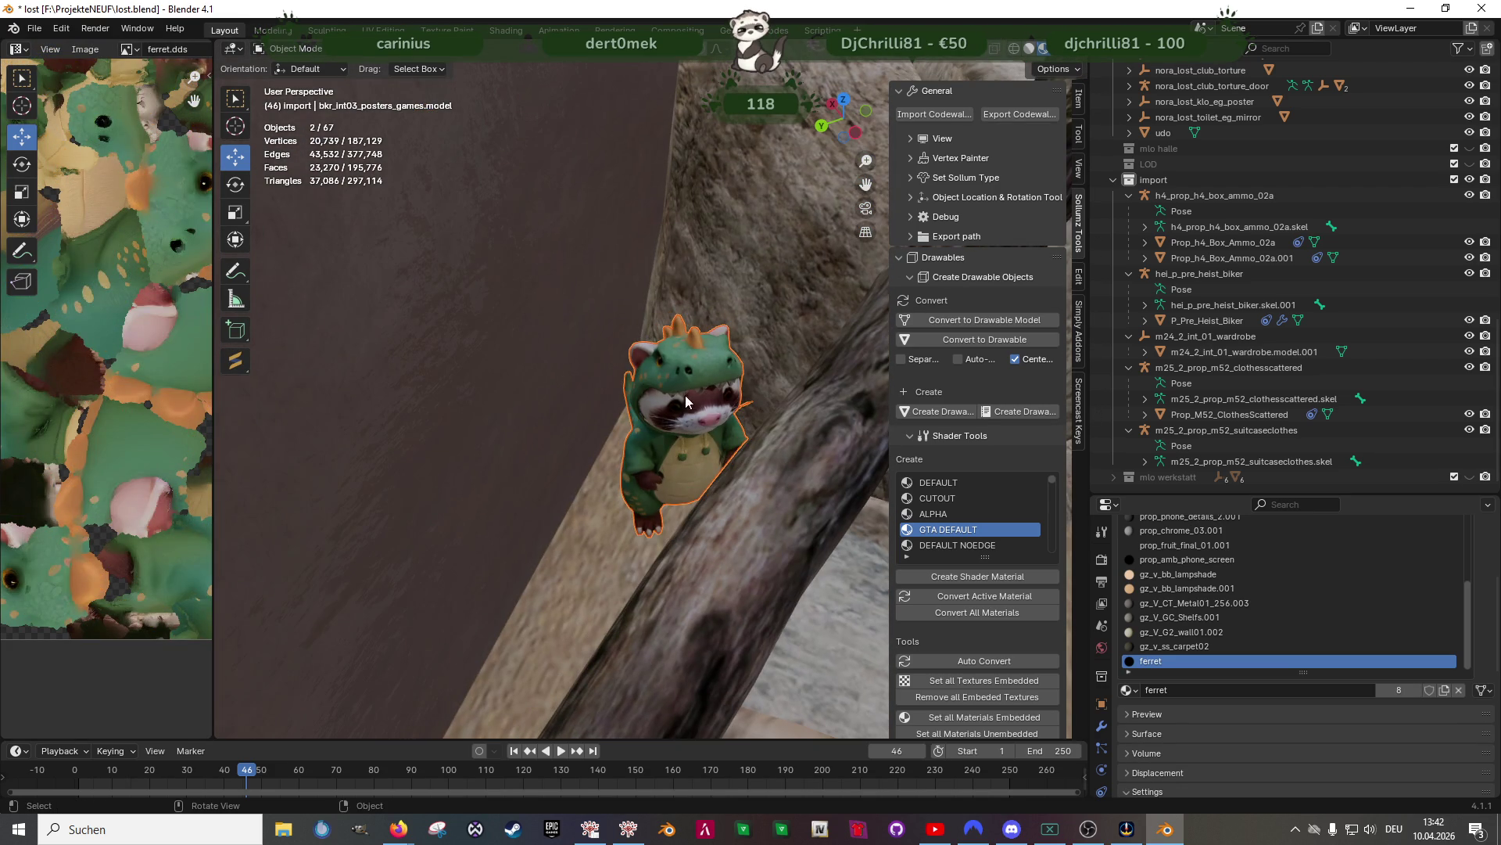
# Join the separated ferret back into bkr_int03_posters_games.model as one object
pyautogui.rightClick(771, 415)
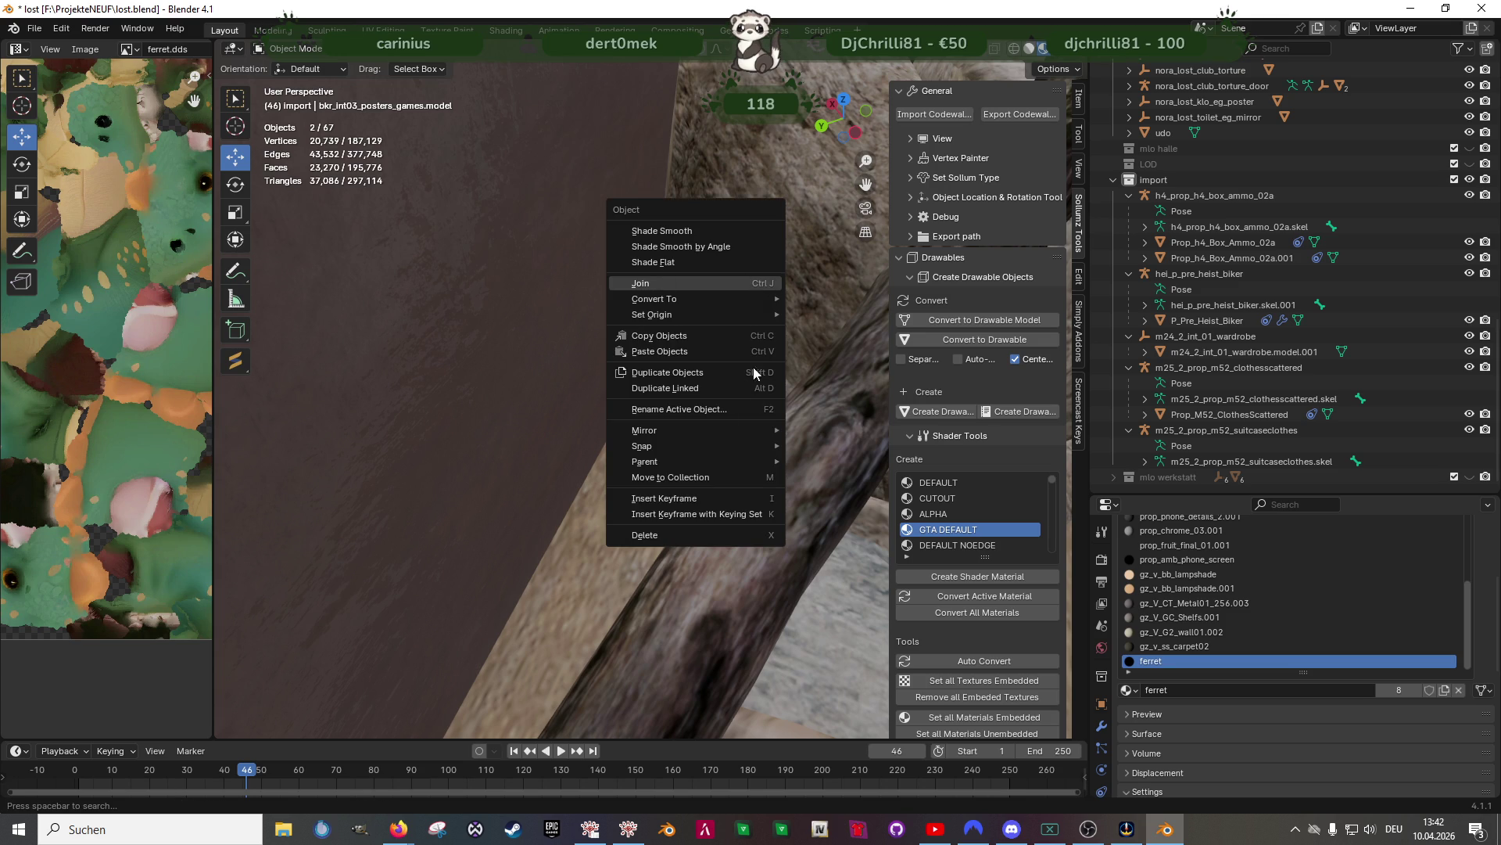
pyautogui.click(691, 388)
pyautogui.moveTo(726, 461)
pyautogui.mouseDown(button='middle')
pyautogui.moveTo(717, 503)
pyautogui.moveTo(566, 516)
pyautogui.moveTo(701, 490)
pyautogui.moveTo(657, 473)
pyautogui.moveTo(720, 439)
pyautogui.moveTo(727, 416)
pyautogui.moveTo(687, 438)
pyautogui.moveTo(647, 499)
pyautogui.moveTo(585, 514)
pyautogui.moveTo(588, 463)
pyautogui.moveTo(660, 480)
pyautogui.moveTo(760, 467)
pyautogui.moveTo(579, 441)
pyautogui.moveTo(645, 440)
pyautogui.moveTo(616, 452)
pyautogui.mouseUp(button='middle')
pyautogui.scroll(5, 588, 462)
pyautogui.scroll(-5, 588, 462)
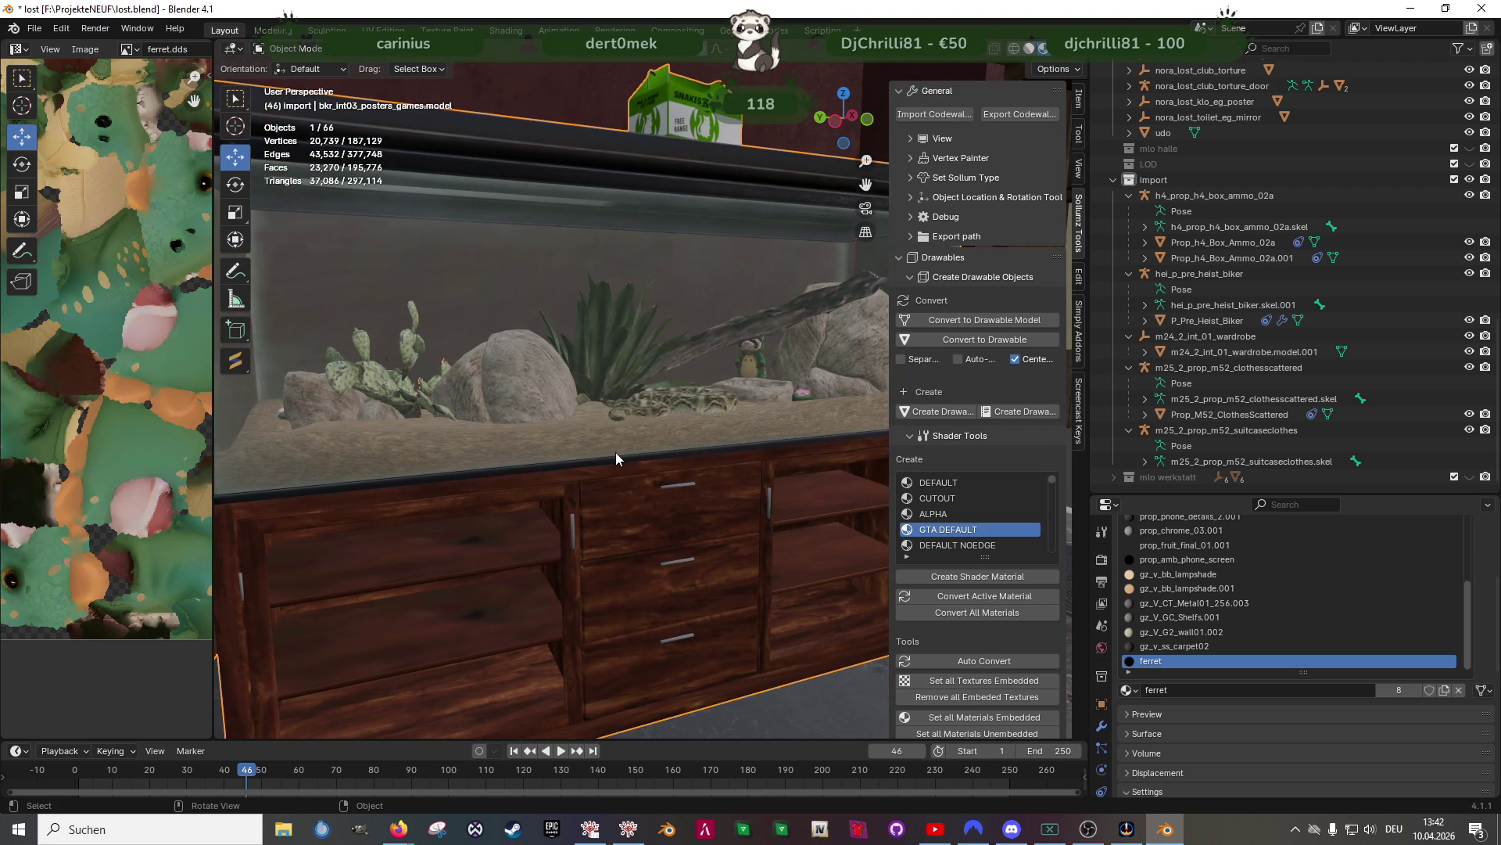
pyautogui.scroll(8, 631, 423)
pyautogui.scroll(-5, 637, 426)
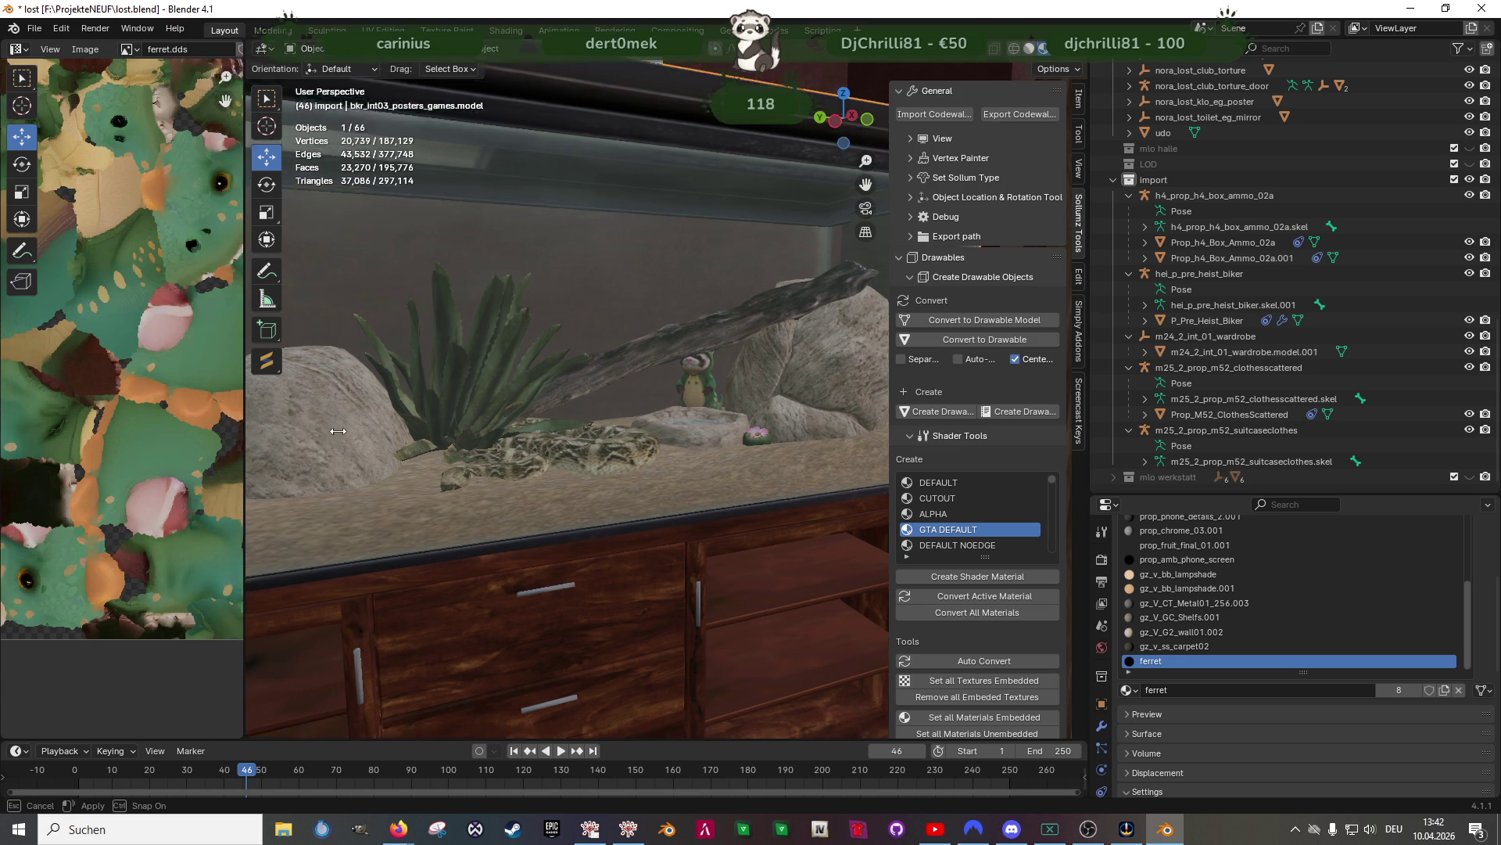
# Briefly widen the Image Editor, restore it, then select the open ammo crate
pyautogui.moveTo(210, 431); pyautogui.dragTo(564, 426)
pyautogui.scroll(-6, 343, 391)
pyautogui.scroll(4, 342, 391)
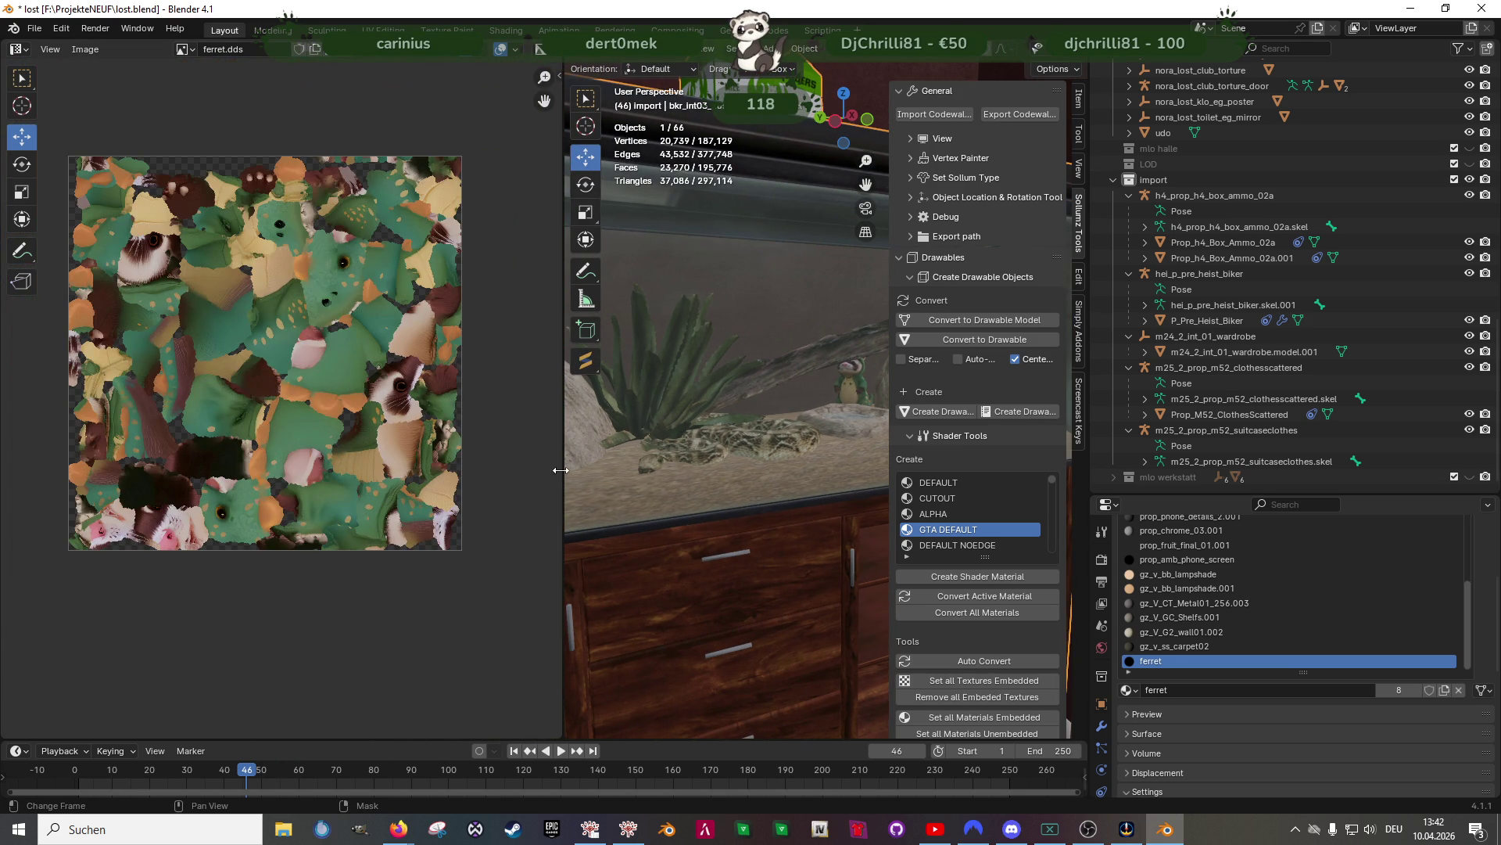
pyautogui.moveTo(561, 470); pyautogui.dragTo(266, 470)
pyautogui.moveTo(469, 438)
pyautogui.mouseDown(button='middle')
pyautogui.moveTo(513, 451)
pyautogui.moveTo(460, 490)
pyautogui.moveTo(684, 466)
pyautogui.moveTo(626, 493)
pyautogui.moveTo(556, 496)
pyautogui.moveTo(624, 463)
pyautogui.moveTo(476, 549)
pyautogui.moveTo(699, 471)
pyautogui.mouseUp(button='middle')
pyautogui.click(713, 282)
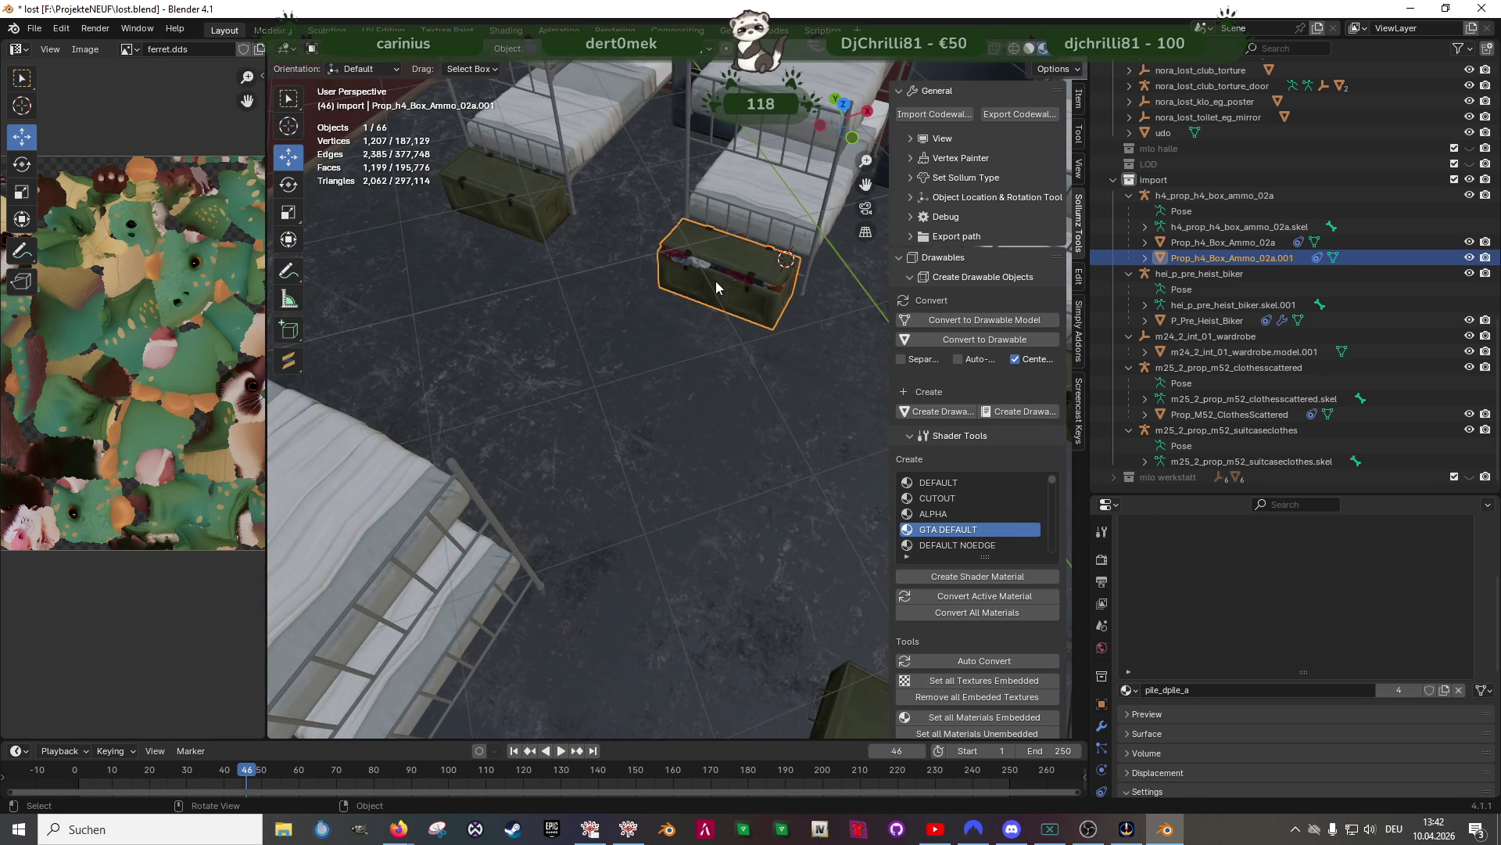
# In Edit Mode, rotate the crate mesh about 4.6° around the Z axis
pyautogui.press('KP_Decimal')
pyautogui.press('Tab')
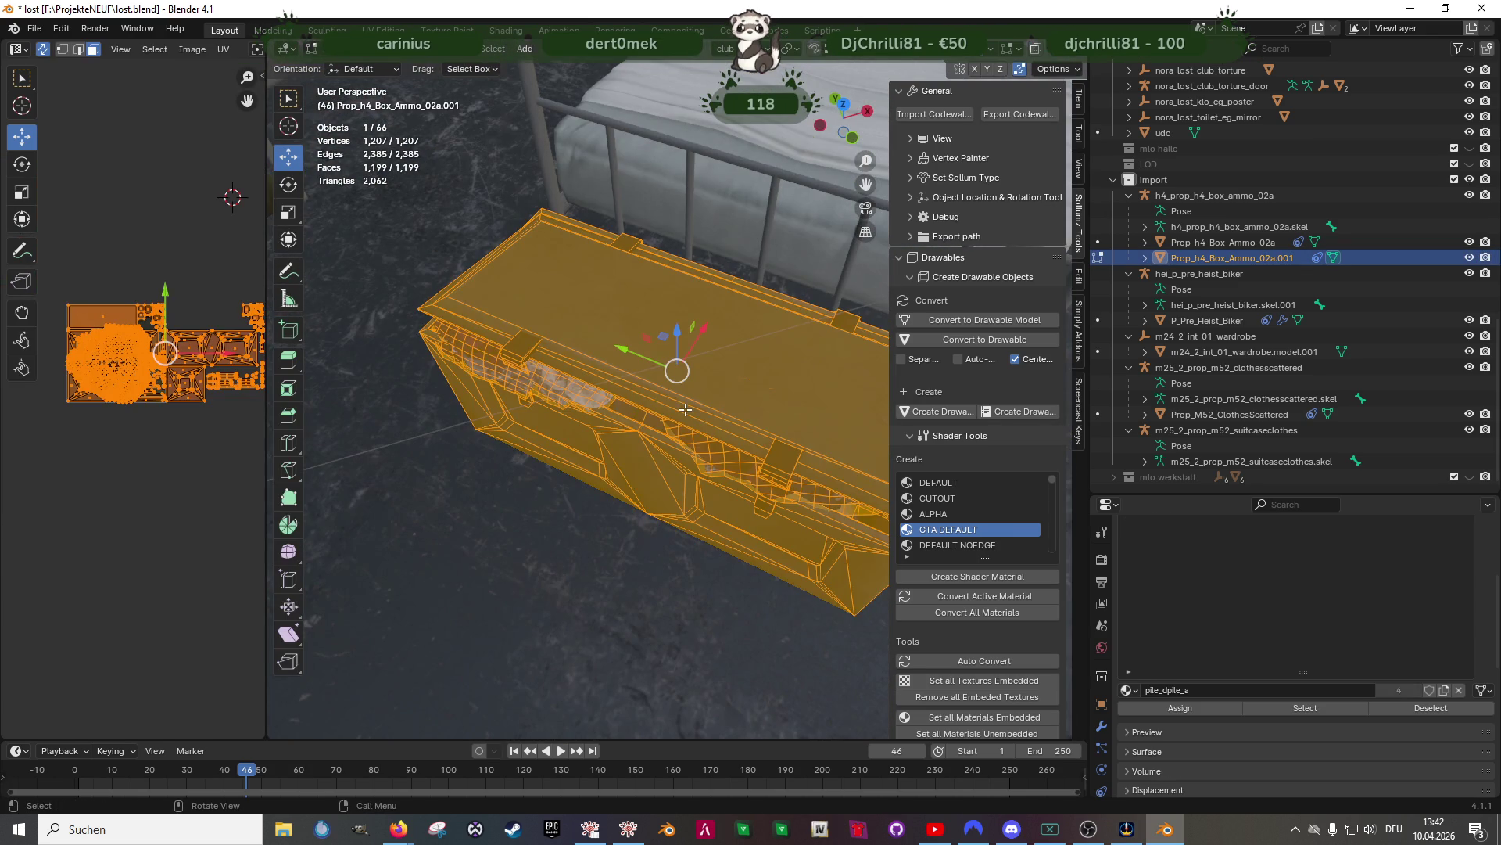
pyautogui.rightClick(696, 427)
pyautogui.press('Escape')
pyautogui.press('r')
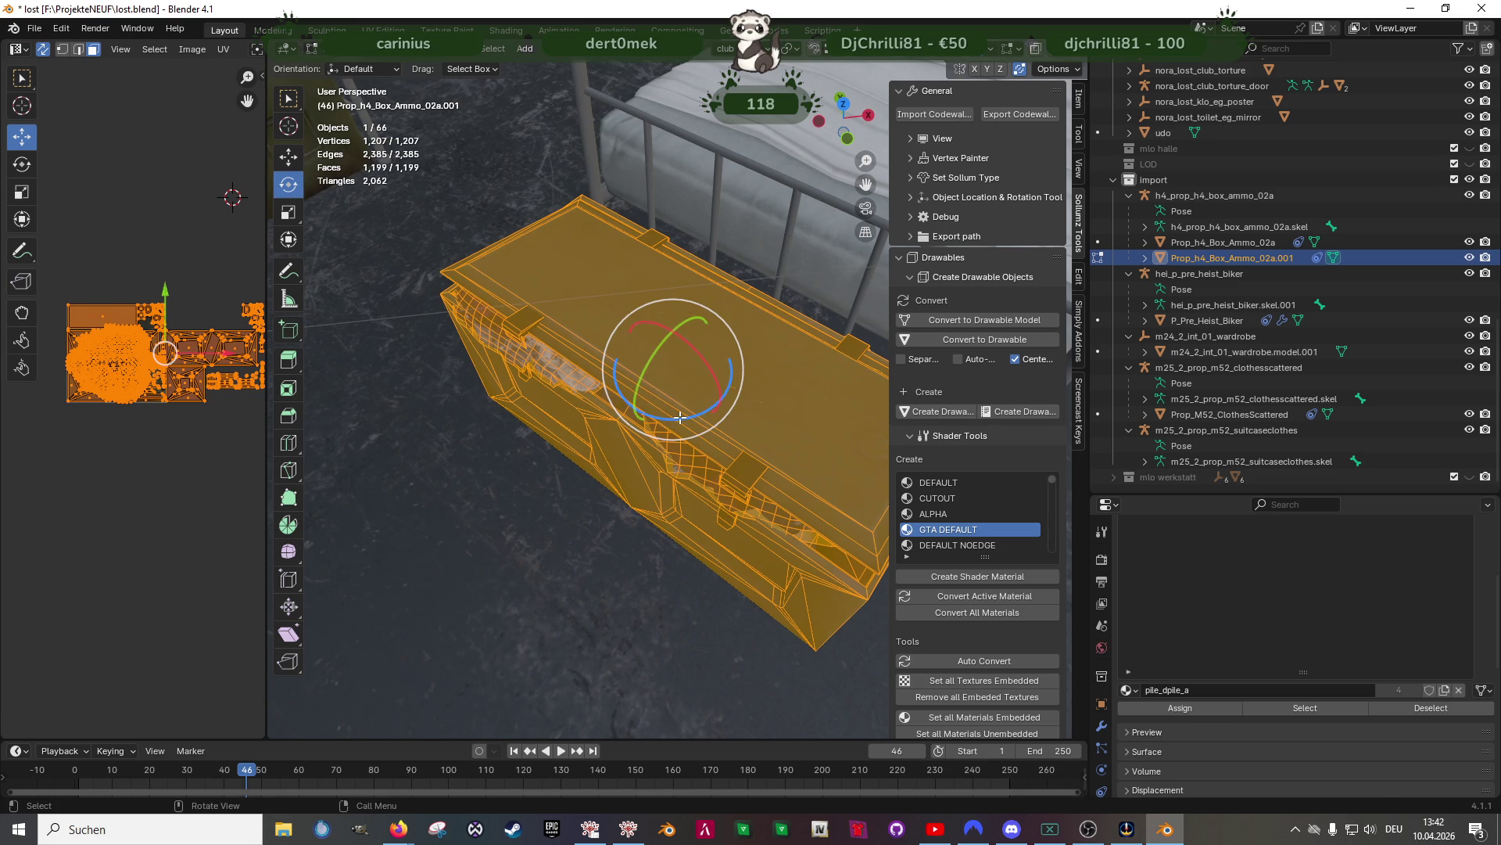
pyautogui.press('z')
pyautogui.click(679, 413)
pyautogui.scroll(-4, 671, 419)
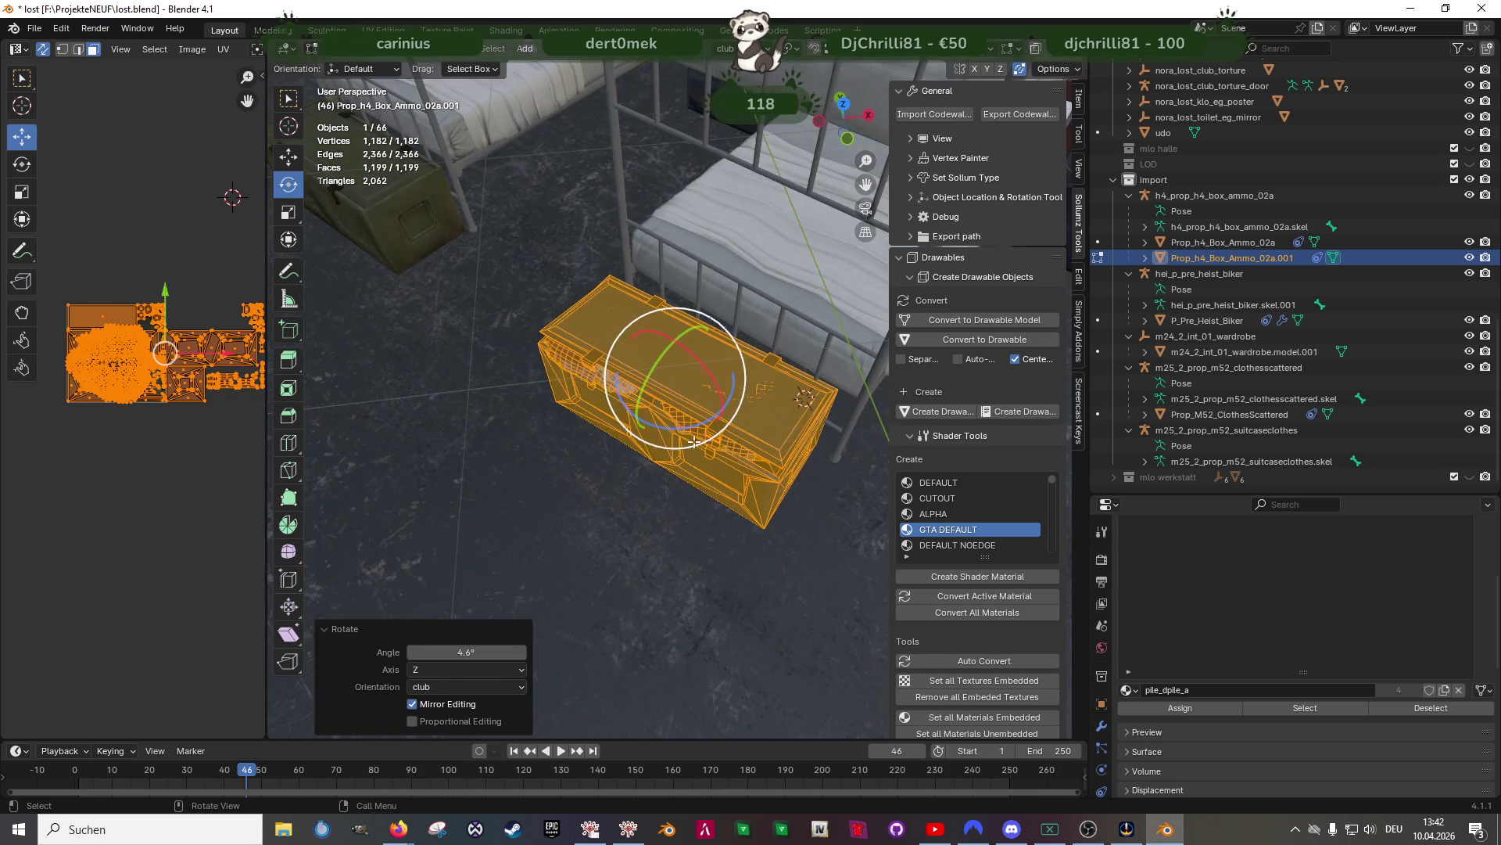
# Nudge the crate mesh slightly along X and turn it back about -1.03°
pyautogui.press('Tab')
pyautogui.press('Tab')
pyautogui.moveTo(669, 424); pyautogui.dragTo(716, 438, button='middle')
pyautogui.moveTo(711, 367); pyautogui.dragTo(664, 368)
pyautogui.moveTo(664, 369)
pyautogui.mouseDown(button='middle')
pyautogui.moveTo(694, 358)
pyautogui.moveTo(774, 525)
pyautogui.moveTo(746, 530)
pyautogui.mouseUp(button='middle')
pyautogui.hotkey('shift', 'space')
pyautogui.click(745, 565)
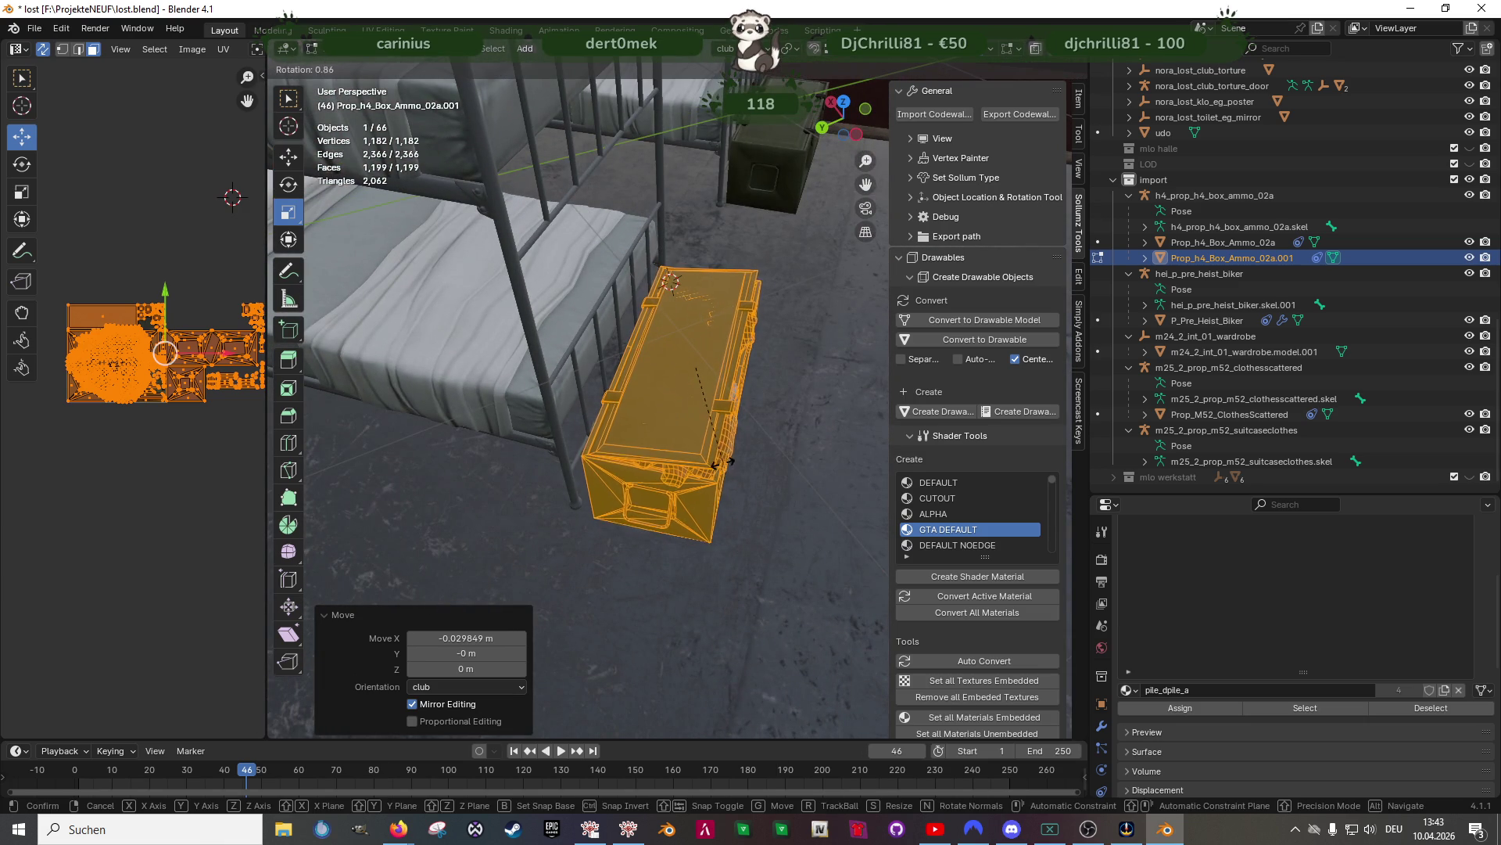
pyautogui.hotkey('shift', 'space')
pyautogui.click(728, 431)
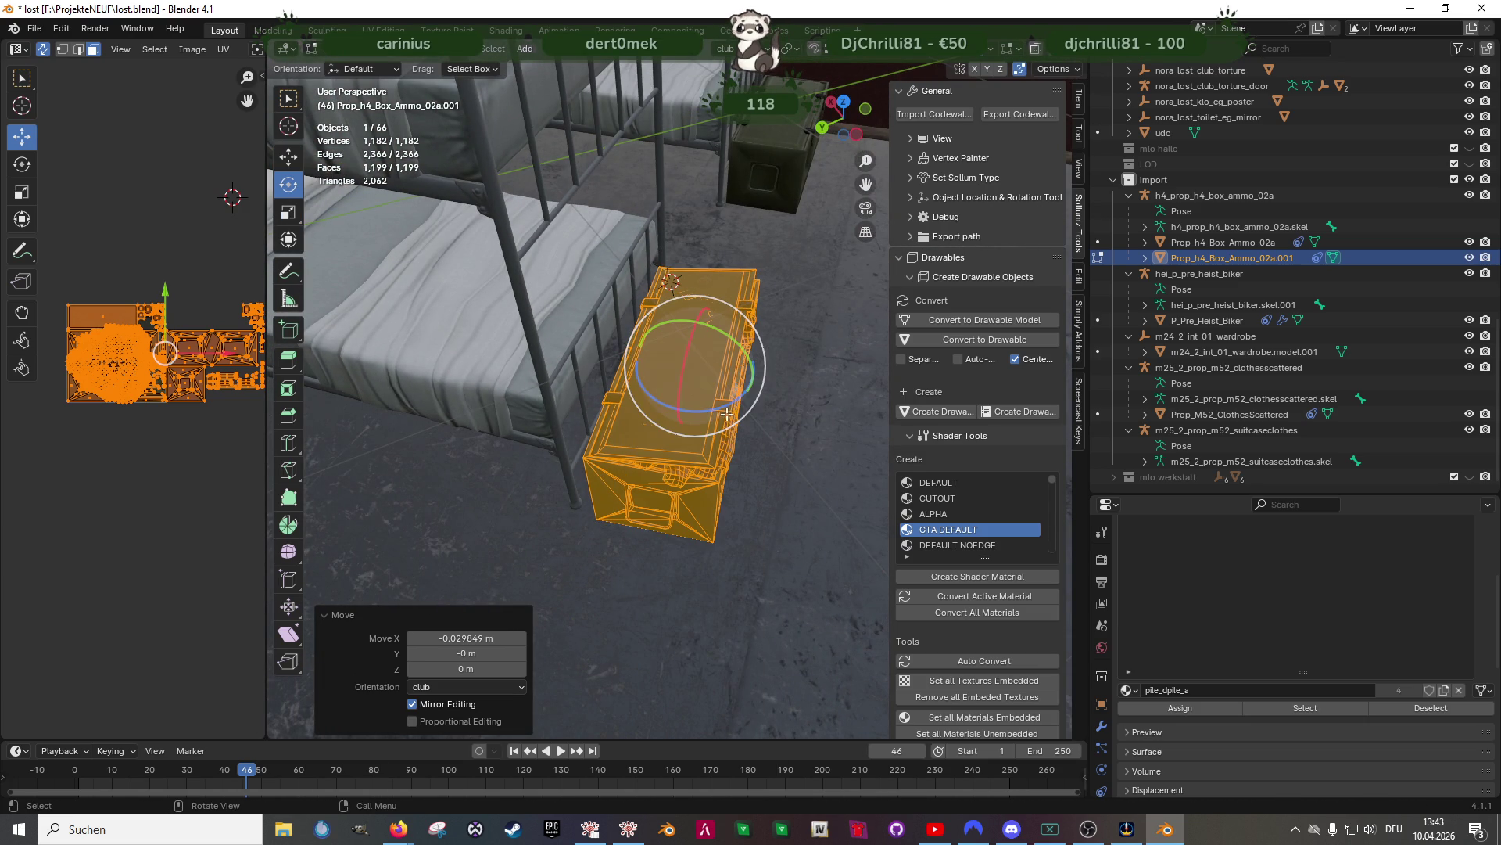
pyautogui.moveTo(727, 404); pyautogui.dragTo(738, 431)
# Slide the crate mesh about 4 cm along the Y axis
pyautogui.moveTo(737, 431); pyautogui.dragTo(664, 413, button='middle')
pyautogui.hotkey('shift', 'space')
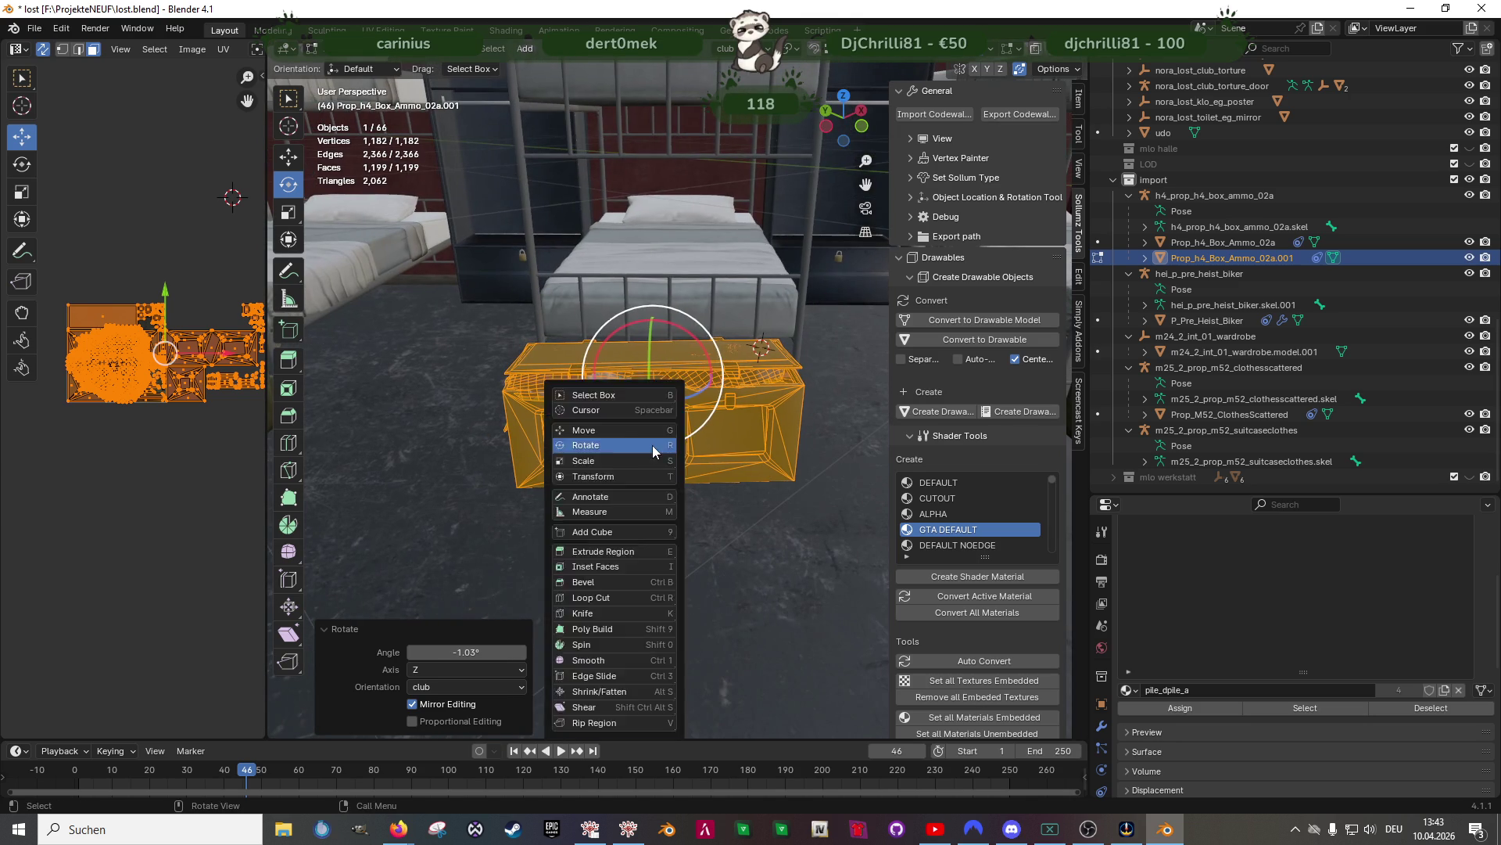
pyautogui.click(660, 409)
pyautogui.moveTo(620, 376); pyautogui.dragTo(629, 371)
pyautogui.moveTo(629, 371)
pyautogui.mouseDown(button='middle')
pyautogui.moveTo(513, 392)
pyautogui.moveTo(684, 429)
pyautogui.mouseUp(button='middle')
pyautogui.scroll(-4, 684, 429)
# Return to Object Mode, deselect the crate and view the bunk beds from above
pyautogui.press('Tab')
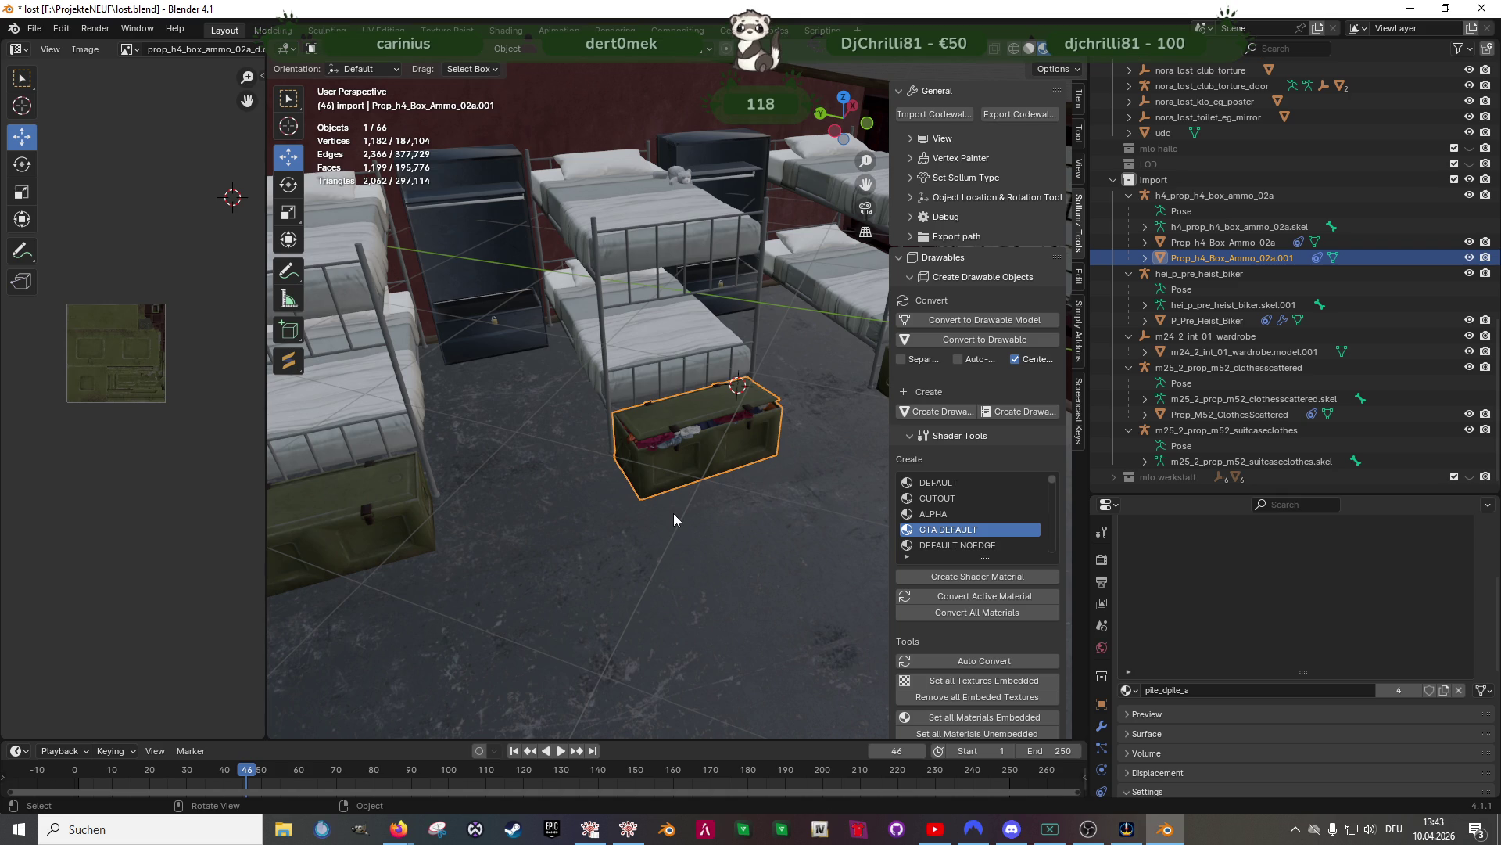
pyautogui.moveTo(673, 513)
pyautogui.mouseDown(button='middle')
pyautogui.moveTo(674, 471)
pyautogui.moveTo(717, 538)
pyautogui.moveTo(621, 515)
pyautogui.moveTo(617, 476)
pyautogui.moveTo(551, 453)
pyautogui.moveTo(549, 332)
pyautogui.mouseUp(button='middle')
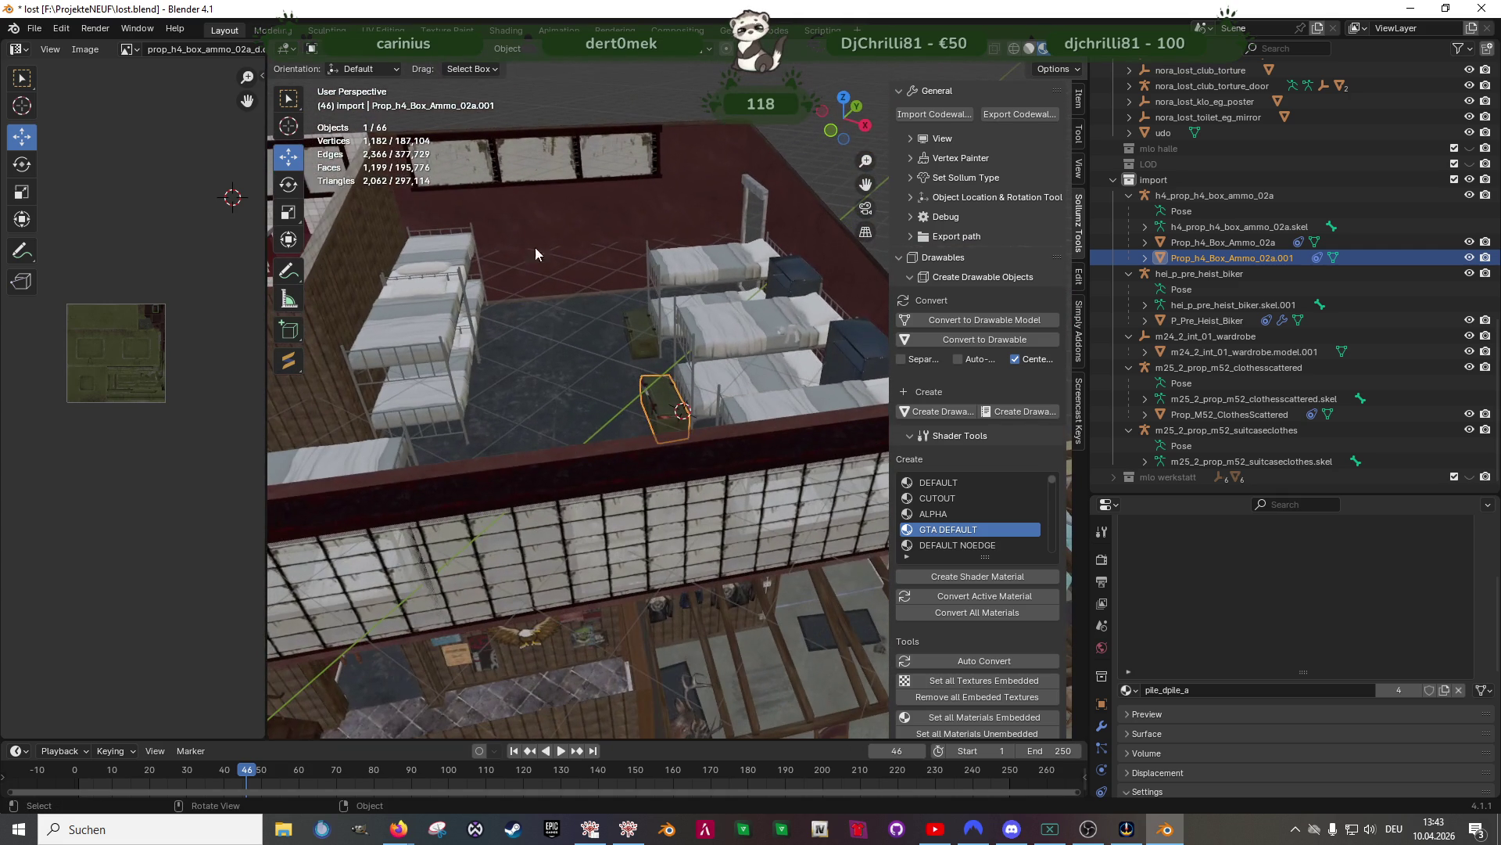
pyautogui.click(593, 104)
pyautogui.moveTo(547, 235)
pyautogui.mouseDown(button='middle')
pyautogui.moveTo(635, 265)
pyautogui.moveTo(706, 246)
pyautogui.moveTo(714, 264)
pyautogui.moveTo(680, 319)
pyautogui.mouseUp(button='middle')
pyautogui.scroll(2, 680, 321)
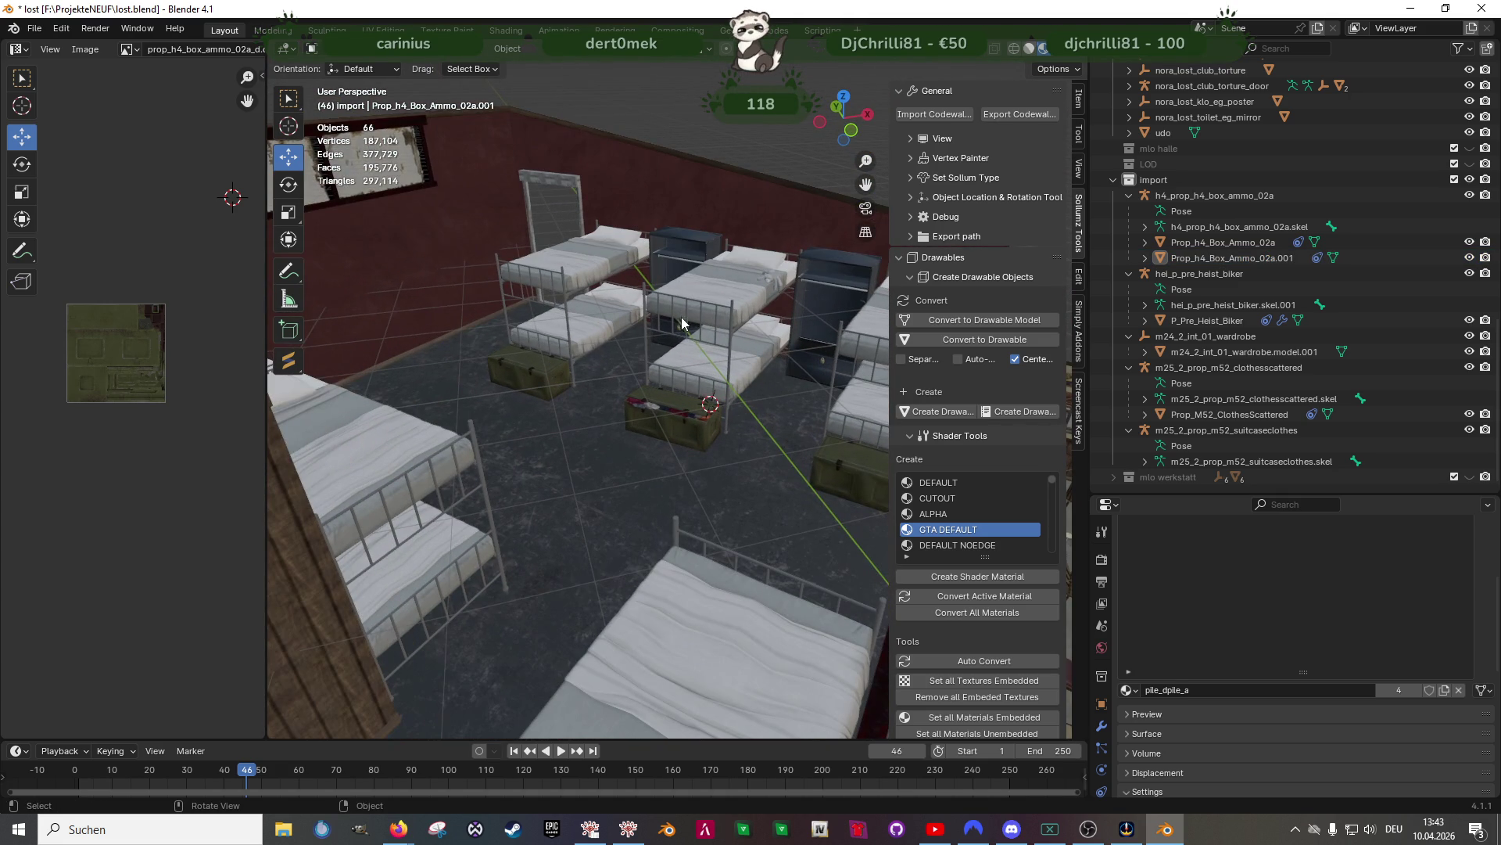
pyautogui.moveTo(688, 335); pyautogui.dragTo(638, 334, button='middle')
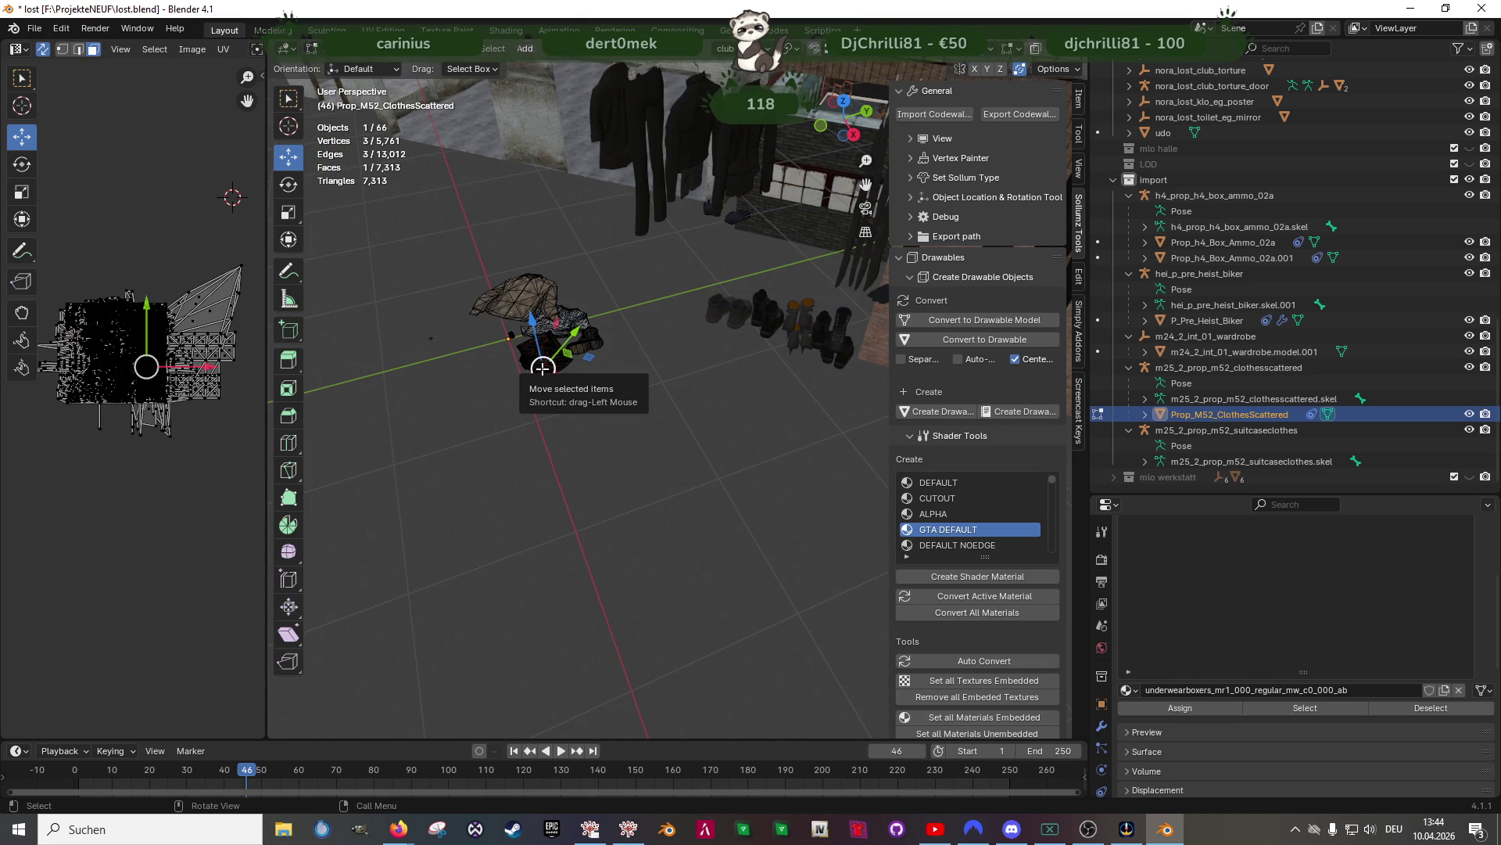
# Select all of Prop_M52_ClothesScattered and convert its triangles to quads with Alt+J
pyautogui.press('KP_Decimal')
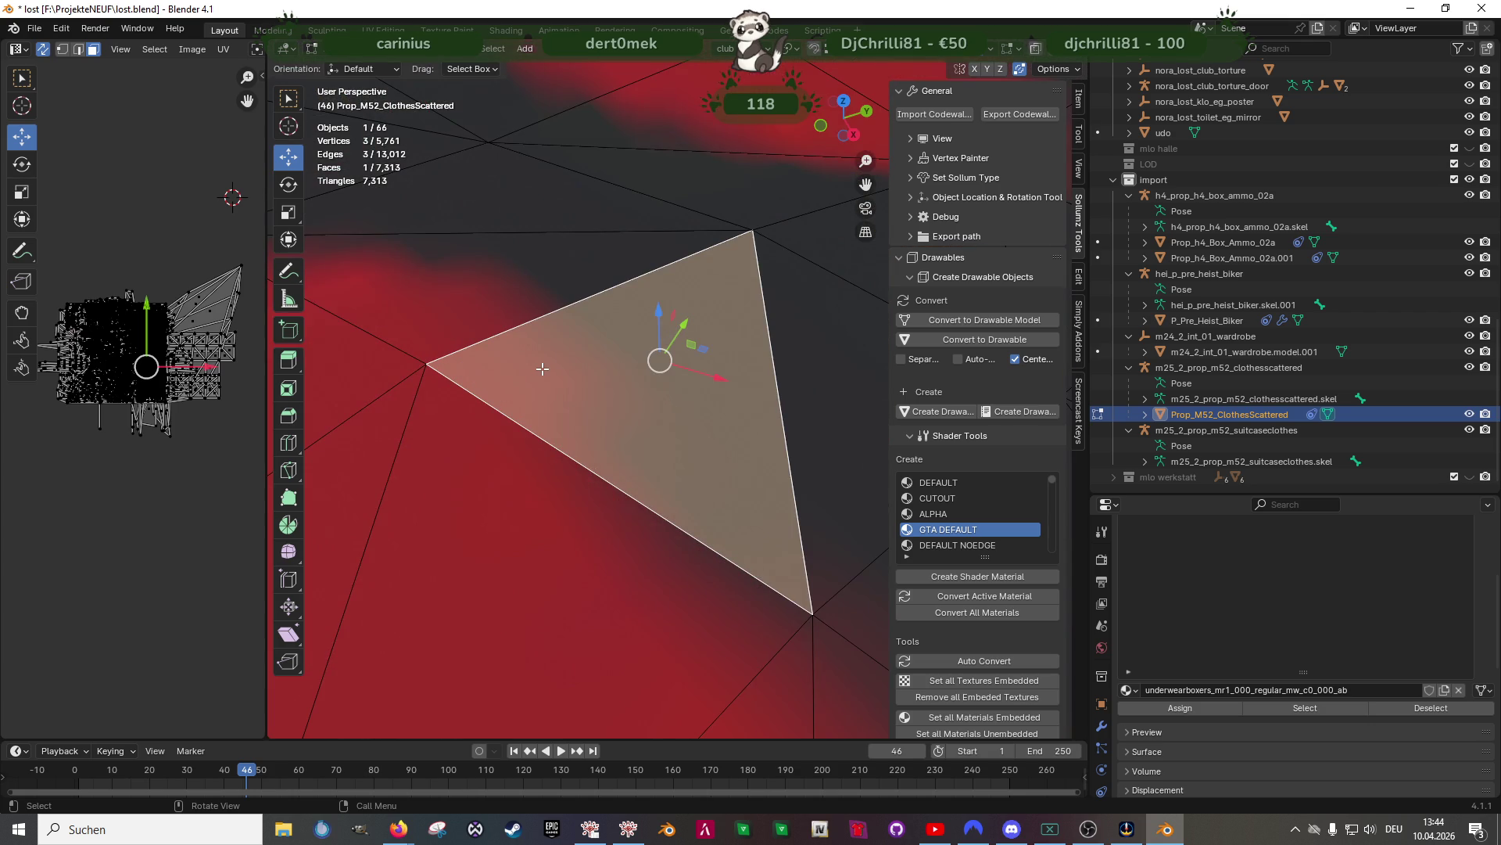
pyautogui.scroll(-10, 666, 156)
pyautogui.press('a')
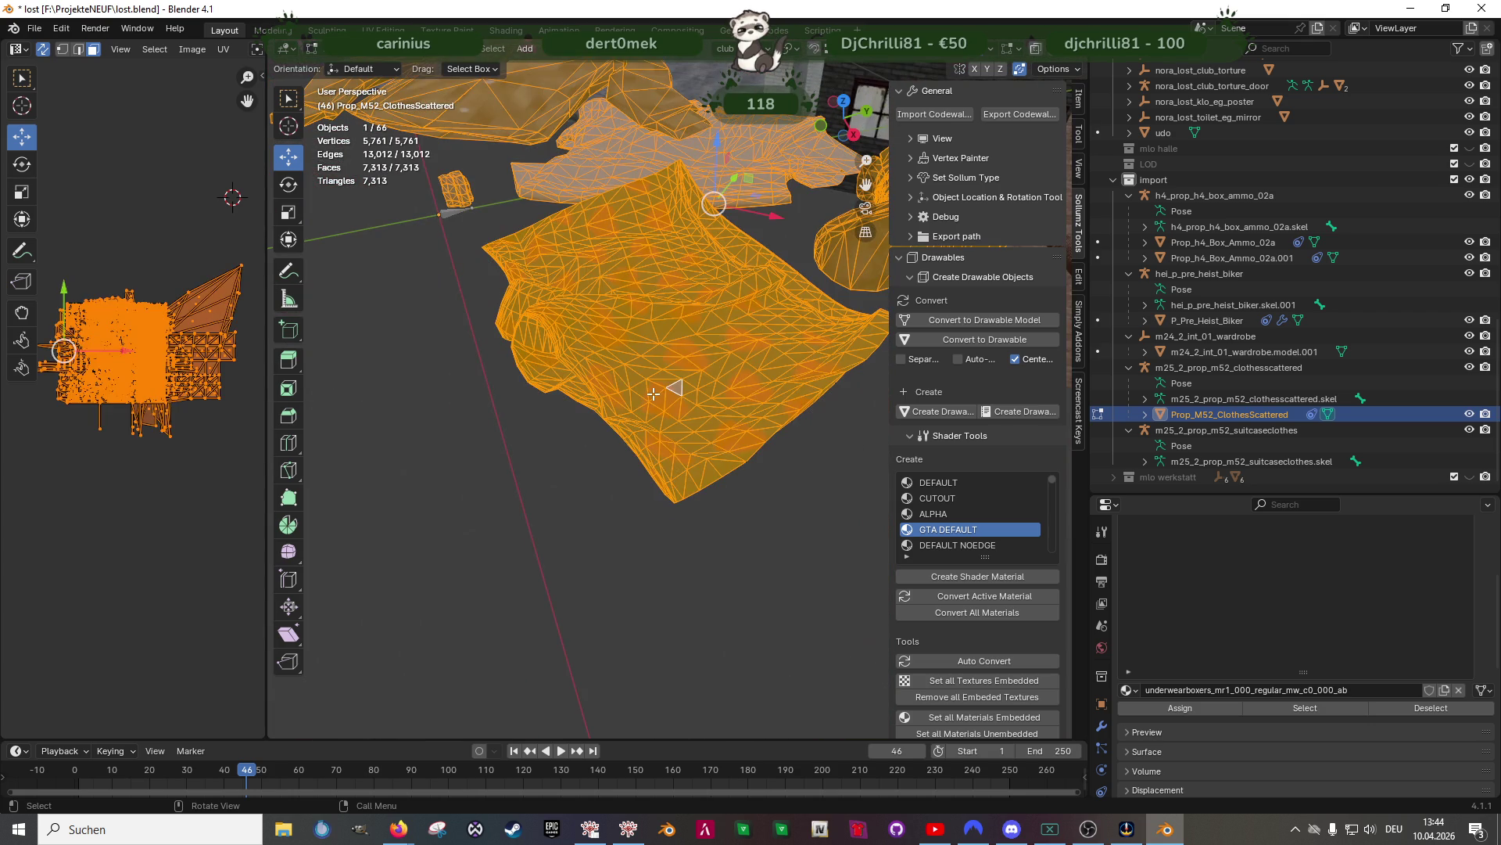
pyautogui.hotkey('alt', 'j')
pyautogui.click(706, 374)
pyautogui.moveTo(706, 374); pyautogui.dragTo(753, 435, button='middle')
pyautogui.scroll(-4, 701, 426)
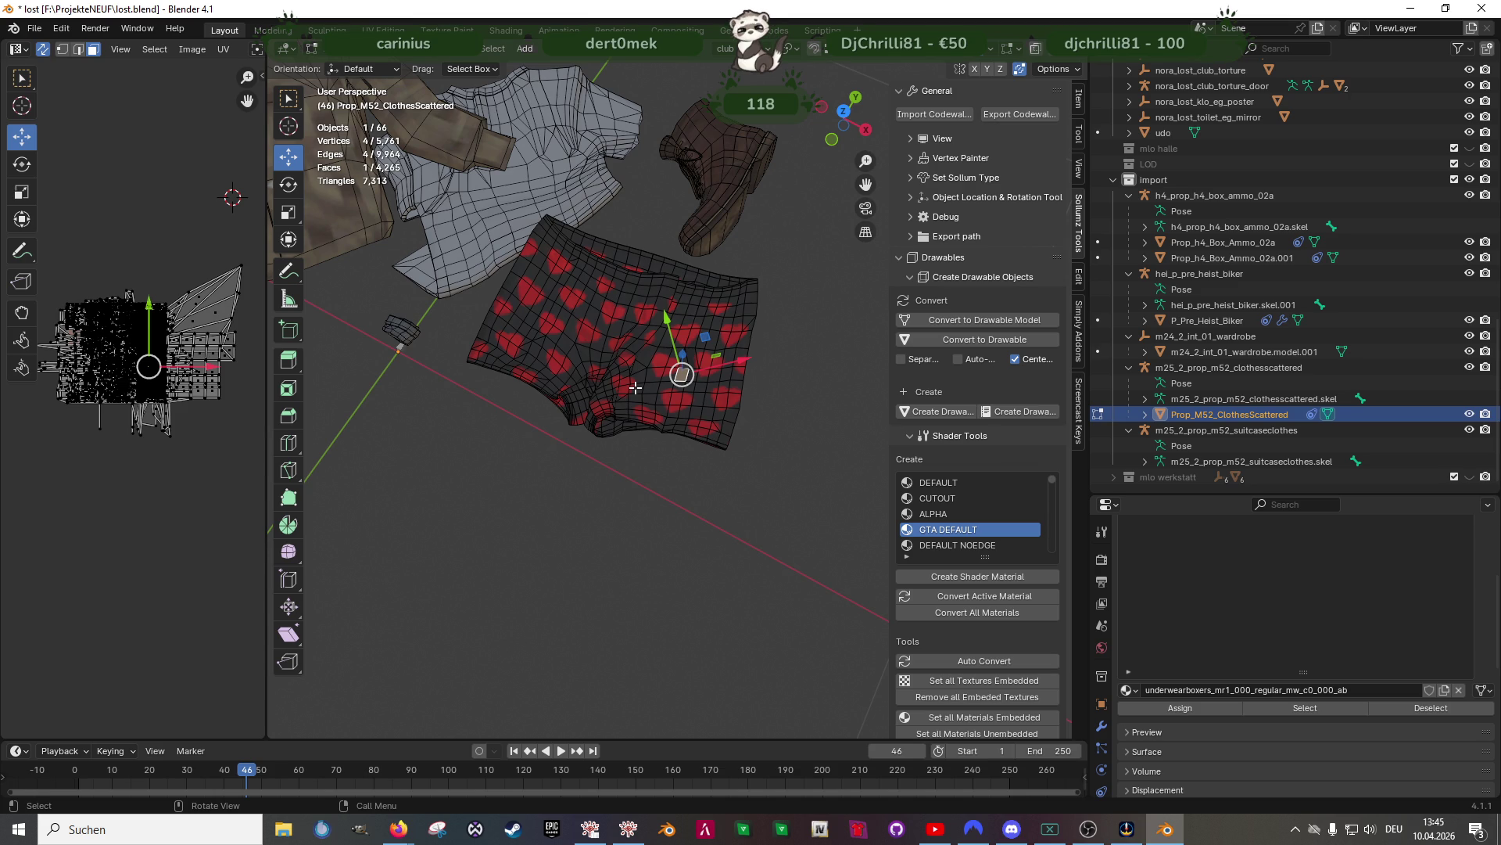
# Select the faces using the boxers' material, then return to Object Mode
pyautogui.hotkey('alt', 'Tab')
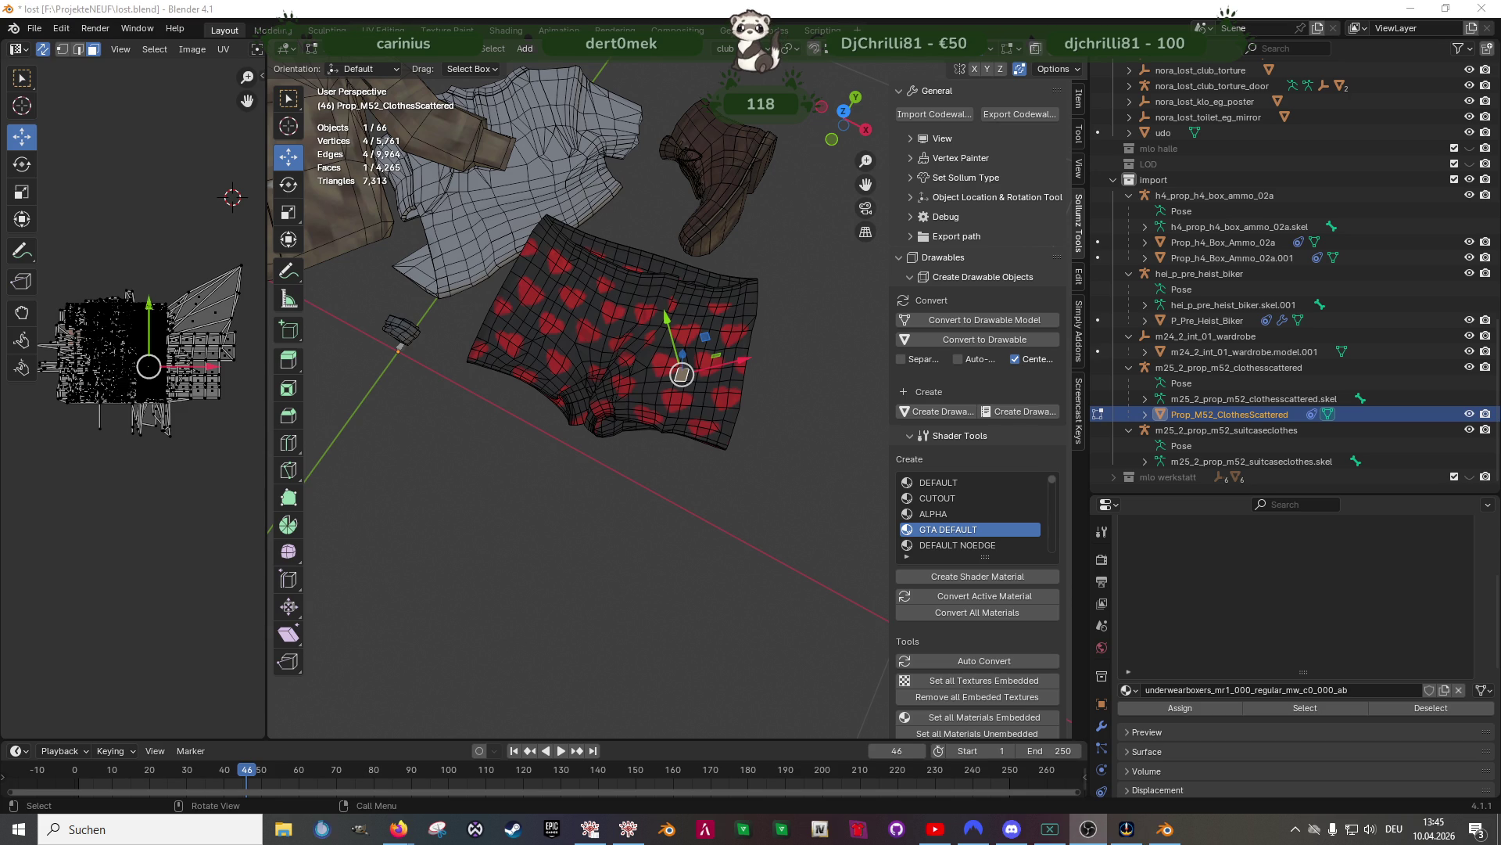
pyautogui.scroll(2, 643, 366)
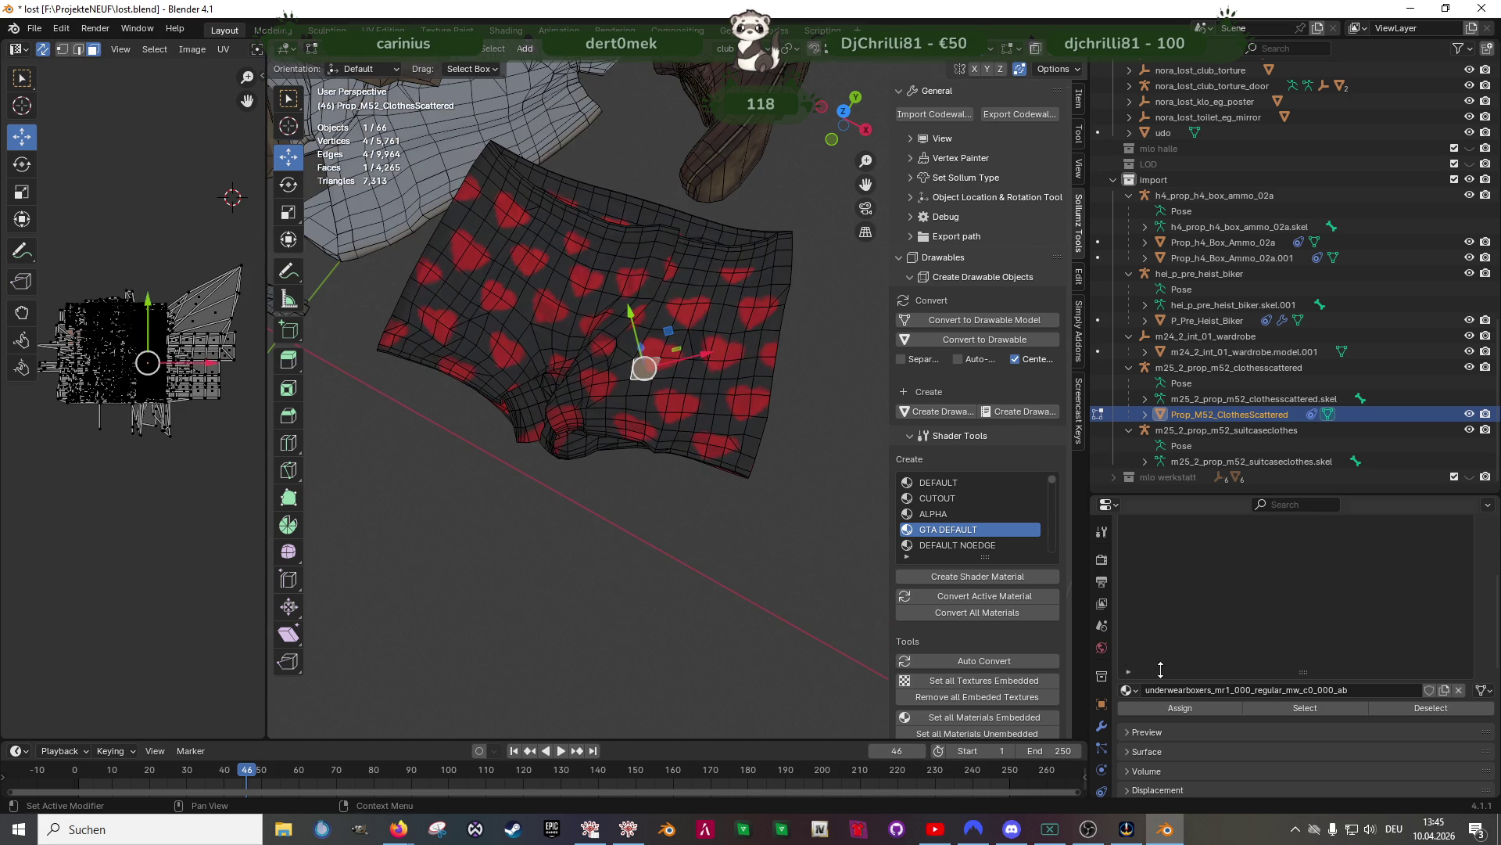
pyautogui.click(1290, 709)
pyautogui.scroll(-3, 658, 374)
pyautogui.scroll(2, 658, 374)
pyautogui.moveTo(658, 374)
pyautogui.mouseDown(button='middle')
pyautogui.moveTo(673, 438)
pyautogui.moveTo(688, 235)
pyautogui.moveTo(706, 293)
pyautogui.moveTo(665, 356)
pyautogui.moveTo(625, 359)
pyautogui.mouseUp(button='middle')
pyautogui.scroll(-3, 707, 293)
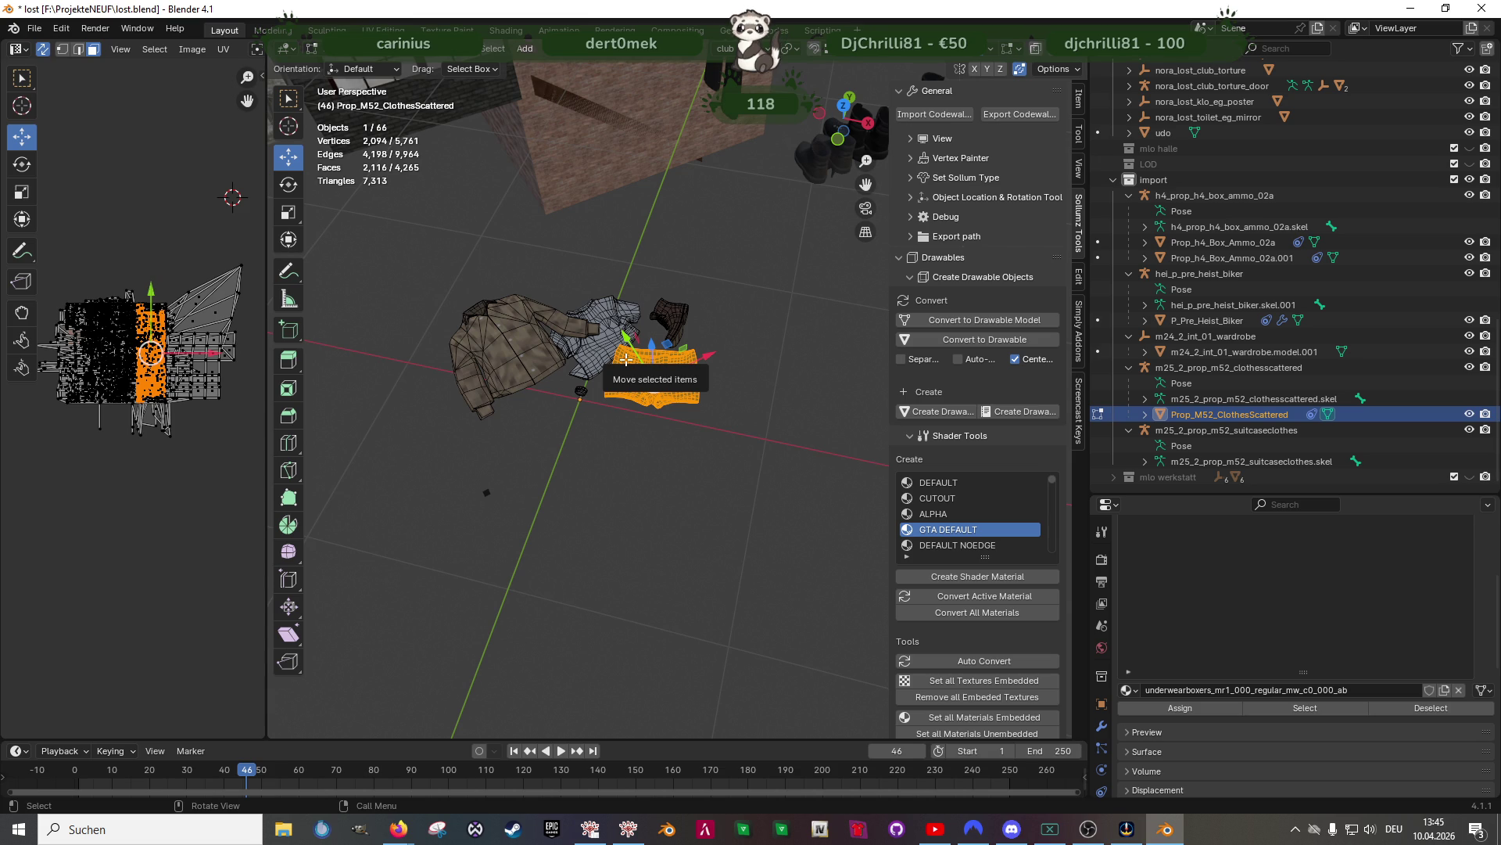
pyautogui.press('Tab')
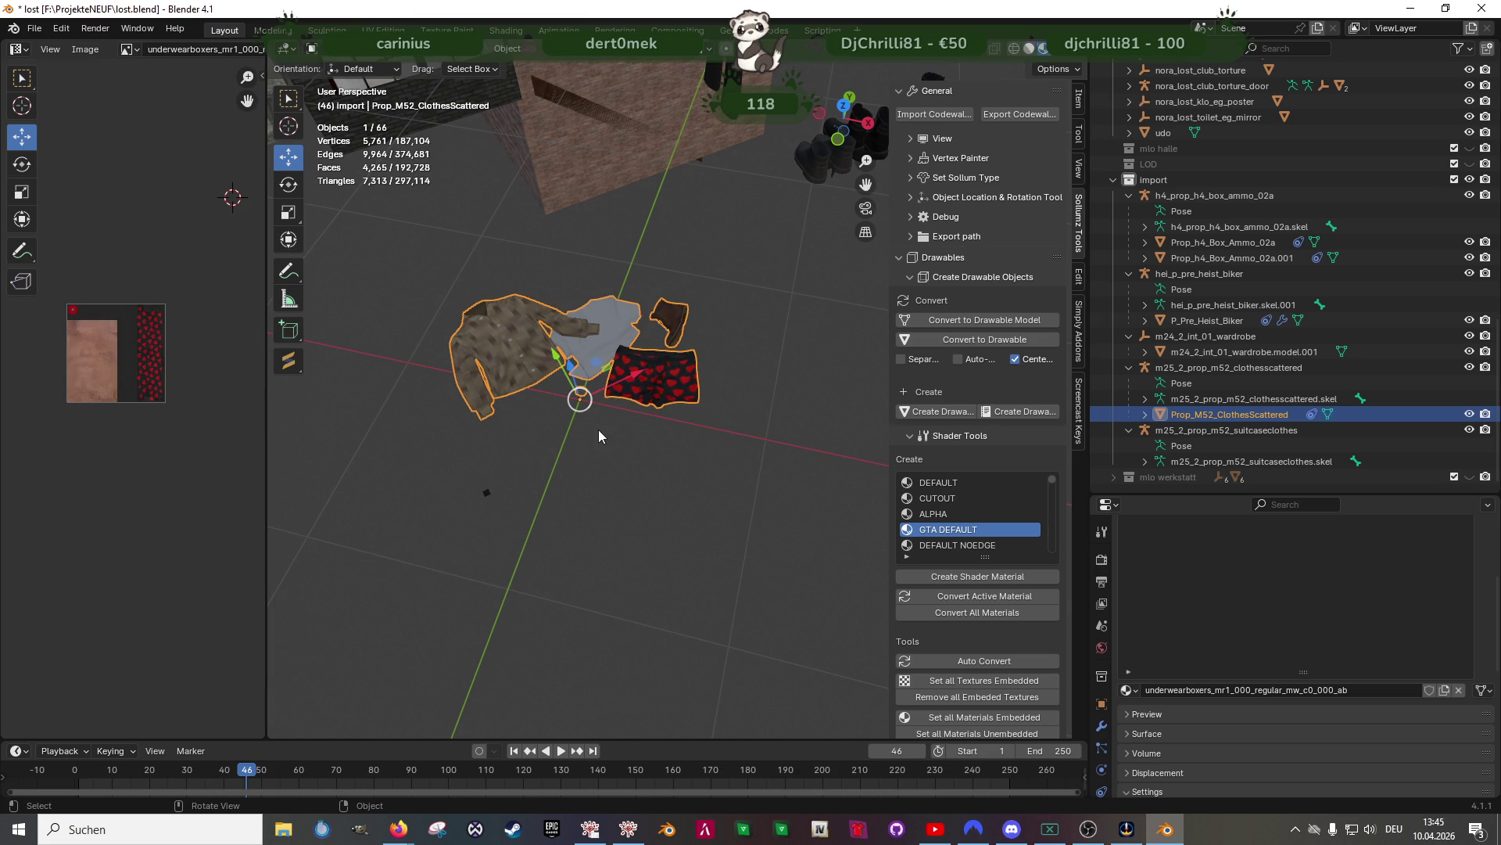
# Align Prop_M52_ClothesScattered to the 'club' orientation via Object > Transform > Align to Transform Orientation
pyautogui.click(508, 49)
pyautogui.moveTo(547, 66)
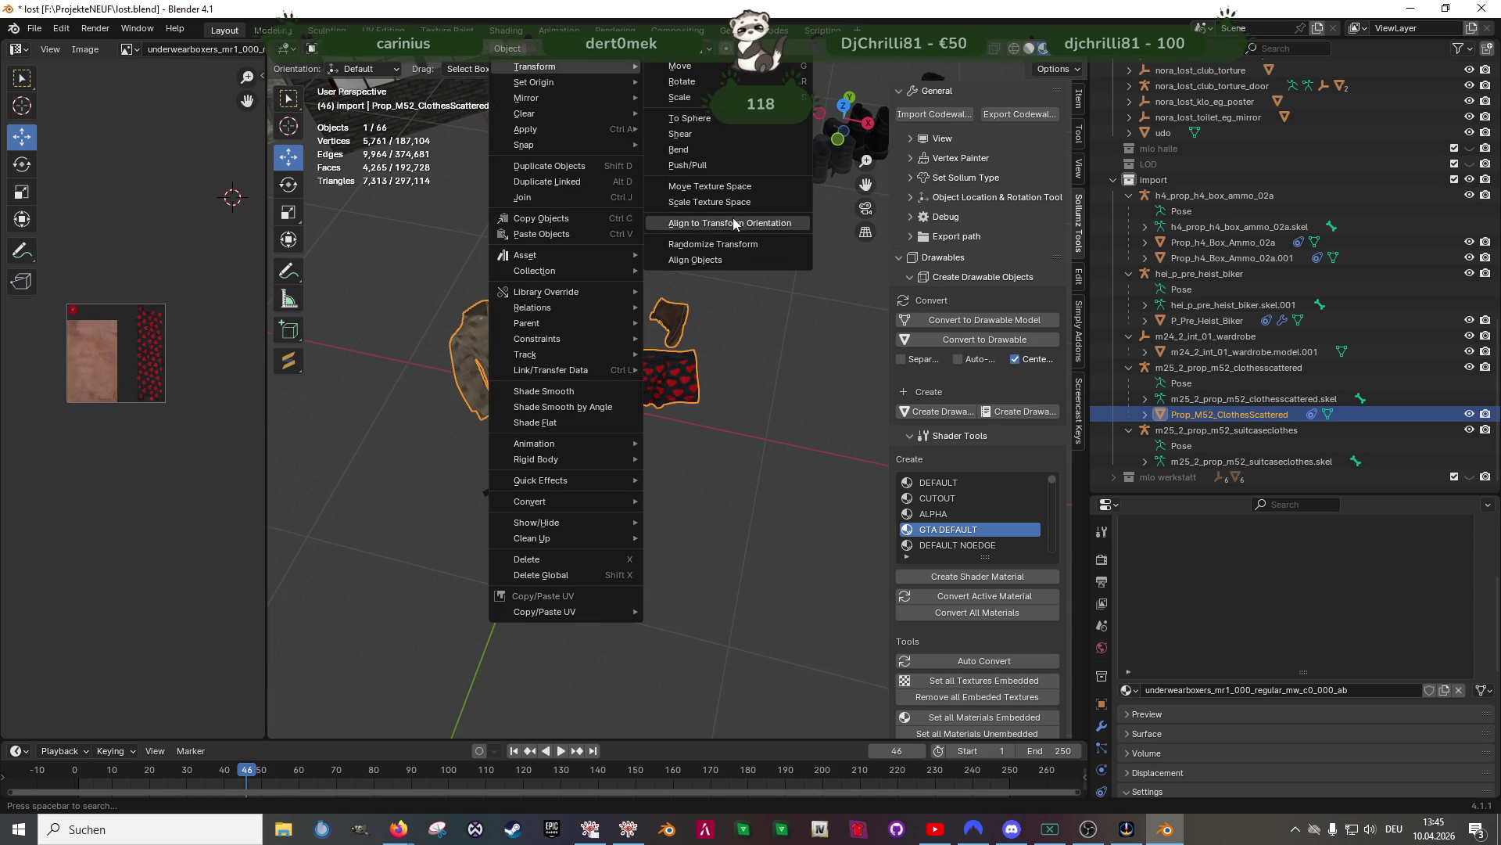
pyautogui.click(735, 223)
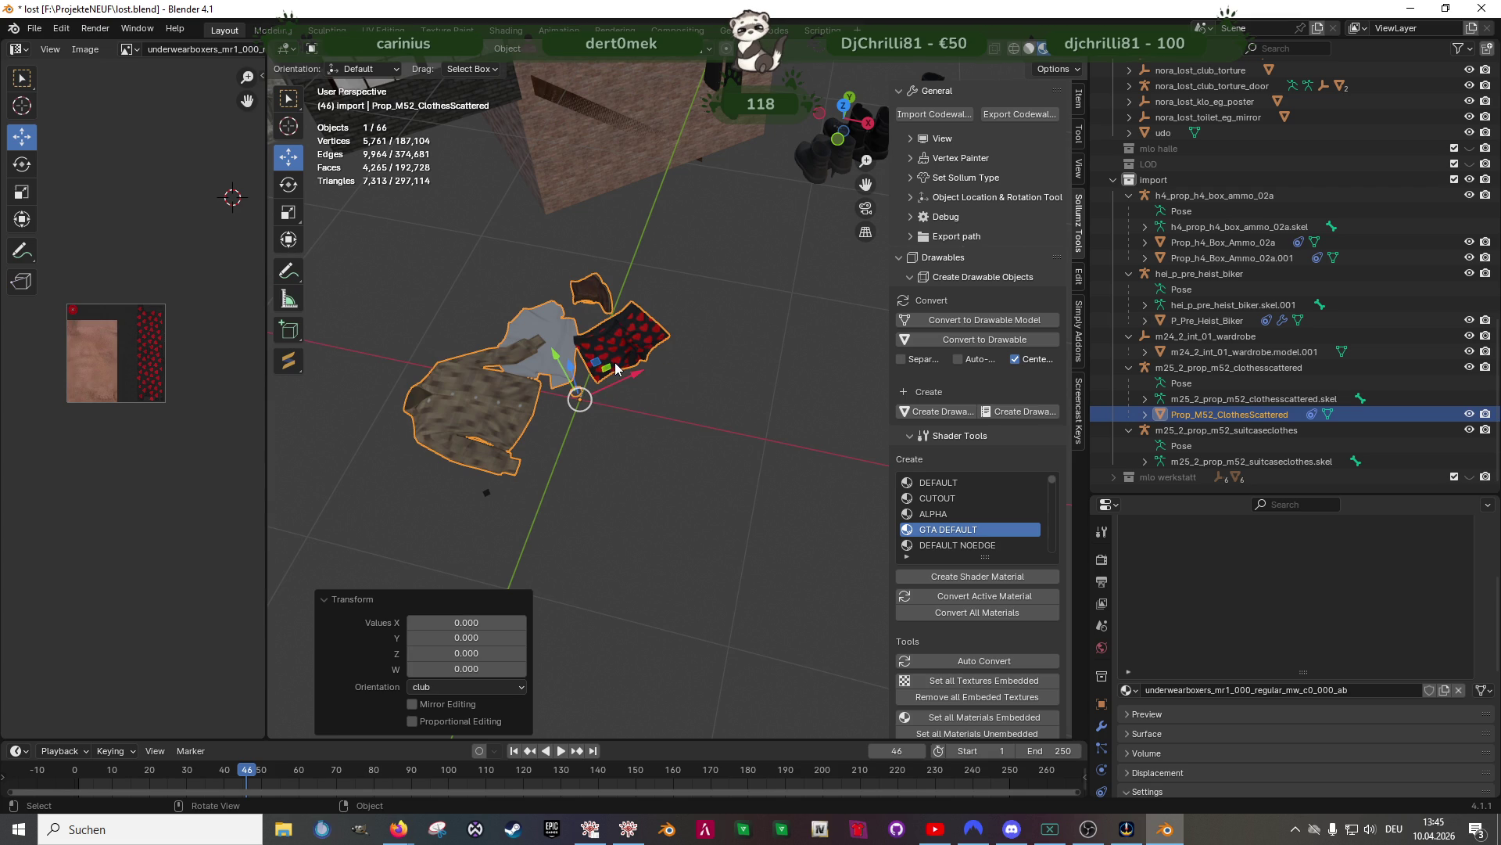
pyautogui.hotkey('alt', 'Tab')
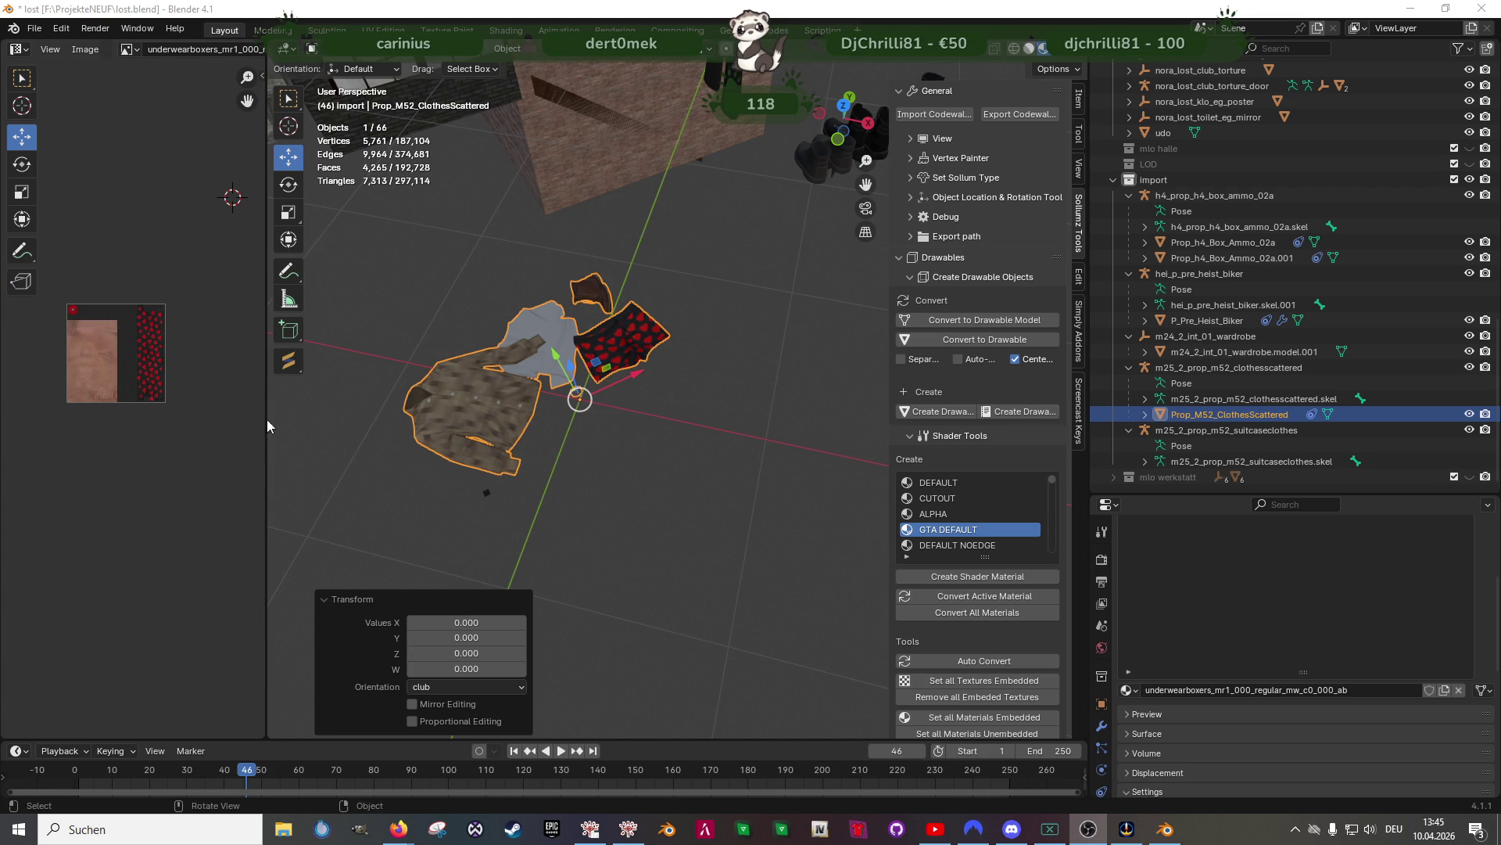
pyautogui.scroll(2, 530, 371)
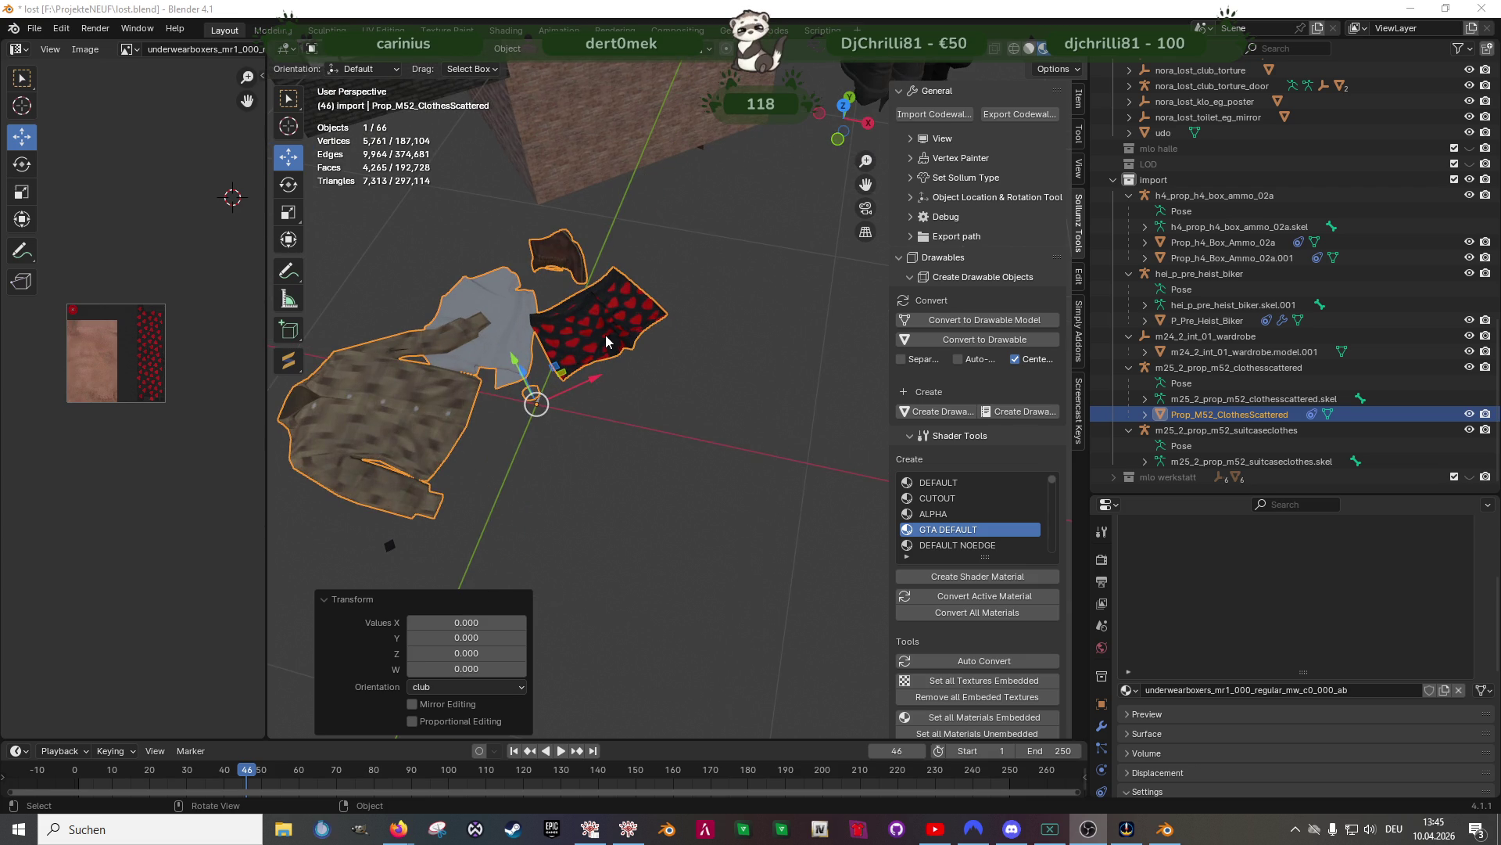
pyautogui.hotkey('alt', 'Tab')
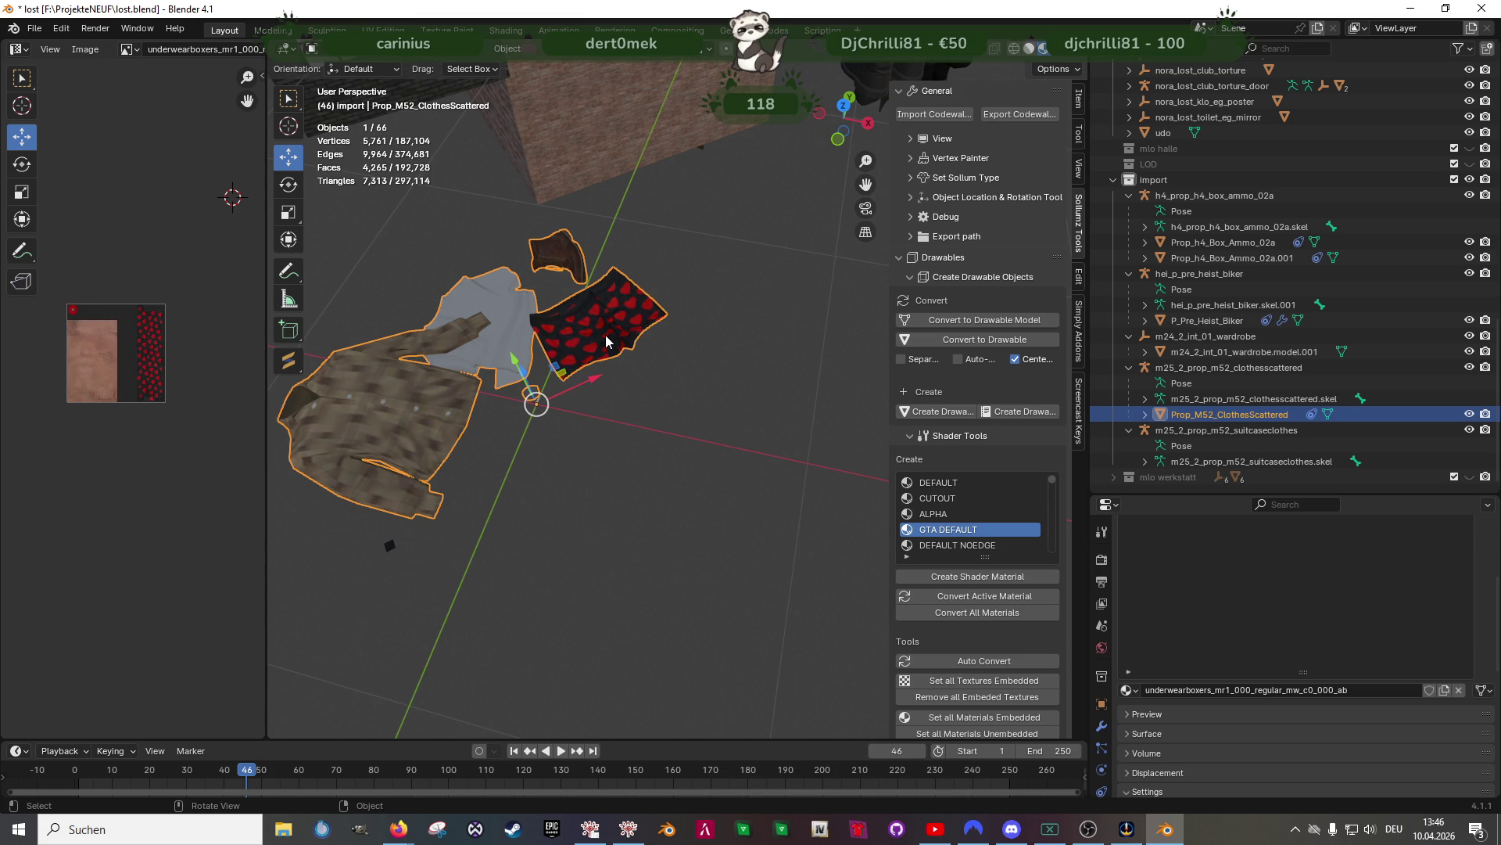
# Select the P_Pre_Heist_Biker clothing mesh and convert its triangles to quads in Edit Mode
pyautogui.scroll(-5, 606, 342)
pyautogui.moveTo(714, 307)
pyautogui.mouseDown(button='middle')
pyautogui.moveTo(720, 322)
pyautogui.moveTo(694, 251)
pyautogui.moveTo(505, 313)
pyautogui.moveTo(584, 280)
pyautogui.moveTo(461, 285)
pyautogui.moveTo(574, 303)
pyautogui.moveTo(480, 368)
pyautogui.moveTo(651, 467)
pyautogui.moveTo(557, 419)
pyautogui.moveTo(553, 433)
pyautogui.moveTo(650, 335)
pyautogui.moveTo(658, 359)
pyautogui.moveTo(682, 363)
pyautogui.moveTo(583, 388)
pyautogui.moveTo(650, 510)
pyautogui.moveTo(622, 499)
pyautogui.mouseUp(button='middle')
pyautogui.scroll(5, 574, 311)
pyautogui.scroll(3, 557, 418)
pyautogui.scroll(-6, 682, 363)
pyautogui.click(552, 429)
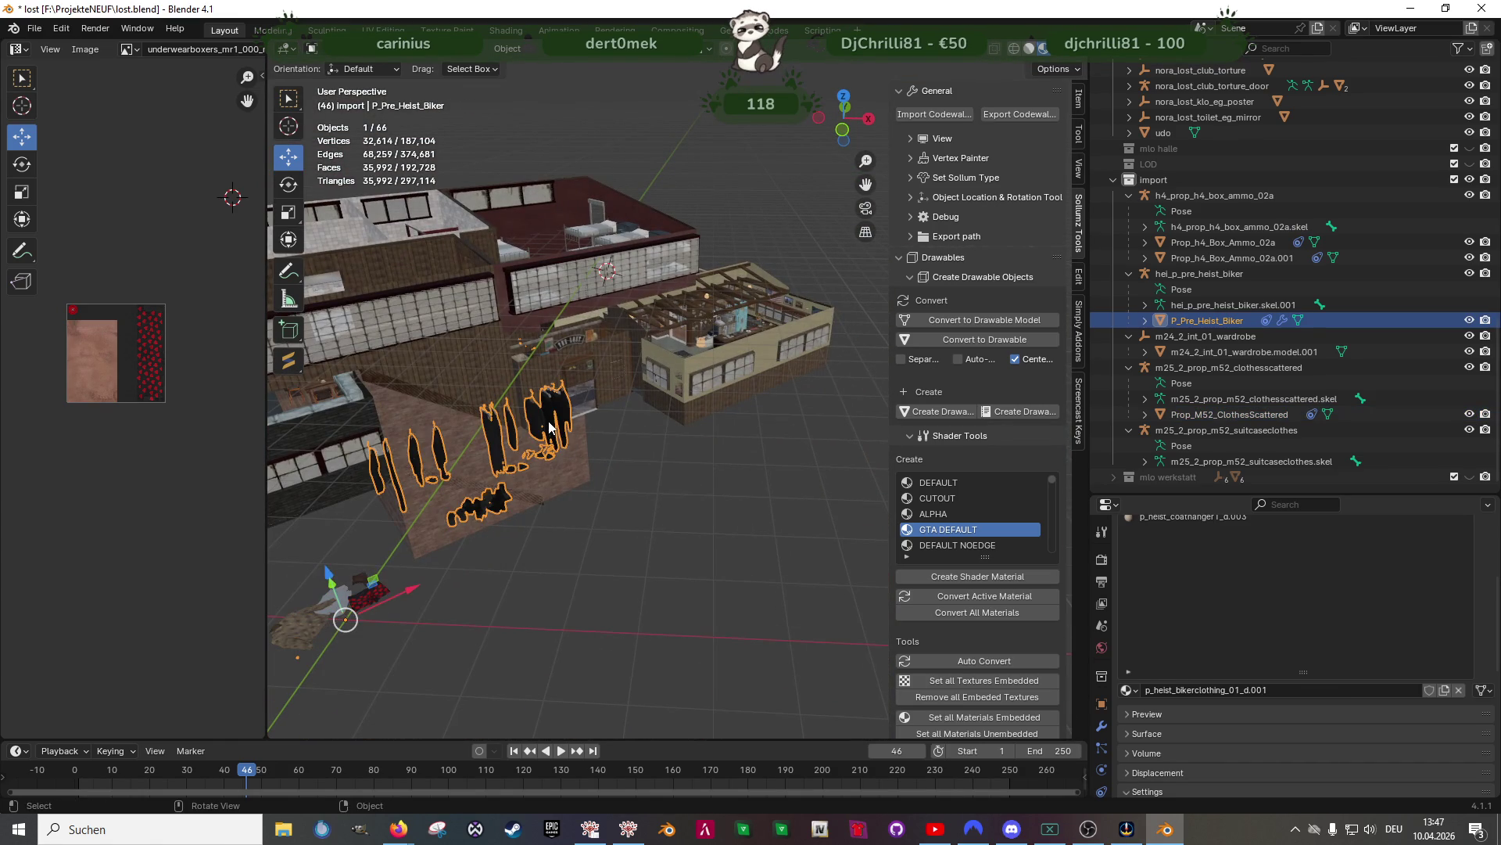
pyautogui.press('Tab')
pyautogui.scroll(5, 549, 422)
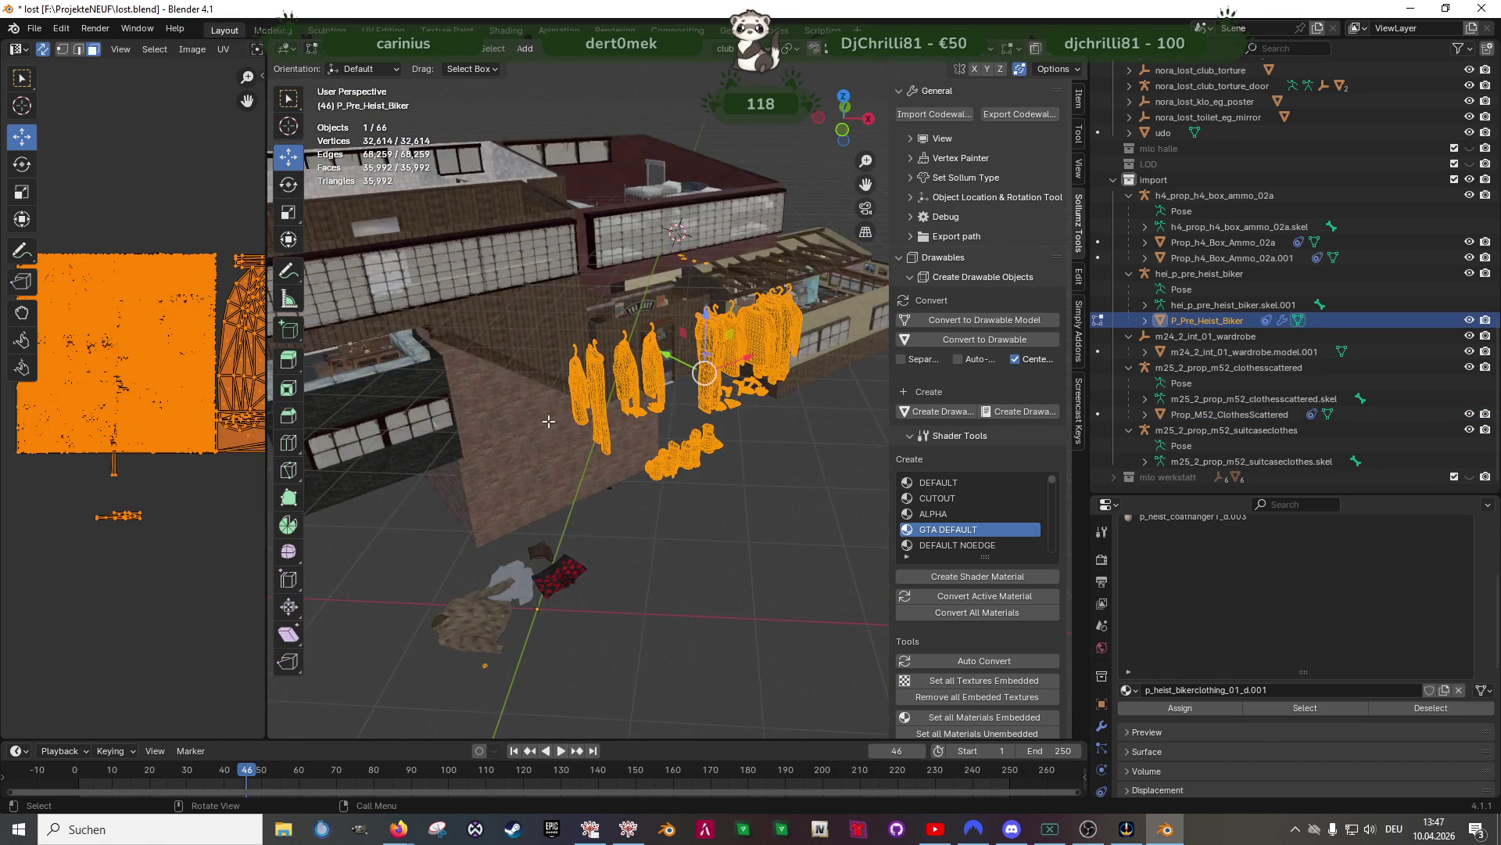
pyautogui.moveTo(549, 422)
pyautogui.mouseDown(button='middle')
pyautogui.moveTo(646, 413)
pyautogui.moveTo(594, 406)
pyautogui.moveTo(704, 495)
pyautogui.mouseUp(button='middle')
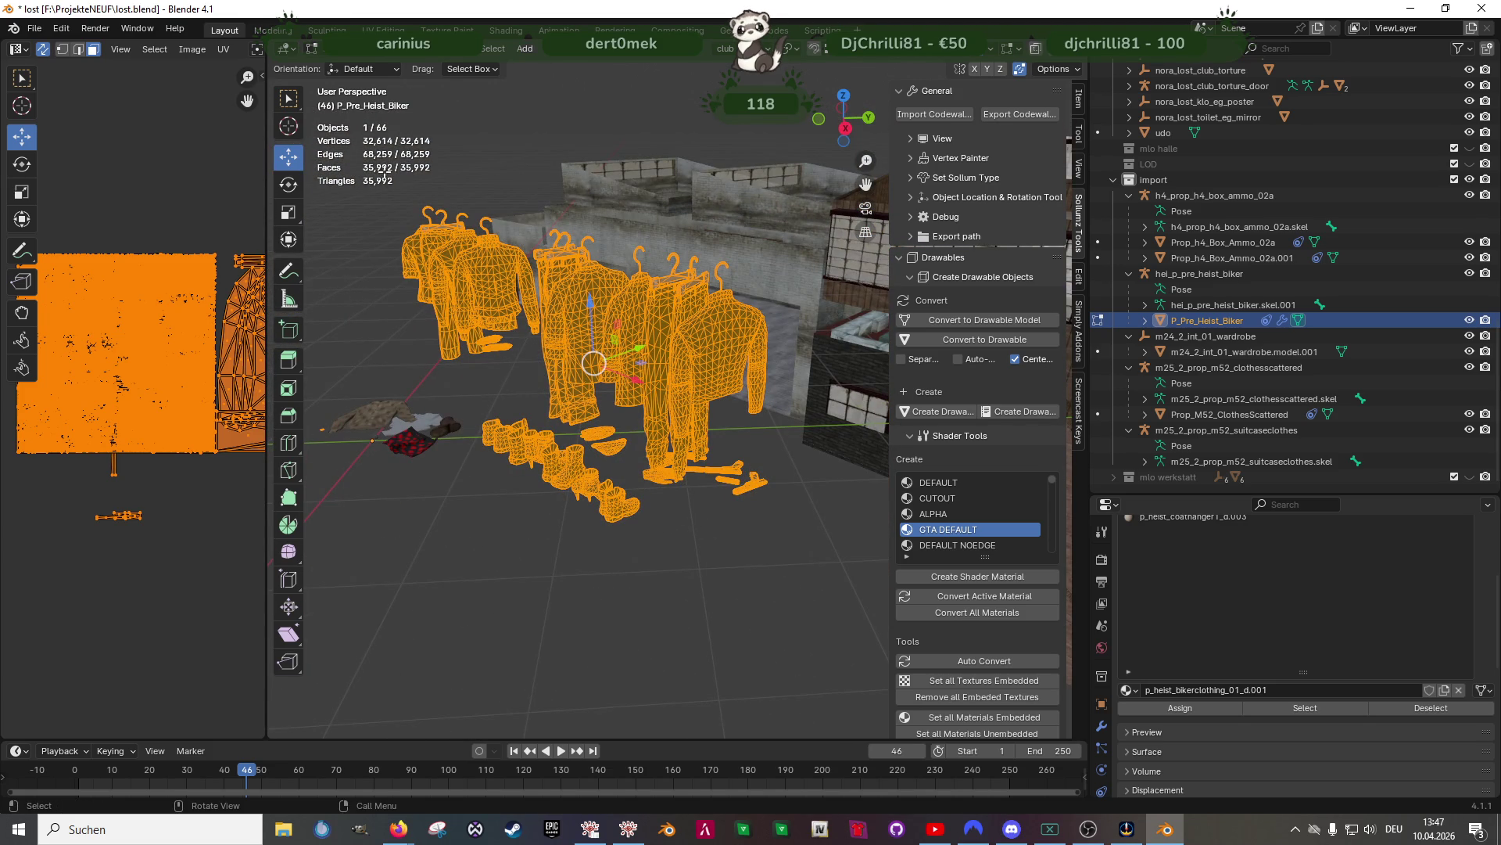
pyautogui.hotkey('alt', 'j')
# Box-select and delete the stray vertices from the clothing mesh
pyautogui.moveTo(614, 409)
pyautogui.mouseDown(button='middle')
pyautogui.moveTo(645, 395)
pyautogui.moveTo(610, 405)
pyautogui.moveTo(741, 472)
pyautogui.moveTo(707, 469)
pyautogui.moveTo(735, 470)
pyautogui.mouseUp(button='middle')
pyautogui.scroll(-5, 610, 405)
pyautogui.moveTo(607, 378); pyautogui.dragTo(789, 447)
pyautogui.press('x')
pyautogui.click(706, 384)
# Select all clothing geometry and slide it along Y into the building
pyautogui.press('a')
pyautogui.scroll(3, 582, 328)
pyautogui.scroll(-3, 582, 328)
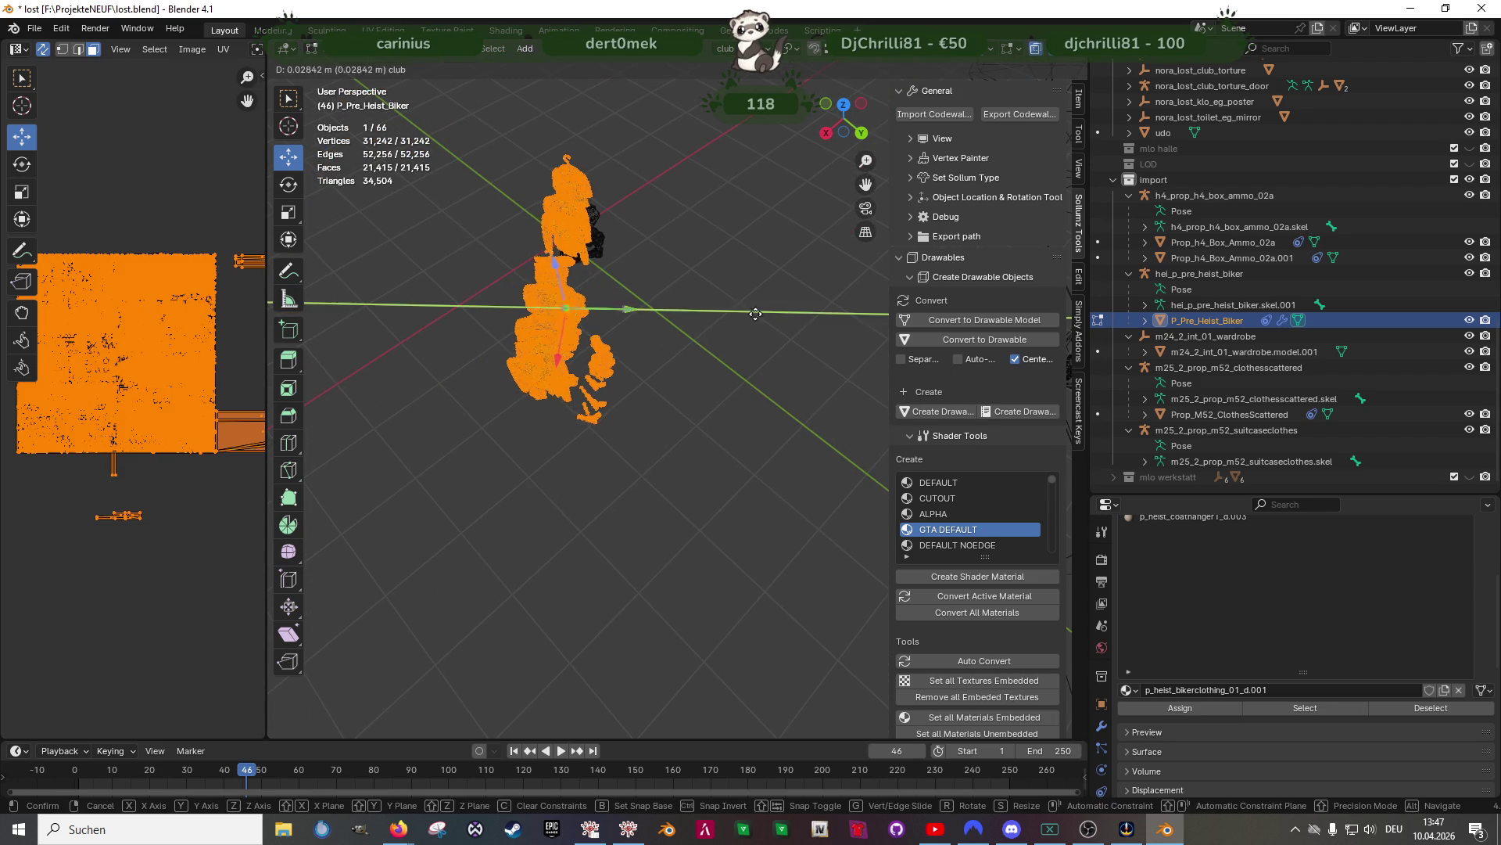
pyautogui.moveTo(625, 309); pyautogui.dragTo(782, 313)
pyautogui.scroll(-3, 782, 312)
pyautogui.keyDown('shift'); pyautogui.moveTo(660, 421); pyautogui.dragTo(469, 336, button='middle'); pyautogui.keyUp('shift')
pyautogui.moveTo(436, 235)
pyautogui.mouseDown()
pyautogui.moveTo(489, 243)
pyautogui.moveTo(599, 358)
pyautogui.mouseUp()
pyautogui.moveTo(599, 358); pyautogui.dragTo(726, 374, button='middle')
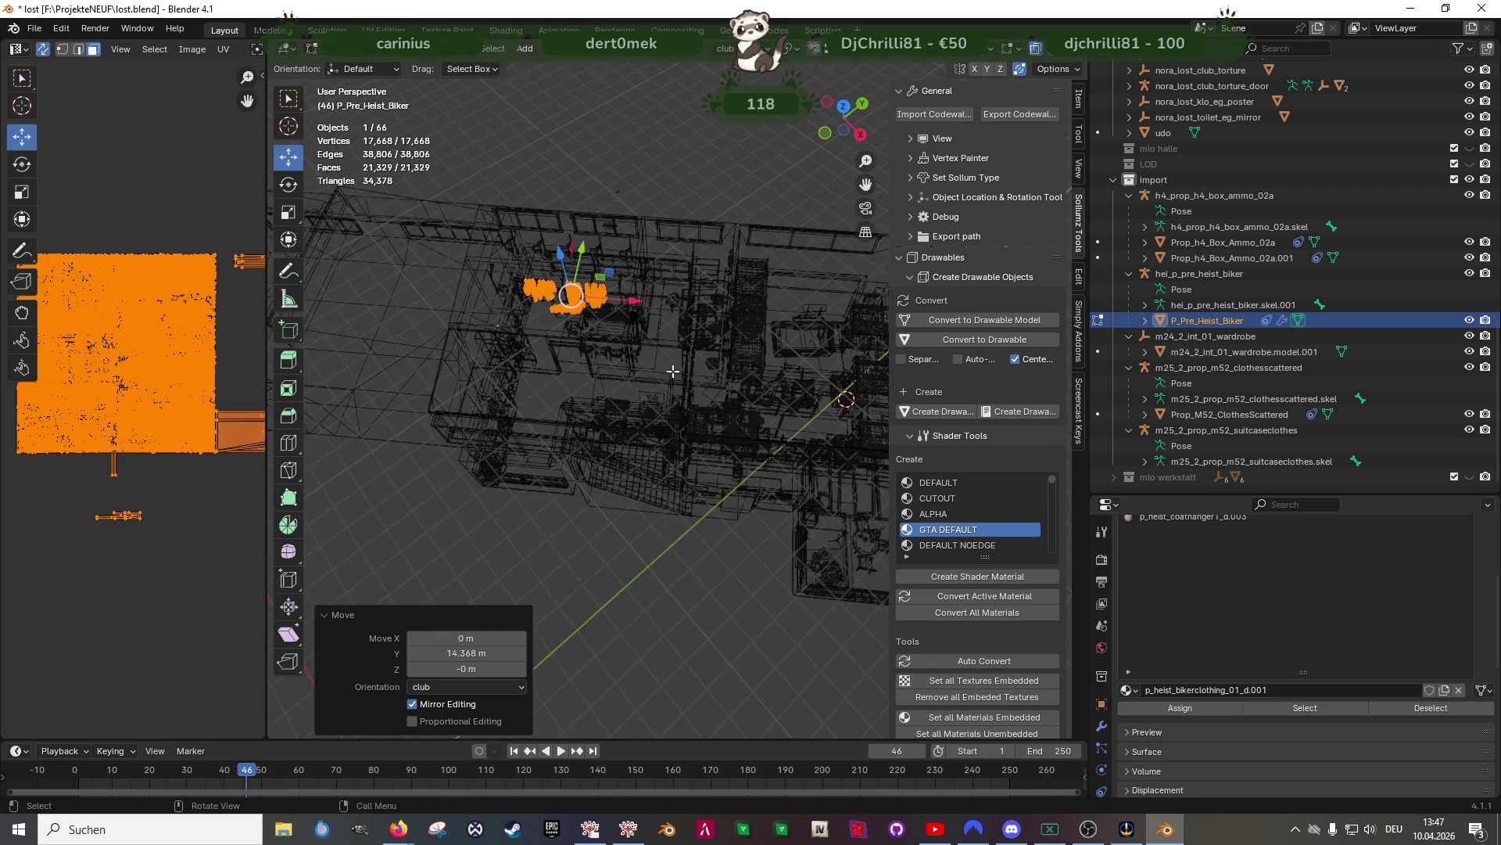
# Shift the clothing along X beside the beds and lower it to floor level
pyautogui.moveTo(626, 301)
pyautogui.mouseDown()
pyautogui.moveTo(782, 309)
pyautogui.moveTo(813, 329)
pyautogui.moveTo(689, 342)
pyautogui.mouseUp()
pyautogui.hotkey('shift', 'z')
pyautogui.scroll(5, 704, 332)
pyautogui.moveTo(703, 332); pyautogui.dragTo(639, 300, button='middle')
pyautogui.moveTo(633, 291); pyautogui.dragTo(635, 337)
# Rotate the clothing 90° about the Z axis
pyautogui.hotkey('shift', 'space')
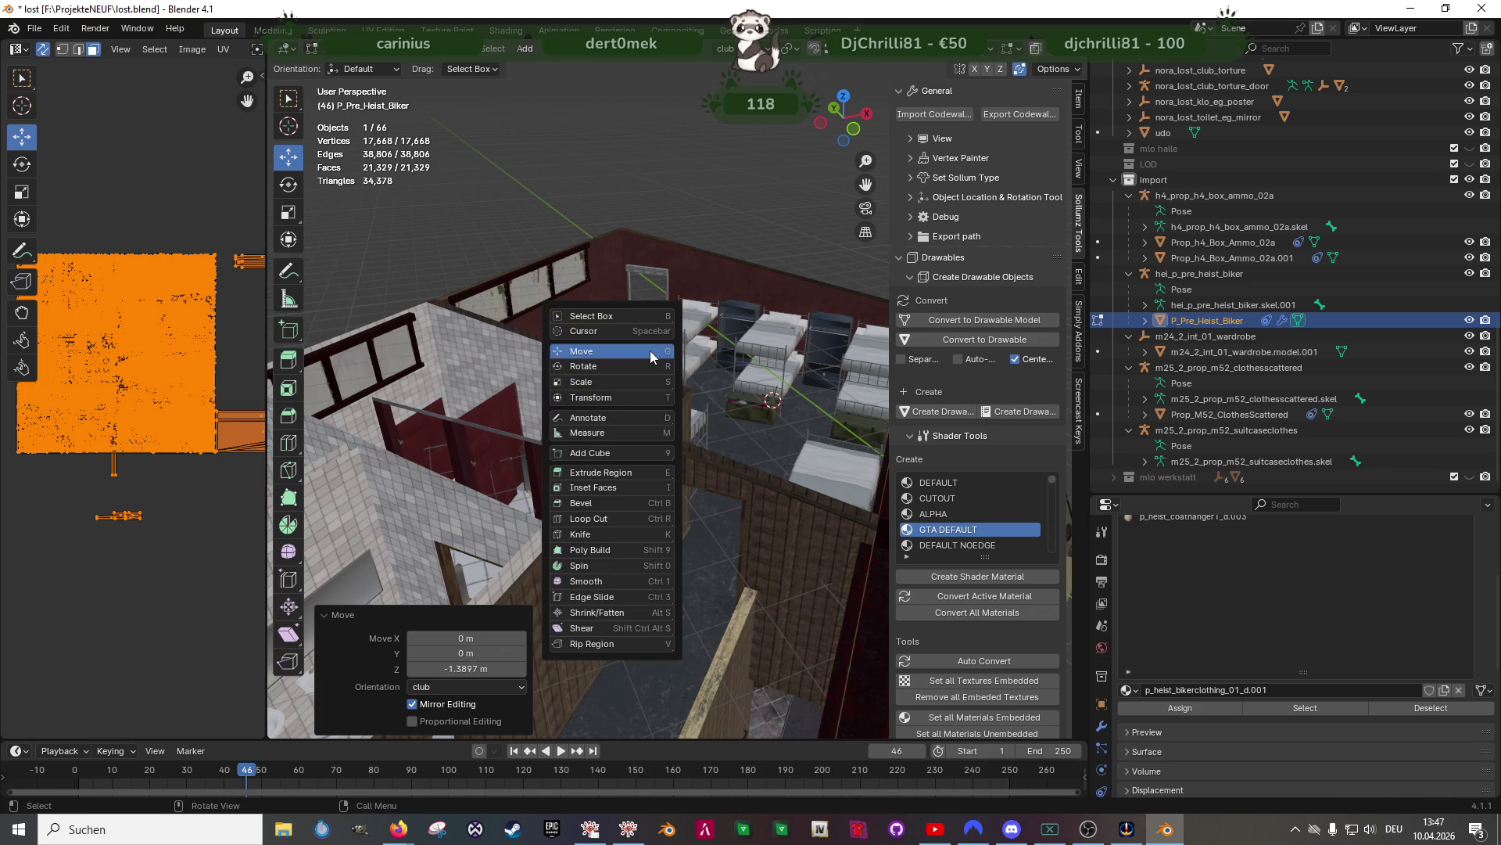
pyautogui.press('r')
pyautogui.moveTo(635, 336); pyautogui.dragTo(696, 384, button='middle')
pyautogui.moveTo(680, 495); pyautogui.dragTo(745, 414)
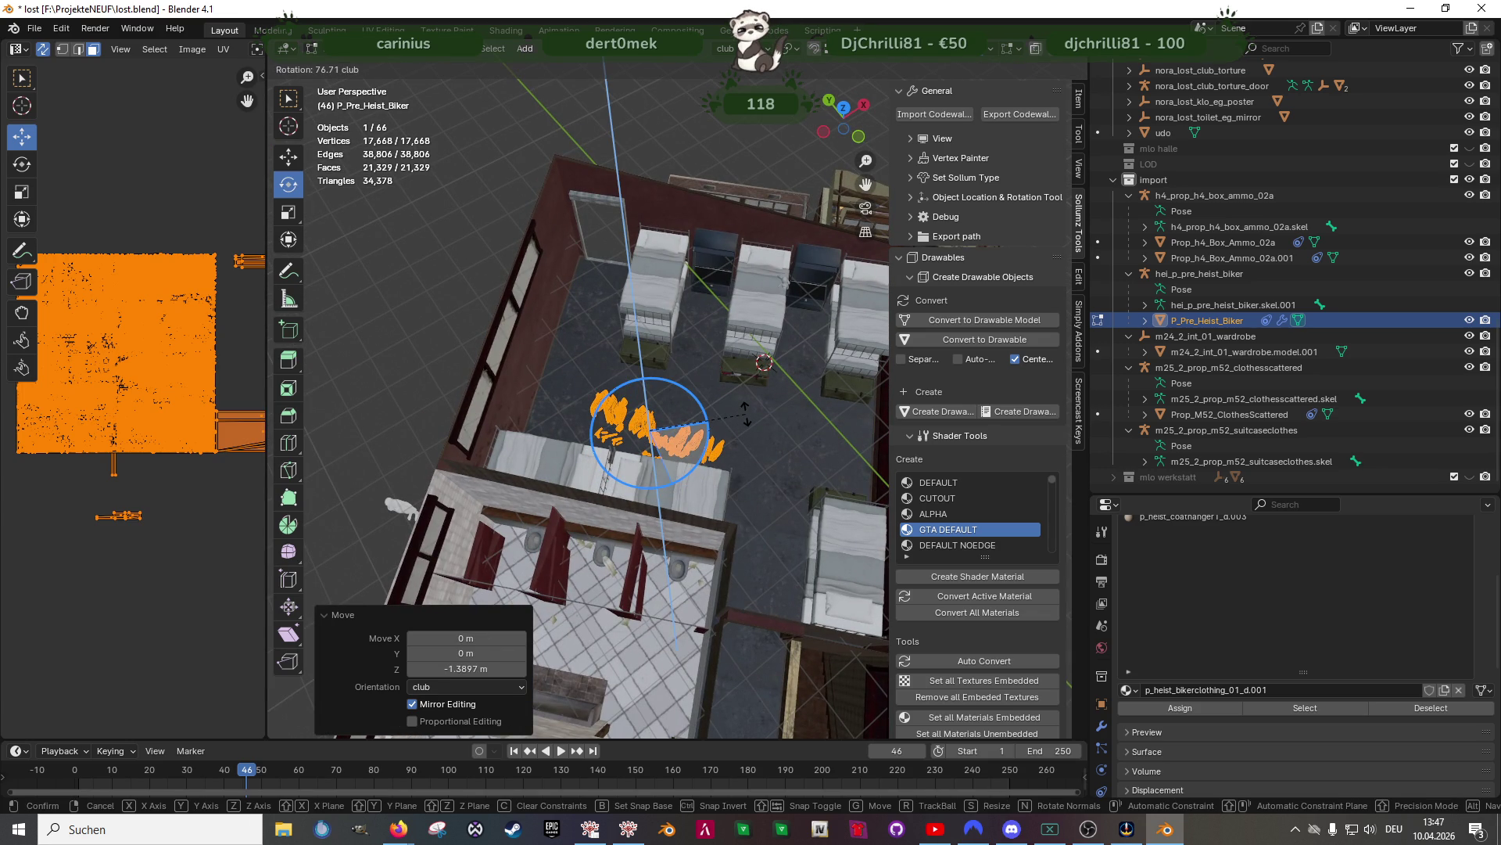
pyautogui.write('90')
pyautogui.press('Return')
# Rotate the clothing a further 180° about Z
pyautogui.scroll(5, 713, 472)
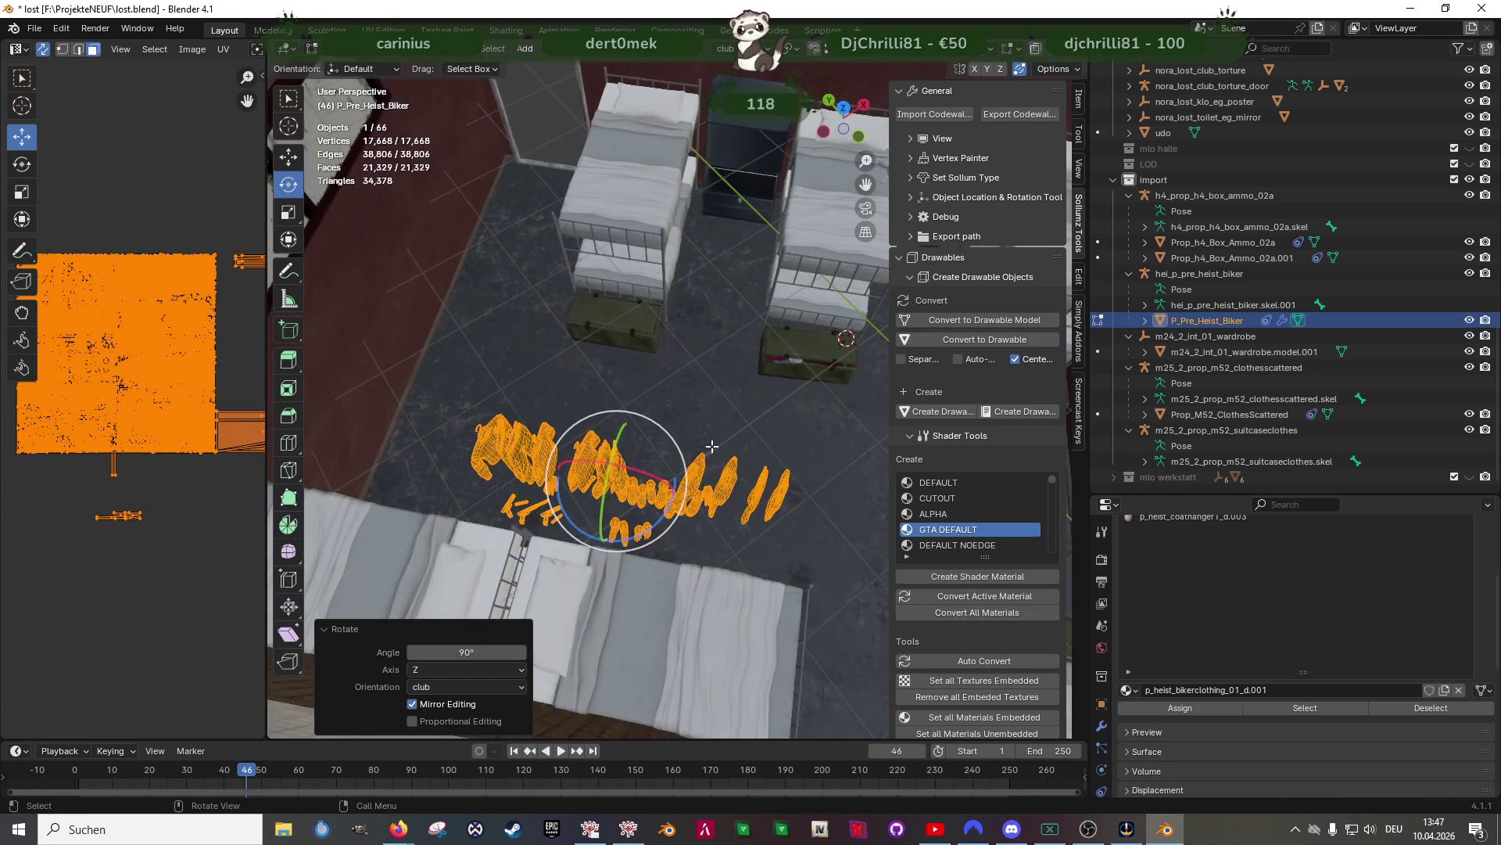
pyautogui.moveTo(714, 472); pyautogui.dragTo(589, 391, button='middle')
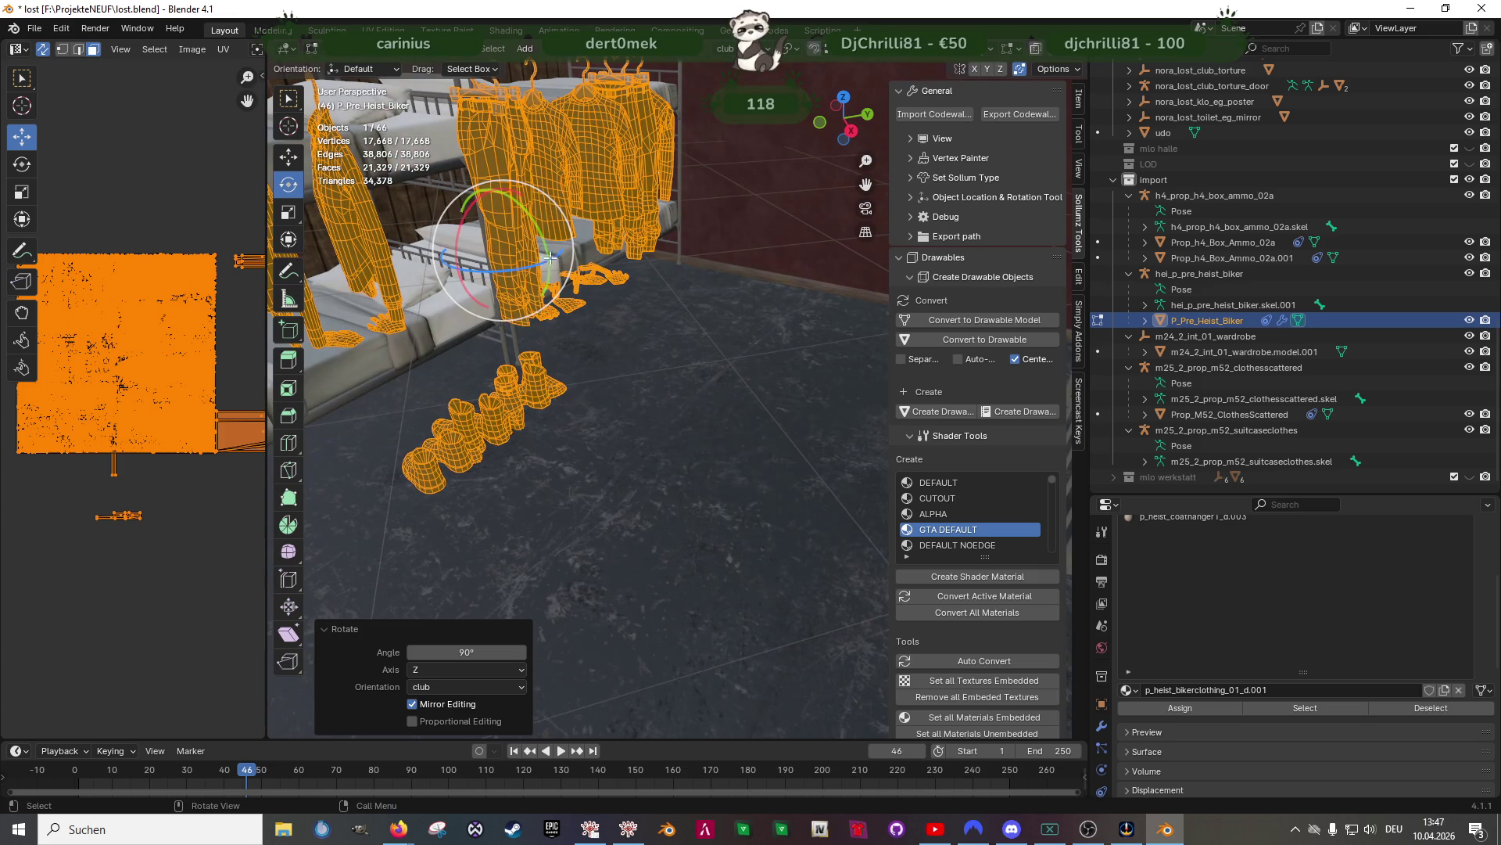
pyautogui.moveTo(538, 265); pyautogui.dragTo(530, 270)
pyautogui.write('180')
pyautogui.press('Return')
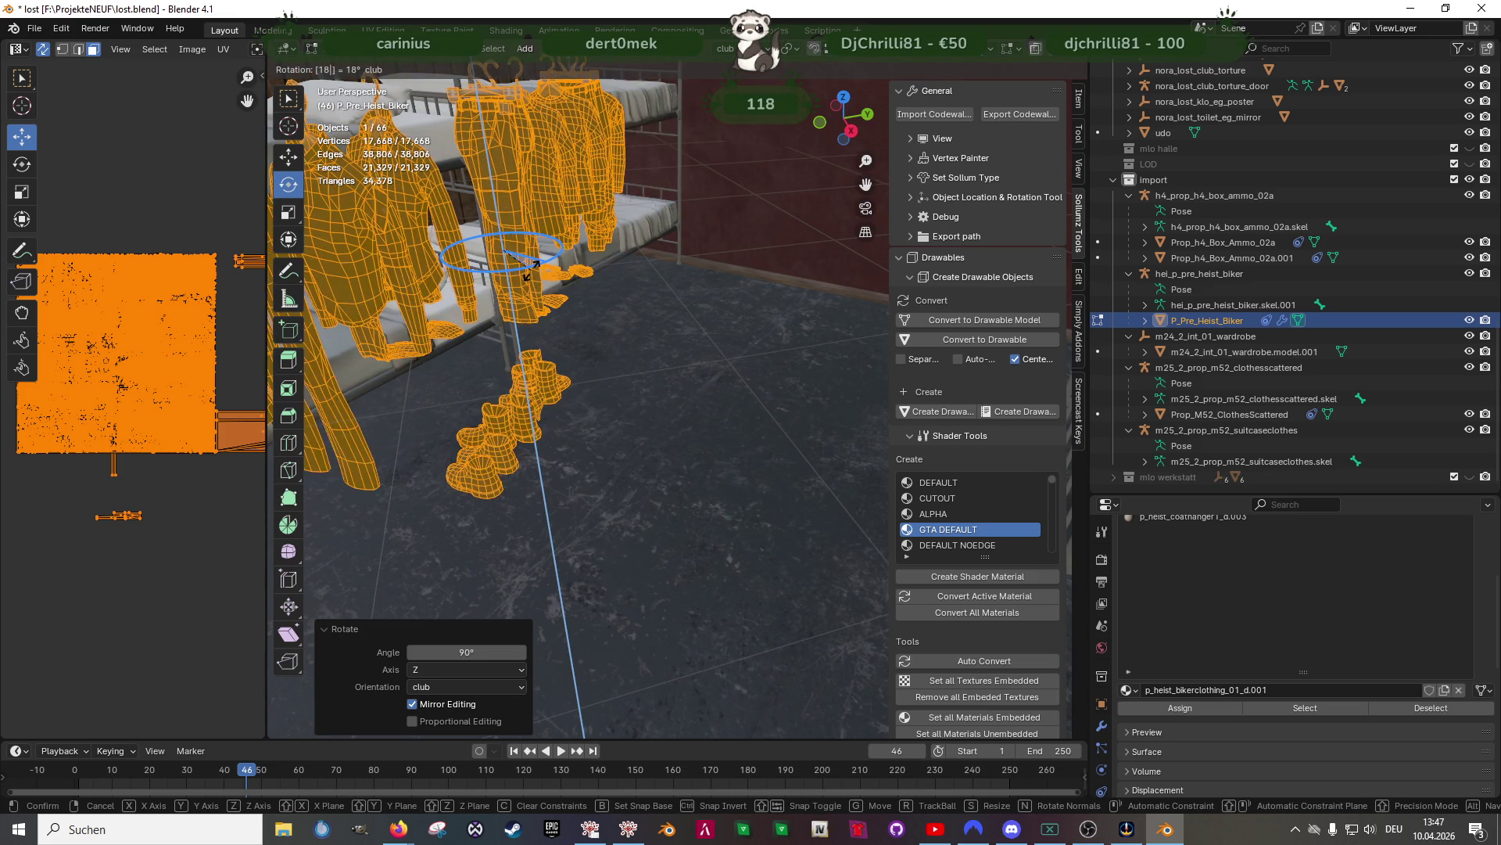
pyautogui.scroll(-2, 626, 359)
pyautogui.hotkey('shift', 'space')
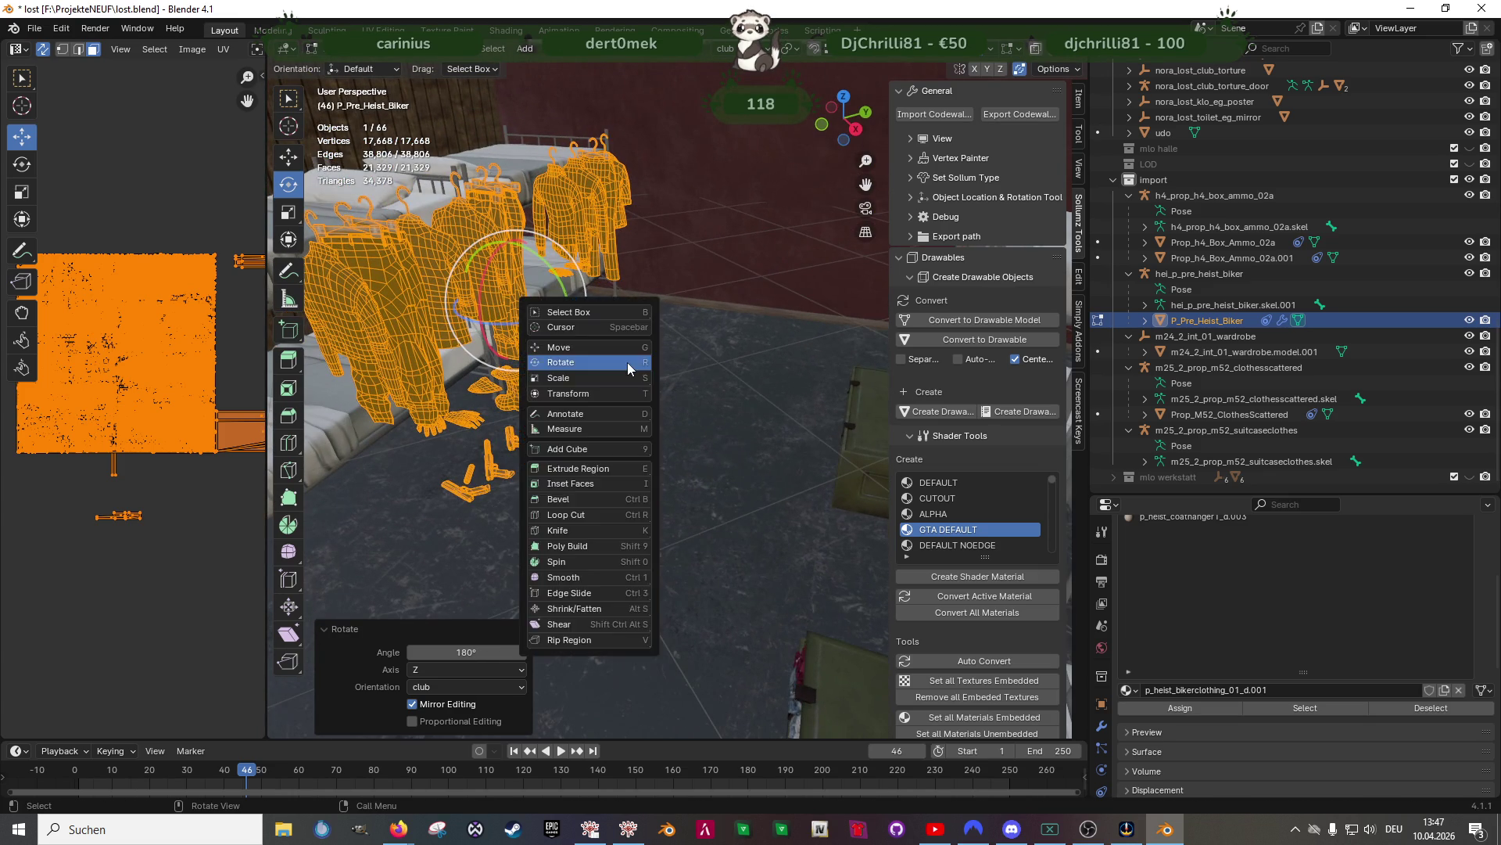
pyautogui.press('g')
pyautogui.moveTo(623, 362)
pyautogui.mouseDown(button='middle')
pyautogui.moveTo(630, 375)
pyautogui.moveTo(612, 379)
pyautogui.mouseUp(button='middle')
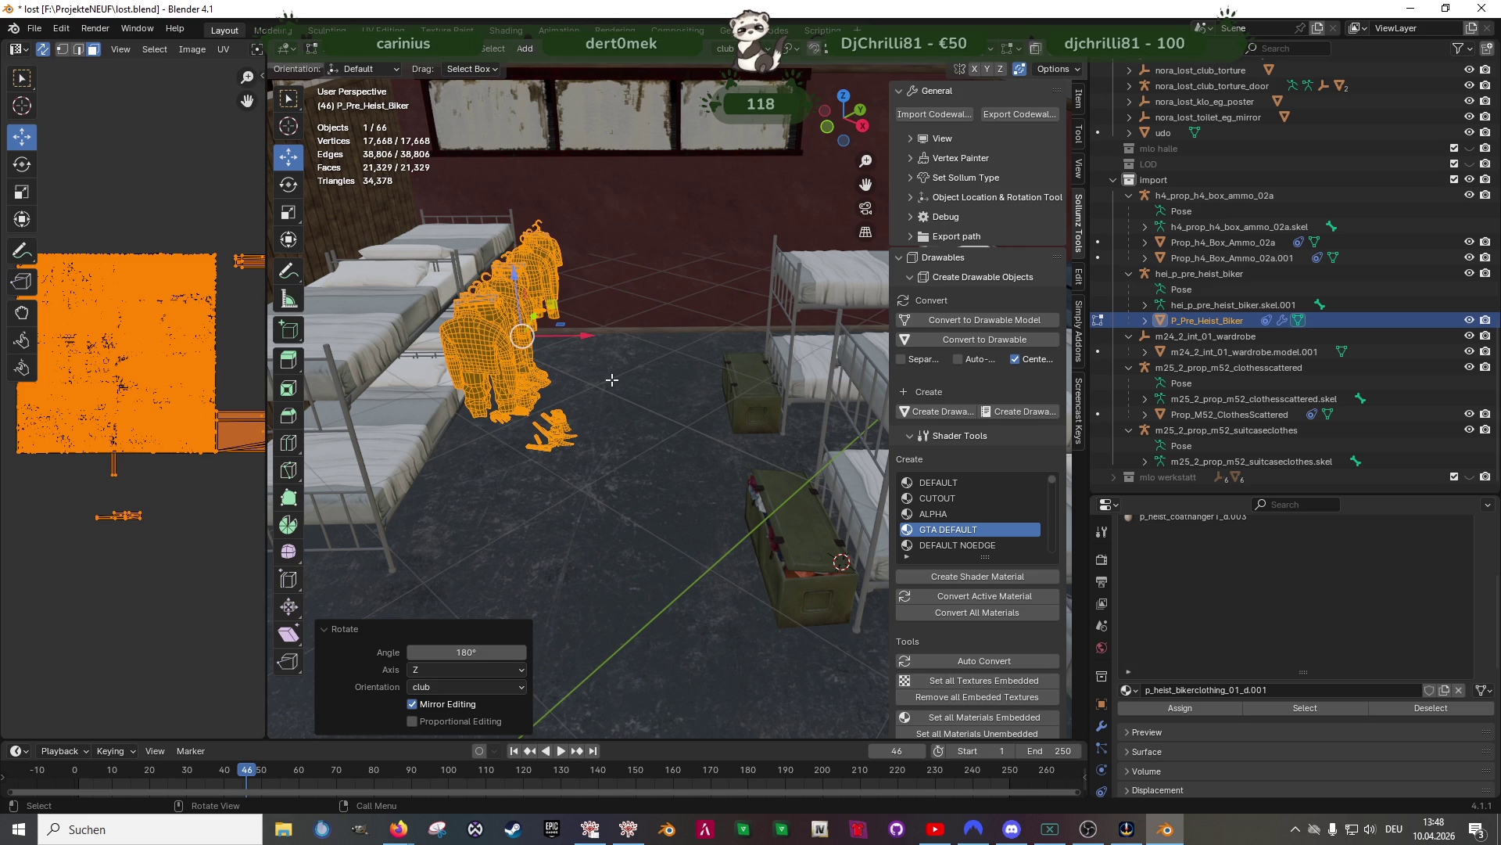
# Move the clothing across the bunk room to the wardrobe
pyautogui.moveTo(642, 280); pyautogui.dragTo(747, 328, button='middle')
pyautogui.press('g')
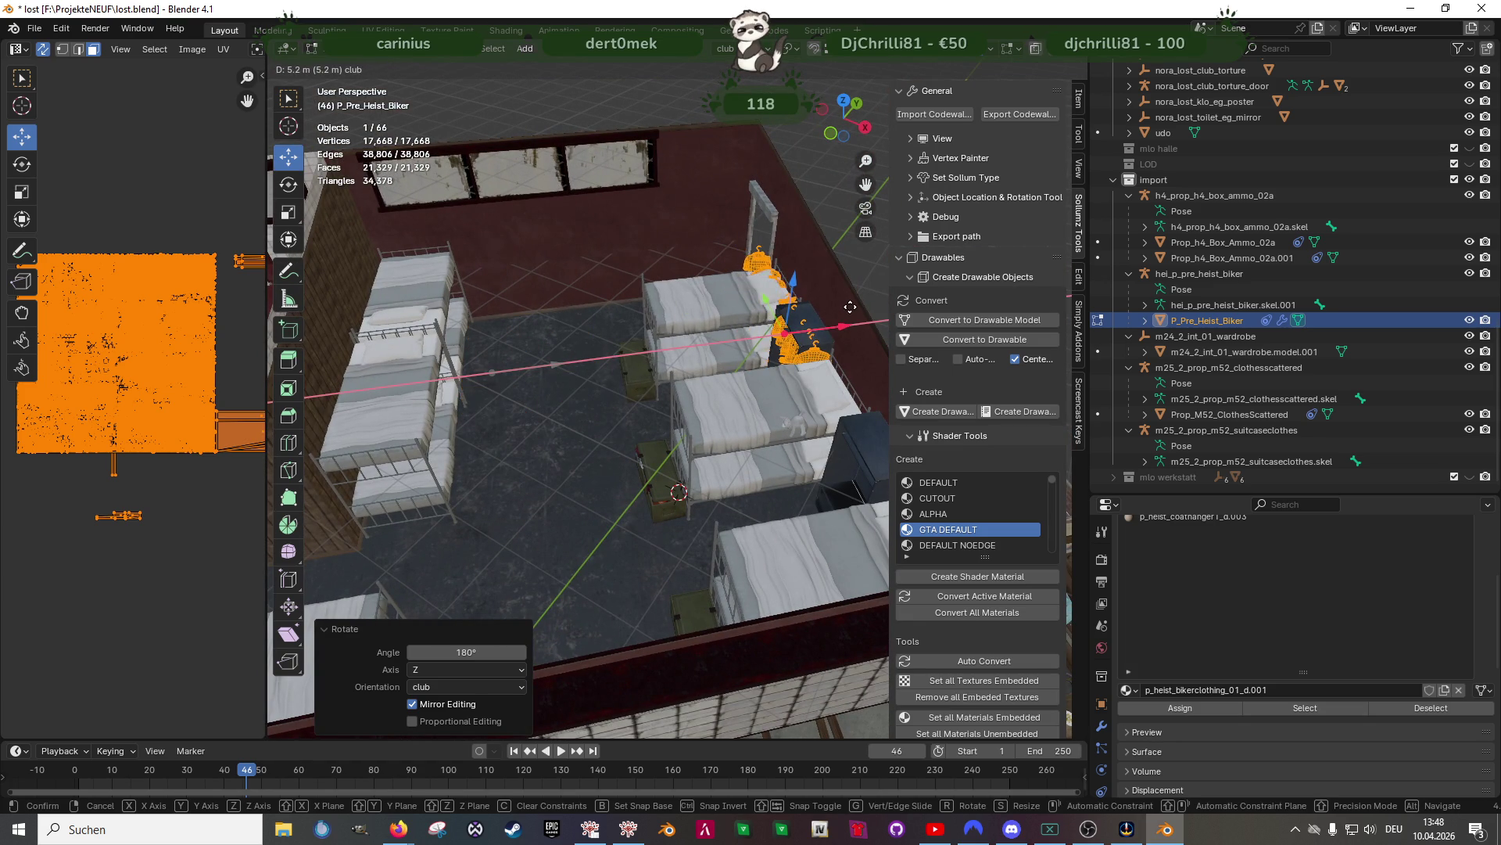
pyautogui.click(857, 304)
pyautogui.moveTo(857, 303); pyautogui.dragTo(602, 394, button='middle')
pyautogui.moveTo(528, 466); pyautogui.dragTo(742, 412)
pyautogui.click(742, 412)
pyautogui.moveTo(742, 412); pyautogui.dragTo(764, 451, button='middle')
pyautogui.moveTo(740, 518); pyautogui.dragTo(790, 547, button='middle')
# Lower the hangers onto the wardrobe rail, shift along X, and nudge down 0.009552 m
pyautogui.press('g')
pyautogui.press('z')
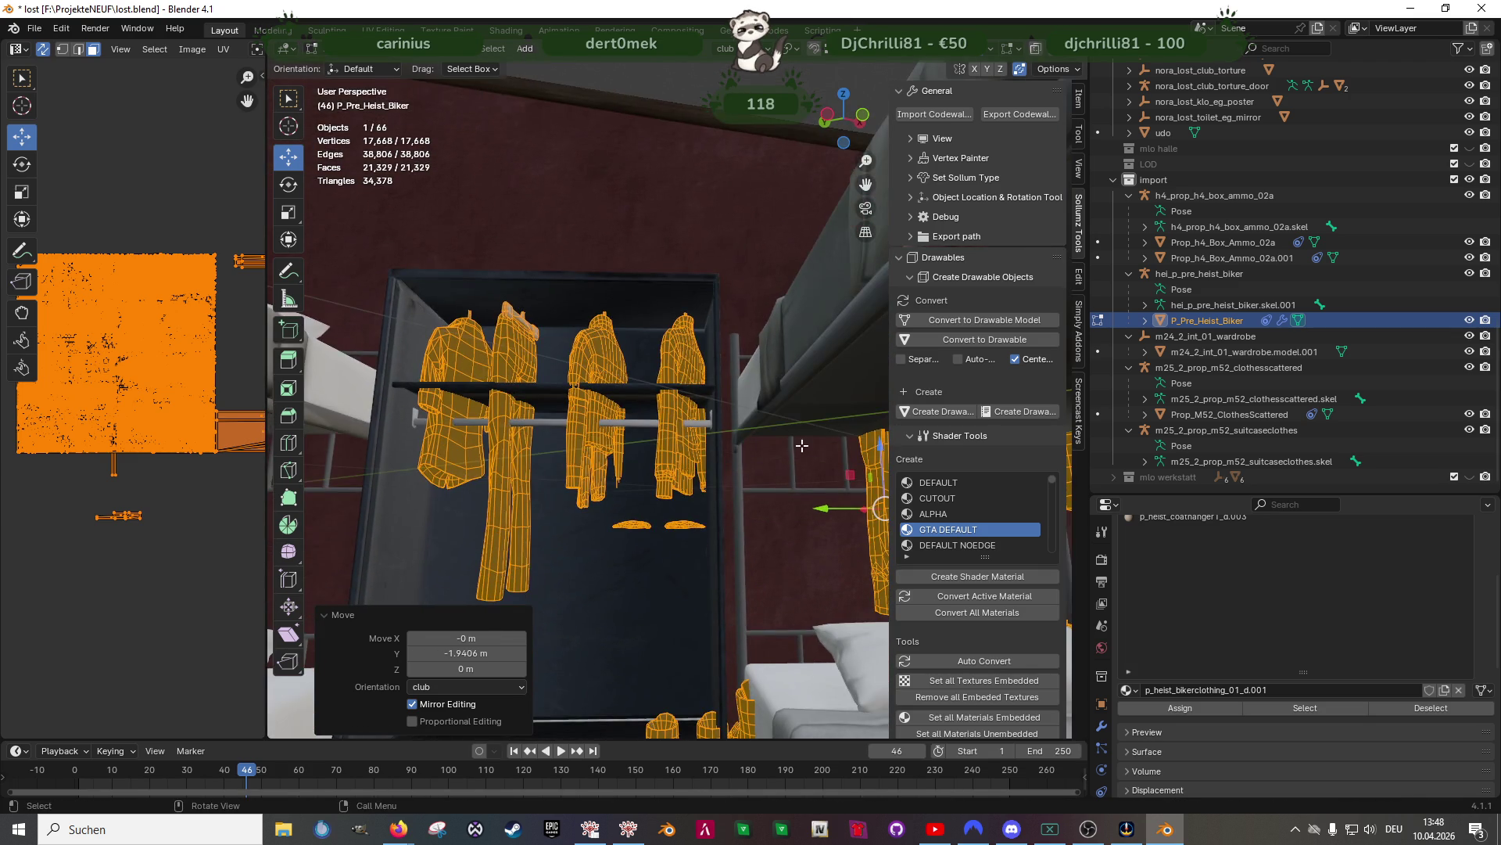
pyautogui.moveTo(853, 583); pyautogui.dragTo(851, 584)
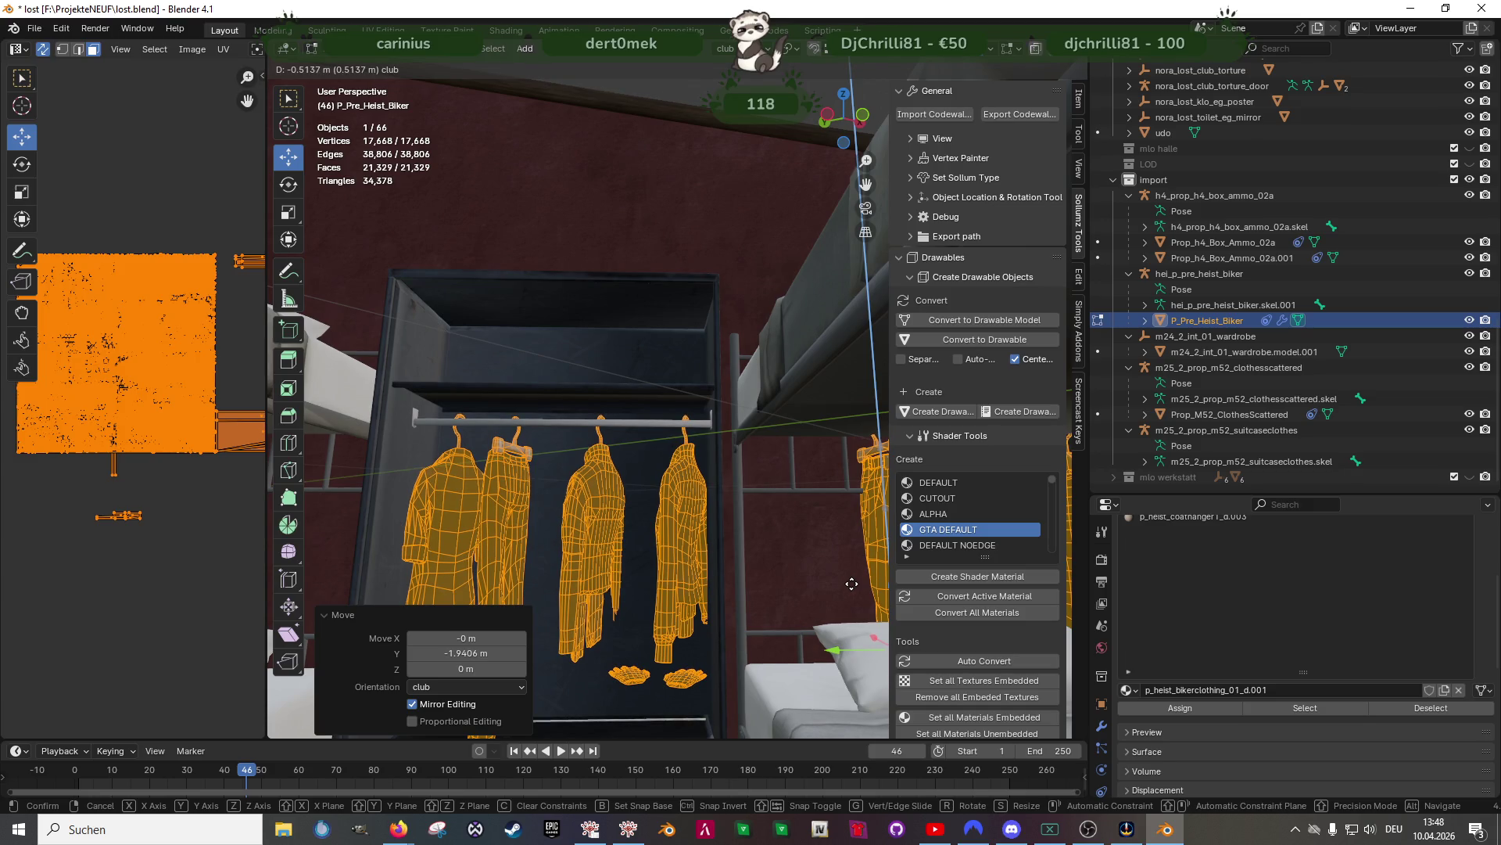
pyautogui.click(750, 573)
pyautogui.moveTo(749, 573); pyautogui.dragTo(720, 566, button='middle')
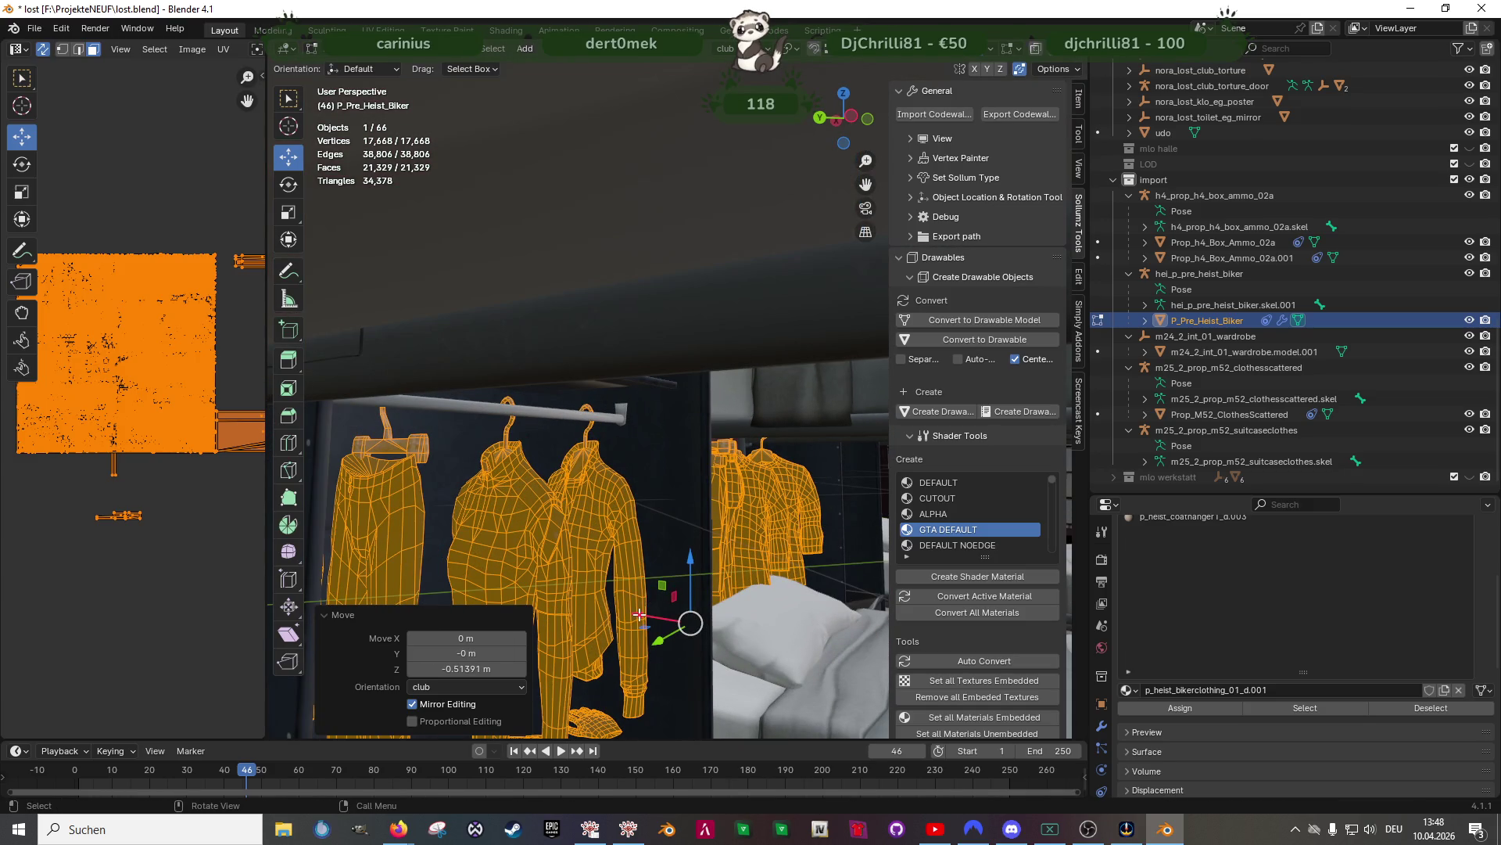
pyautogui.press('g')
pyautogui.press('x')
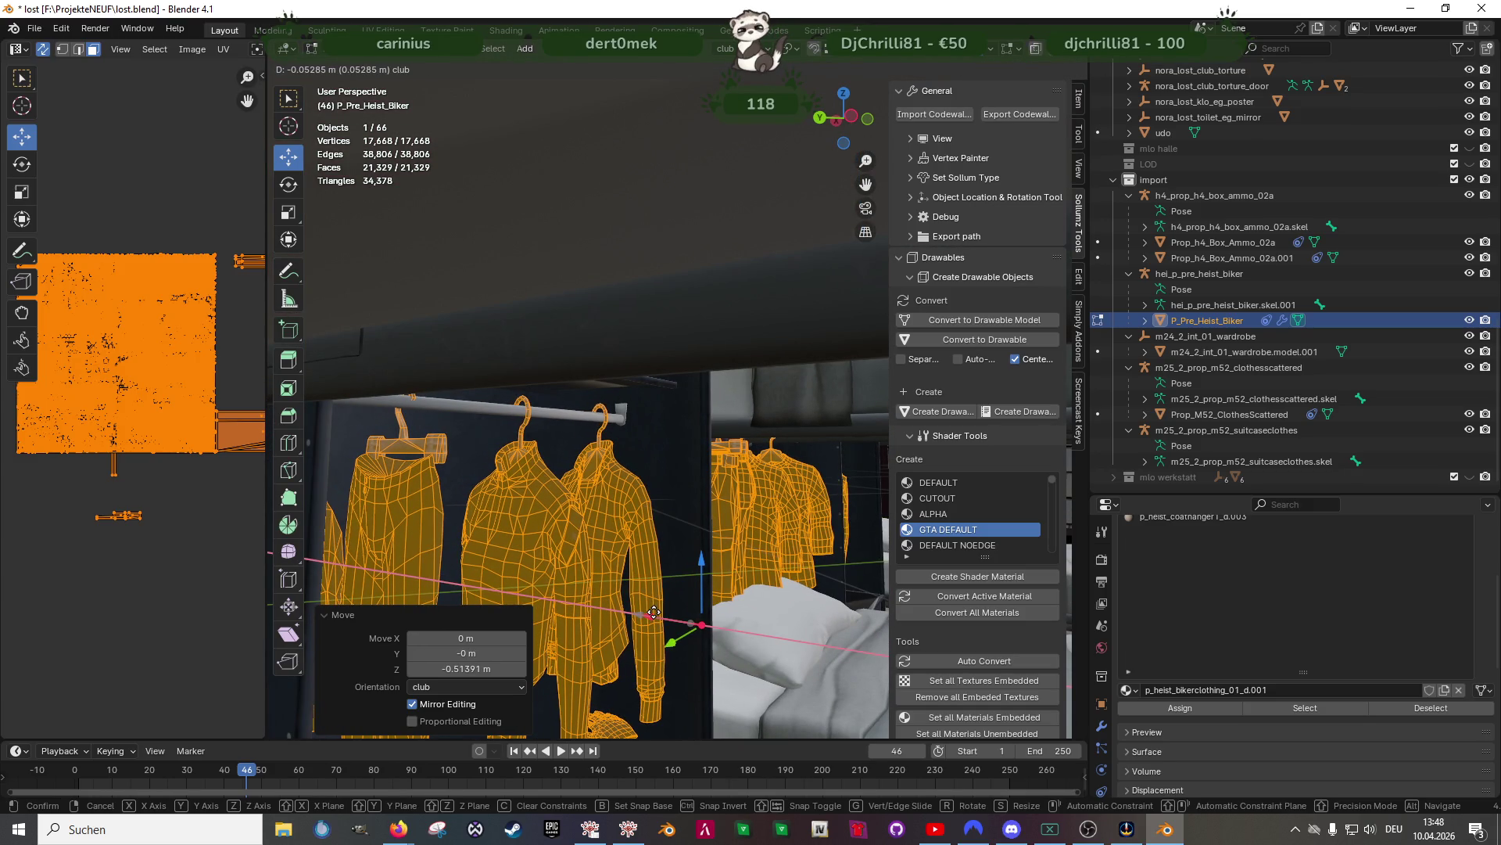
pyautogui.click(686, 606)
pyautogui.moveTo(702, 565); pyautogui.dragTo(700, 577)
pyautogui.moveTo(700, 577)
pyautogui.mouseDown(button='middle')
pyautogui.moveTo(641, 547)
pyautogui.moveTo(587, 571)
pyautogui.moveTo(594, 451)
pyautogui.moveTo(697, 409)
pyautogui.moveTo(665, 454)
pyautogui.mouseUp(button='middle')
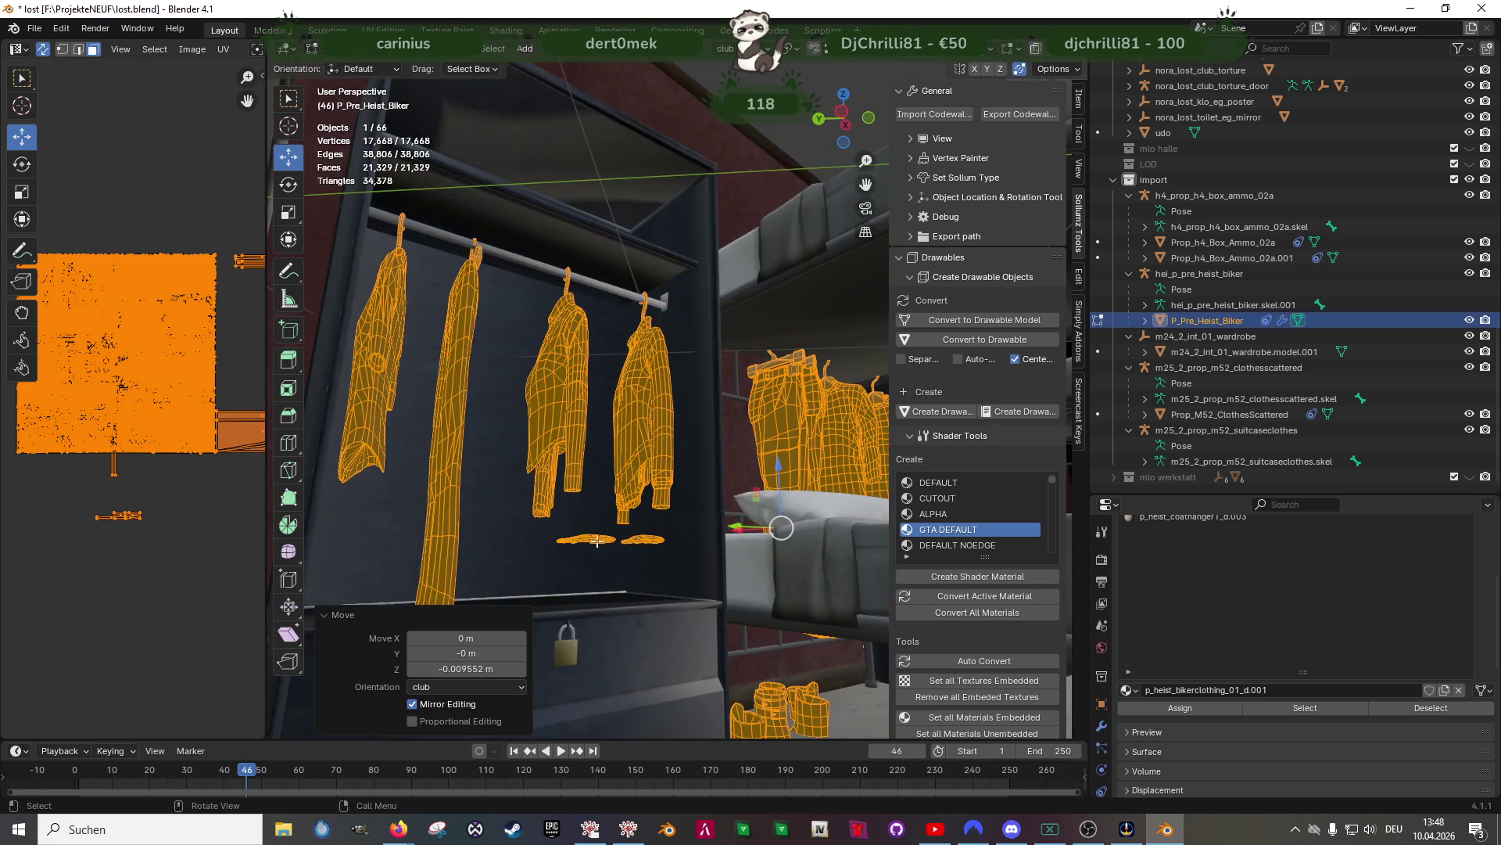
# Shift the clothes 0.06064 m along Y deeper into the wardrobe and check in wireframe
pyautogui.scroll(5, 641, 469)
pyautogui.scroll(-8, 628, 488)
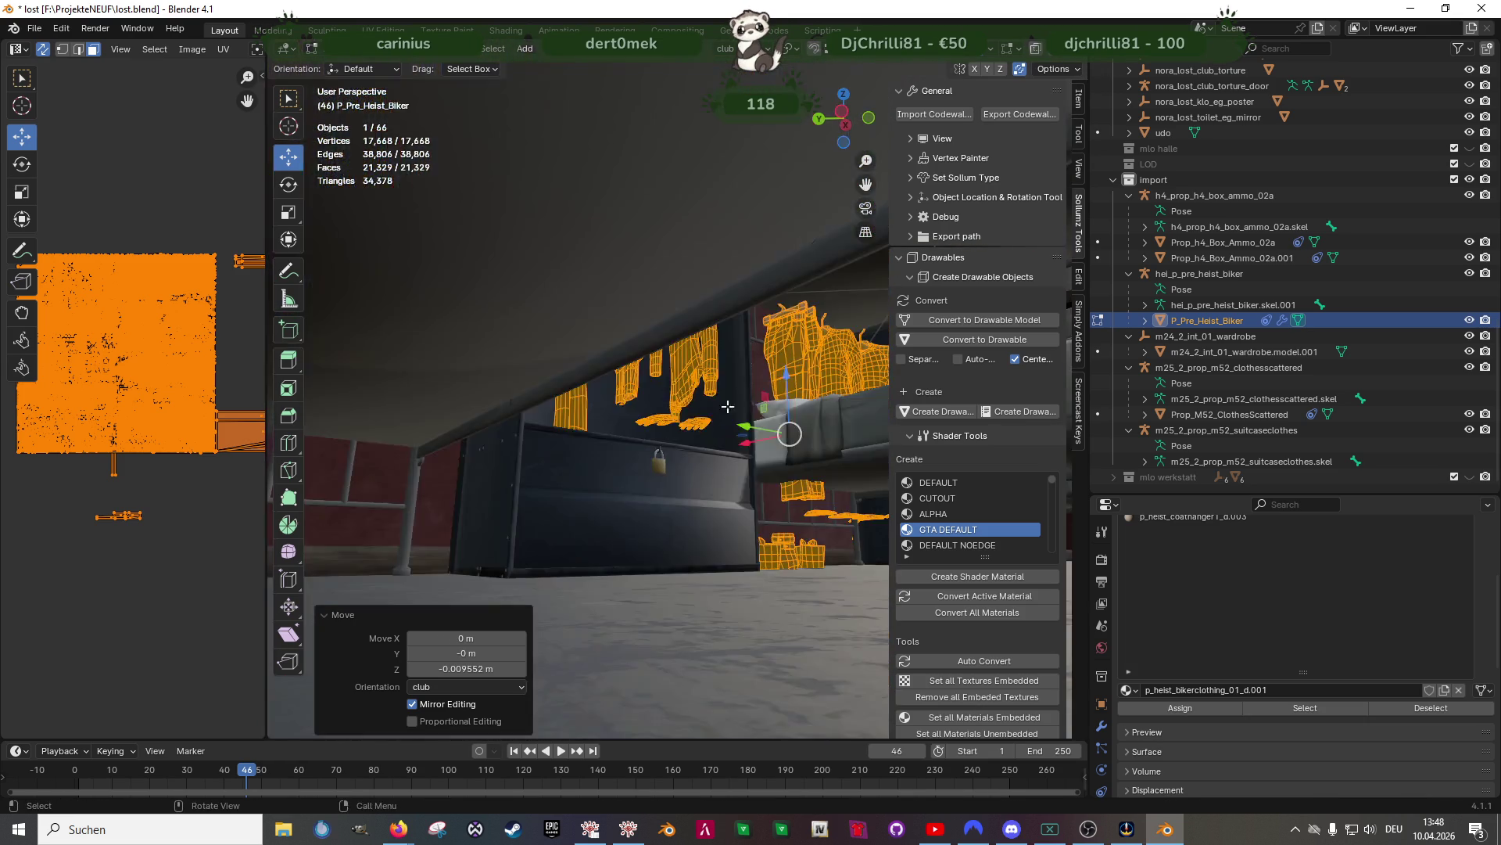
pyautogui.moveTo(661, 415); pyautogui.dragTo(667, 396, button='middle')
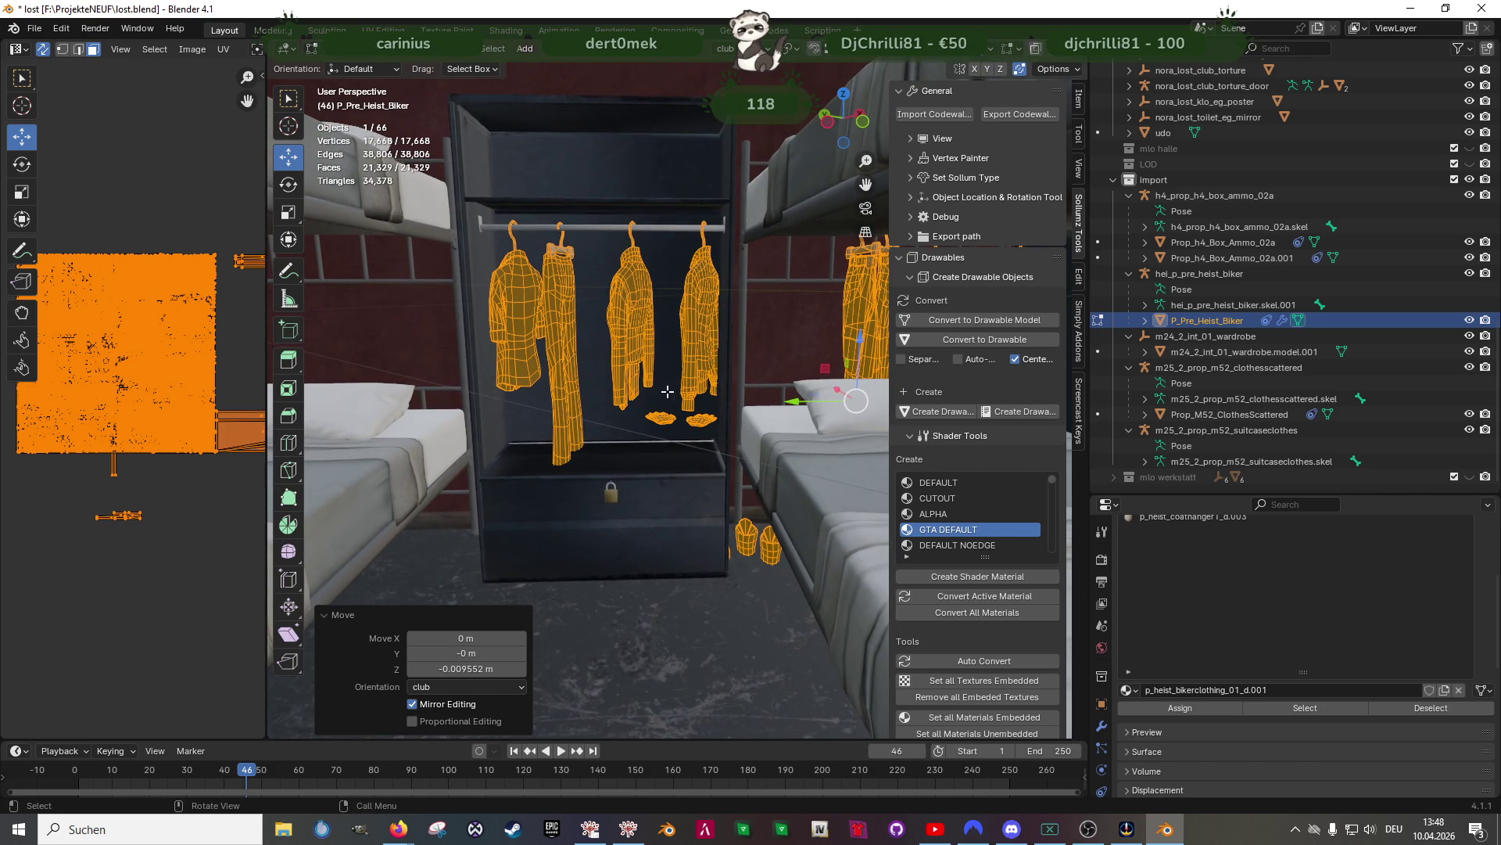
pyautogui.moveTo(794, 401); pyautogui.dragTo(780, 405)
pyautogui.moveTo(779, 405); pyautogui.dragTo(670, 428, button='middle')
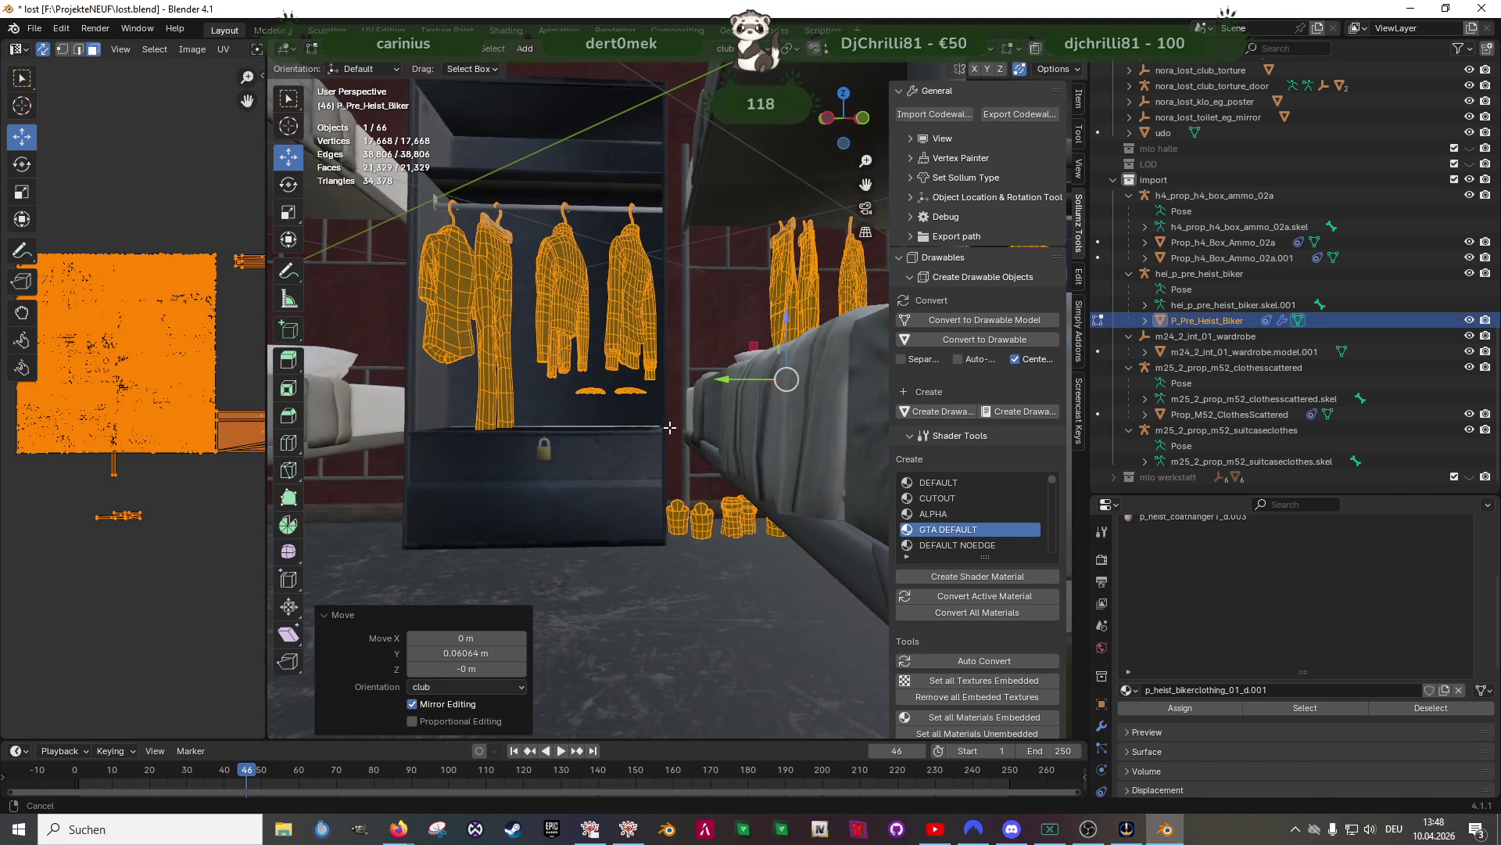
pyautogui.hotkey('shift', 'z')
pyautogui.scroll(3, 400, 210)
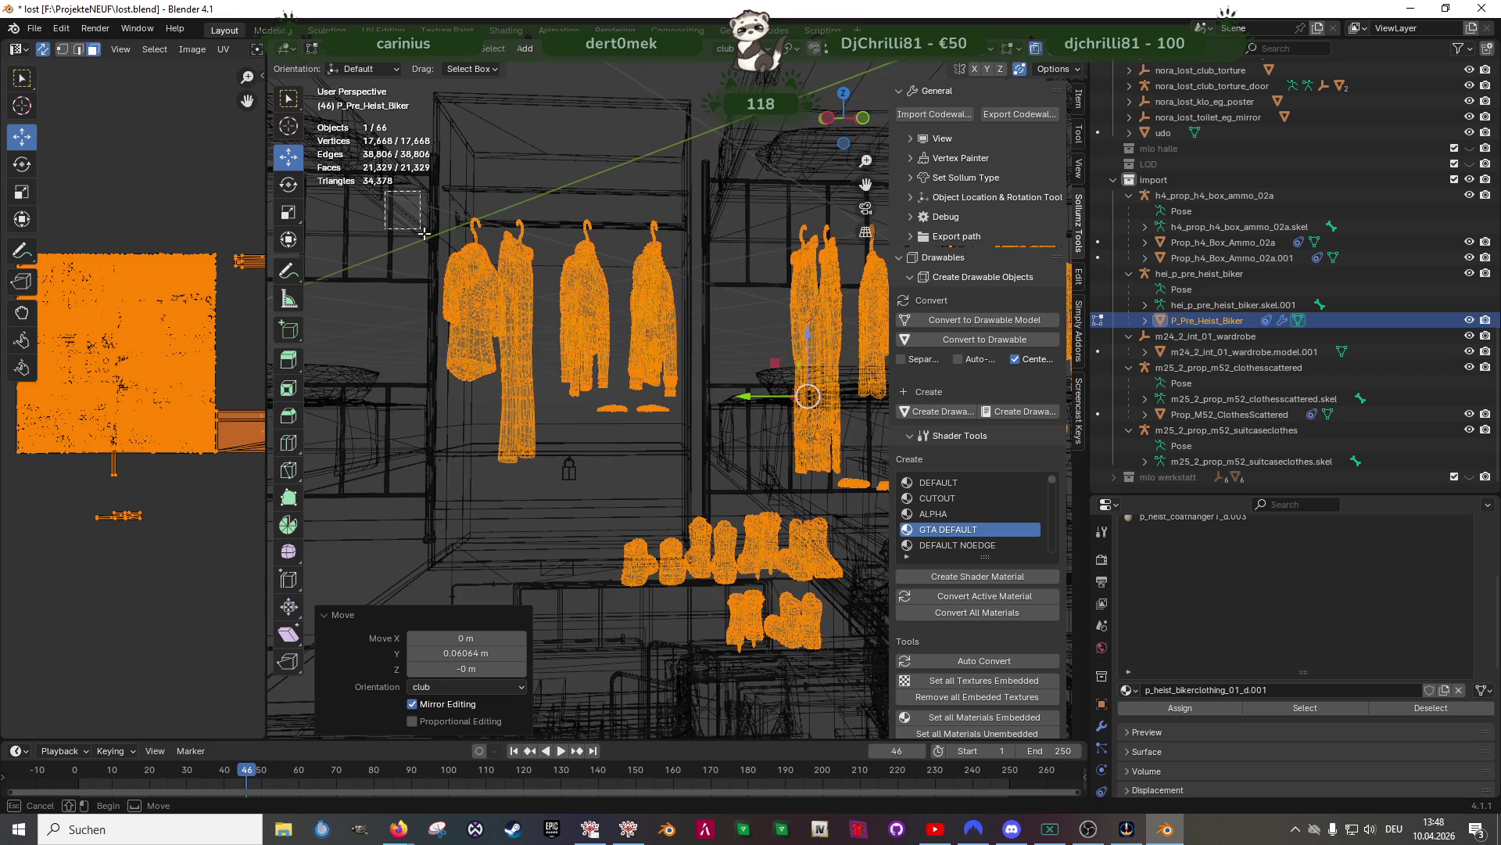
# Slide the remaining clothes 0.31055 m along Y to hang inside the wardrobe
pyautogui.moveTo(688, 475)
pyautogui.mouseDown(button='middle')
pyautogui.moveTo(751, 406)
pyautogui.moveTo(602, 428)
pyautogui.mouseUp(button='middle')
pyautogui.hotkey('shift', 'z')
pyautogui.scroll(4, 604, 422)
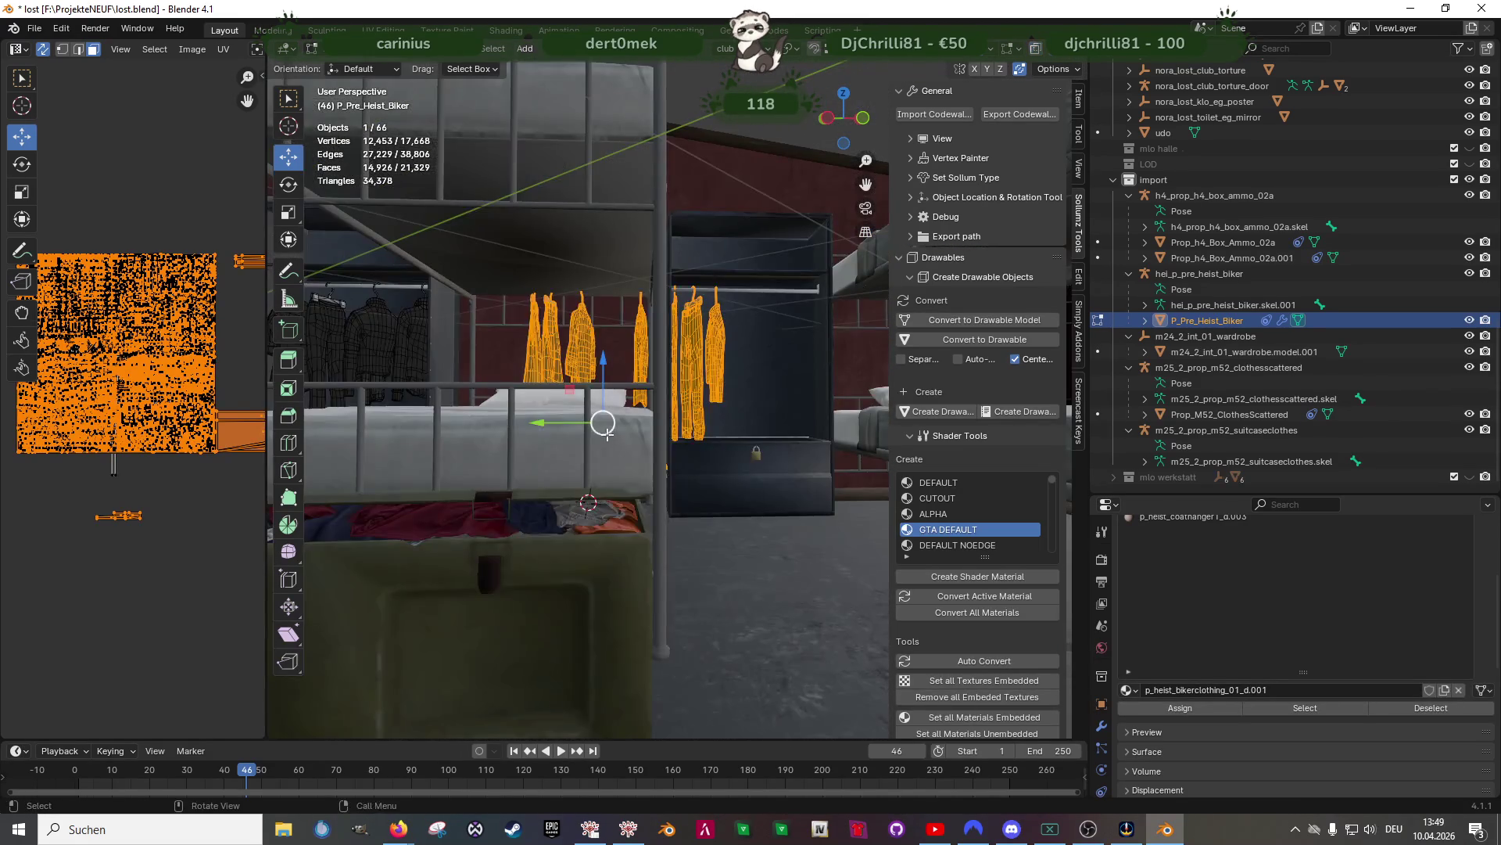
pyautogui.moveTo(496, 442); pyautogui.dragTo(642, 421)
pyautogui.scroll(3, 693, 436)
pyautogui.moveTo(711, 312); pyautogui.dragTo(700, 429, button='middle')
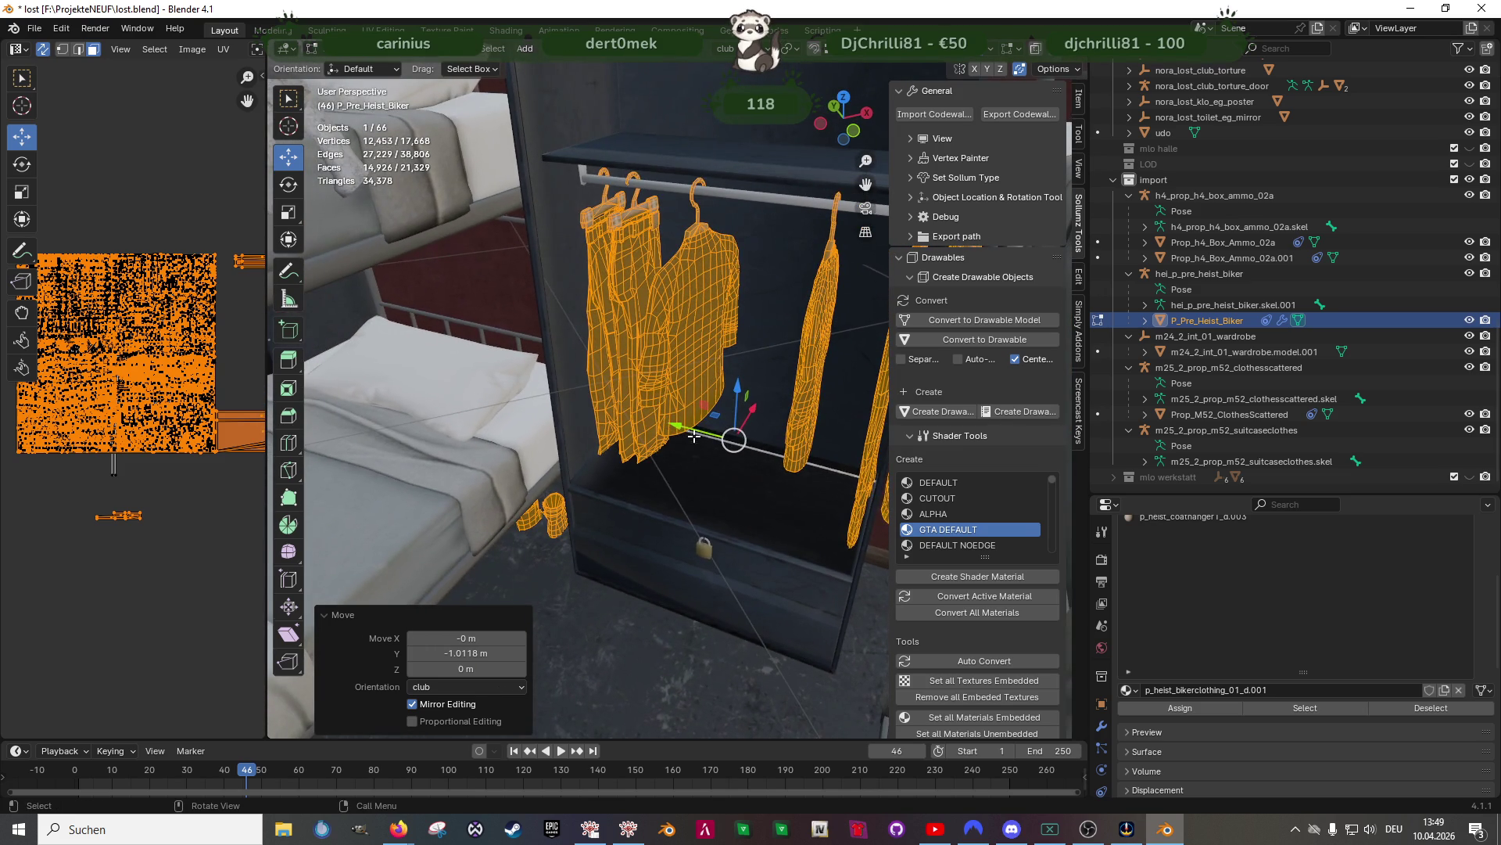
pyautogui.moveTo(770, 410)
pyautogui.mouseDown(button='middle')
pyautogui.moveTo(811, 404)
pyautogui.moveTo(612, 427)
pyautogui.mouseUp(button='middle')
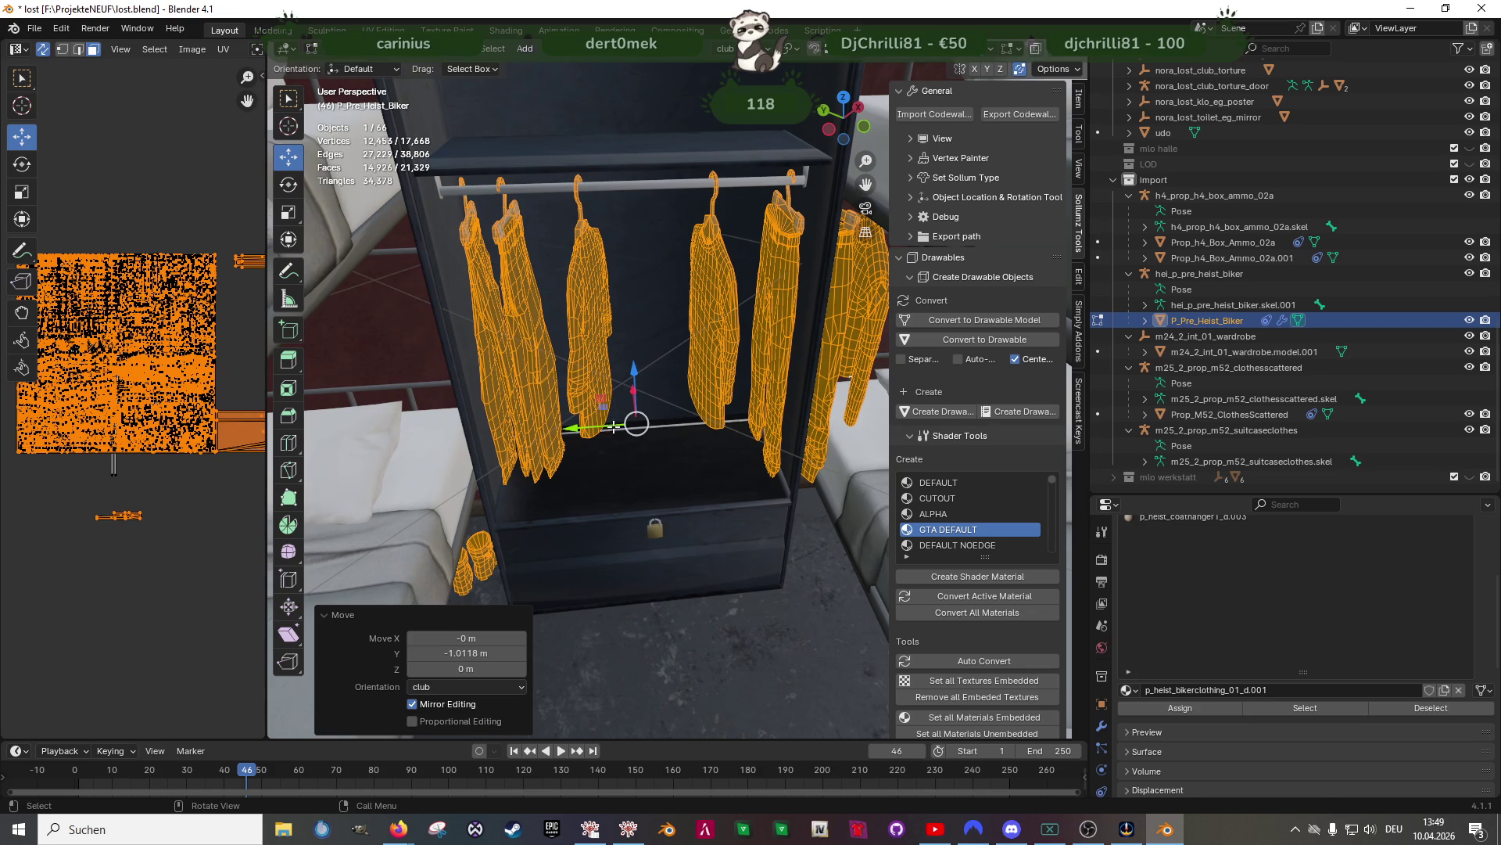
pyautogui.moveTo(612, 427); pyautogui.dragTo(564, 433)
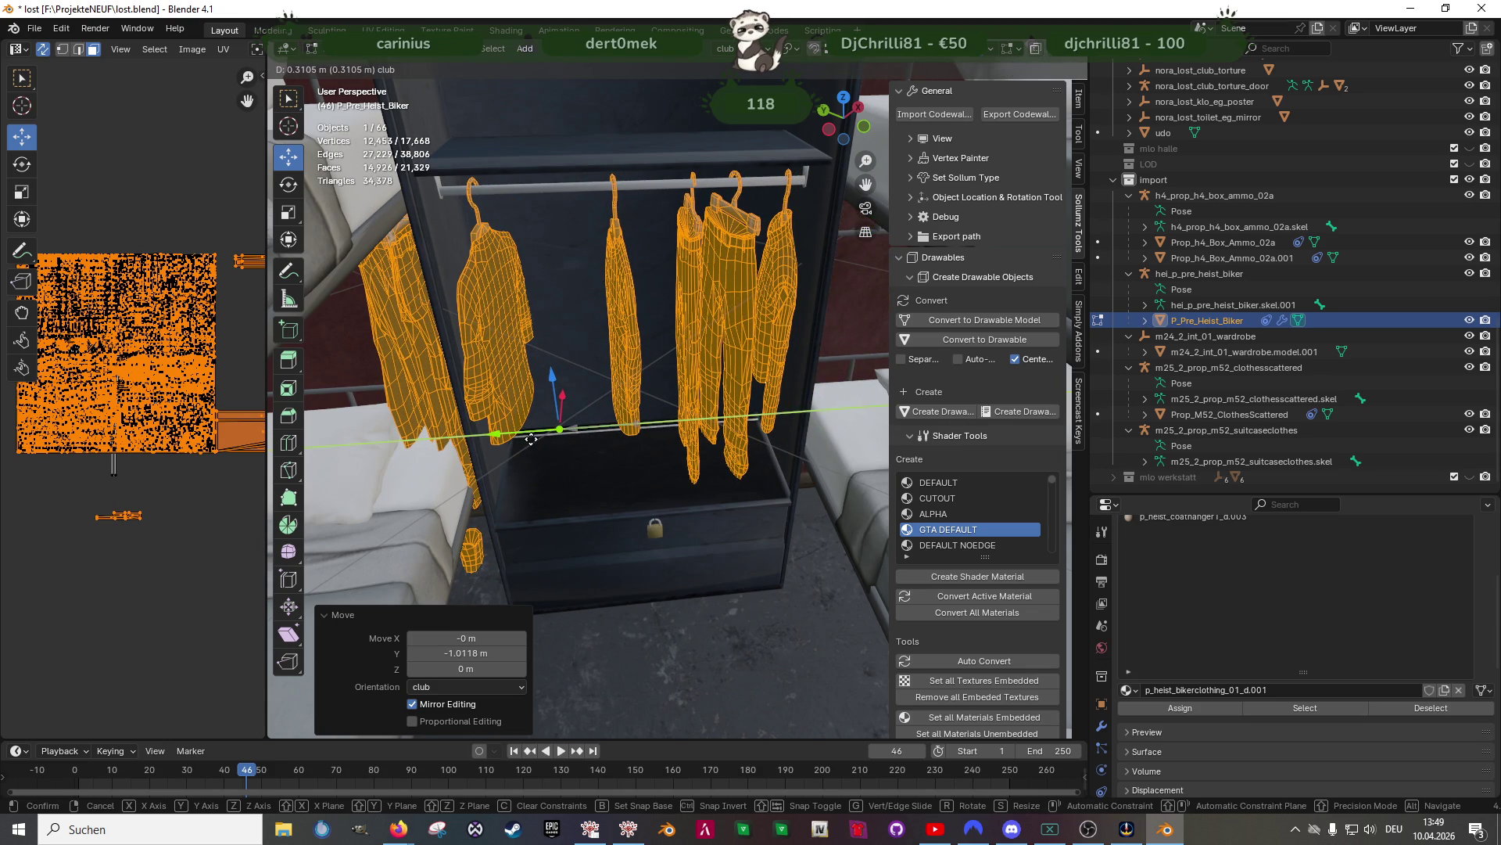
pyautogui.click(530, 440)
# Inspect in wireframe by selecting the left hanging piece with its fringe, then clear the selection
pyautogui.moveTo(532, 436)
pyautogui.mouseDown(button='middle')
pyautogui.moveTo(579, 368)
pyautogui.moveTo(608, 419)
pyautogui.moveTo(678, 396)
pyautogui.moveTo(593, 395)
pyautogui.mouseUp(button='middle')
pyautogui.hotkey('shift', 'z')
pyautogui.hotkey('shift', 'z')
pyautogui.moveTo(540, 389); pyautogui.dragTo(602, 365, button='middle')
pyautogui.scroll(-5, 602, 365)
pyautogui.scroll(3, 673, 357)
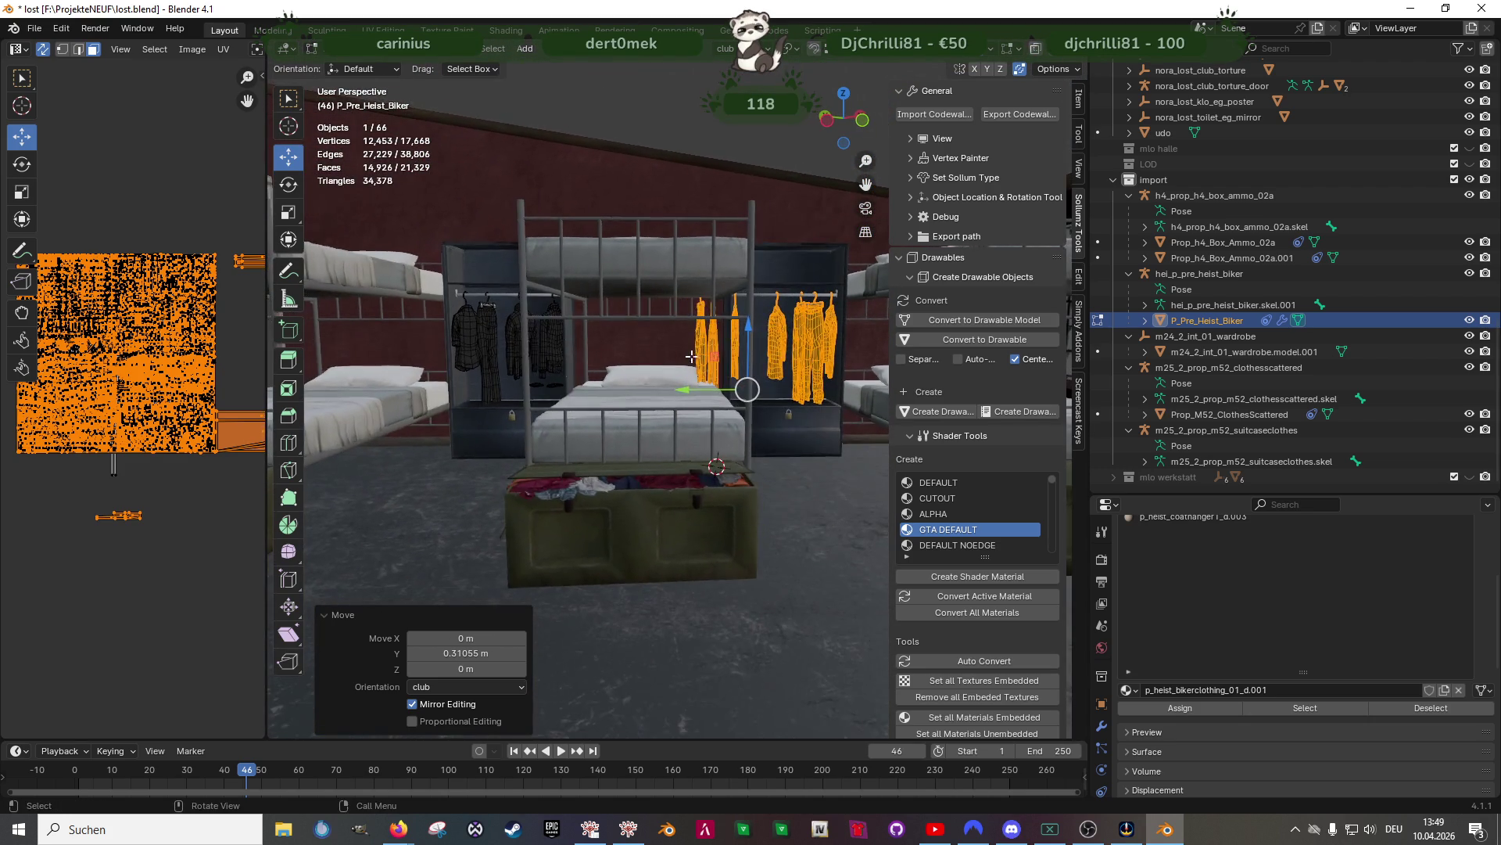
pyautogui.scroll(5, 673, 357)
pyautogui.hotkey('shift', 'z')
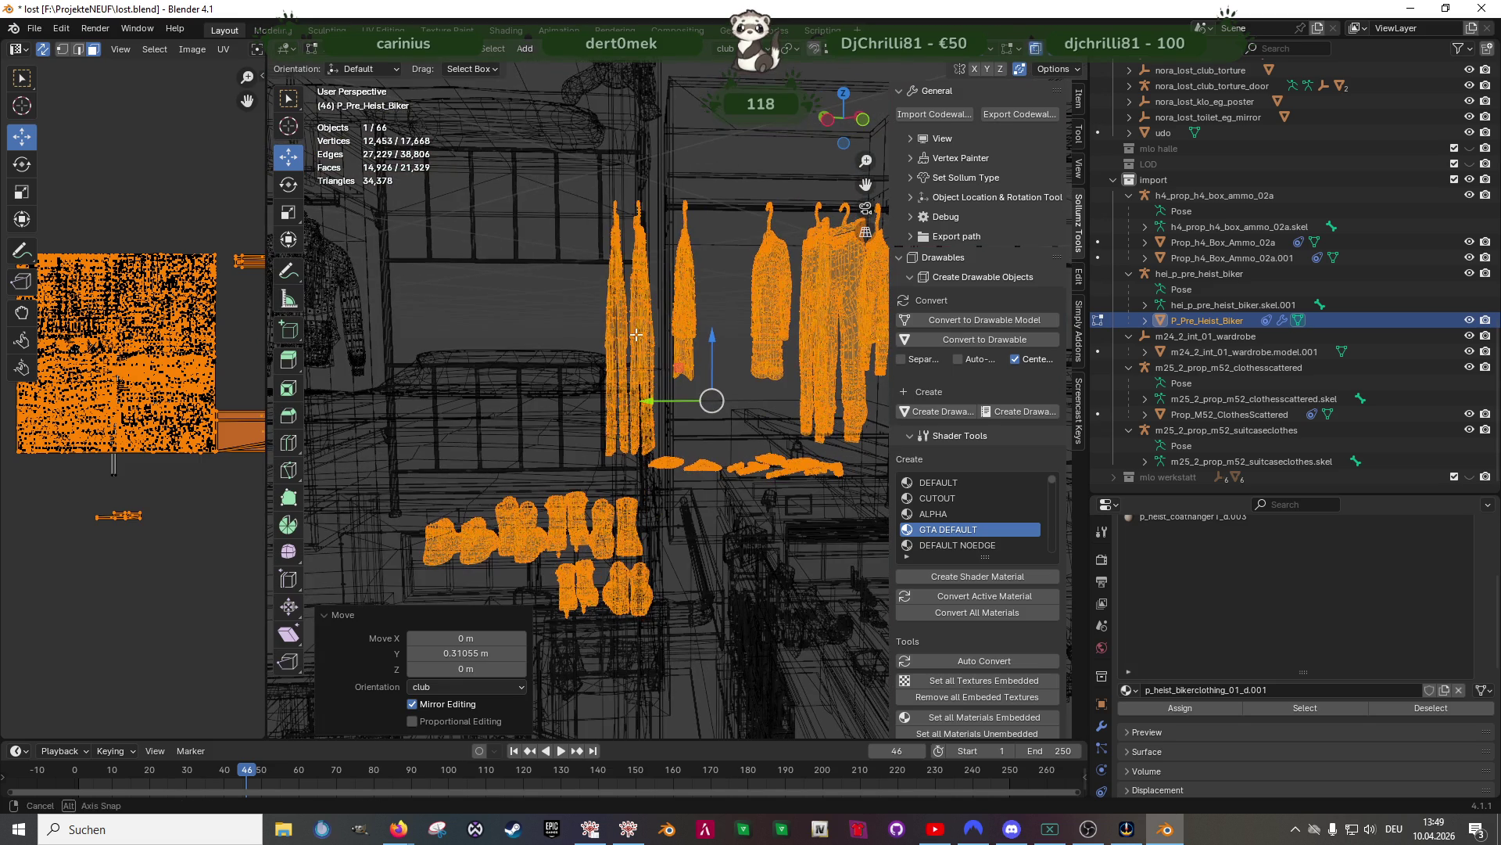
pyautogui.click(636, 335)
pyautogui.hotkey('ctrl', 'l')
pyautogui.press('KP_Decimal')
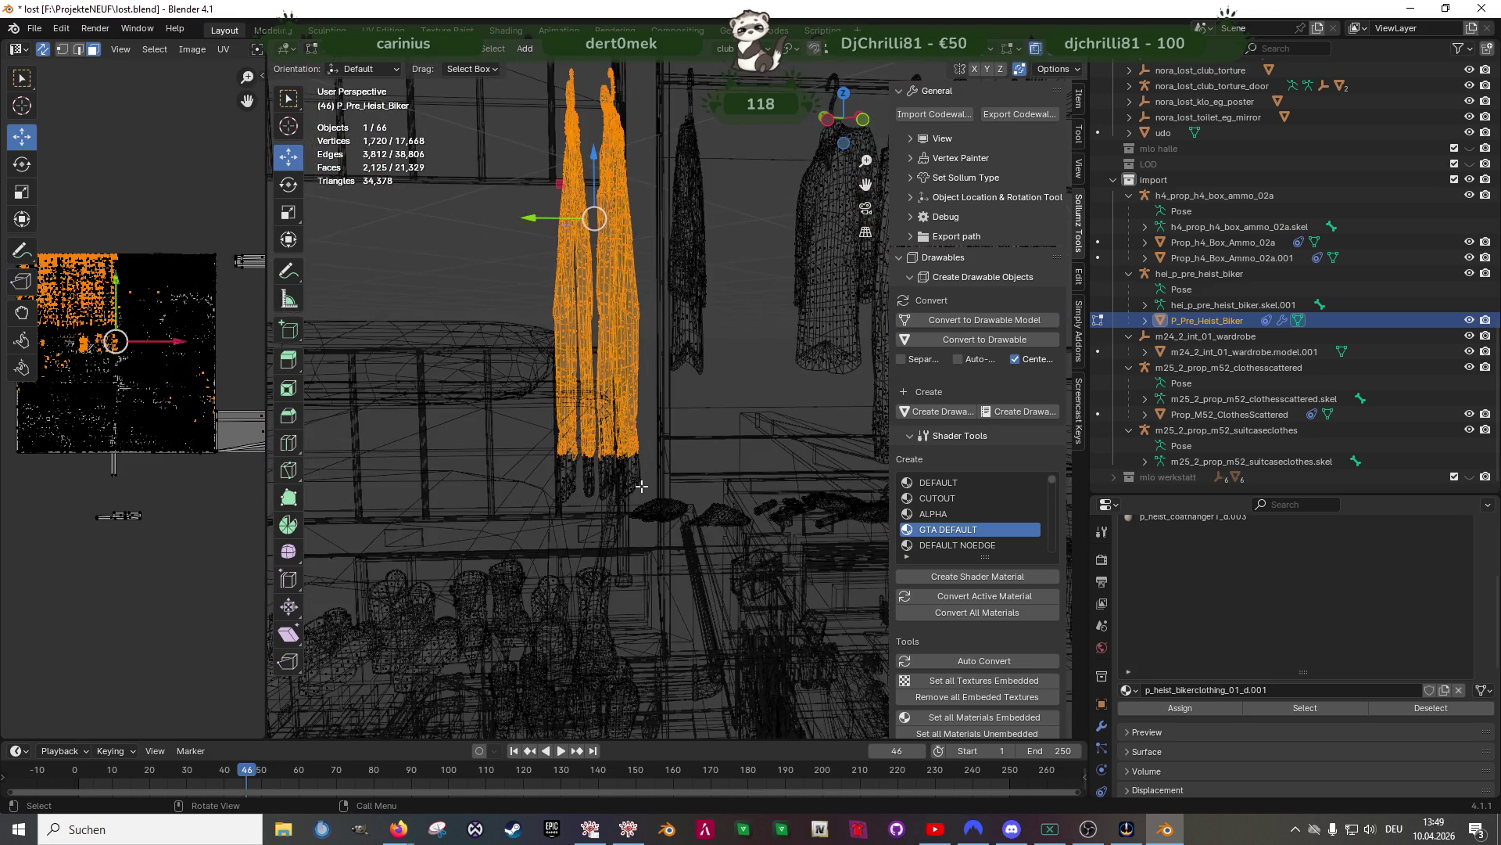
pyautogui.press('l')
pyautogui.press('l')
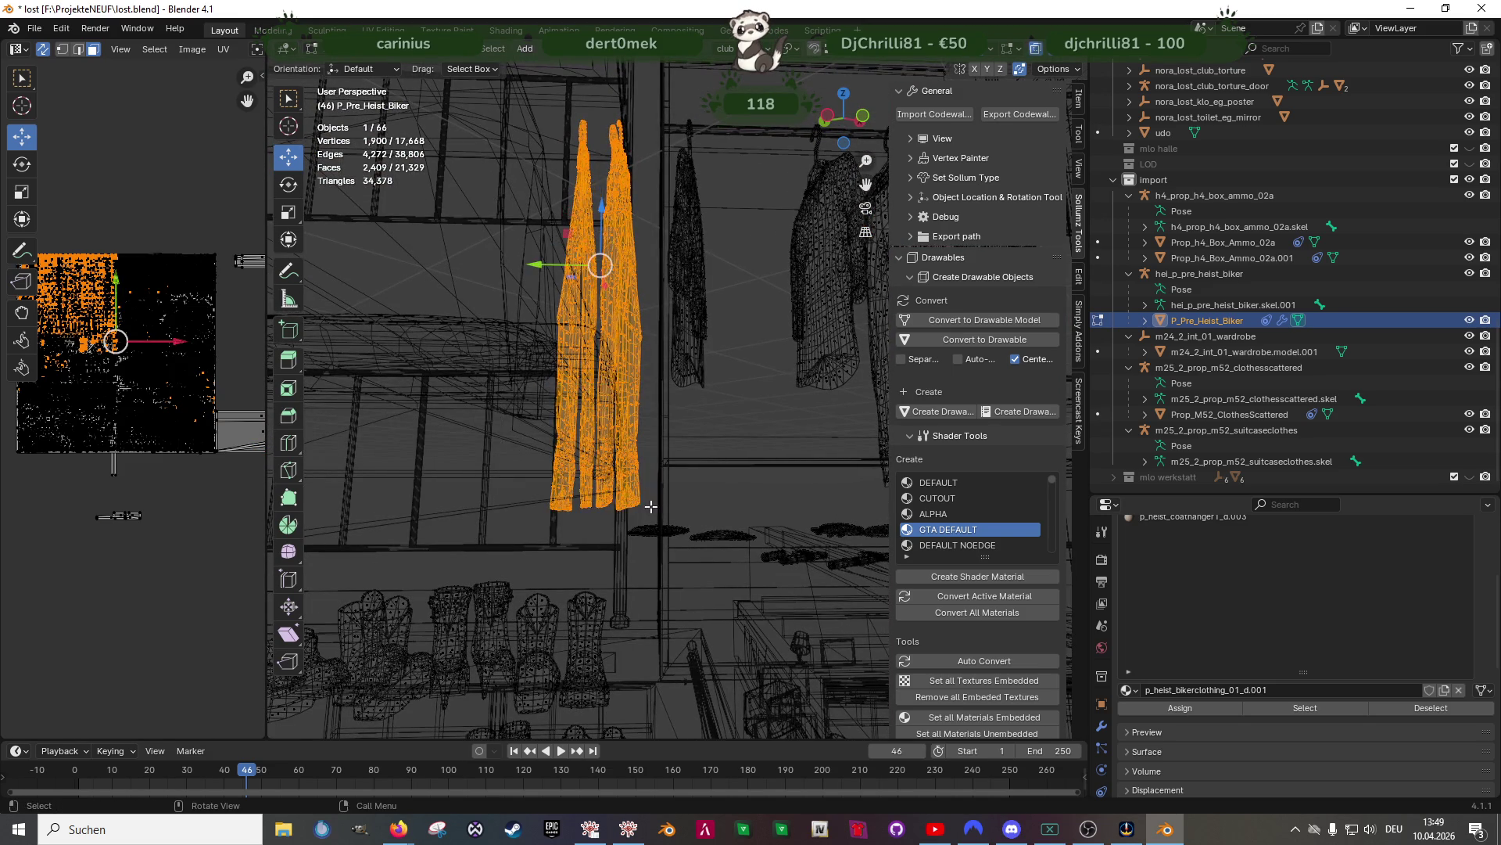
pyautogui.scroll(-3, 654, 511)
pyautogui.hotkey('alt', 'a')
pyautogui.moveTo(633, 452); pyautogui.dragTo(686, 438, button='middle')
# Open the wardrobe model in Edit Mode to check it, then return to Object Mode
pyautogui.press('Tab')
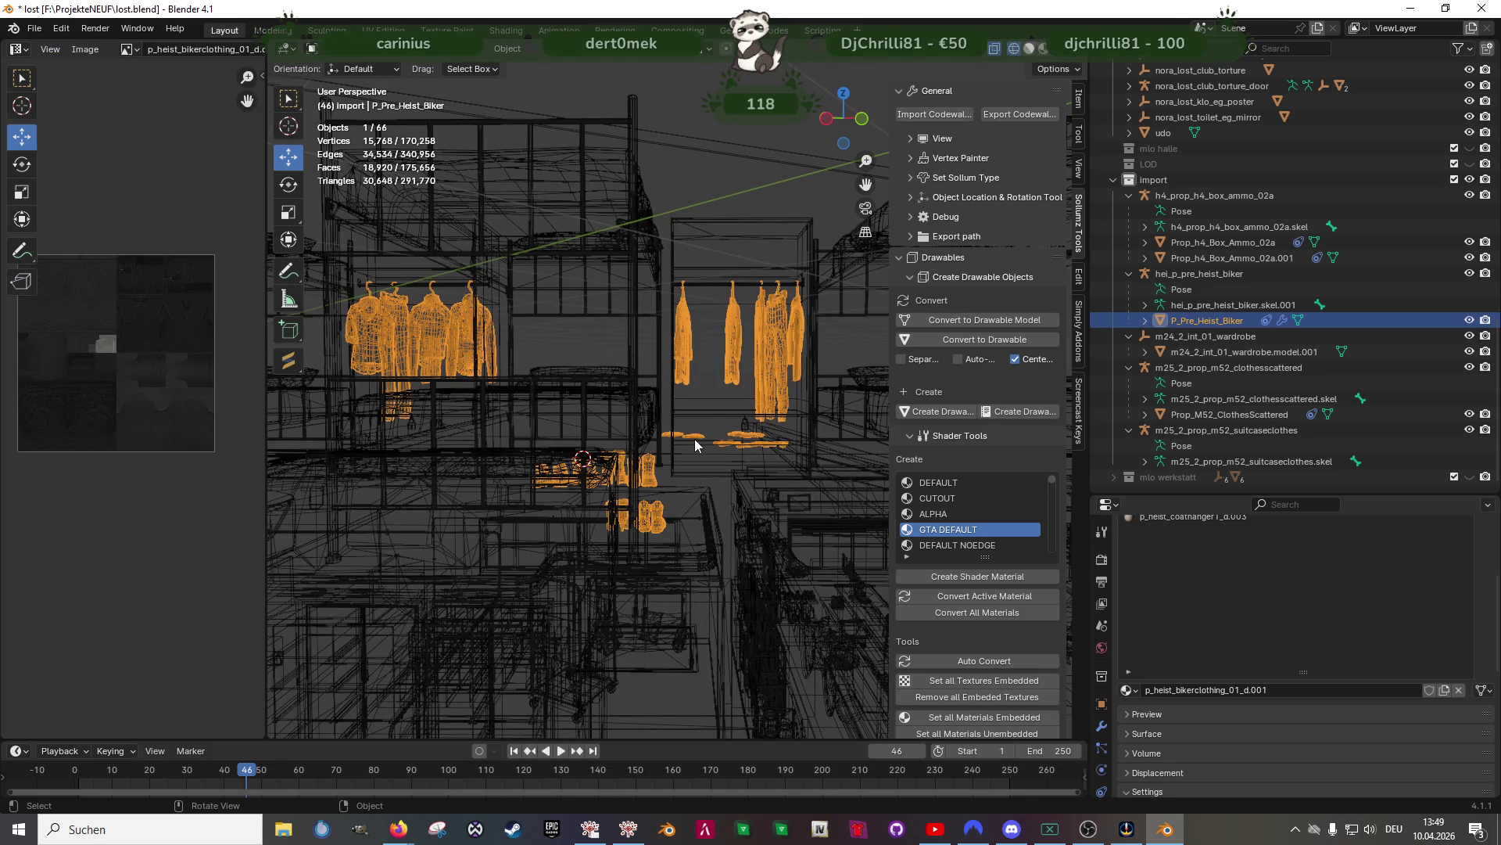
pyautogui.keyDown('shift'); pyautogui.click(711, 230); pyautogui.keyUp('shift')
pyautogui.press('Tab')
pyautogui.scroll(-1, 659, 309)
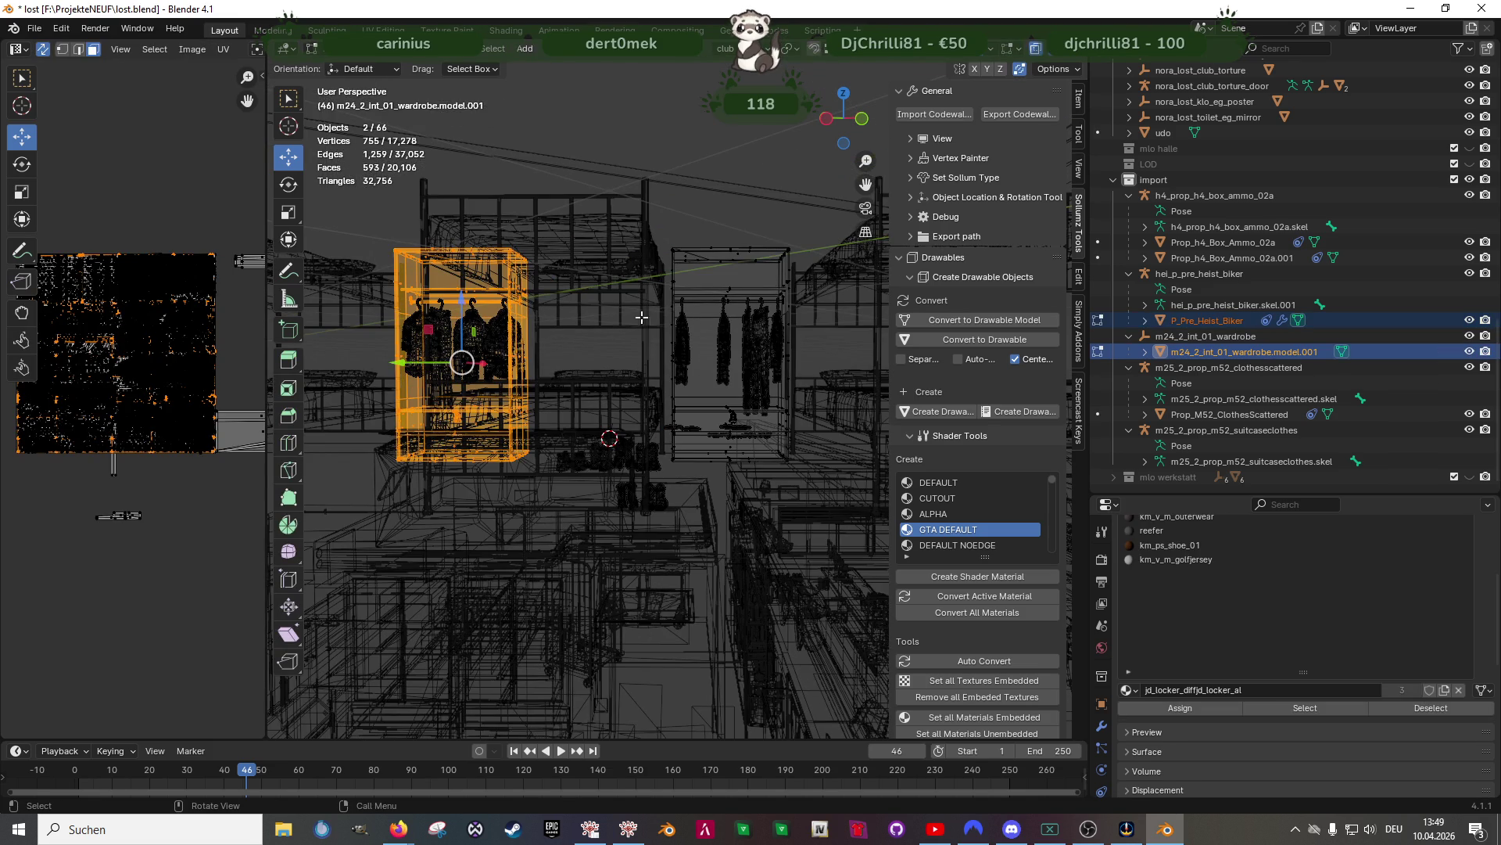
pyautogui.scroll(1, 662, 404)
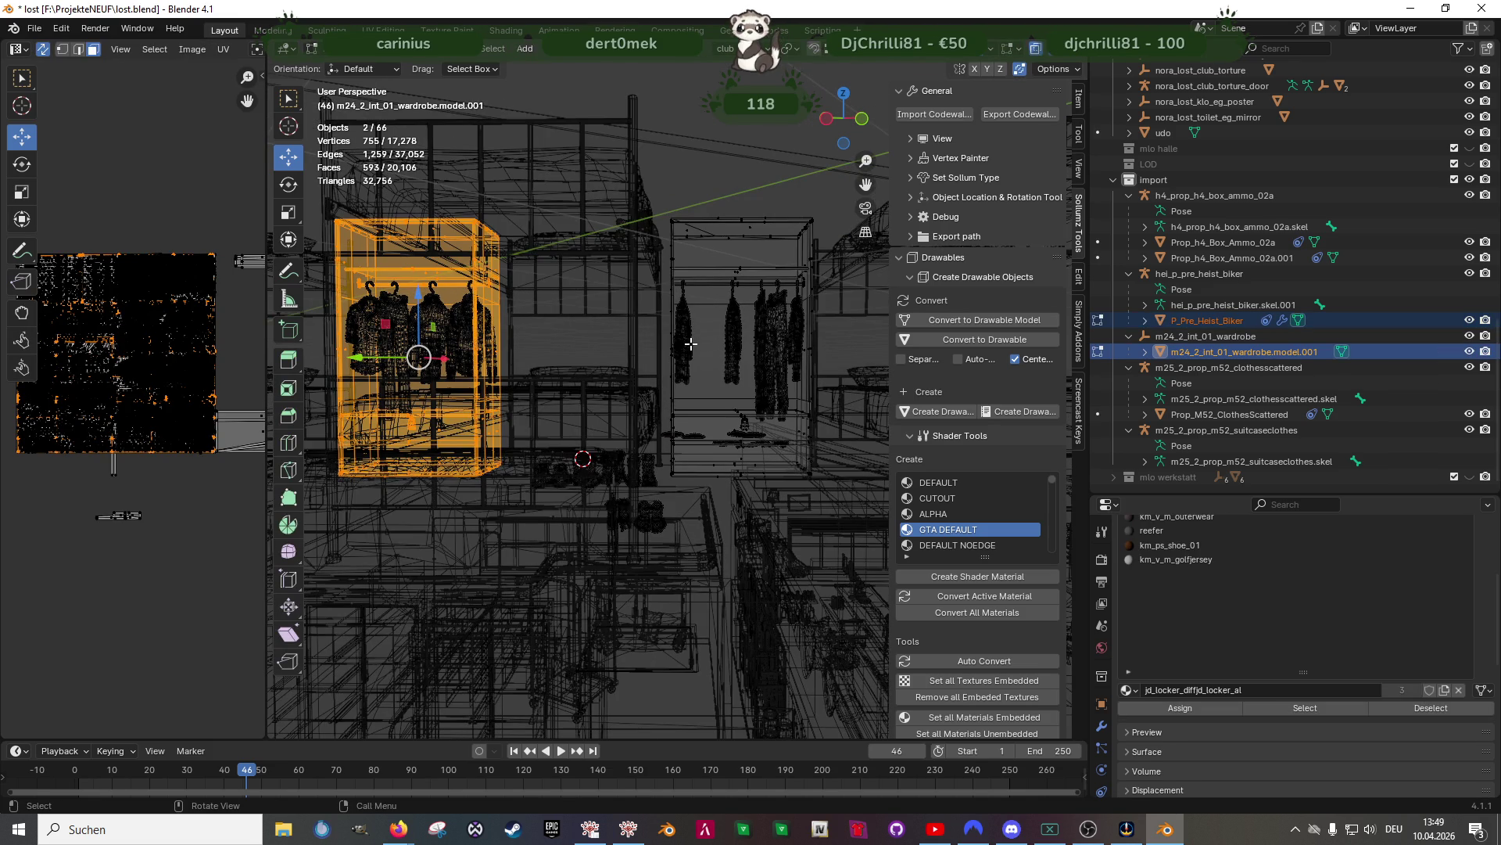
pyautogui.press('Tab')
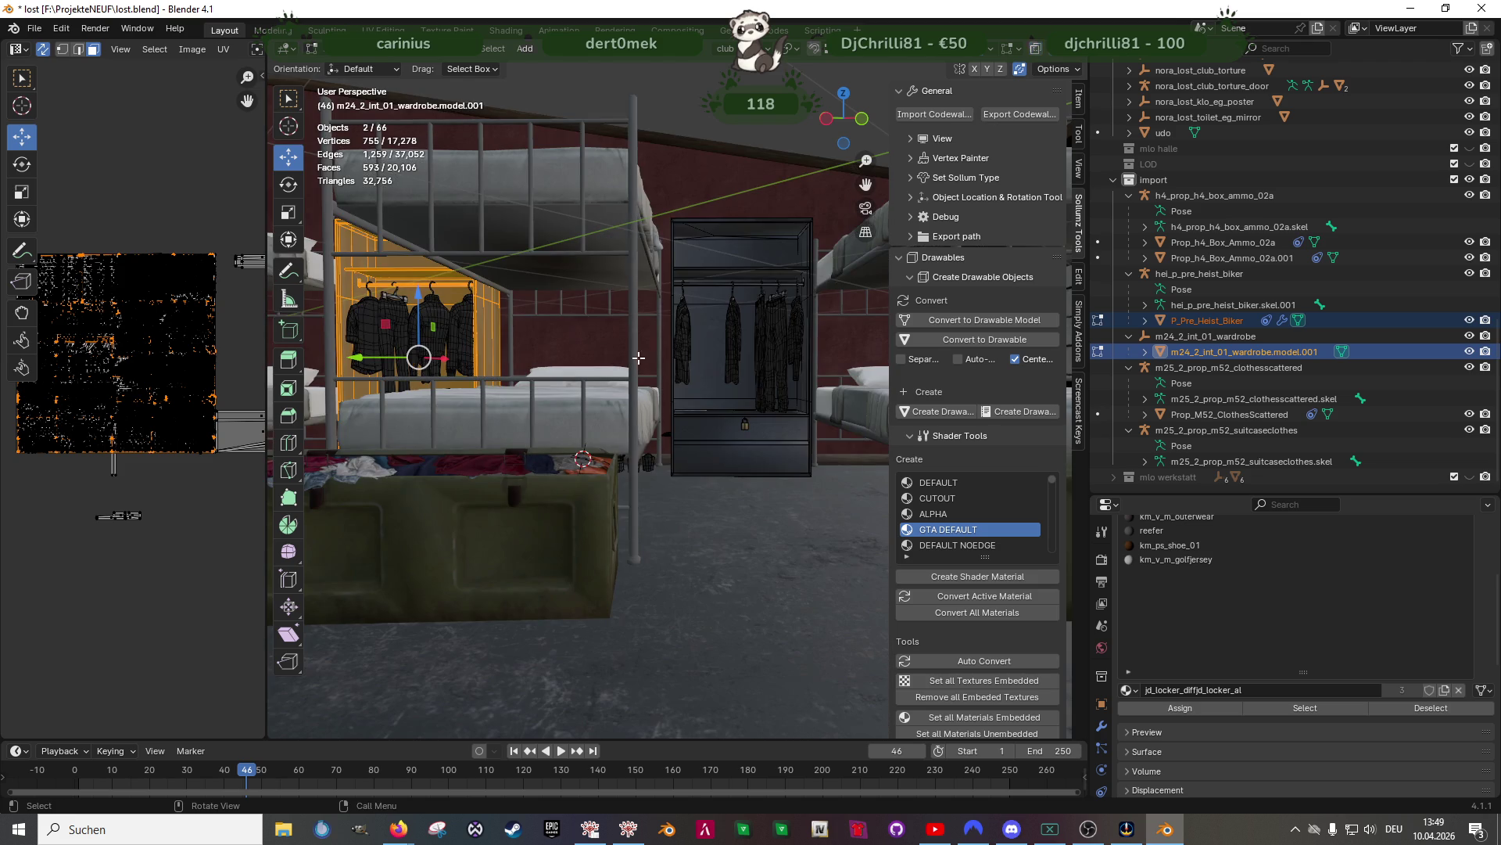
# Raise the biker clothing slightly along Z in Edit Mode
pyautogui.click(735, 354)
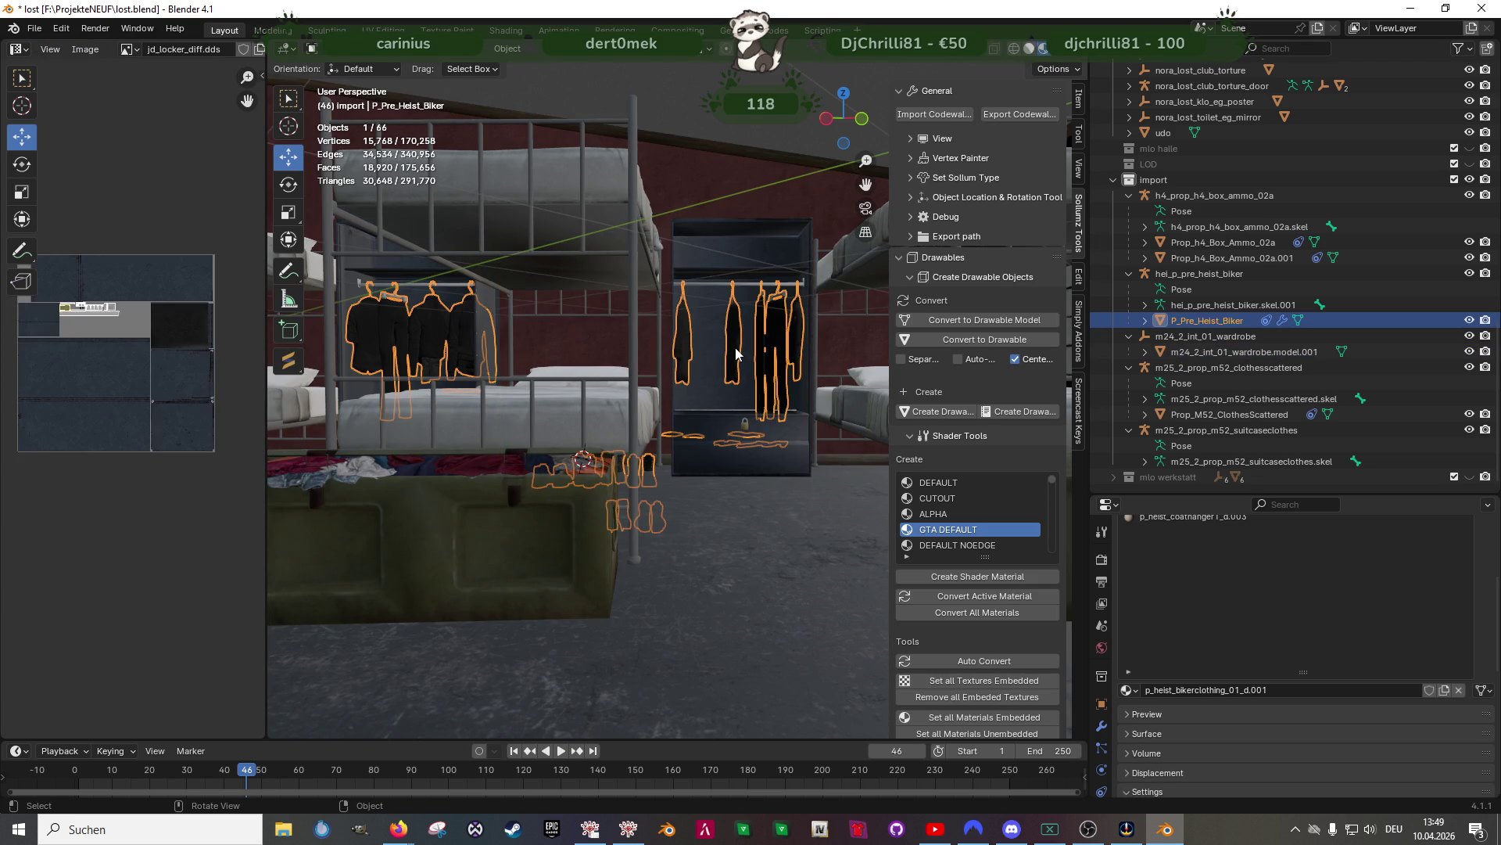
pyautogui.press('Tab')
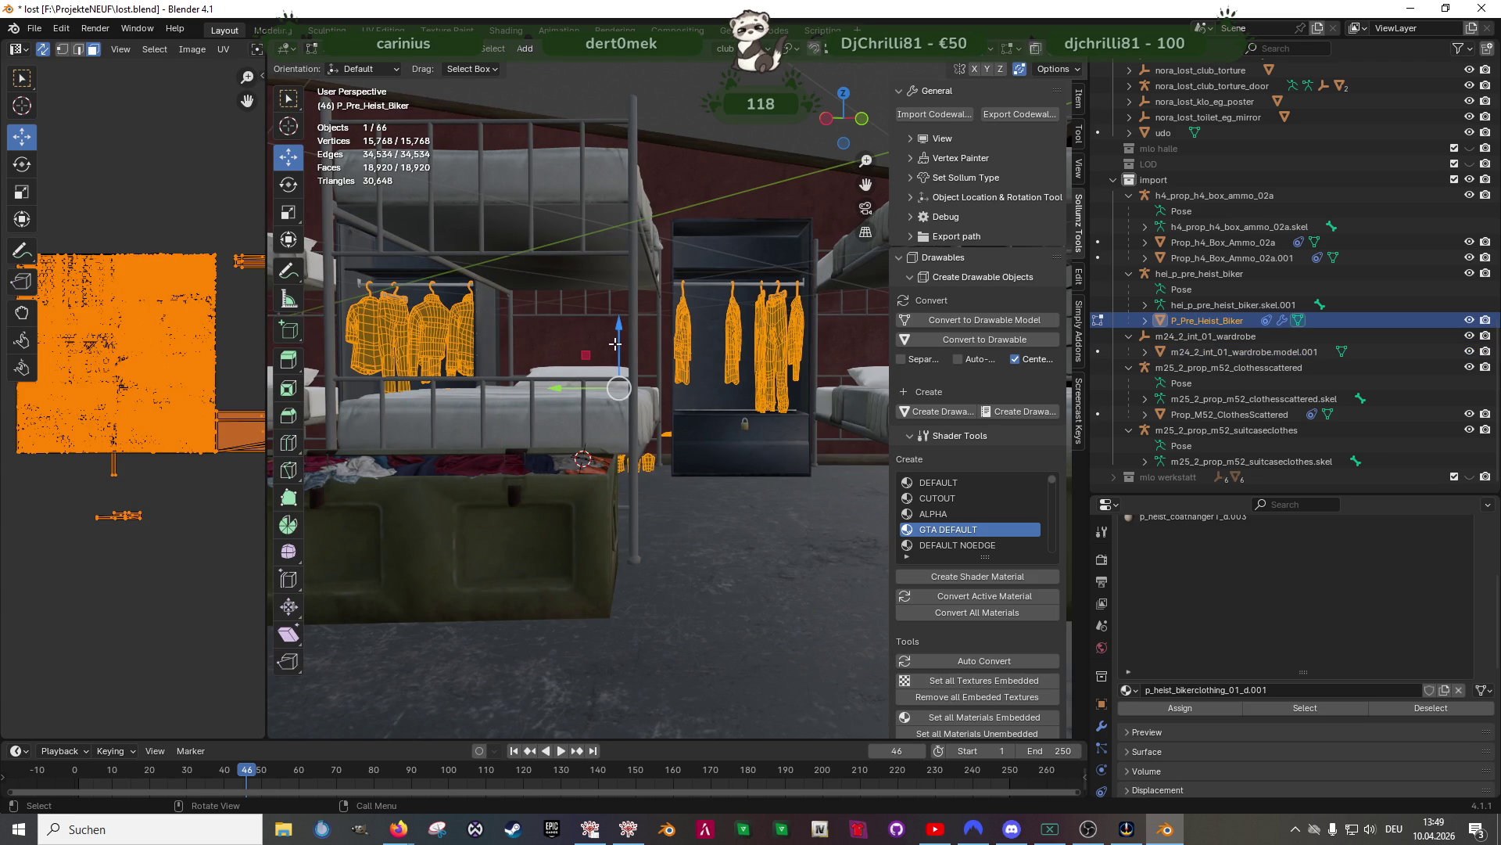
pyautogui.moveTo(615, 344); pyautogui.dragTo(617, 310)
pyautogui.press('Tab')
# In the wardrobe model's Edit Mode, box-select the right wardrobe's geometry in wireframe
pyautogui.click(710, 252)
pyautogui.press('Tab')
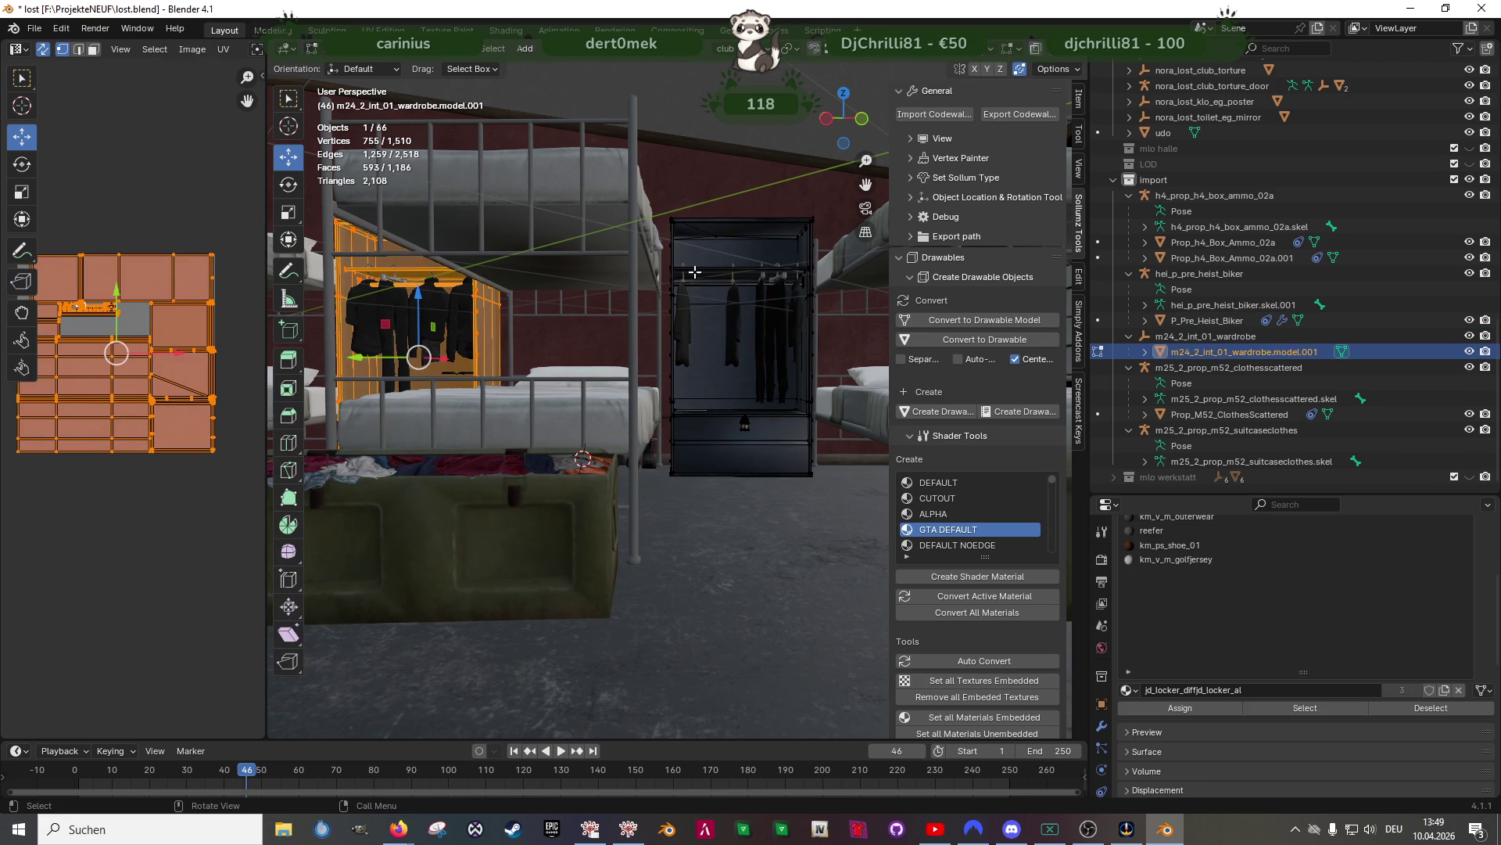
pyautogui.hotkey('shift', 'z')
pyautogui.scroll(-1, 674, 286)
pyautogui.moveTo(366, 225)
pyautogui.mouseDown()
pyautogui.moveTo(762, 338)
pyautogui.moveTo(799, 329)
pyautogui.mouseUp()
pyautogui.moveTo(732, 319); pyautogui.dragTo(556, 308, button='middle')
pyautogui.moveTo(696, 325); pyautogui.dragTo(604, 274)
pyautogui.moveTo(600, 305)
pyautogui.mouseDown(button='middle')
pyautogui.moveTo(678, 320)
pyautogui.moveTo(511, 158)
pyautogui.mouseUp(button='middle')
# Raise the selected wardrobe geometry 0.13985 m along Z and return to Object Mode
pyautogui.hotkey('shift', 'z')
pyautogui.scroll(3, 678, 320)
pyautogui.moveTo(516, 146); pyautogui.dragTo(510, 113)
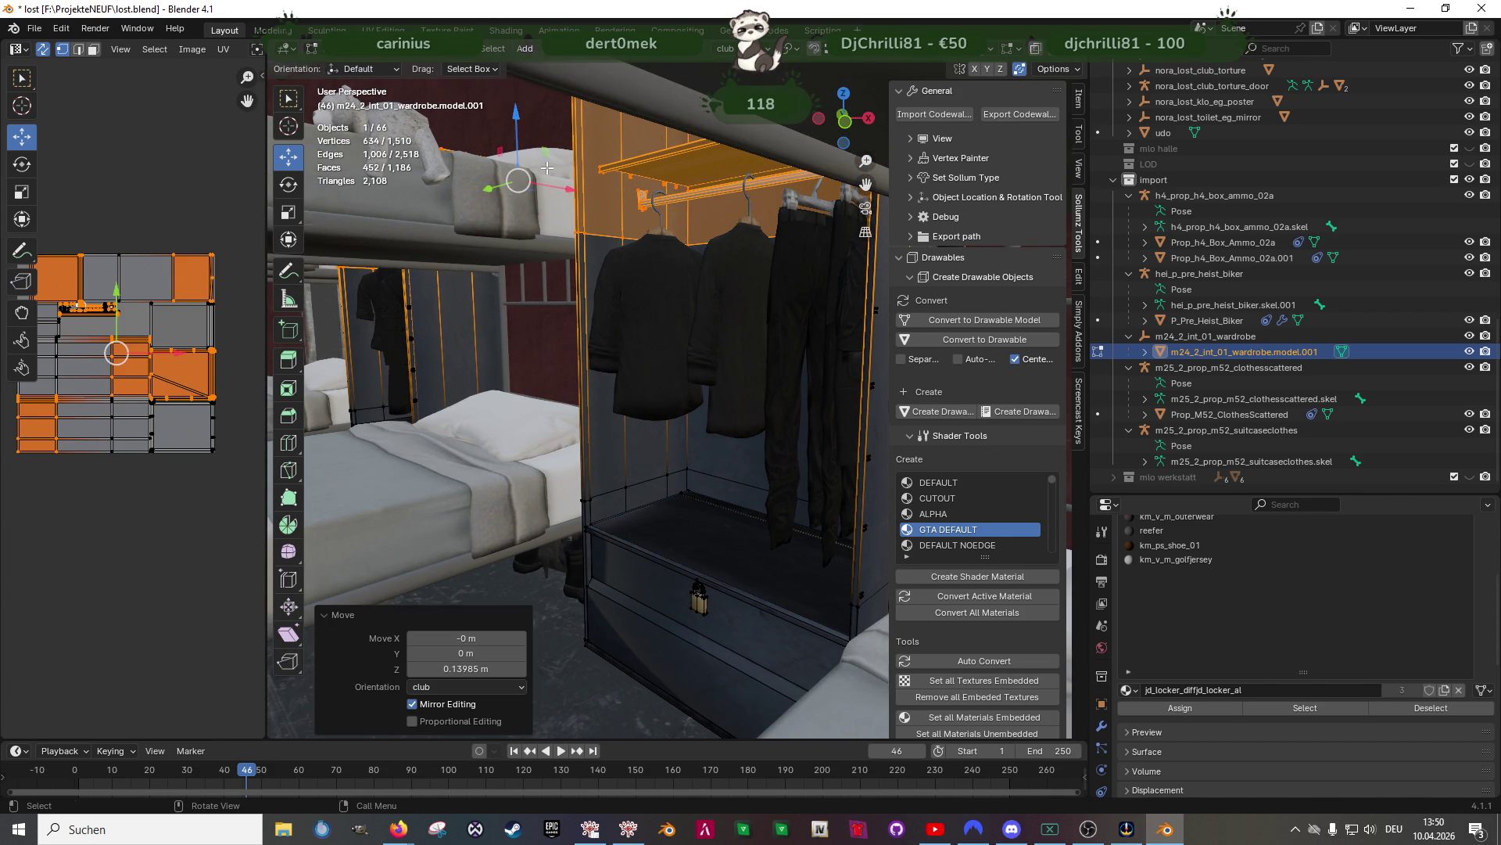
pyautogui.scroll(-2, 511, 112)
pyautogui.moveTo(548, 157)
pyautogui.mouseDown(button='middle')
pyautogui.moveTo(698, 268)
pyautogui.moveTo(706, 340)
pyautogui.moveTo(739, 389)
pyautogui.moveTo(758, 372)
pyautogui.moveTo(703, 418)
pyautogui.mouseUp(button='middle')
pyautogui.press('Tab')
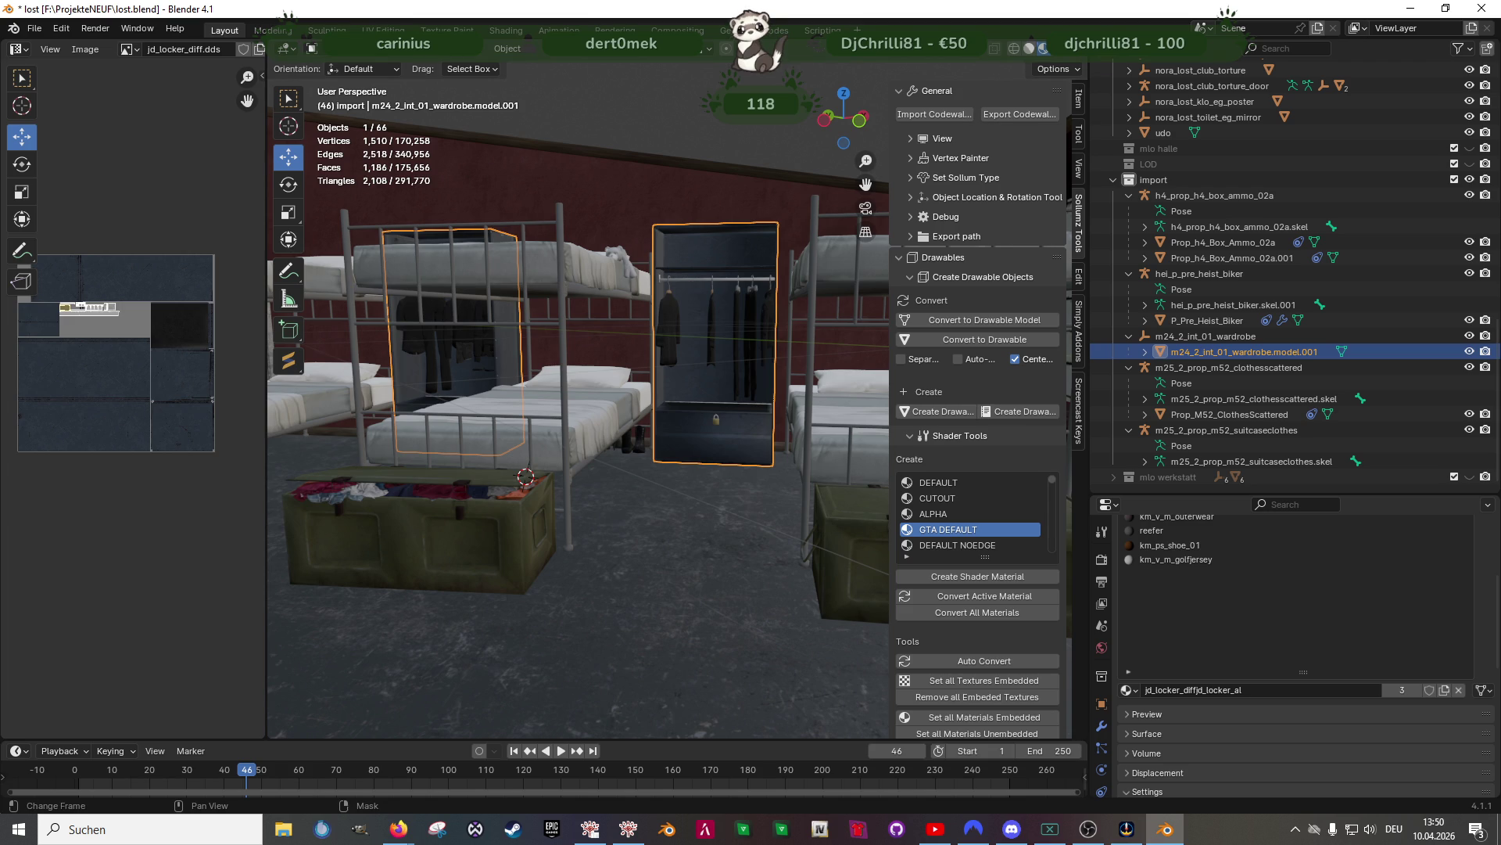
pyautogui.hotkey('alt', 'Tab')
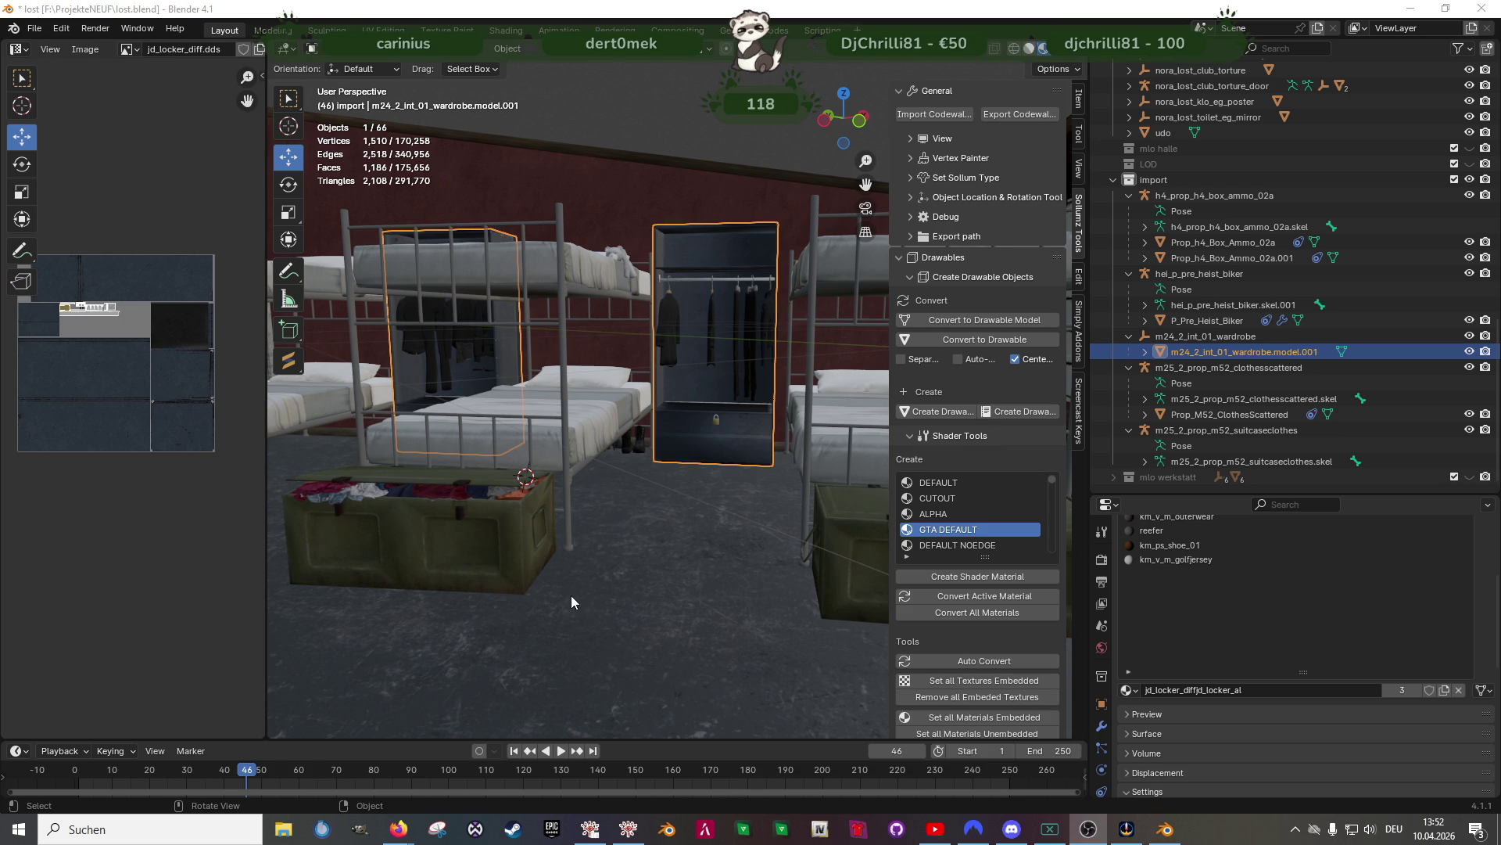
pyautogui.scroll(2, 723, 523)
pyautogui.moveTo(722, 523); pyautogui.dragTo(624, 504, button='middle')
pyautogui.scroll(-5, 624, 503)
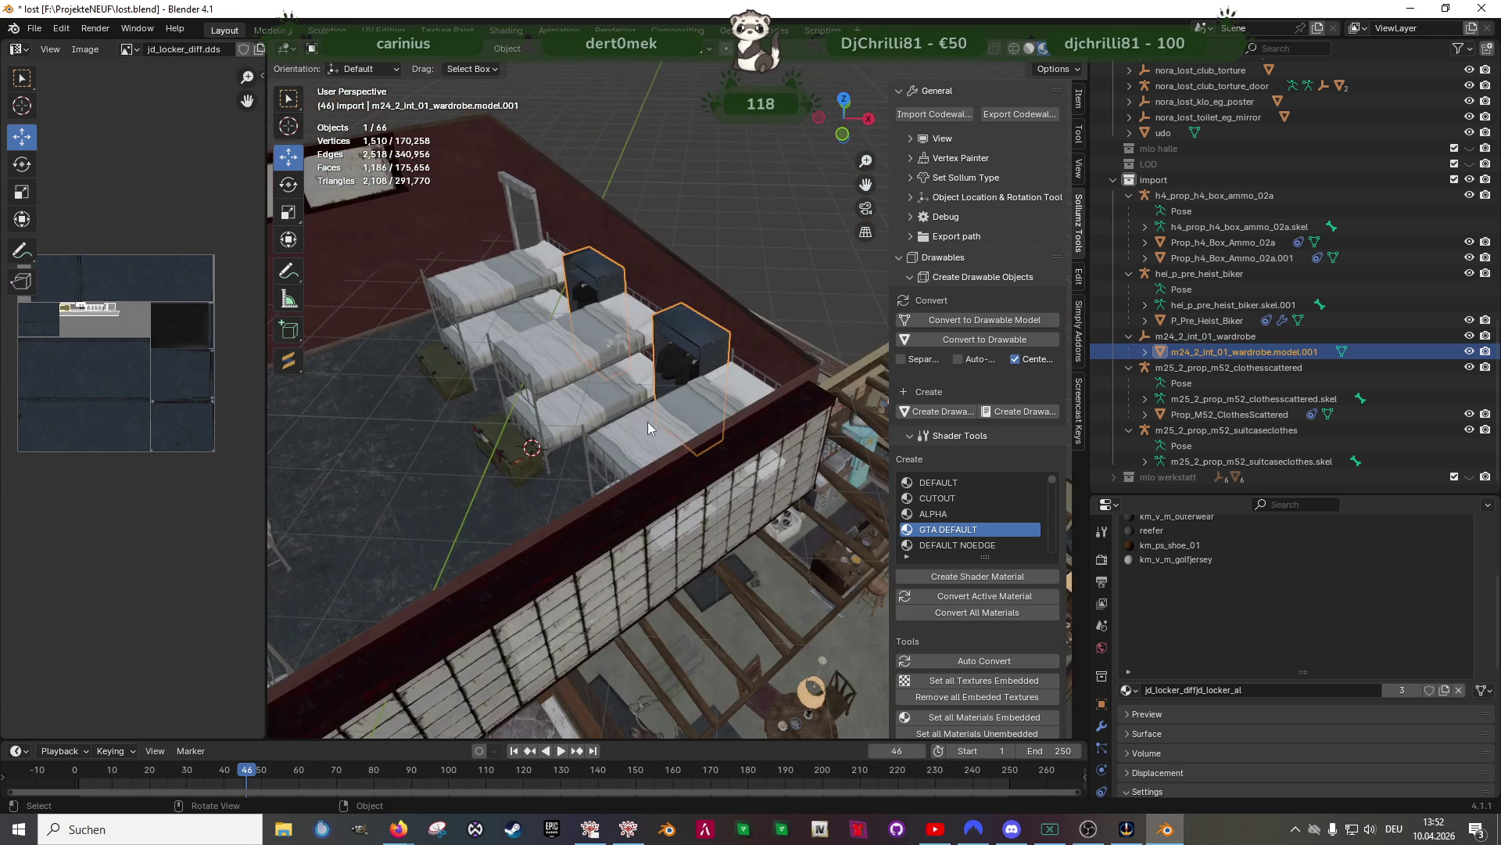
pyautogui.click(656, 263)
pyautogui.press('Tab')
pyautogui.moveTo(657, 263)
pyautogui.mouseDown(button='middle')
pyautogui.moveTo(605, 251)
pyautogui.moveTo(539, 327)
pyautogui.mouseUp(button='middle')
pyautogui.press('Tab')
pyautogui.scroll(5, 540, 327)
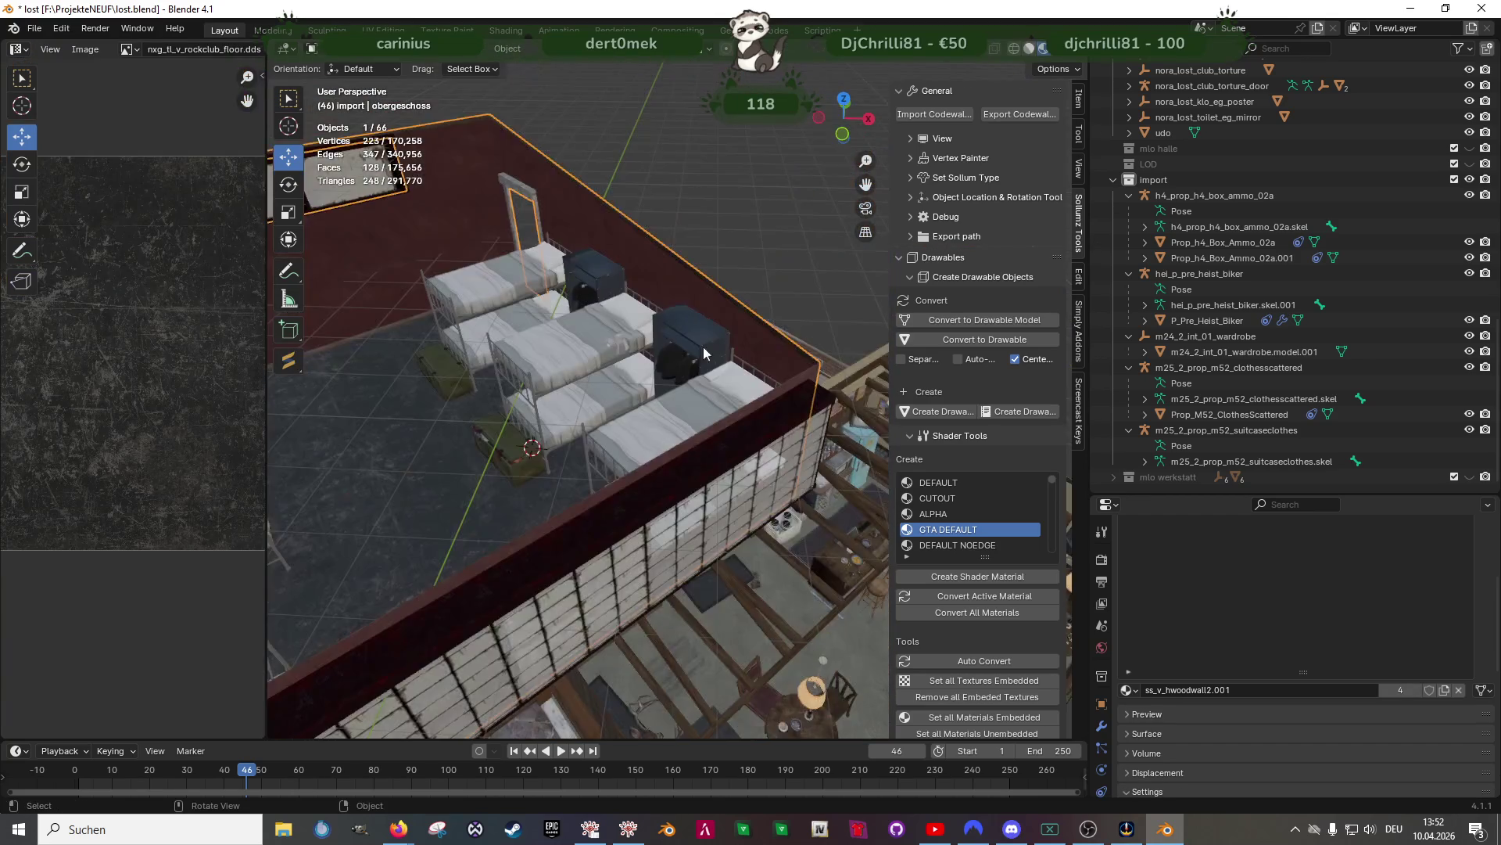
pyautogui.moveTo(450, 423)
pyautogui.mouseDown(button='middle')
pyautogui.moveTo(542, 394)
pyautogui.moveTo(551, 416)
pyautogui.moveTo(501, 449)
pyautogui.mouseUp(button='middle')
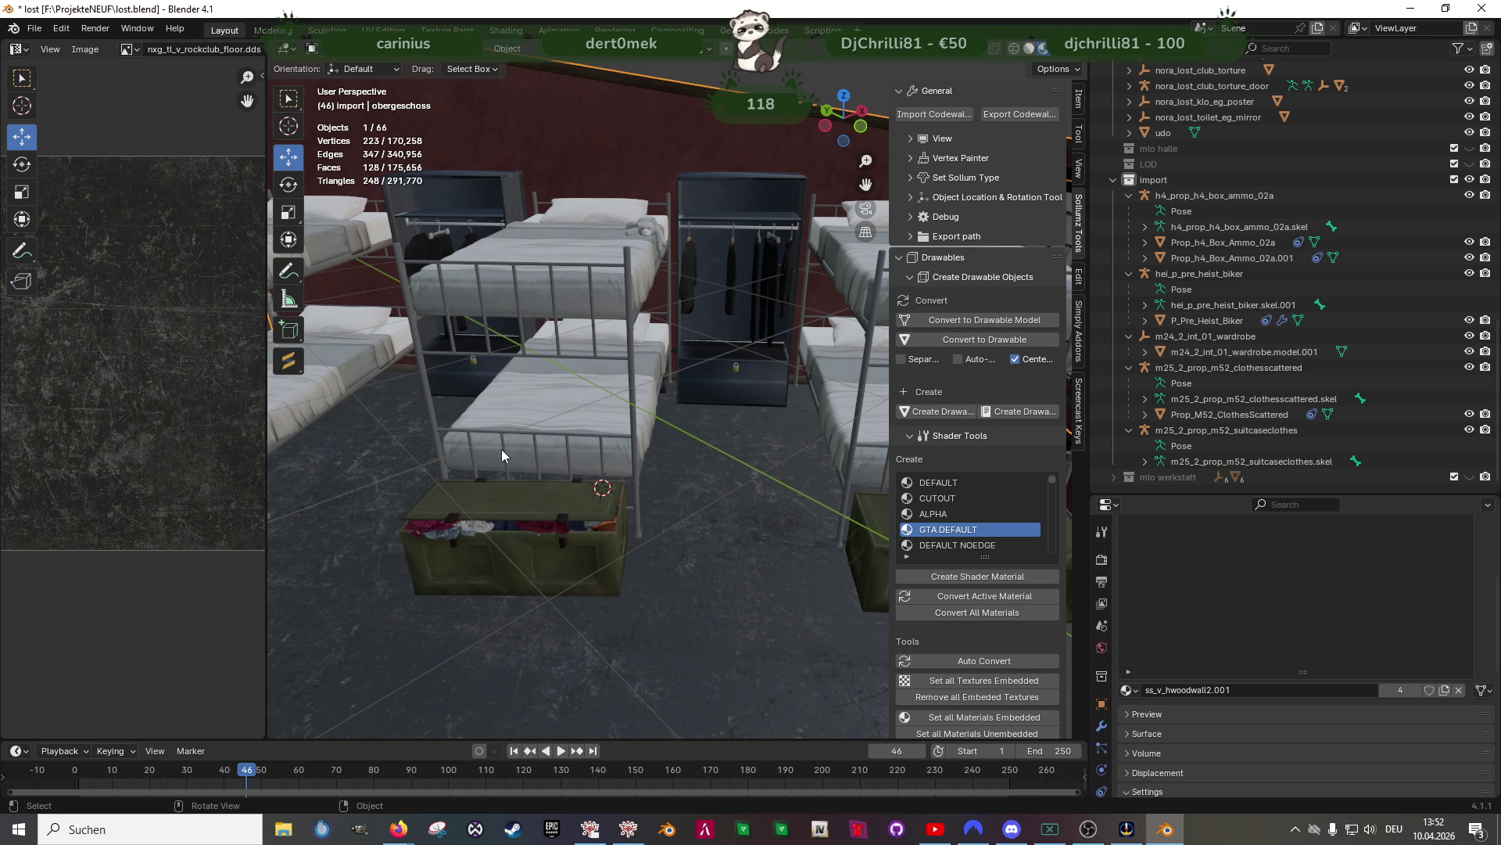
pyautogui.scroll(2, 585, 391)
pyautogui.moveTo(648, 384); pyautogui.dragTo(668, 406, button='middle')
# Select the folded clothing pieces and raise them 2.1481 m along Z into the upper wardrobe
pyautogui.click(652, 403)
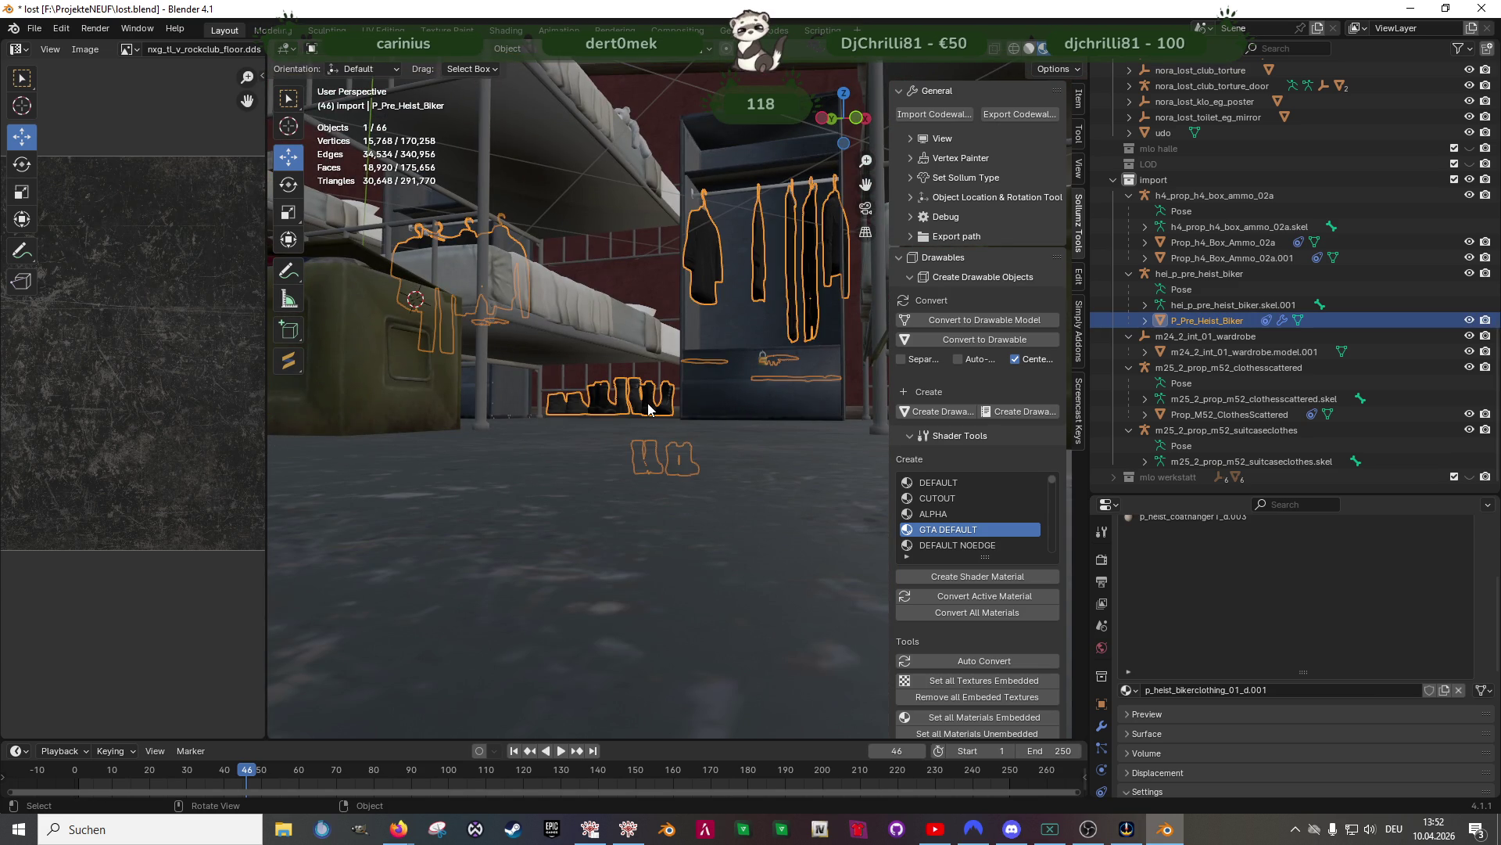
pyautogui.press('Tab')
pyautogui.hotkey('shift', 'z')
pyautogui.moveTo(650, 423)
pyautogui.mouseDown(button='middle')
pyautogui.moveTo(694, 446)
pyautogui.moveTo(767, 409)
pyautogui.moveTo(680, 429)
pyautogui.moveTo(714, 446)
pyautogui.moveTo(564, 376)
pyautogui.moveTo(552, 349)
pyautogui.mouseUp(button='middle')
pyautogui.moveTo(502, 302); pyautogui.dragTo(730, 385)
pyautogui.keyDown('shift'); pyautogui.moveTo(811, 425); pyautogui.dragTo(587, 276); pyautogui.keyUp('shift')
pyautogui.moveTo(586, 277)
pyautogui.mouseDown(button='middle')
pyautogui.moveTo(684, 372)
pyautogui.moveTo(637, 387)
pyautogui.moveTo(665, 367)
pyautogui.mouseUp(button='middle')
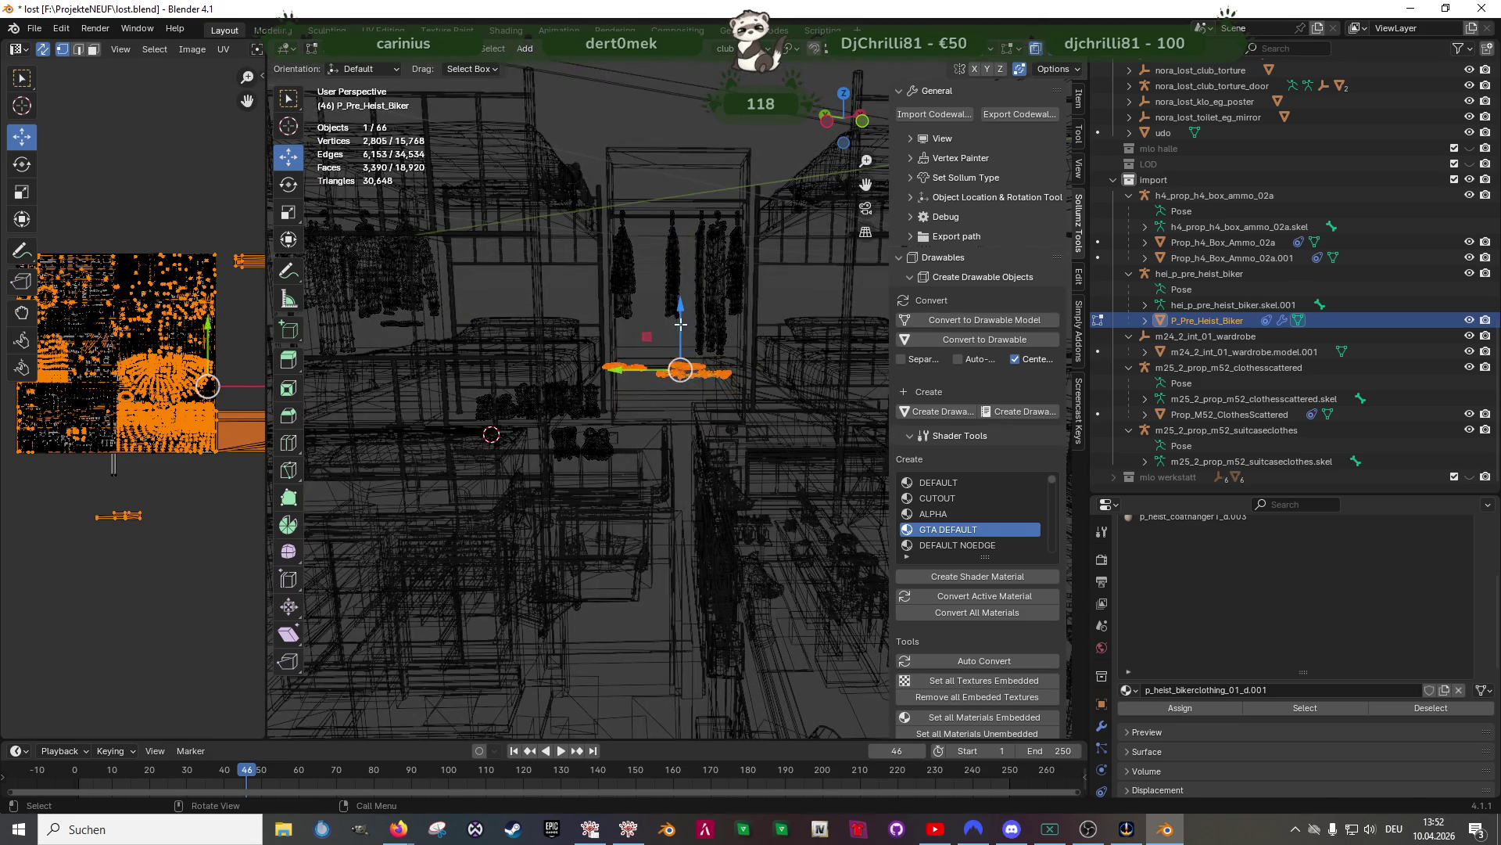
pyautogui.press('g')
pyautogui.press('z')
pyautogui.click(657, 74)
pyautogui.scroll(6, 699, 398)
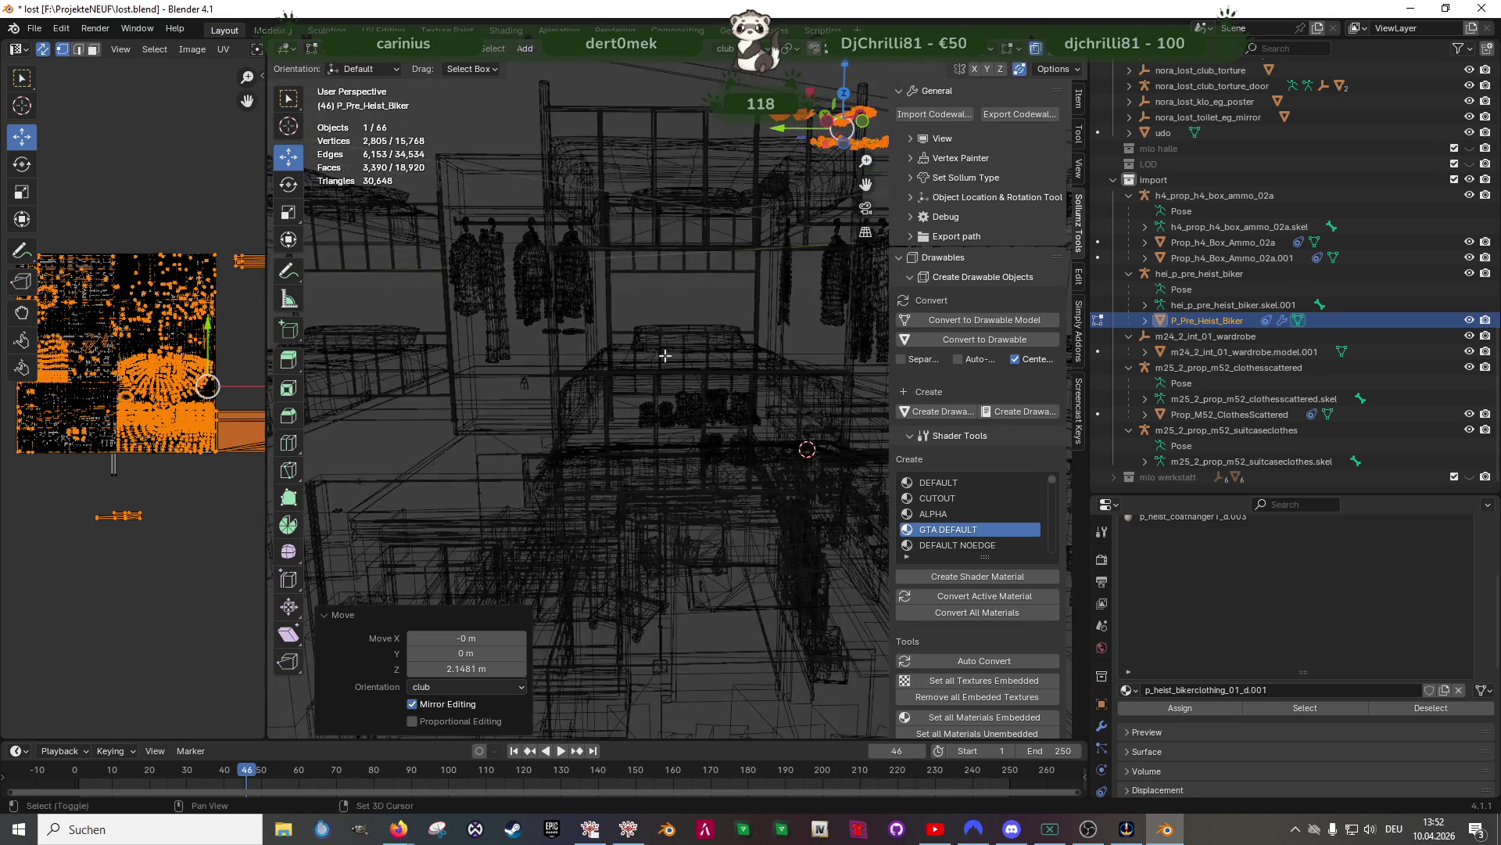
pyautogui.scroll(3, 698, 397)
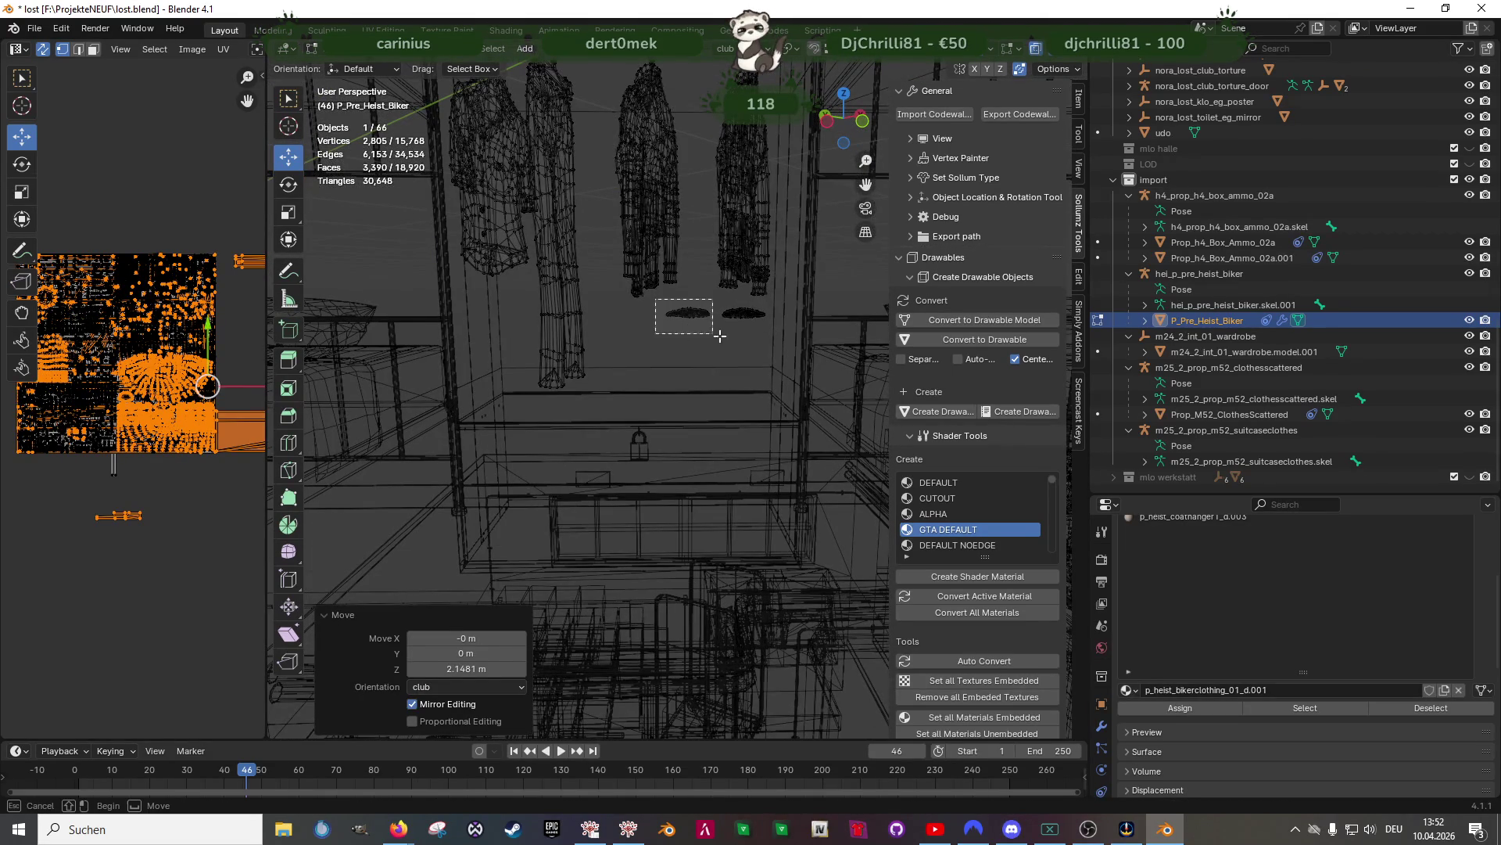
# Lower a folded piece 0.298 m onto the shelf above the padlocked drawer
pyautogui.click(754, 356)
pyautogui.moveTo(754, 356); pyautogui.dragTo(747, 348, button='middle')
pyautogui.moveTo(738, 239); pyautogui.dragTo(742, 342)
pyautogui.hotkey('shift', 'z')
pyautogui.scroll(5, 754, 438)
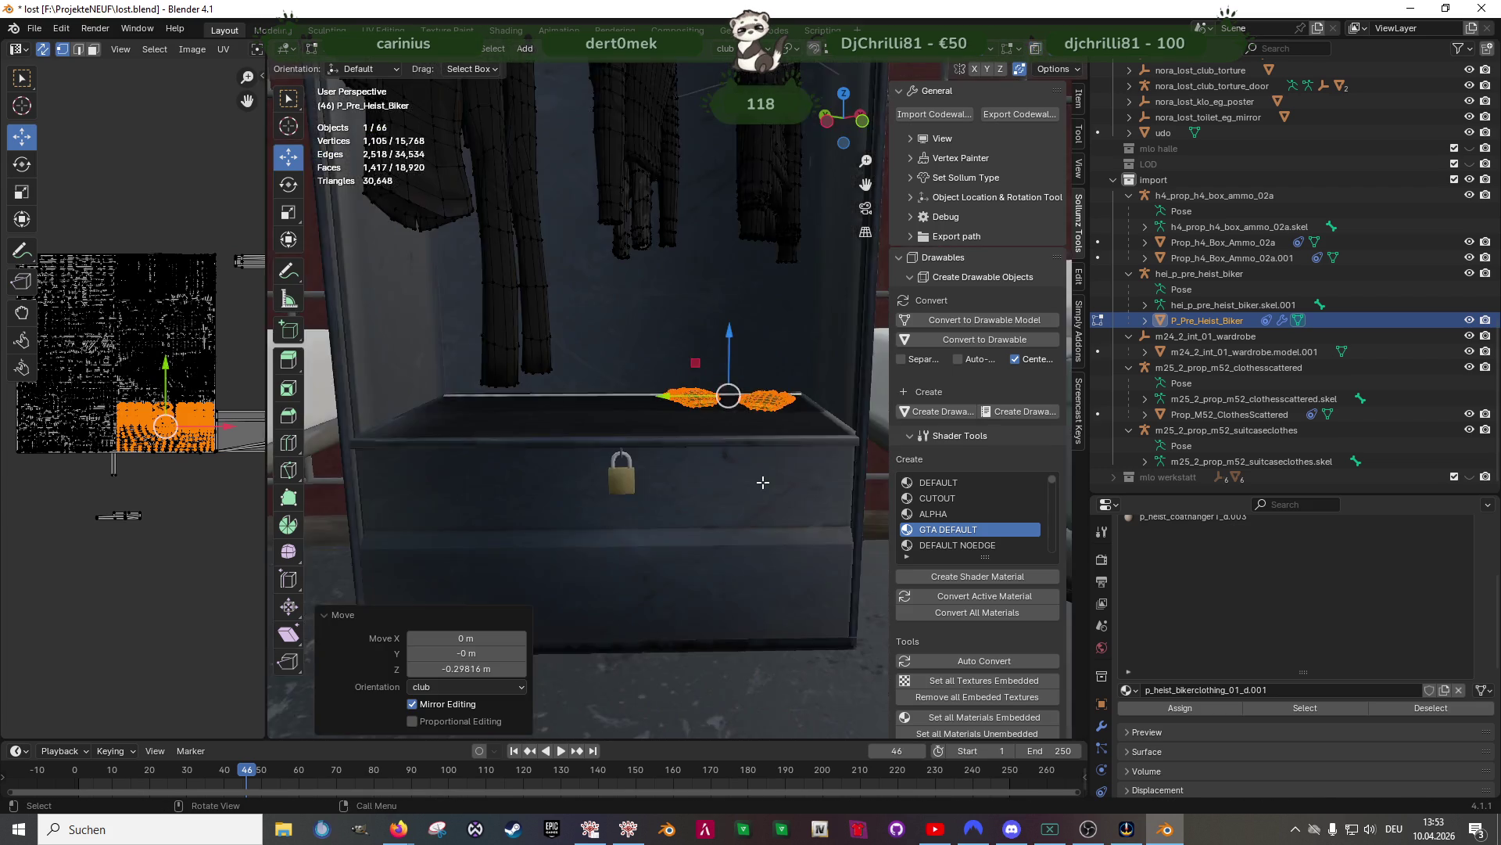
# Lower the folded items slightly so they settle onto the drawer box
pyautogui.moveTo(765, 452); pyautogui.dragTo(786, 375, button='middle')
pyautogui.moveTo(792, 364); pyautogui.dragTo(781, 353)
pyautogui.moveTo(743, 368)
pyautogui.mouseDown(button='middle')
pyautogui.moveTo(771, 485)
pyautogui.moveTo(727, 438)
pyautogui.moveTo(692, 326)
pyautogui.moveTo(678, 376)
pyautogui.mouseUp(button='middle')
pyautogui.scroll(-5, 760, 484)
pyautogui.scroll(3, 770, 485)
# In wireframe, box-select the boots and move them up and sideways into the wardrobe
pyautogui.hotkey('shift', 'z')
pyautogui.scroll(3, 706, 473)
pyautogui.moveTo(706, 473)
pyautogui.mouseDown(button='middle')
pyautogui.moveTo(660, 438)
pyautogui.moveTo(654, 519)
pyautogui.moveTo(667, 513)
pyautogui.moveTo(616, 563)
pyautogui.moveTo(649, 548)
pyautogui.moveTo(696, 575)
pyautogui.mouseUp(button='middle')
pyautogui.moveTo(700, 582); pyautogui.dragTo(560, 500)
pyautogui.moveTo(560, 501); pyautogui.dragTo(625, 488, button='middle')
pyautogui.moveTo(627, 483); pyautogui.dragTo(626, 350)
pyautogui.moveTo(594, 397); pyautogui.dragTo(688, 394)
pyautogui.press('KP_Decimal')
# In solid shading, move the boots forward along X and raise them slightly
pyautogui.hotkey('shift', 'z')
pyautogui.scroll(-3, 738, 401)
pyautogui.moveTo(739, 401); pyautogui.dragTo(717, 344, button='middle')
pyautogui.moveTo(718, 344); pyautogui.dragTo(610, 453)
pyautogui.moveTo(610, 453)
pyautogui.mouseDown(button='middle')
pyautogui.moveTo(581, 472)
pyautogui.moveTo(618, 375)
pyautogui.mouseUp(button='middle')
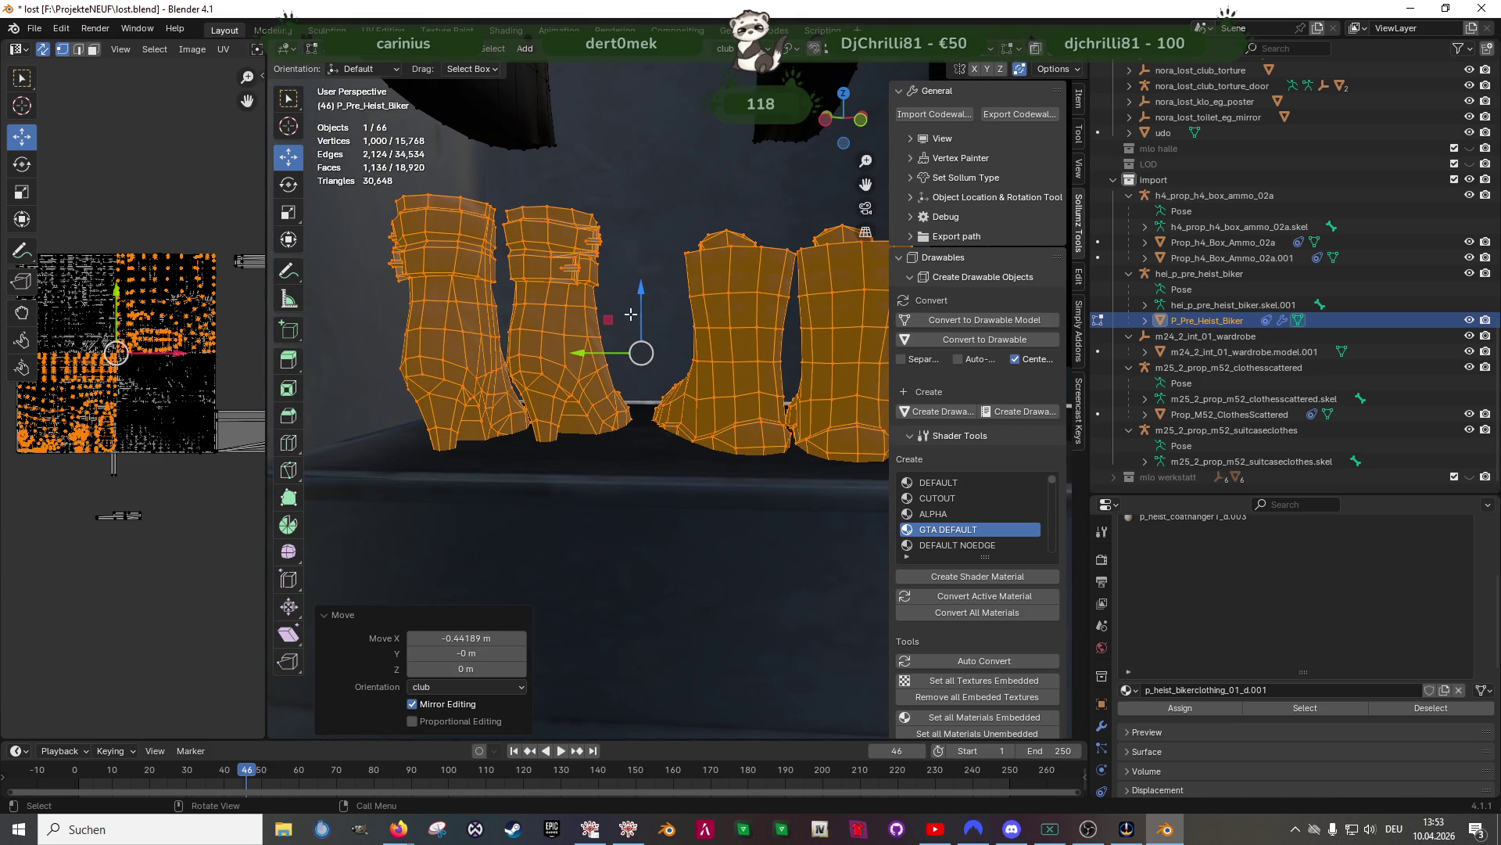
pyautogui.moveTo(640, 293); pyautogui.dragTo(634, 261)
pyautogui.scroll(-2, 634, 261)
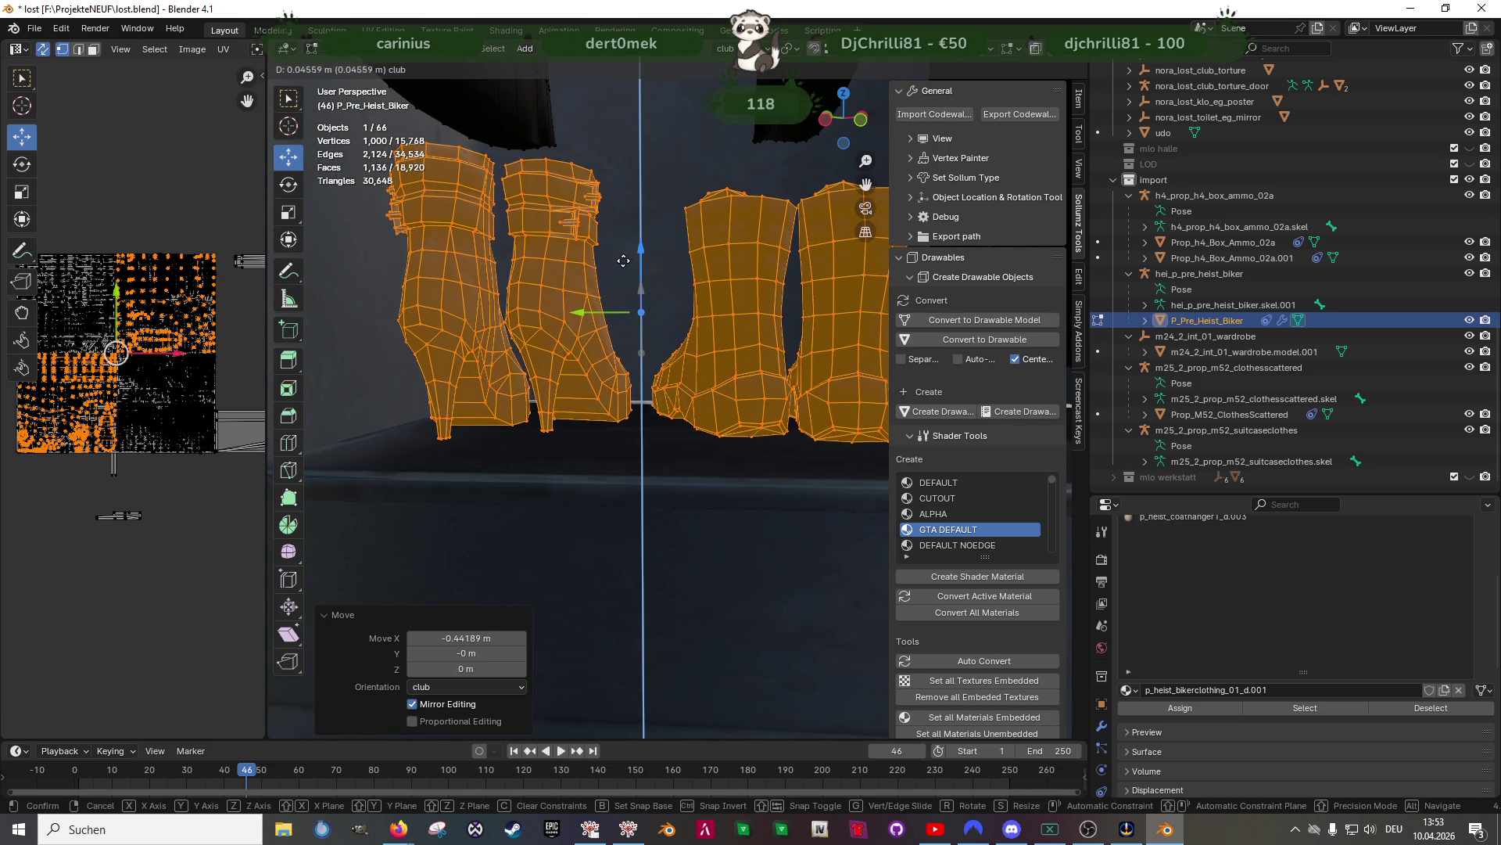
pyautogui.click(699, 357)
# Shift the boots slightly along X and check them from a frontal view
pyautogui.scroll(-3, 699, 356)
pyautogui.moveTo(699, 356); pyautogui.dragTo(663, 466, button='middle')
pyautogui.moveTo(654, 433)
pyautogui.mouseDown()
pyautogui.moveTo(595, 449)
pyautogui.moveTo(588, 499)
pyautogui.mouseUp()
pyautogui.scroll(-2, 623, 524)
pyautogui.moveTo(623, 524); pyautogui.dragTo(667, 480, button='middle')
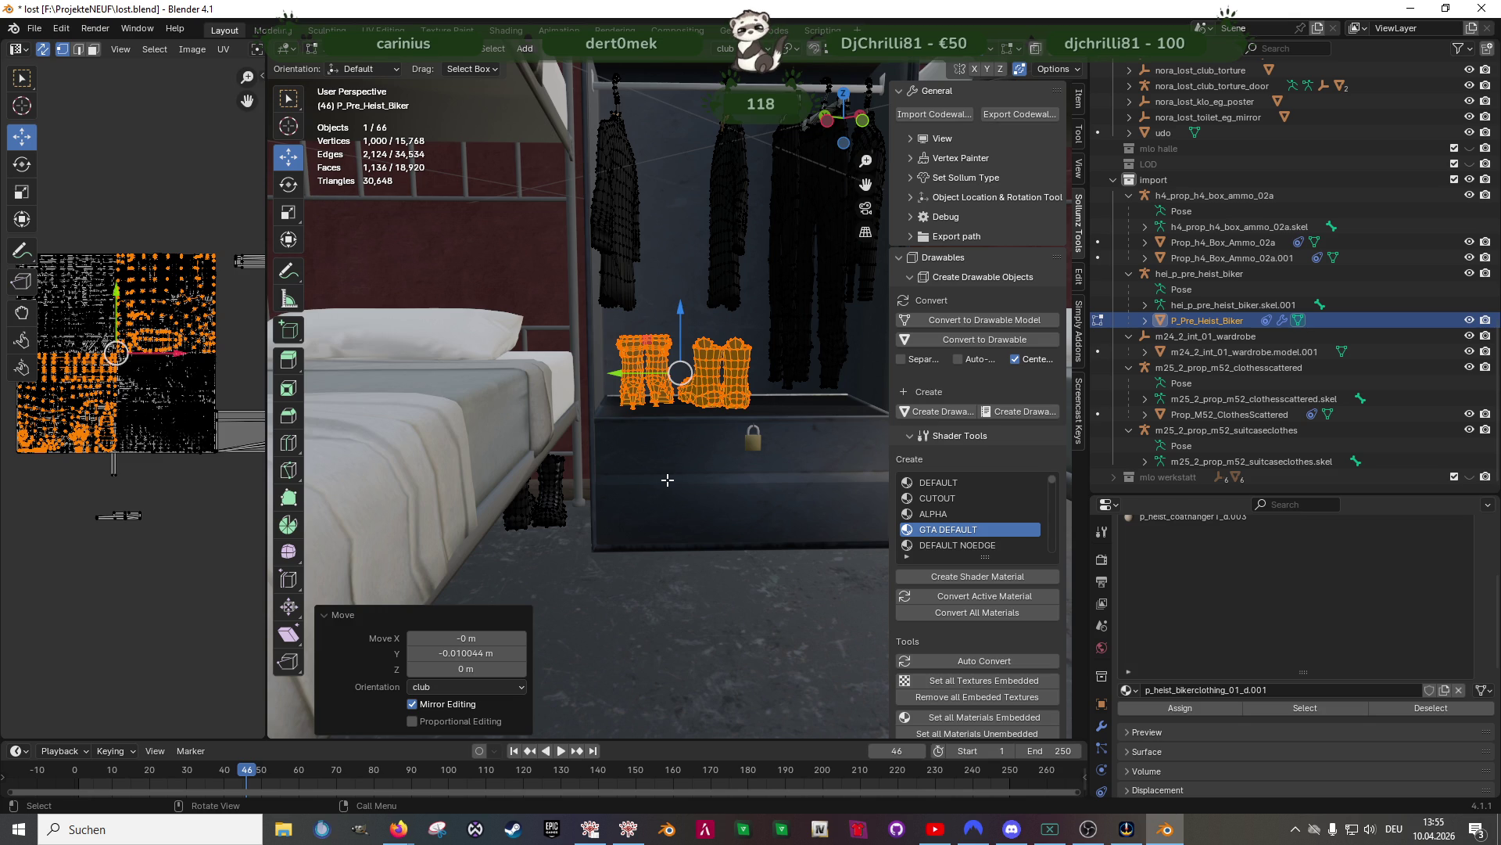
# Turn off UV Sync Selection in the UV Editor header
pyautogui.click(43, 49)
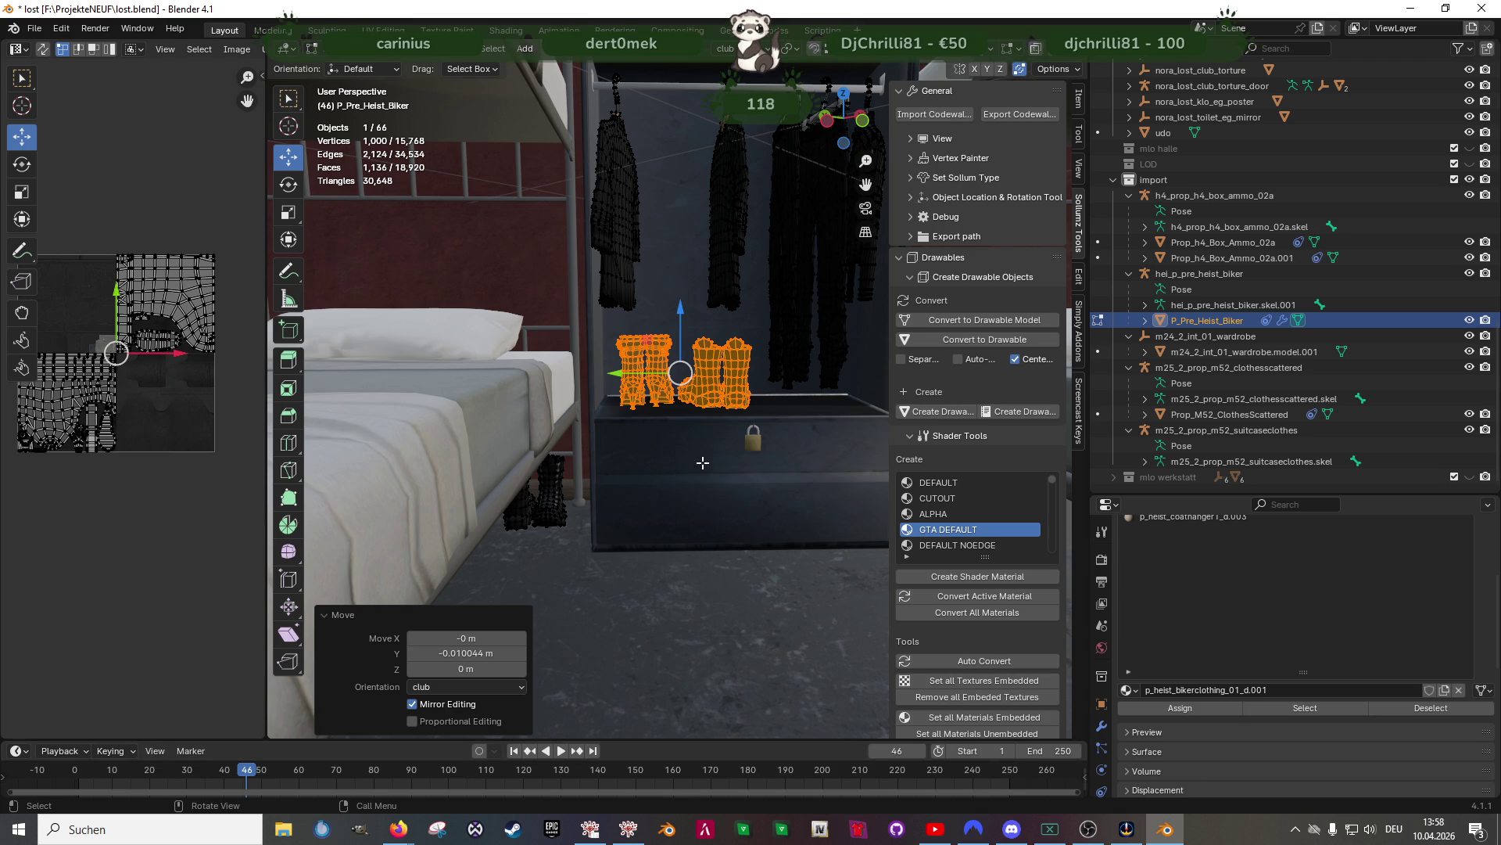
# Select the folded clothes using X-ray and move them vertically up to the top shelf
pyautogui.scroll(-4, 734, 400)
pyautogui.keyDown('shift'); pyautogui.moveTo(734, 400); pyautogui.dragTo(721, 460, button='middle'); pyautogui.keyUp('shift')
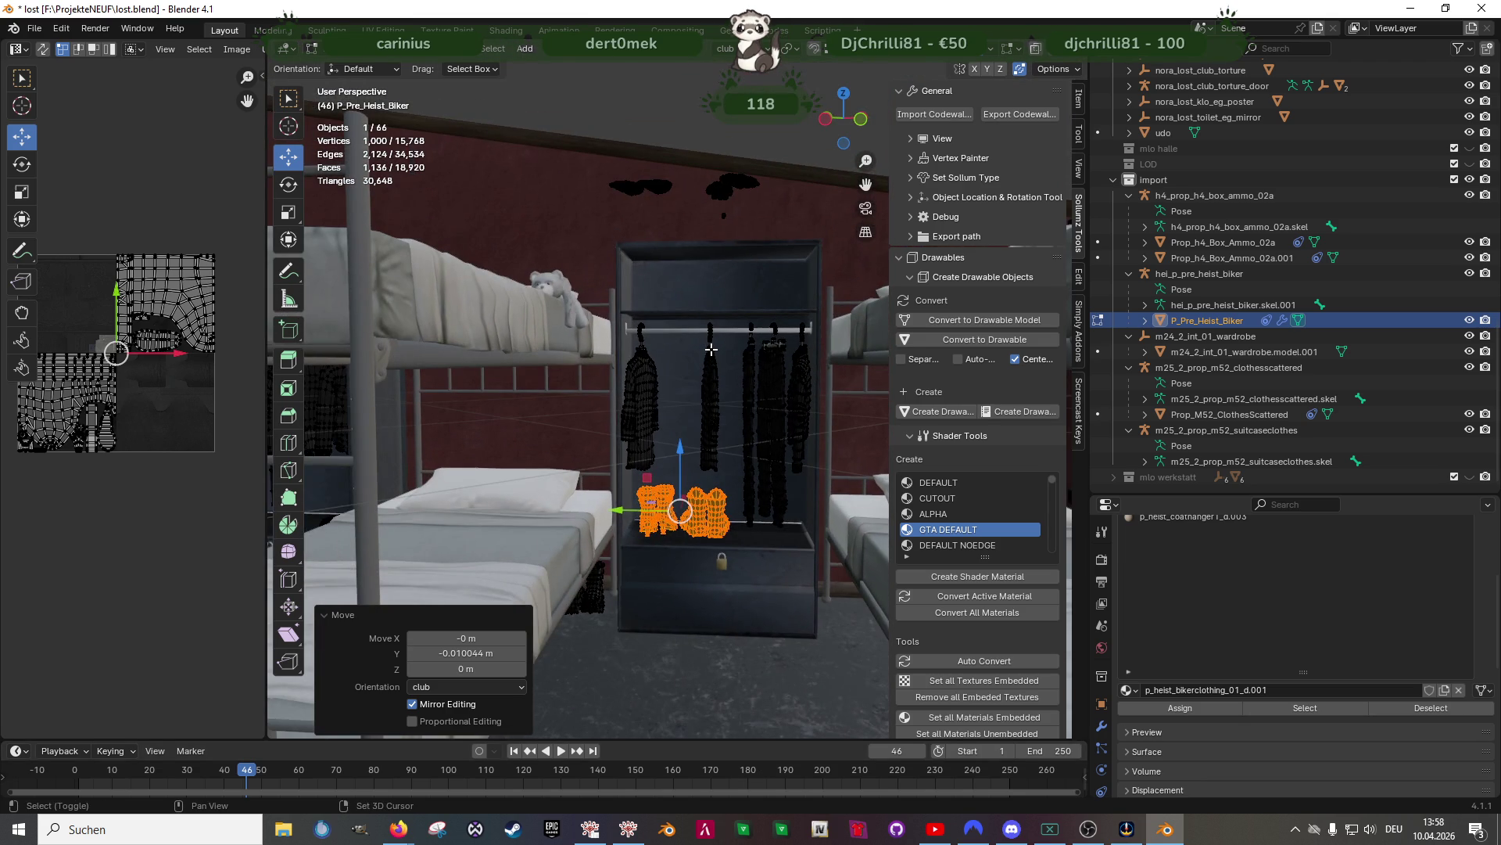
pyautogui.hotkey('alt', 'z')
pyautogui.moveTo(579, 125); pyautogui.dragTo(774, 291)
pyautogui.hotkey('alt', 'z')
pyautogui.moveTo(777, 258); pyautogui.dragTo(743, 204, button='middle')
pyautogui.press('g')
pyautogui.press('z')
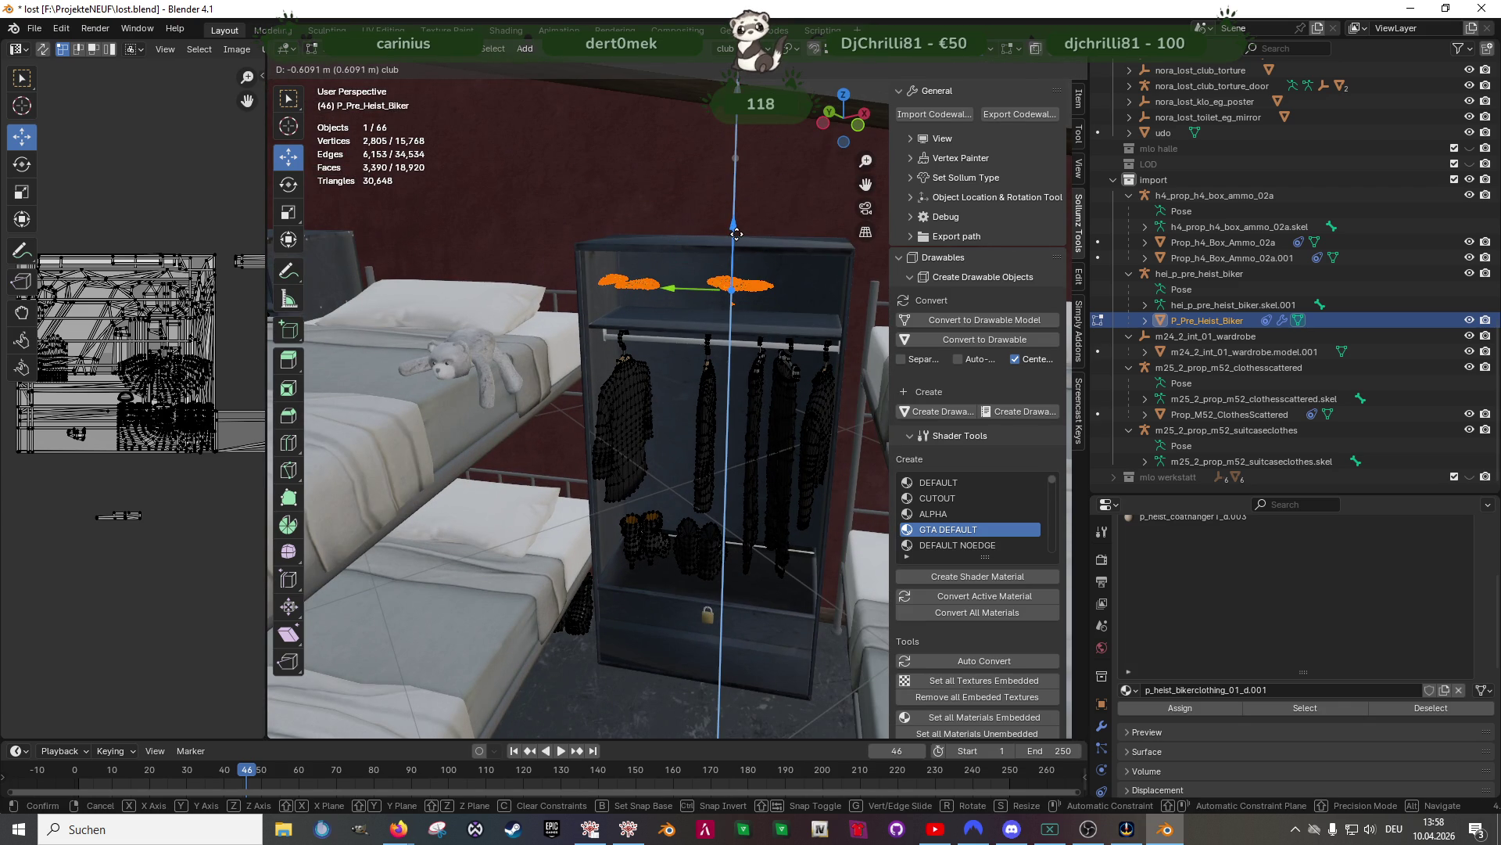
pyautogui.click(737, 234)
# Shift the clothes left along X, lower them slightly, and rotate them 180° about Z
pyautogui.scroll(4, 736, 234)
pyautogui.moveTo(704, 337)
pyautogui.mouseDown(button='middle')
pyautogui.moveTo(716, 427)
pyautogui.moveTo(748, 420)
pyautogui.moveTo(628, 333)
pyautogui.mouseUp(button='middle')
pyautogui.press('g')
pyautogui.press('x')
pyautogui.click(689, 391)
pyautogui.moveTo(628, 328); pyautogui.dragTo(627, 337)
pyautogui.moveTo(627, 337)
pyautogui.mouseDown(button='middle')
pyautogui.moveTo(681, 441)
pyautogui.moveTo(727, 391)
pyautogui.mouseUp(button='middle')
pyautogui.write('rz')
pyautogui.write('180')
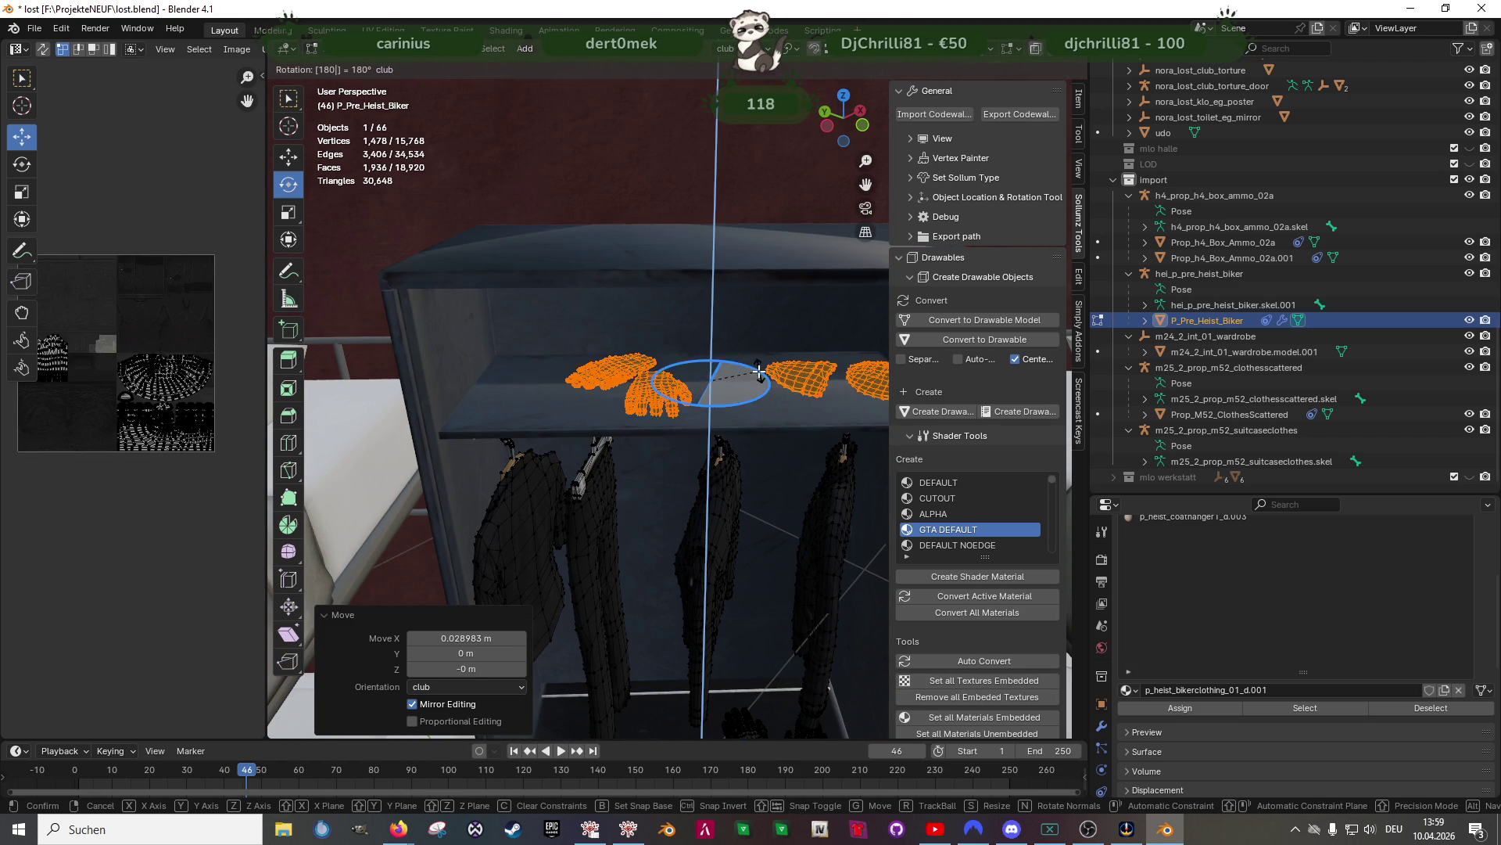
pyautogui.press('Return')
# Nudge the clothes along X and push them 0.13 m back along Y
pyautogui.moveTo(727, 387)
pyautogui.mouseDown(button='middle')
pyautogui.moveTo(702, 398)
pyautogui.moveTo(723, 395)
pyautogui.mouseUp(button='middle')
pyautogui.press('g')
pyautogui.press('x')
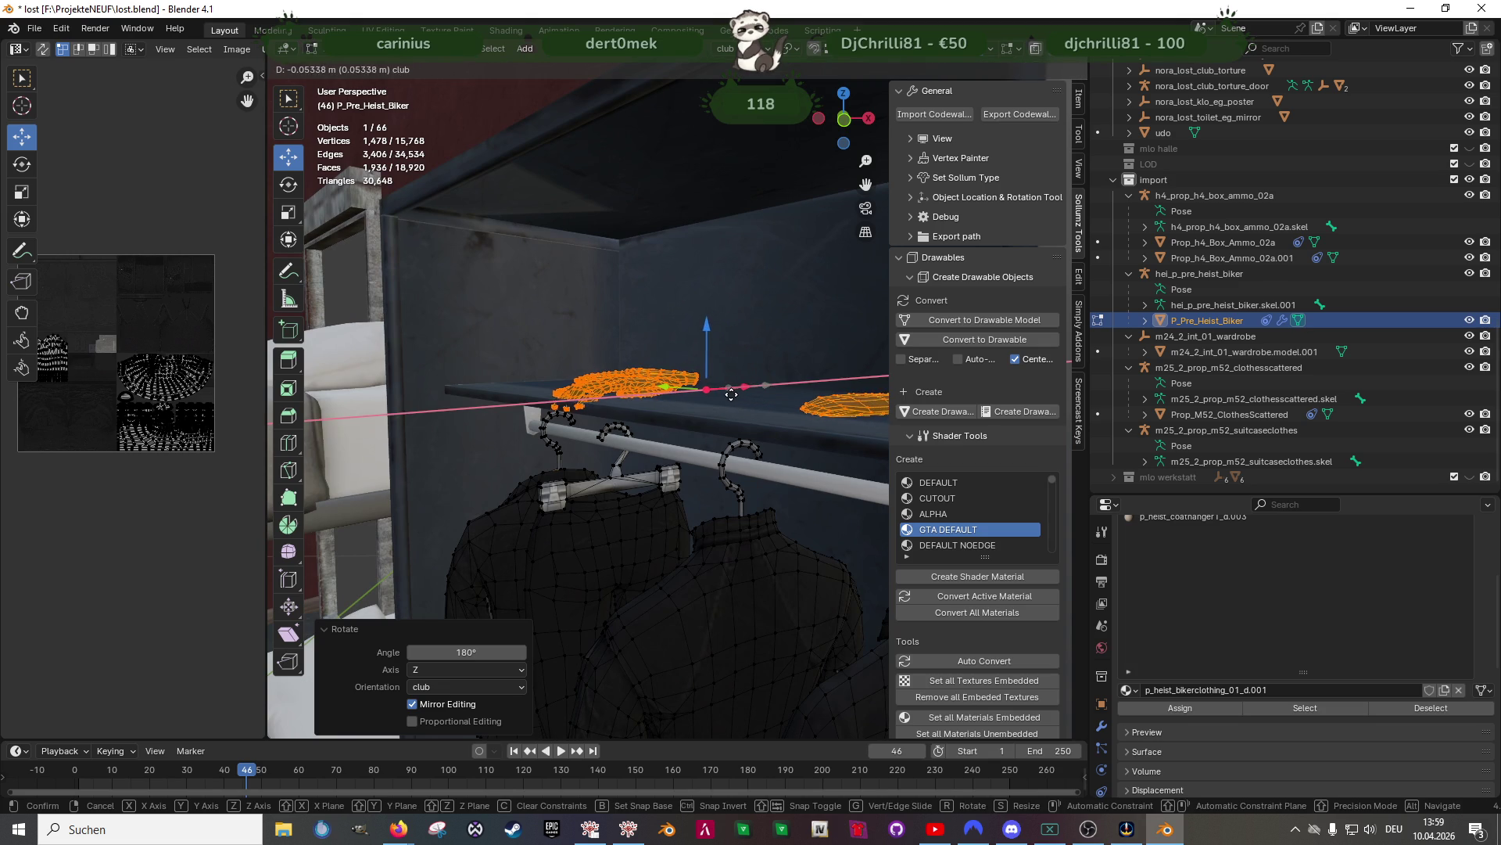
pyautogui.click(726, 396)
pyautogui.moveTo(726, 396)
pyautogui.mouseDown(button='middle')
pyautogui.moveTo(804, 396)
pyautogui.moveTo(643, 415)
pyautogui.moveTo(608, 400)
pyautogui.mouseUp(button='middle')
pyautogui.press('g')
pyautogui.press('y')
pyautogui.click(618, 408)
# Fine-tune the clothes' height on the shelf with small Z moves up and down
pyautogui.press('g')
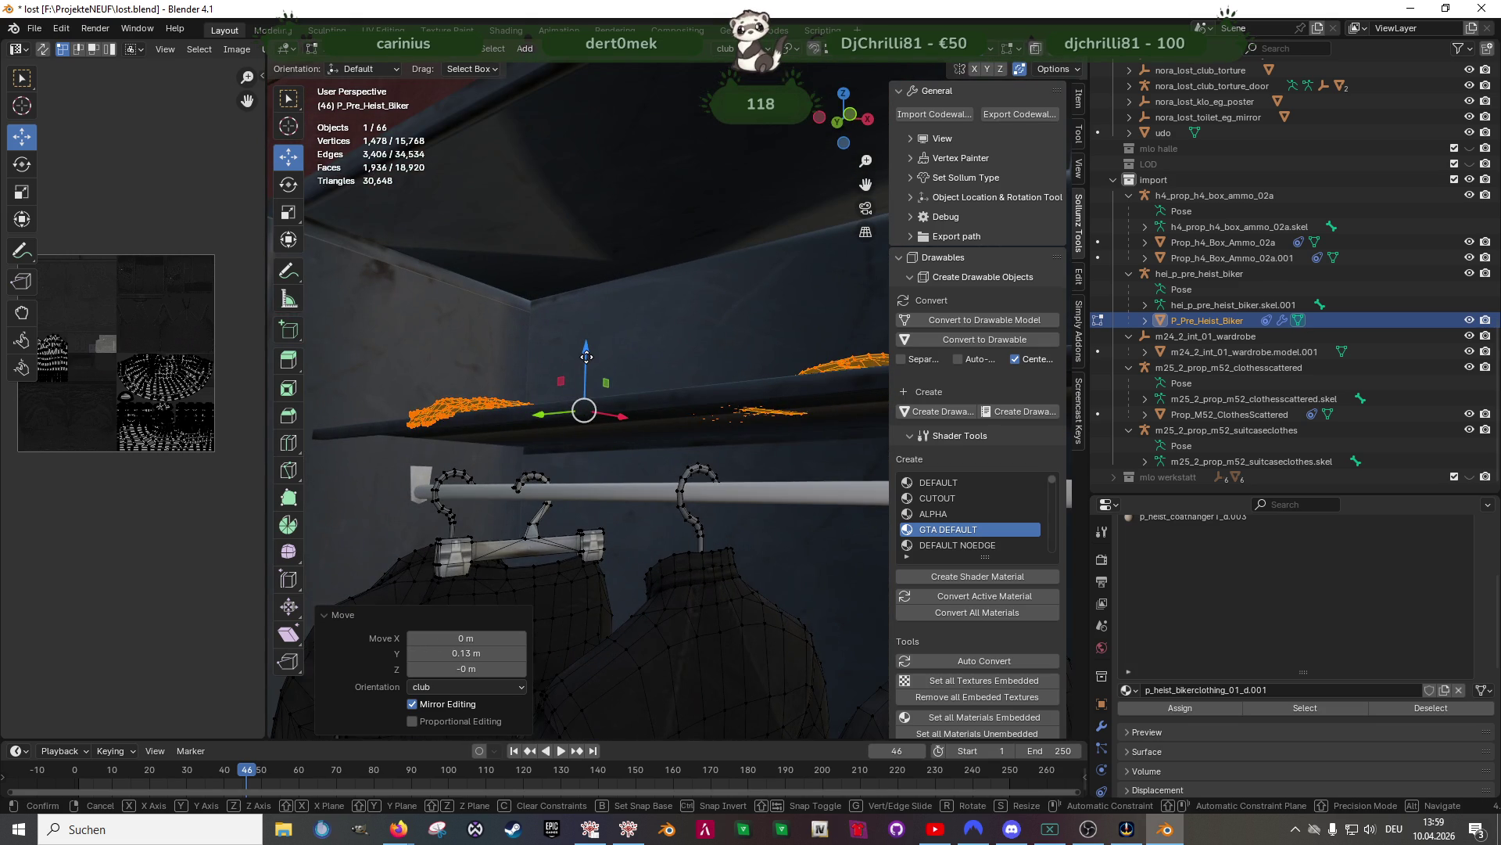
pyautogui.press('z')
pyautogui.click(585, 355)
pyautogui.moveTo(585, 354)
pyautogui.mouseDown(button='middle')
pyautogui.moveTo(589, 402)
pyautogui.moveTo(606, 394)
pyautogui.moveTo(575, 376)
pyautogui.moveTo(580, 399)
pyautogui.moveTo(714, 419)
pyautogui.moveTo(704, 469)
pyautogui.moveTo(644, 440)
pyautogui.moveTo(755, 410)
pyautogui.mouseUp(button='middle')
pyautogui.press('g')
pyautogui.press('z')
pyautogui.click(588, 367)
# In wireframe, isolate the two right-hand folded cloths and switch to Sculpting
pyautogui.hotkey('alt', 'a')
pyautogui.press('Tab')
pyautogui.press('Tab')
pyautogui.press('a')
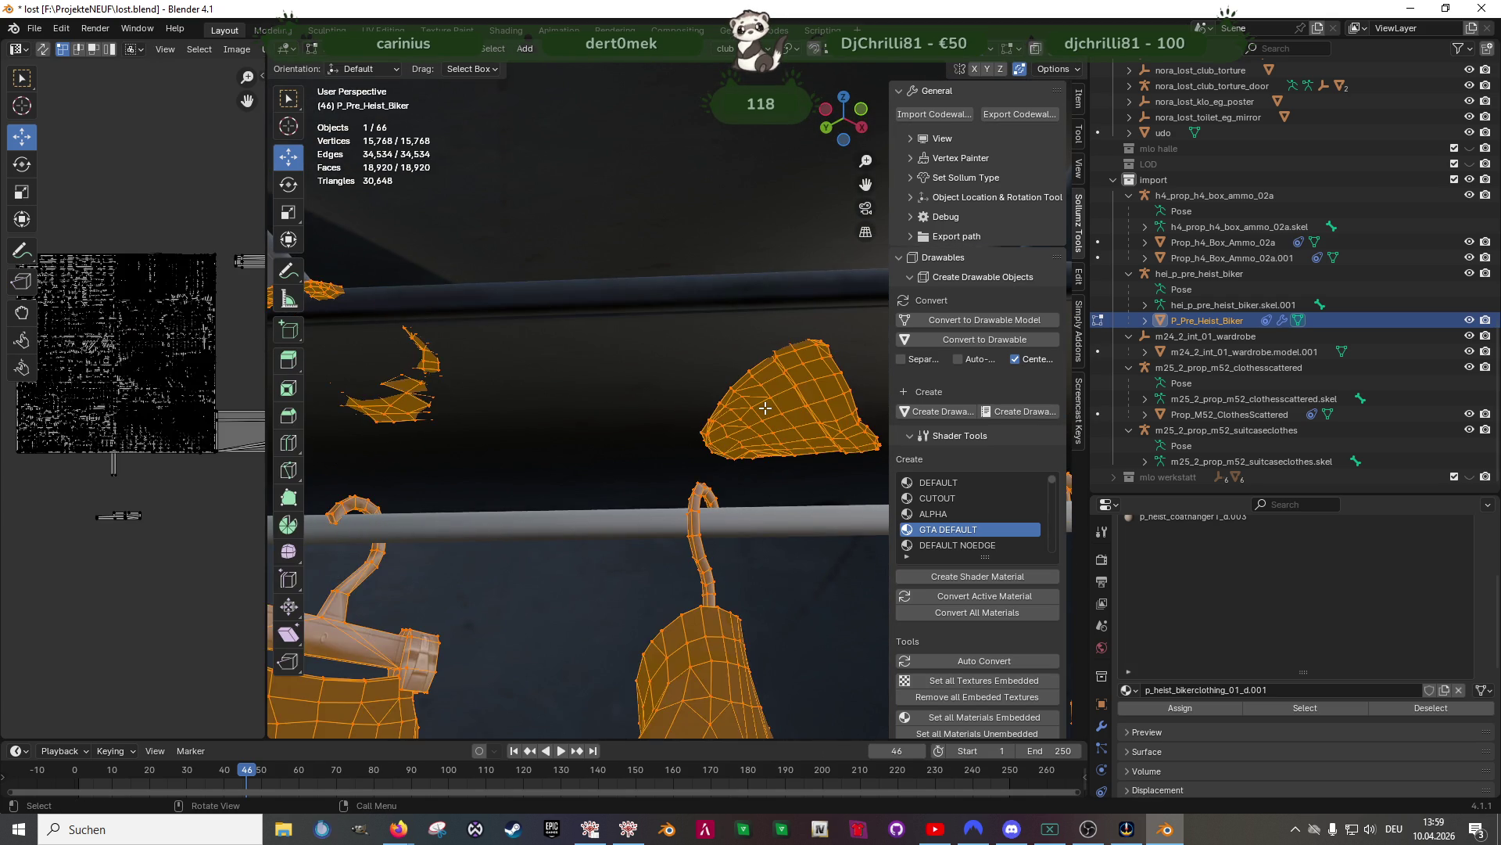
pyautogui.hotkey('shift', 'z')
pyautogui.moveTo(718, 413); pyautogui.dragTo(495, 345, button='middle')
pyautogui.moveTo(435, 309)
pyautogui.mouseDown()
pyautogui.moveTo(536, 424)
pyautogui.moveTo(603, 426)
pyautogui.mouseUp()
pyautogui.keyDown('shift'); pyautogui.moveTo(503, 344); pyautogui.dragTo(419, 419); pyautogui.keyUp('shift')
pyautogui.moveTo(736, 412); pyautogui.dragTo(540, 329, button='middle')
pyautogui.keyDown('shift'); pyautogui.moveTo(540, 329); pyautogui.dragTo(888, 425); pyautogui.keyUp('shift')
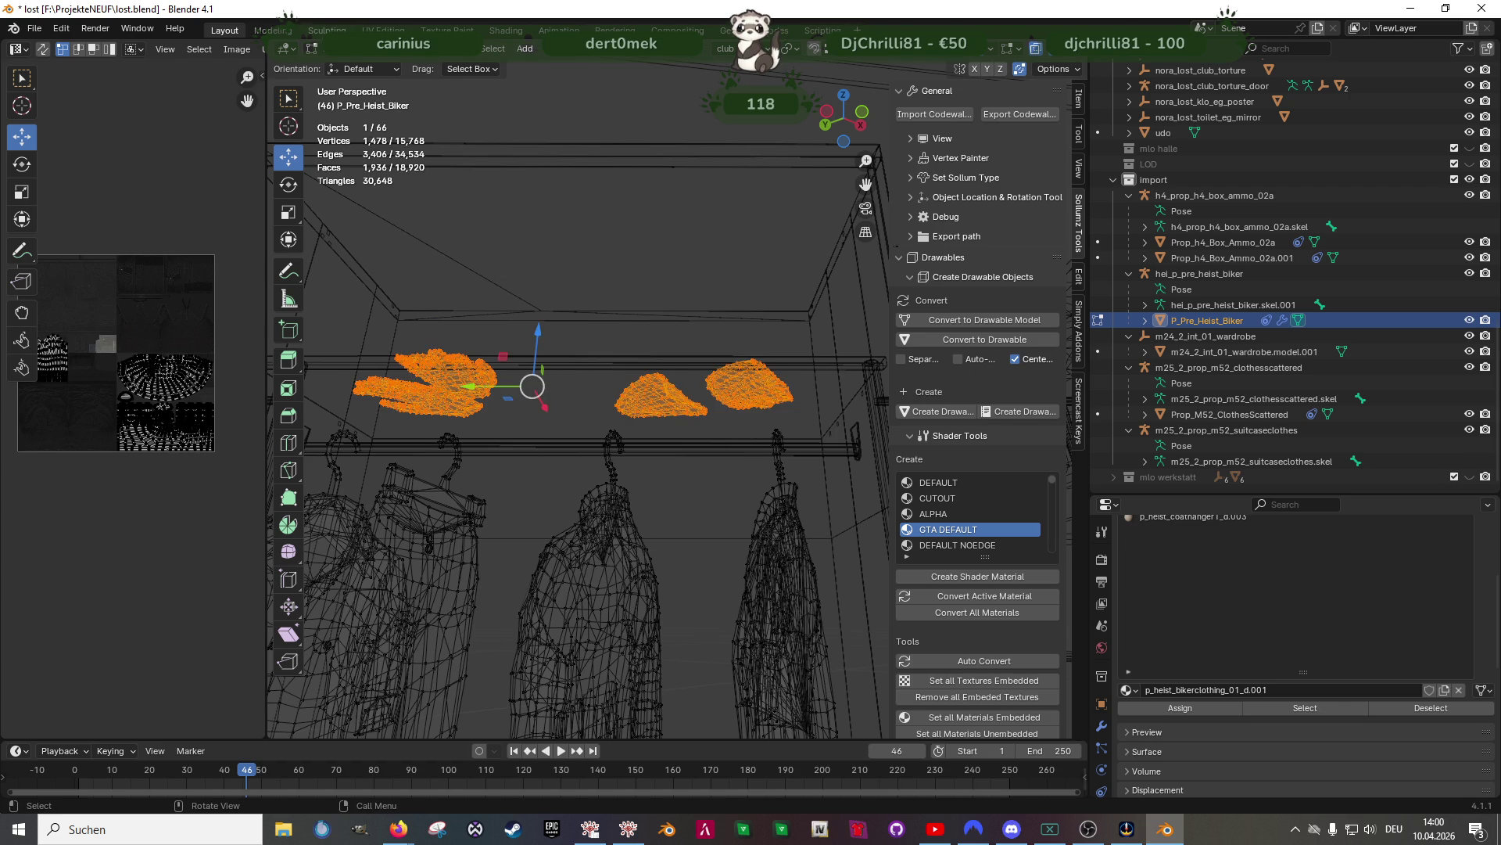
pyautogui.click(327, 30)
# Smooth away the cloth poking through the shelf's underside with the Smooth brush
pyautogui.moveTo(547, 406)
pyautogui.mouseDown(button='middle')
pyautogui.moveTo(603, 453)
pyautogui.moveTo(442, 408)
pyautogui.moveTo(536, 586)
pyautogui.moveTo(509, 577)
pyautogui.moveTo(479, 439)
pyautogui.moveTo(519, 644)
pyautogui.moveTo(508, 500)
pyautogui.moveTo(547, 592)
pyautogui.moveTo(536, 620)
pyautogui.moveTo(704, 506)
pyautogui.moveTo(915, 446)
pyautogui.moveTo(887, 412)
pyautogui.mouseUp(button='middle')
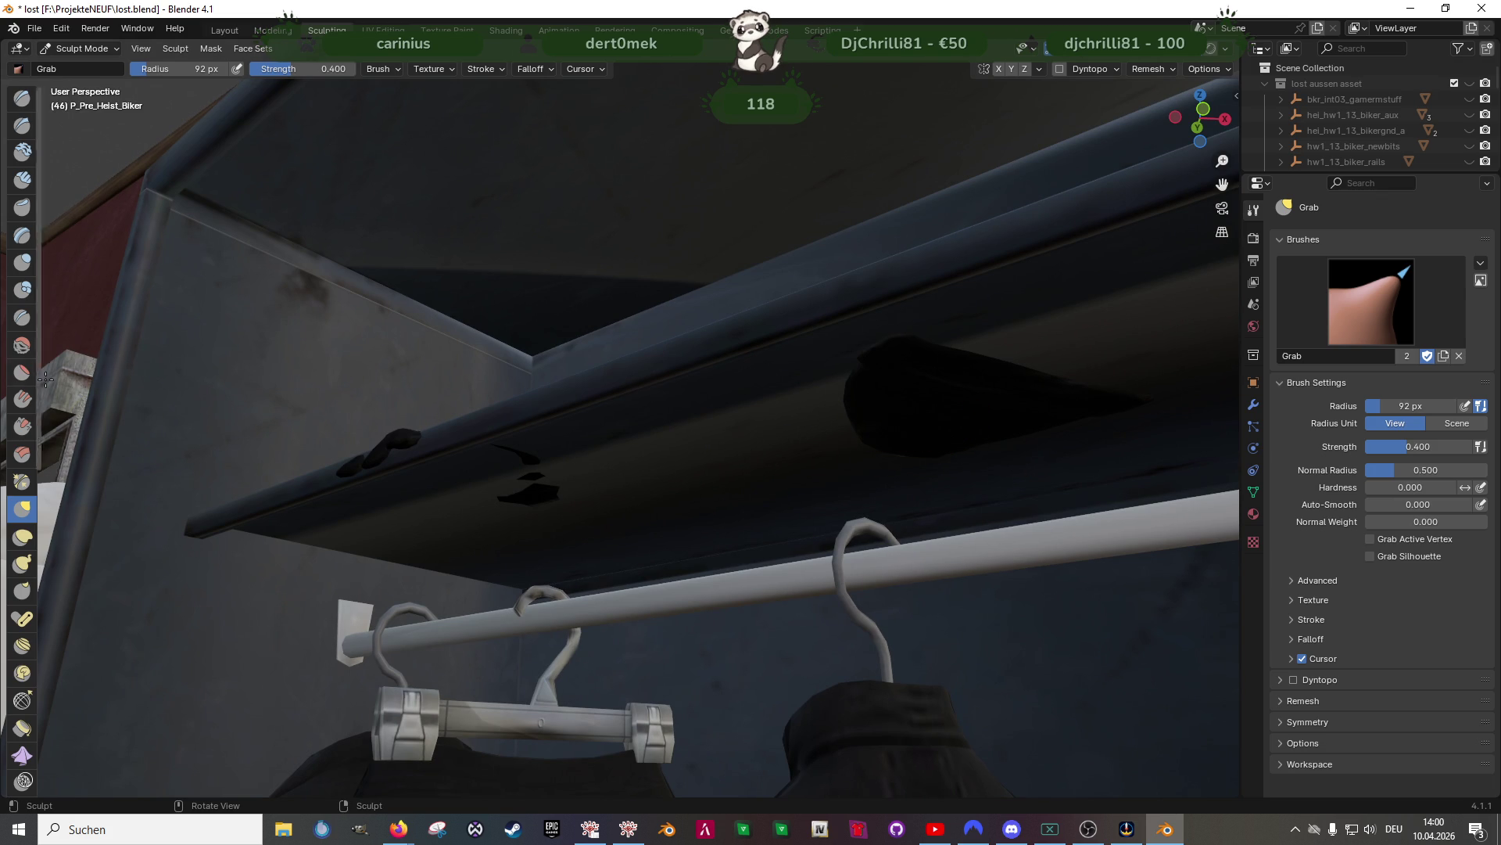
pyautogui.click(21, 345)
pyautogui.moveTo(899, 386)
pyautogui.mouseDown()
pyautogui.moveTo(921, 380)
pyautogui.moveTo(905, 362)
pyautogui.moveTo(899, 389)
pyautogui.moveTo(936, 413)
pyautogui.mouseUp()
pyautogui.moveTo(936, 413)
pyautogui.mouseDown(button='middle')
pyautogui.moveTo(795, 483)
pyautogui.moveTo(519, 393)
pyautogui.mouseUp(button='middle')
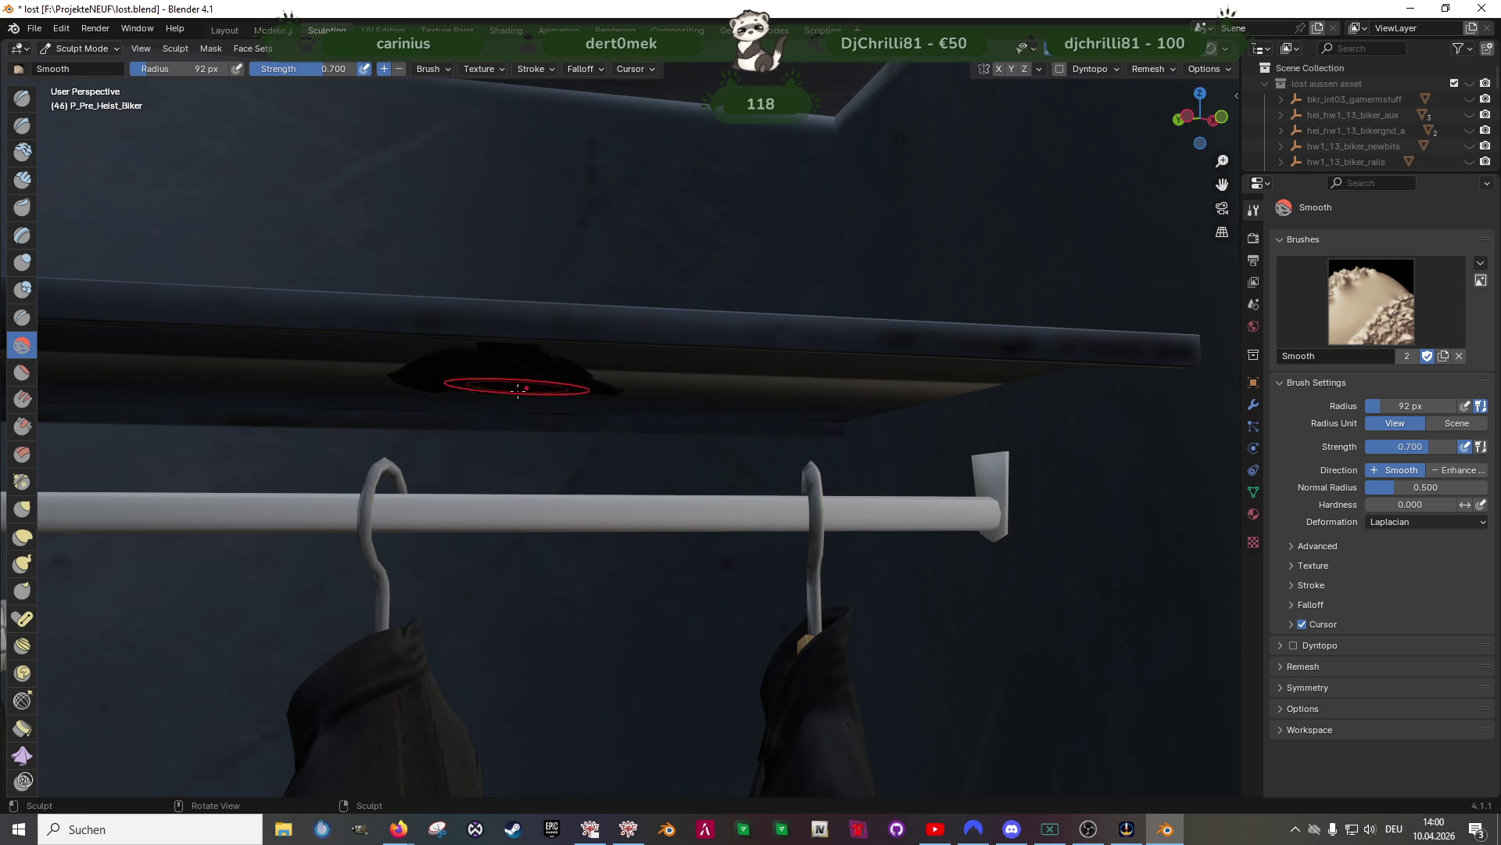
# Back in Layout, select the middle folded piece and raise it 0.009657 m along Z
pyautogui.click(224, 31)
pyautogui.scroll(3, 621, 416)
pyautogui.moveTo(621, 416); pyautogui.dragTo(611, 393, button='middle')
pyautogui.moveTo(553, 349)
pyautogui.mouseDown()
pyautogui.moveTo(708, 434)
pyautogui.moveTo(701, 400)
pyautogui.mouseUp()
pyautogui.press('KP_Decimal')
pyautogui.moveTo(701, 401); pyautogui.dragTo(665, 410, button='middle')
pyautogui.hotkey('shift', 'z')
pyautogui.moveTo(618, 372)
pyautogui.mouseDown()
pyautogui.moveTo(621, 338)
pyautogui.moveTo(623, 351)
pyautogui.mouseUp()
pyautogui.moveTo(690, 422)
pyautogui.mouseDown(button='middle')
pyautogui.moveTo(626, 391)
pyautogui.moveTo(618, 379)
pyautogui.moveTo(649, 367)
pyautogui.moveTo(573, 409)
pyautogui.moveTo(570, 469)
pyautogui.moveTo(596, 429)
pyautogui.mouseUp(button='middle')
pyautogui.hotkey('shift', 'z')
pyautogui.moveTo(575, 482); pyautogui.dragTo(610, 406, button='middle')
# Box-select the gloves, shift them -0.009375 m along X, and Tab back to Object Mode
pyautogui.moveTo(391, 282); pyautogui.dragTo(654, 393)
pyautogui.hotkey('shift', 'z')
pyautogui.moveTo(654, 394); pyautogui.dragTo(625, 288, button='middle')
pyautogui.press('g')
pyautogui.press('x')
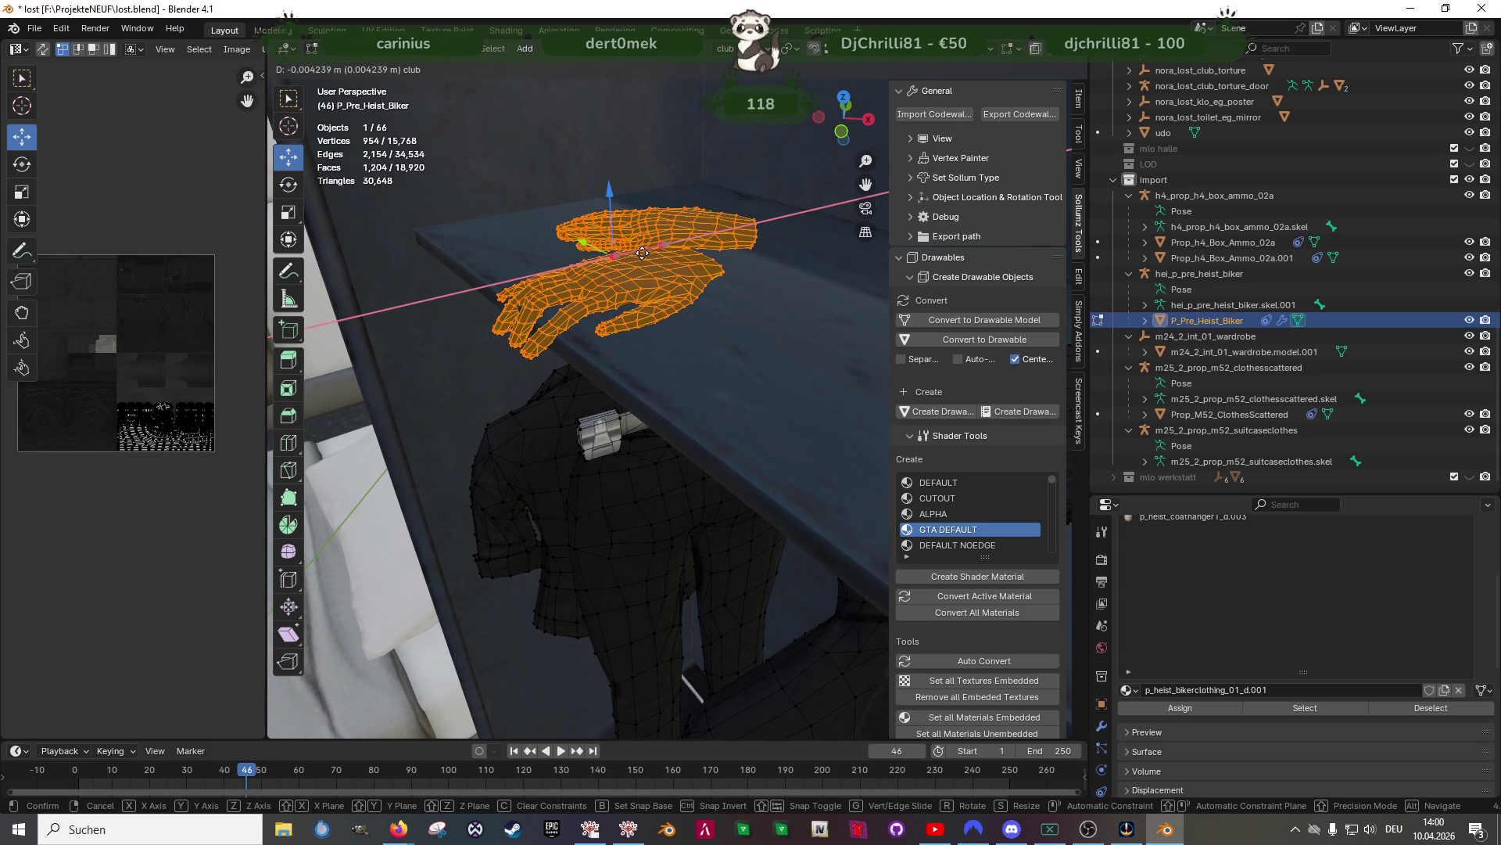
pyautogui.click(638, 254)
pyautogui.moveTo(639, 254); pyautogui.dragTo(611, 266, button='middle')
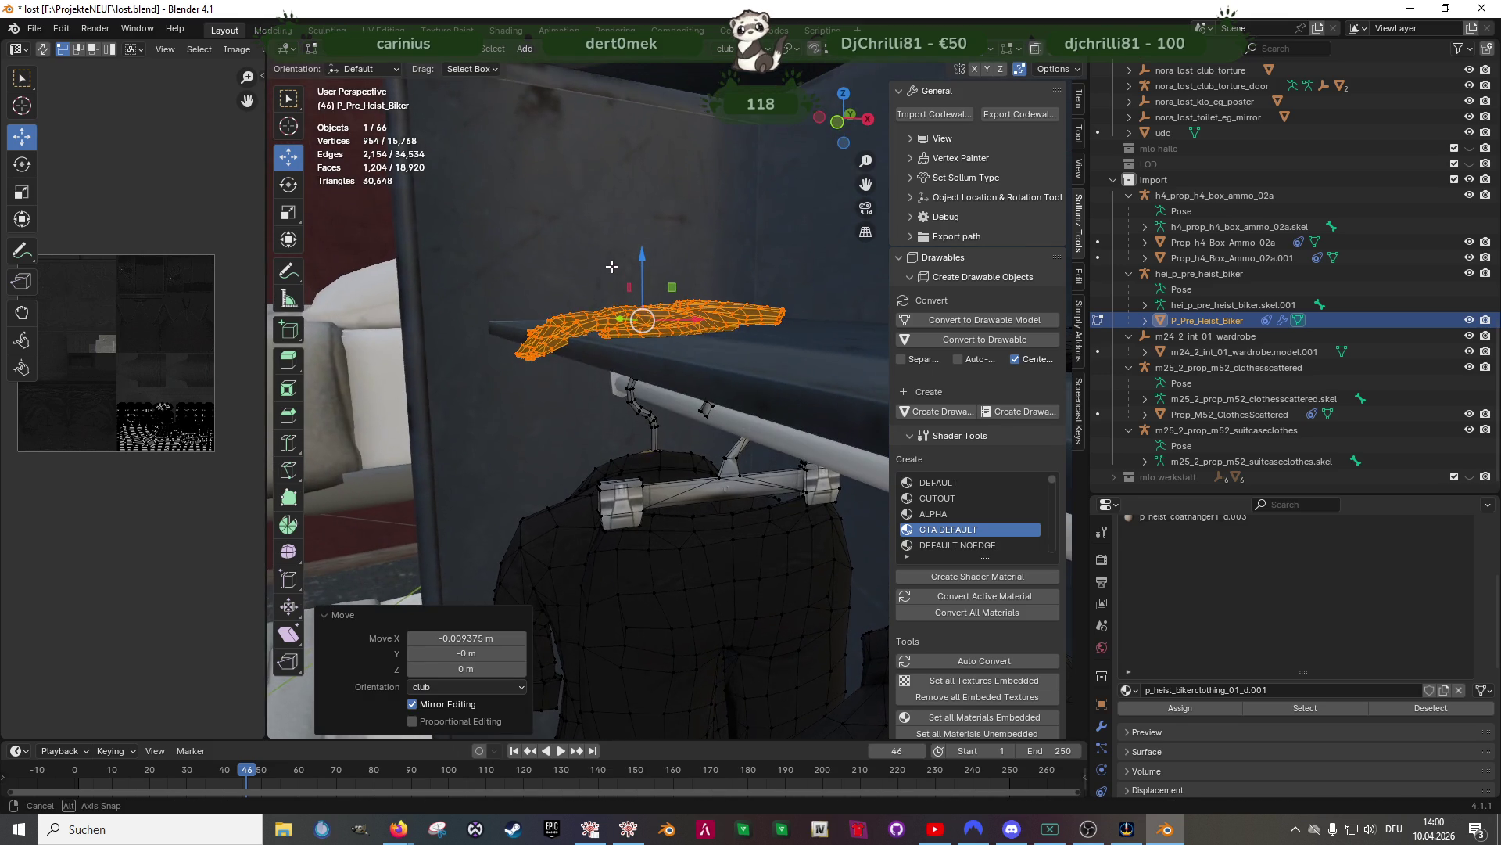
pyautogui.press('Tab')
pyautogui.scroll(-6, 663, 336)
pyautogui.scroll(1, 679, 425)
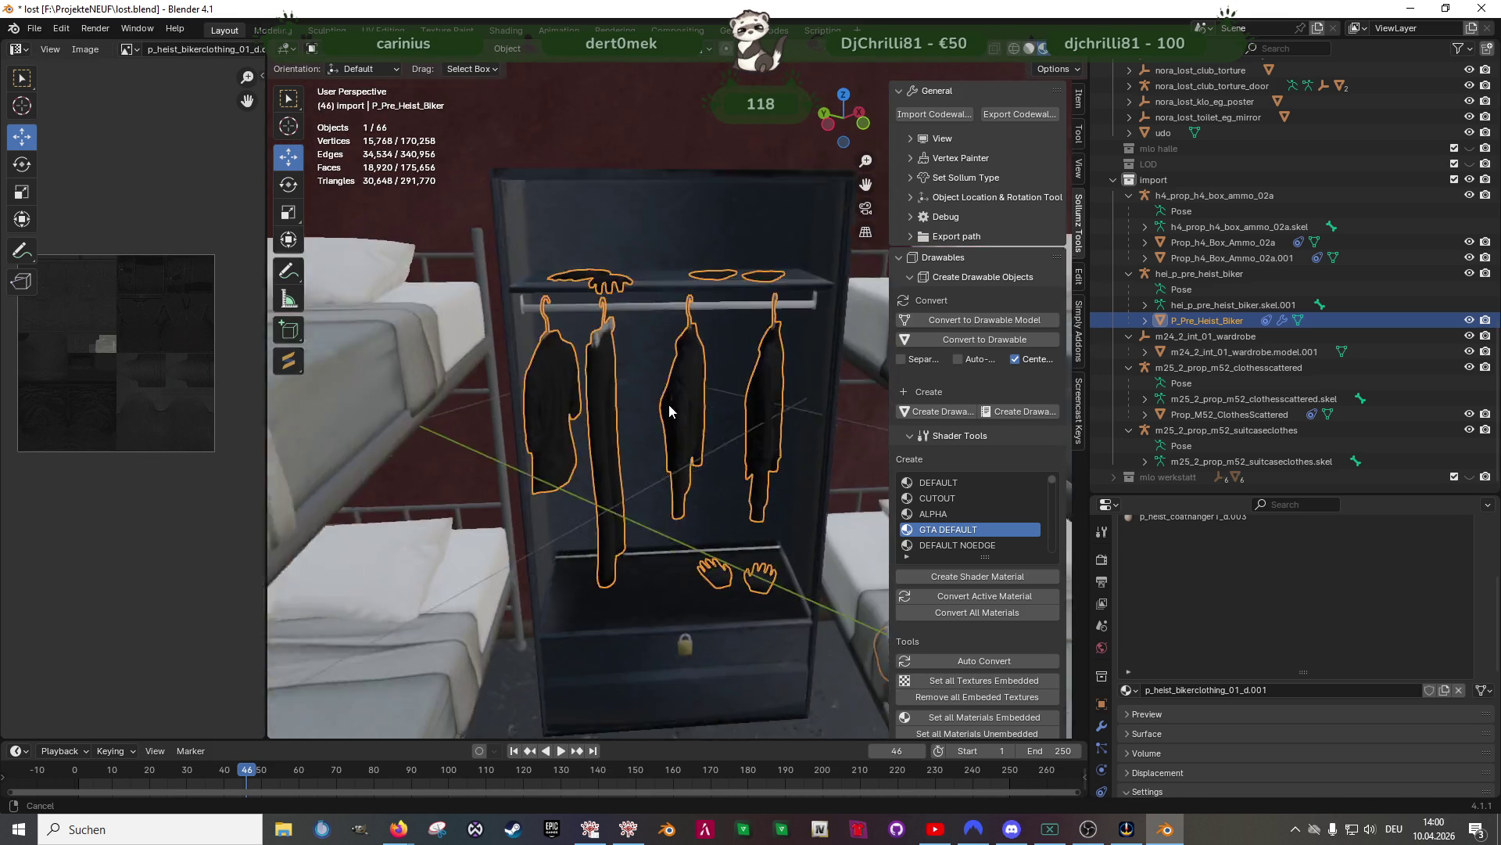
# In Edit Mode wireframe, select four boots and move them along Y
pyautogui.moveTo(644, 519)
pyautogui.mouseDown(button='middle')
pyautogui.moveTo(699, 505)
pyautogui.moveTo(776, 535)
pyautogui.moveTo(710, 503)
pyautogui.moveTo(730, 503)
pyautogui.moveTo(727, 530)
pyautogui.moveTo(670, 519)
pyautogui.moveTo(657, 457)
pyautogui.moveTo(612, 469)
pyautogui.mouseUp(button='middle')
pyautogui.press('Tab')
pyautogui.hotkey('shift', 'z')
pyautogui.moveTo(489, 418)
pyautogui.mouseDown()
pyautogui.moveTo(670, 571)
pyautogui.moveTo(715, 571)
pyautogui.mouseUp()
pyautogui.moveTo(716, 563); pyautogui.dragTo(663, 508, button='middle')
pyautogui.moveTo(605, 352)
pyautogui.keyDown('shift'); pyautogui.mouseDown()
pyautogui.moveTo(715, 585)
pyautogui.moveTo(732, 570)
pyautogui.mouseUp(); pyautogui.keyUp('shift')
pyautogui.scroll(-5, 636, 513)
pyautogui.moveTo(636, 513)
pyautogui.mouseDown(button='middle')
pyautogui.moveTo(638, 533)
pyautogui.moveTo(563, 529)
pyautogui.moveTo(547, 501)
pyautogui.moveTo(579, 469)
pyautogui.moveTo(575, 438)
pyautogui.mouseUp(button='middle')
pyautogui.scroll(2, 572, 428)
pyautogui.moveTo(562, 414); pyautogui.dragTo(375, 415)
pyautogui.moveTo(376, 415); pyautogui.dragTo(499, 319, button='middle')
# Select the extra left pair of boots and delete its vertices
pyautogui.moveTo(476, 261); pyautogui.dragTo(630, 462)
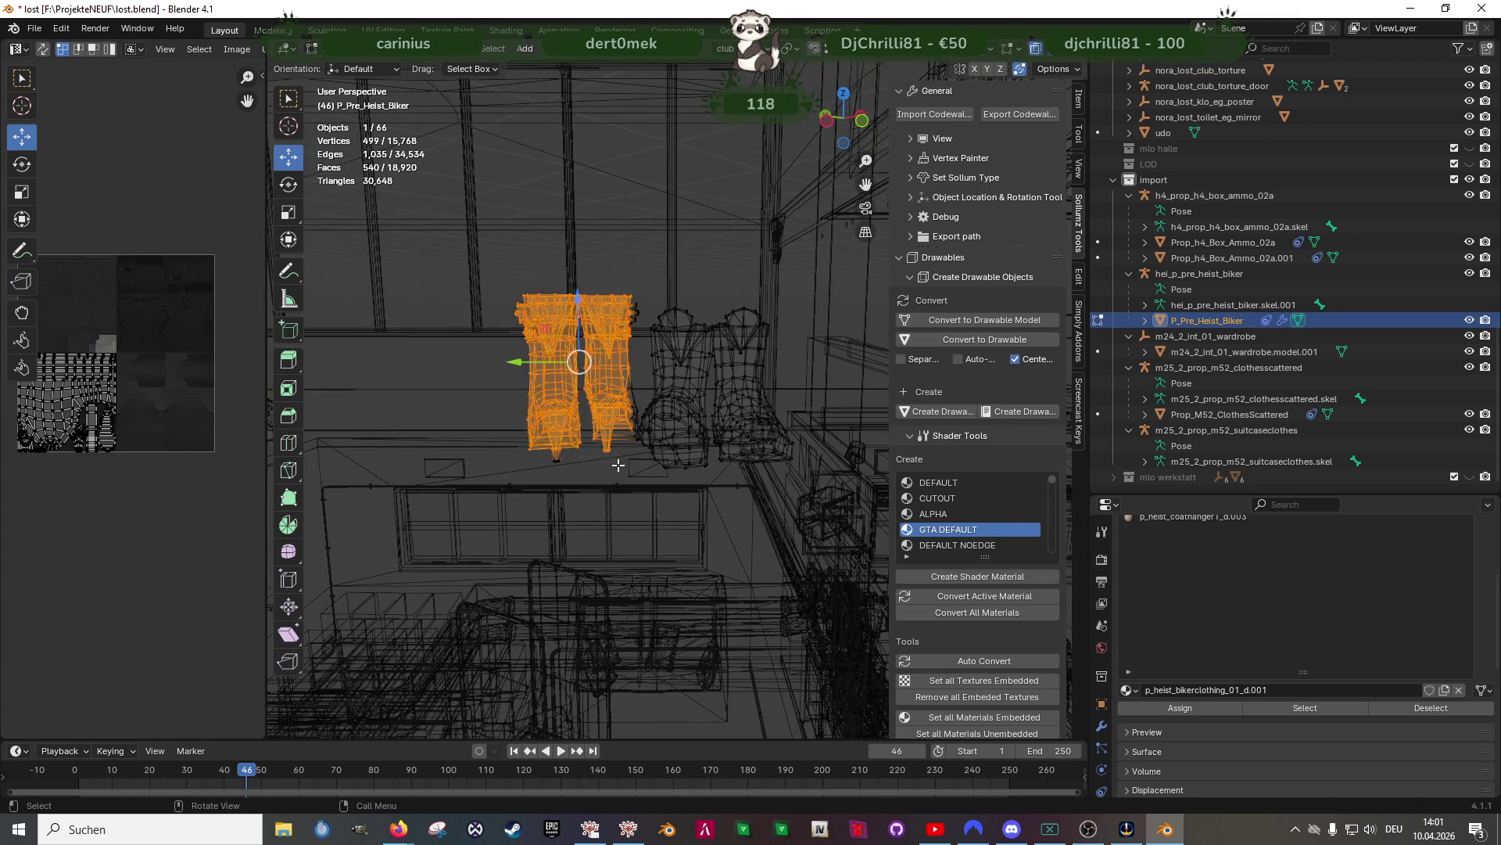
pyautogui.scroll(4, 625, 438)
pyautogui.scroll(2, 631, 422)
pyautogui.press('b')
pyautogui.moveTo(663, 501); pyautogui.dragTo(663, 502)
pyautogui.keyDown('shift'); pyautogui.moveTo(631, 157); pyautogui.dragTo(678, 256); pyautogui.keyUp('shift')
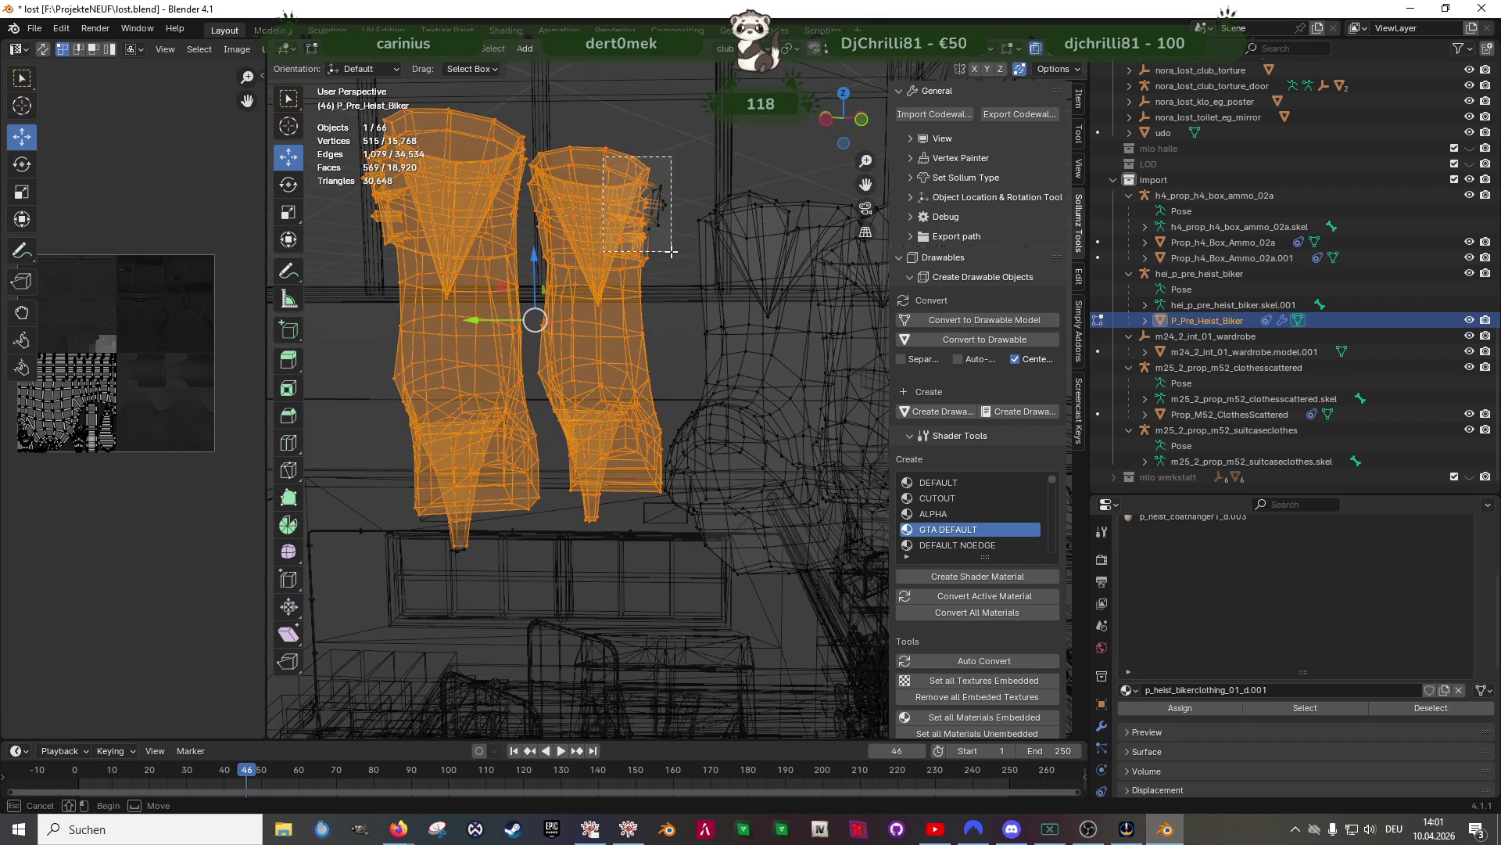
pyautogui.press('x')
pyautogui.click(511, 591)
# Select the remaining boots, move them 0.92468 m along Y and raise them 0.46198 m onto the drawer
pyautogui.scroll(-5, 547, 501)
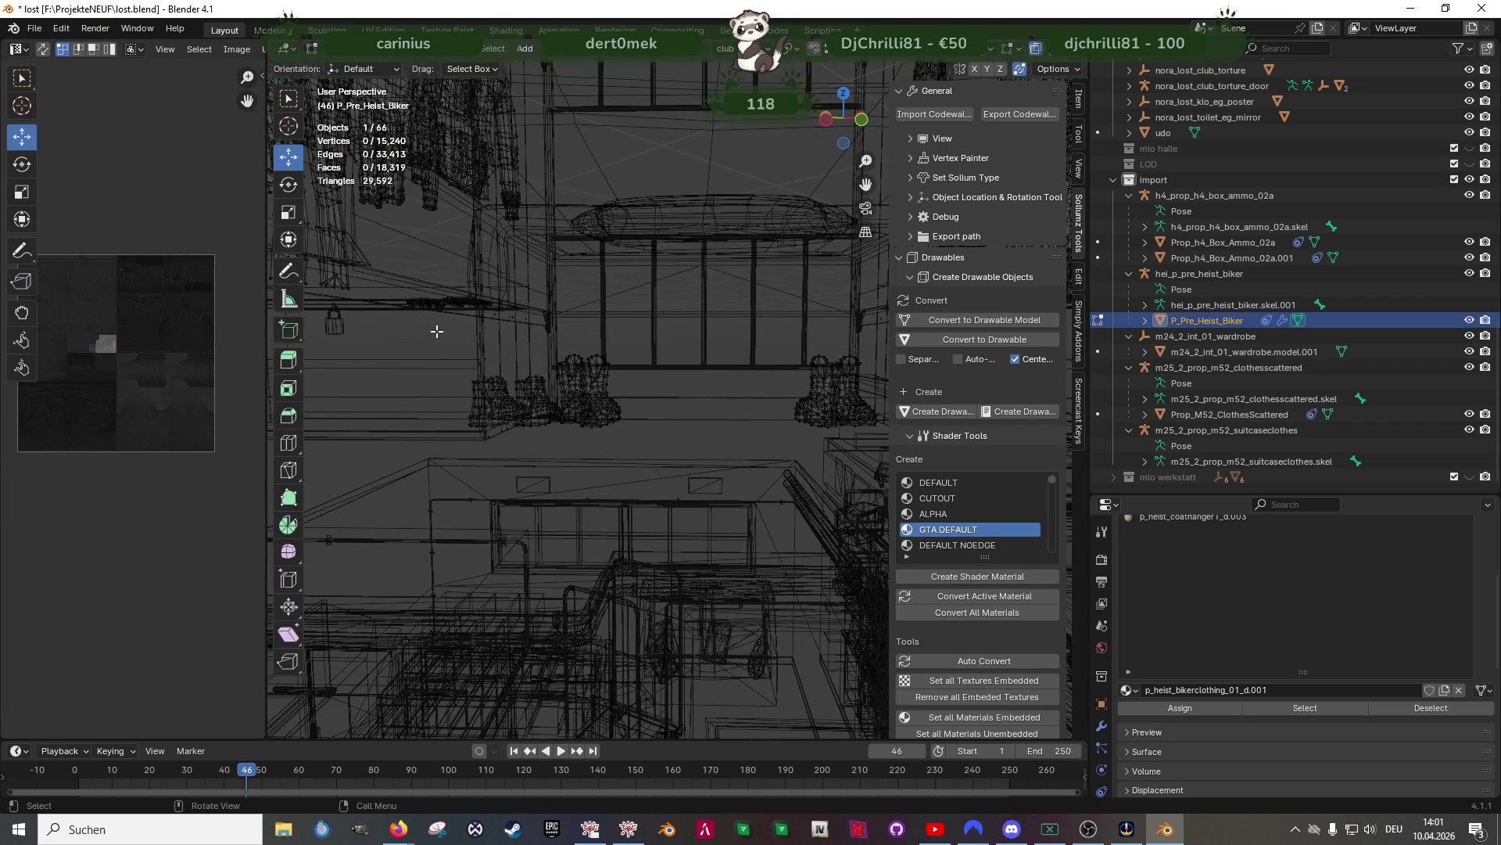
pyautogui.press('l')
pyautogui.moveTo(548, 391)
pyautogui.mouseDown(button='middle')
pyautogui.moveTo(539, 470)
pyautogui.moveTo(609, 409)
pyautogui.mouseUp(button='middle')
pyautogui.moveTo(585, 386)
pyautogui.mouseDown()
pyautogui.moveTo(369, 386)
pyautogui.moveTo(560, 368)
pyautogui.moveTo(560, 234)
pyautogui.mouseUp()
pyautogui.hotkey('shift', 'z')
pyautogui.press('KP_Decimal')
pyautogui.moveTo(560, 234)
pyautogui.mouseDown(button='middle')
pyautogui.moveTo(561, 317)
pyautogui.moveTo(568, 285)
pyautogui.mouseUp(button='middle')
# Nudge the boots along X, then box-select the gloves in X-ray and delete them
pyautogui.moveTo(636, 319); pyautogui.dragTo(557, 304, button='middle')
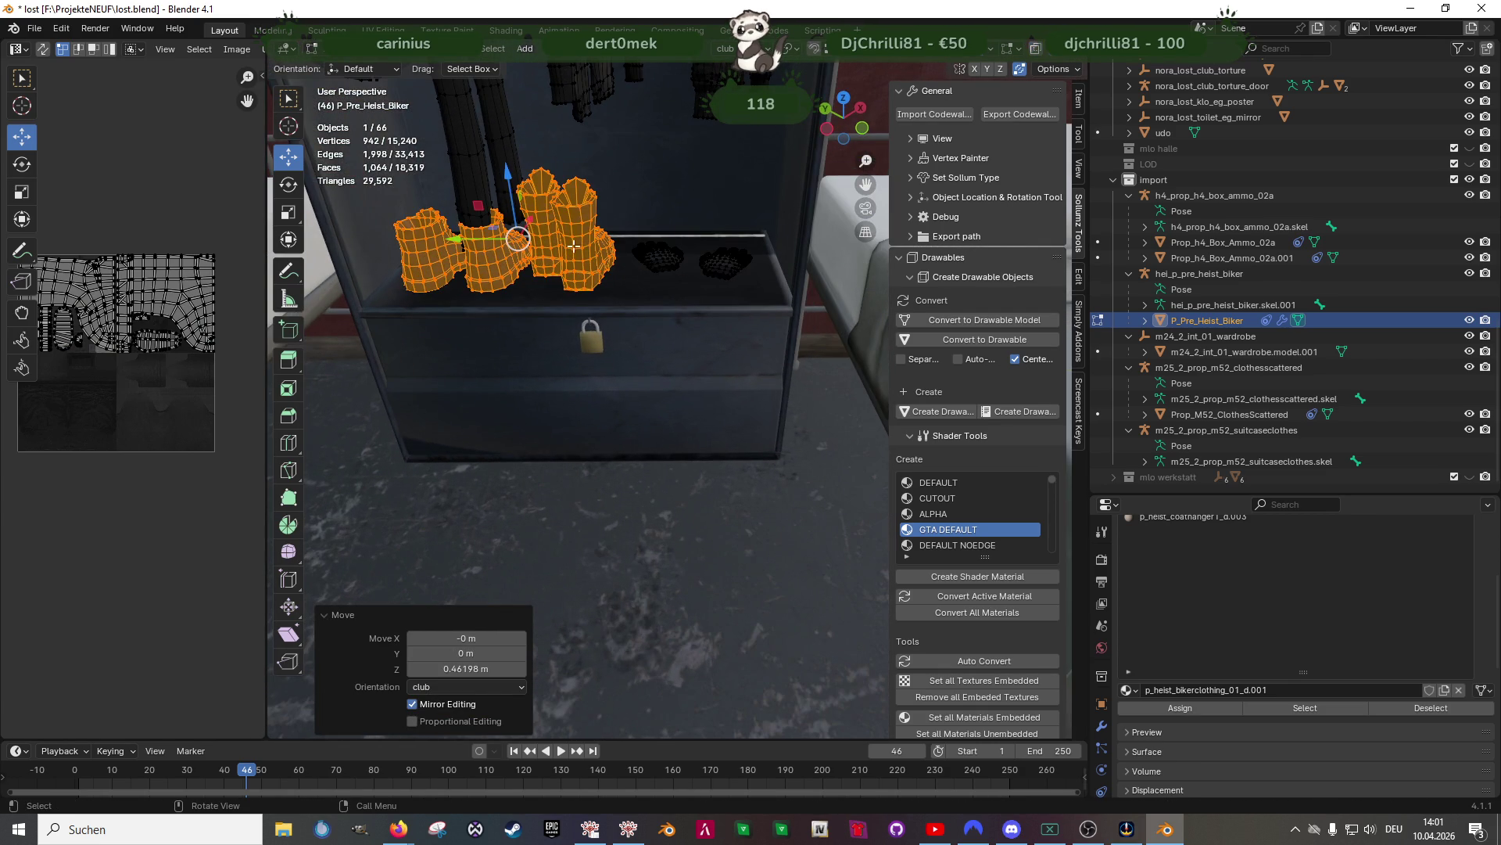
pyautogui.moveTo(558, 240); pyautogui.dragTo(550, 248, button='middle')
pyautogui.moveTo(538, 204); pyautogui.dragTo(459, 341)
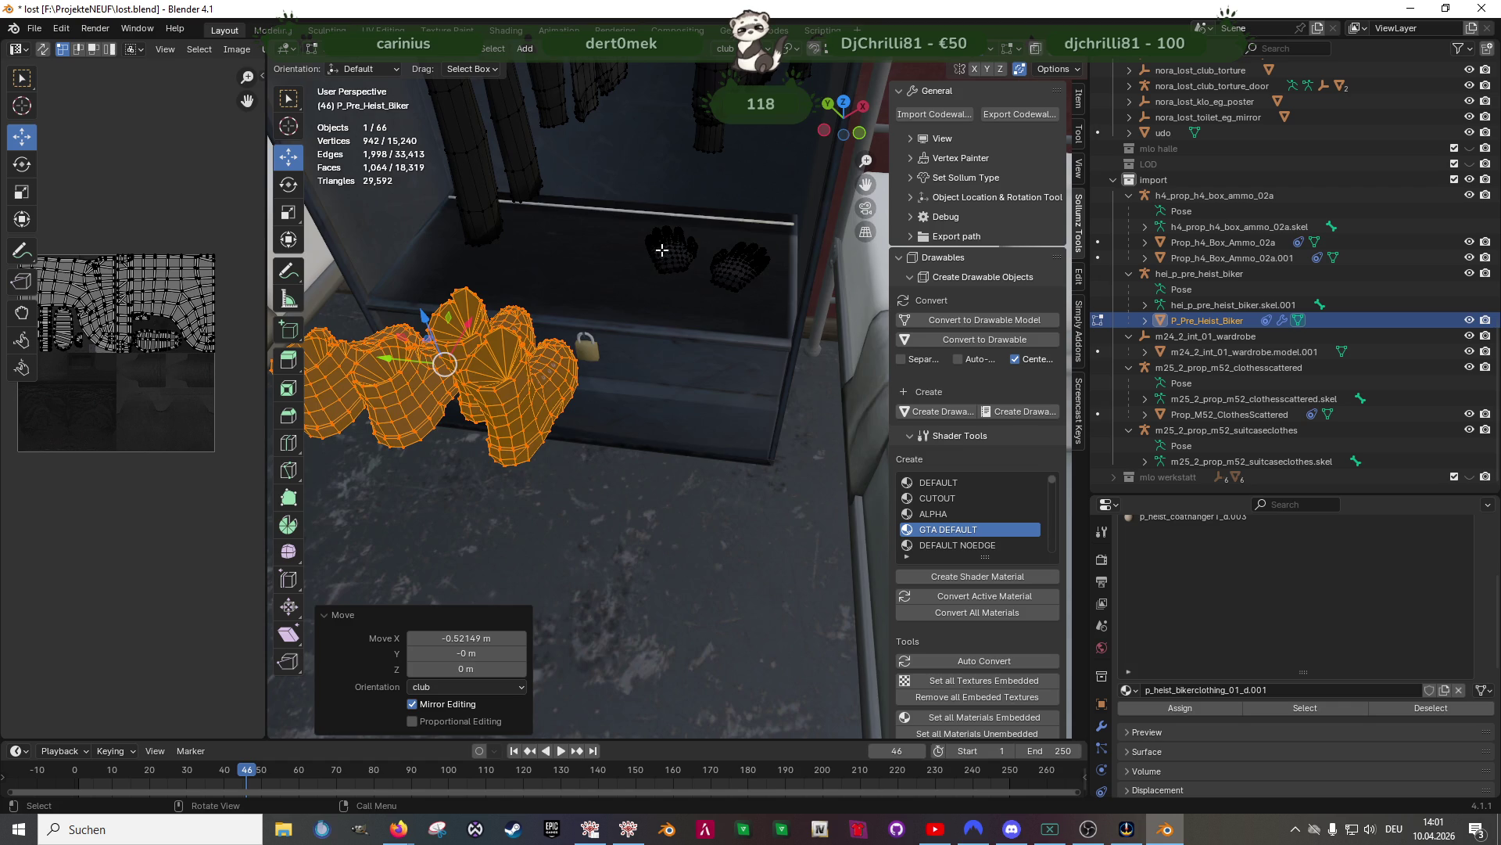
pyautogui.hotkey('alt', 'z')
pyautogui.moveTo(617, 207); pyautogui.dragTo(797, 320)
pyautogui.hotkey('alt', 'z')
pyautogui.press('x')
pyautogui.click(755, 302)
# Select the boots in X-ray and slide them along X onto the chest
pyautogui.hotkey('alt', 'z')
pyautogui.moveTo(697, 382)
pyautogui.mouseDown(button='middle')
pyautogui.moveTo(547, 391)
pyautogui.moveTo(461, 344)
pyautogui.mouseUp(button='middle')
pyautogui.moveTo(456, 338); pyautogui.dragTo(708, 481)
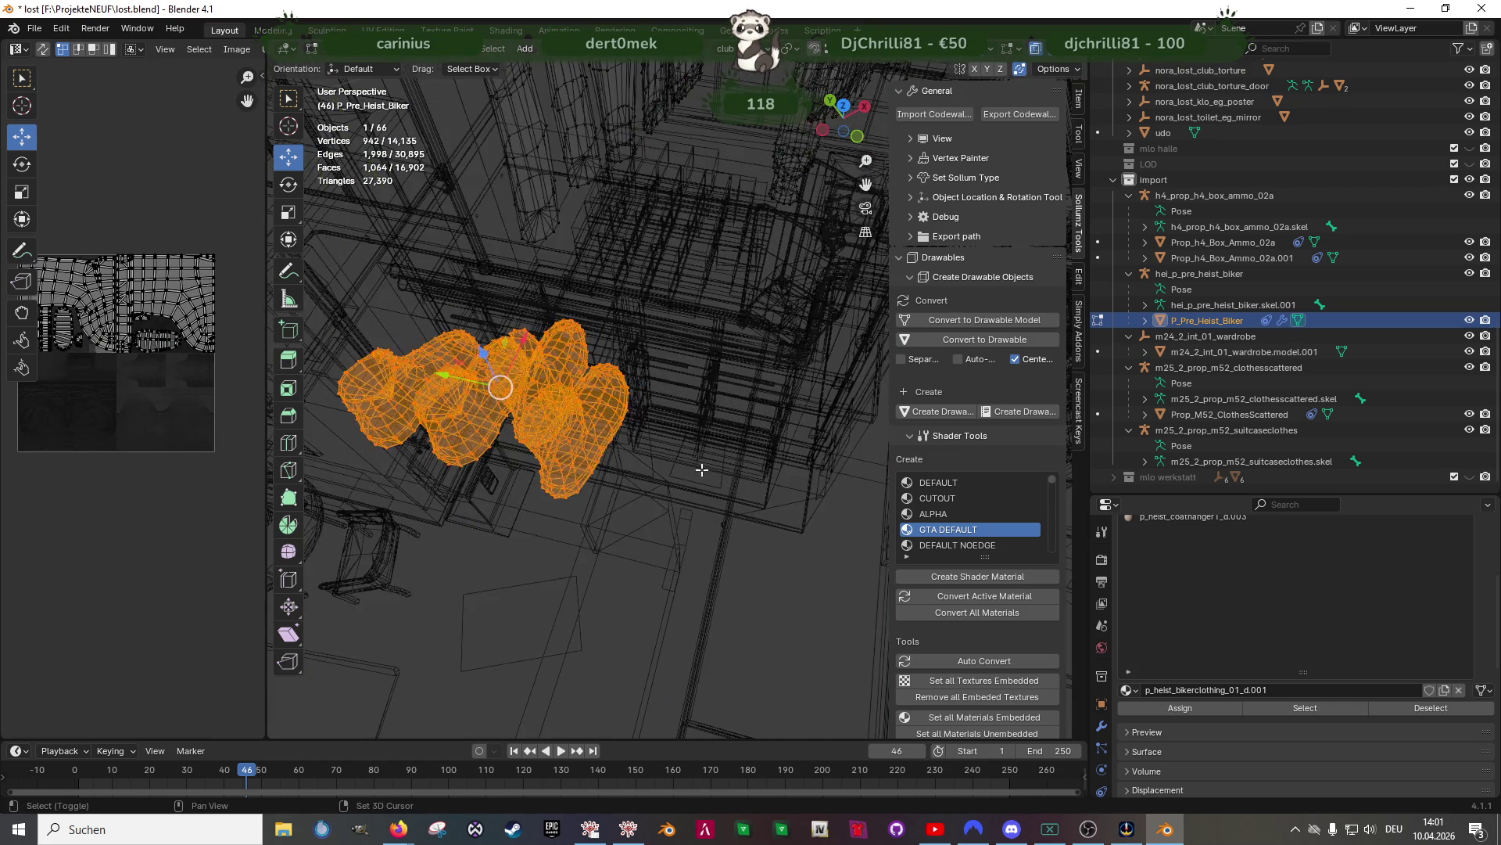
pyautogui.hotkey('alt', 'z')
pyautogui.scroll(3, 440, 354)
pyautogui.moveTo(471, 301); pyautogui.dragTo(516, 227, button='middle')
pyautogui.moveTo(516, 227)
pyautogui.mouseDown()
pyautogui.moveTo(469, 224)
pyautogui.moveTo(639, 201)
pyautogui.moveTo(674, 270)
pyautogui.mouseUp()
pyautogui.scroll(5, 633, 373)
pyautogui.moveTo(632, 373)
pyautogui.mouseDown(button='middle')
pyautogui.moveTo(643, 464)
pyautogui.moveTo(570, 363)
pyautogui.mouseUp(button='middle')
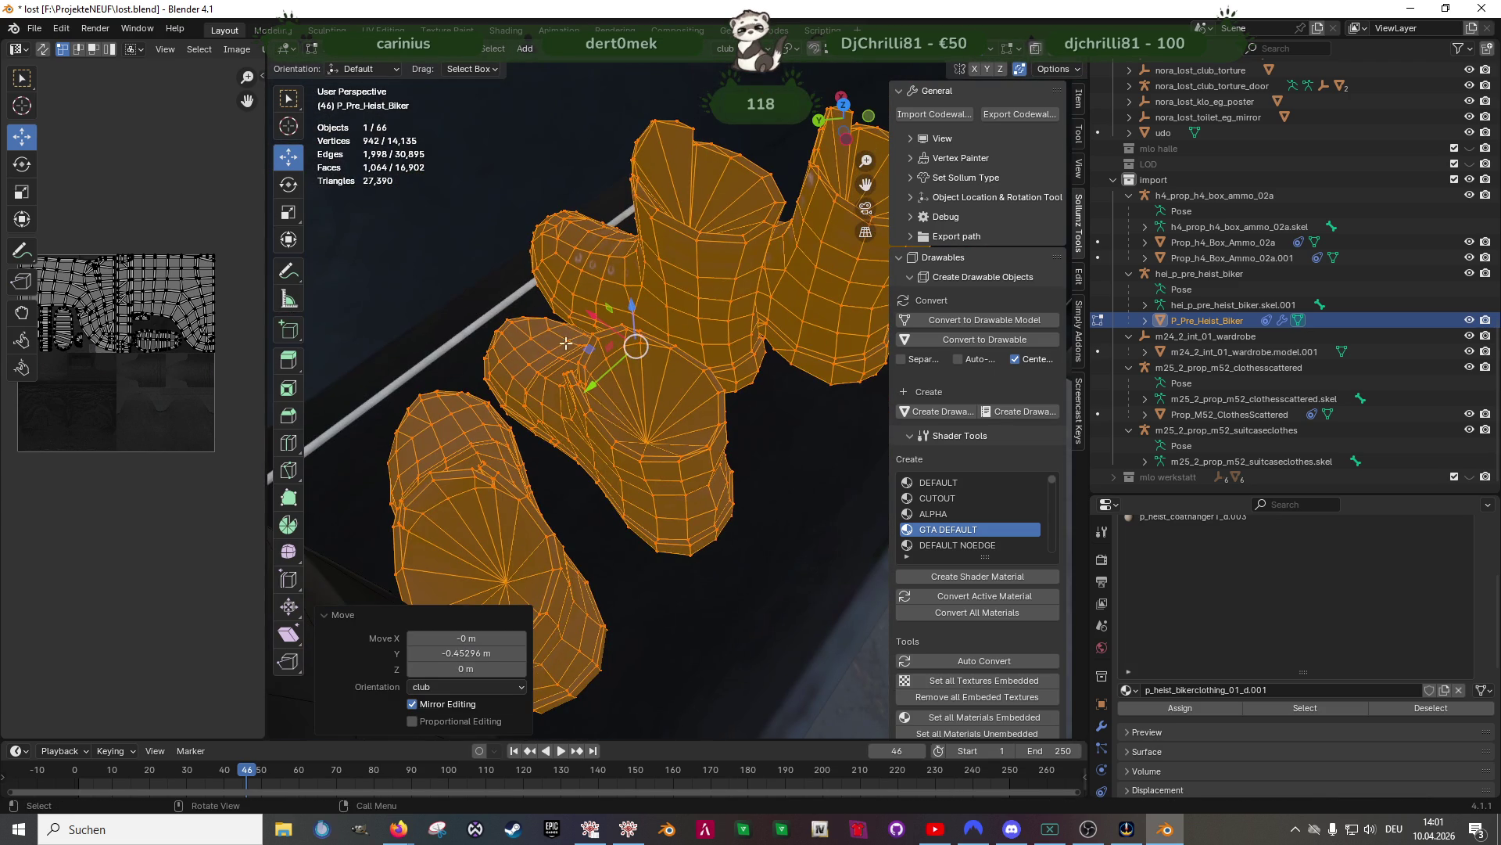
pyautogui.moveTo(592, 313); pyautogui.dragTo(589, 315)
pyautogui.moveTo(588, 314)
pyautogui.mouseDown(button='middle')
pyautogui.moveTo(660, 358)
pyautogui.moveTo(630, 288)
pyautogui.moveTo(678, 377)
pyautogui.mouseUp(button='middle')
pyautogui.moveTo(620, 338); pyautogui.dragTo(626, 341)
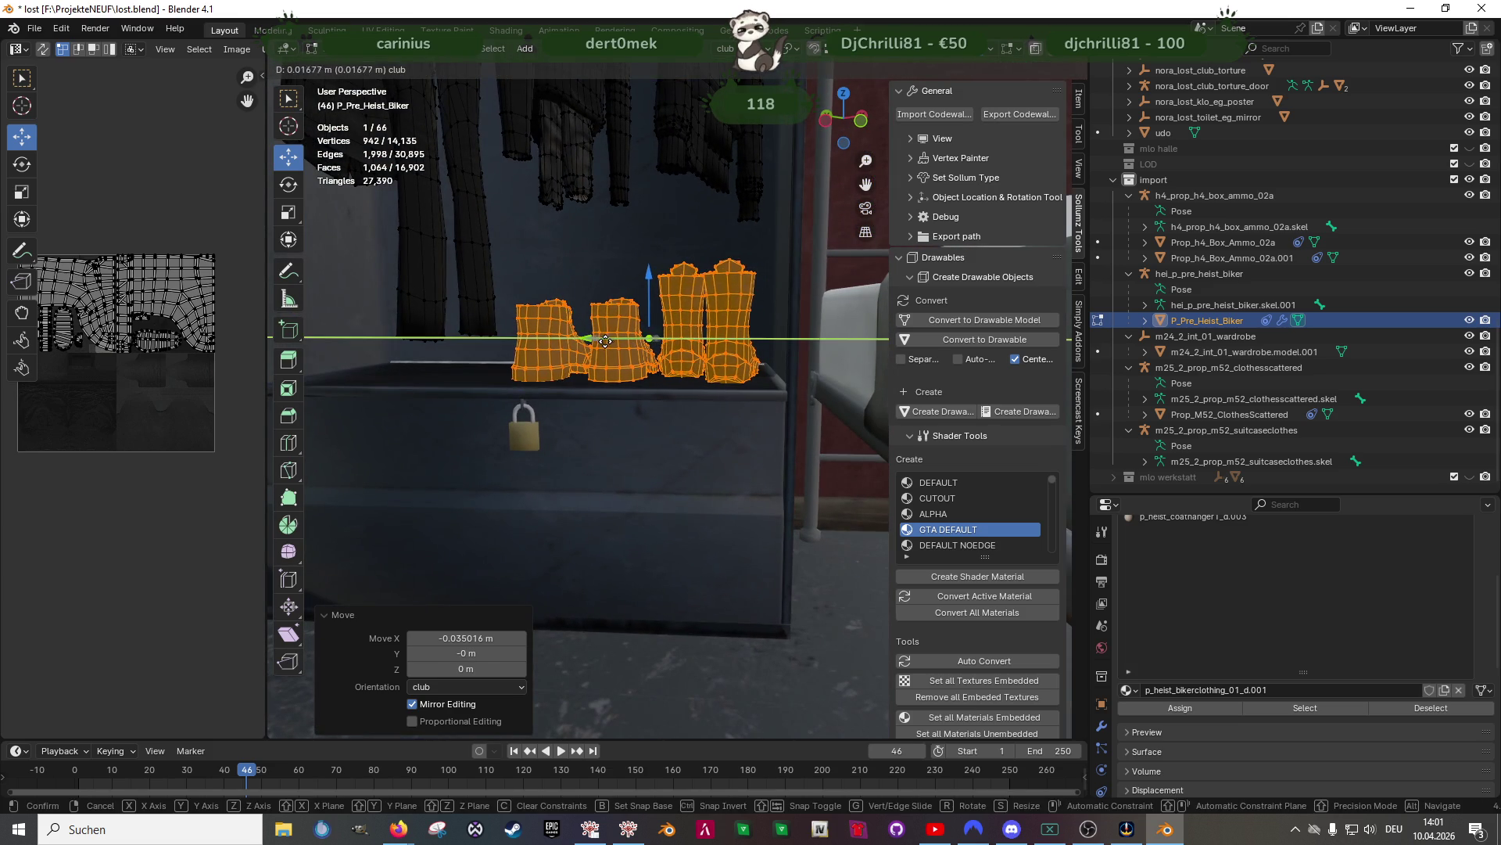
pyautogui.scroll(-5, 707, 492)
pyautogui.scroll(3, 673, 435)
# In wireframe, box-select one pair of boots and move it 0.767 m along Y
pyautogui.hotkey('shift', 'z')
pyautogui.keyDown('shift'); pyautogui.moveTo(767, 440); pyautogui.dragTo(611, 359, button='middle'); pyautogui.keyUp('shift')
pyautogui.moveTo(749, 397); pyautogui.dragTo(749, 397)
pyautogui.moveTo(743, 434)
pyautogui.mouseDown(button='middle')
pyautogui.moveTo(805, 490)
pyautogui.moveTo(760, 481)
pyautogui.mouseUp(button='middle')
pyautogui.press('g')
pyautogui.press('y')
pyautogui.click(547, 461)
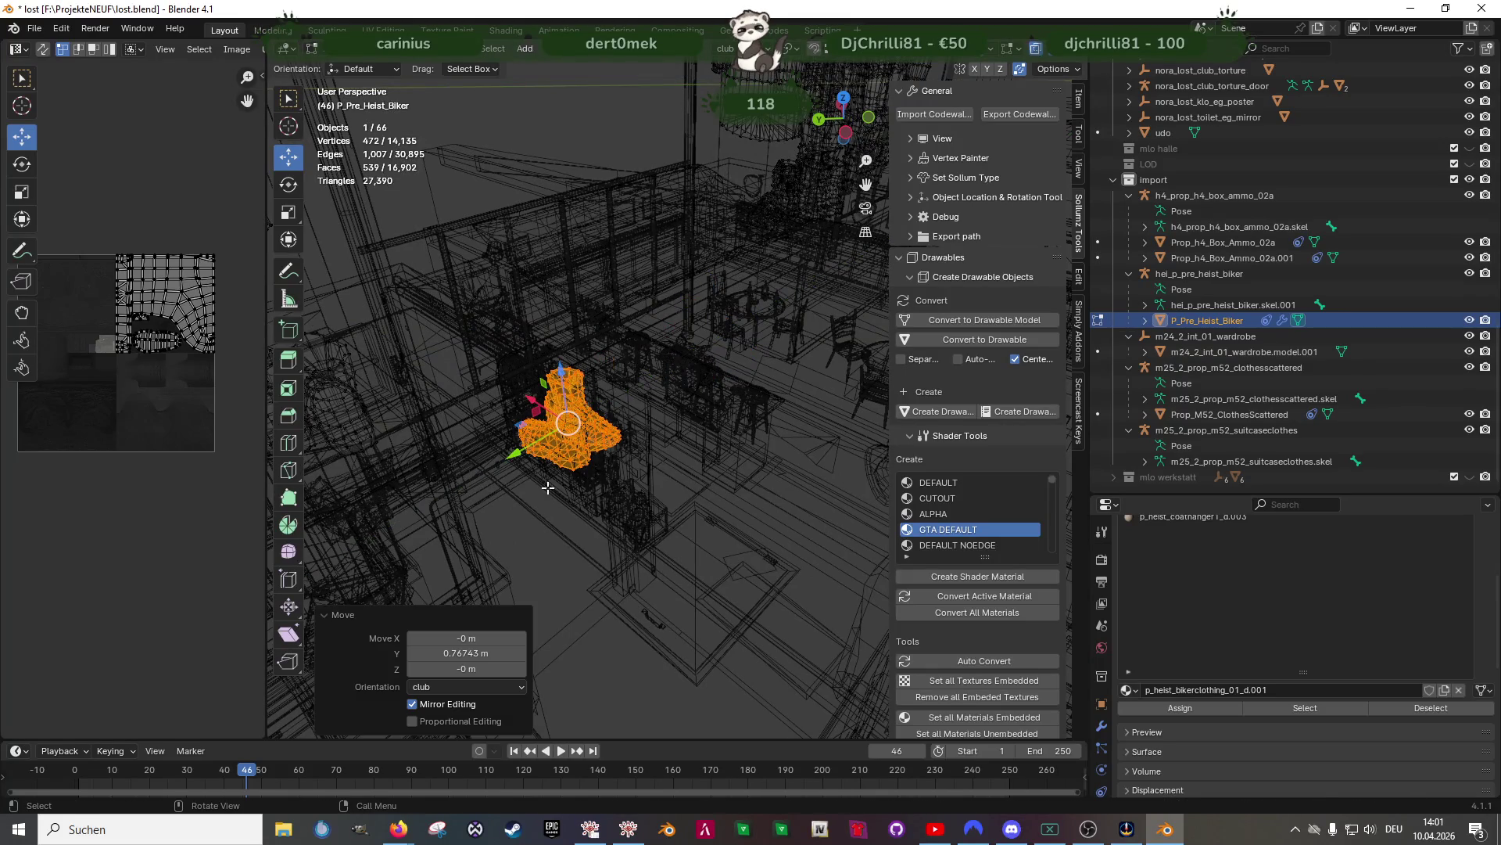
# Move the selected boots horizontally out of the wardrobe
pyautogui.hotkey('shift', 'z')
pyautogui.scroll(5, 587, 438)
pyautogui.moveTo(587, 438)
pyautogui.mouseDown(button='middle')
pyautogui.moveTo(623, 475)
pyautogui.moveTo(504, 375)
pyautogui.mouseUp(button='middle')
pyautogui.press('g')
pyautogui.hotkey('shift', 'z')
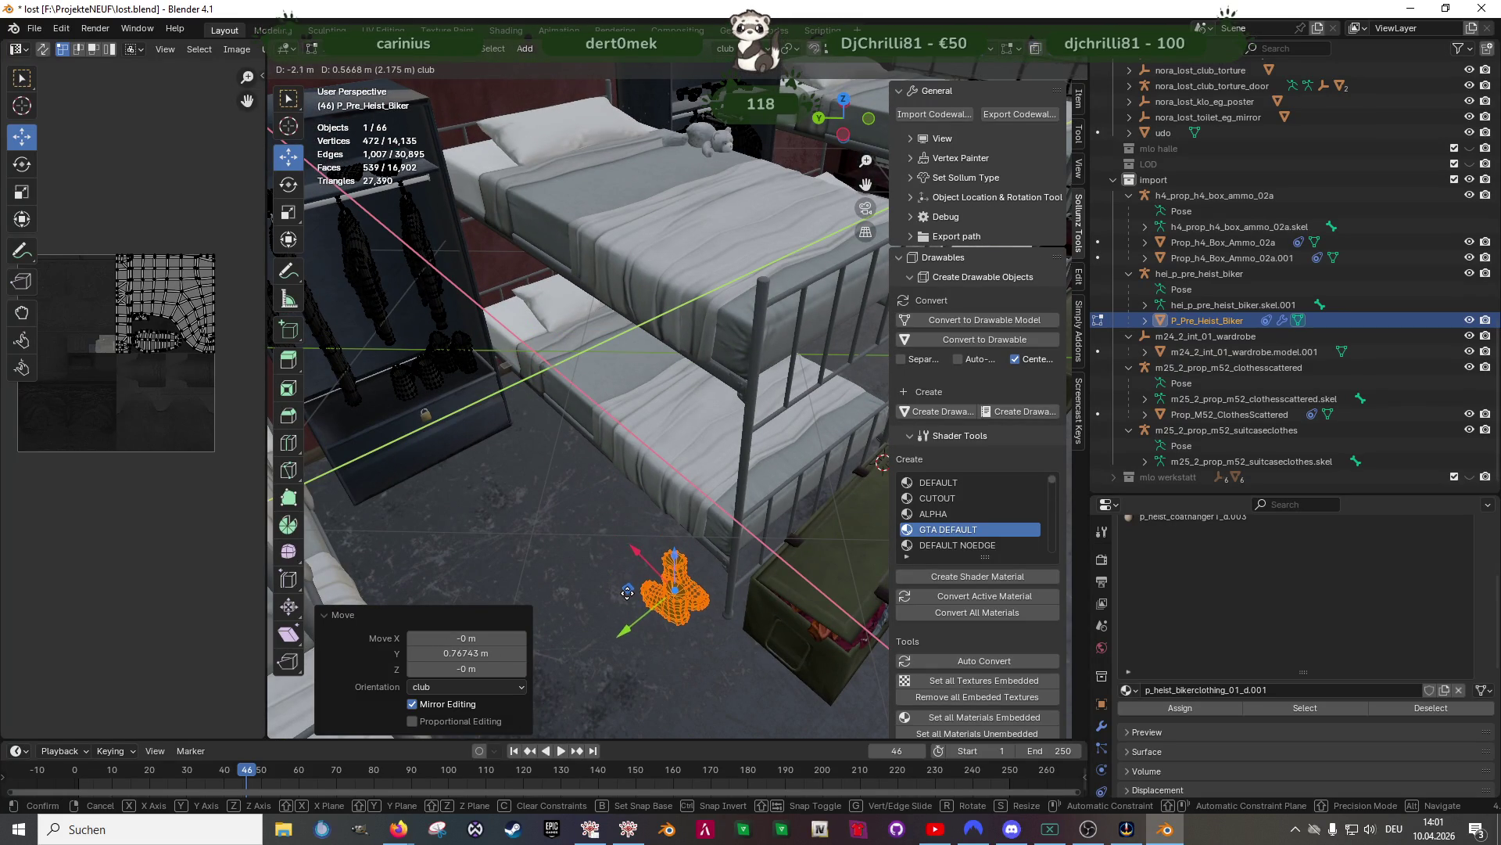
pyautogui.click(336, 467)
# Frame the boots and move them vertically along Z
pyautogui.press('KP_Decimal')
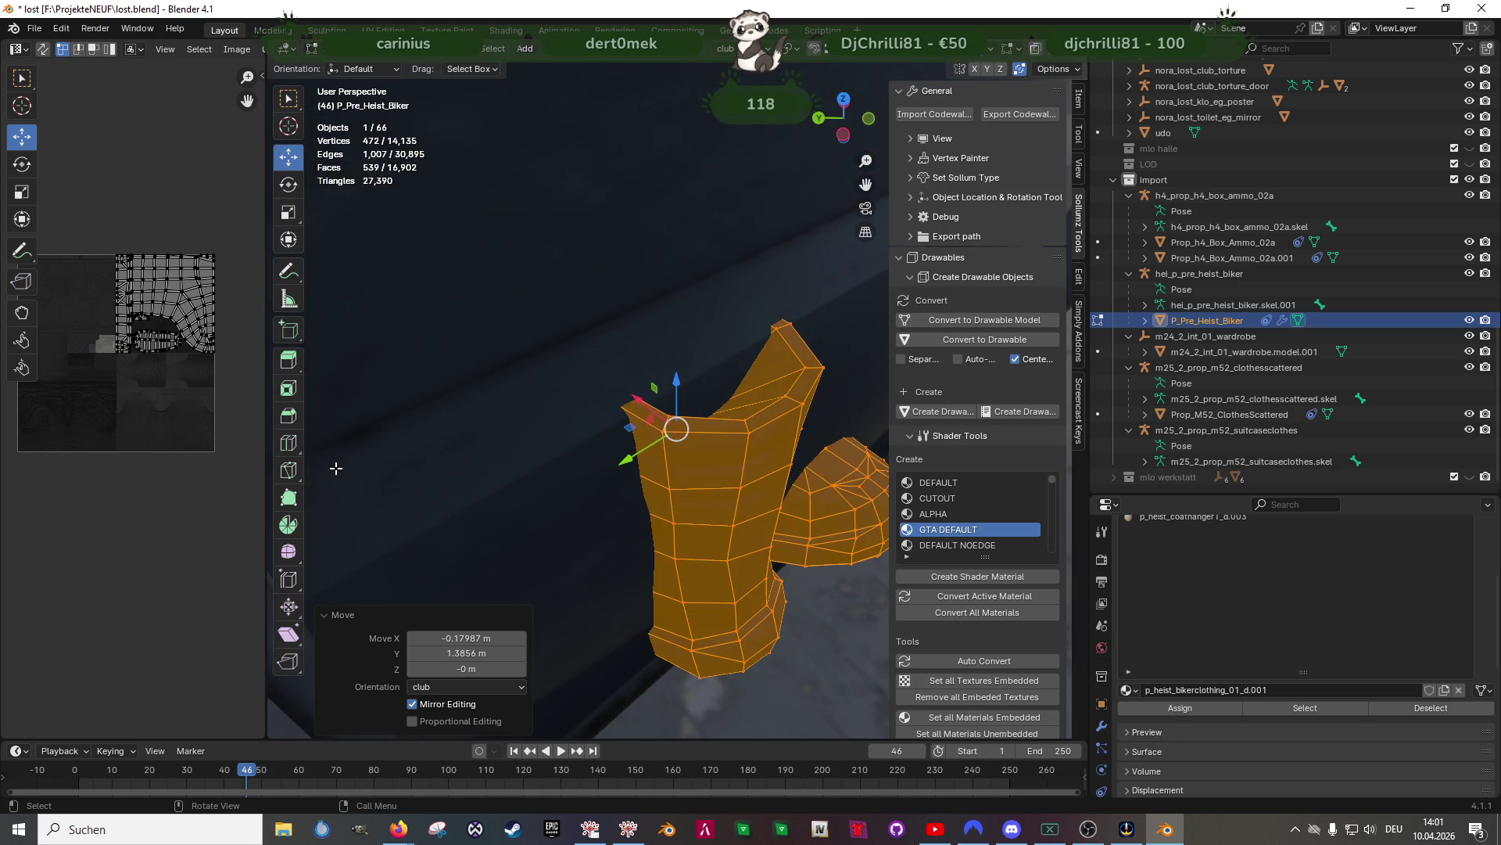
pyautogui.scroll(-5, 502, 419)
pyautogui.moveTo(690, 449); pyautogui.dragTo(649, 376, button='middle')
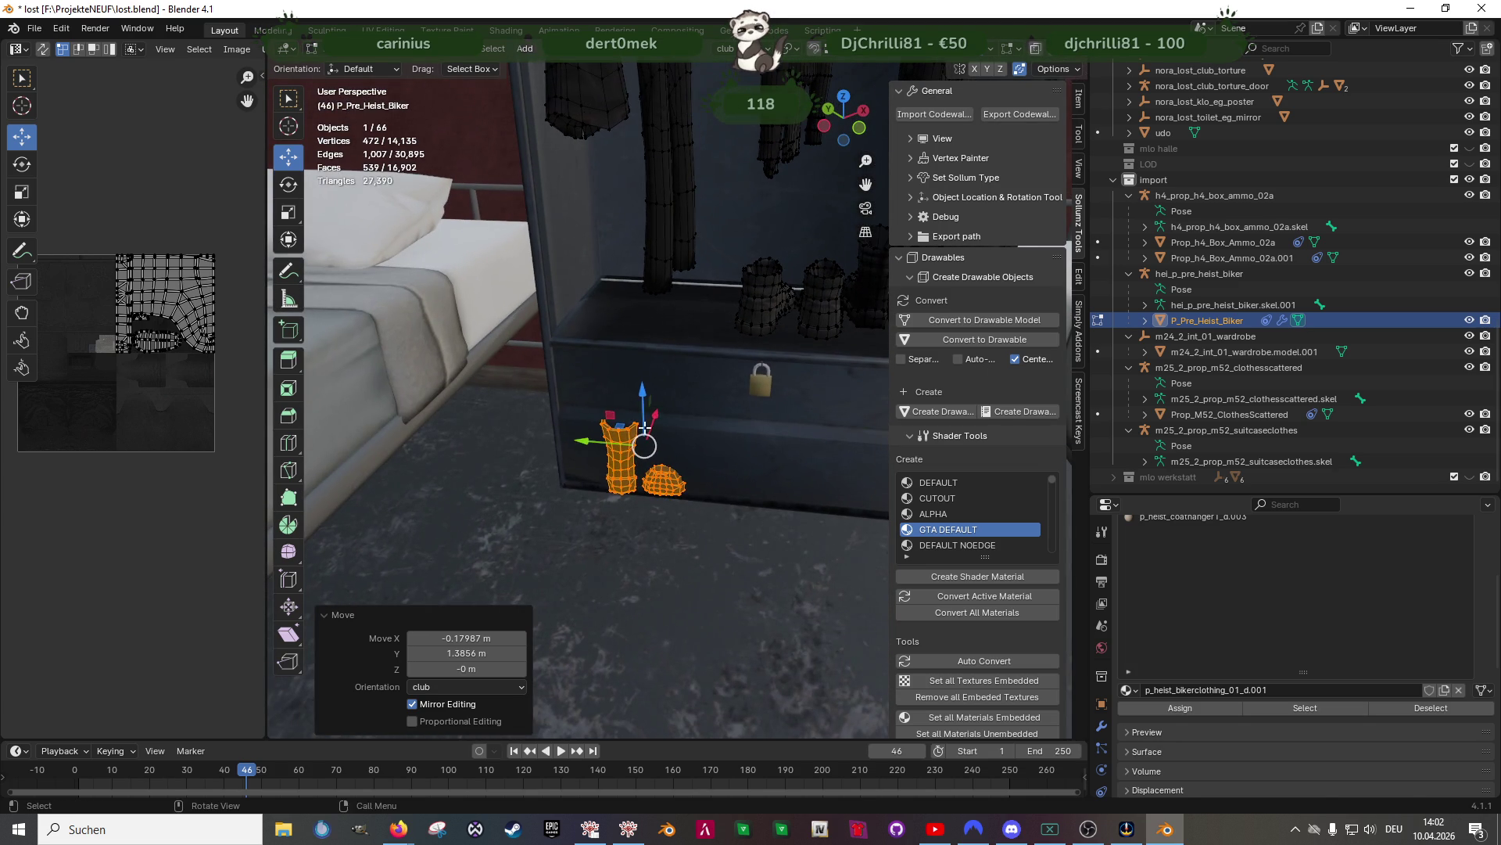
pyautogui.press('g')
pyautogui.press('z')
pyautogui.click(636, 258)
# Shift the boot beside its partner and turn it about the vertical axis
pyautogui.scroll(4, 637, 297)
pyautogui.moveTo(636, 313); pyautogui.dragTo(673, 504, button='middle')
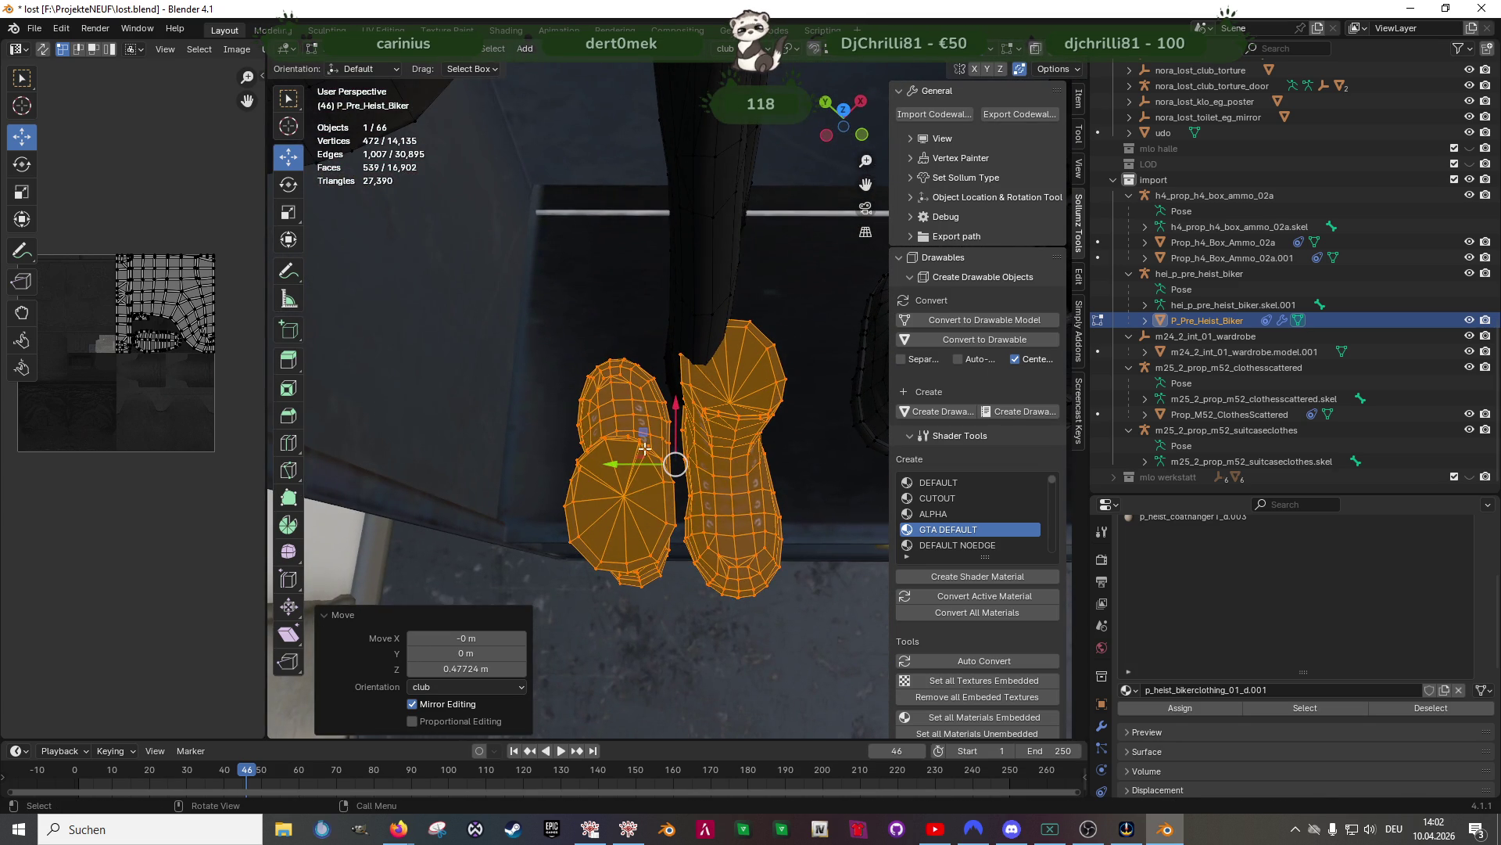
pyautogui.press('g')
pyautogui.hotkey('shift', 'z')
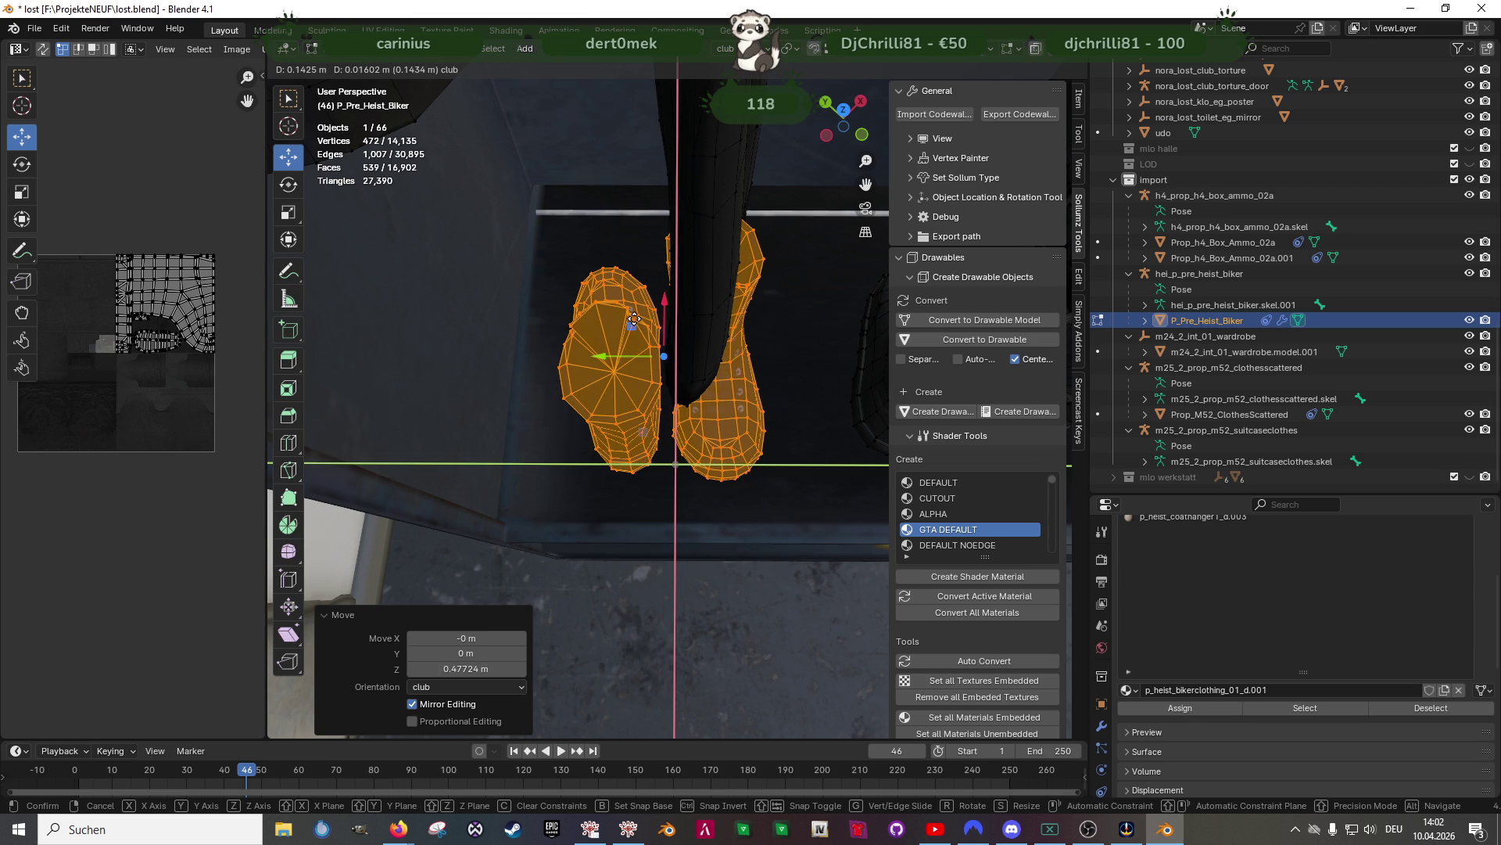
pyautogui.click(634, 320)
pyautogui.hotkey('shift', 'space')
pyautogui.press('r')
pyautogui.moveTo(684, 407); pyautogui.dragTo(698, 402)
# Slide the boot horizontally closer to its partner
pyautogui.hotkey('shift', 'space')
pyautogui.press('g')
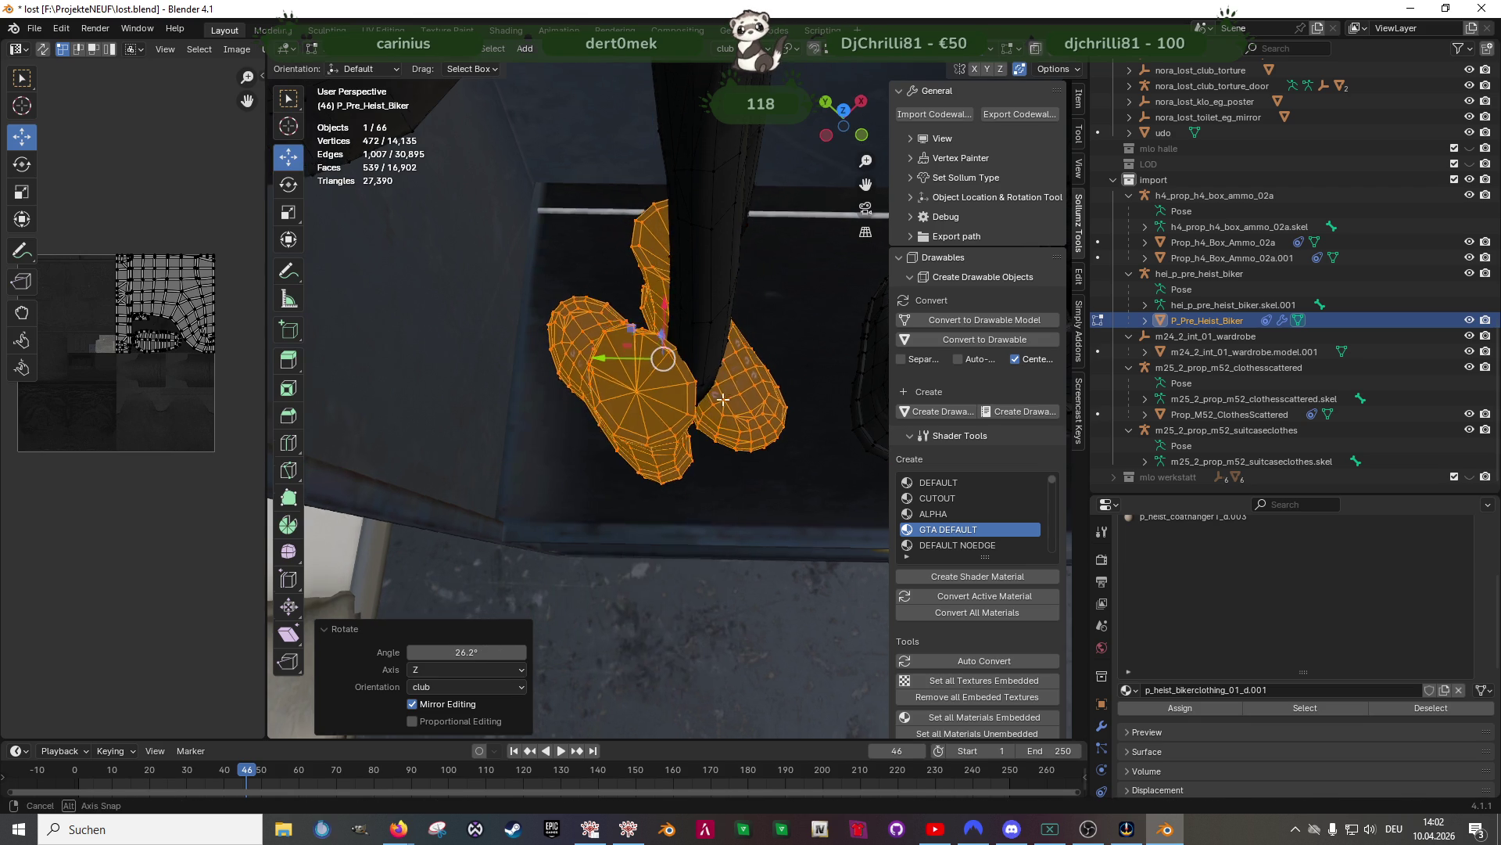
pyautogui.moveTo(692, 391); pyautogui.dragTo(683, 336, button='middle')
pyautogui.press('g')
pyautogui.hotkey('shift', 'z')
pyautogui.moveTo(683, 332)
pyautogui.mouseDown()
pyautogui.moveTo(707, 320)
pyautogui.moveTo(599, 311)
pyautogui.mouseUp()
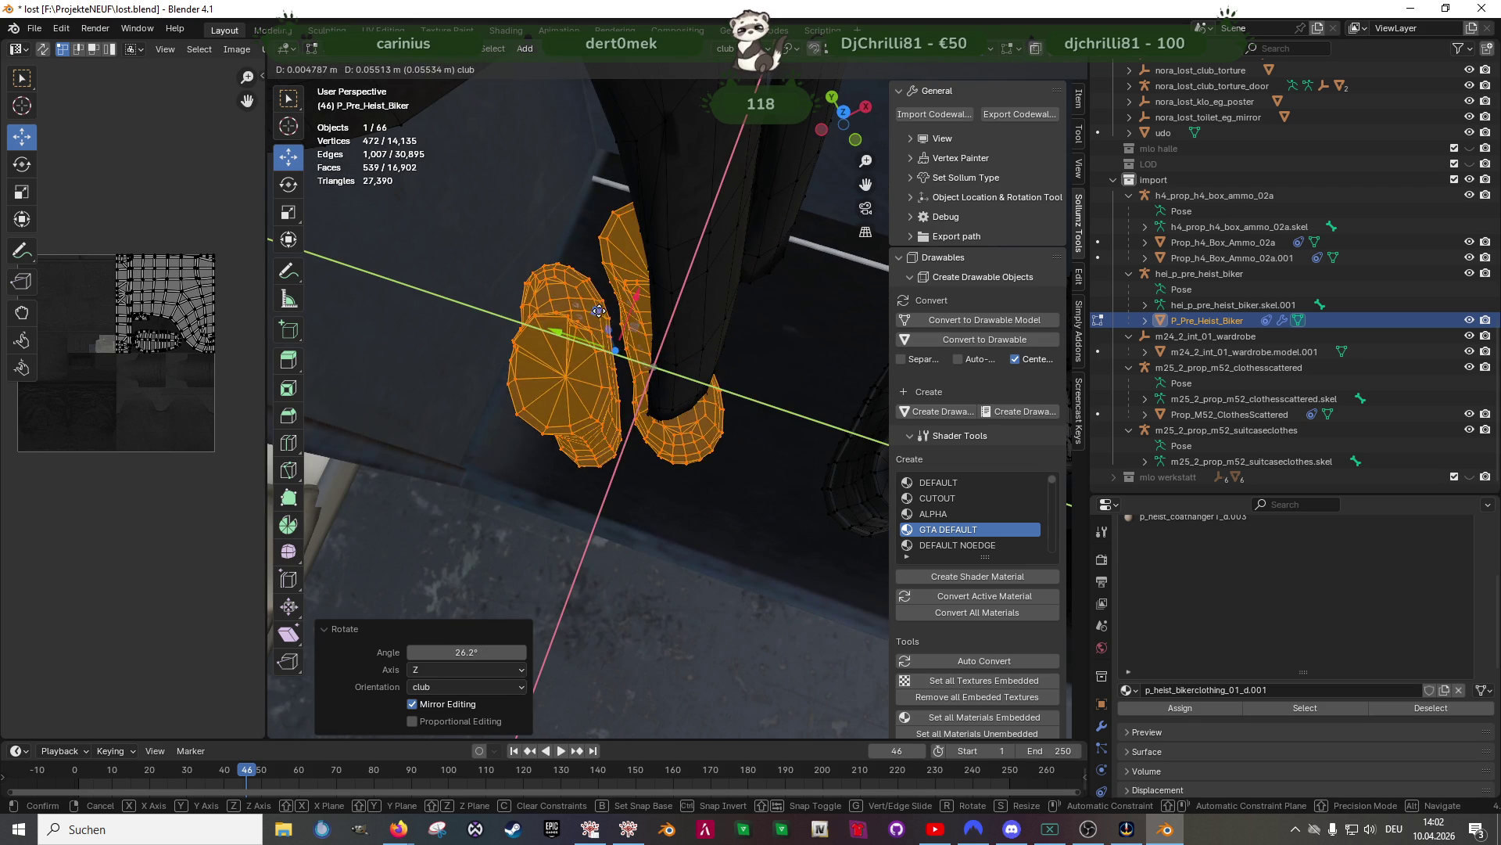
pyautogui.click(617, 315)
# Lower the boots about 0.5 m and place them on the floor between the bunk beds
pyautogui.moveTo(617, 315)
pyautogui.mouseDown(button='middle')
pyautogui.moveTo(625, 391)
pyautogui.moveTo(632, 245)
pyautogui.mouseUp(button='middle')
pyautogui.press('g')
pyautogui.press('z')
pyautogui.click(630, 368)
pyautogui.moveTo(630, 367); pyautogui.dragTo(673, 496, button='middle')
pyautogui.press('g')
pyautogui.click(814, 579)
pyautogui.moveTo(813, 579)
pyautogui.mouseDown(button='middle')
pyautogui.moveTo(652, 463)
pyautogui.moveTo(542, 335)
pyautogui.mouseUp(button='middle')
pyautogui.press('g')
pyautogui.hotkey('shift', 'z')
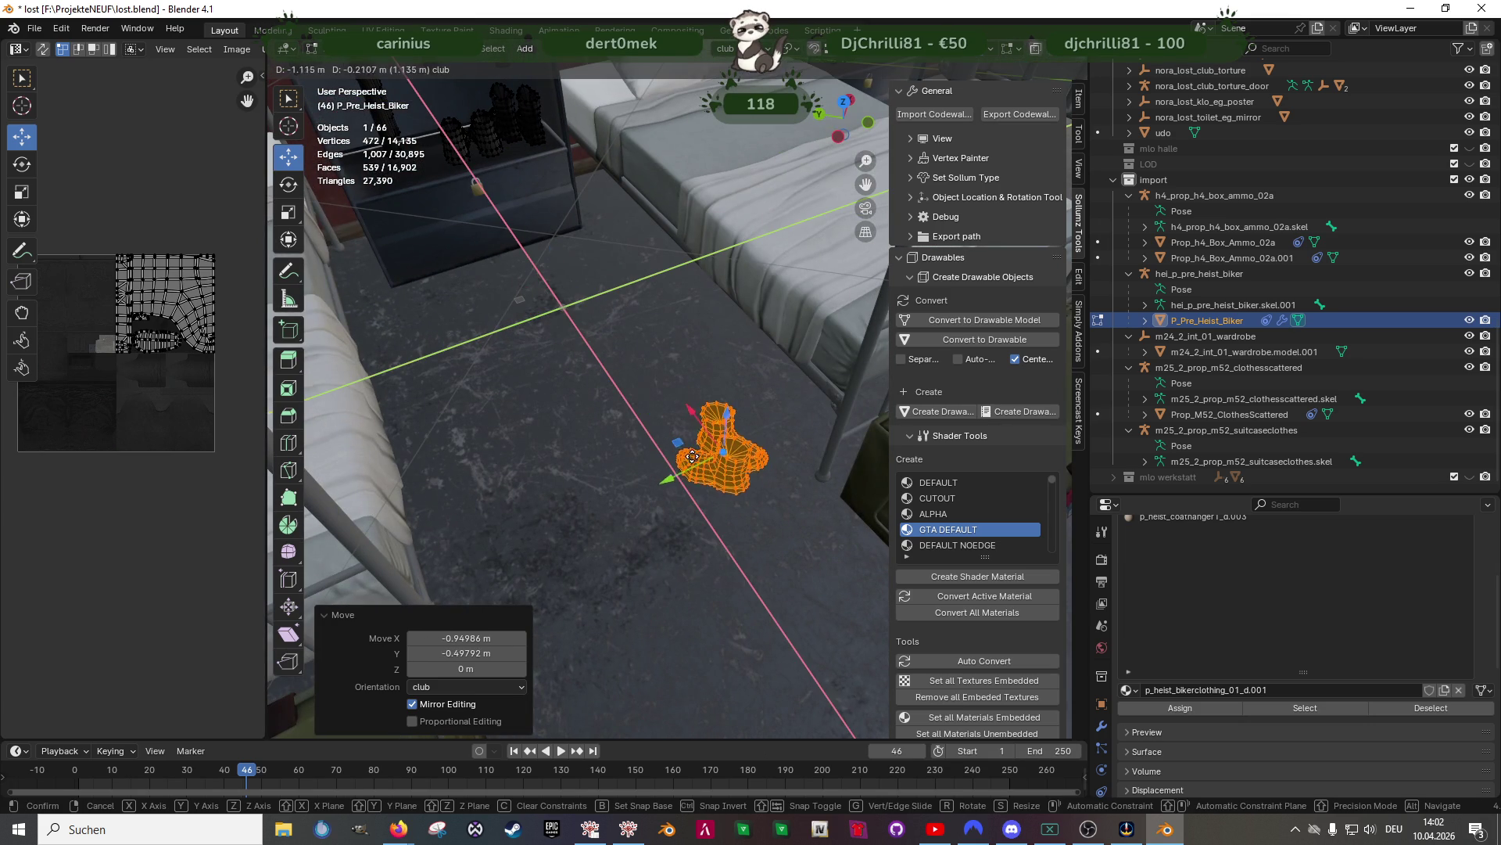
pyautogui.click(752, 498)
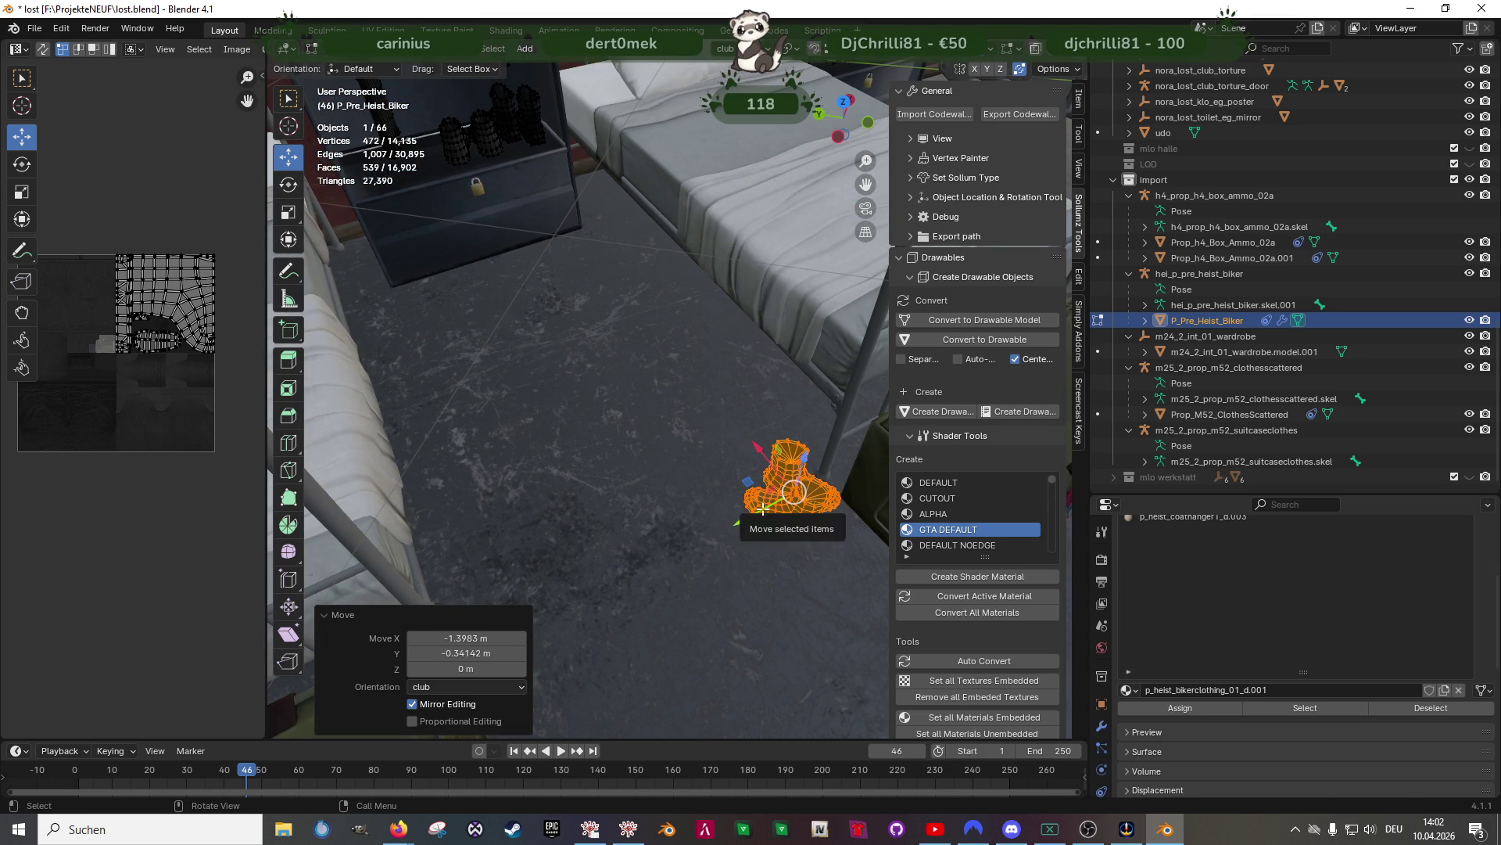
# Frame the boots and settle their height on the floor
pyautogui.press('KP_Decimal')
pyautogui.moveTo(762, 509); pyautogui.dragTo(683, 406, button='middle')
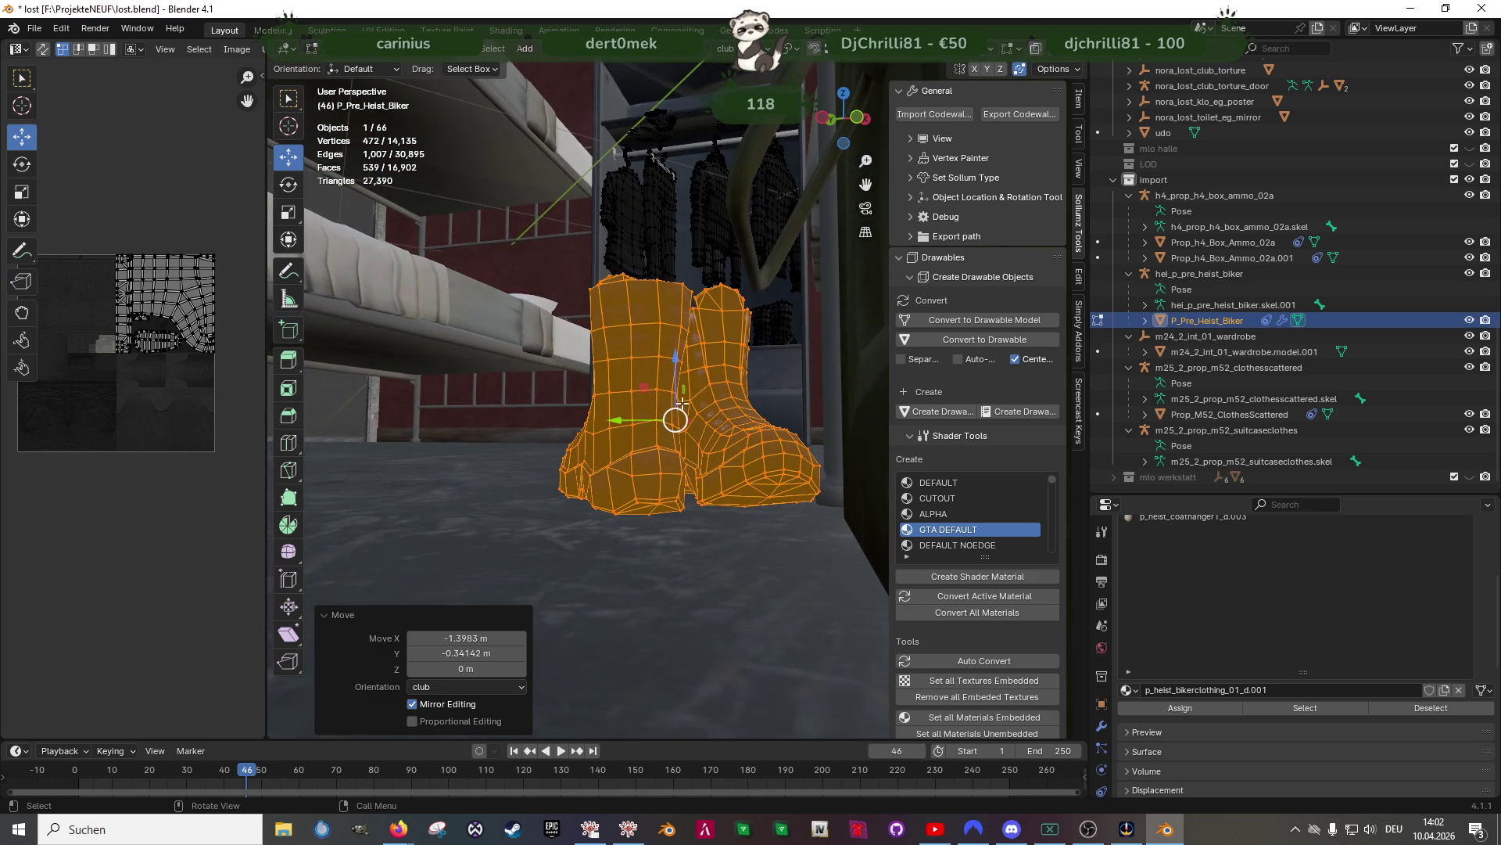
pyautogui.moveTo(677, 369); pyautogui.dragTo(675, 374)
pyautogui.moveTo(674, 374)
pyautogui.mouseDown(button='middle')
pyautogui.moveTo(610, 523)
pyautogui.moveTo(597, 603)
pyautogui.moveTo(638, 490)
pyautogui.moveTo(696, 482)
pyautogui.mouseUp(button='middle')
# In wireframe, deselect the right boot so only the other boot stays selected
pyautogui.hotkey('shift', 'z')
pyautogui.keyDown('ctrl'); pyautogui.moveTo(686, 119); pyautogui.dragTo(864, 337); pyautogui.keyUp('ctrl')
pyautogui.moveTo(864, 337); pyautogui.dragTo(782, 391, button='middle')
pyautogui.keyDown('ctrl'); pyautogui.moveTo(657, 144); pyautogui.dragTo(863, 262); pyautogui.keyUp('ctrl')
pyautogui.moveTo(644, 375); pyautogui.dragTo(520, 536)
pyautogui.hotkey('ctrl', 'z')
pyautogui.moveTo(815, 657); pyautogui.dragTo(641, 381)
pyautogui.moveTo(641, 382)
pyautogui.mouseDown(button='middle')
pyautogui.moveTo(677, 503)
pyautogui.moveTo(662, 473)
pyautogui.moveTo(690, 391)
pyautogui.moveTo(727, 430)
pyautogui.moveTo(747, 469)
pyautogui.moveTo(740, 552)
pyautogui.moveTo(665, 469)
pyautogui.mouseUp(button='middle')
# Move the single boot sideways and tip it onto its side with the rotate gizmo
pyautogui.moveTo(665, 469); pyautogui.dragTo(722, 464)
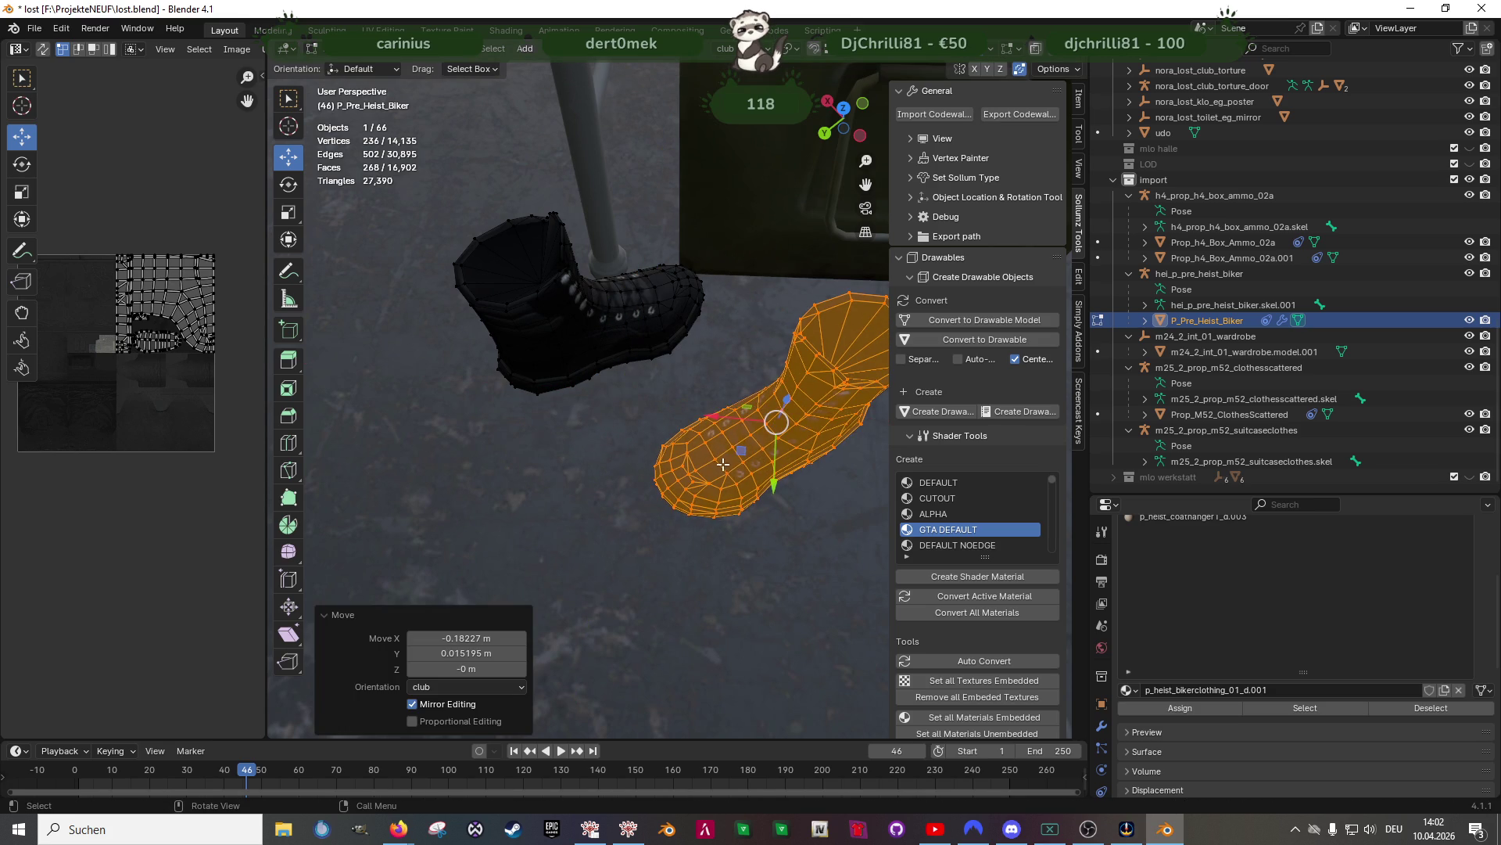
pyautogui.moveTo(723, 464); pyautogui.dragTo(732, 403, button='middle')
pyautogui.moveTo(817, 327)
pyautogui.mouseDown()
pyautogui.moveTo(852, 383)
pyautogui.moveTo(842, 426)
pyautogui.mouseUp()
pyautogui.moveTo(842, 426)
pyautogui.mouseDown(button='middle')
pyautogui.moveTo(653, 481)
pyautogui.moveTo(638, 368)
pyautogui.mouseUp(button='middle')
pyautogui.moveTo(624, 357); pyautogui.dragTo(604, 405)
pyautogui.moveTo(604, 405)
pyautogui.mouseDown(button='middle')
pyautogui.moveTo(793, 473)
pyautogui.moveTo(688, 458)
pyautogui.mouseUp(button='middle')
# Tumble the boot with trackball rotation and roll it about the vertical axis
pyautogui.press('r')
pyautogui.press('r')
pyautogui.click(692, 407)
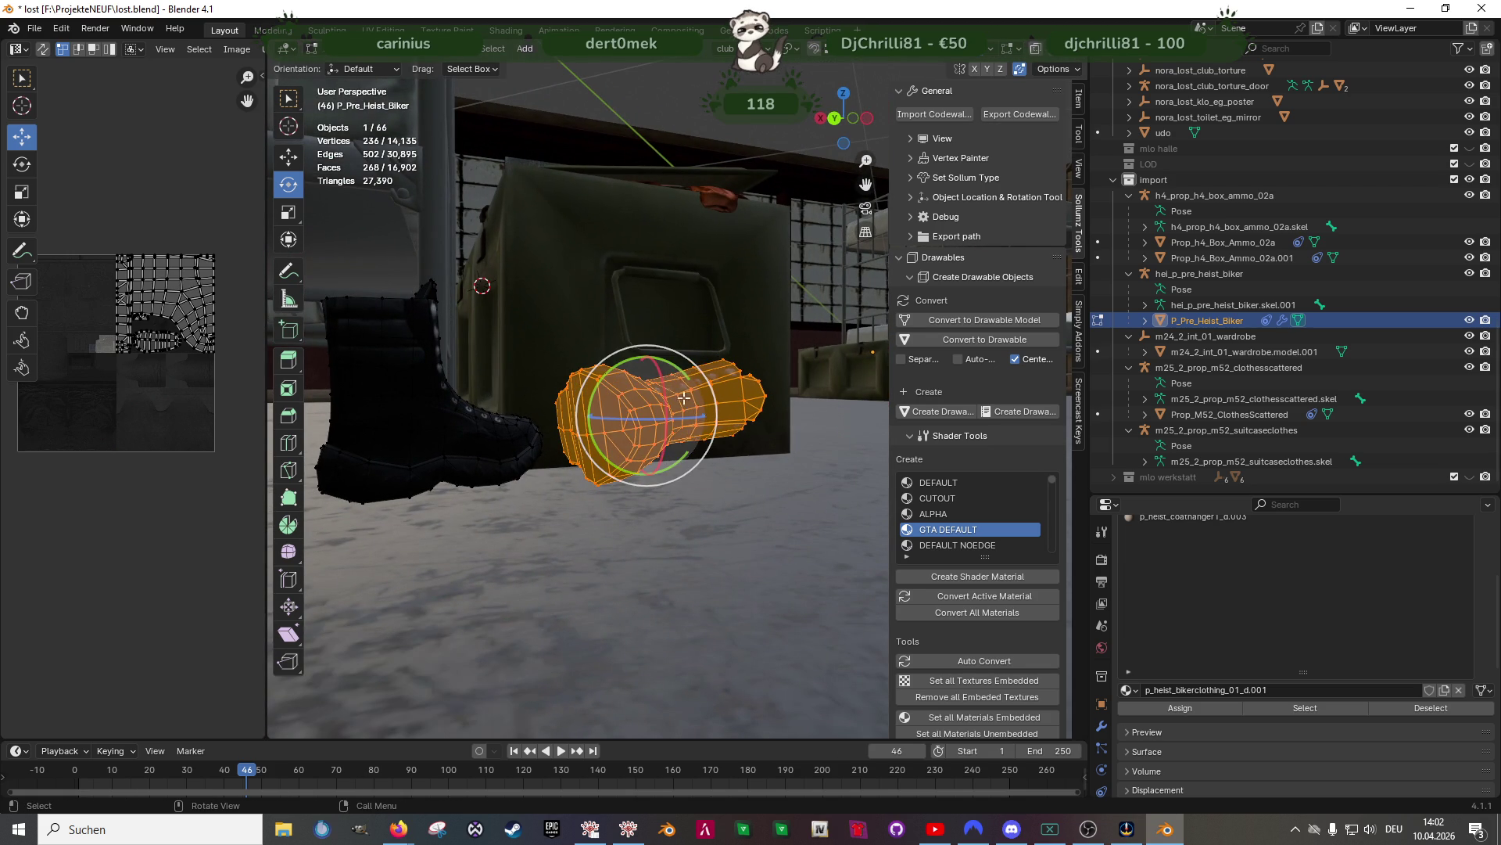
pyautogui.moveTo(680, 375); pyautogui.dragTo(685, 411)
pyautogui.moveTo(685, 411)
pyautogui.mouseDown(button='middle')
pyautogui.moveTo(688, 428)
pyautogui.moveTo(694, 399)
pyautogui.mouseUp(button='middle')
pyautogui.press('r')
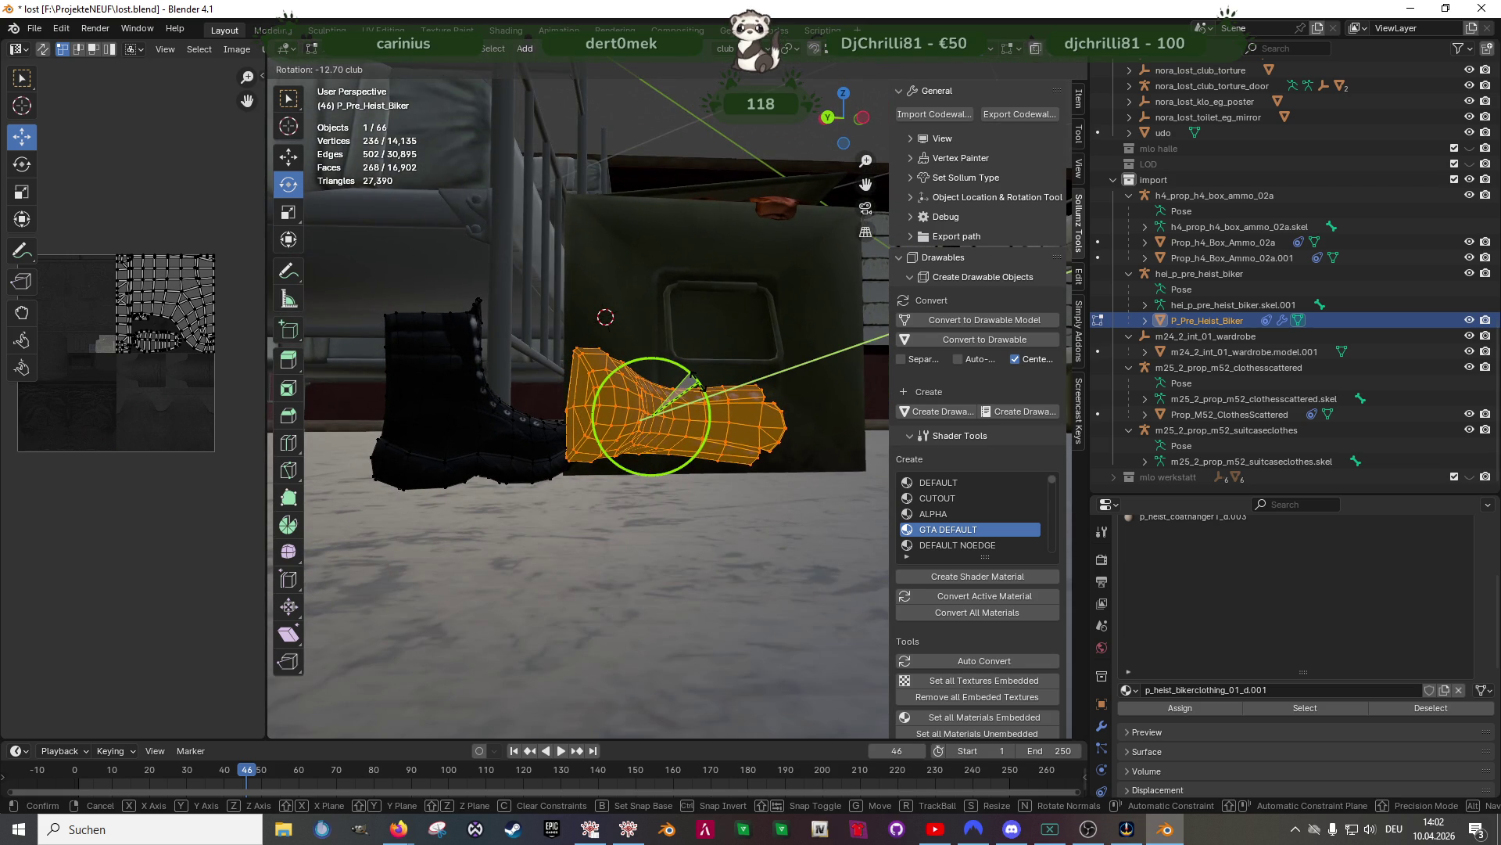
pyautogui.click(692, 380)
pyautogui.rightClick(696, 379)
pyautogui.press('Escape')
pyautogui.moveTo(700, 391)
pyautogui.mouseDown(button='middle')
pyautogui.moveTo(730, 450)
pyautogui.moveTo(703, 513)
pyautogui.moveTo(677, 460)
pyautogui.mouseUp(button='middle')
pyautogui.moveTo(674, 426); pyautogui.dragTo(693, 390)
# Flip the boot 180° to face the other way
pyautogui.hotkey('shift', 'space')
pyautogui.press('g')
pyautogui.moveTo(696, 394)
pyautogui.mouseDown(button='middle')
pyautogui.moveTo(673, 312)
pyautogui.moveTo(706, 418)
pyautogui.moveTo(710, 350)
pyautogui.mouseUp(button='middle')
pyautogui.moveTo(713, 346)
pyautogui.mouseDown()
pyautogui.moveTo(743, 366)
pyautogui.moveTo(749, 450)
pyautogui.moveTo(665, 473)
pyautogui.mouseUp()
pyautogui.hotkey('shift', 'space')
# Lower the lying boot to the floor, slide it beside the standing boot, and exit Edit Mode
pyautogui.press('g')
pyautogui.moveTo(705, 368); pyautogui.dragTo(714, 365, button='middle')
pyautogui.moveTo(685, 360); pyautogui.dragTo(686, 401)
pyautogui.moveTo(686, 400)
pyautogui.mouseDown(button='middle')
pyautogui.moveTo(731, 553)
pyautogui.moveTo(629, 459)
pyautogui.mouseUp(button='middle')
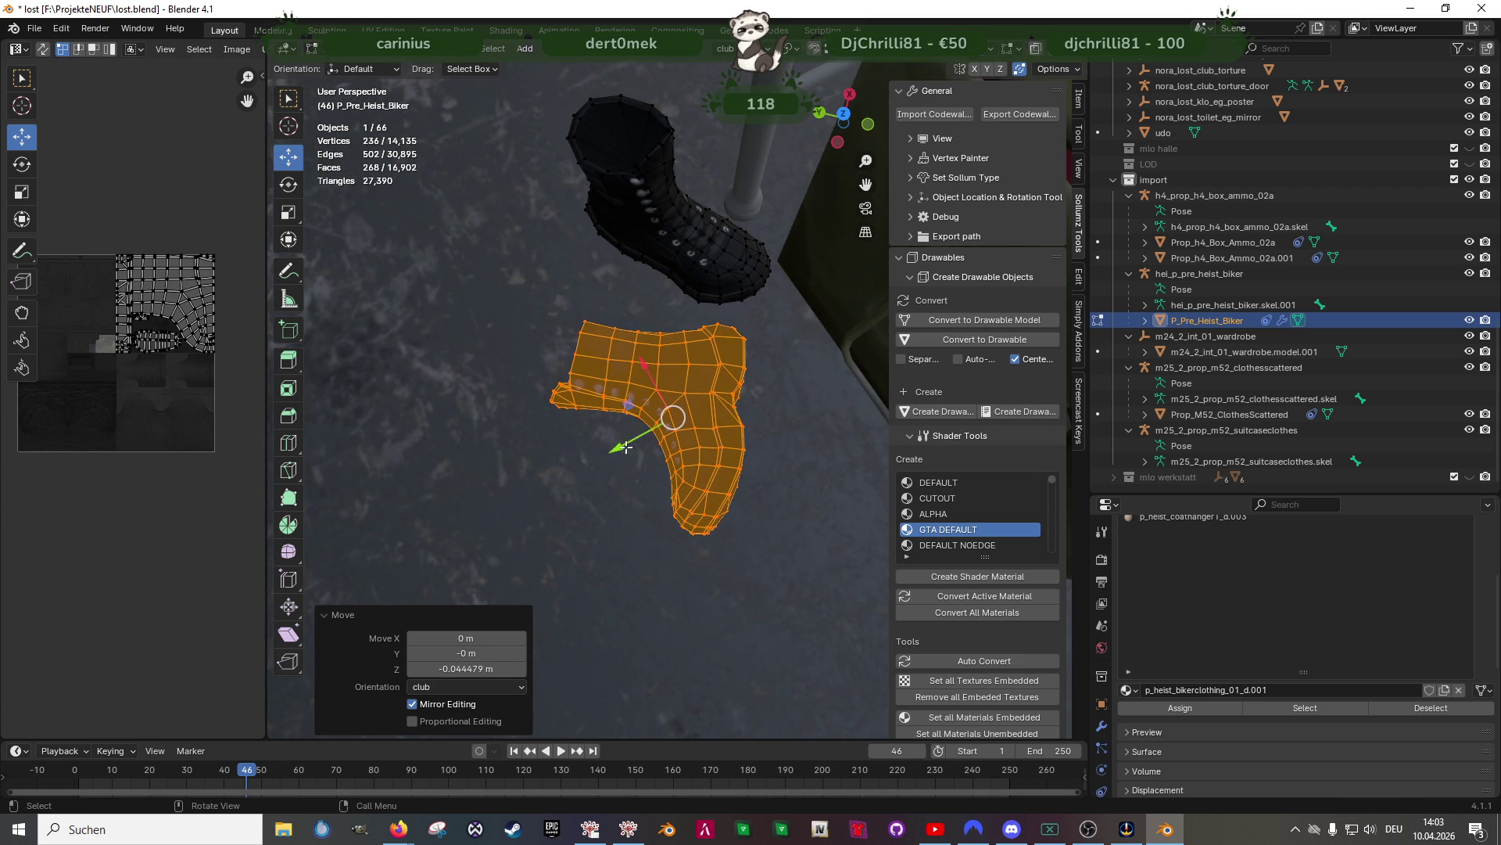
pyautogui.moveTo(630, 405); pyautogui.dragTo(661, 416)
pyautogui.moveTo(661, 416)
pyautogui.mouseDown(button='middle')
pyautogui.moveTo(732, 419)
pyautogui.moveTo(683, 425)
pyautogui.mouseUp(button='middle')
pyautogui.scroll(-4, 683, 424)
pyautogui.moveTo(714, 520)
pyautogui.mouseDown(button='middle')
pyautogui.moveTo(692, 463)
pyautogui.moveTo(659, 455)
pyautogui.moveTo(693, 469)
pyautogui.moveTo(684, 560)
pyautogui.moveTo(630, 517)
pyautogui.mouseUp(button='middle')
pyautogui.press('Tab')
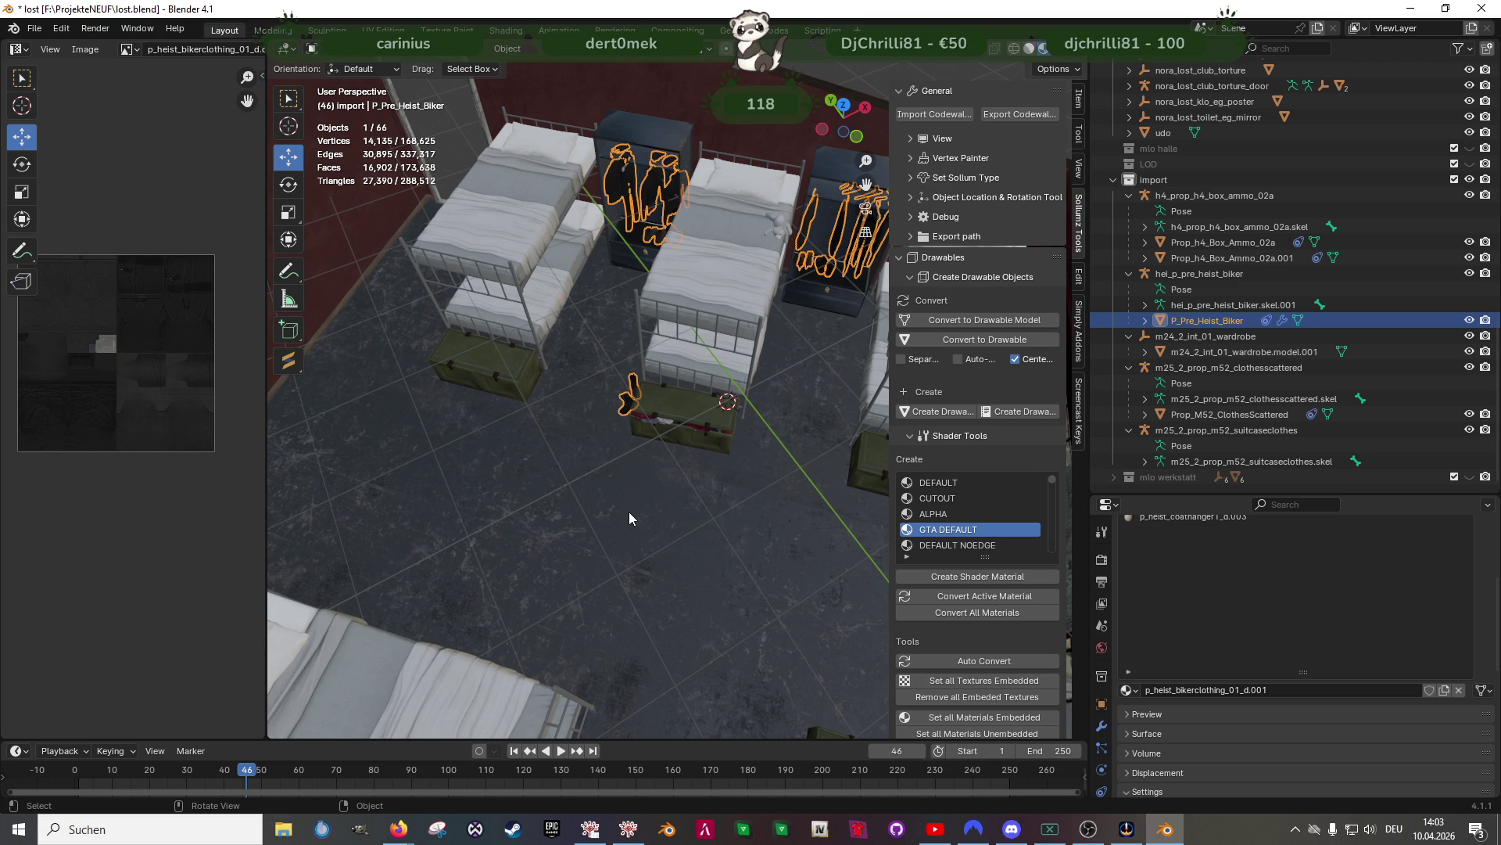
# In Edit Mode wireframe, pick the stray four-vertex face and delete it via X > Faces
pyautogui.moveTo(629, 512)
pyautogui.mouseDown(button='middle')
pyautogui.moveTo(577, 443)
pyautogui.moveTo(635, 341)
pyautogui.mouseUp(button='middle')
pyautogui.press('Tab')
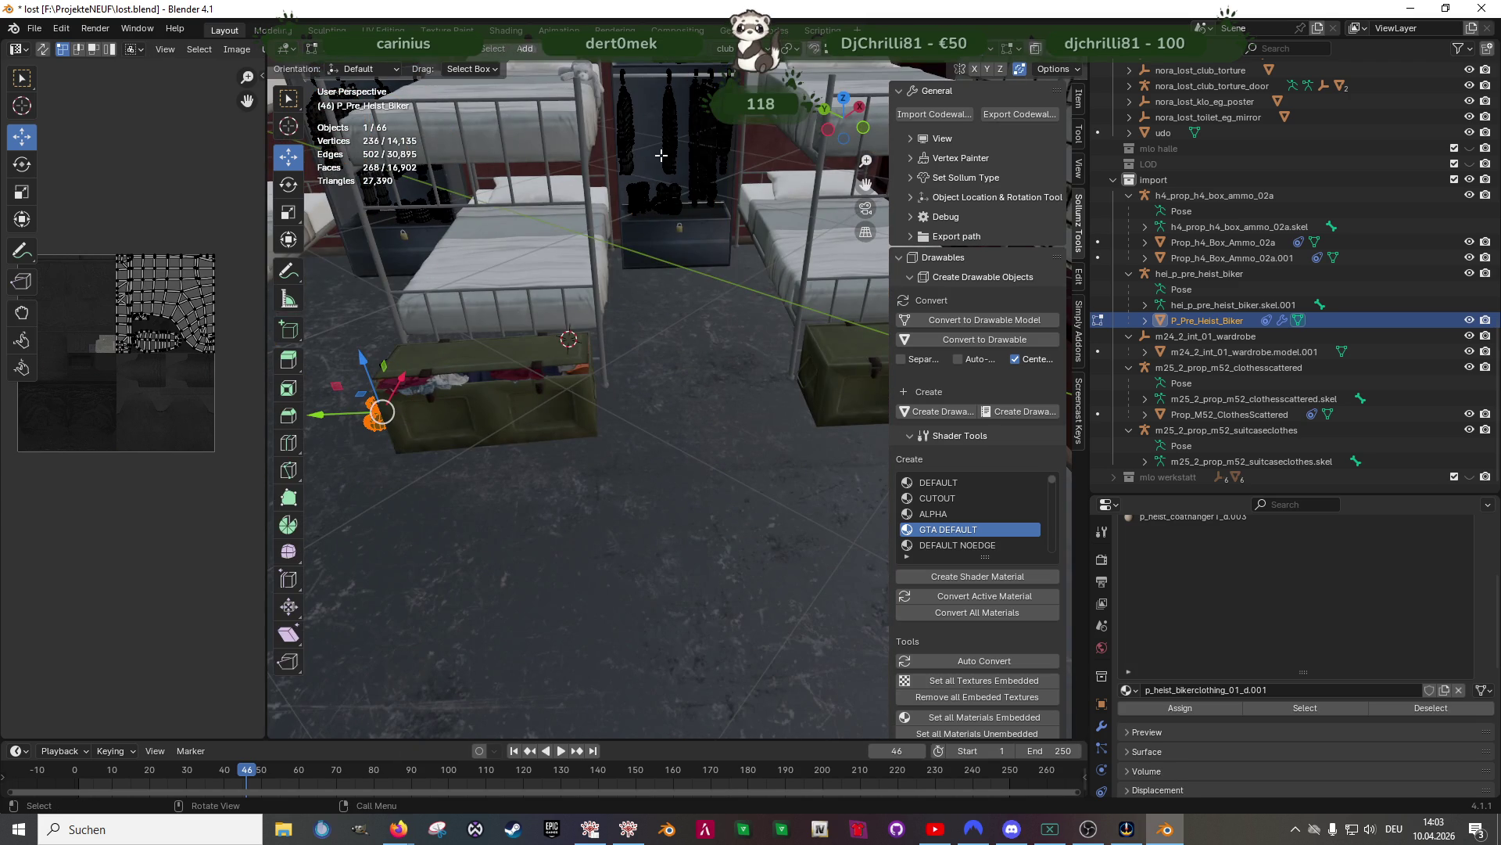
pyautogui.hotkey('shift', 'z')
pyautogui.press('a')
pyautogui.moveTo(672, 230)
pyautogui.mouseDown(button='middle')
pyautogui.moveTo(684, 270)
pyautogui.moveTo(626, 336)
pyautogui.mouseUp(button='middle')
pyautogui.click(511, 308)
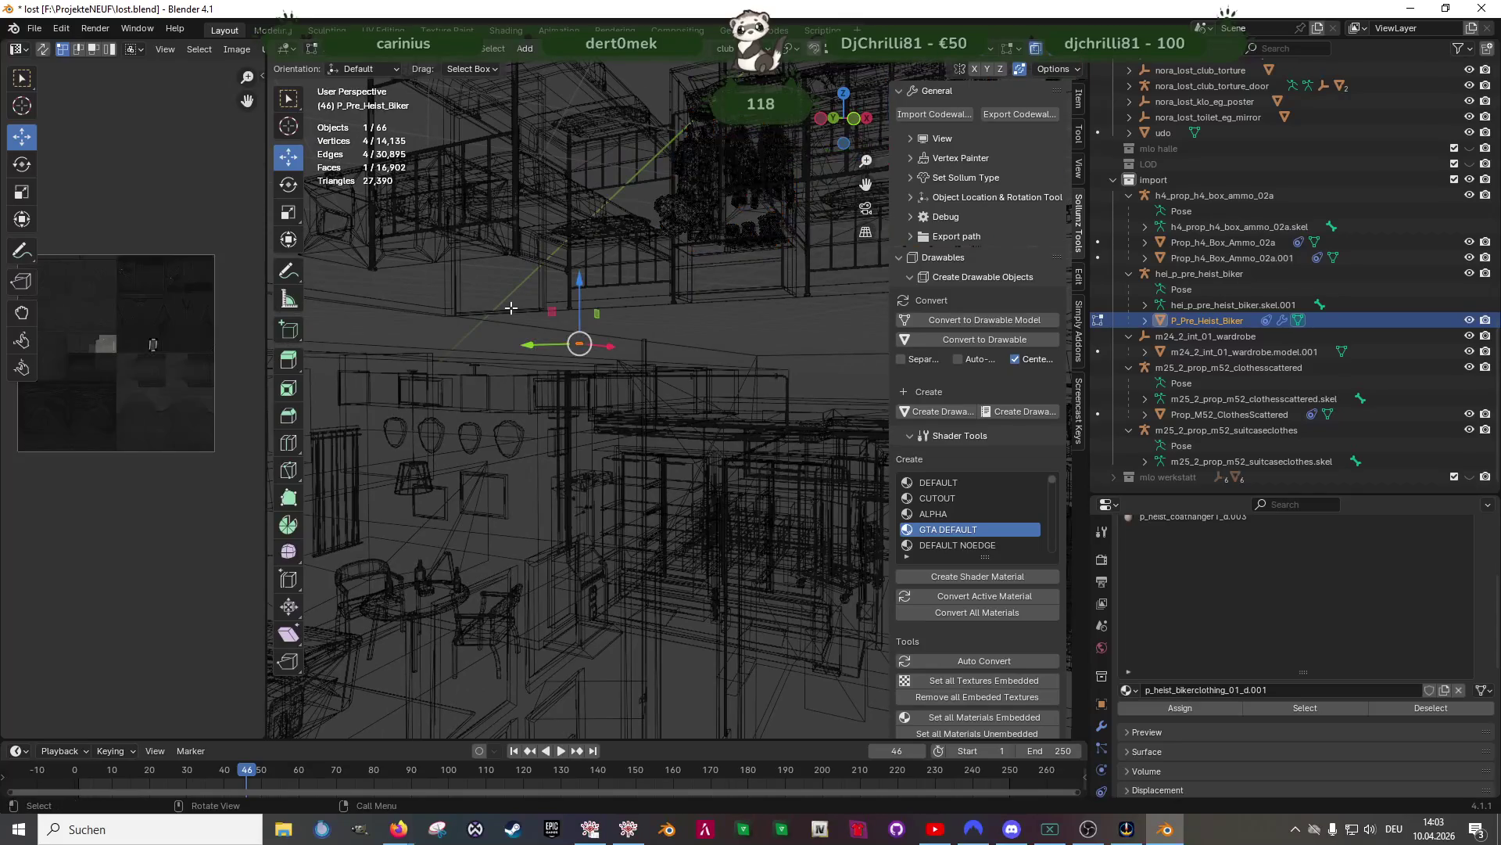
pyautogui.press('KP_Decimal')
pyautogui.moveTo(594, 391)
pyautogui.mouseDown(button='middle')
pyautogui.moveTo(649, 442)
pyautogui.moveTo(636, 439)
pyautogui.moveTo(663, 582)
pyautogui.moveTo(670, 496)
pyautogui.moveTo(743, 523)
pyautogui.moveTo(754, 472)
pyautogui.moveTo(689, 447)
pyautogui.moveTo(716, 491)
pyautogui.moveTo(677, 490)
pyautogui.moveTo(730, 476)
pyautogui.moveTo(674, 500)
pyautogui.mouseUp(button='middle')
pyautogui.hotkey('shift', 'z')
pyautogui.press('x')
pyautogui.click(635, 440)
# Exit Edit Mode and add the wardrobe model to the selection
pyautogui.hotkey('shift', 'z')
pyautogui.hotkey('shift', 'z')
pyautogui.press('Tab')
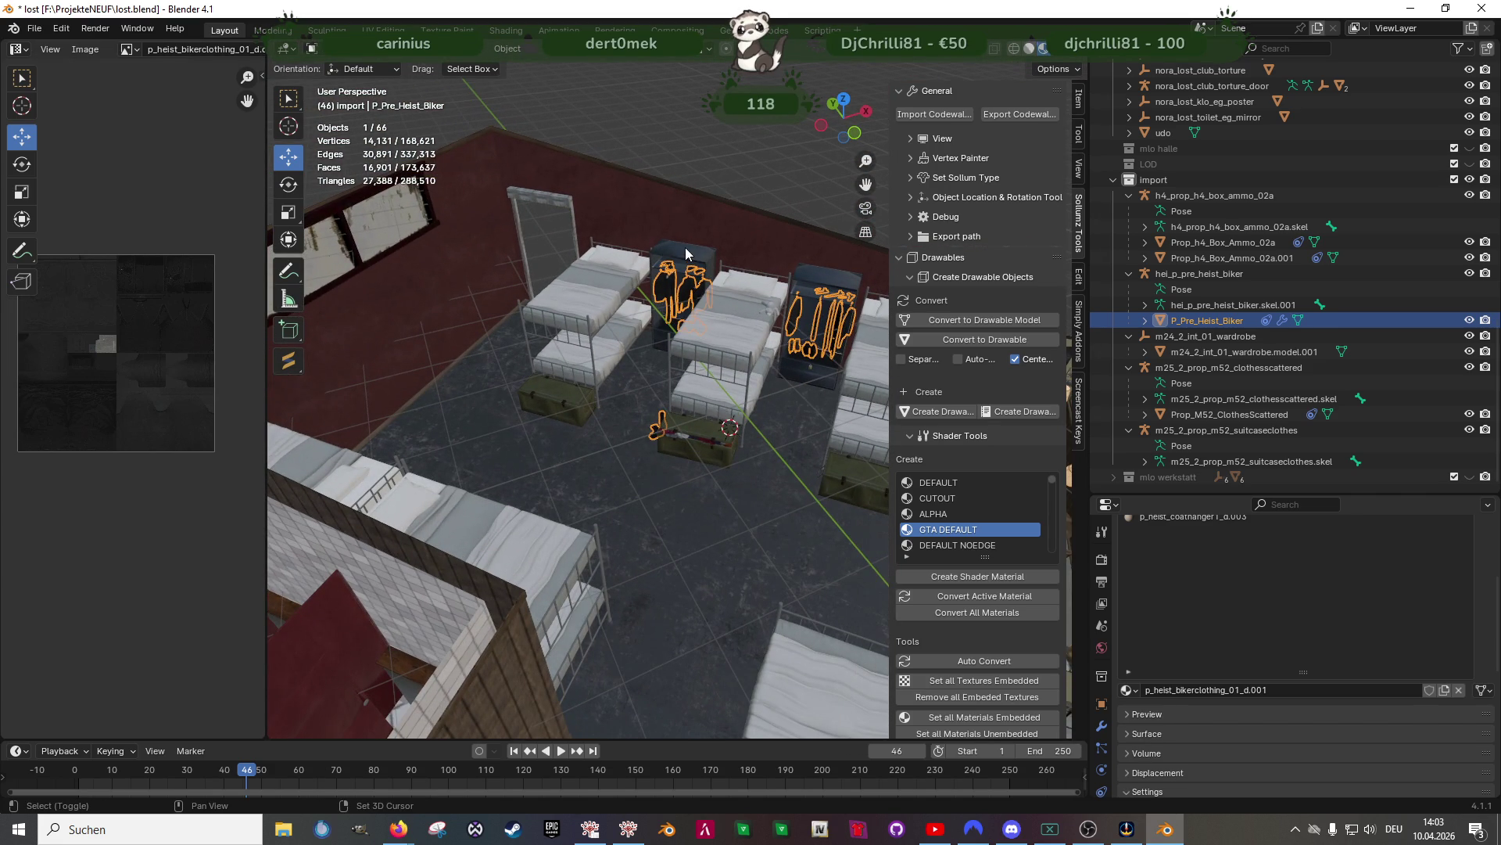
pyautogui.keyDown('shift'); pyautogui.click(685, 247); pyautogui.keyUp('shift')
pyautogui.moveTo(593, 366); pyautogui.dragTo(636, 409, button='middle')
# Join the clothing into m24_2_int_01_wardrobe.model.001, then reselect the combined wardrobe
pyautogui.rightClick(651, 397)
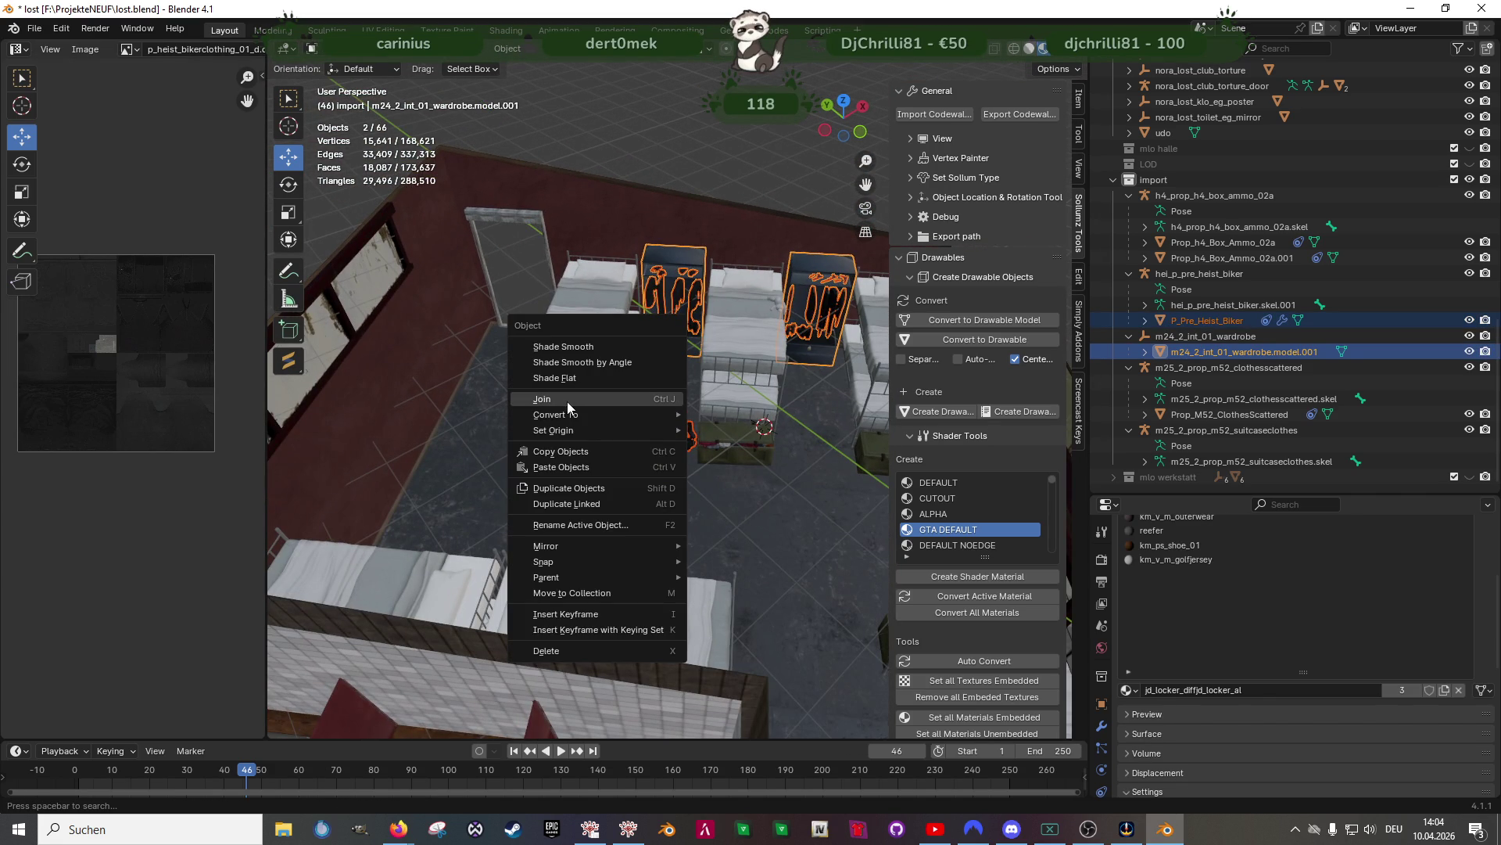
pyautogui.press('Return')
pyautogui.moveTo(790, 513); pyautogui.dragTo(732, 499, button='middle')
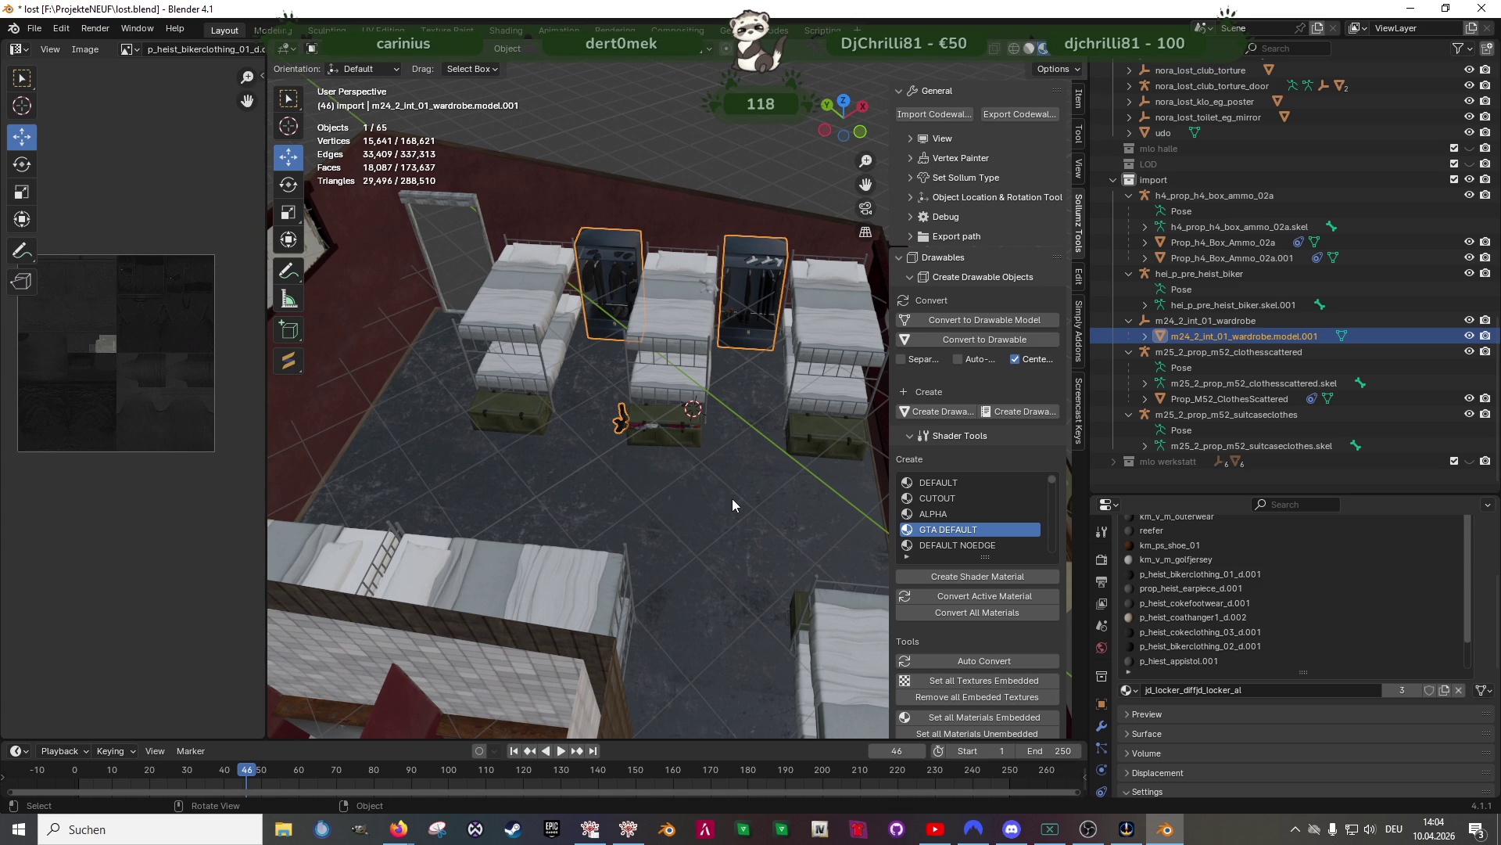
pyautogui.moveTo(775, 458)
pyautogui.mouseDown(button='middle')
pyautogui.moveTo(520, 442)
pyautogui.moveTo(578, 437)
pyautogui.moveTo(535, 425)
pyautogui.moveTo(680, 342)
pyautogui.moveTo(587, 395)
pyautogui.moveTo(513, 392)
pyautogui.moveTo(489, 338)
pyautogui.moveTo(469, 383)
pyautogui.moveTo(718, 329)
pyautogui.moveTo(656, 406)
pyautogui.moveTo(734, 332)
pyautogui.mouseUp(button='middle')
pyautogui.scroll(-2, 475, 370)
pyautogui.scroll(3, 475, 371)
pyautogui.click(685, 147)
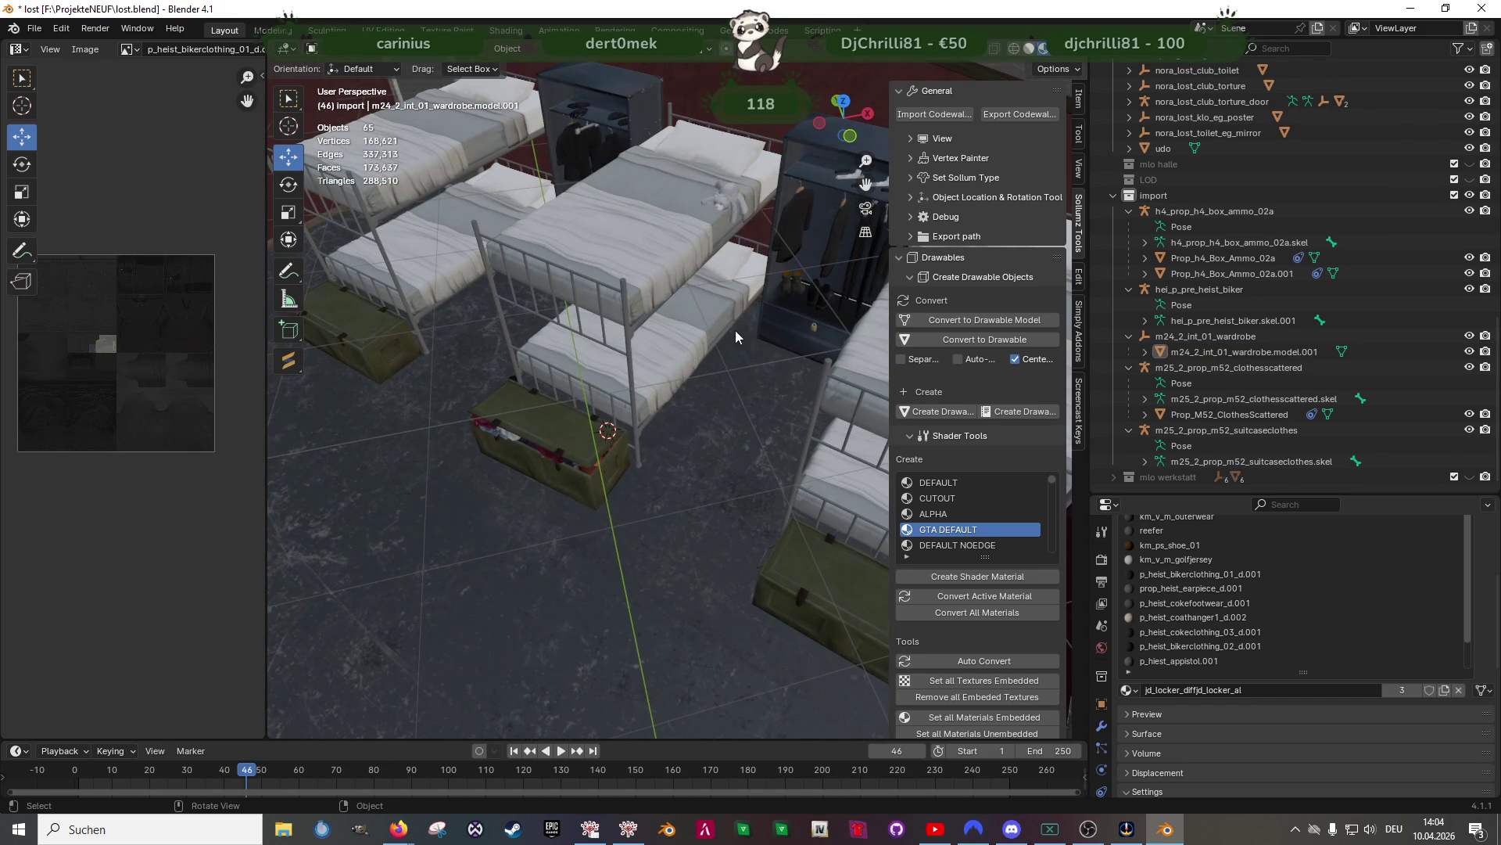
pyautogui.moveTo(788, 278)
pyautogui.keyDown('shift'); pyautogui.mouseDown(button='middle')
pyautogui.moveTo(666, 326)
pyautogui.moveTo(696, 217)
pyautogui.moveTo(642, 300)
pyautogui.moveTo(670, 211)
pyautogui.moveTo(688, 458)
pyautogui.moveTo(646, 411)
pyautogui.moveTo(660, 395)
pyautogui.moveTo(533, 421)
pyautogui.mouseUp(button='middle'); pyautogui.keyUp('shift')
pyautogui.click(699, 210)
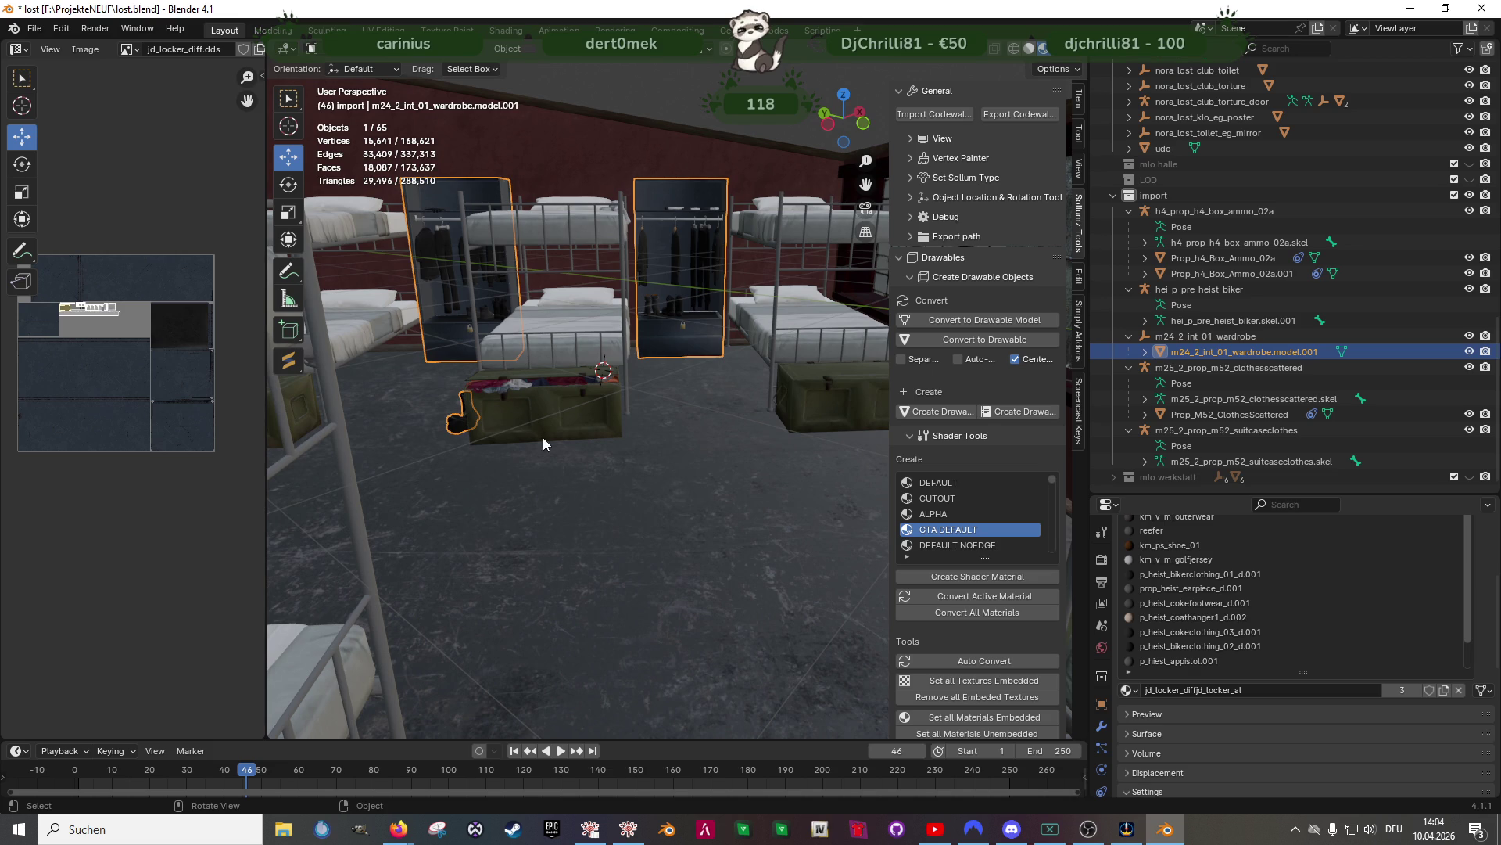